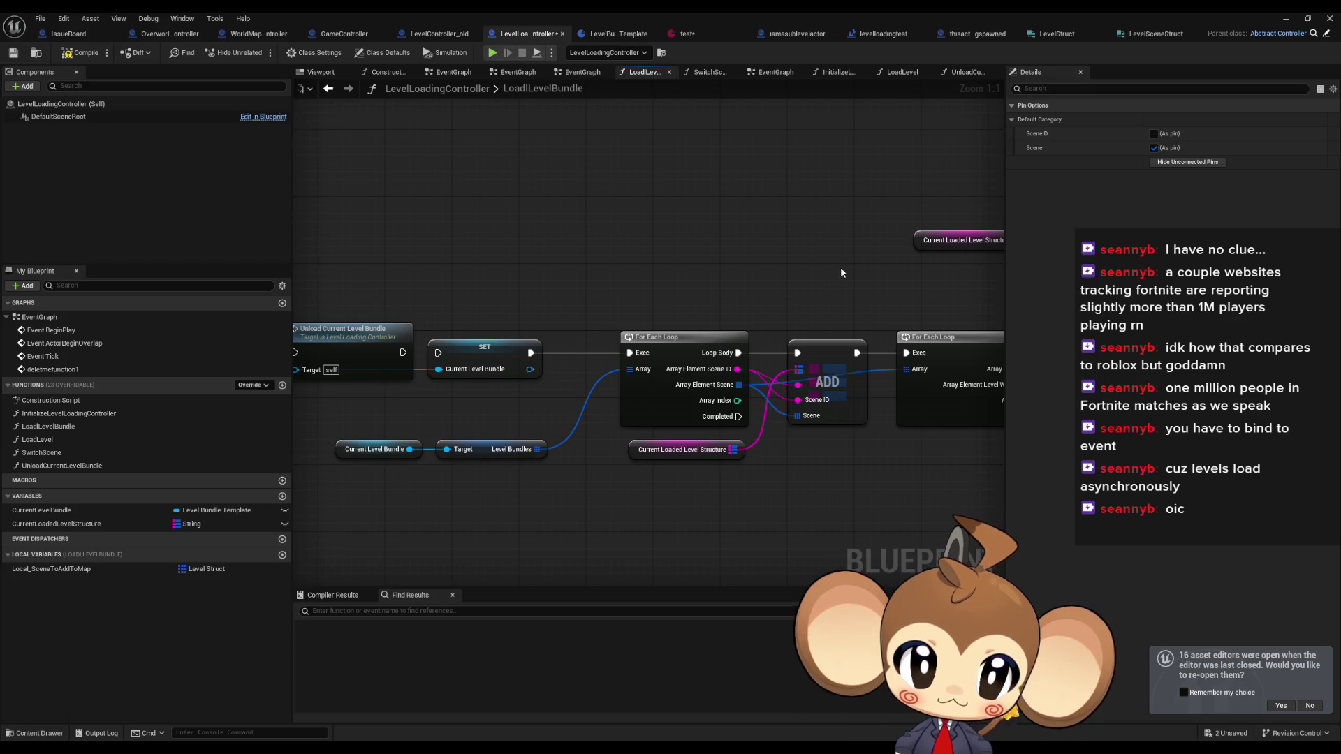
- Duplicate the Current Loaded Level Structure getter in LoadLevelBundle
left_click_drag(811, 280, 728, 280)
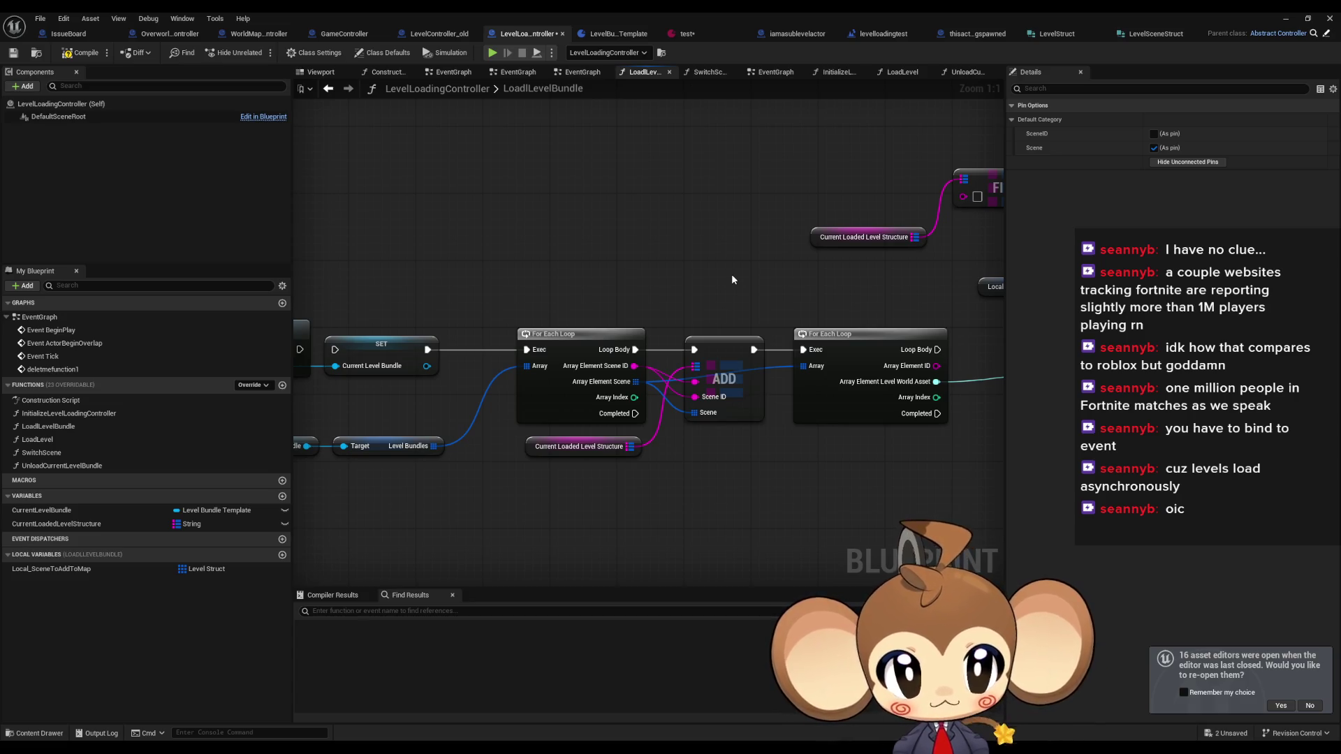
left_click(864, 237)
mouse_move(845, 407)
left_mouse_down()
mouse_move(642, 396)
mouse_move(790, 308)
left_mouse_up()
key("ctrl+v")
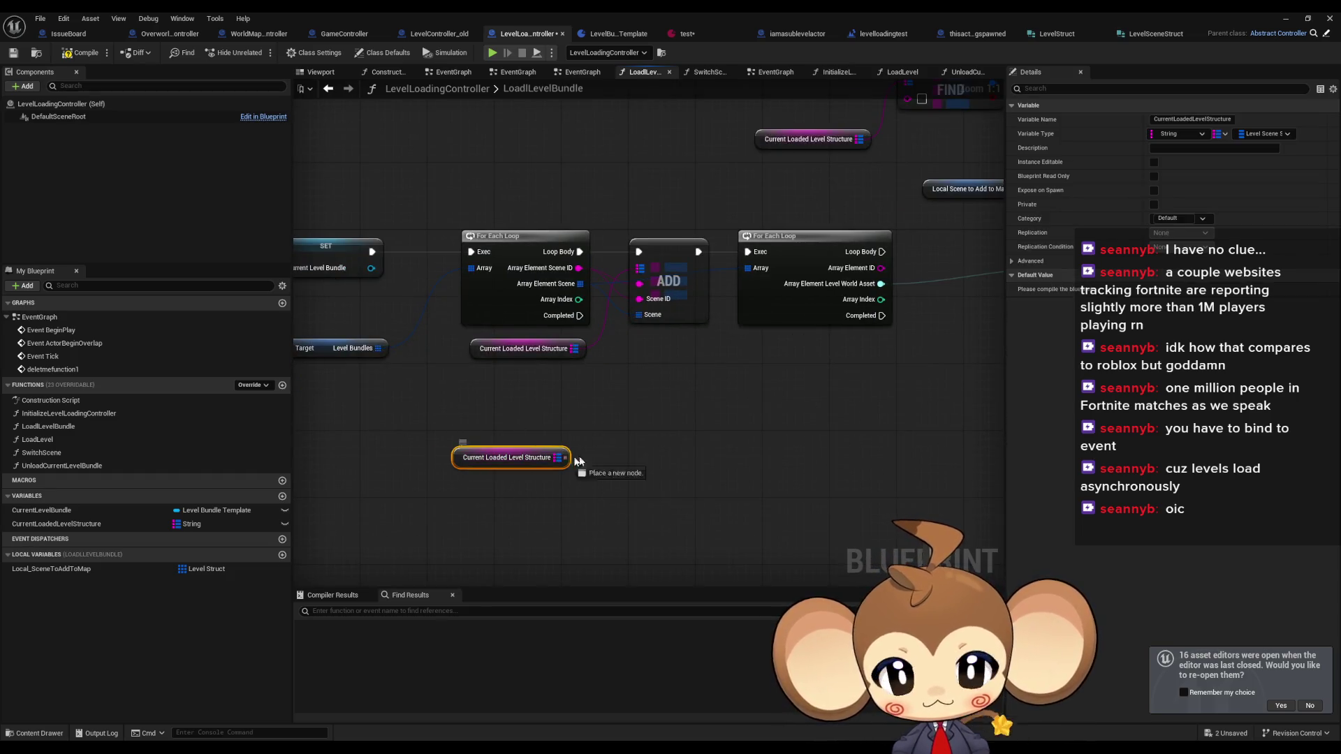
- Add a Values node from the map getter and feed it into a Get node
left_click_drag(566, 458, 604, 457)
type("val")
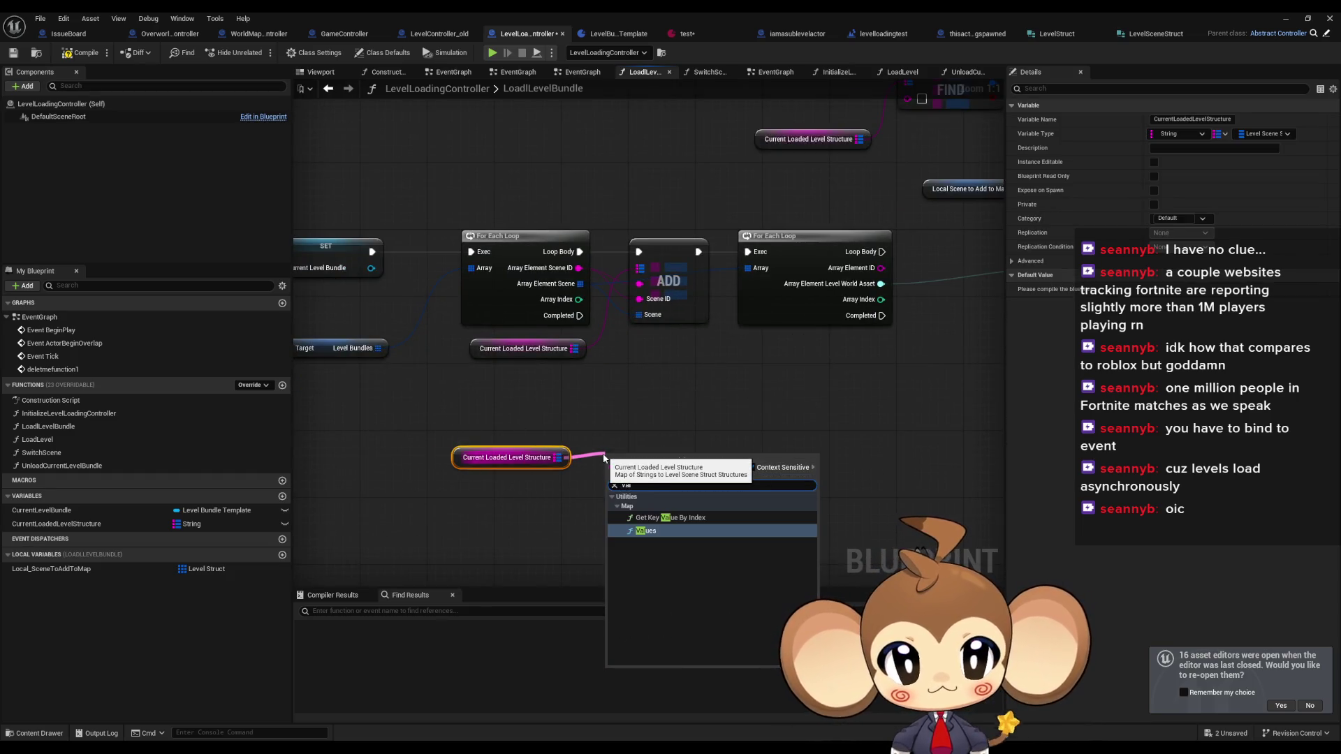
key("Return")
mouse_move(693, 469)
left_mouse_down()
mouse_move(785, 497)
mouse_move(778, 482)
left_mouse_up()
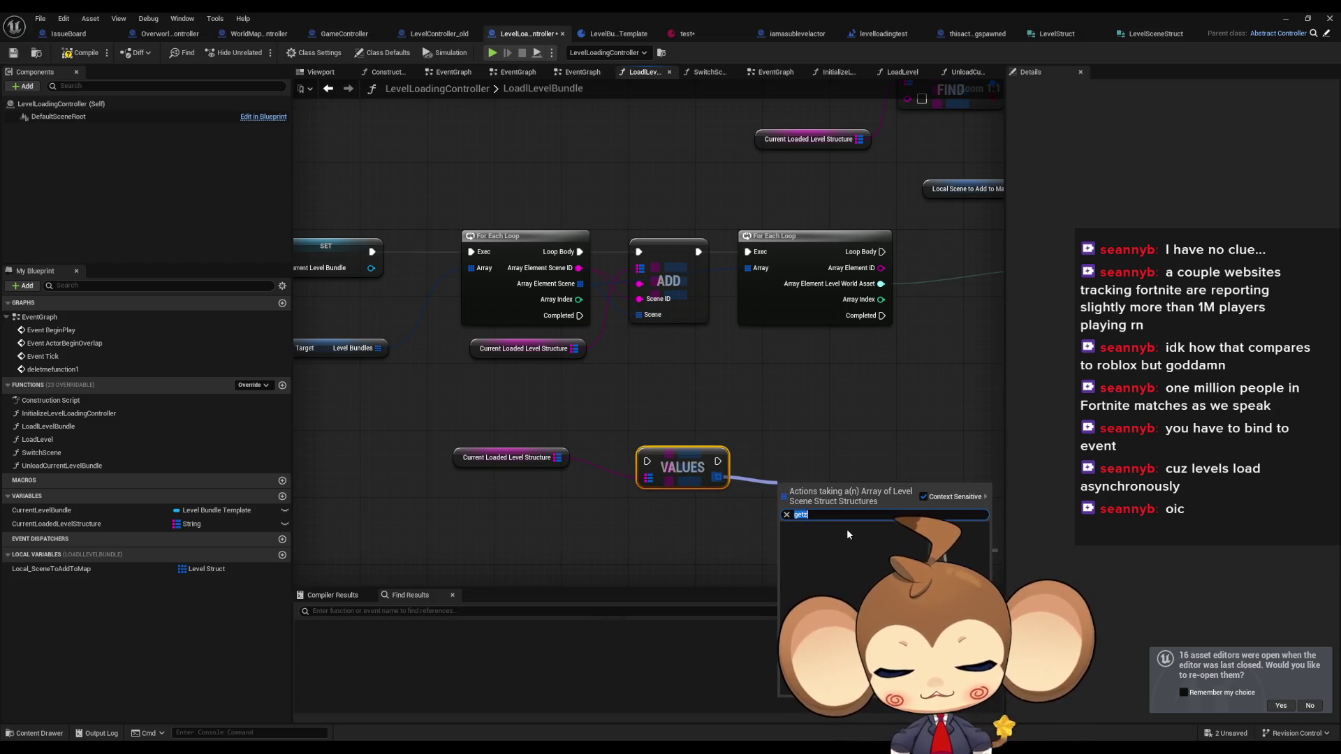
type("get")
left_click(861, 549)
- Review the new nodes beside the SET and loop nodes, then open the LevelStruct structure
mouse_move(922, 455)
left_mouse_down()
mouse_move(762, 455)
mouse_move(571, 483)
mouse_move(738, 454)
left_mouse_up()
scroll(571, 484, "down", 2)
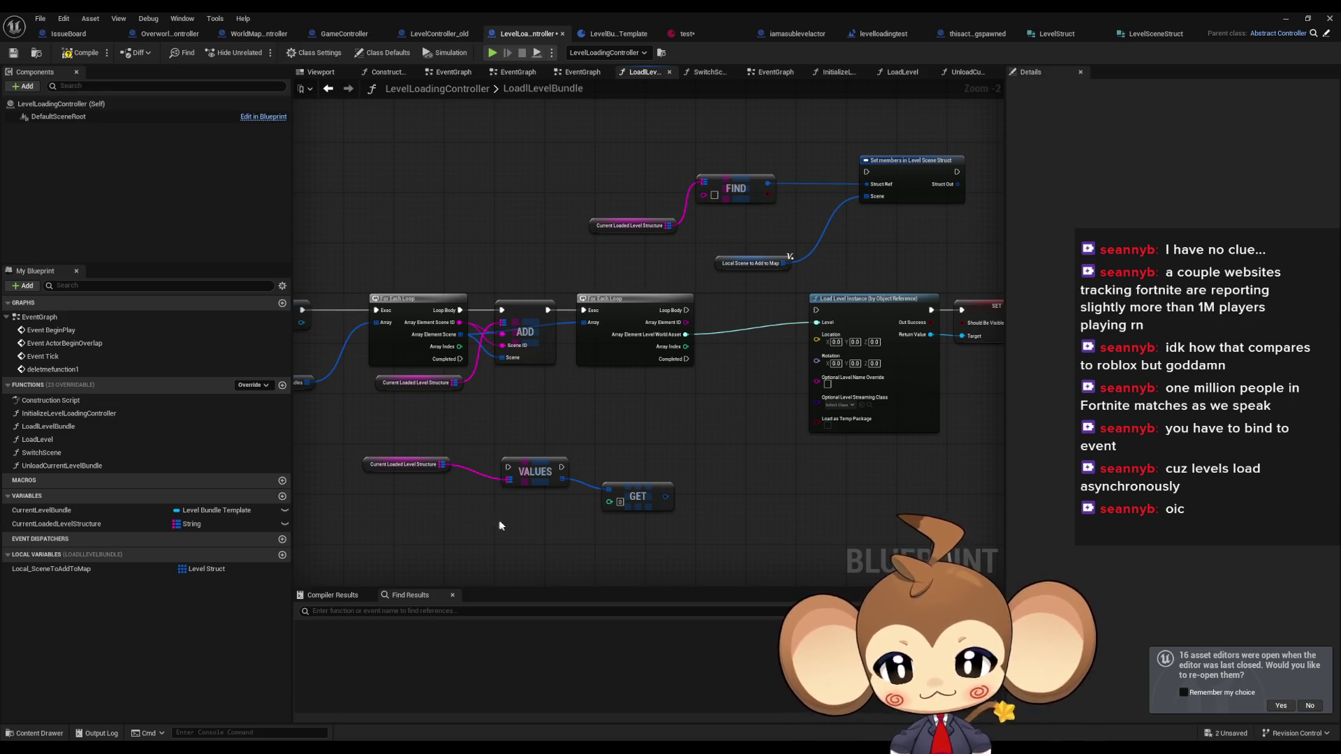
scroll(489, 498, "down", 3)
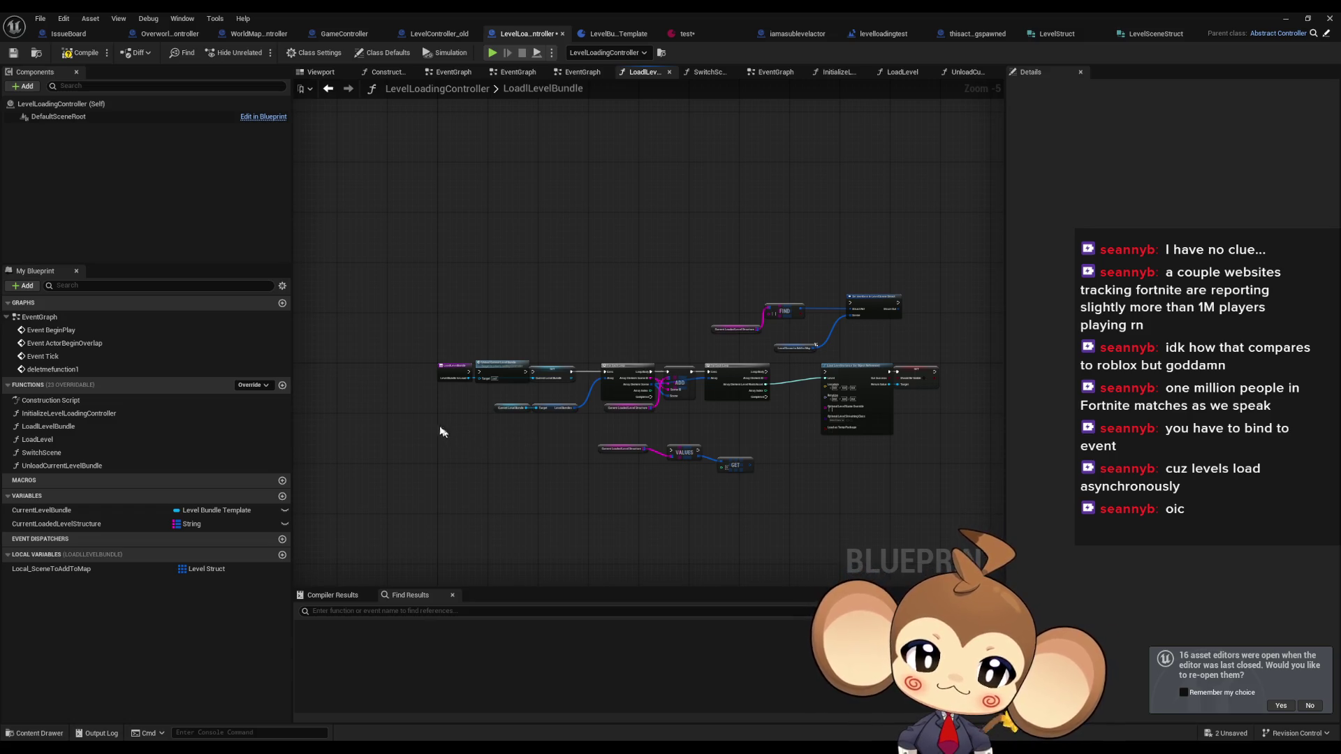
scroll(769, 384, "down", 2)
scroll(563, 347, "up", 6)
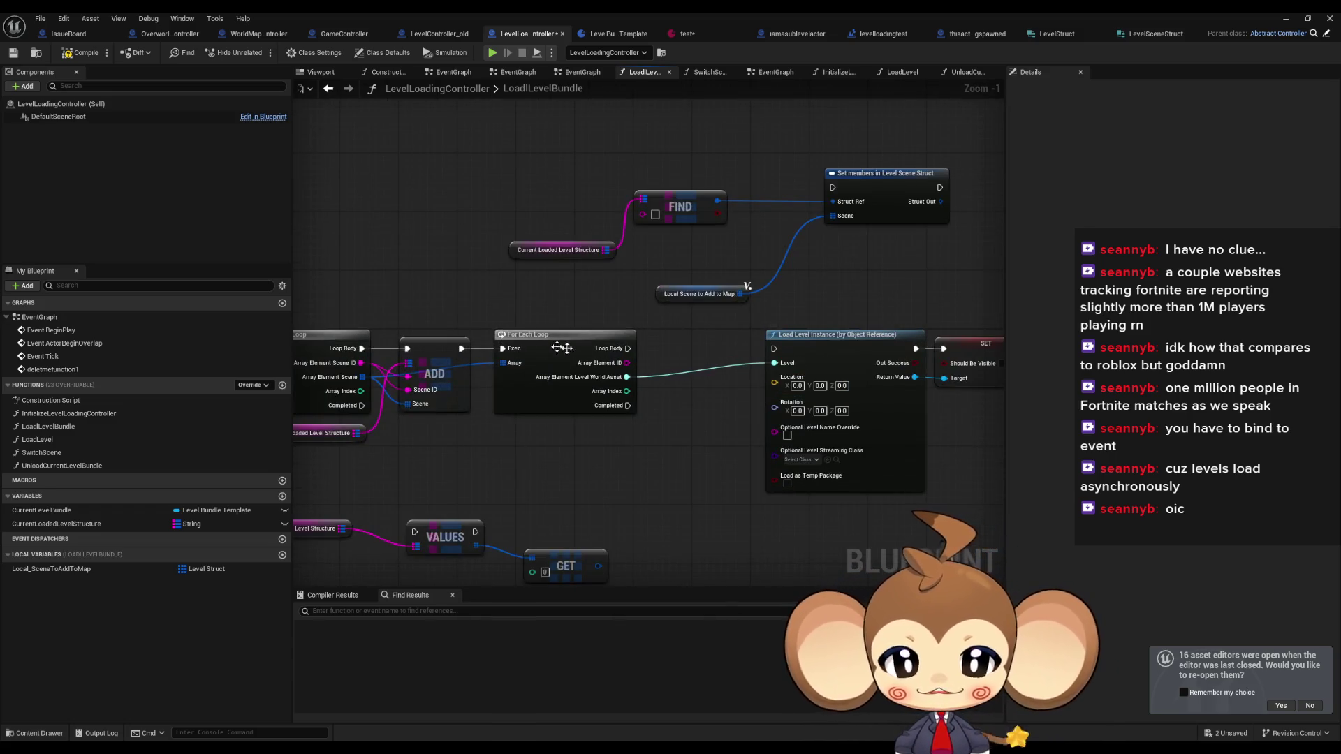
mouse_move(573, 381)
left_mouse_down()
mouse_move(657, 461)
mouse_move(579, 434)
left_mouse_up()
left_click(538, 377)
left_click_drag(776, 437, 510, 411)
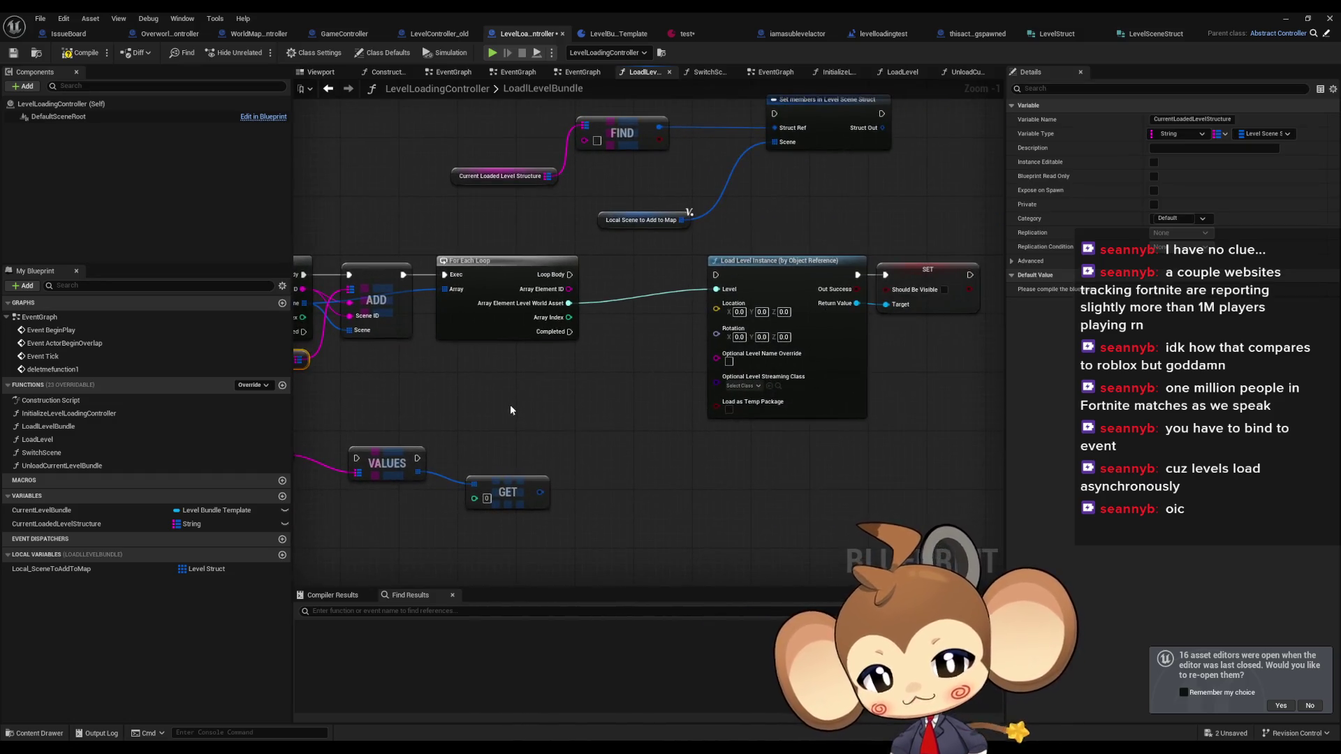
left_click(535, 363)
left_click(1080, 34)
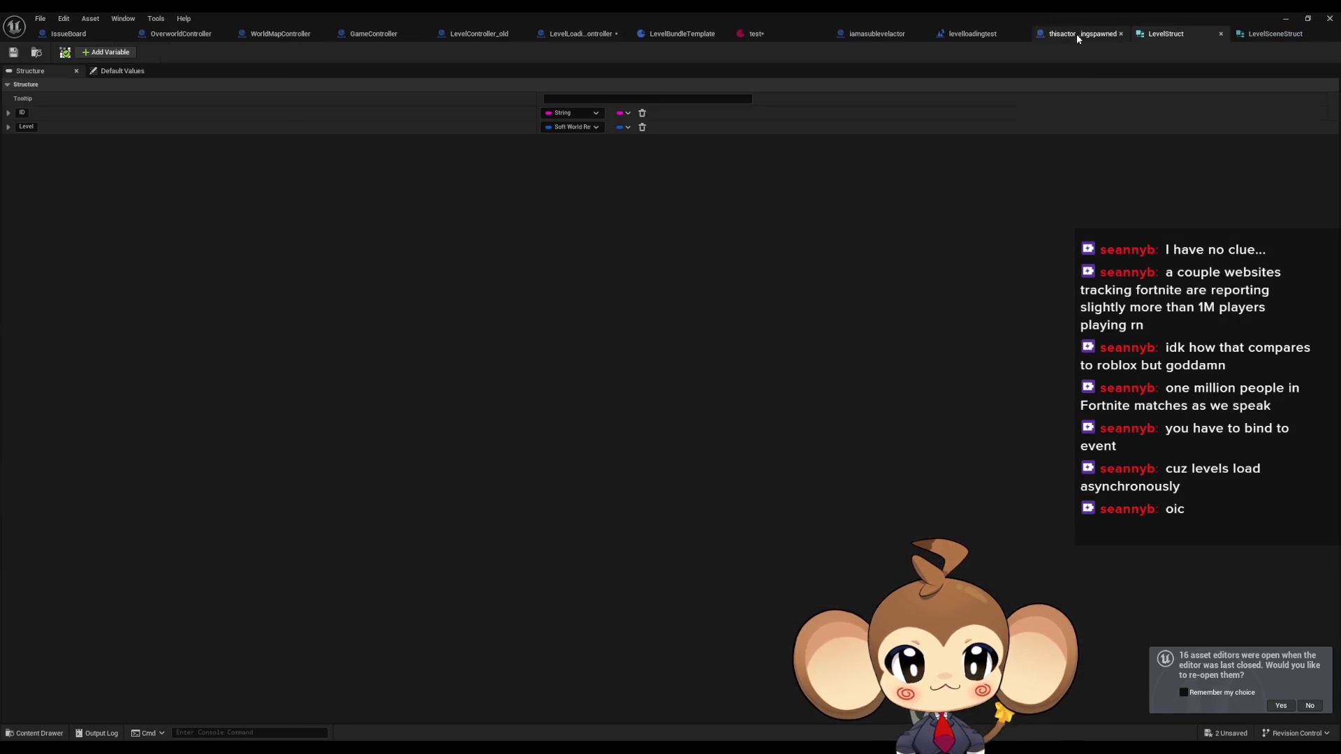
- Check LevelSceneStruct, float the struct editor, and add a Blueprint Structure named LevelSceneInstanceStruct
left_click(1262, 34)
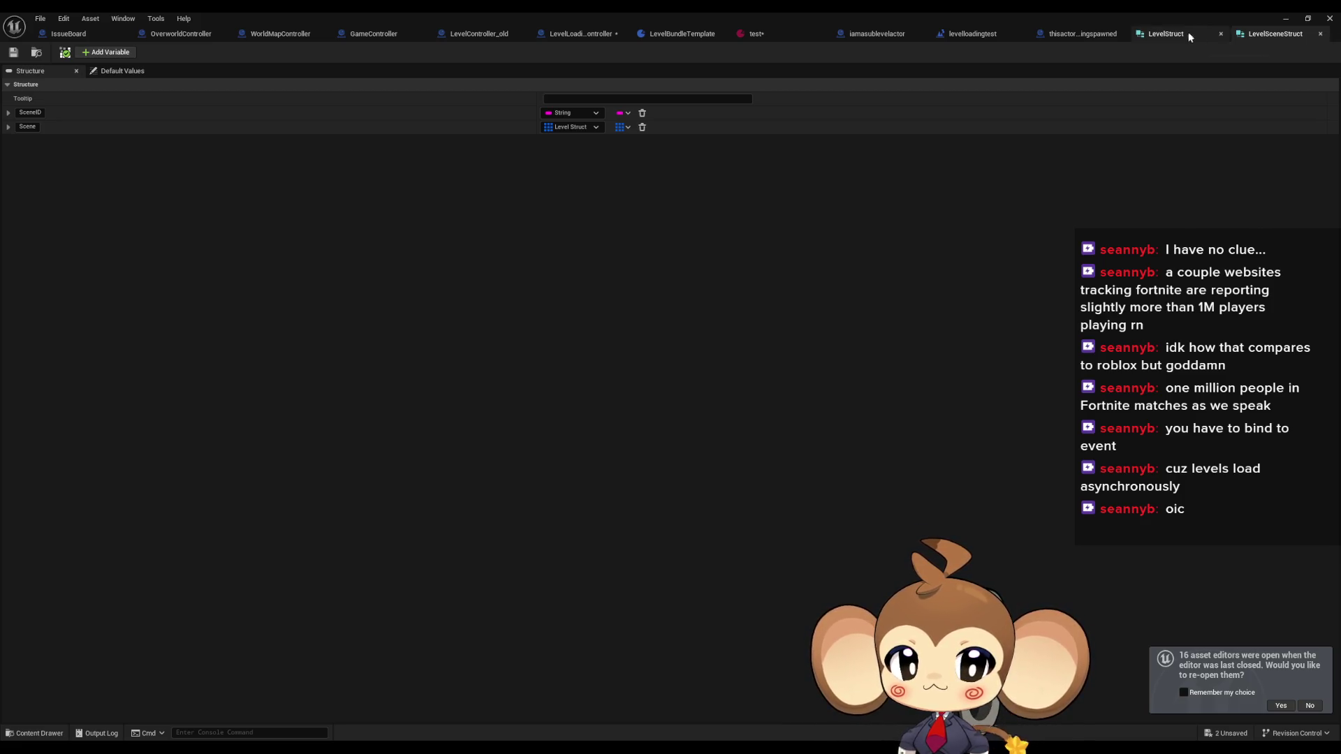
double_click(601, 16)
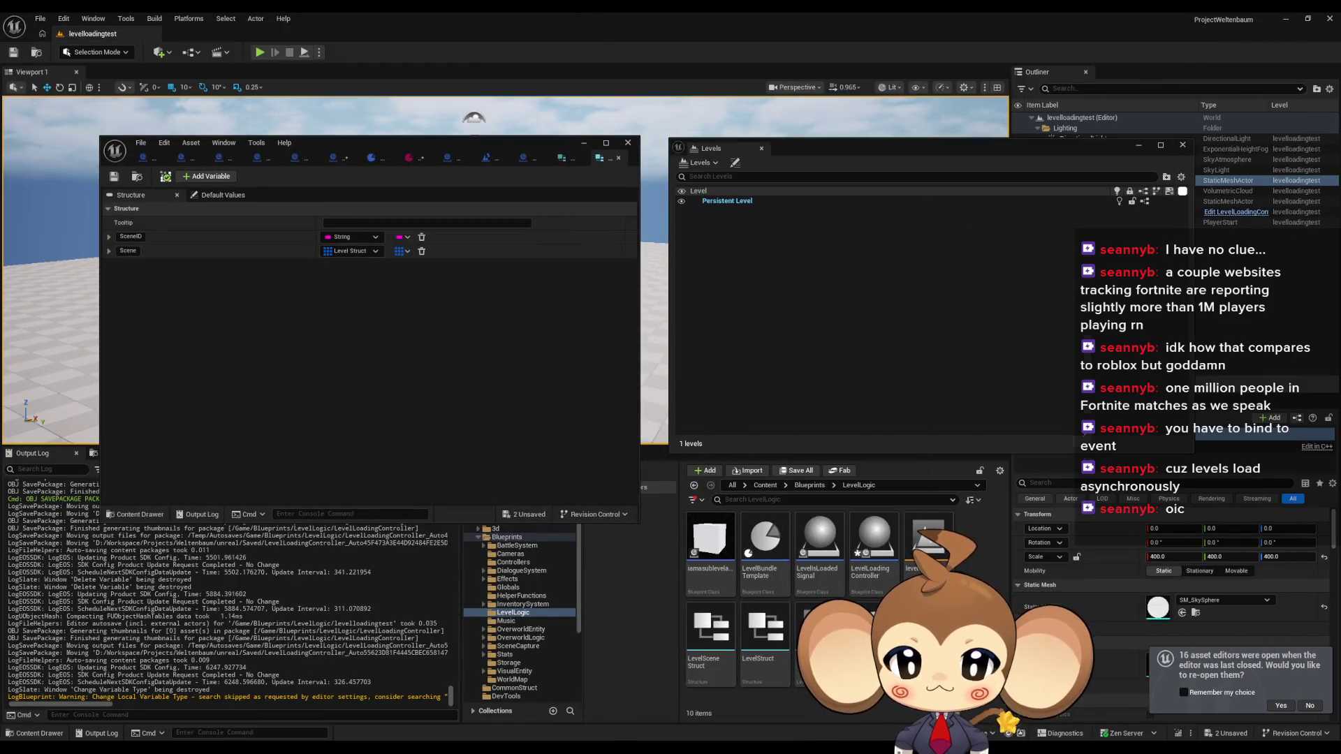
right_click(977, 633)
mouse_move(1006, 470)
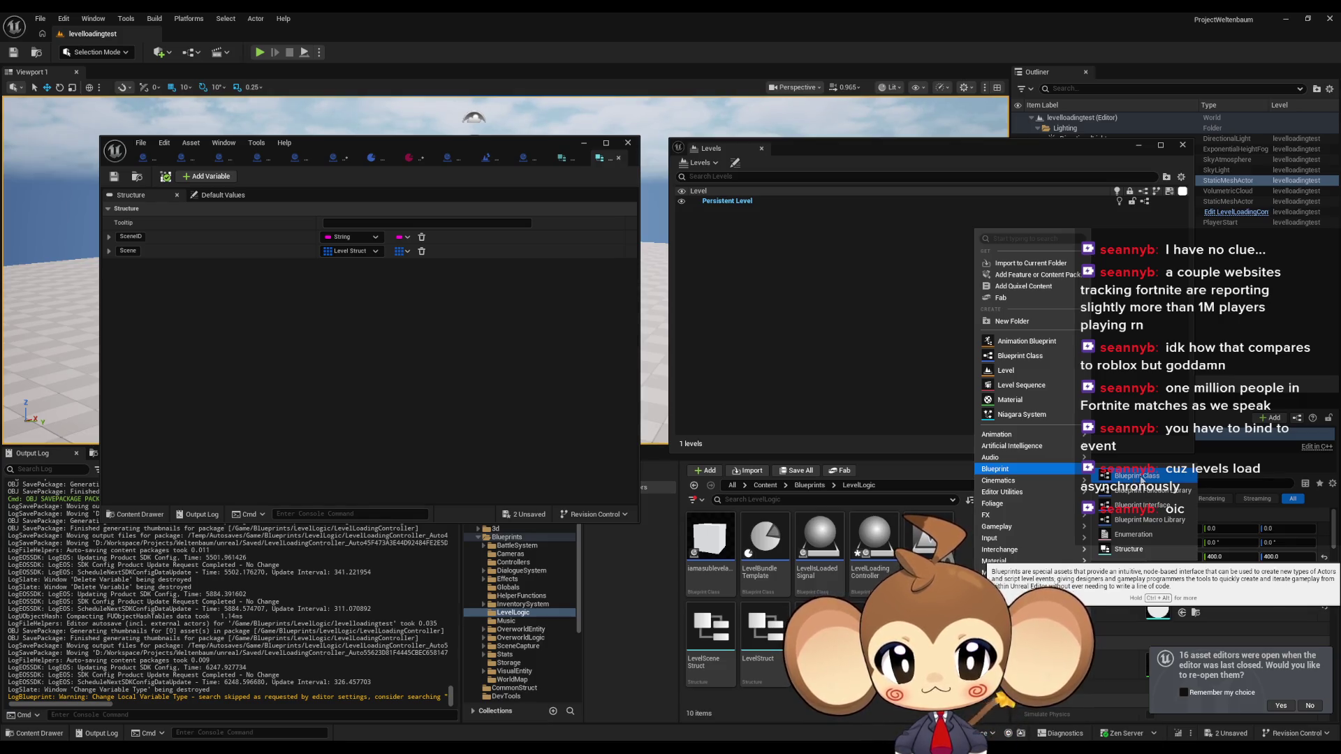
left_click(1140, 550)
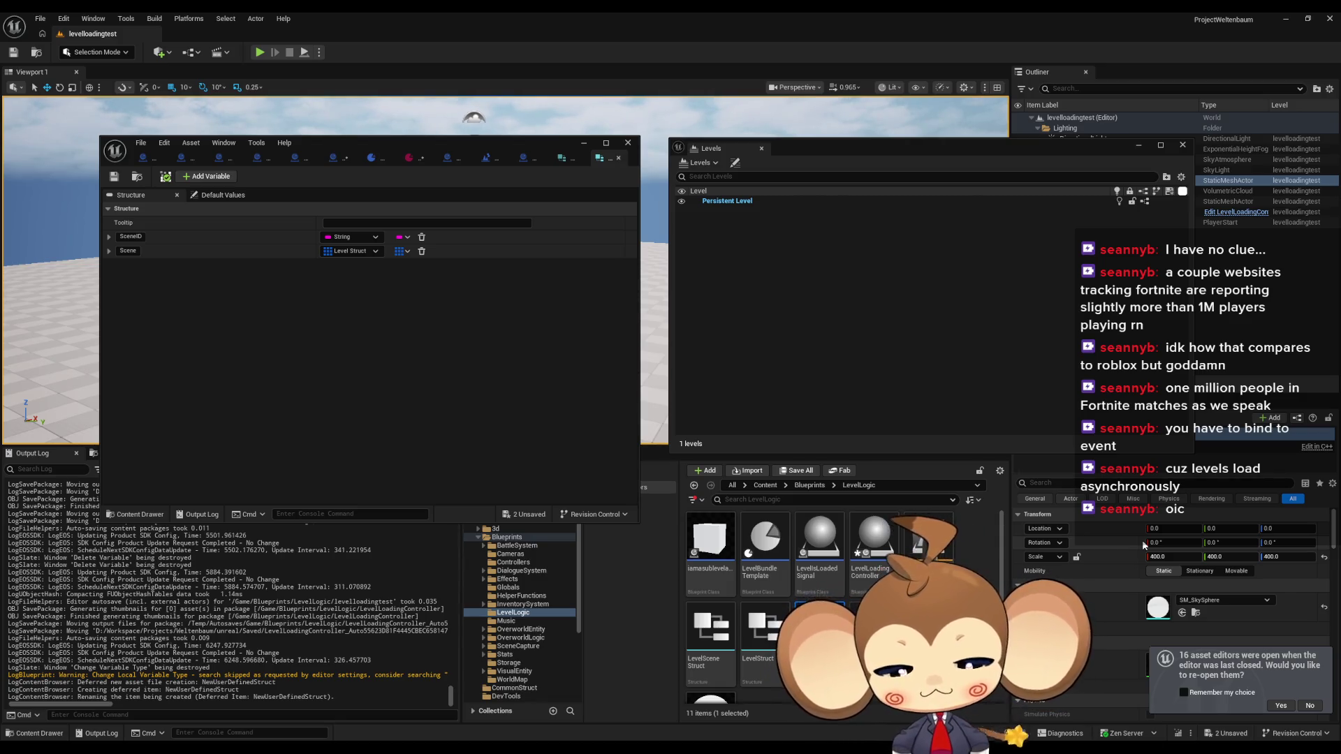
key("Return")
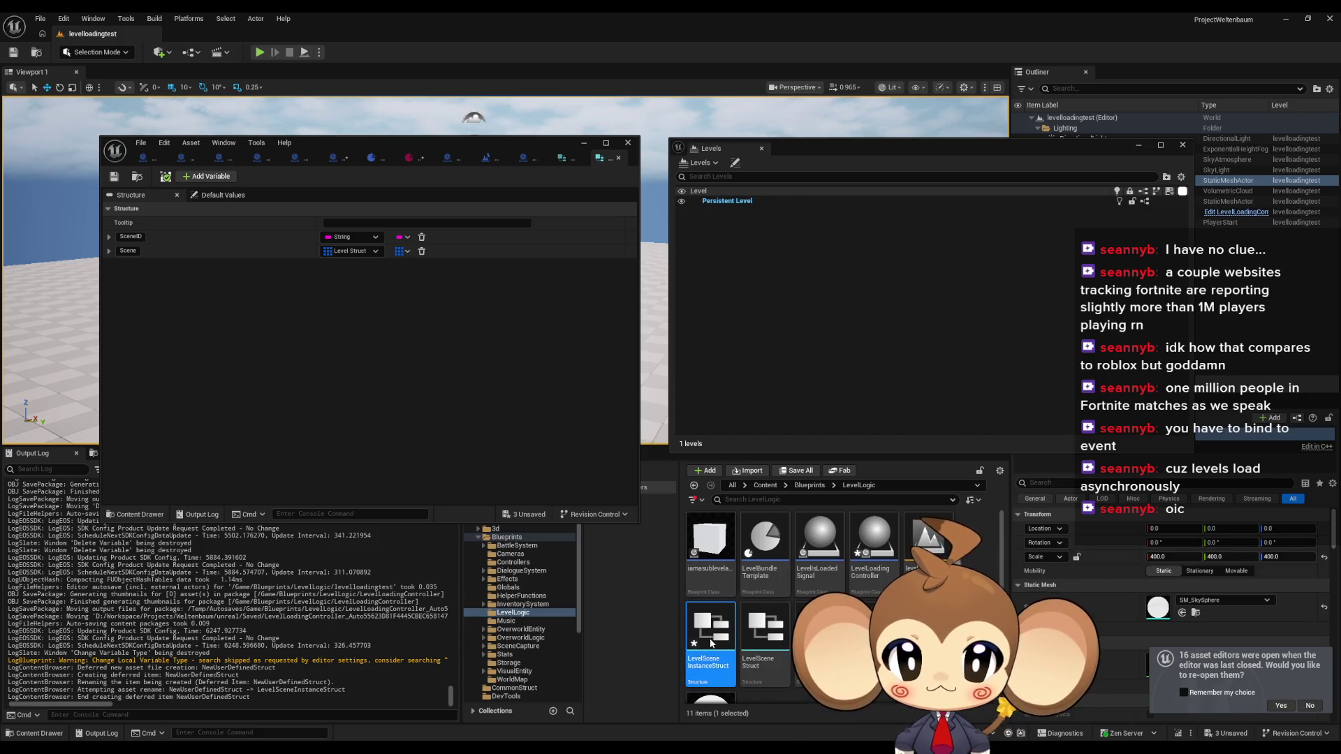
- Open LevelSceneInstanceStruct and make its first member a String named SceneInstanceID
double_click(711, 643)
left_click(342, 238)
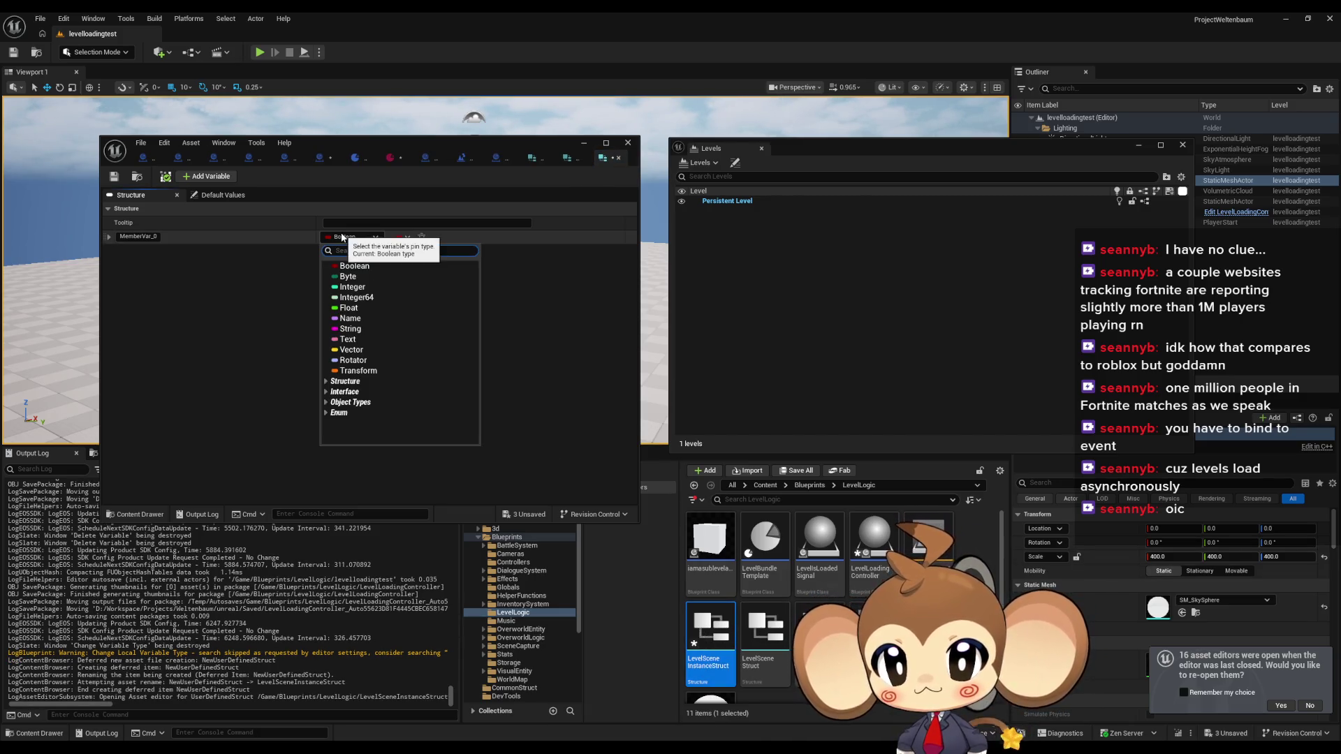
left_click(350, 328)
double_click(138, 238)
type("Scene")
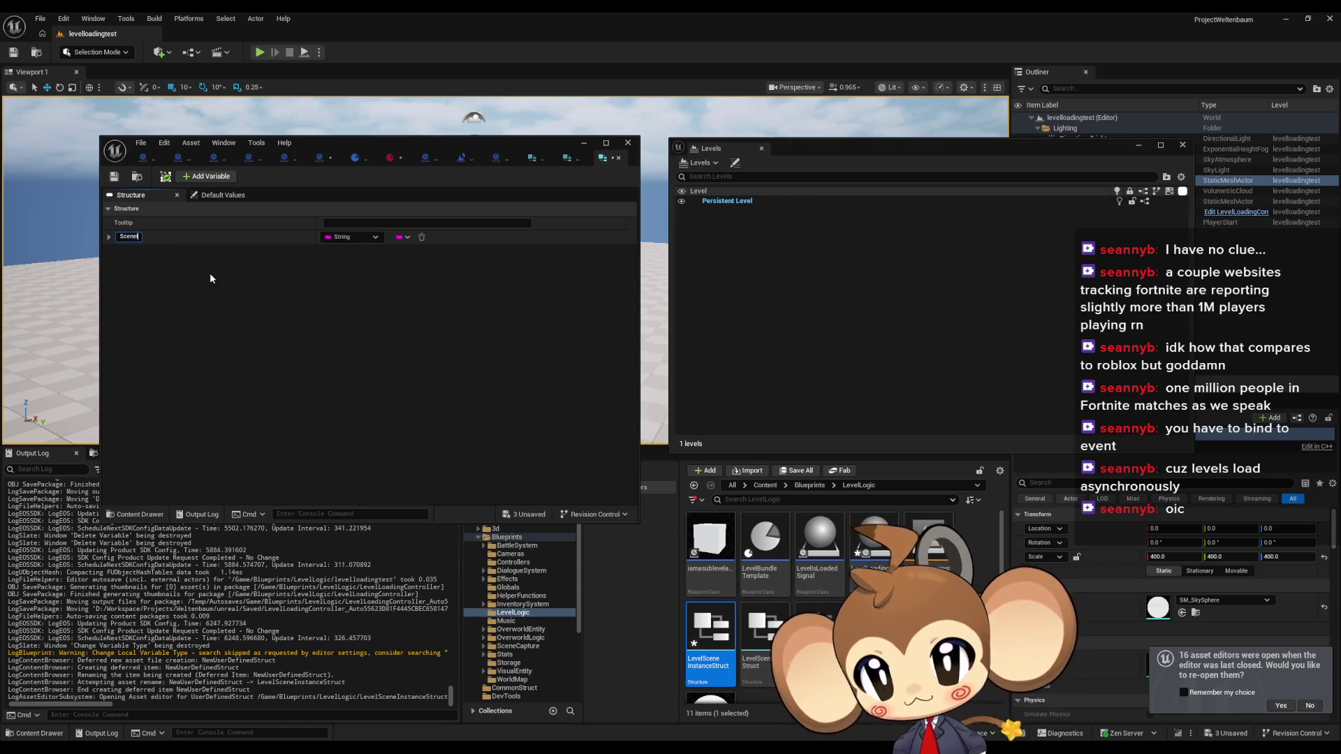
type("InstanceID")
type("Instance")
key("Return")
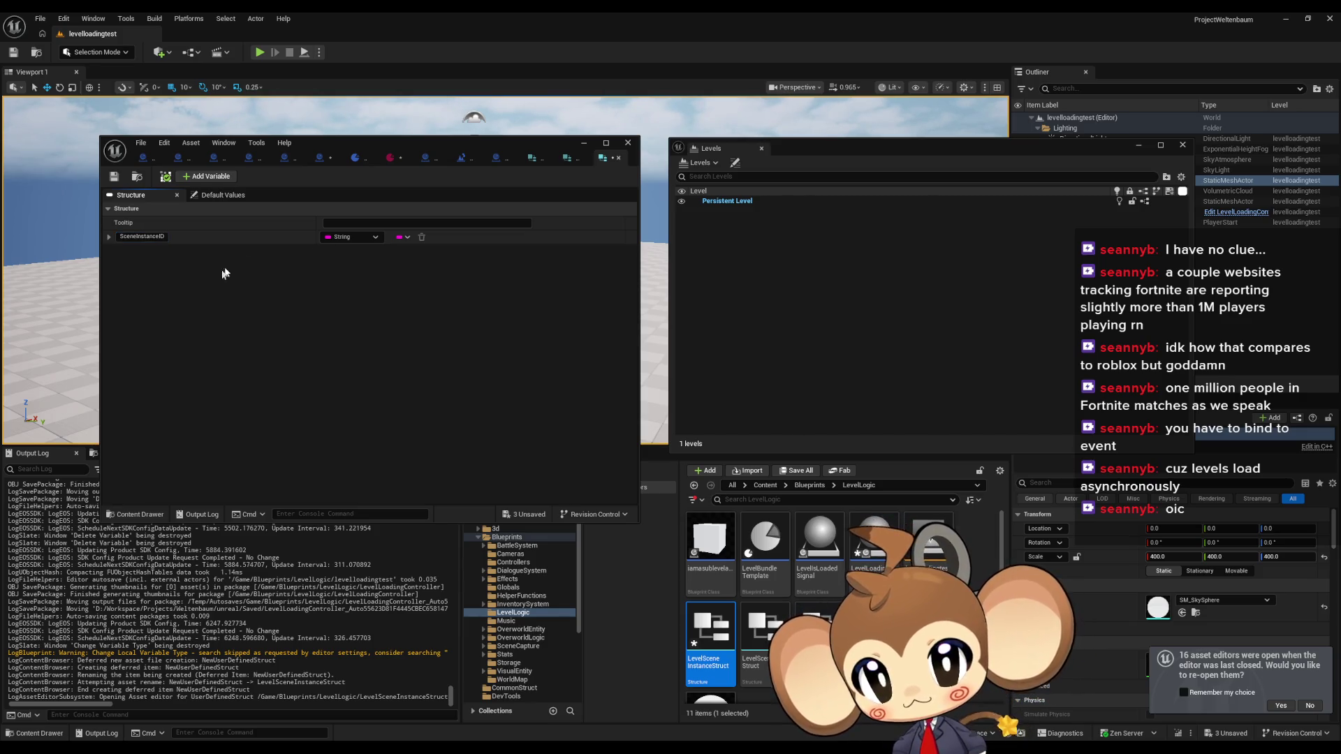
- Add a second member, comparing against LevelSceneStruct's fields
left_click(206, 176)
left_click(355, 252)
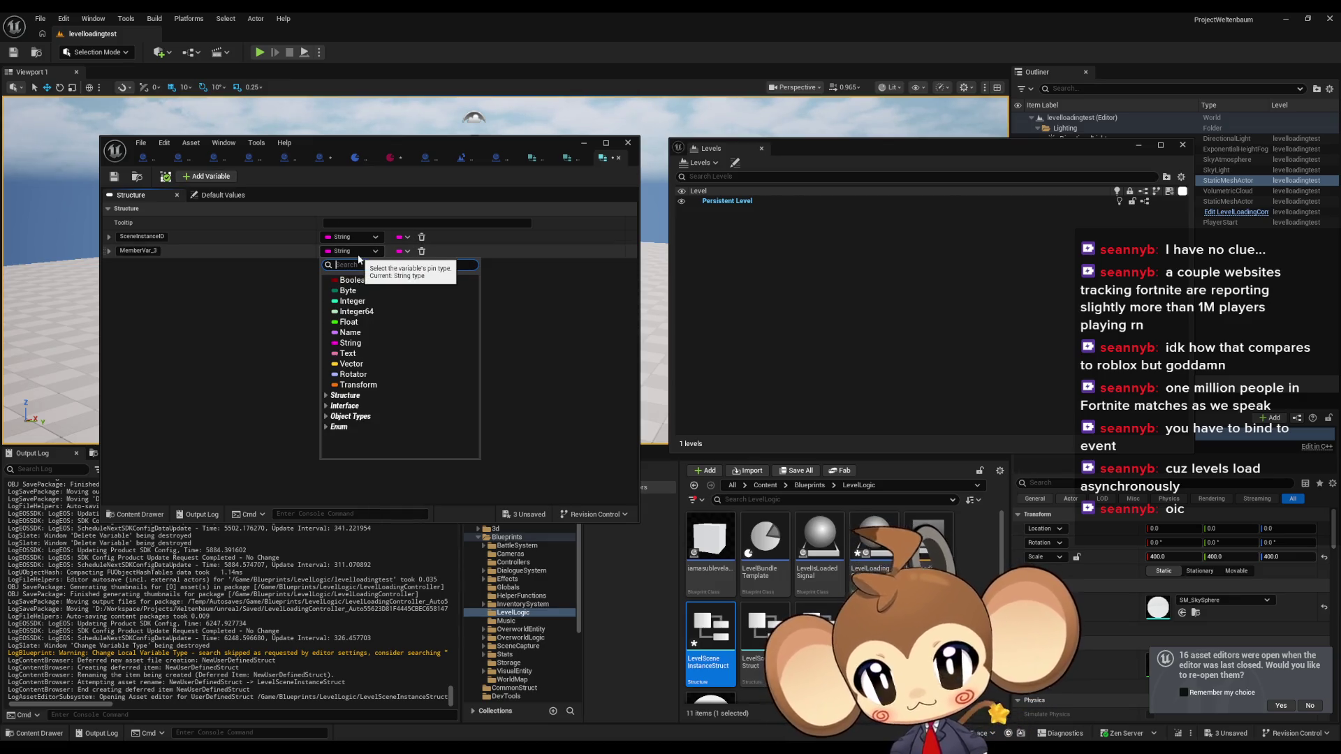
left_click(256, 271)
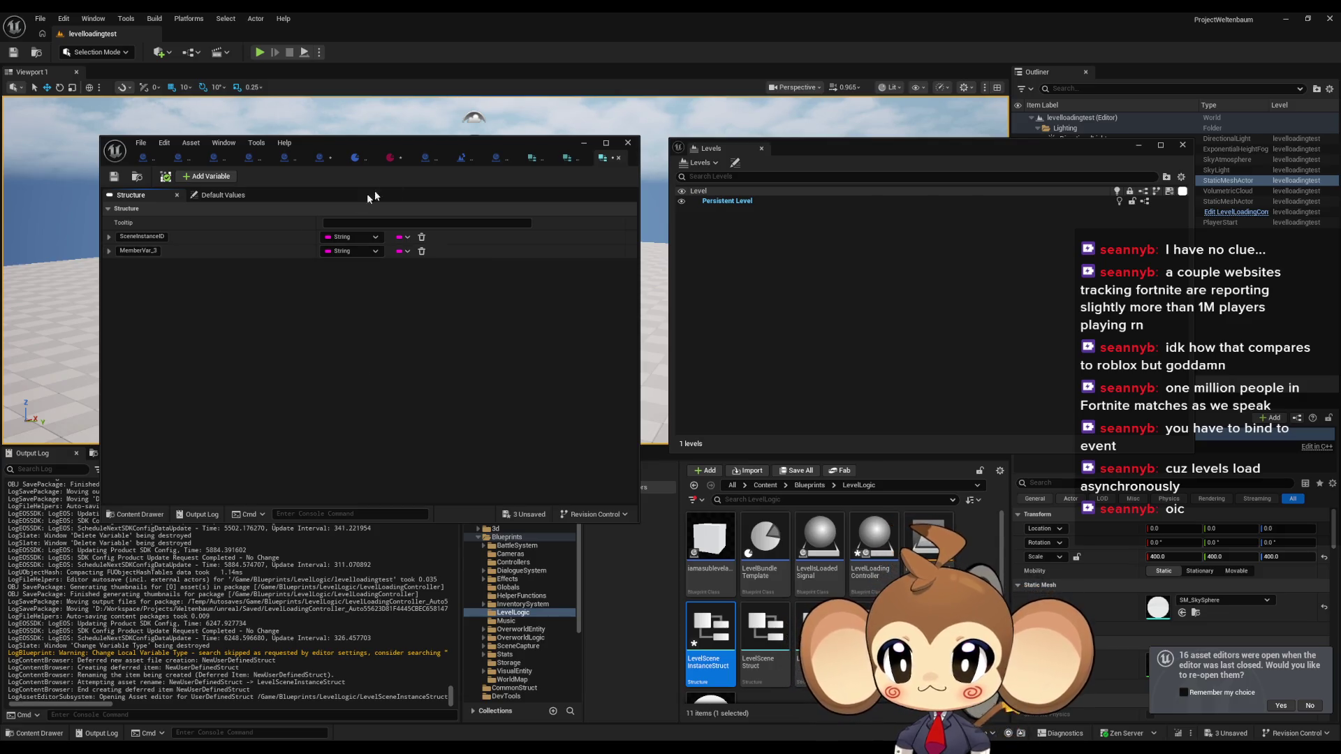
left_click(564, 158)
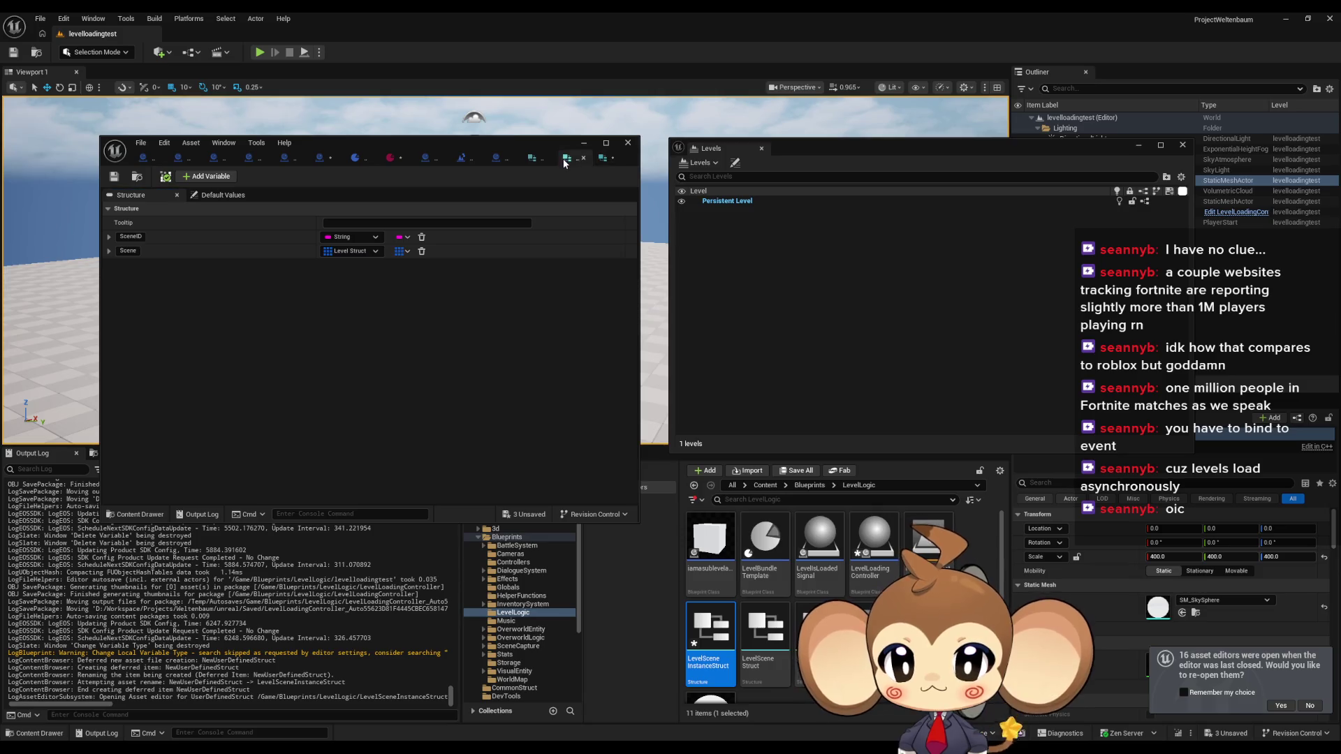
left_click(605, 158)
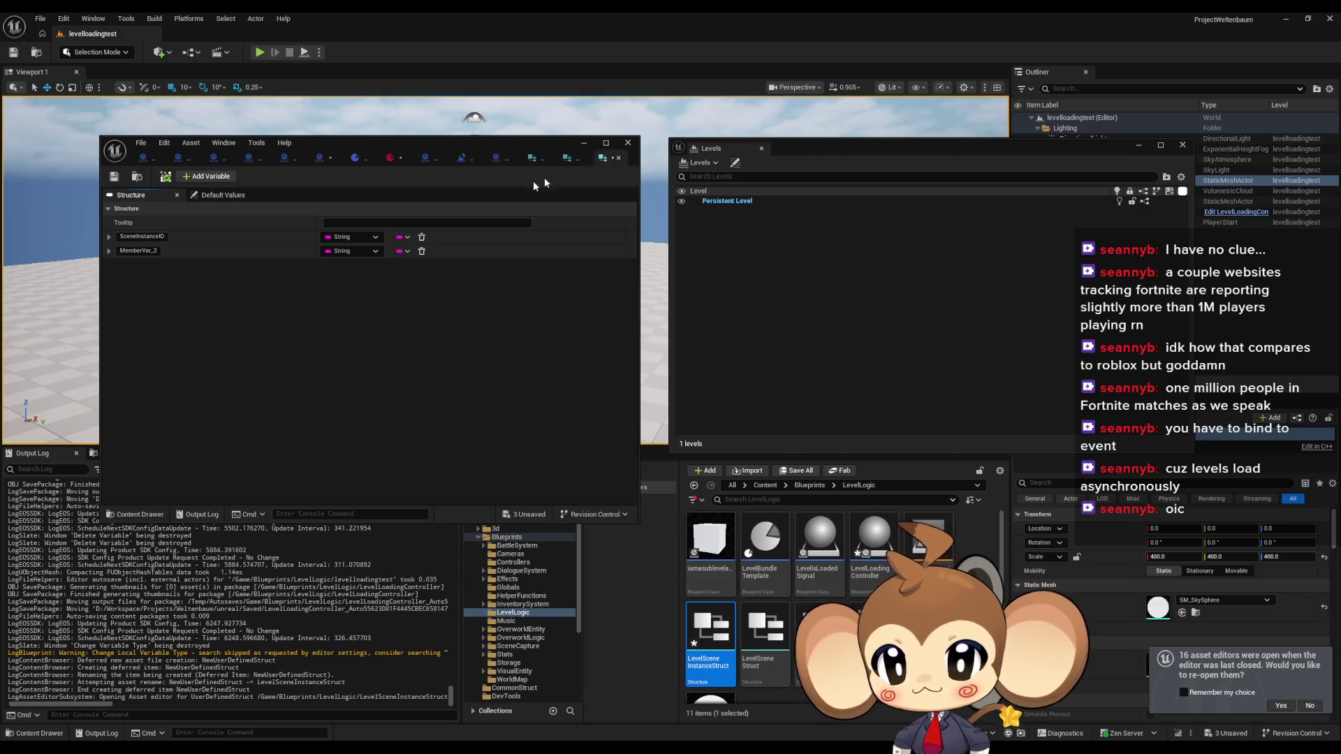
- Make MemberVar_3 an array of Level Instance references, then return to LevelLoadingController
left_click(351, 253)
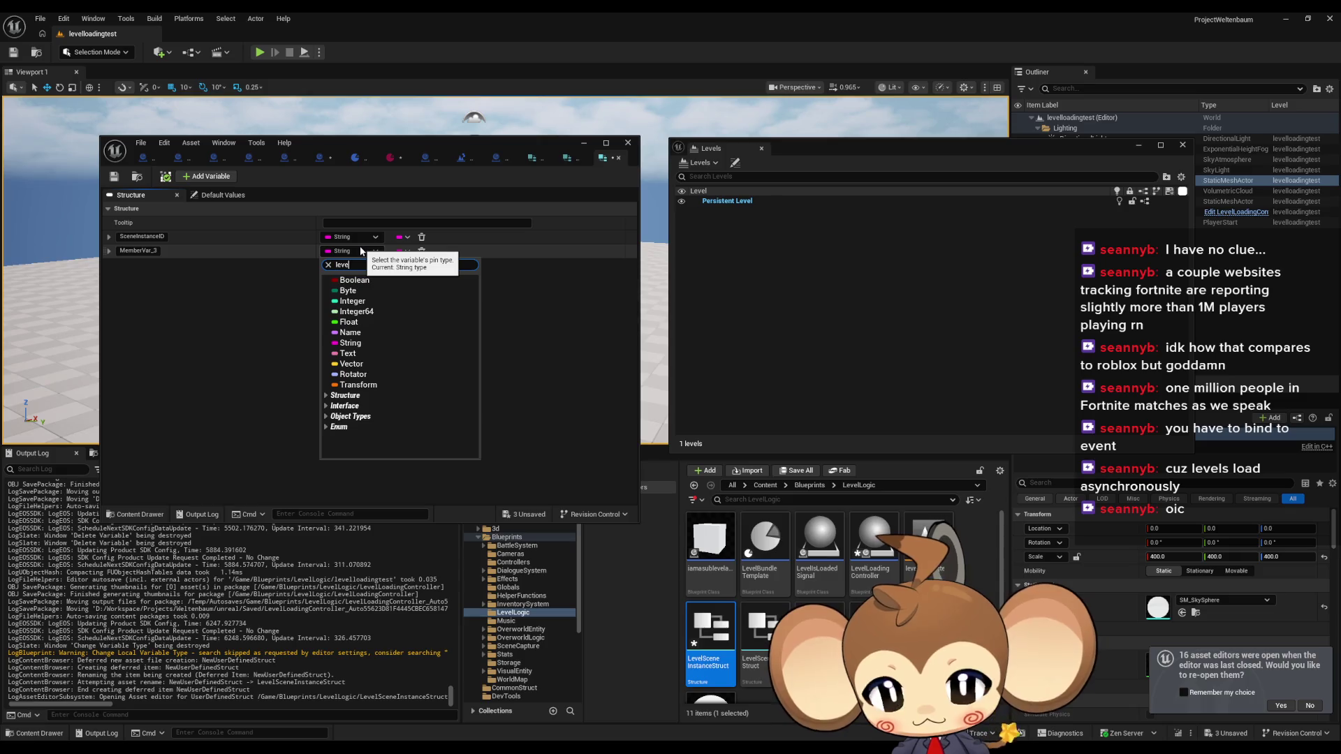
type("l")
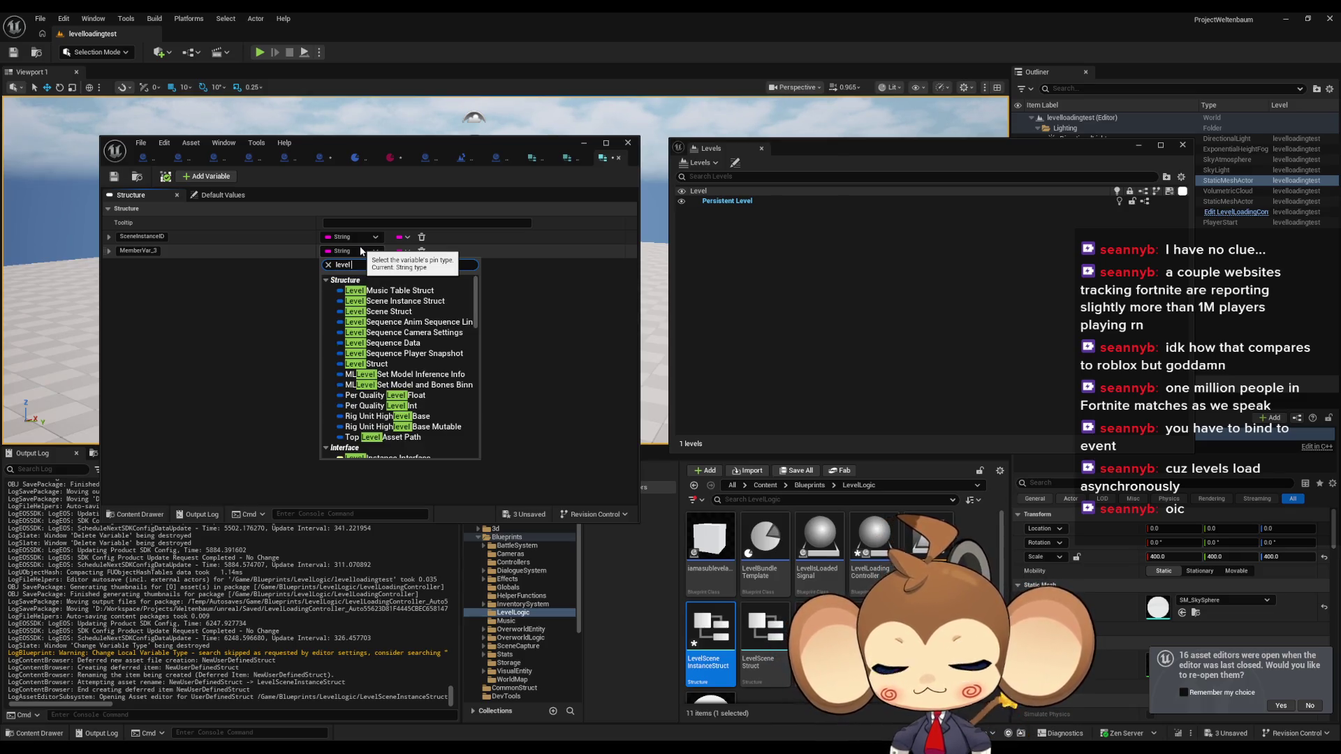
type(" insta")
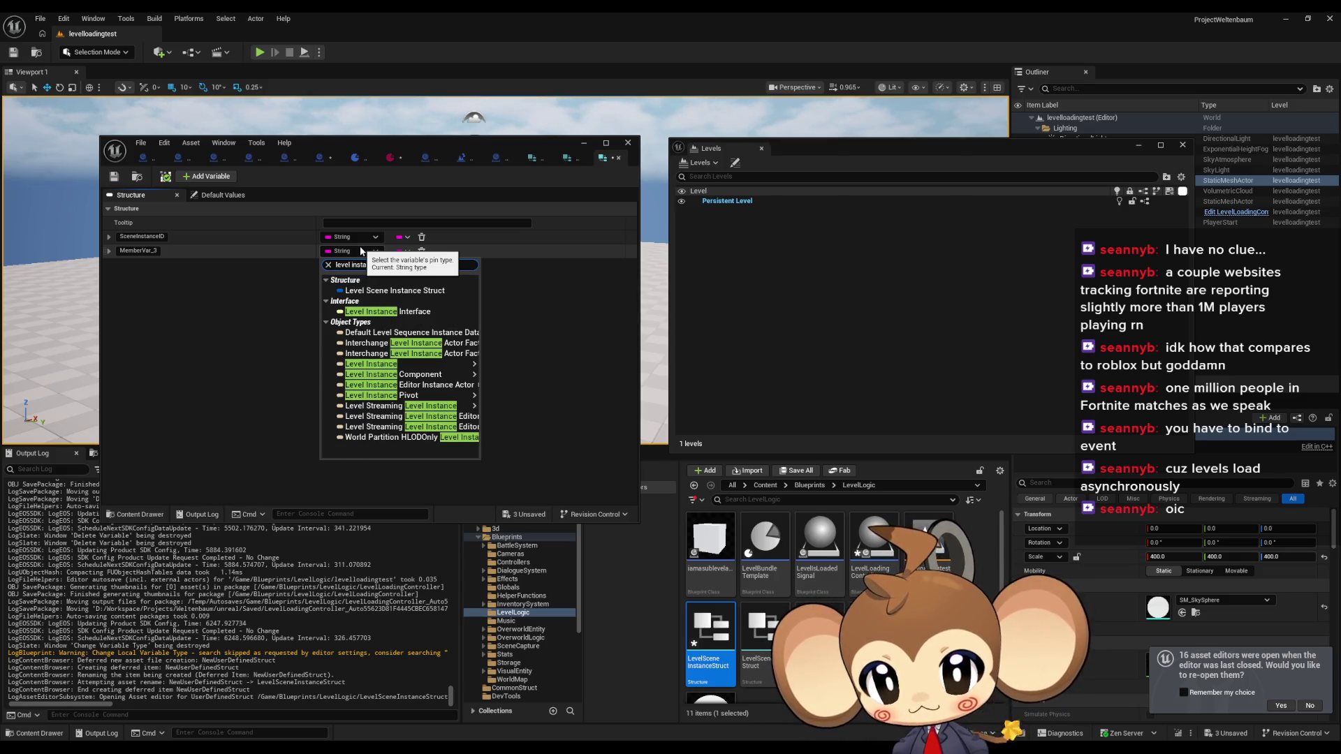
type("nce")
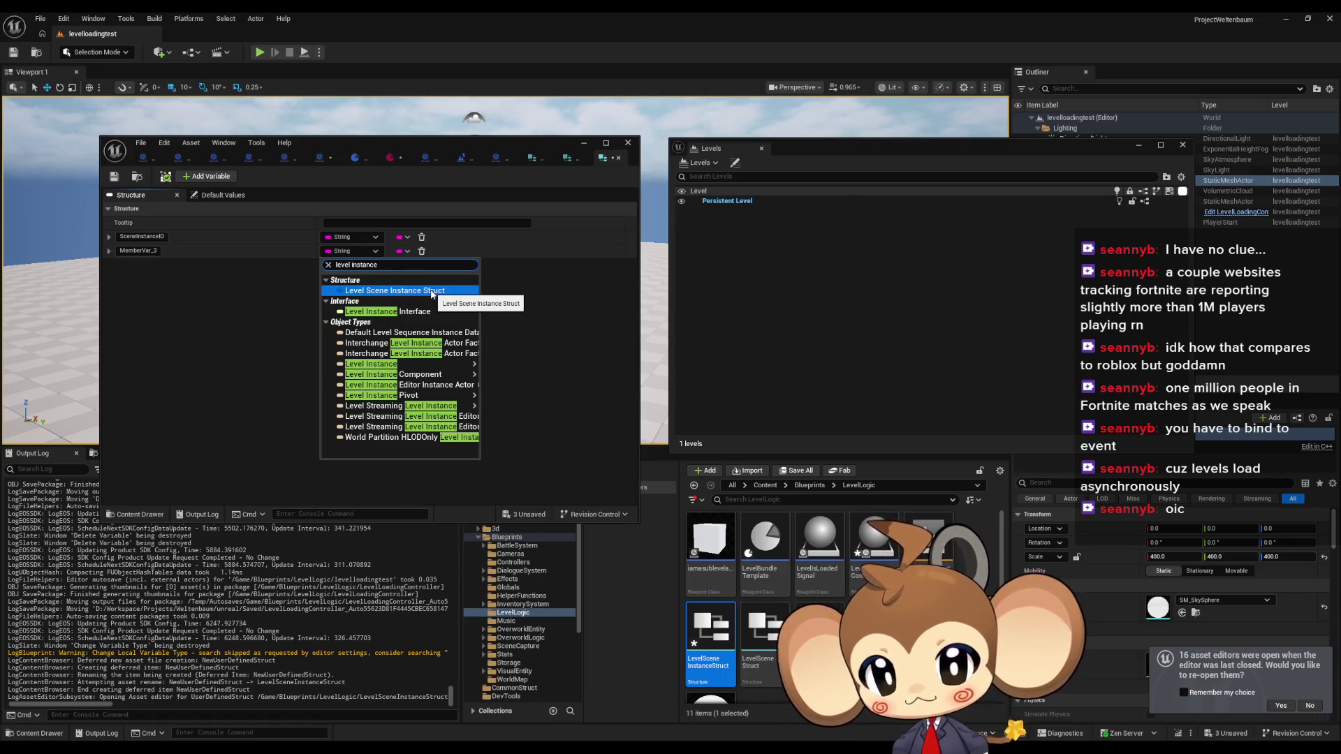
mouse_move(454, 364)
left_click(501, 366)
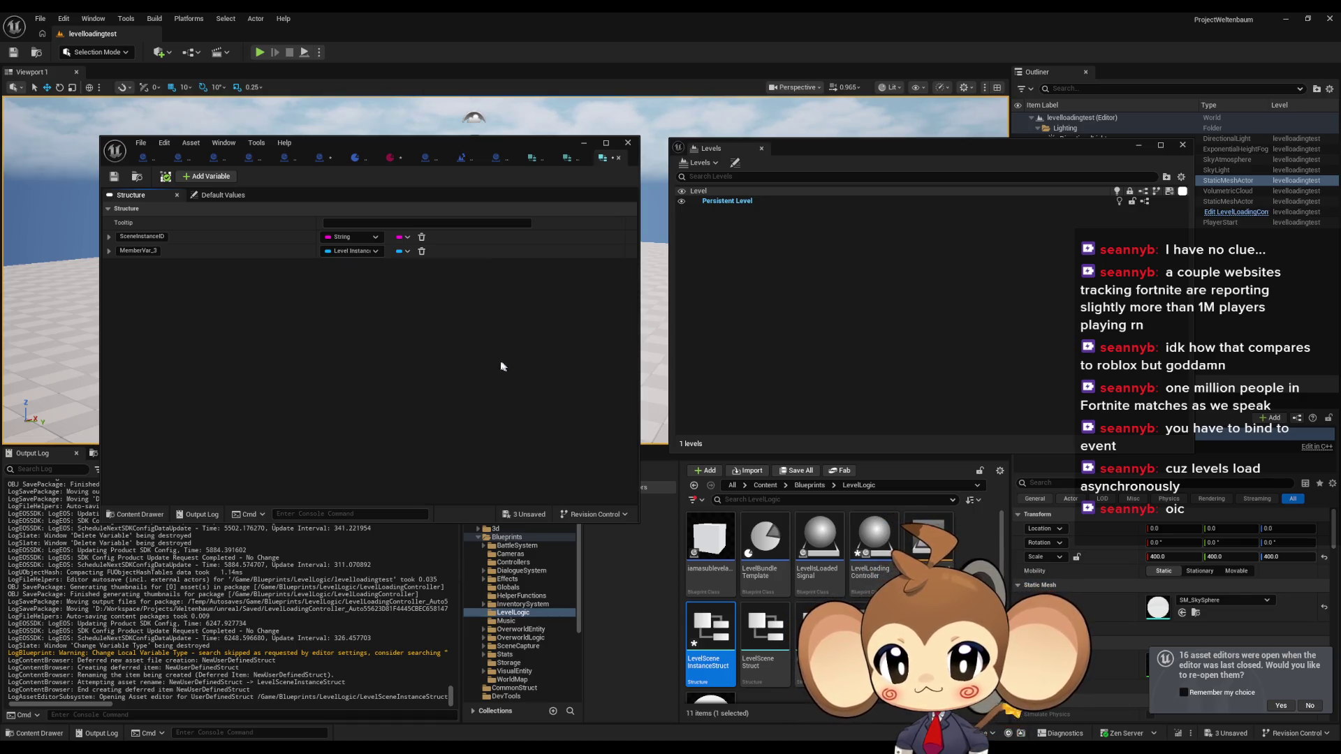
left_click(402, 251)
left_click(390, 275)
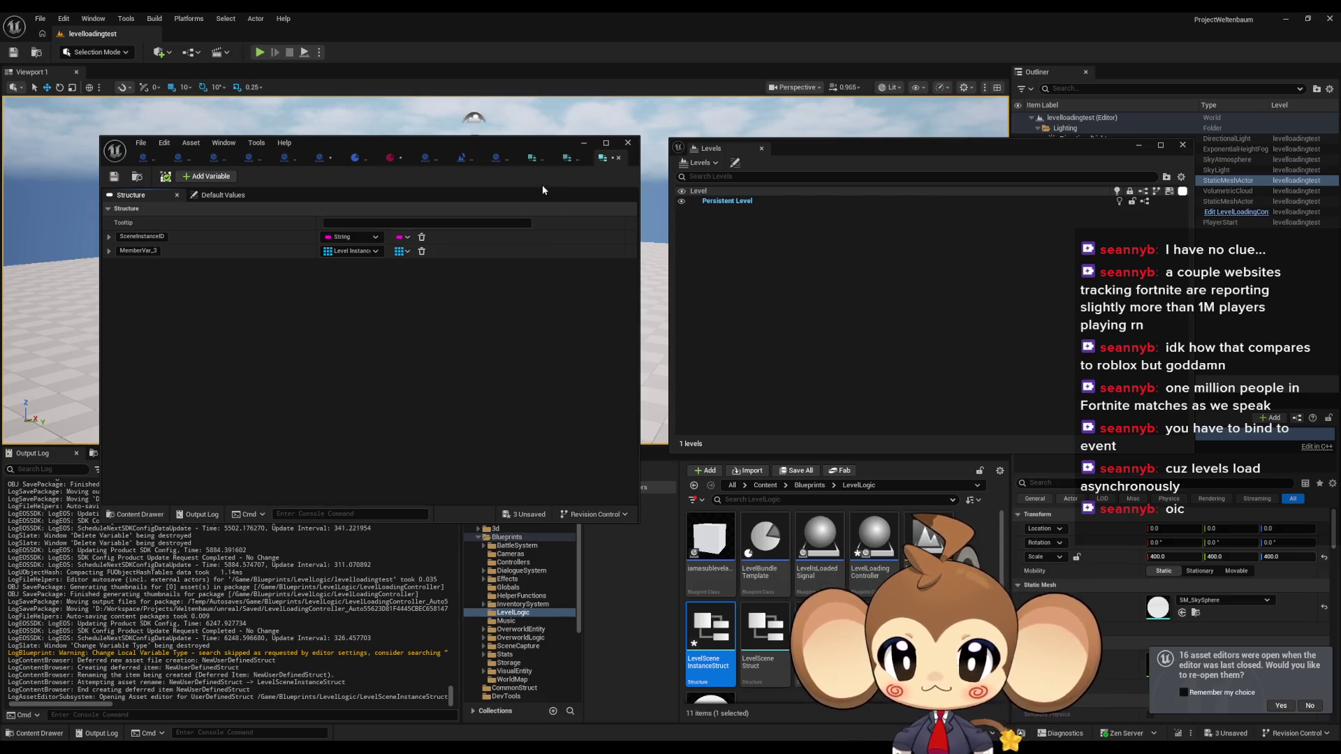
left_click(537, 161)
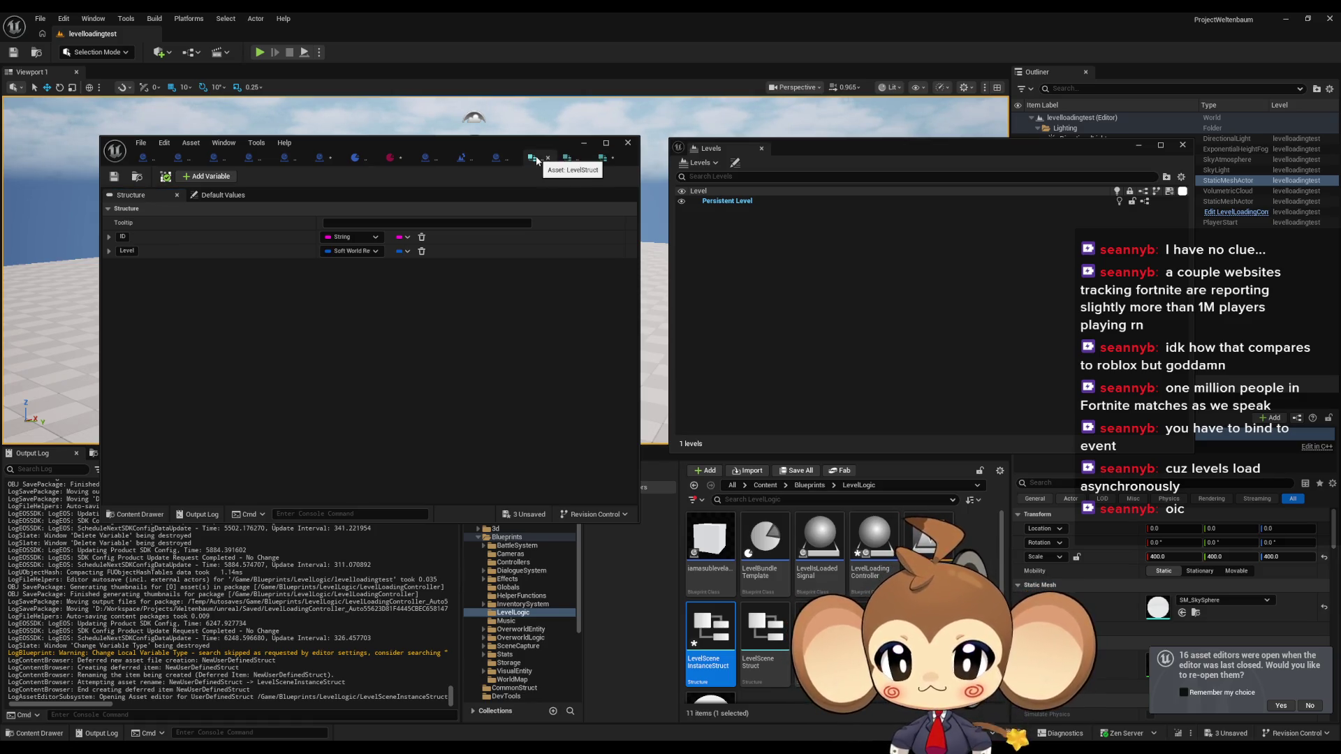
left_click(605, 161)
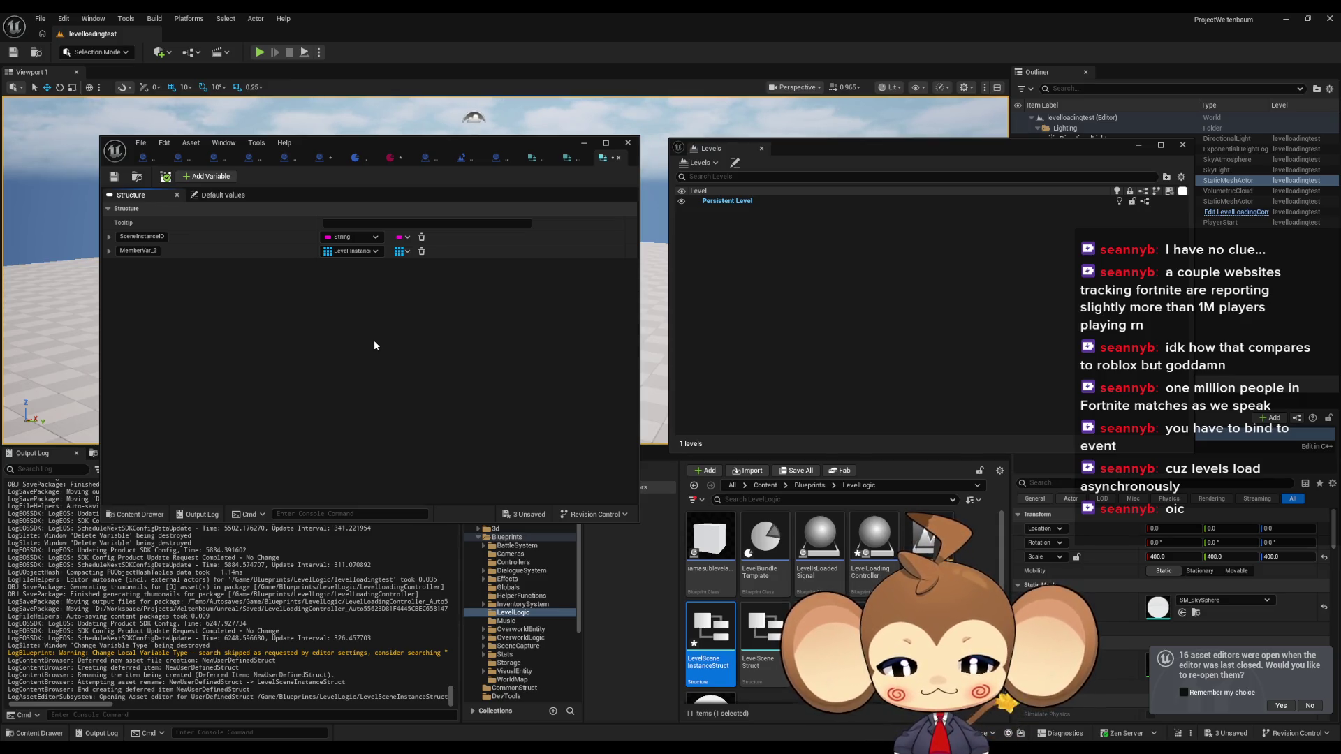
left_click(332, 158)
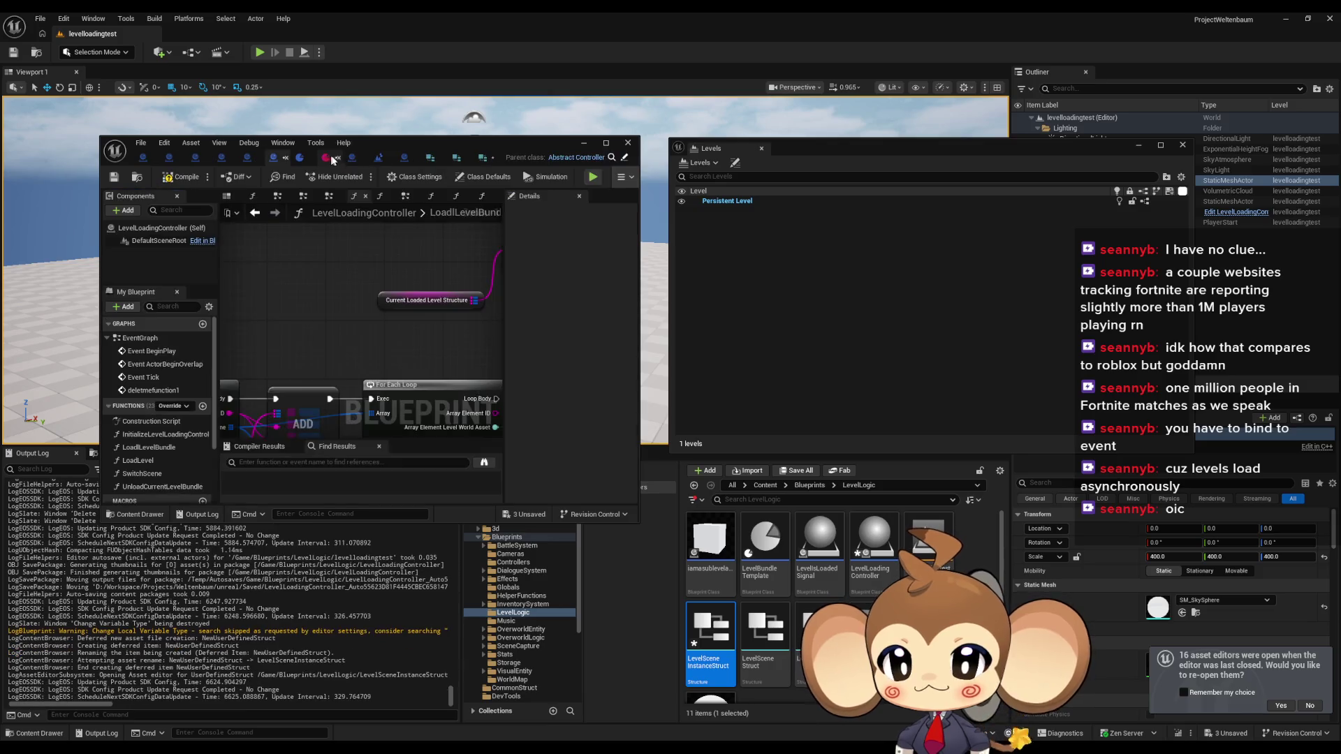
- Maximize the blueprint editor and reposition the Current Loaded Level Structure node
double_click(376, 145)
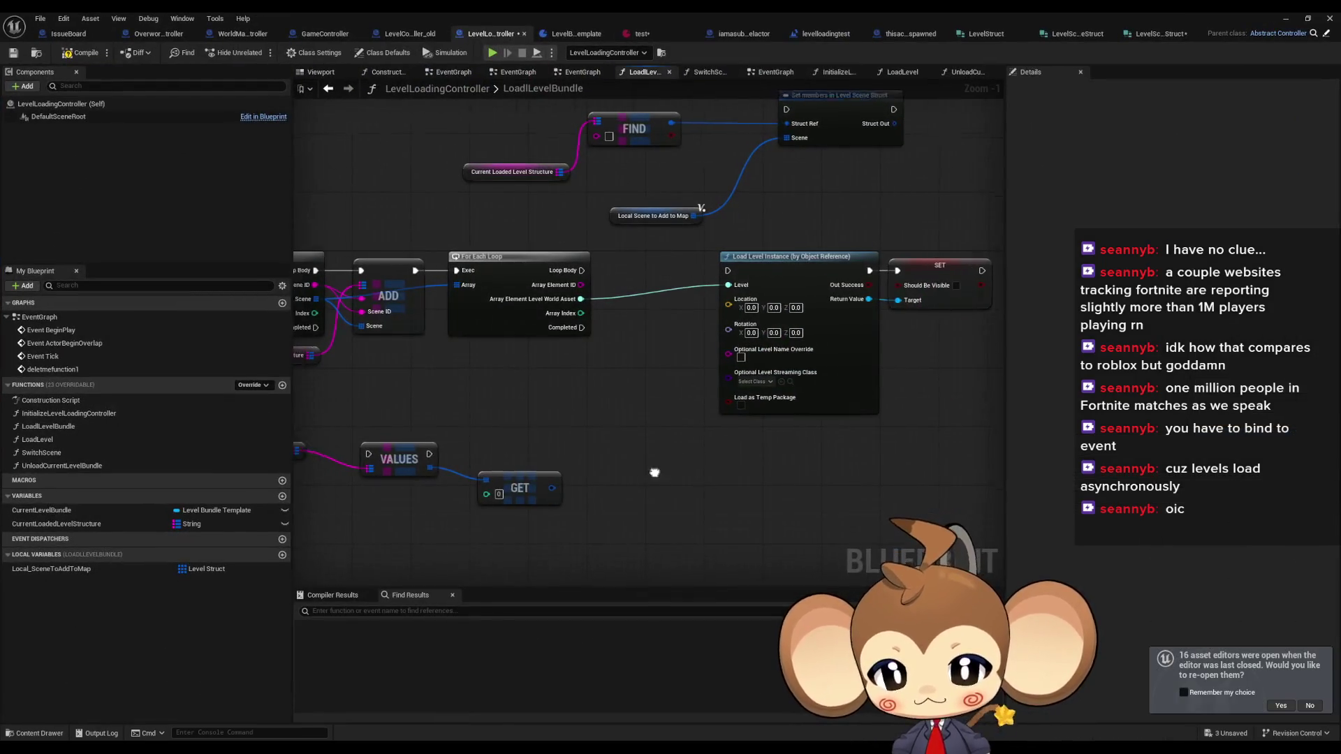
scroll(807, 467, "down", 2)
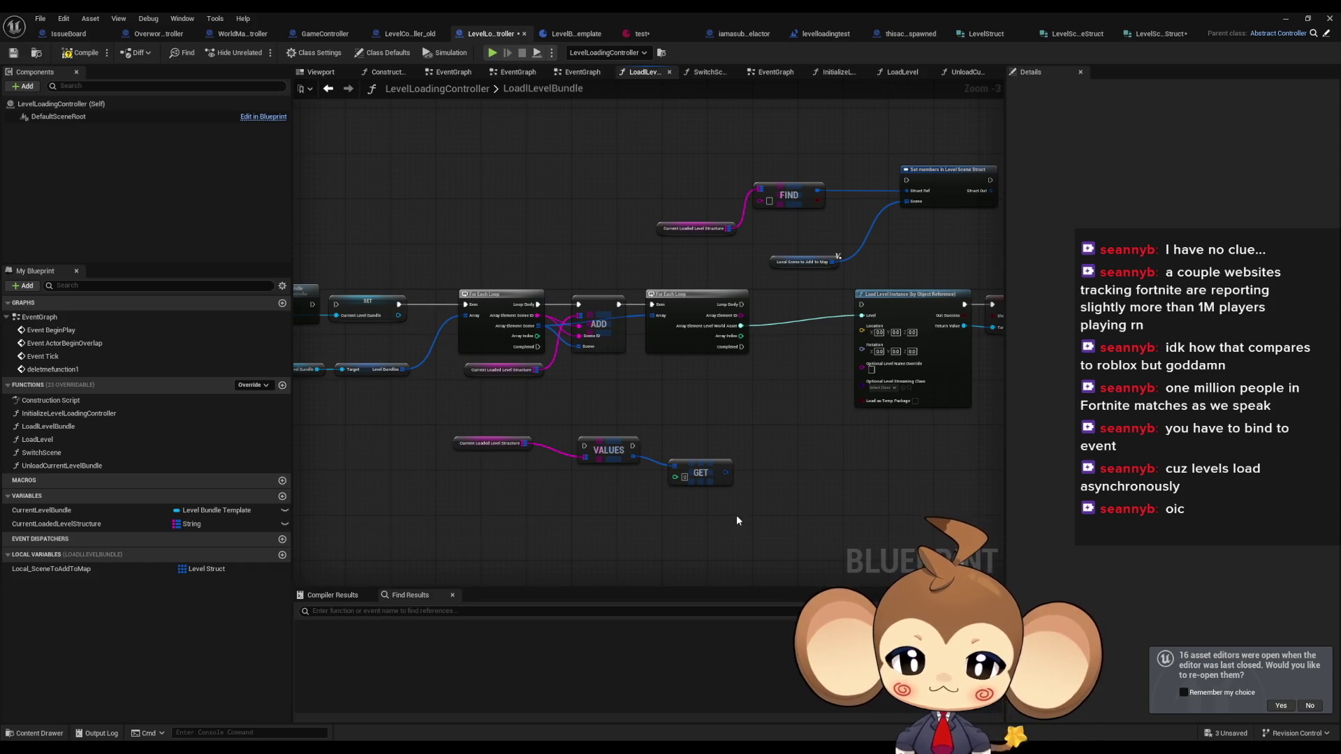
mouse_move(737, 519)
left_mouse_down()
mouse_move(578, 484)
mouse_move(602, 503)
mouse_move(660, 510)
left_mouse_up()
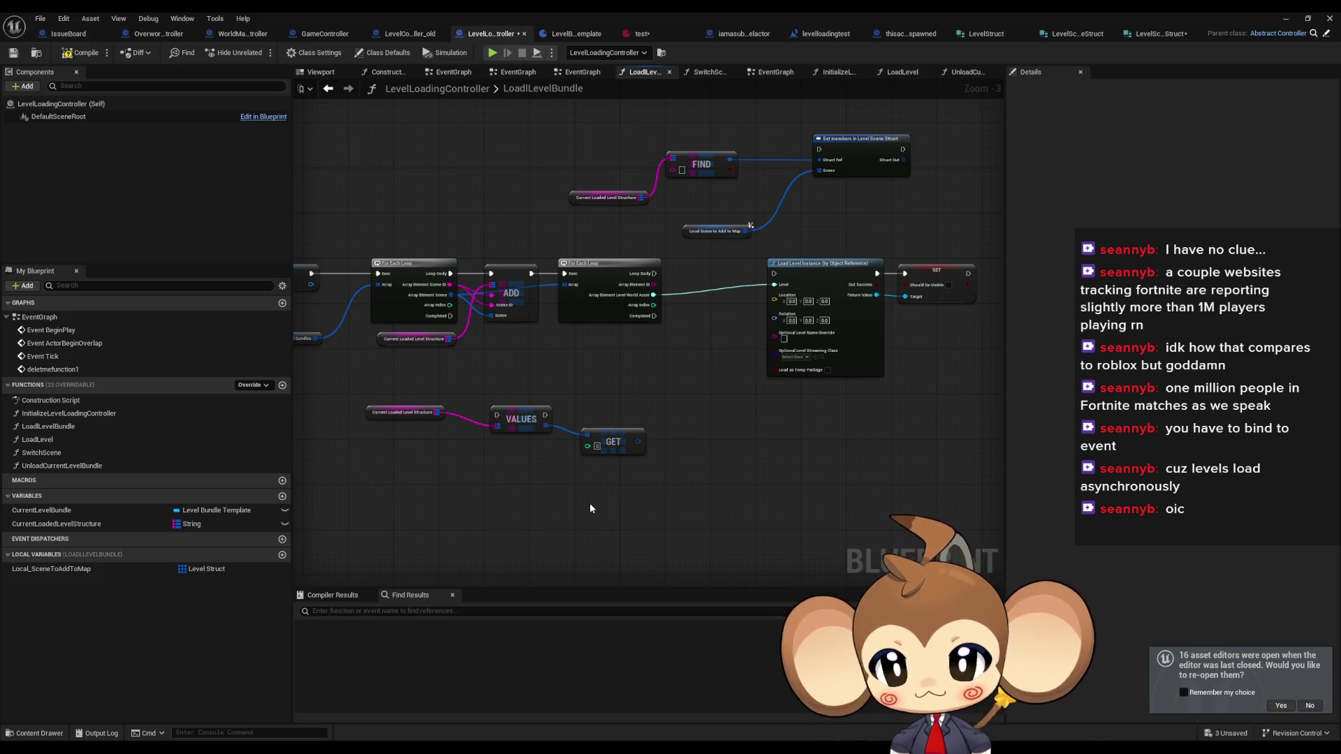
left_click_drag(378, 415, 379, 447)
scroll(511, 482, "up", 1)
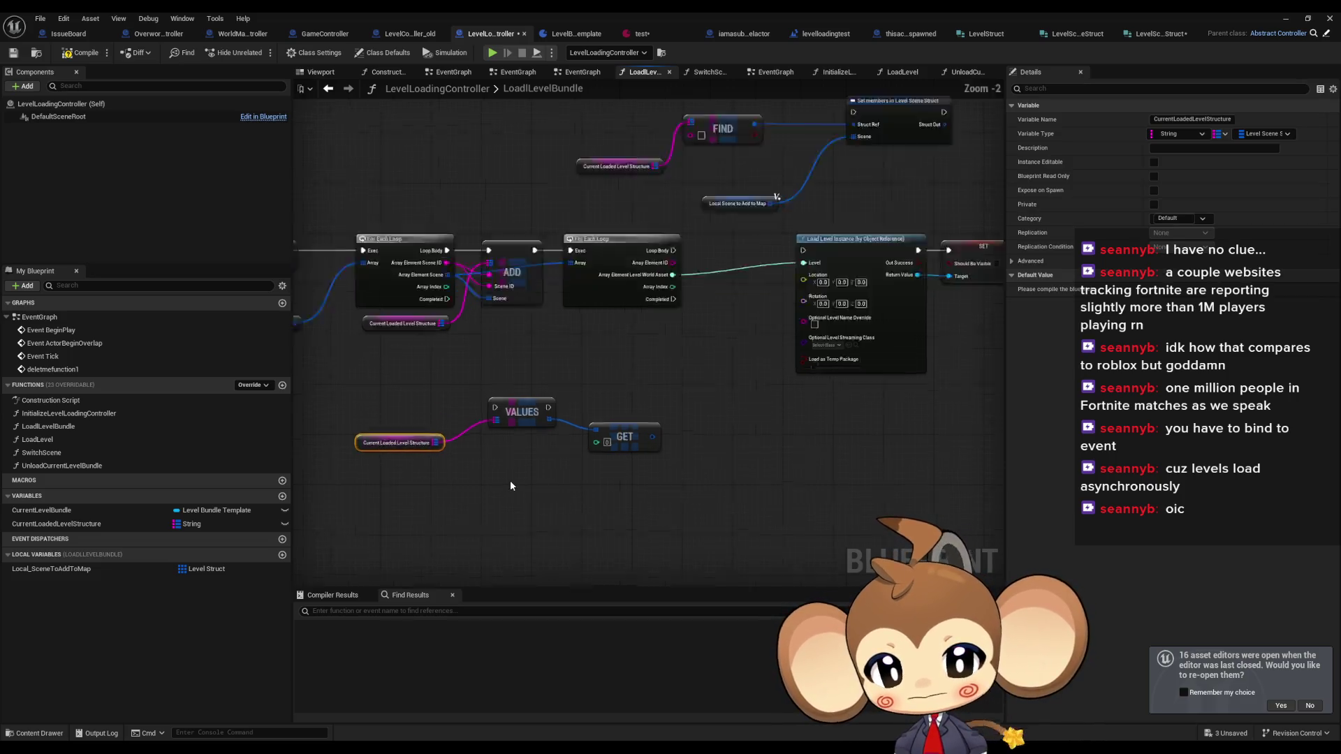
scroll(510, 486, "up", 2)
left_click(622, 476)
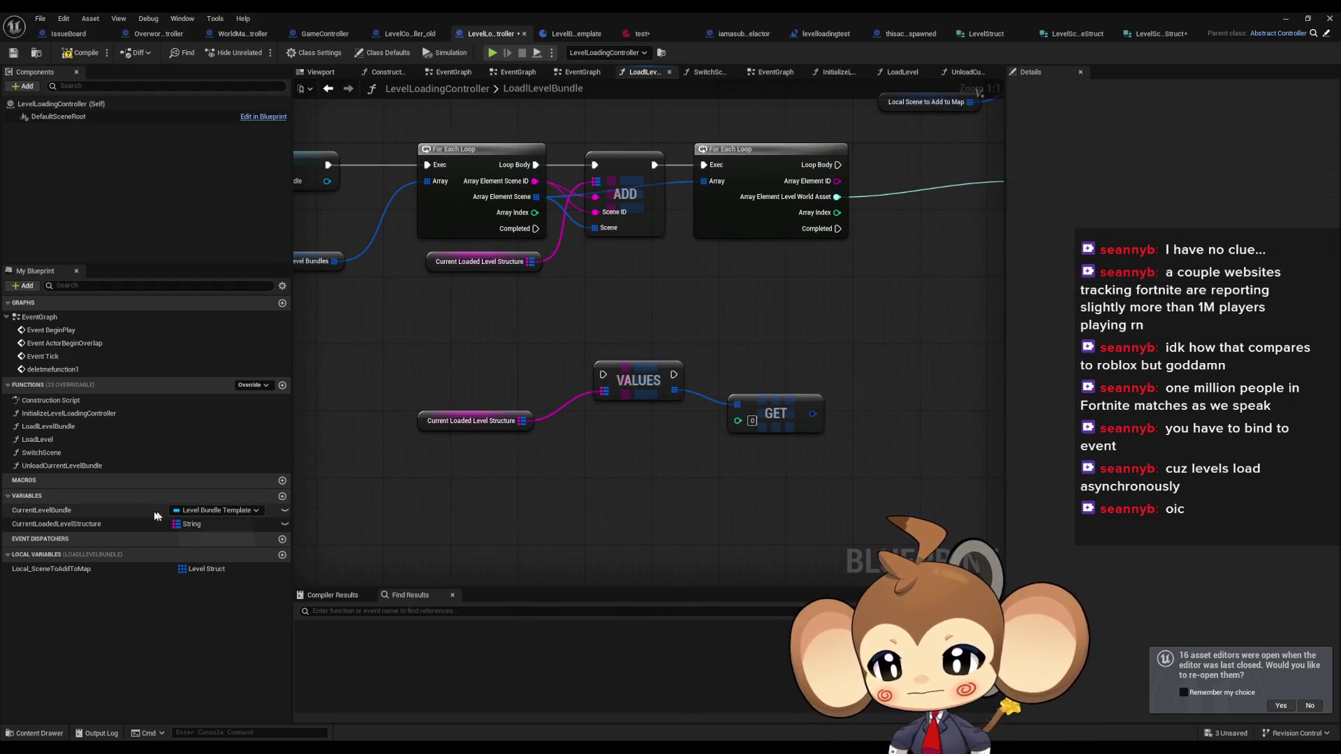
- Change CurrentLoadedLevelStructure's map value type to Level Scene Instance Struct
left_click(102, 525)
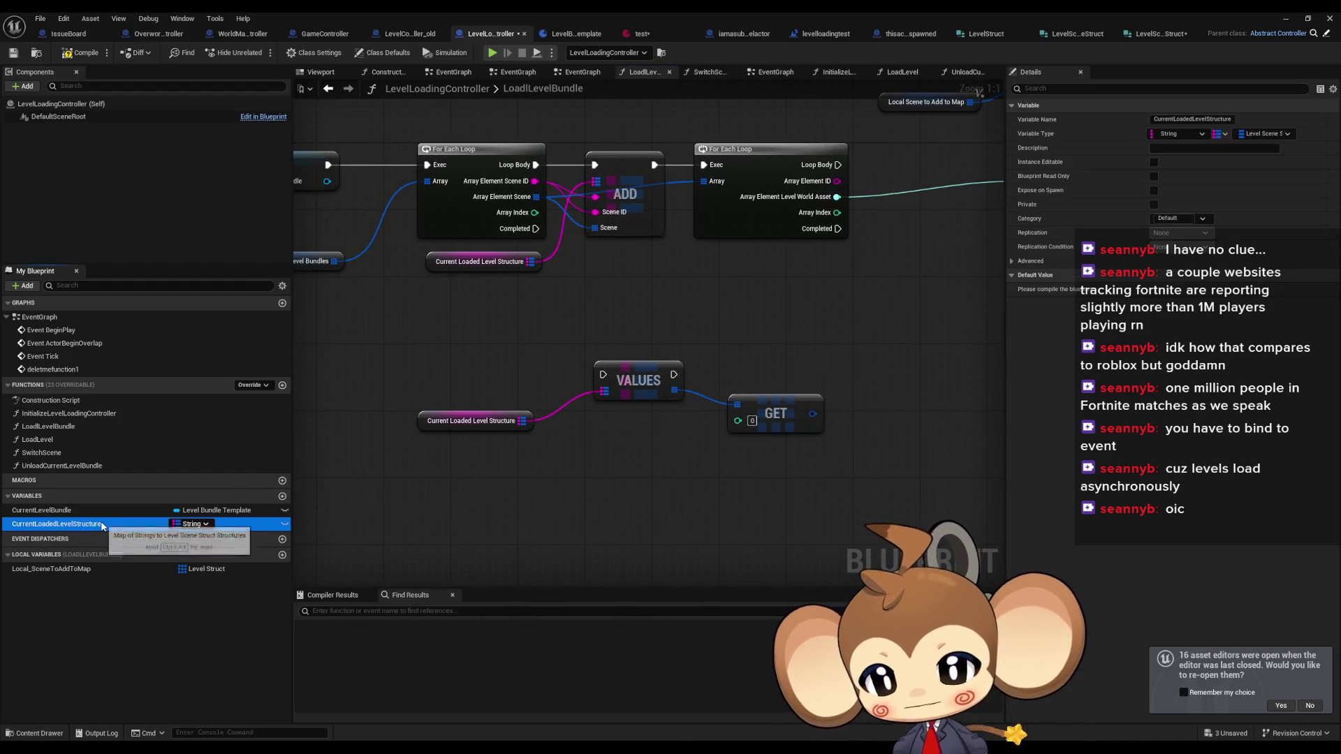
left_click(1257, 134)
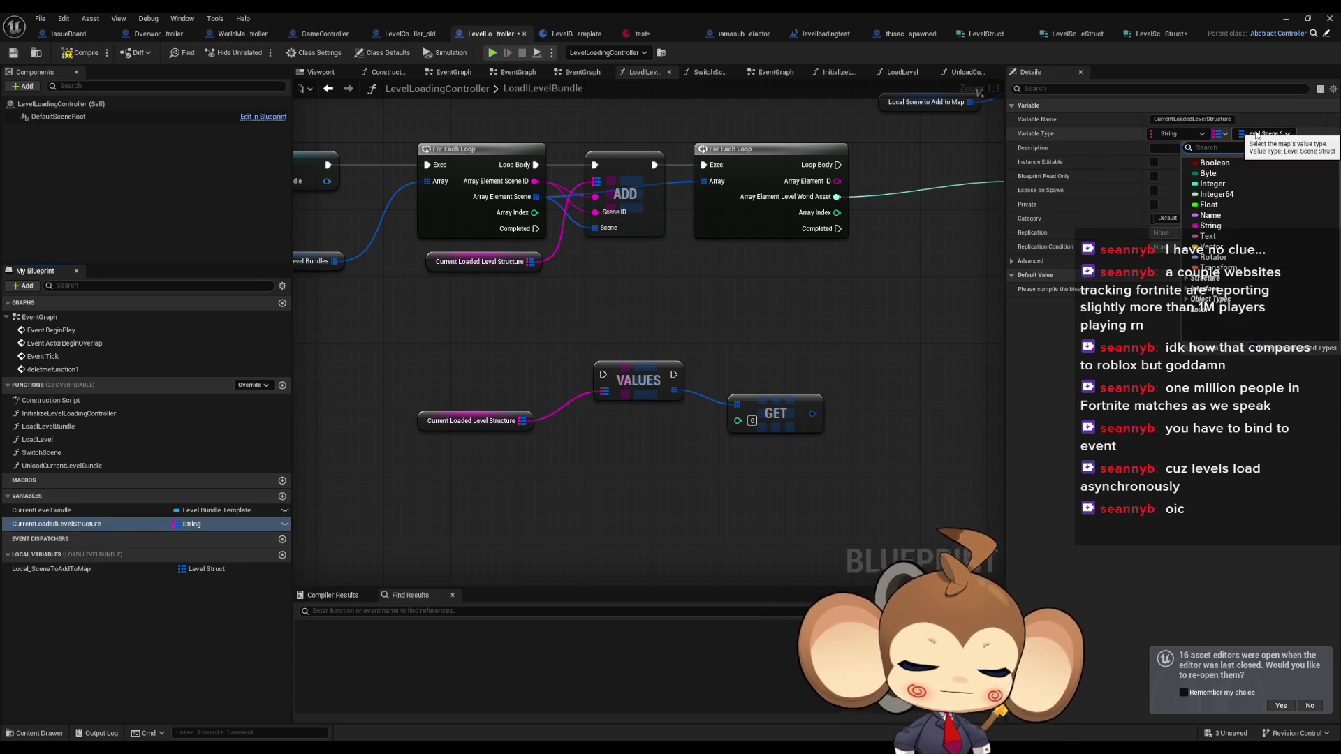
type("level")
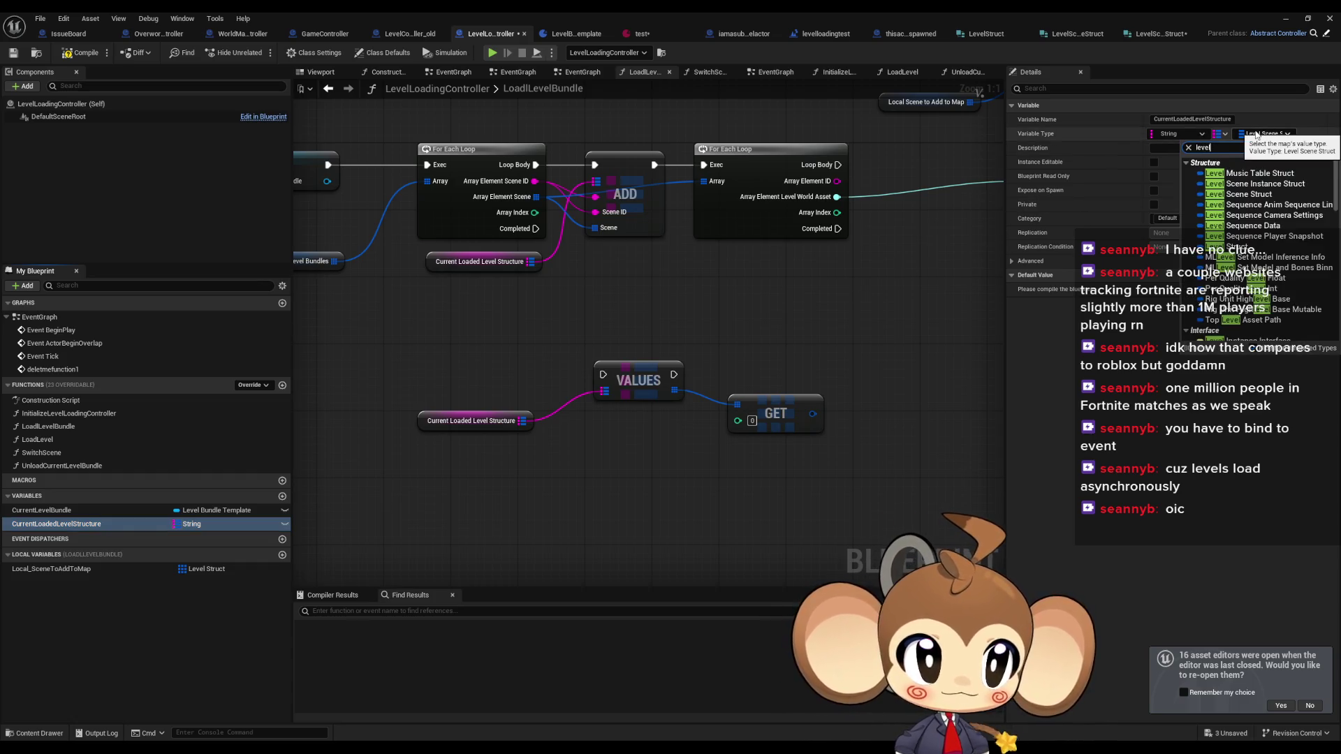
type(" inst sc")
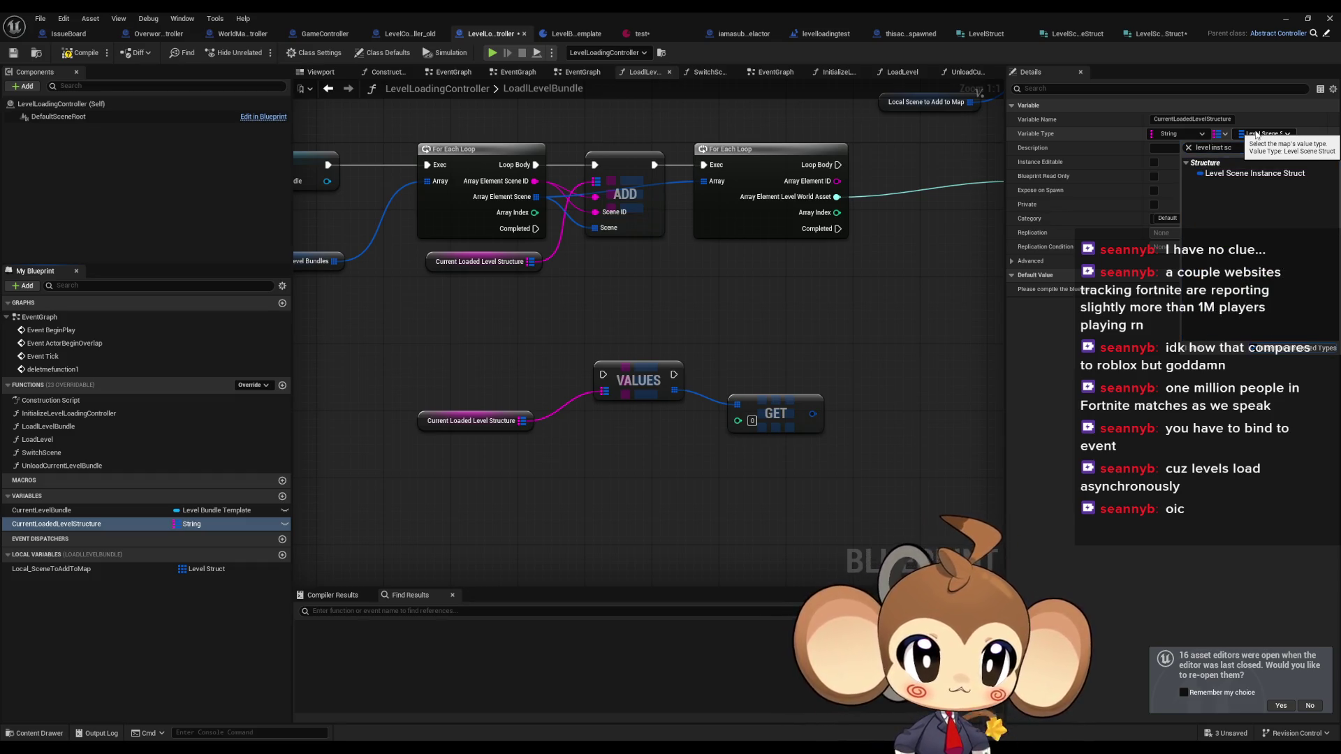
key("Return")
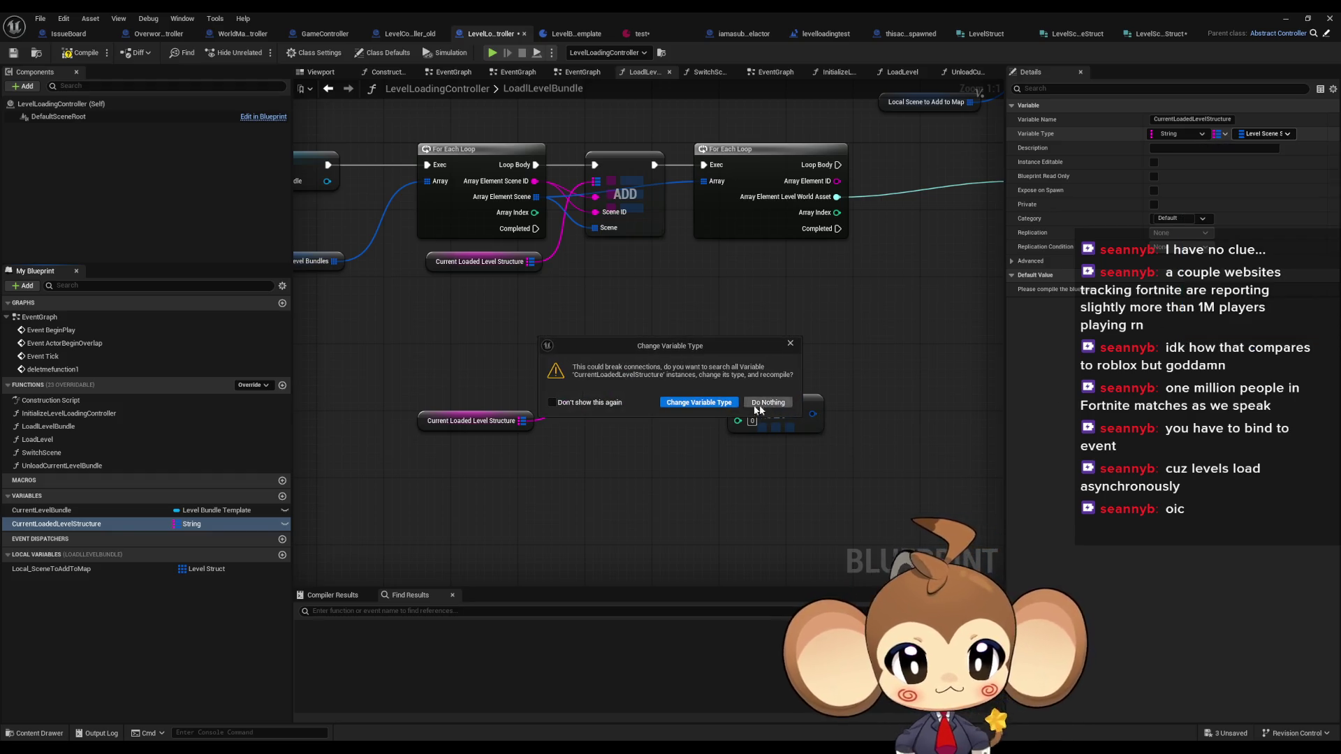
left_click(698, 403)
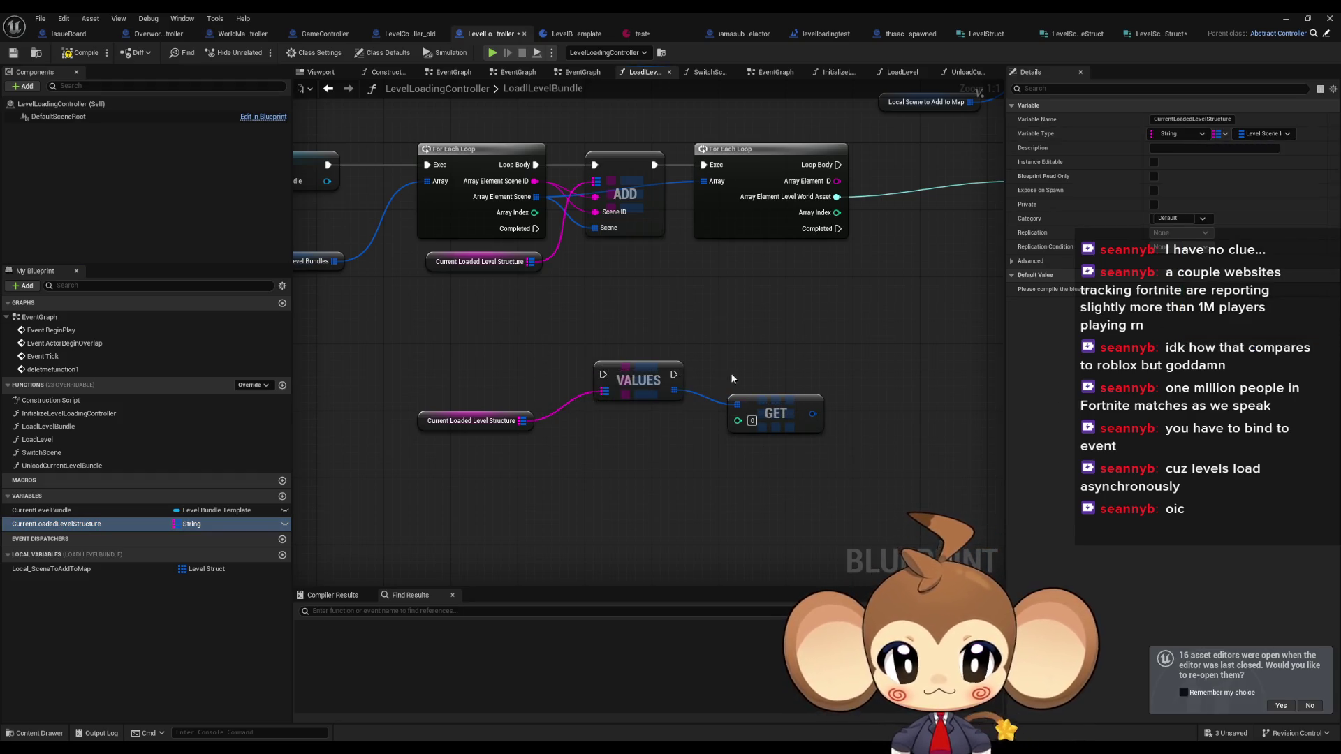
- Delete the VALUES and GET nodes and split the ADD node's struct pin
left_click_drag(765, 451, 573, 355)
key("Delete")
left_click_drag(632, 232, 650, 283)
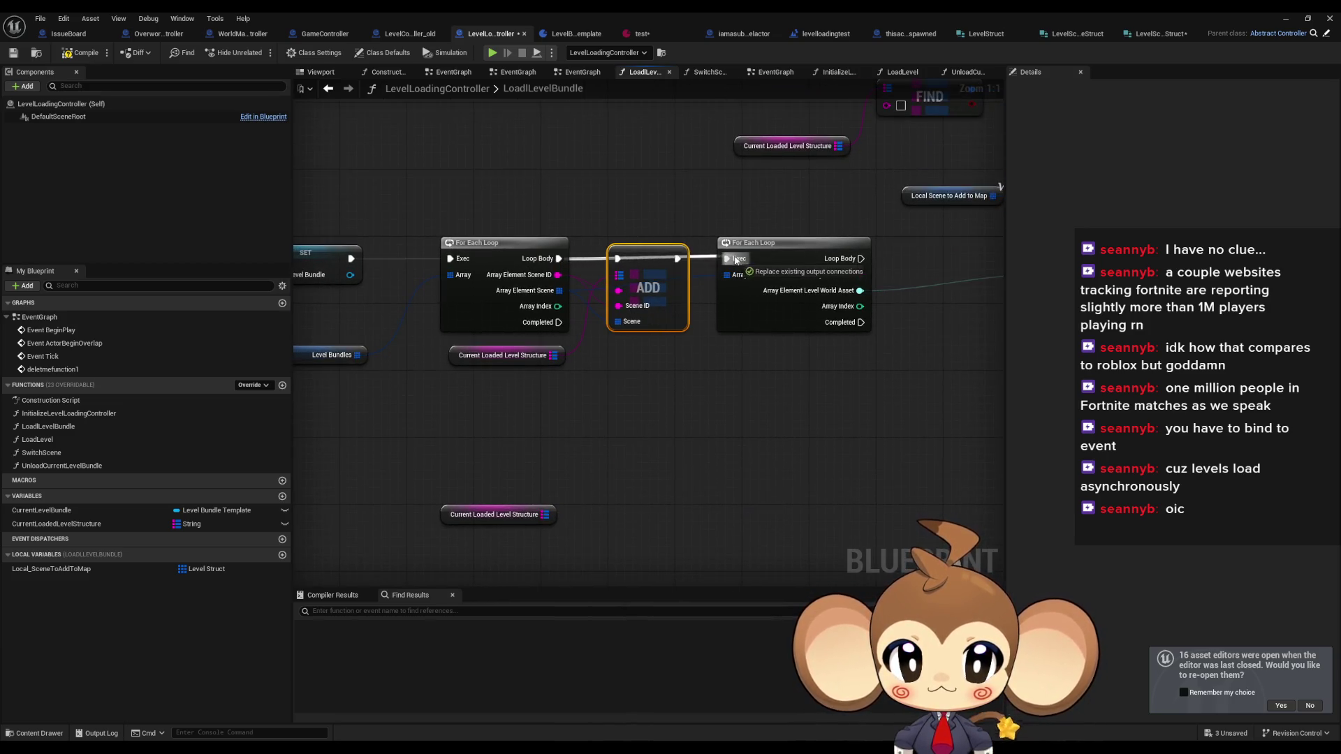
key("ctrl+z")
left_click_drag(641, 251, 667, 360)
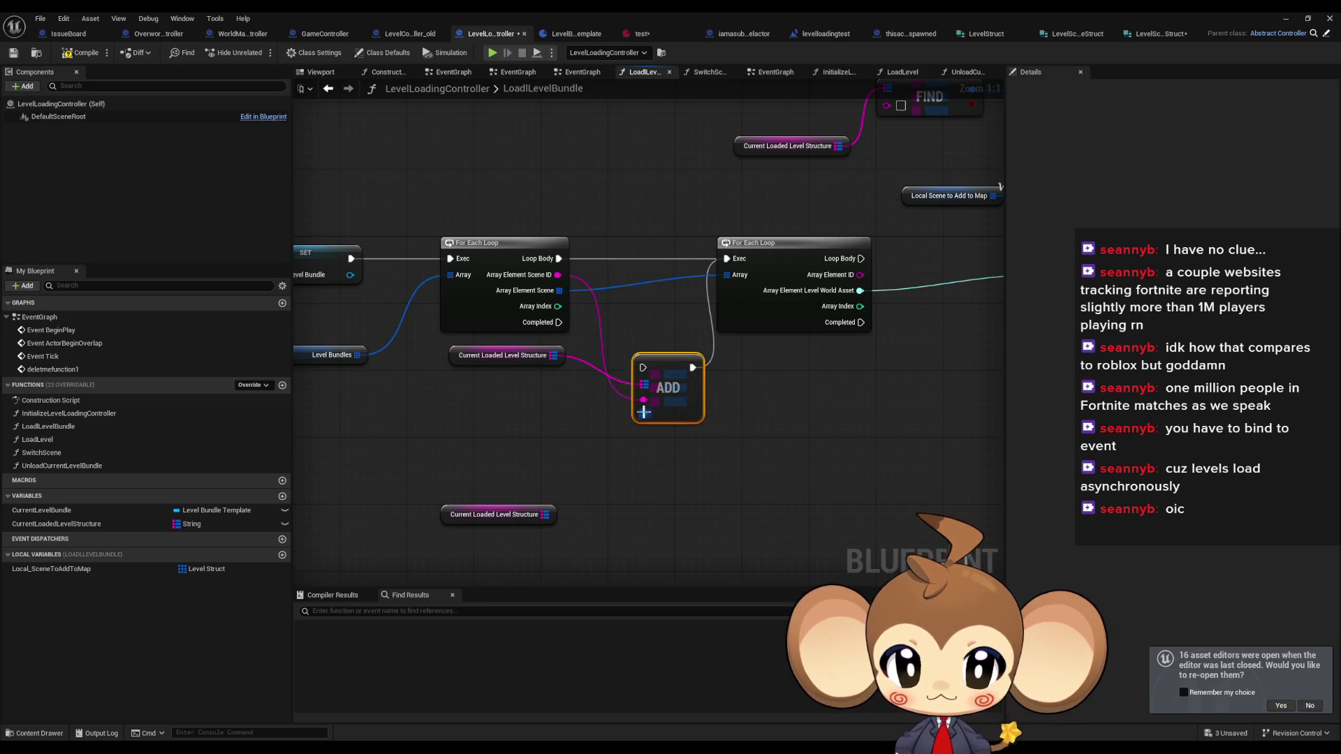
right_click(644, 413)
left_click(702, 471)
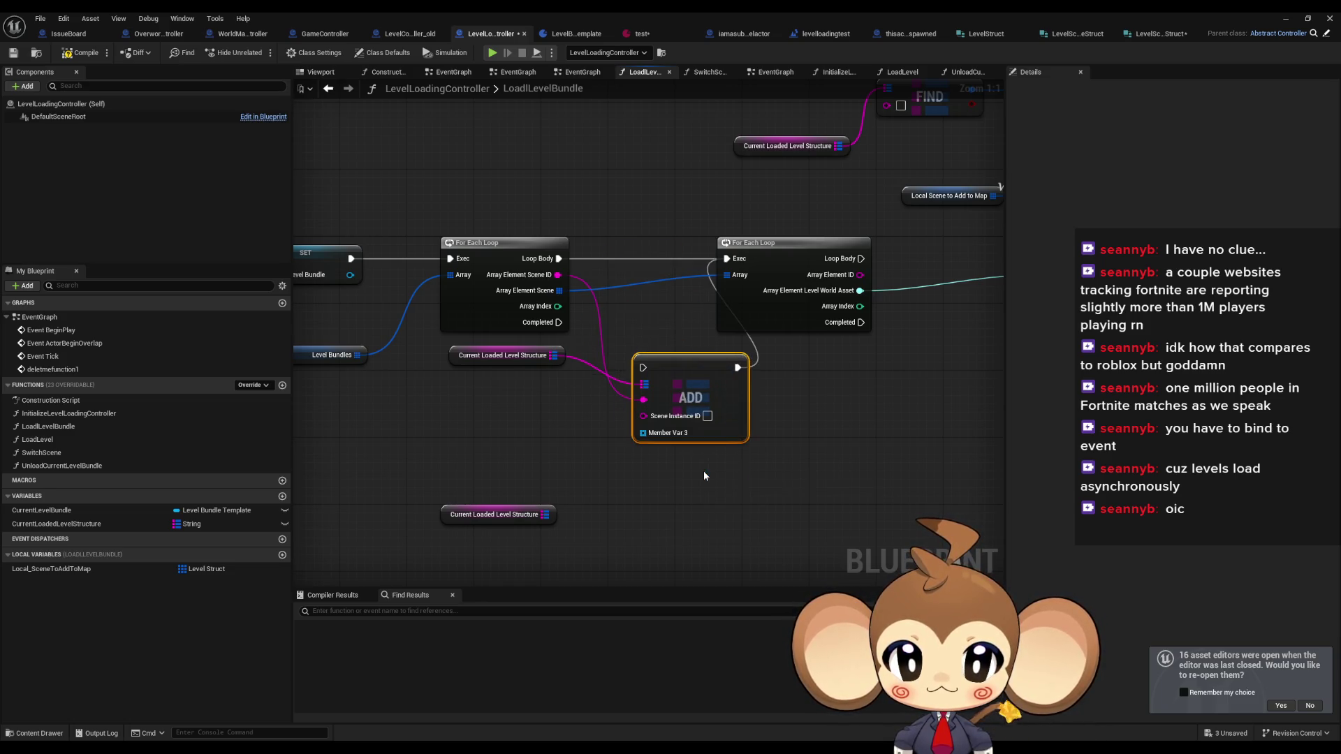
- Disconnect Array Element Scene ID from ADD, arrange the nodes, and open the scene instance struct
scroll(533, 422, "down", 2)
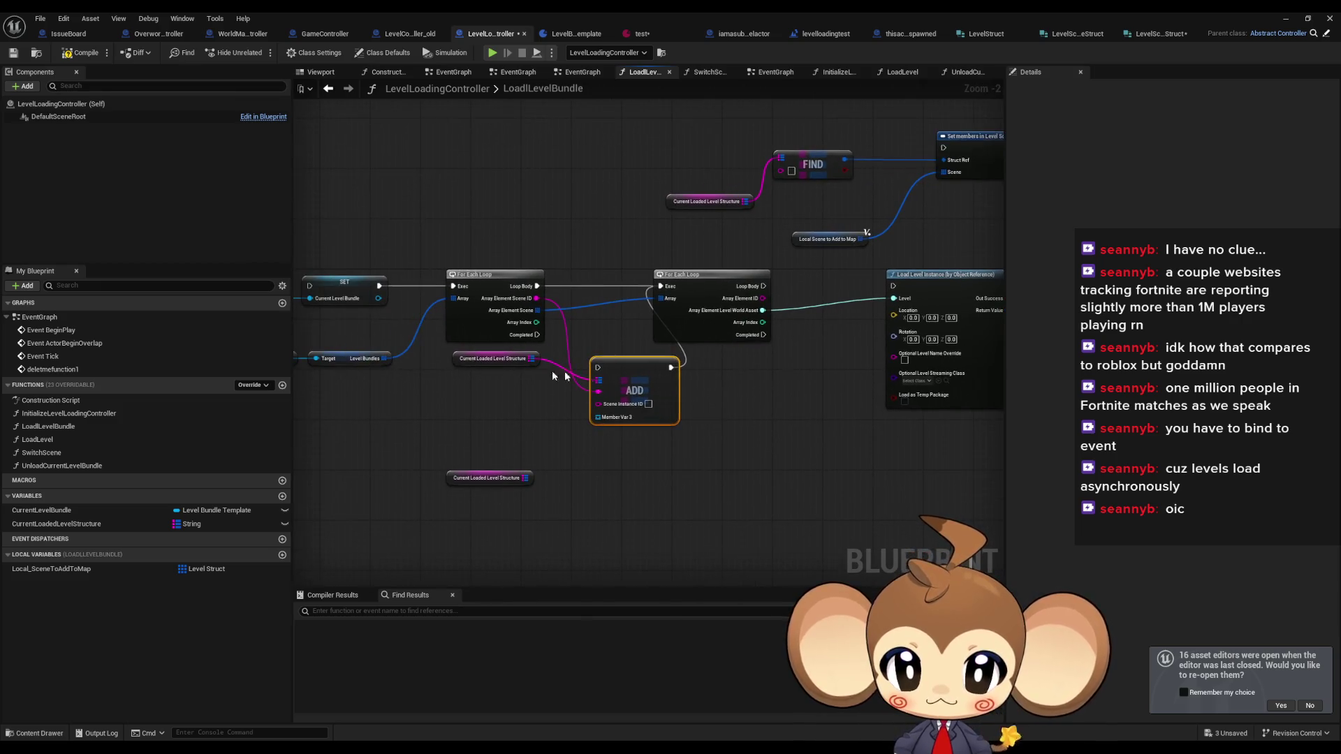
left_click(536, 298, "alt")
left_click(502, 362)
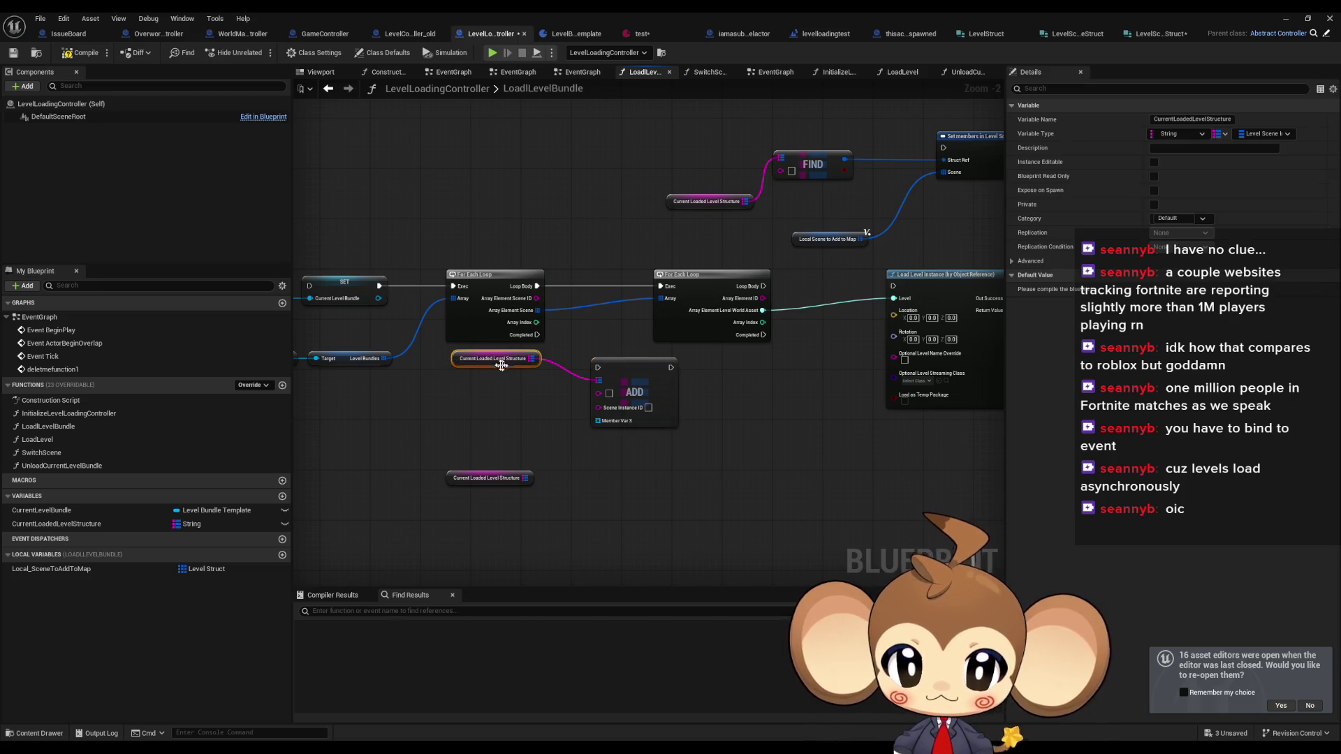
left_click_drag(502, 365, 502, 417)
left_click(632, 392)
left_click_drag(632, 391, 602, 422)
left_click(864, 174)
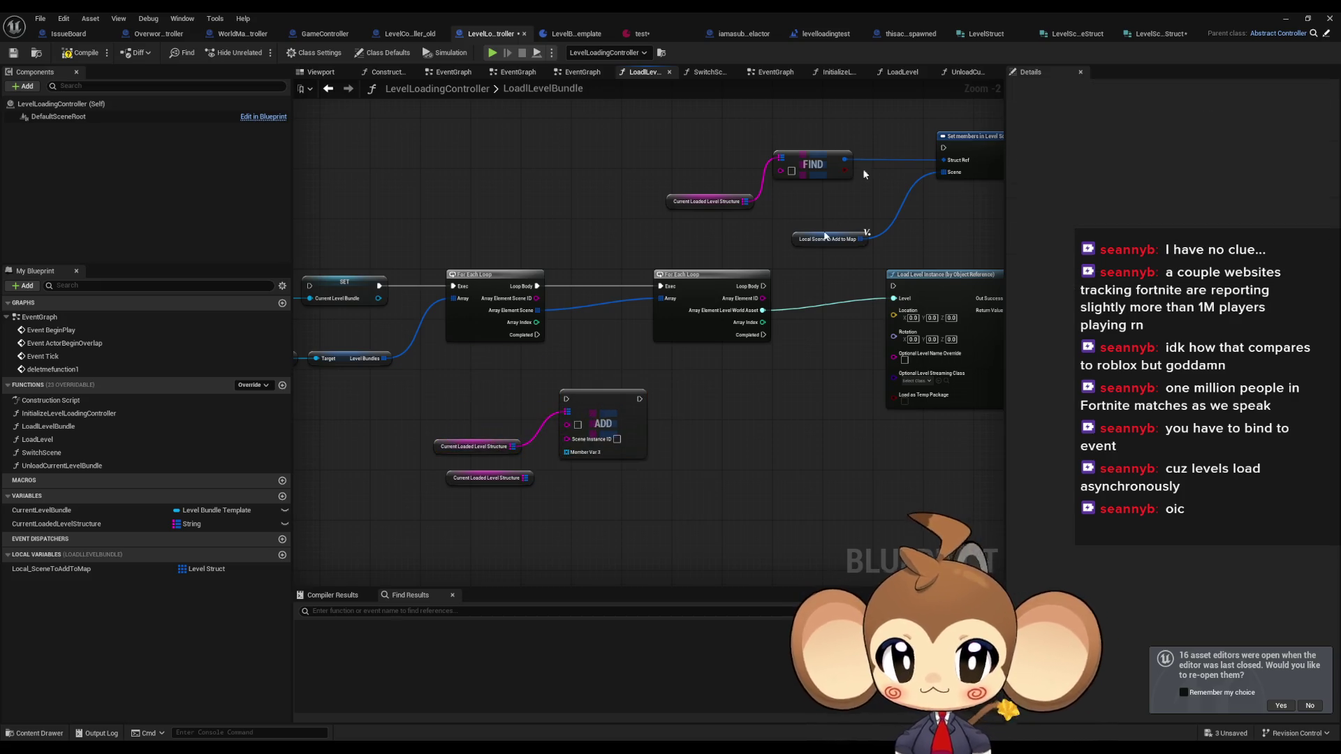
left_click(1154, 34)
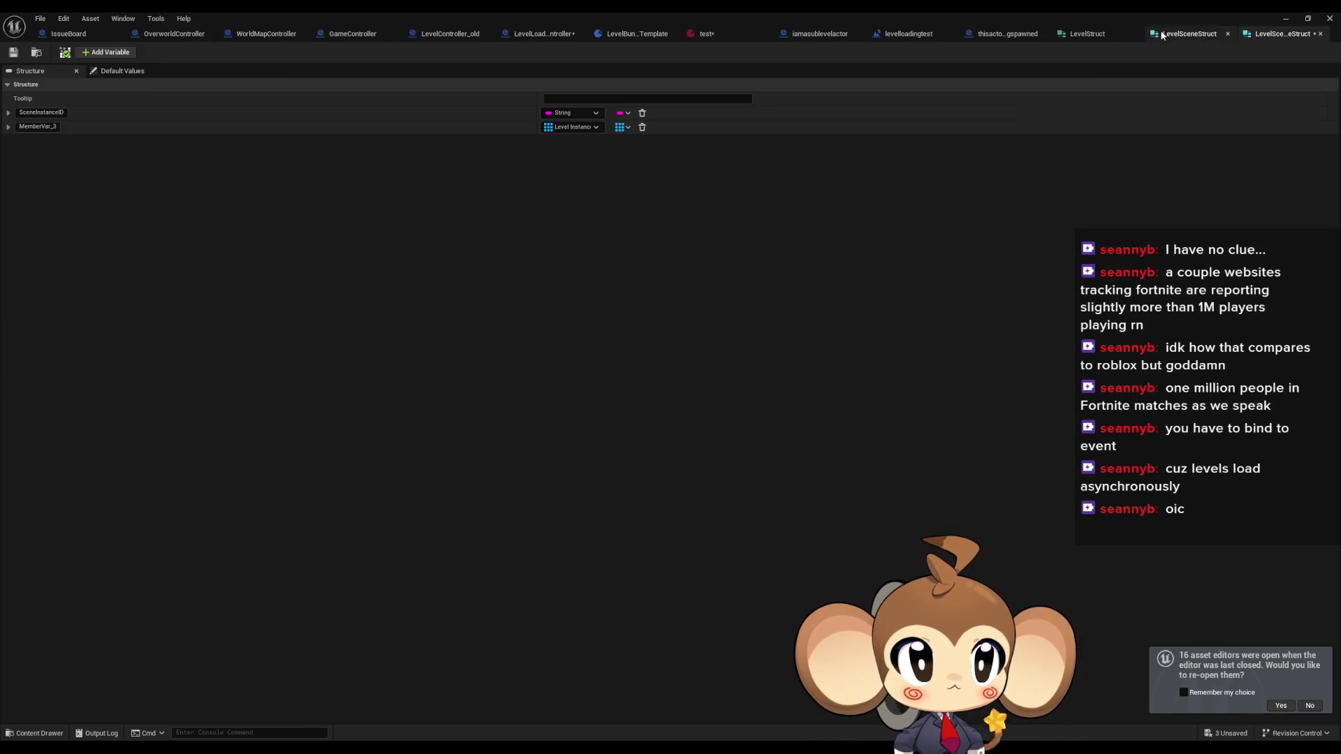
- Rename MemberVar_3 to SceneInstance
left_click(480, 130)
type("L")
type("Scene")
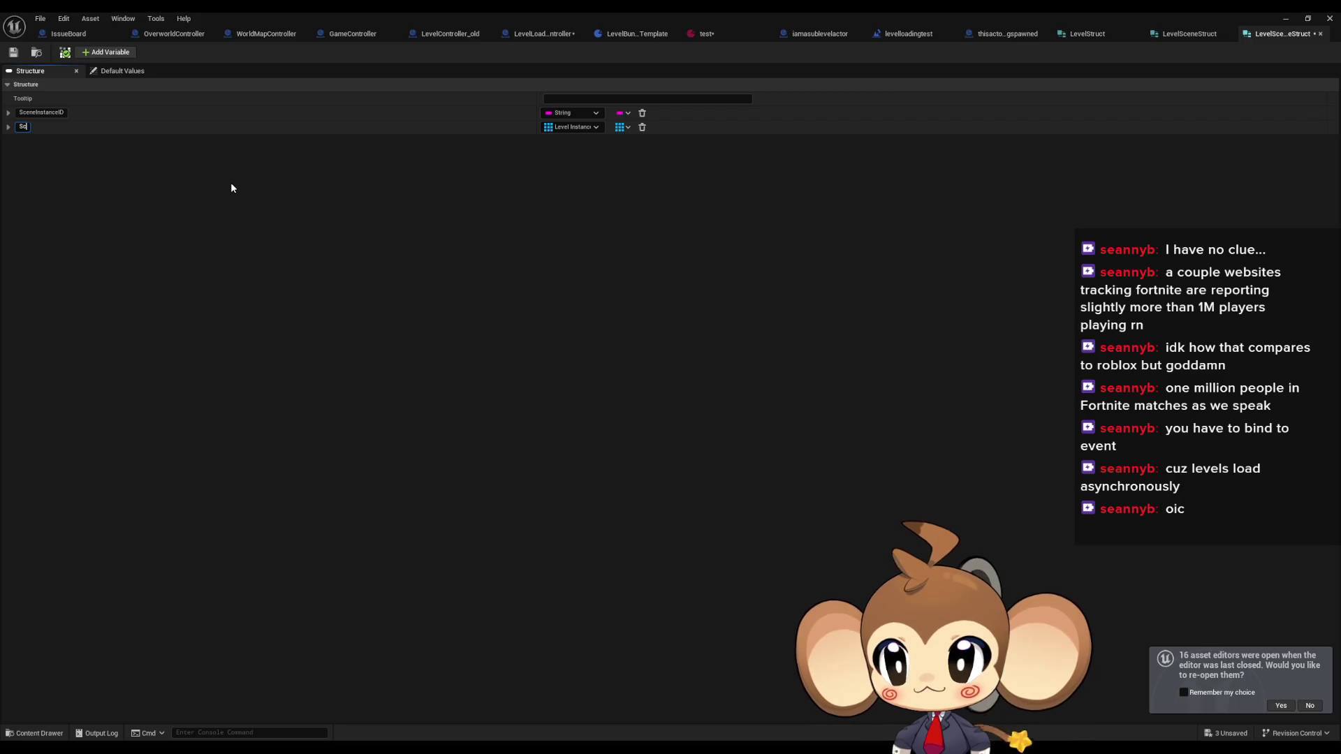
type("Instance")
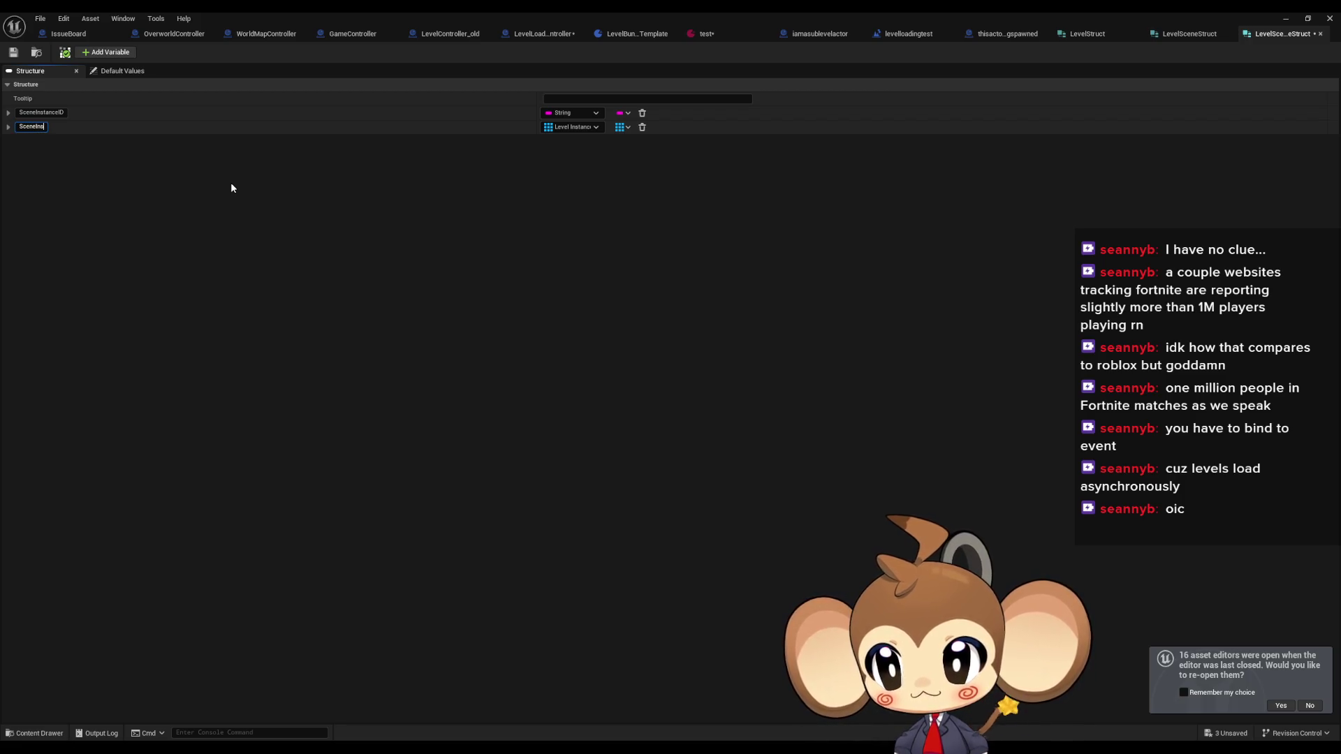
key("Return")
- Look through the LevelSceneStruct and LevelStruct tabs, then float the struct editor window
left_click(1200, 33)
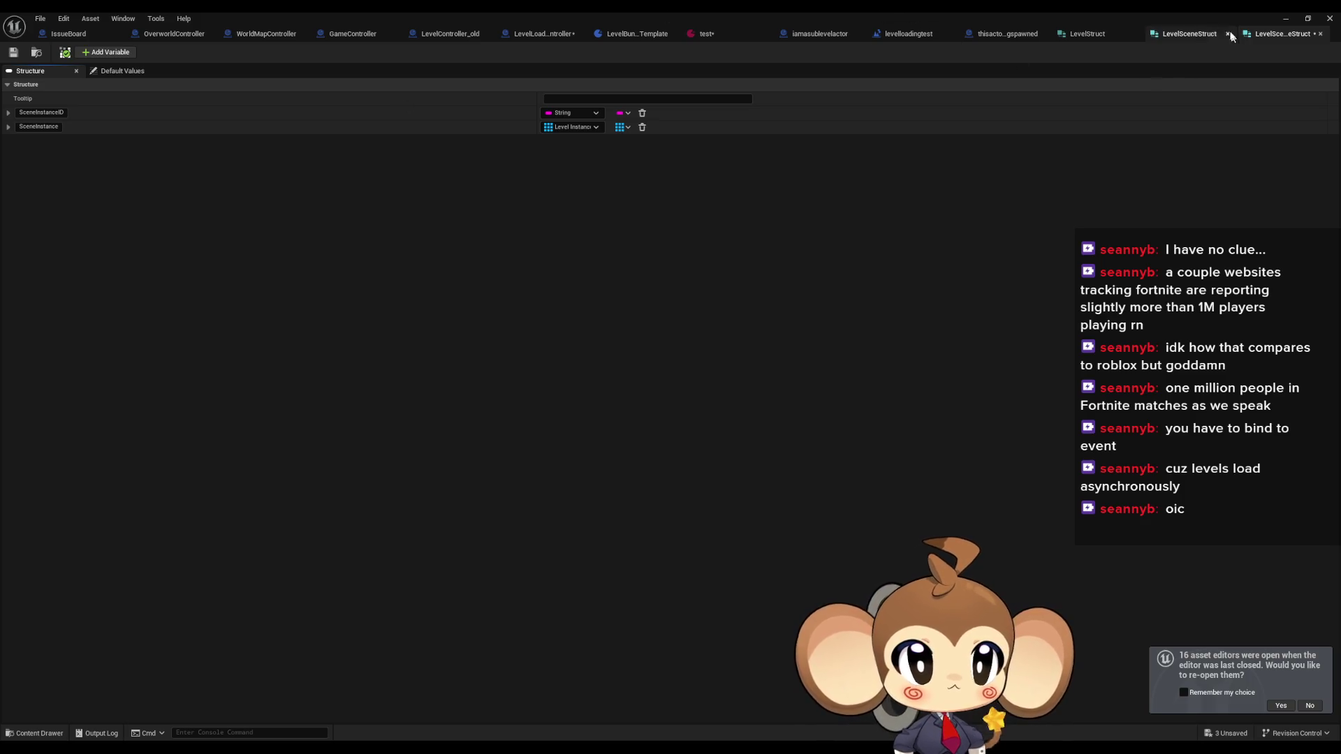
left_click(1283, 34)
left_click(1190, 34)
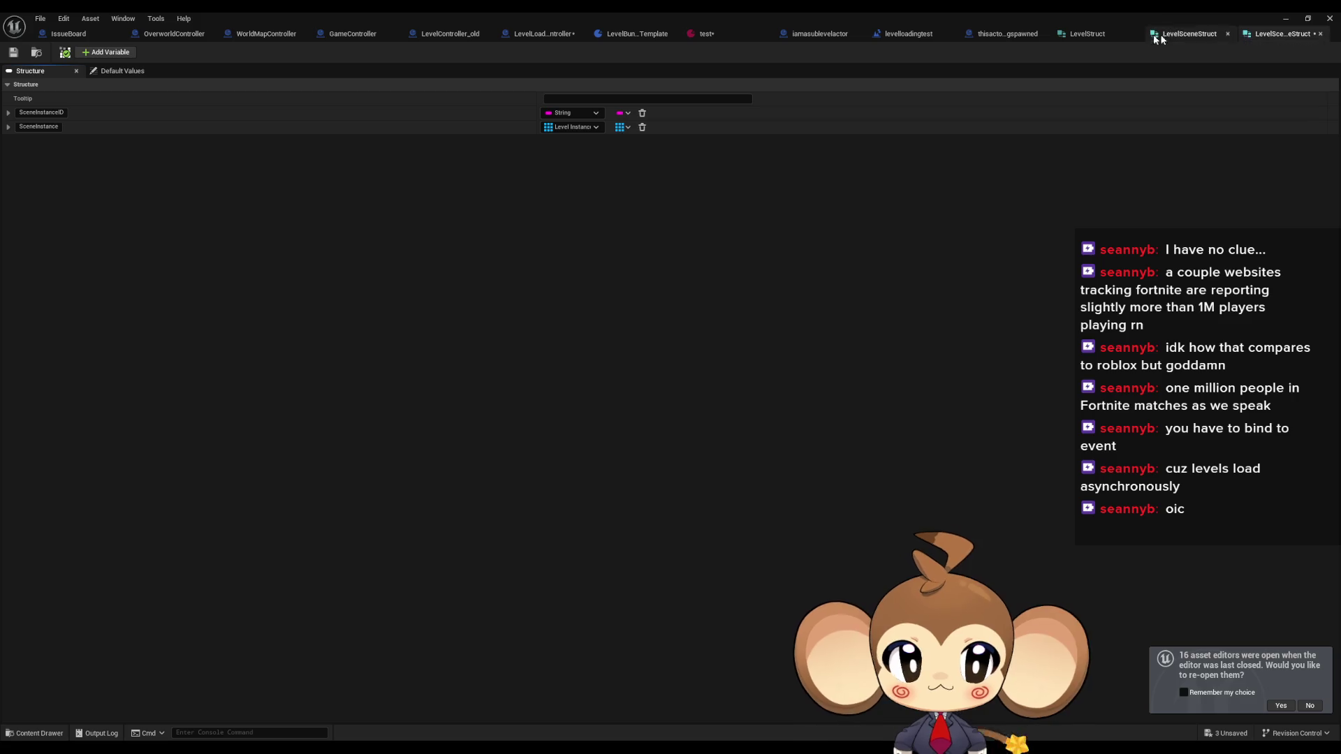
left_click(1108, 33)
double_click(1063, 11)
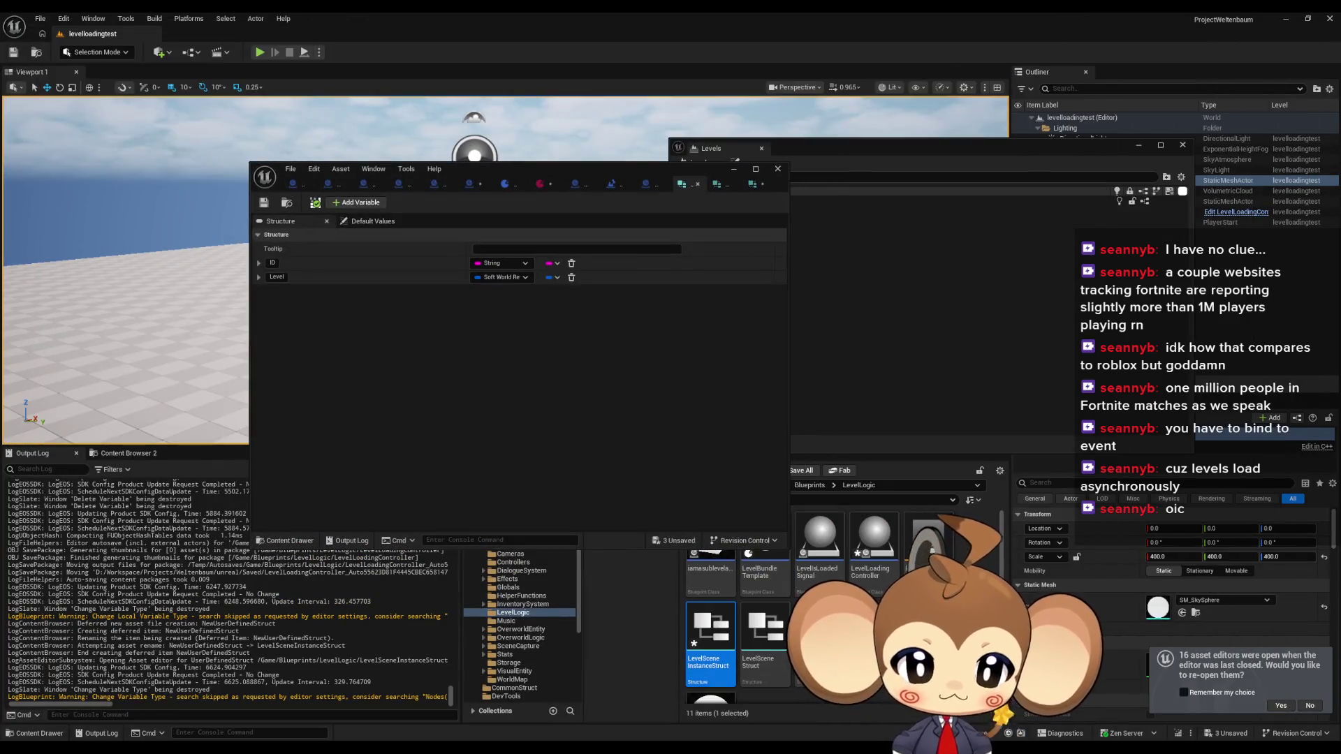
- Add a Blueprint Structure named LevelInstanceStruct in LevelLogic, open it, and maximize its editor
right_click(980, 609)
mouse_move(1020, 438)
left_click(1146, 521)
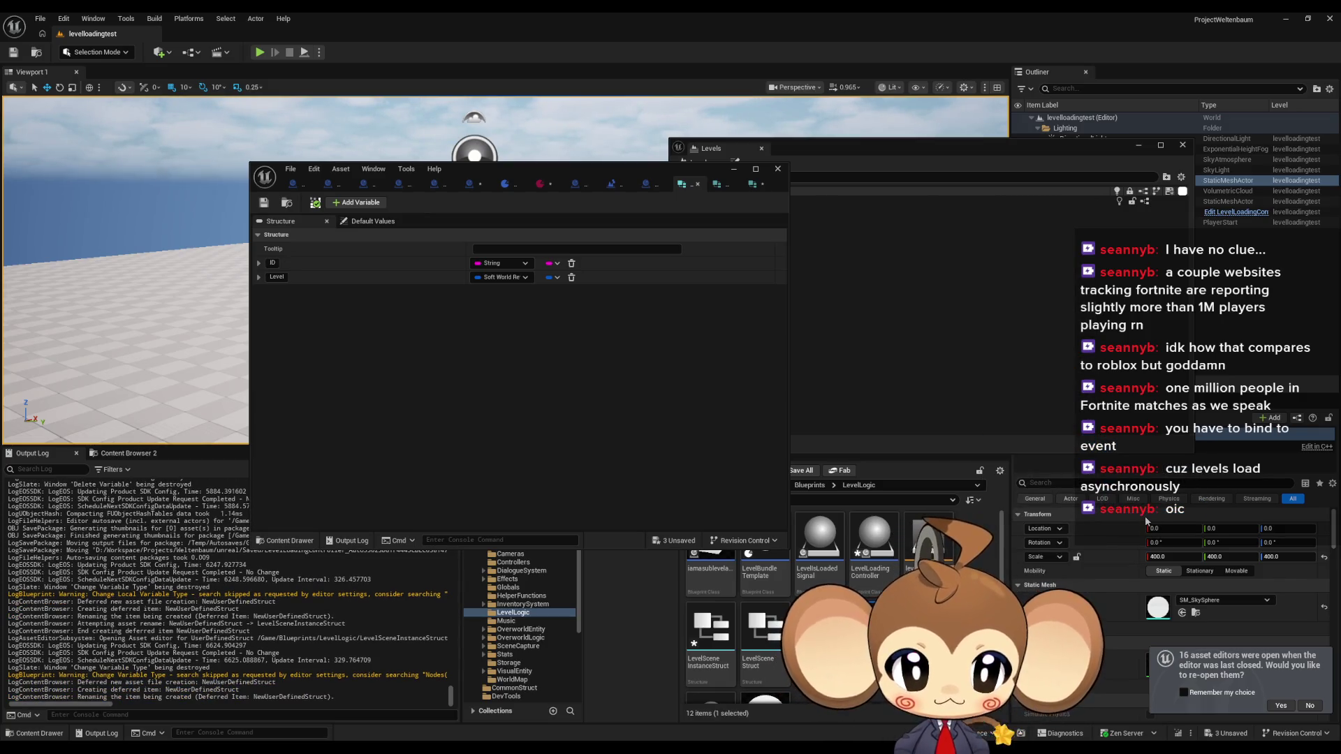
type("LevelInstanceStruct")
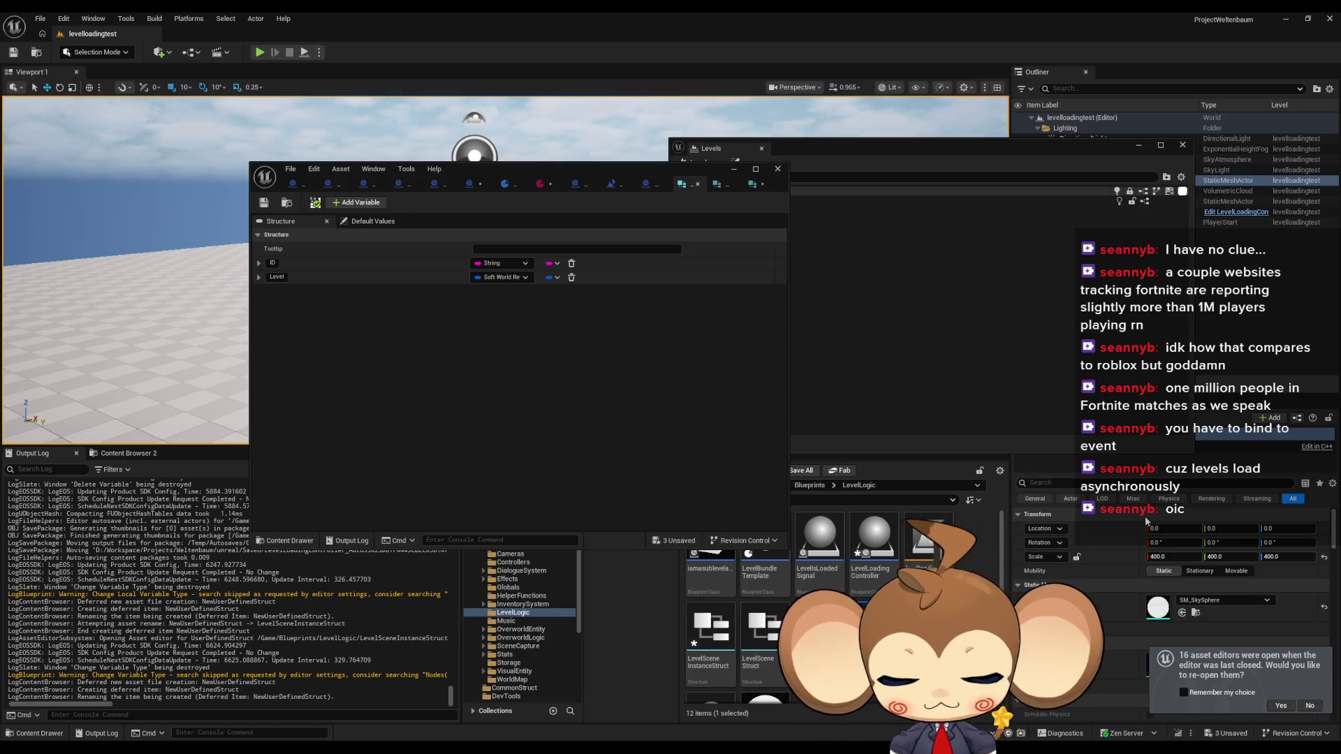
key("Return")
double_click(831, 552)
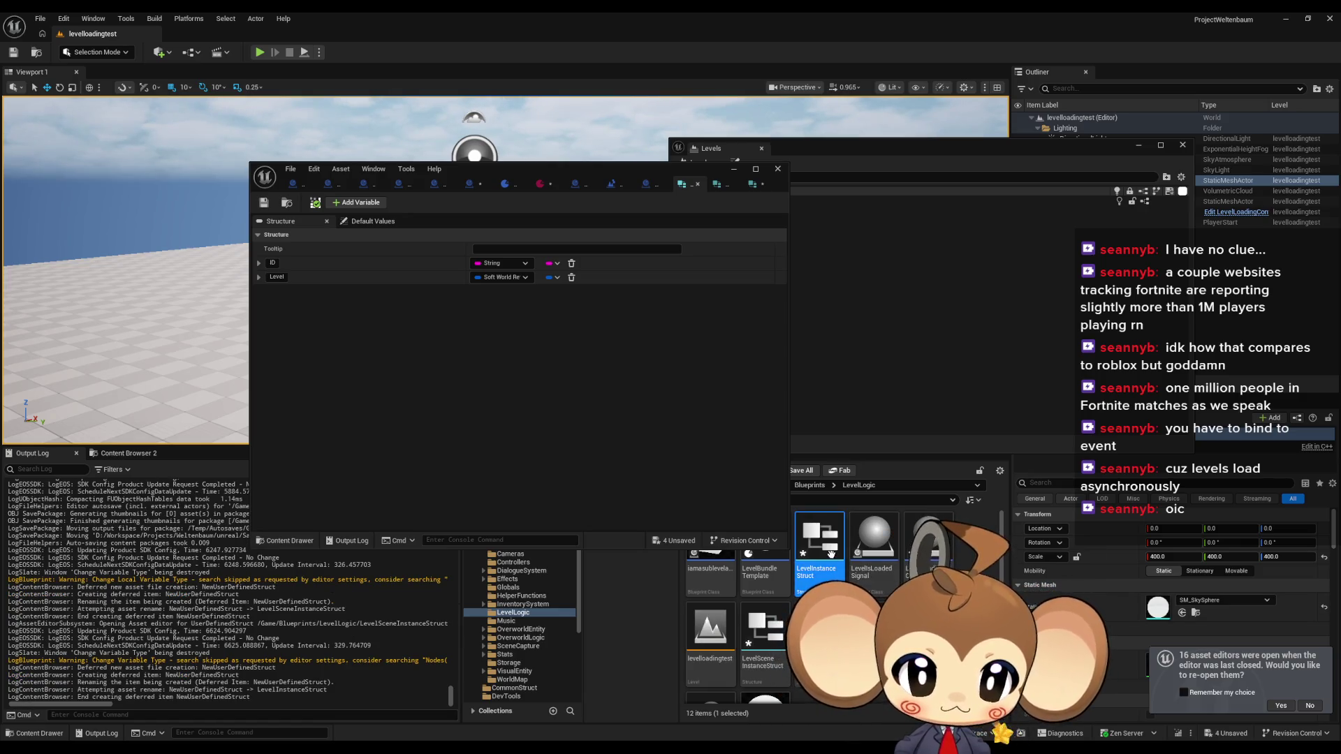
double_click(605, 172)
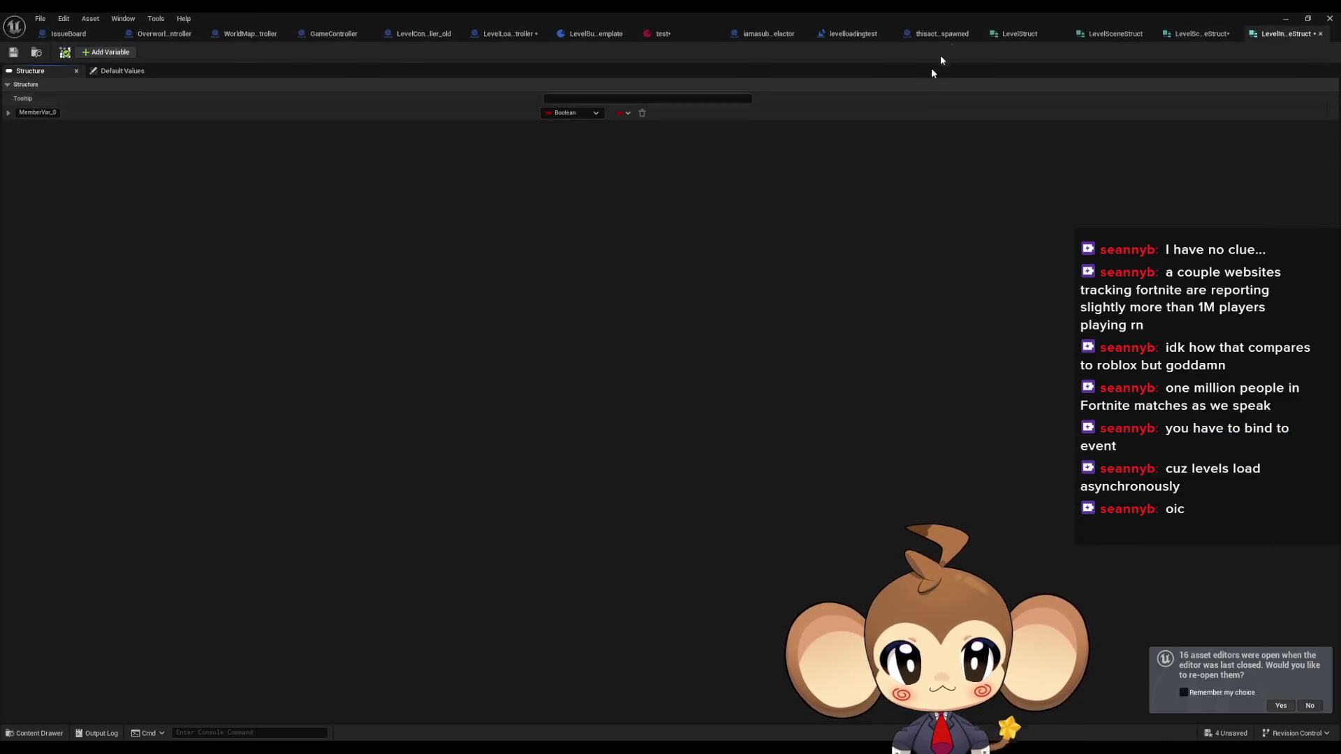
- Move the LevelInstanceStruct editor tab after LevelStruct and compare their members
left_click(1170, 33)
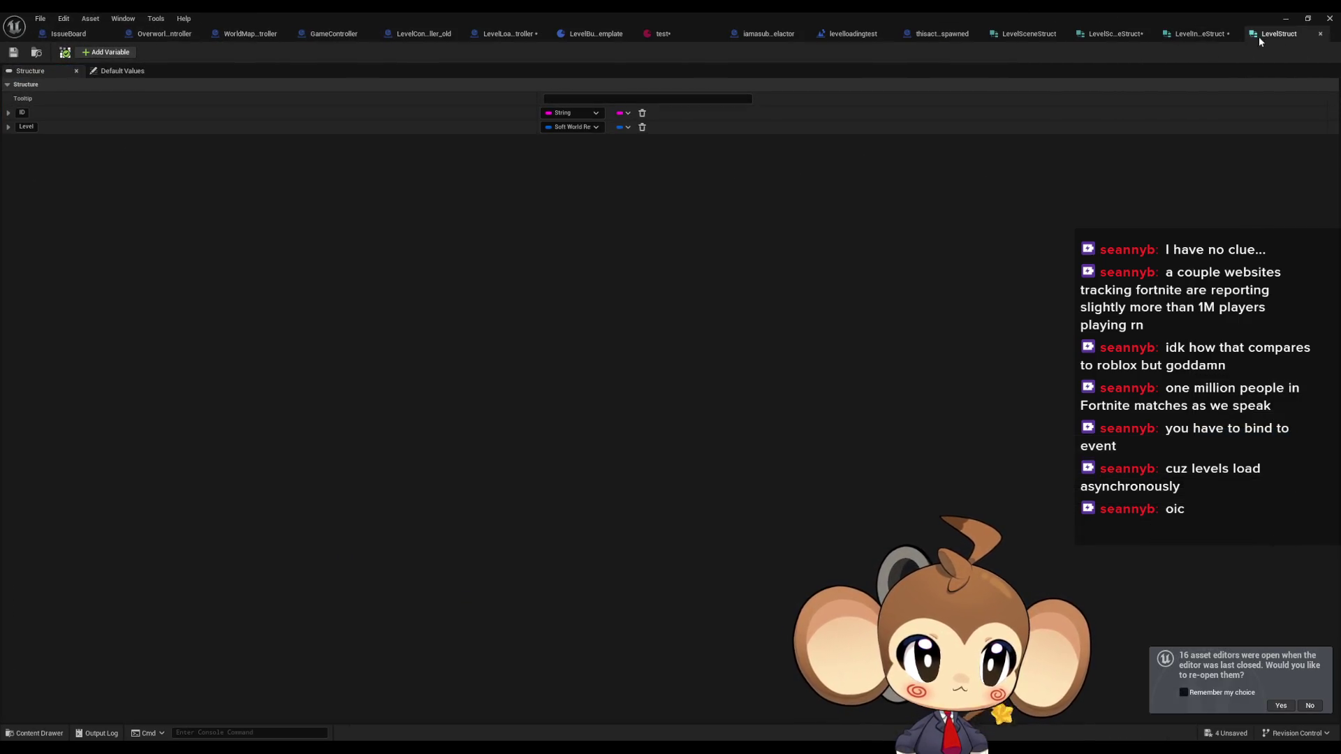
left_click(1192, 35)
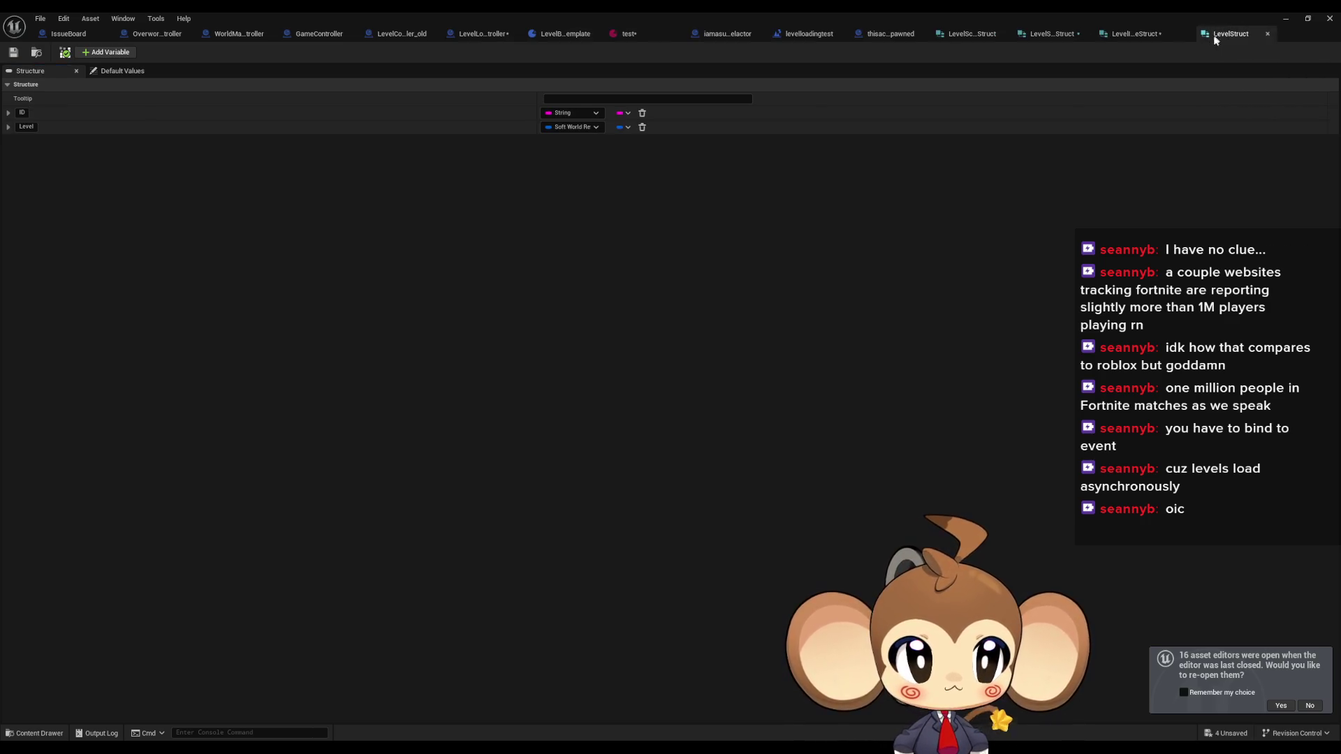
left_click_drag(1198, 34, 1258, 37)
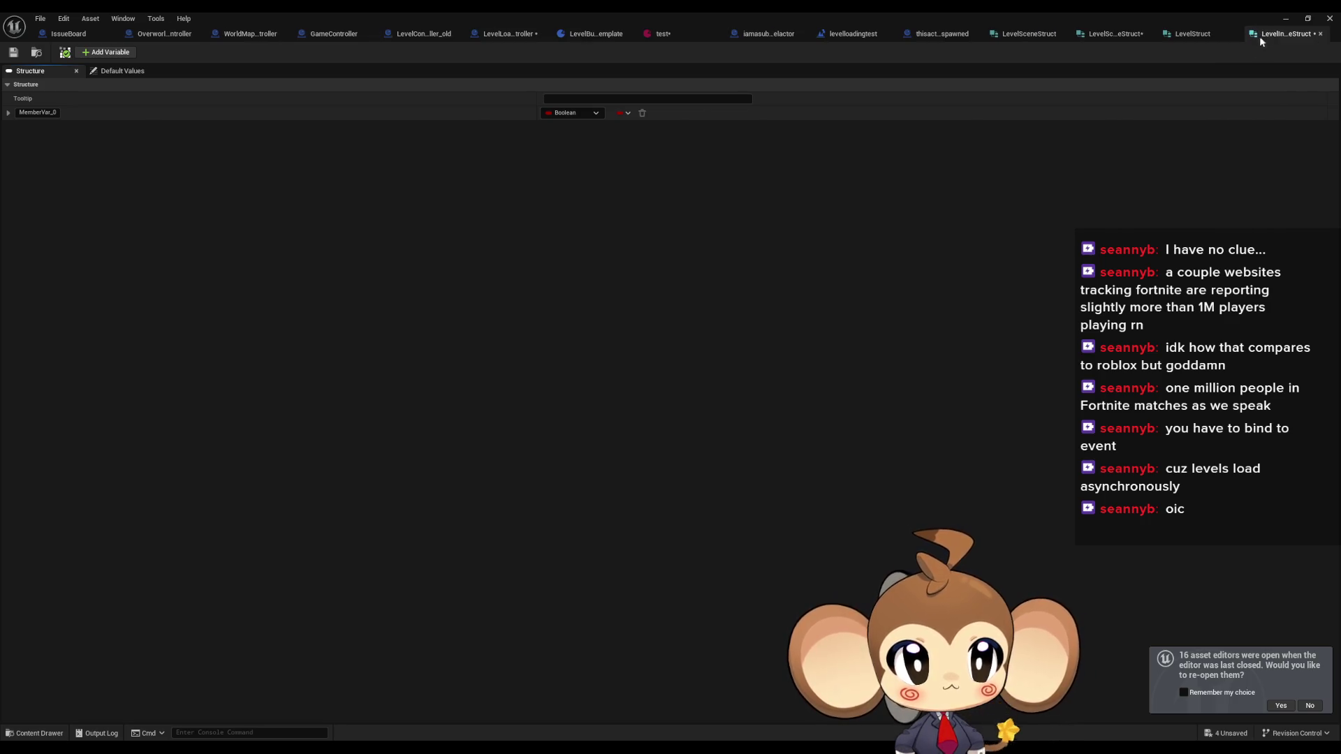
left_click(1201, 39)
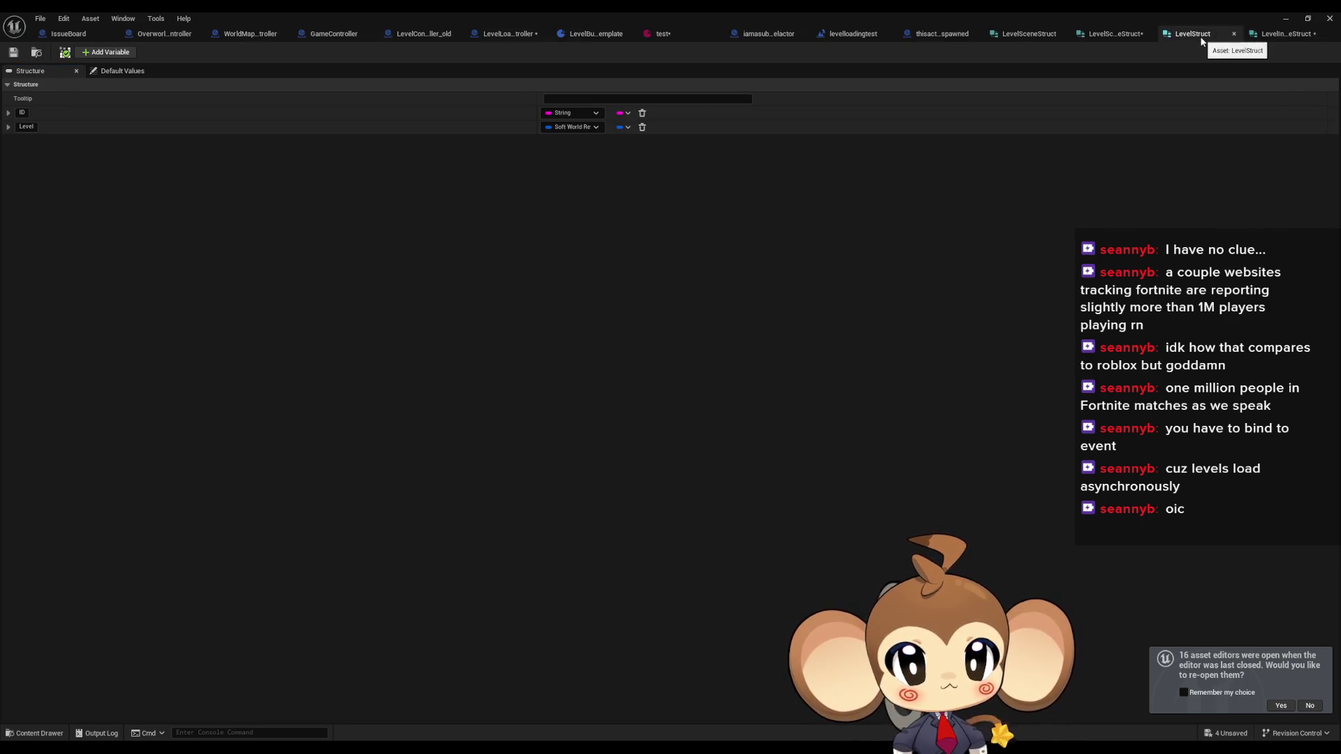
left_click(1273, 39)
- Rename MemberVar_0 to LevelInstanceID and make it a String
left_click(39, 112)
type("LevelInstance")
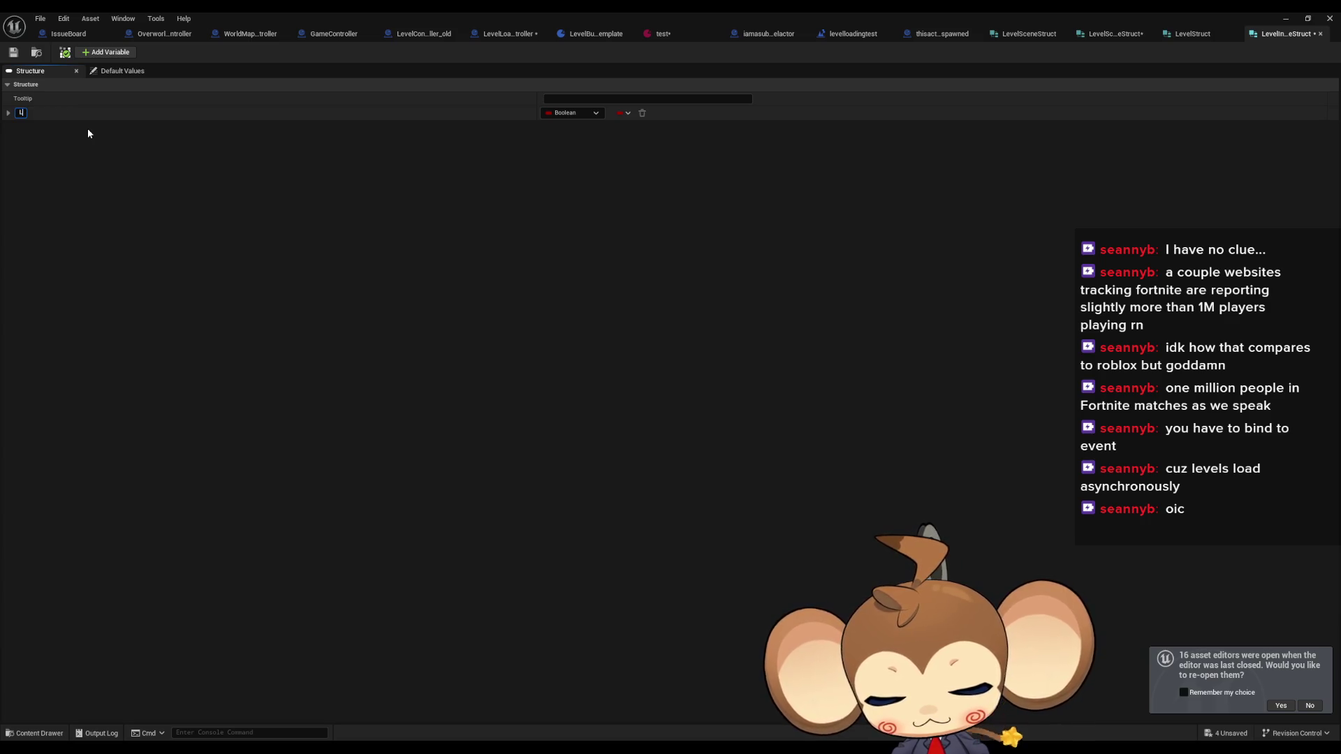
type("ID")
key("Return")
left_click(573, 113)
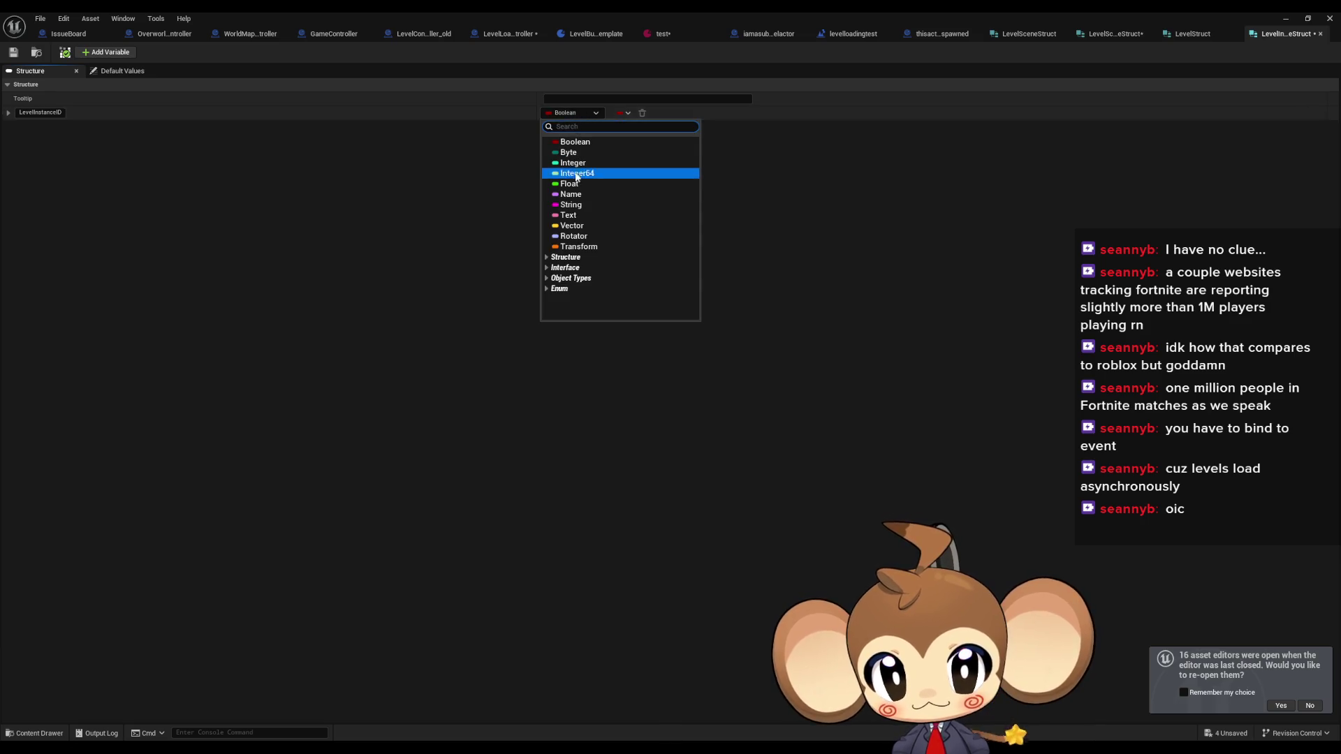
left_click(570, 205)
- Add a LevelInstance member typed Level Instance object reference and save the struct
left_click(102, 53)
type("LevelInst")
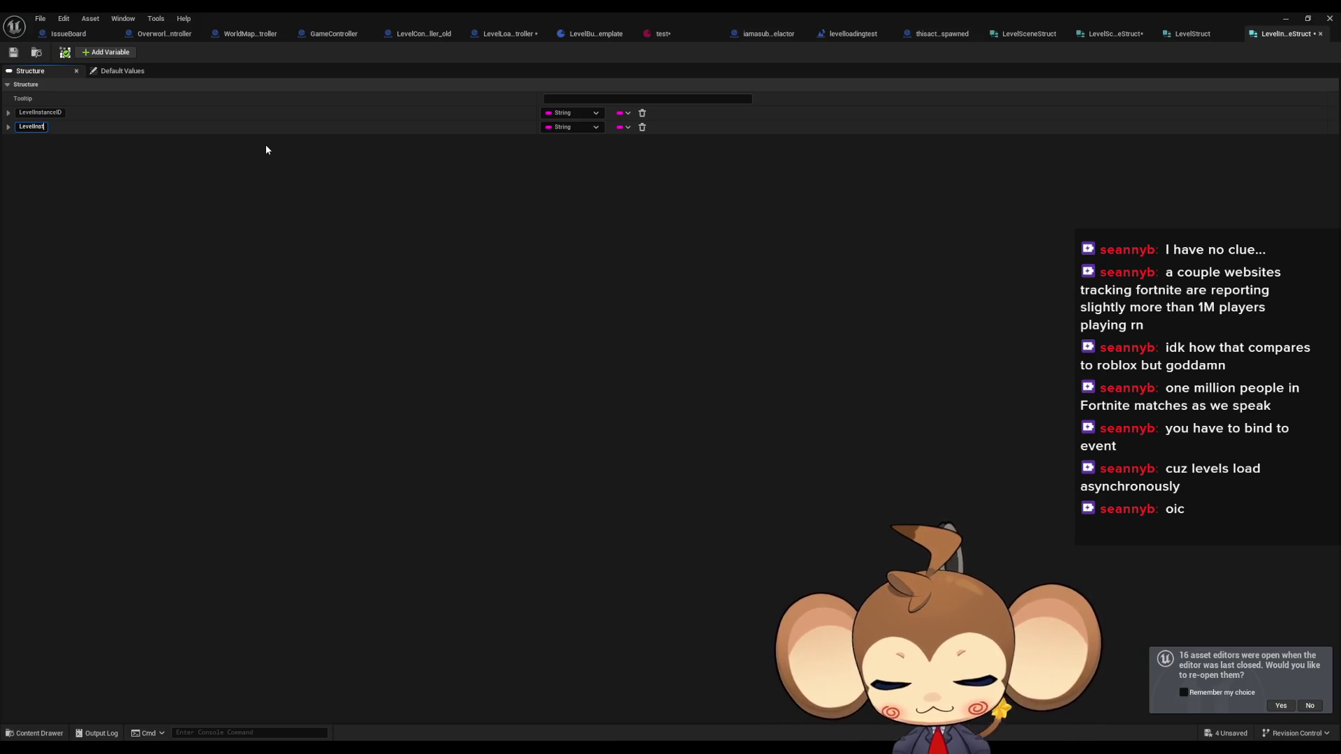
type("ance")
key("Return")
left_click(553, 126)
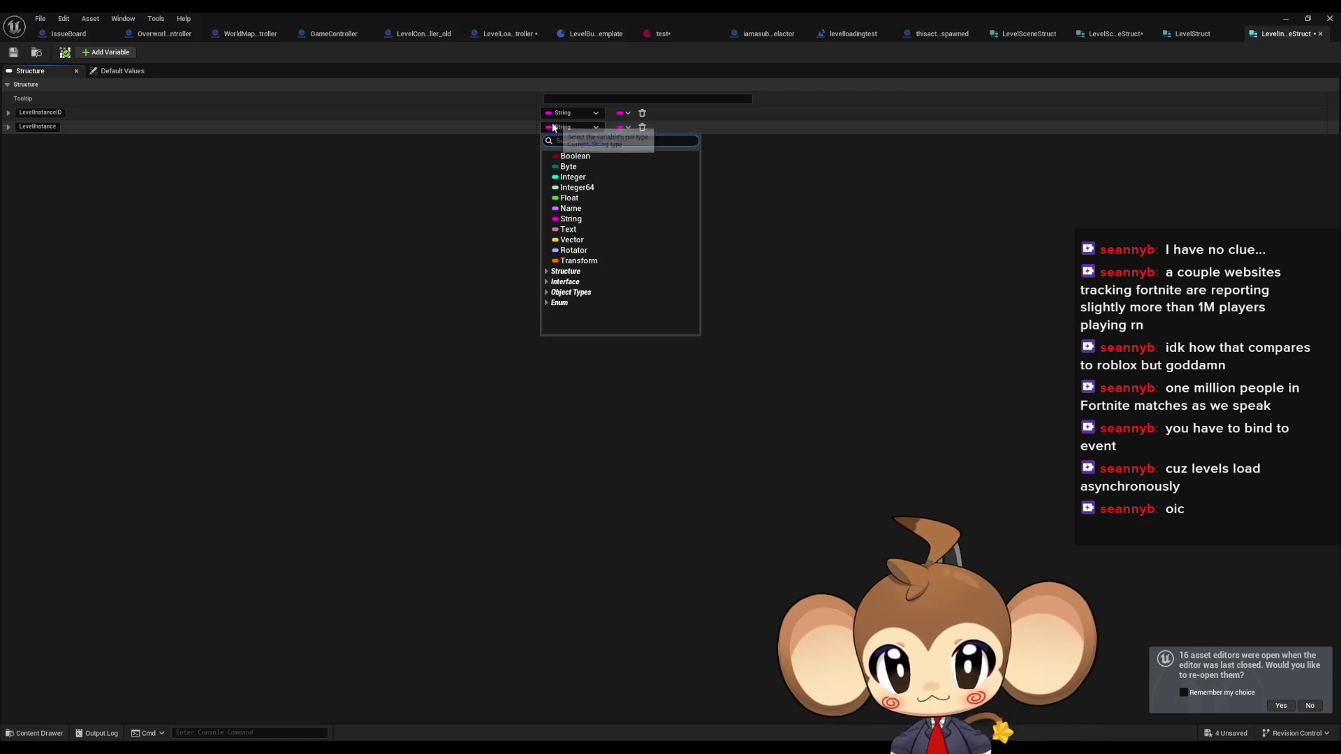
type("level")
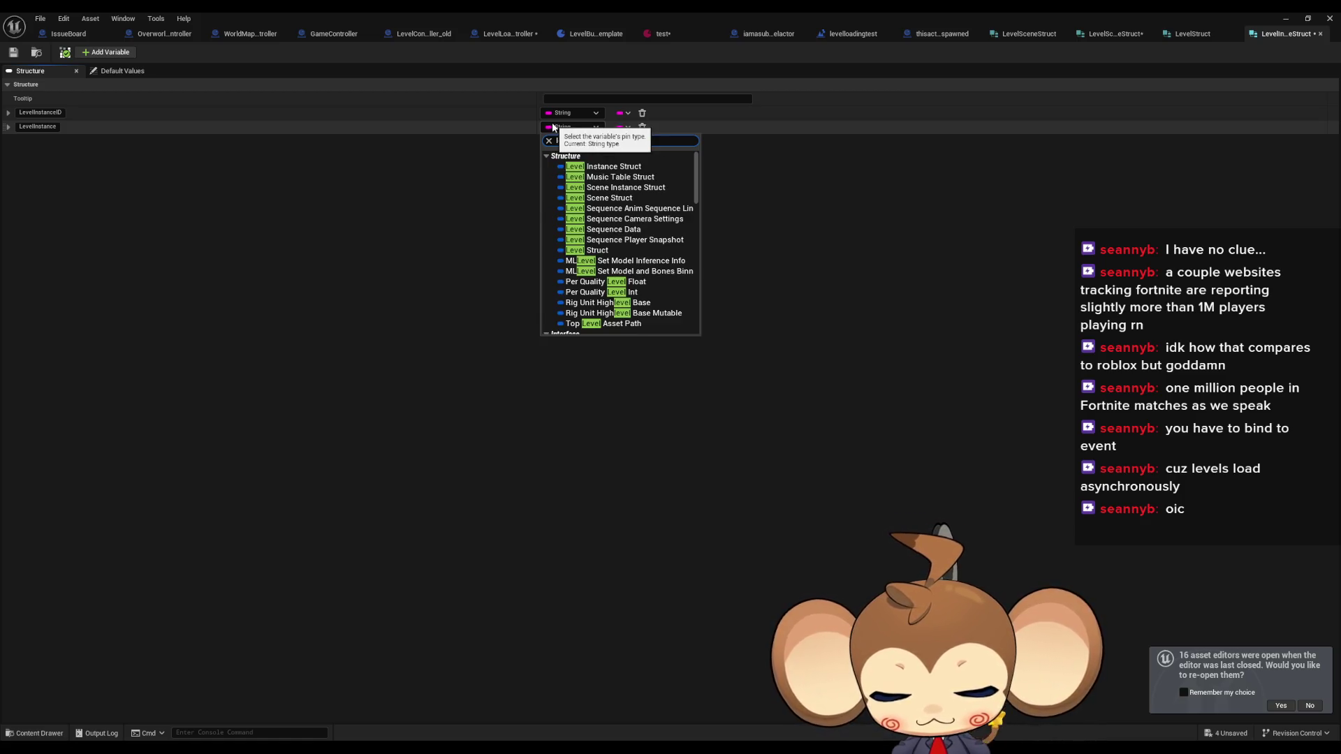
type(" insta")
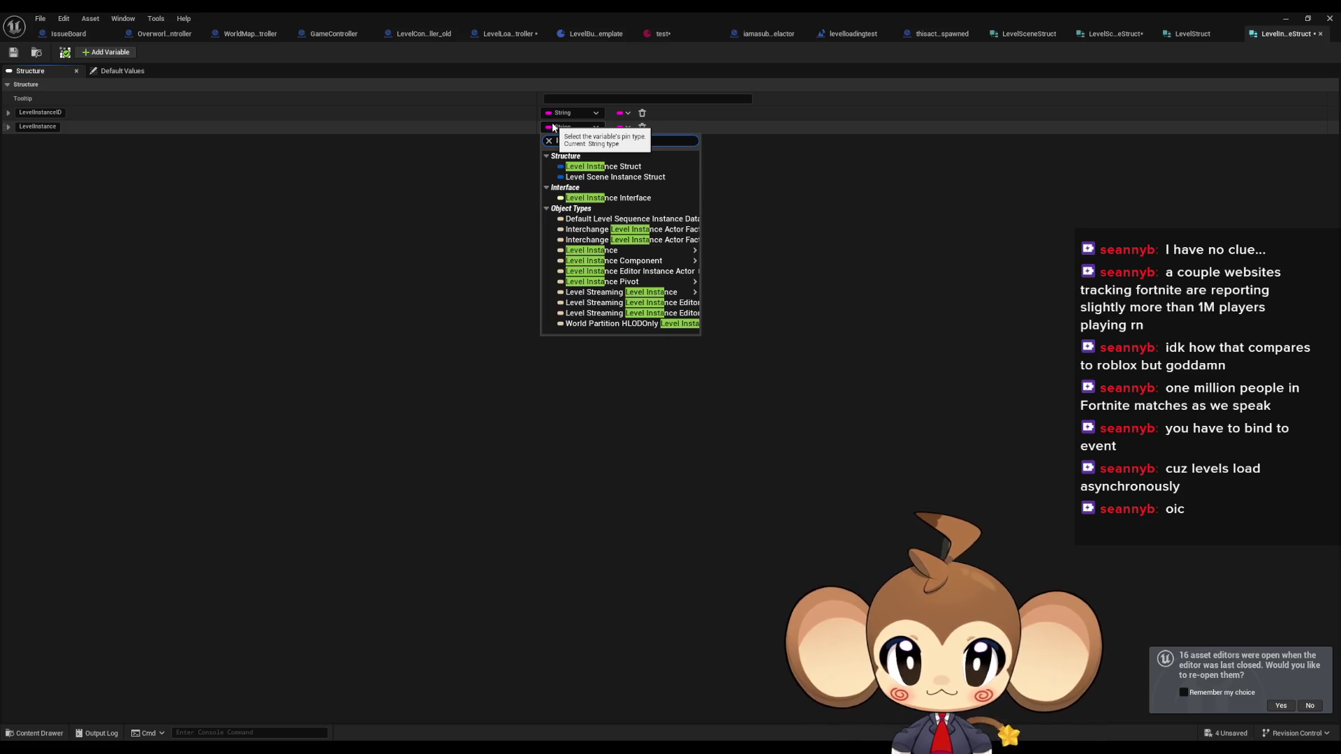
mouse_move(670, 251)
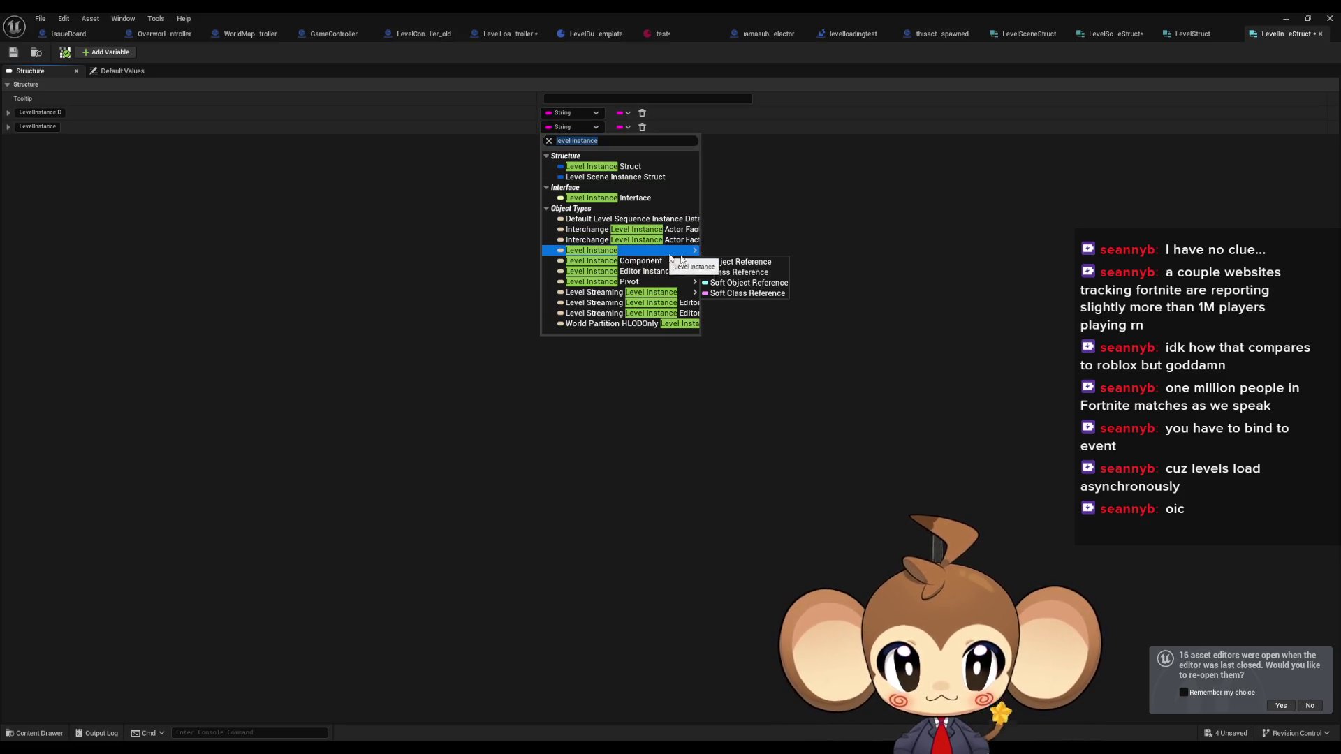
left_click(709, 259)
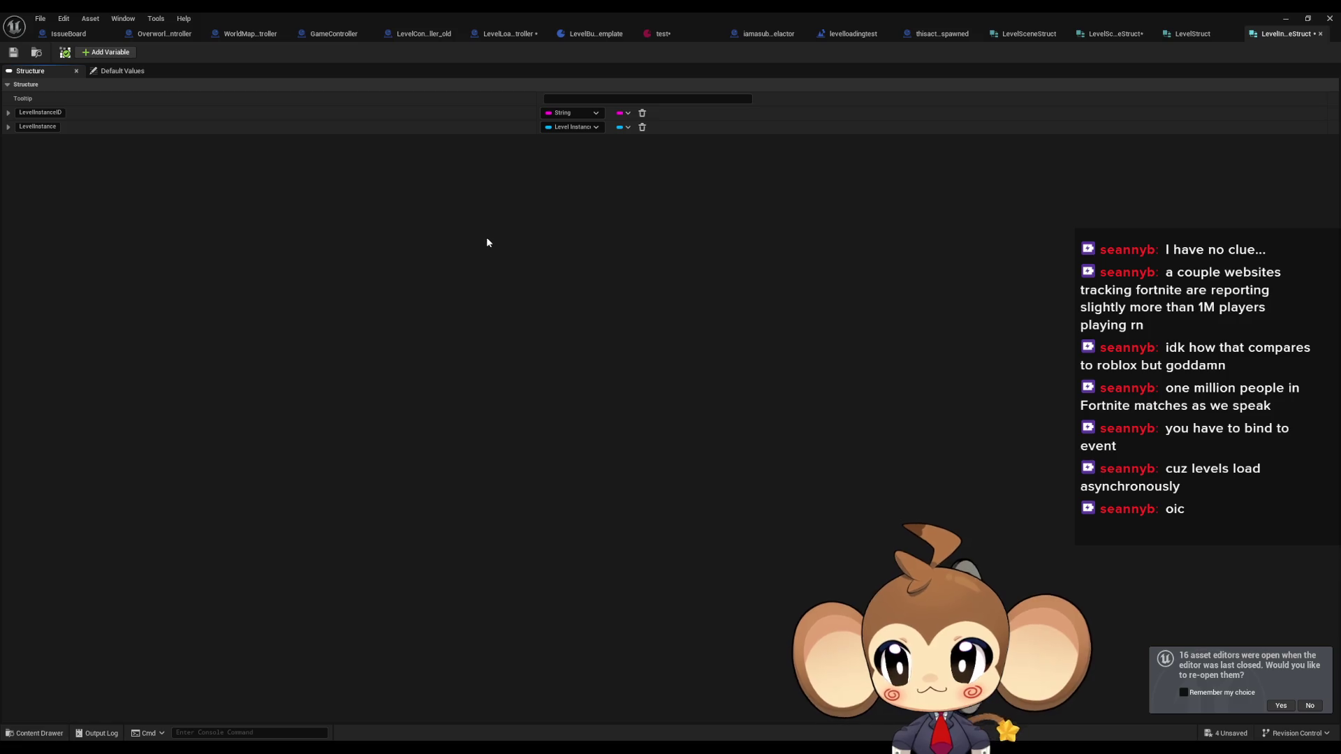
left_click(11, 54)
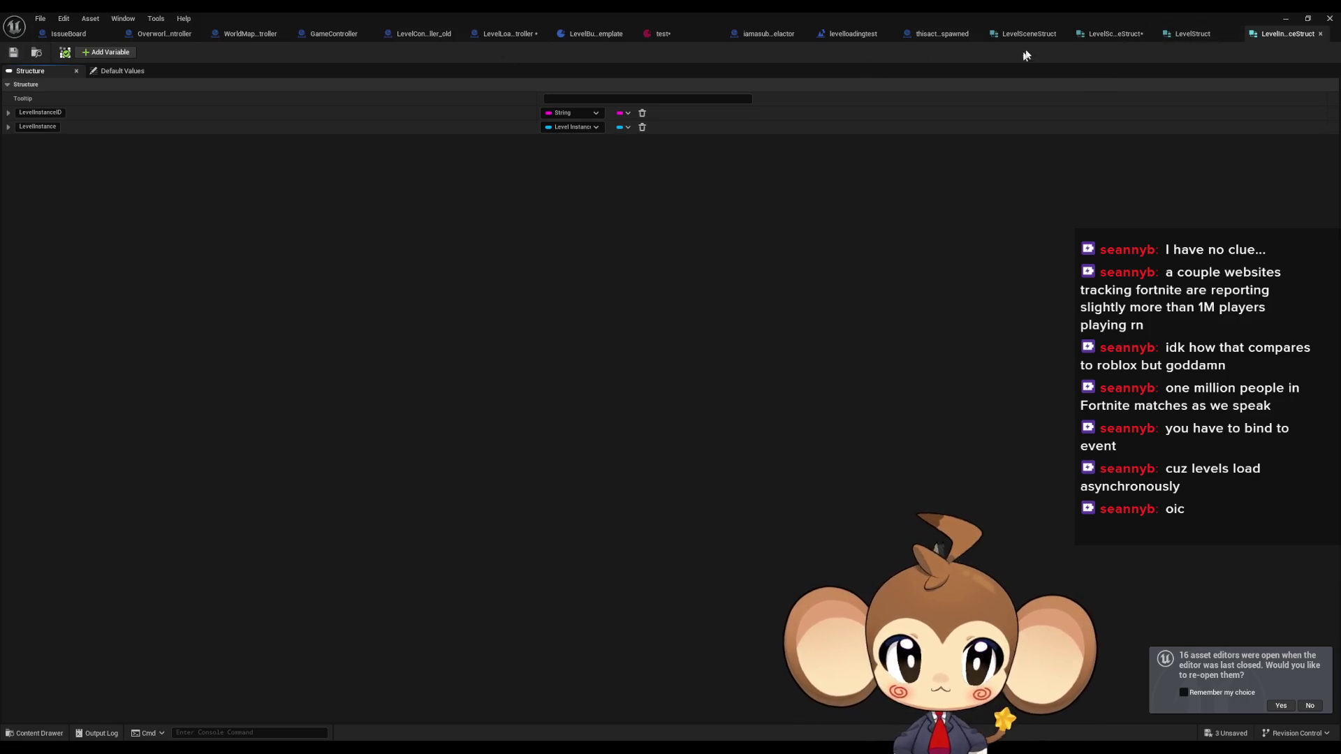
- Set SceneInstance's type to Level Instance Struct and save LevelSceneInstanceStruct
left_click(1111, 33)
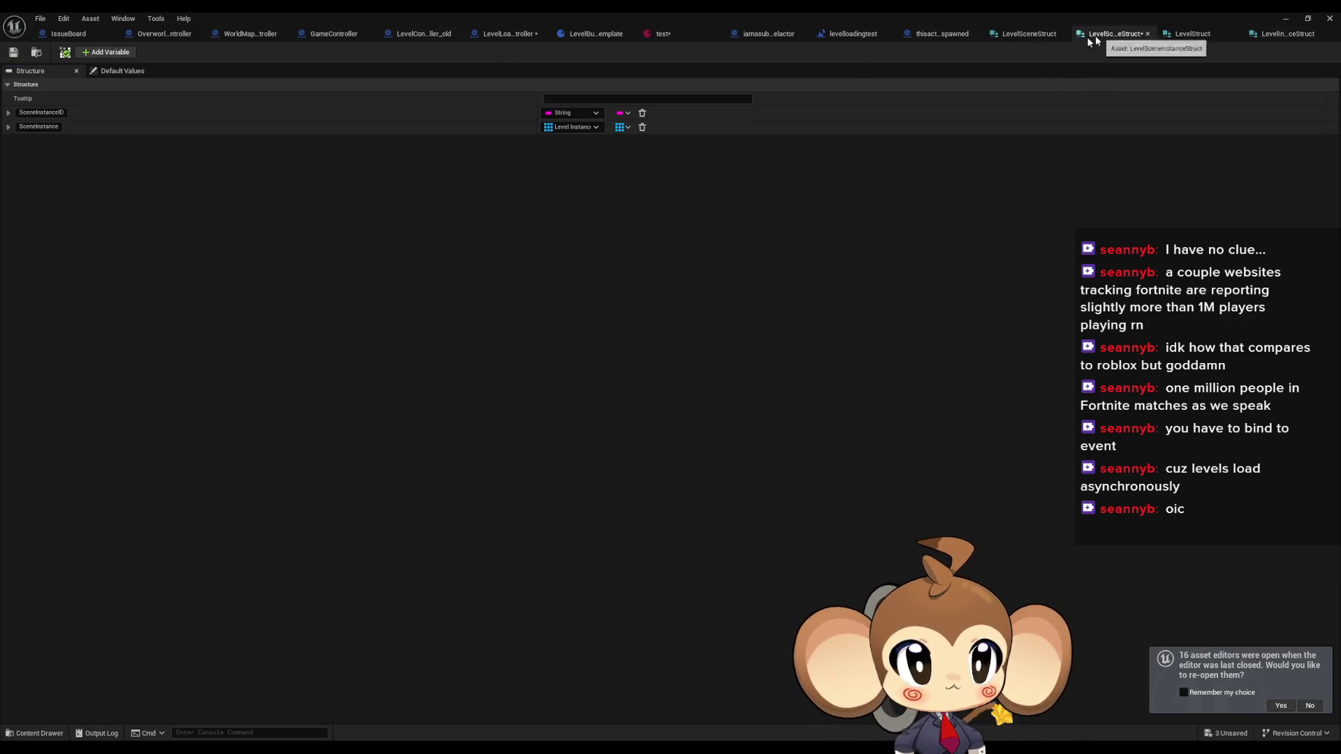
left_click(580, 128)
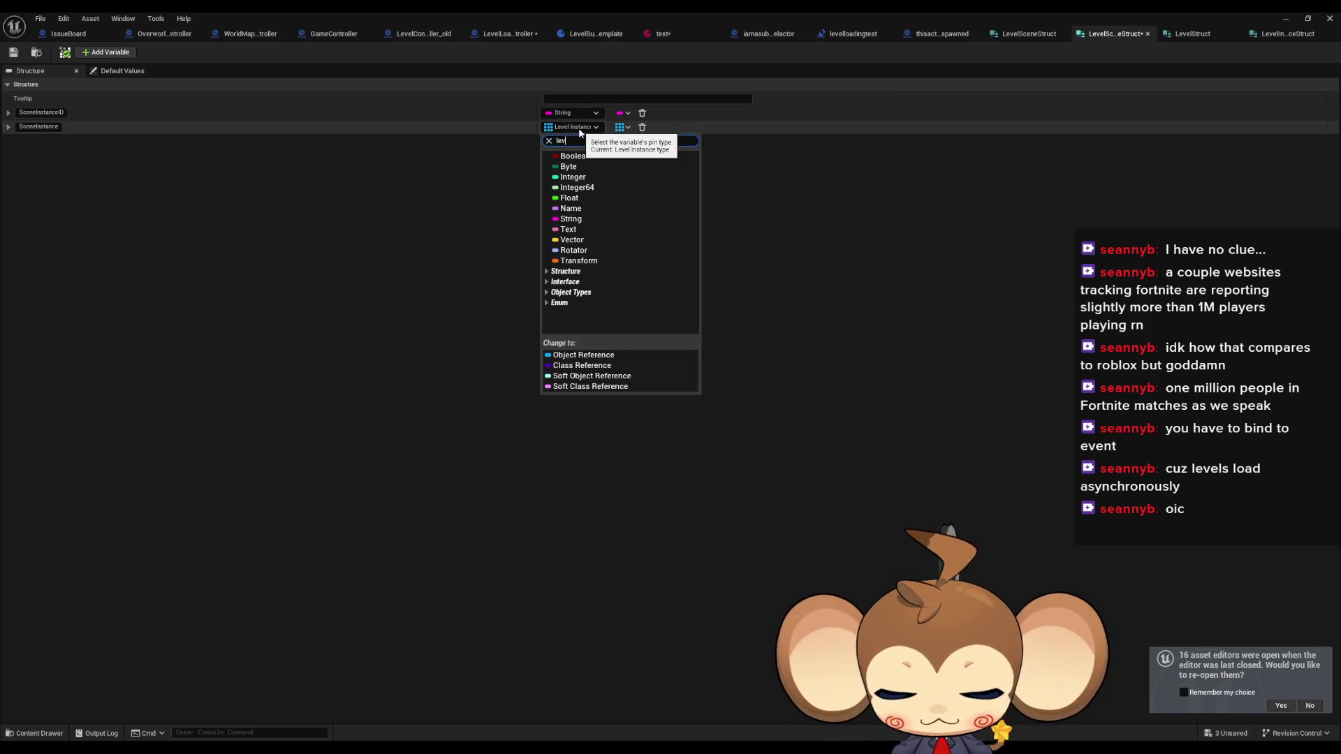
type("el st in")
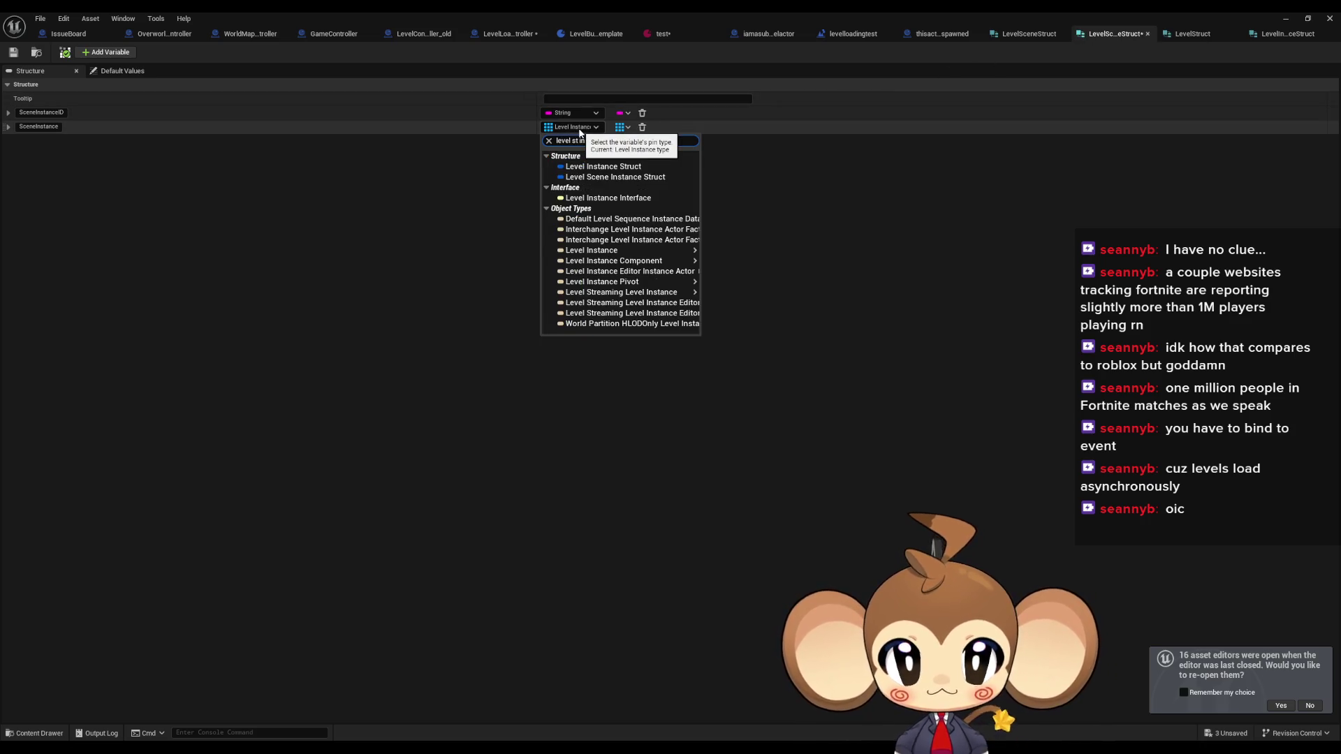
type("st")
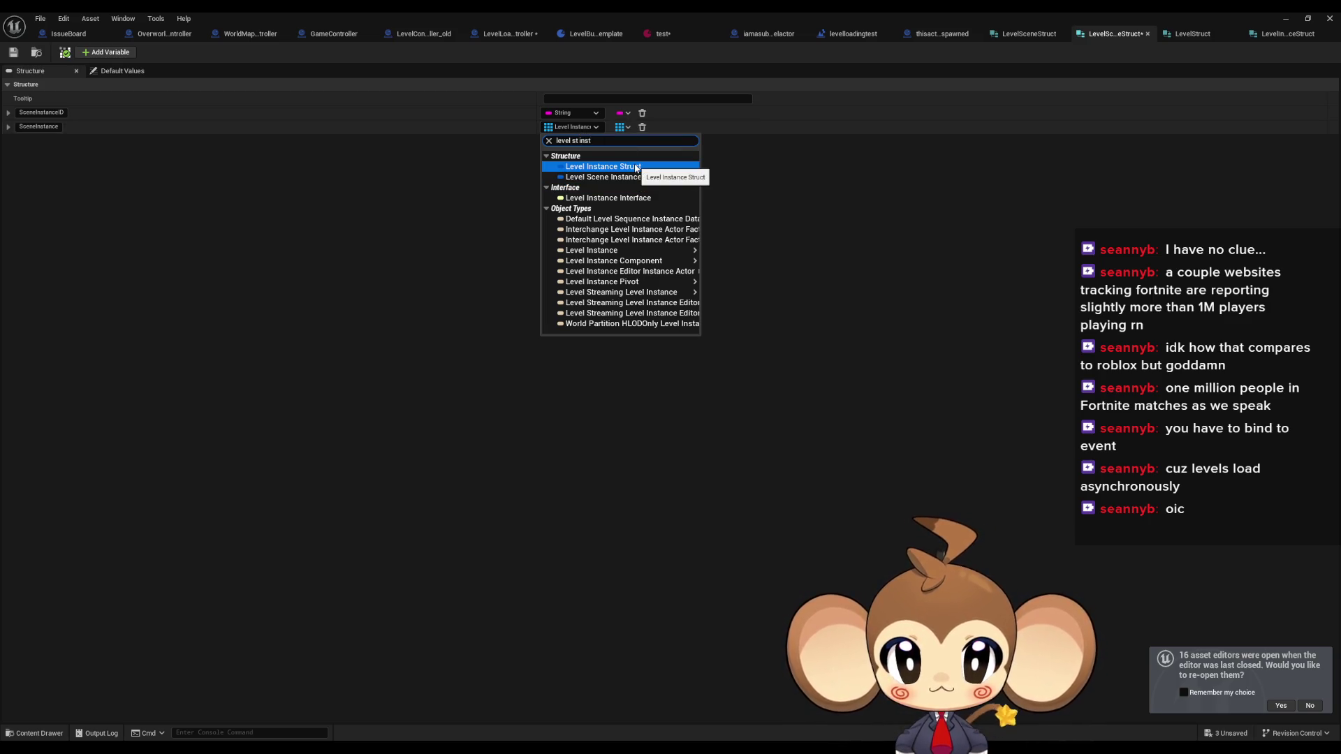
left_click(636, 168)
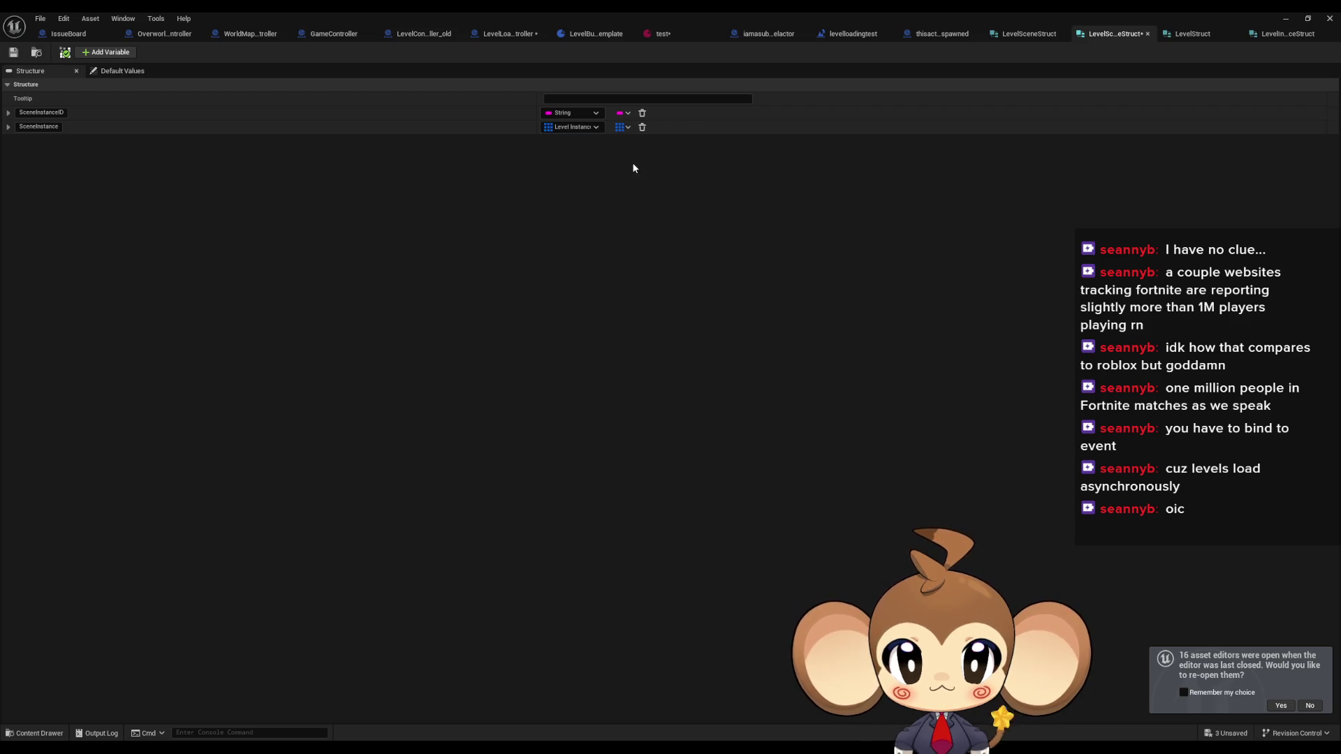
left_click(12, 53)
- Save LevelSceneStruct, reorder and review the struct tabs, then open LevelBundleTemplate
left_click(1027, 33)
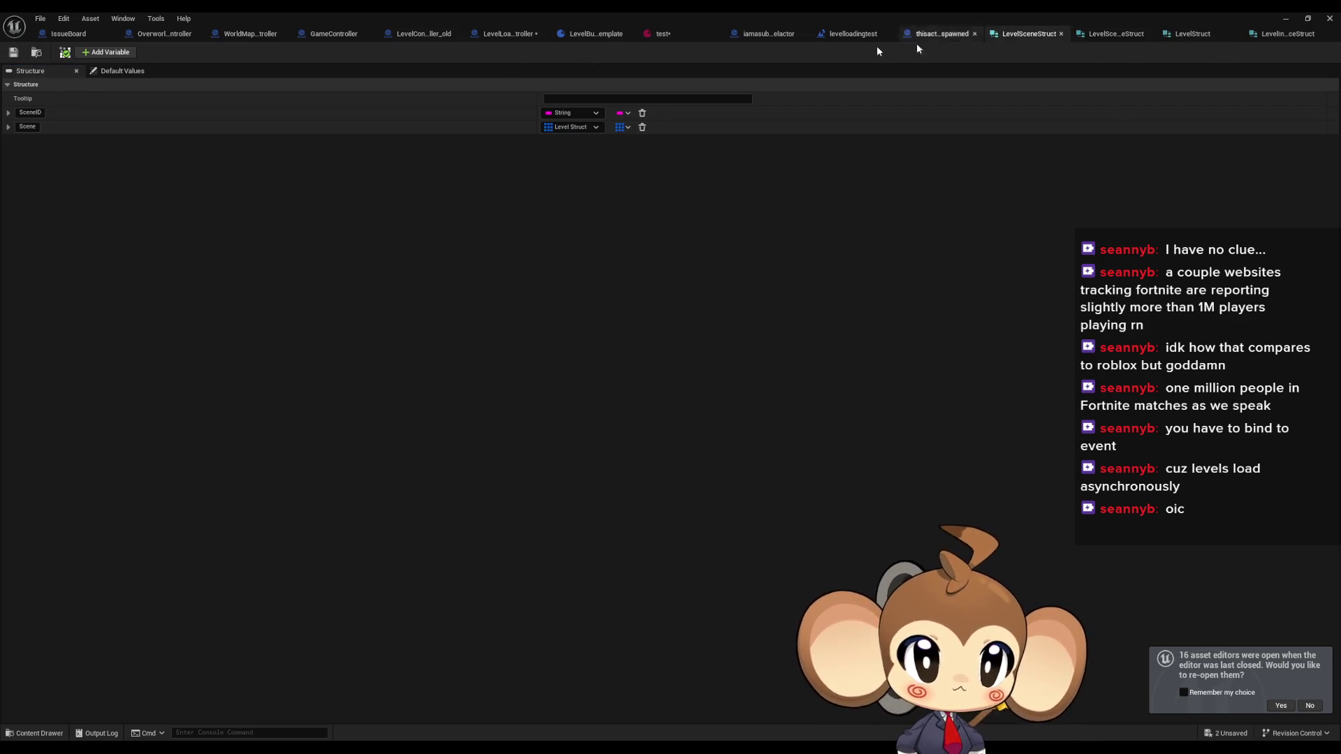
left_click(13, 52)
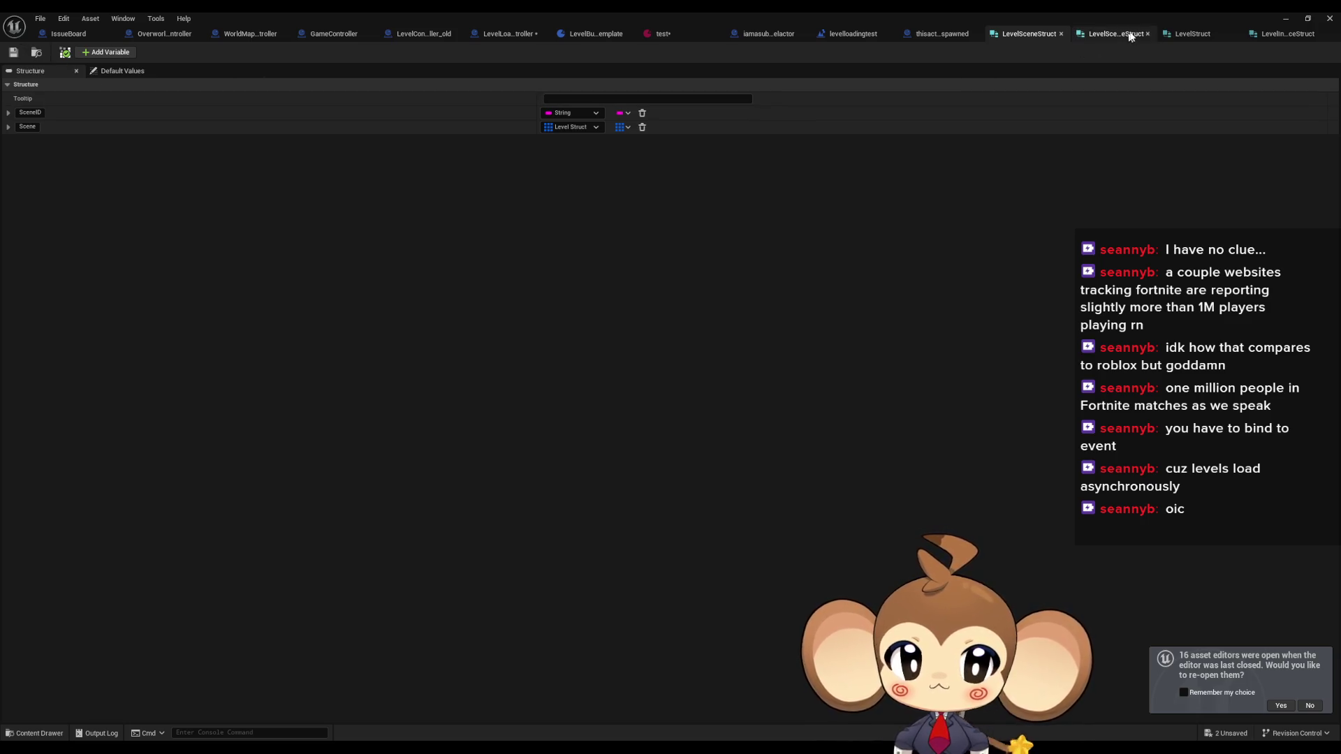
mouse_move(1192, 35)
left_mouse_down()
mouse_move(1048, 39)
mouse_move(1075, 43)
left_mouse_up()
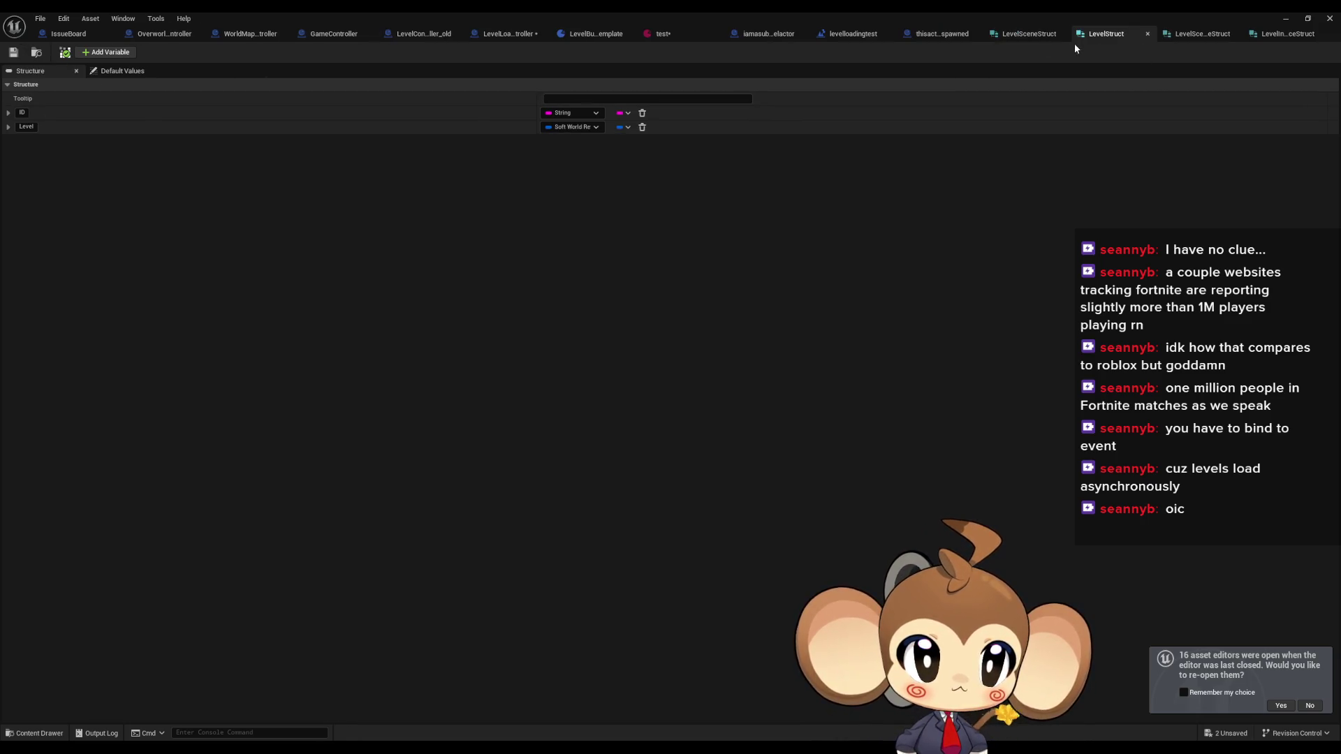
left_click(1037, 39)
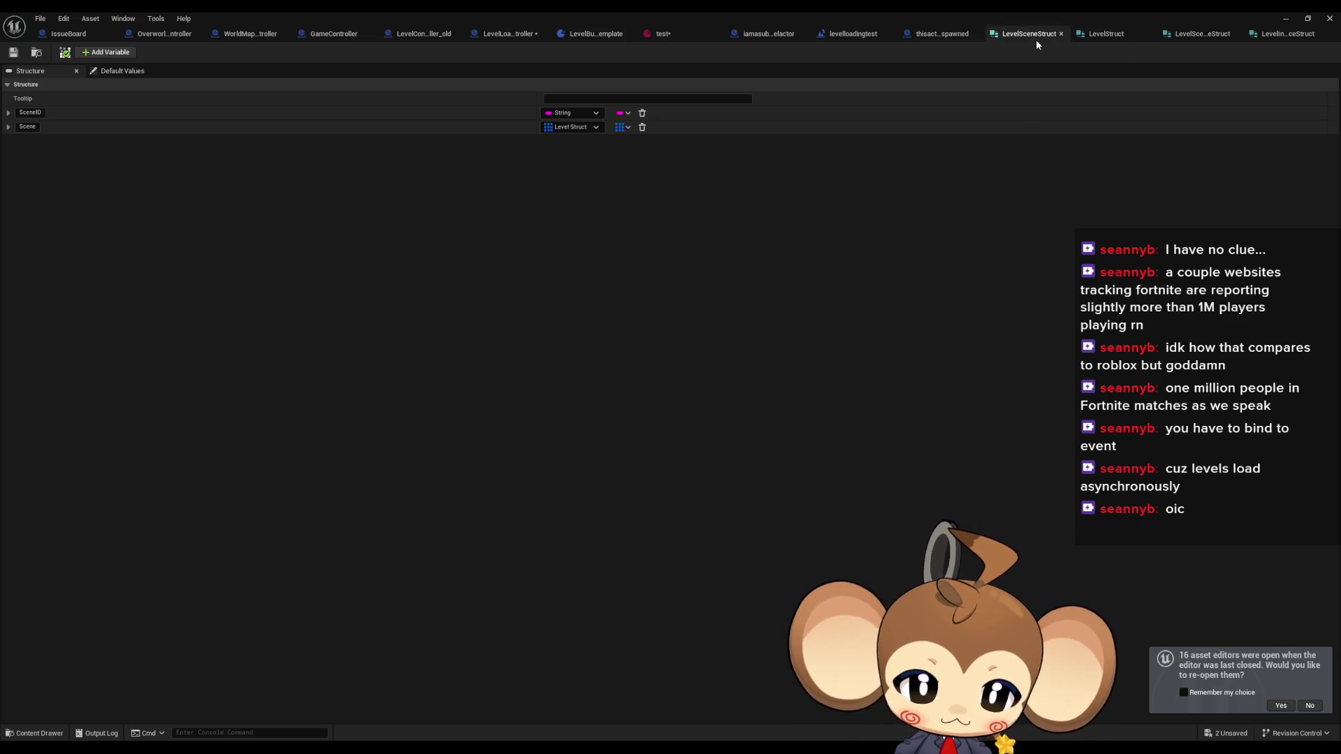
left_click(1090, 40)
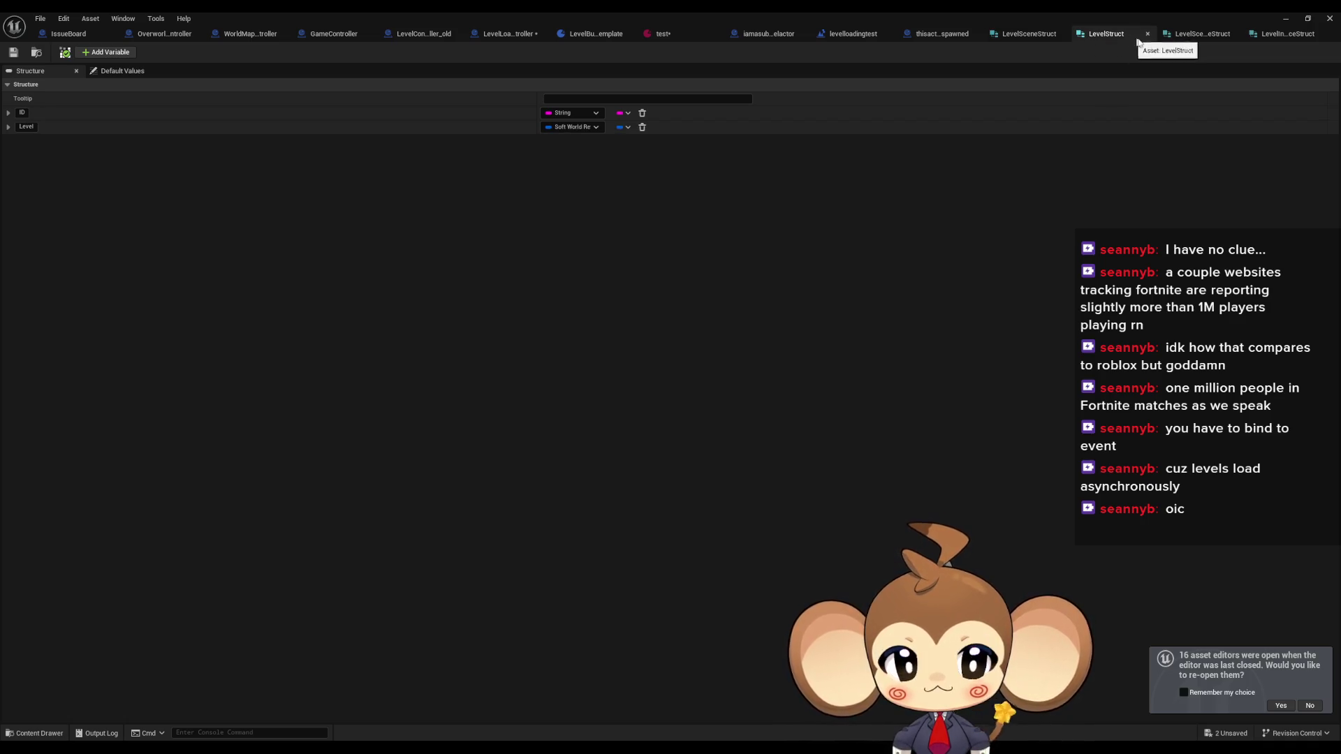
left_click(1194, 38)
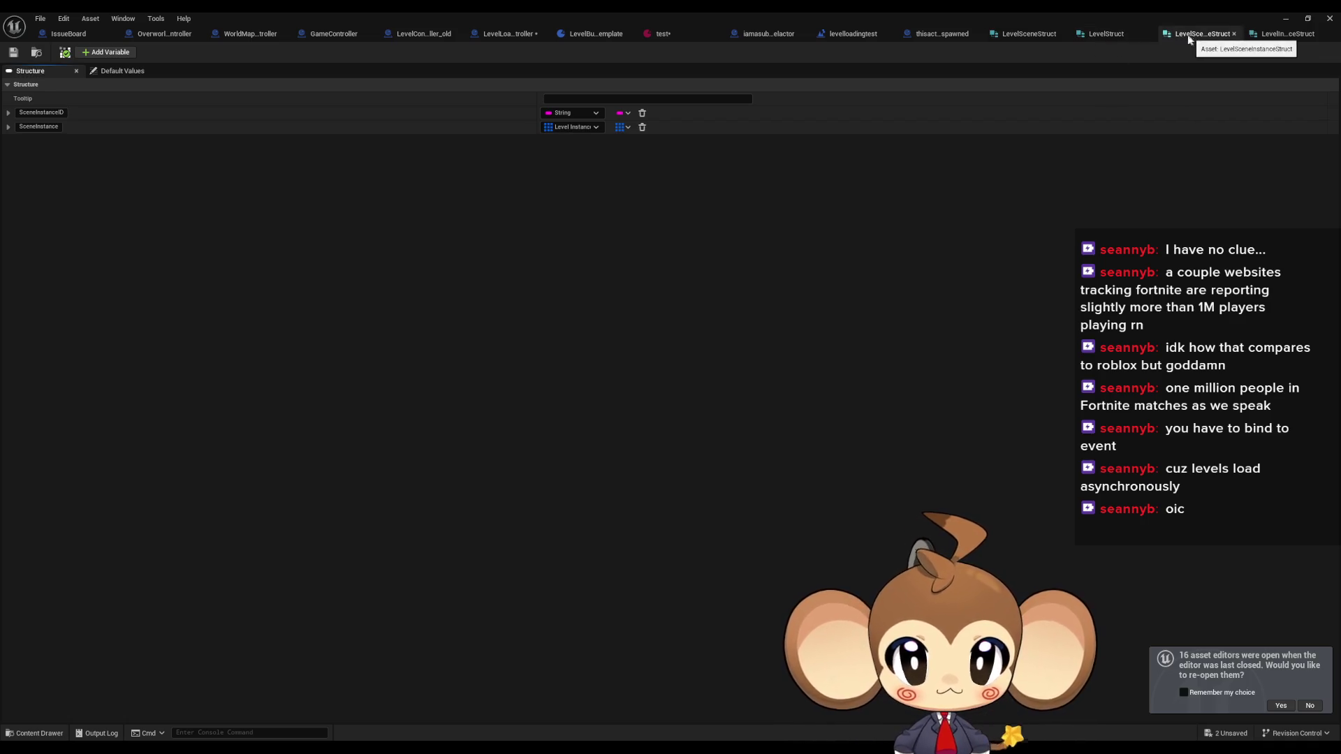
left_click(1258, 36)
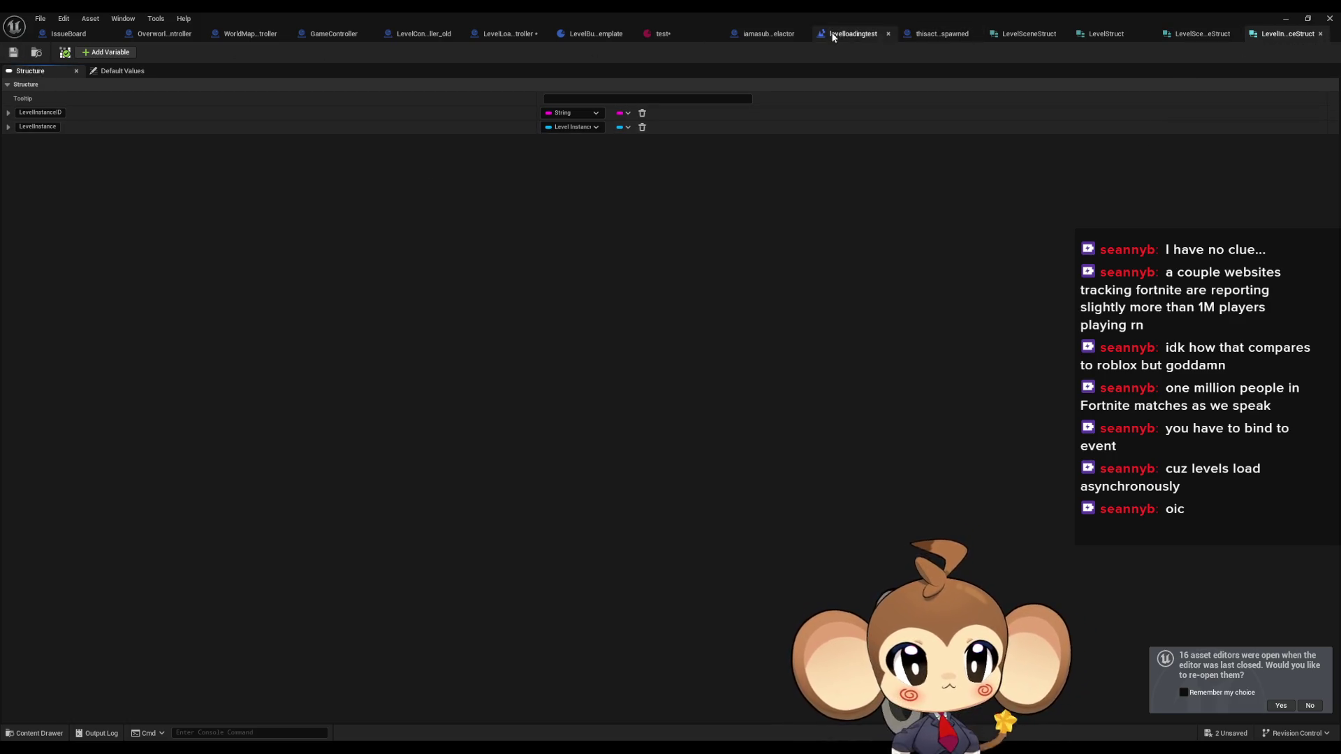
left_click(610, 35)
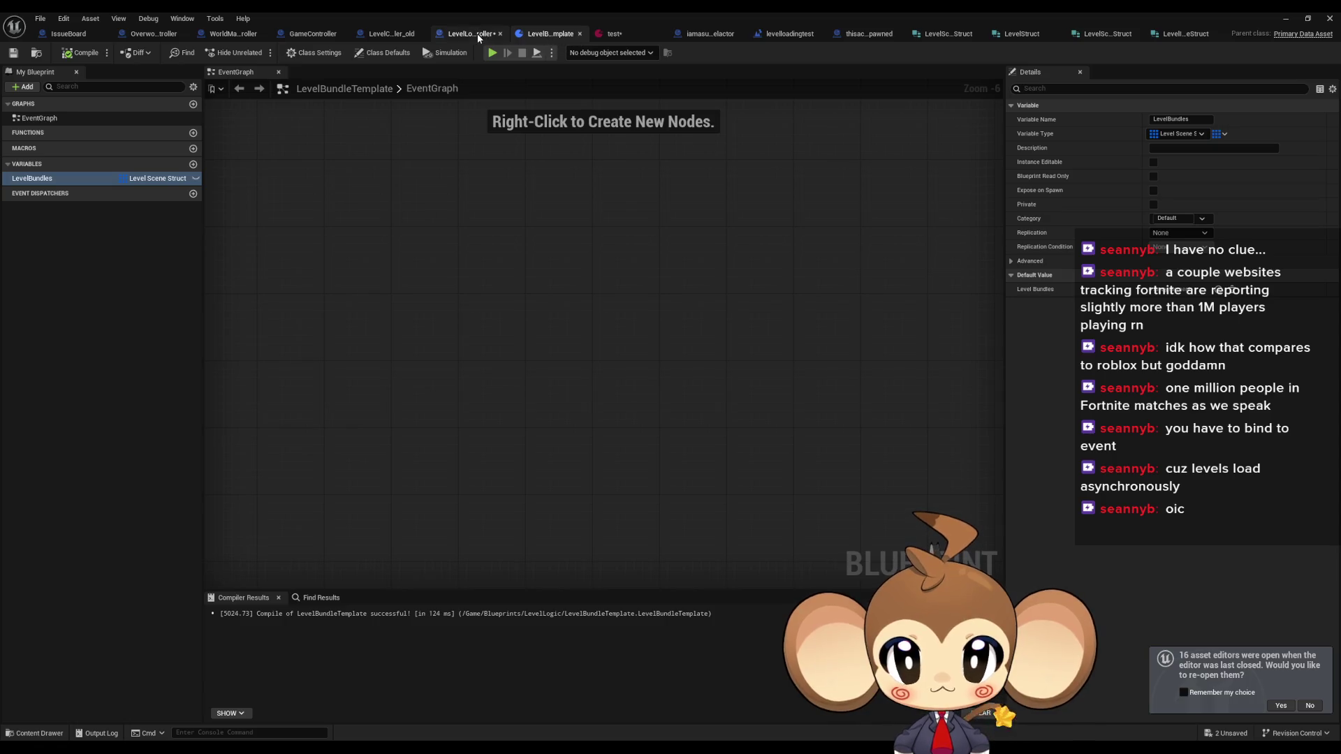
- In LoadlLevelBundle, delete the old ADD nodes and add an ADD node fed by a Current Loaded Level Structure getter
left_click(468, 33)
scroll(615, 472, "up", 2)
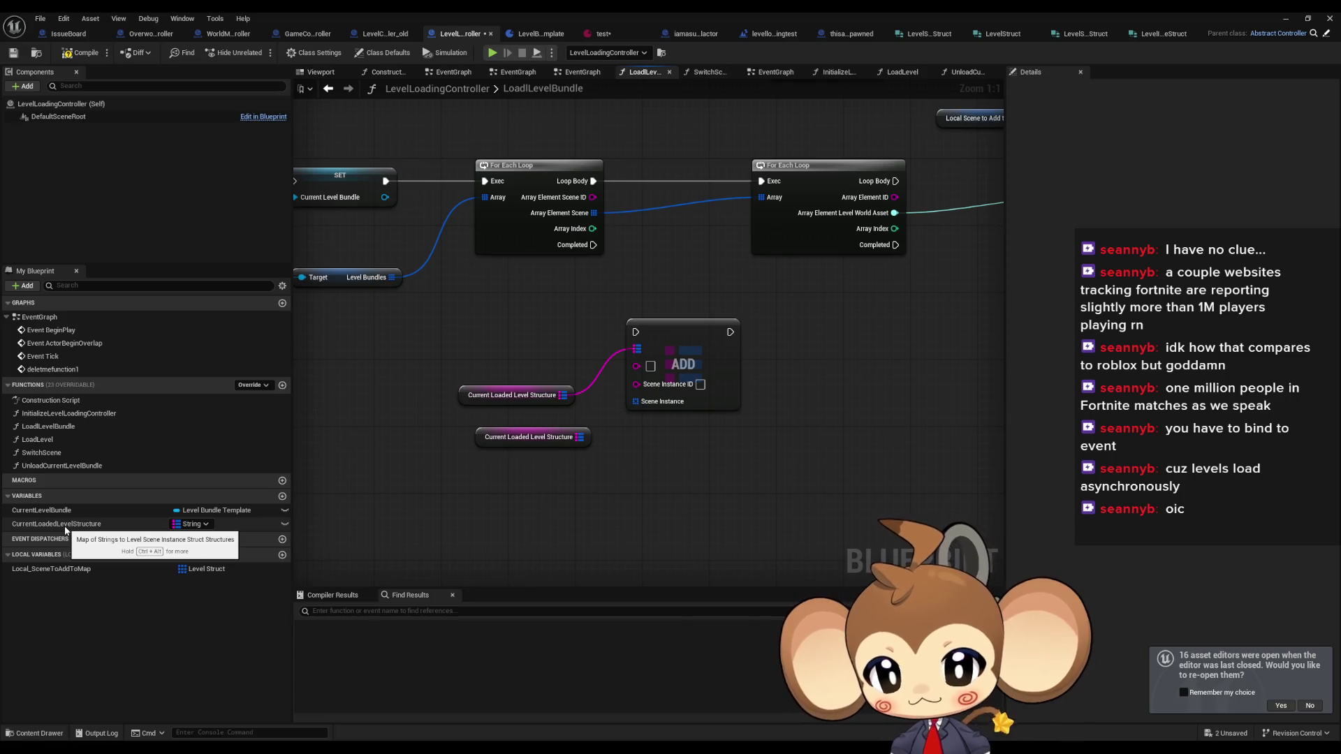
left_click_drag(528, 374, 636, 451)
key("Delete")
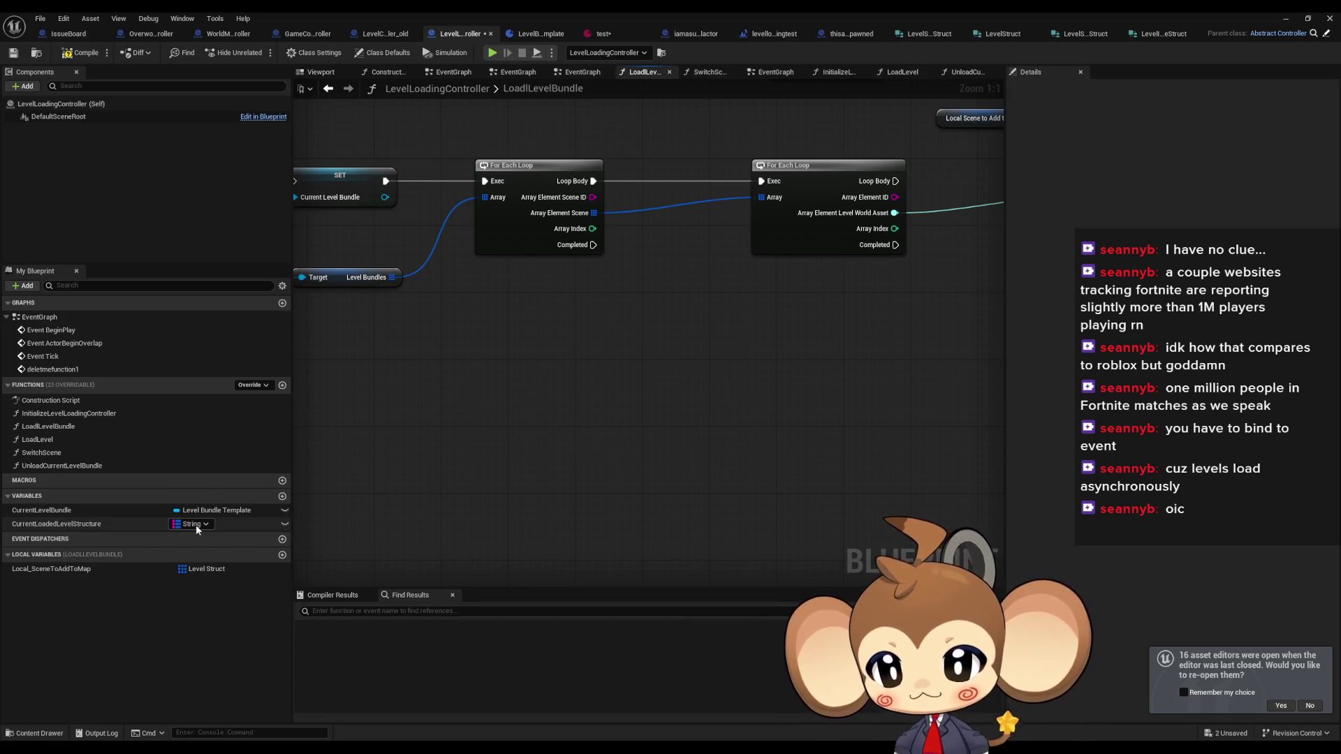
left_click(203, 524)
mouse_move(219, 529)
left_mouse_down()
mouse_move(481, 373)
mouse_move(463, 377)
left_mouse_up()
left_click(517, 394)
mouse_move(567, 379)
left_mouse_down()
mouse_move(638, 381)
mouse_move(651, 397)
left_mouse_up()
type("add")
left_click(694, 454)
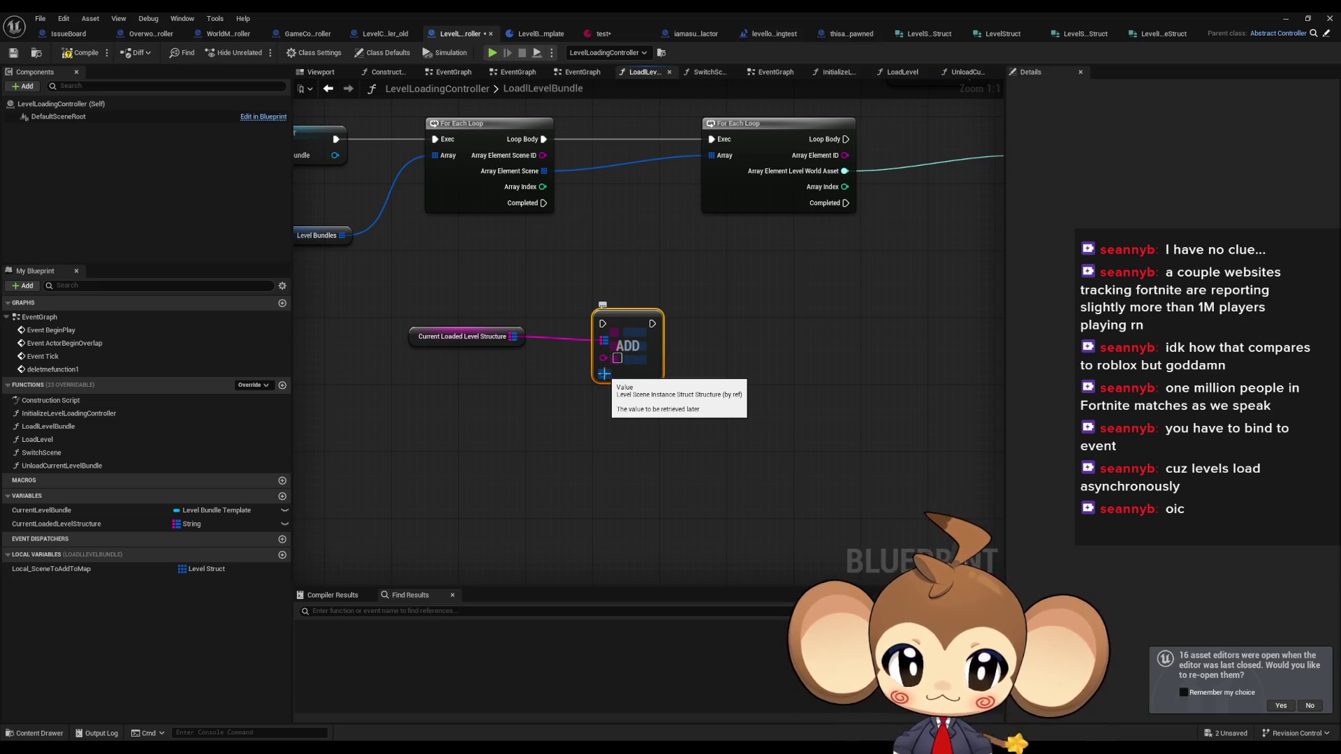
- Retype Local_SceneToAddToMap as Level Scene Instance Struct and change its single/array setting
left_click(224, 571)
type("level")
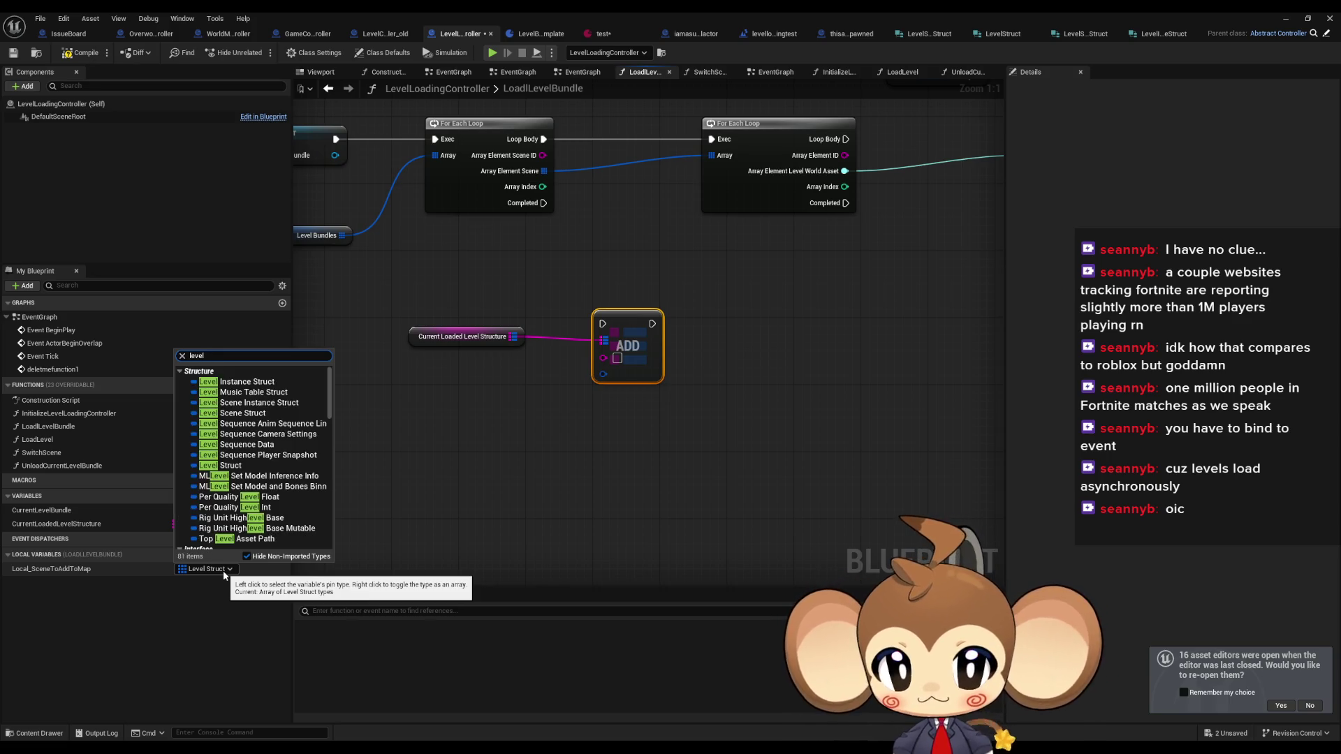
type("sc")
key("Down")
key("Return")
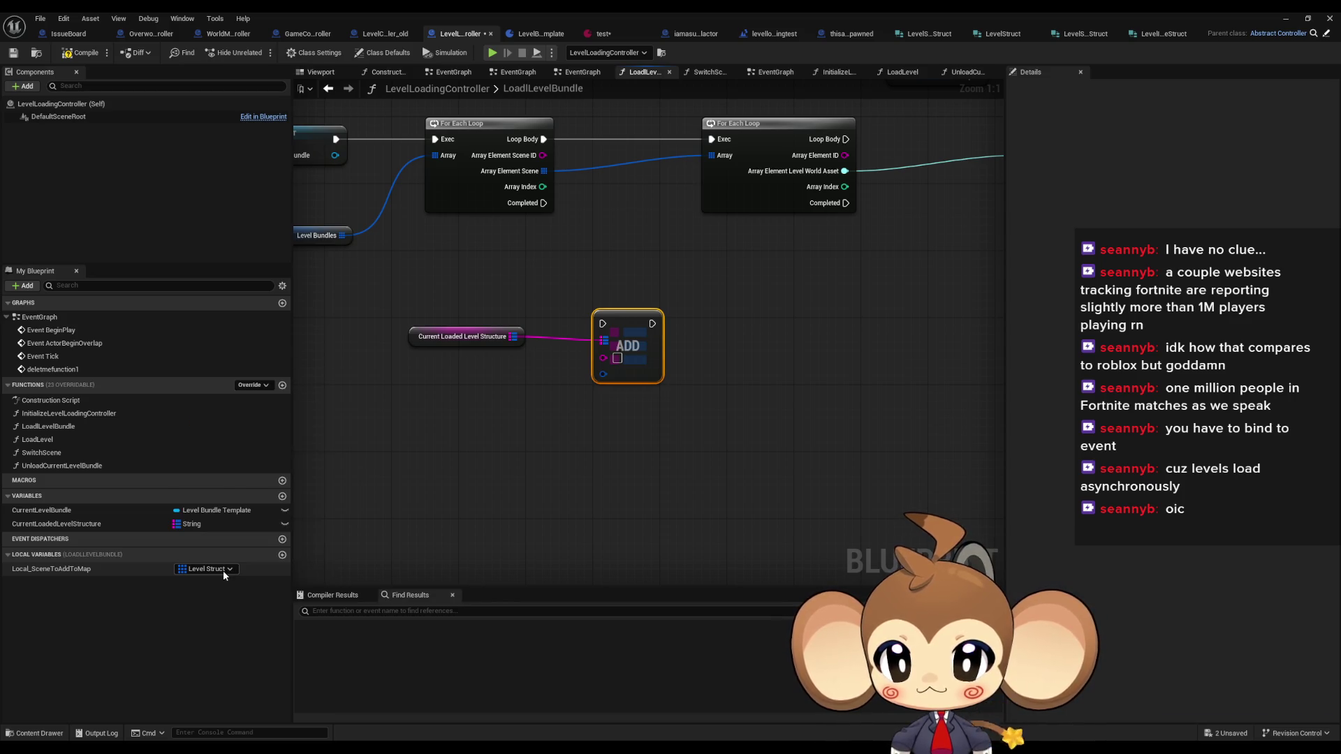
left_click(694, 402)
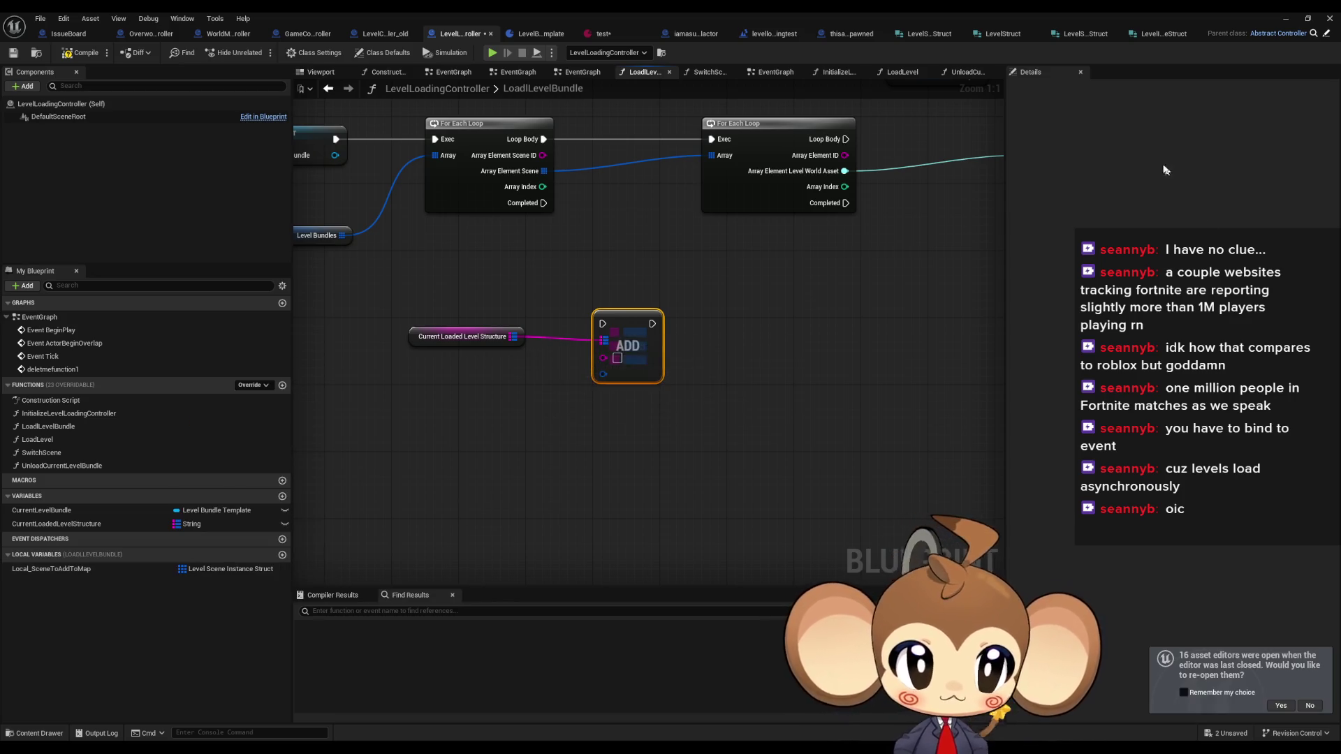
left_click(139, 569)
left_click(1220, 134)
left_click(1229, 157)
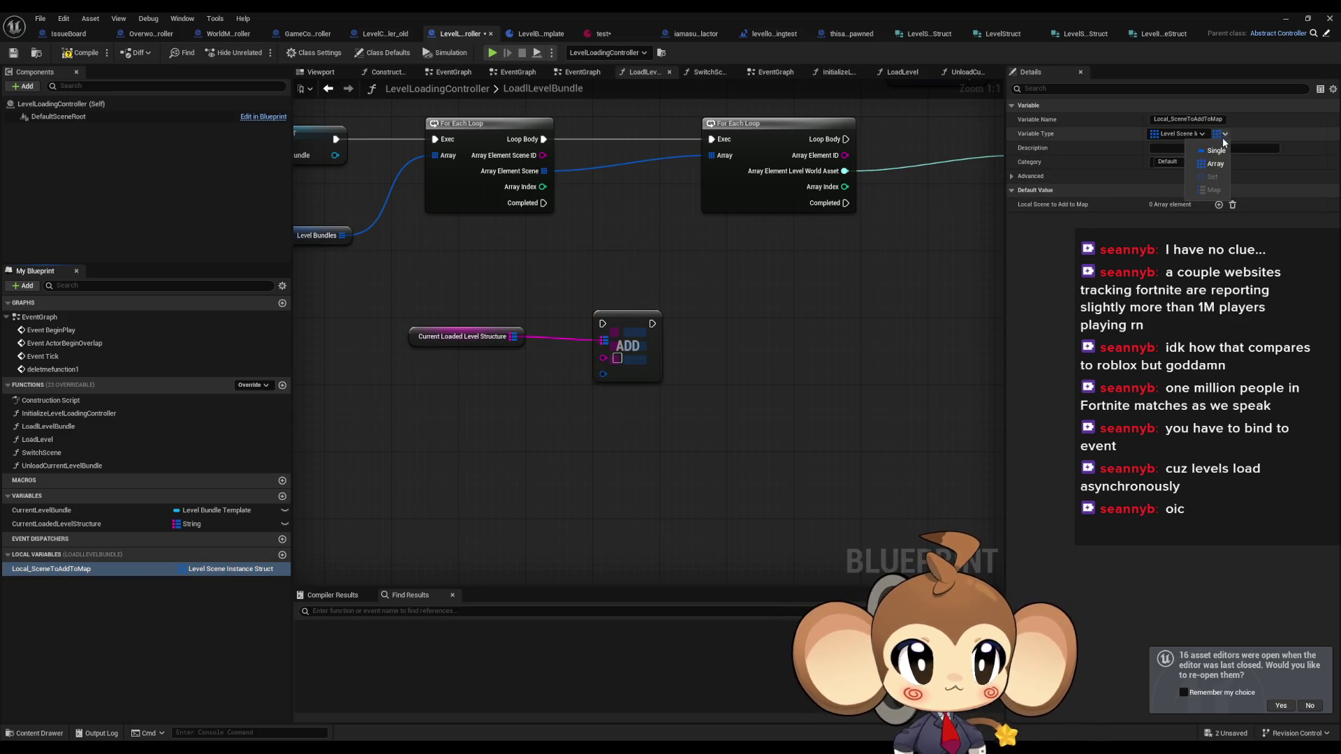
left_click(694, 402)
- Place a Local_SceneToAddToMap getter near ADD and delete the extra getter
mouse_move(126, 568)
left_mouse_down()
mouse_move(367, 492)
mouse_move(602, 374)
left_mouse_up()
left_click(518, 412)
left_click_drag(491, 372, 551, 419)
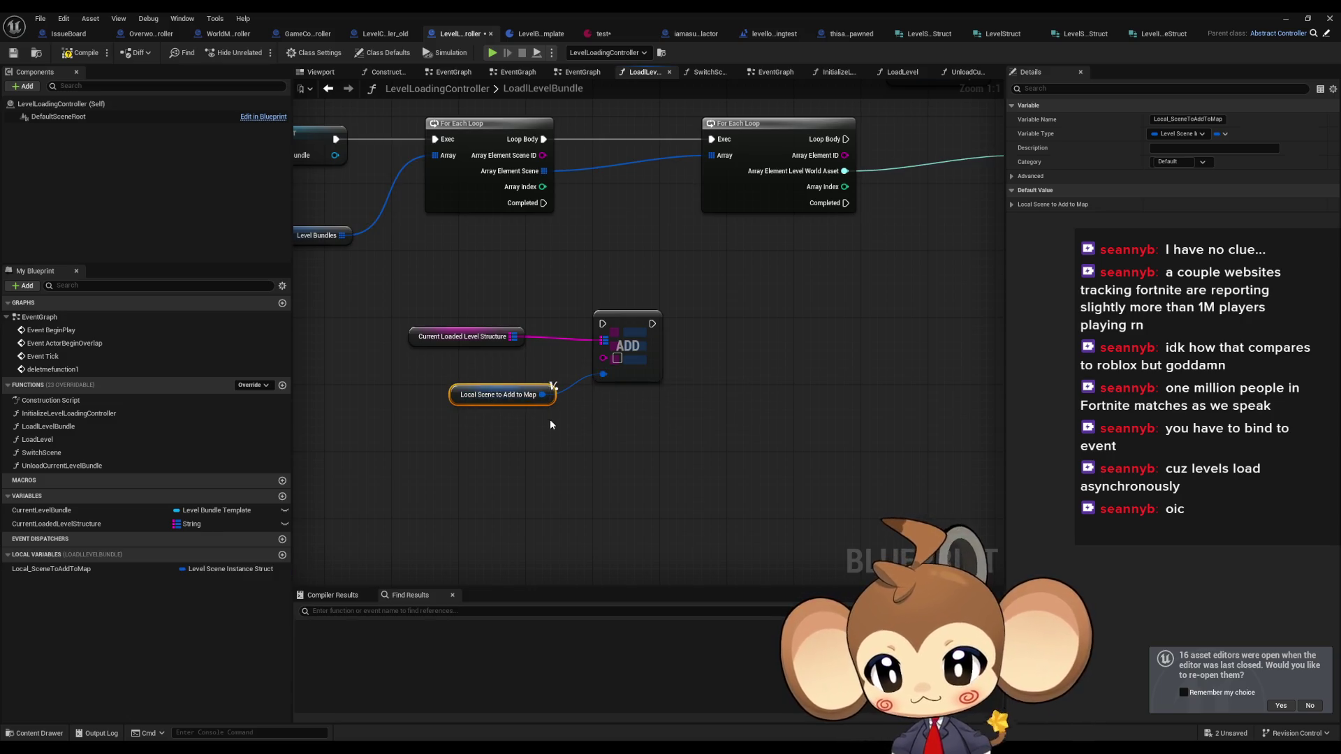
key("Delete")
scroll(614, 452, "down", 4)
scroll(649, 448, "up", 2)
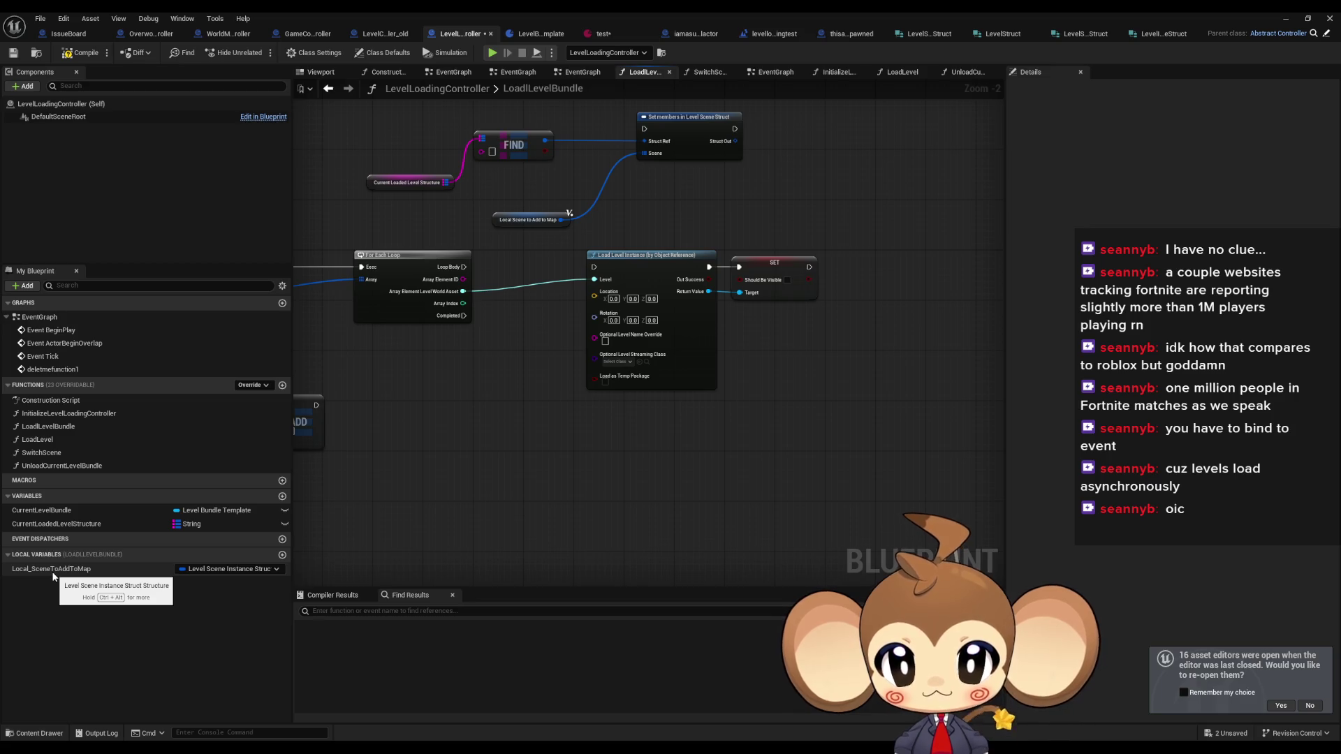
- Place a Local_SceneToAddToMap getter and split its struct pin into Scene Instance ID and Scene Instance
left_click_drag(52, 569, 581, 461)
right_click(580, 461)
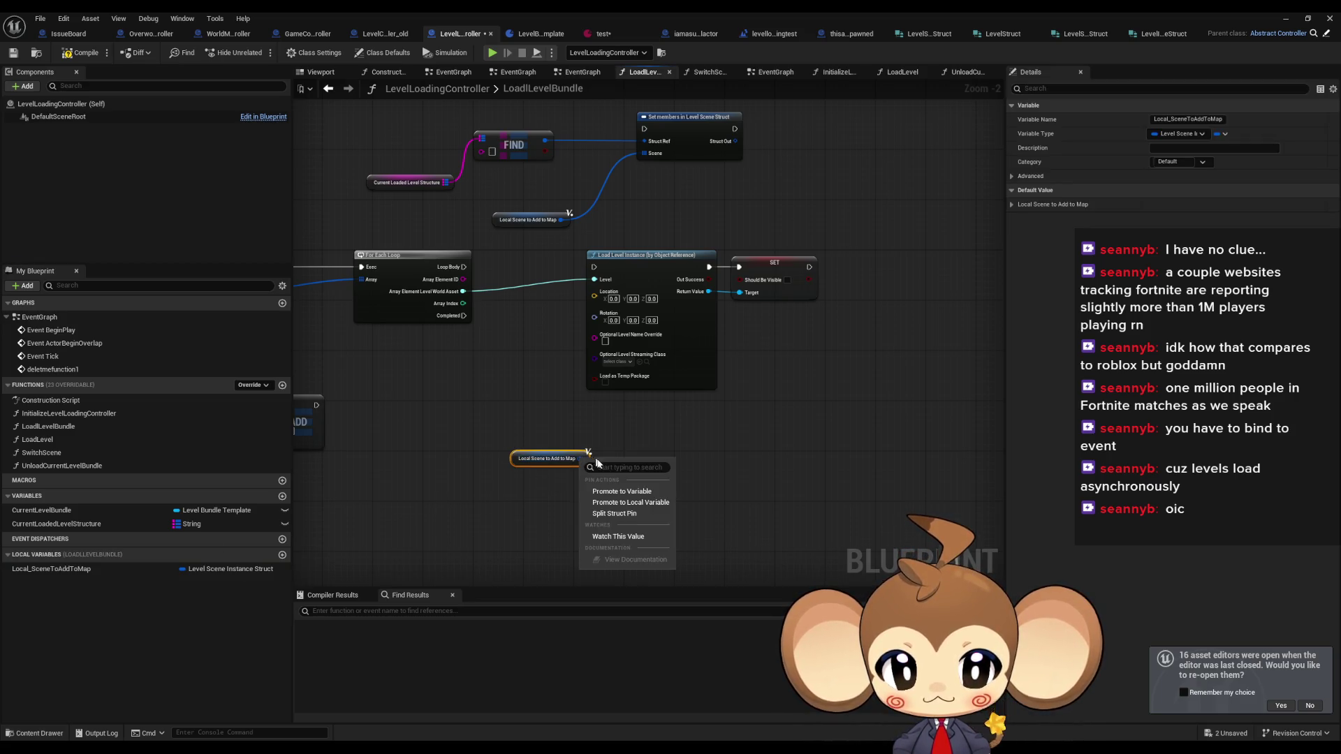
left_click(622, 510)
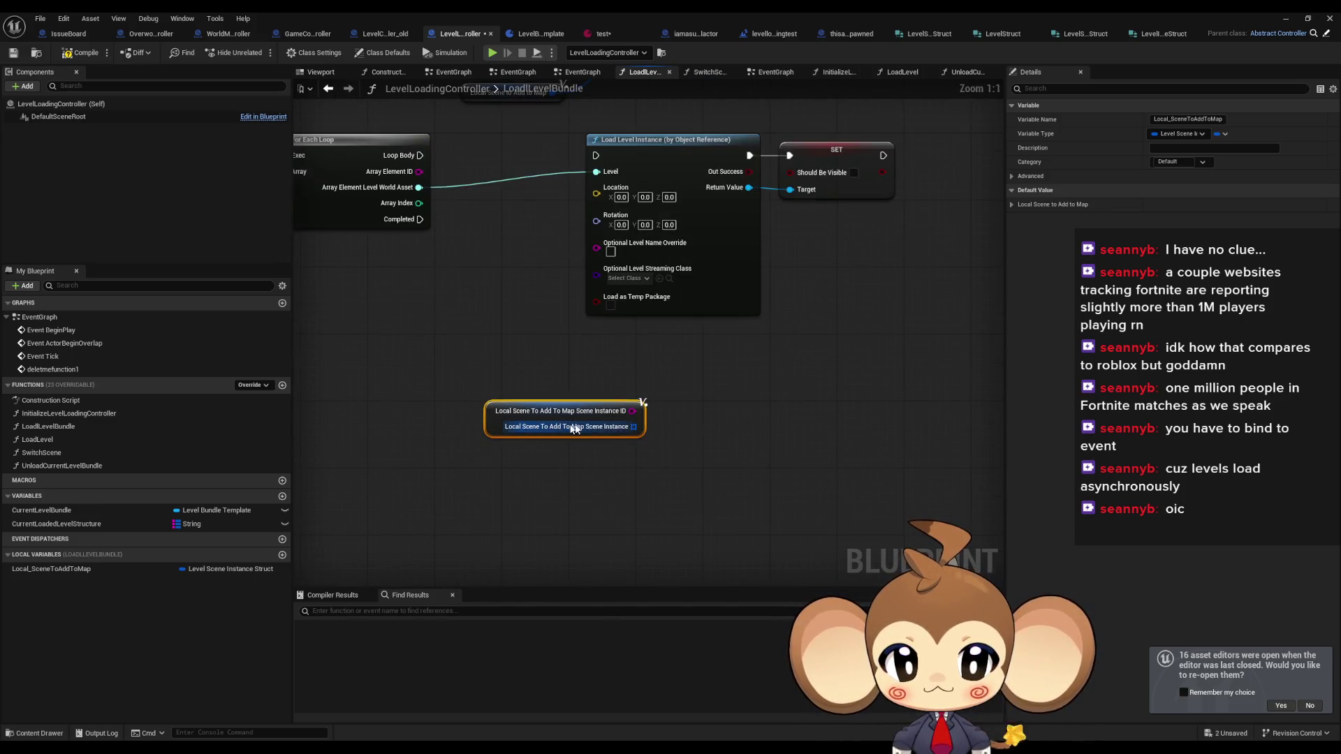
scroll(776, 396, "up", 2)
scroll(776, 396, "down", 2)
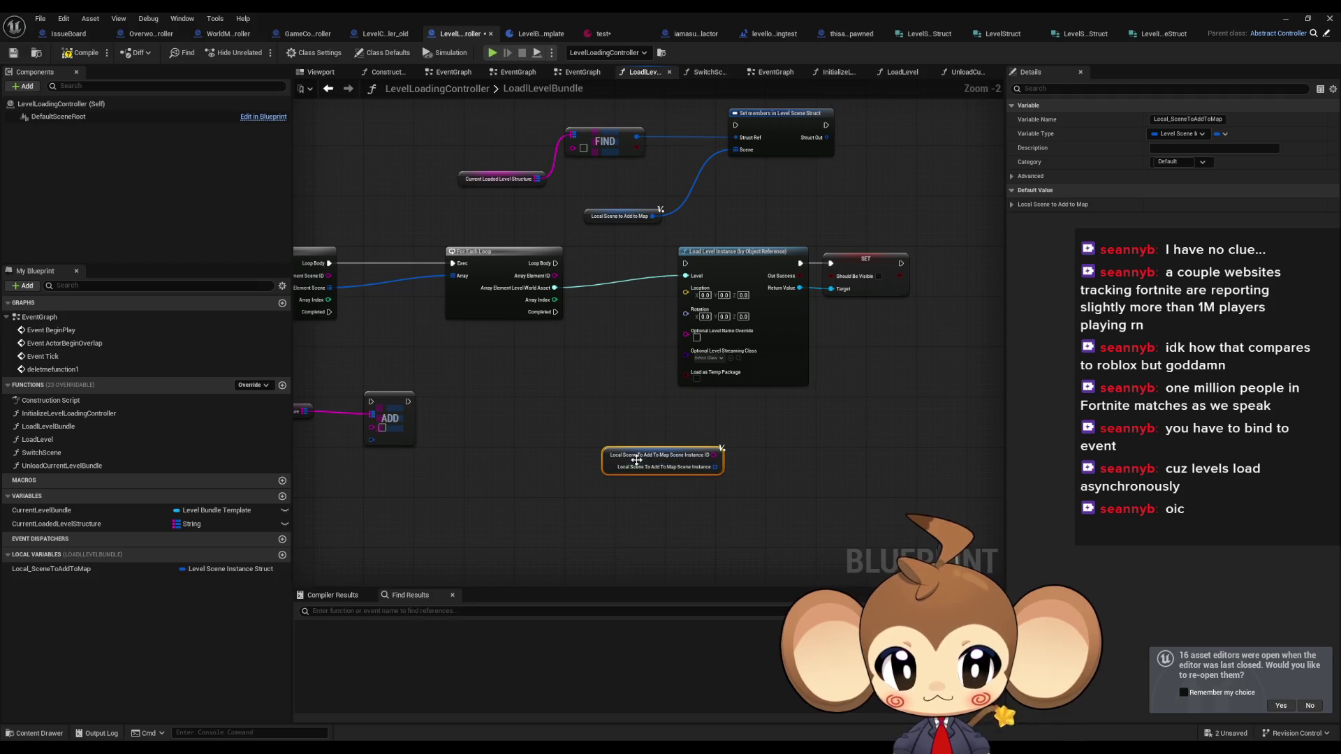
left_click_drag(609, 459, 535, 486)
scroll(622, 498, "up", 2)
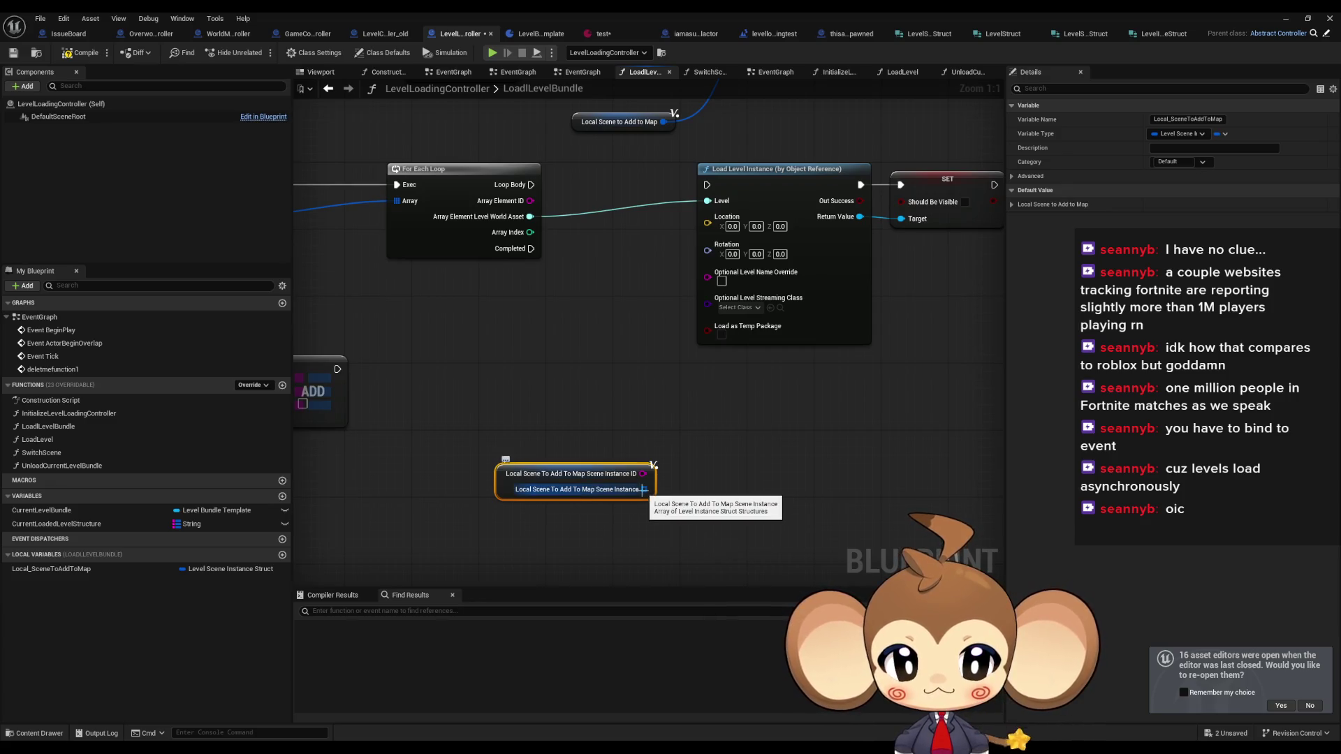
- Add a Get node on the Scene Instance array and split its output into Level Instance fields
left_click_drag(644, 489, 697, 493)
type("get")
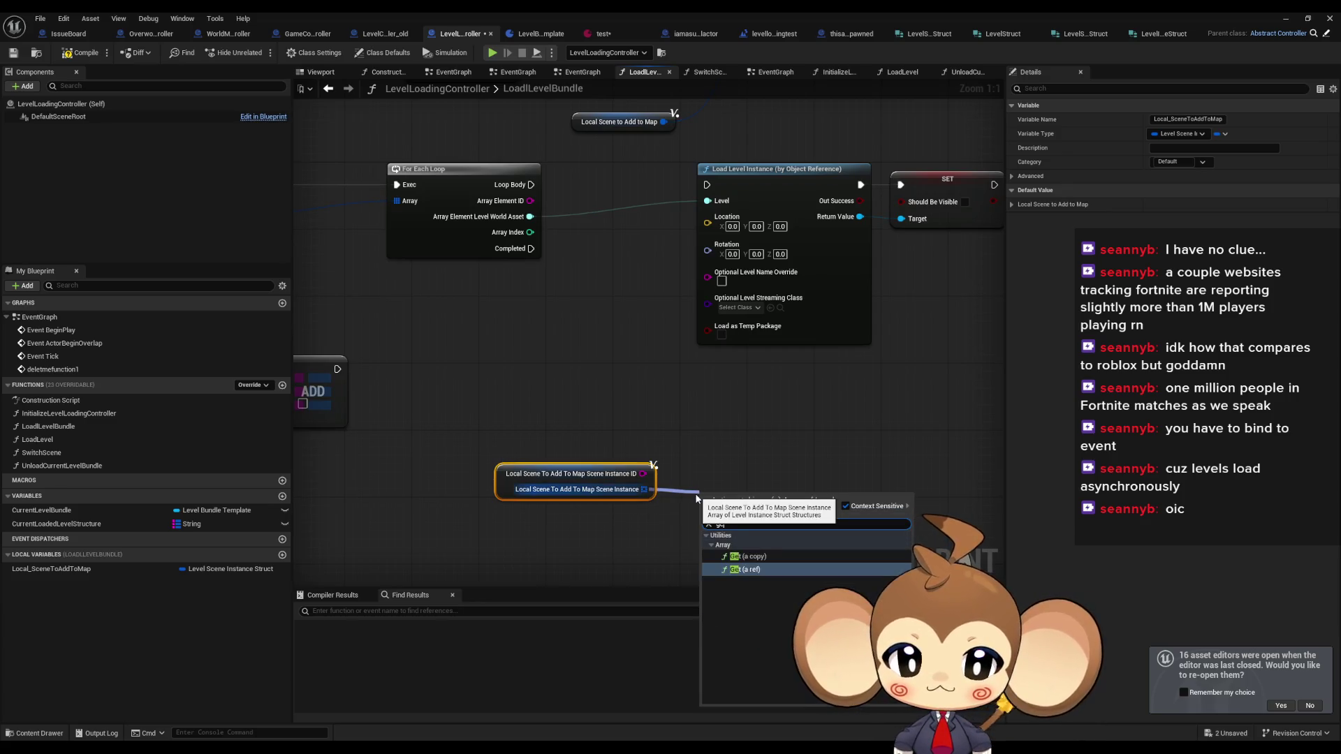
left_click(755, 557)
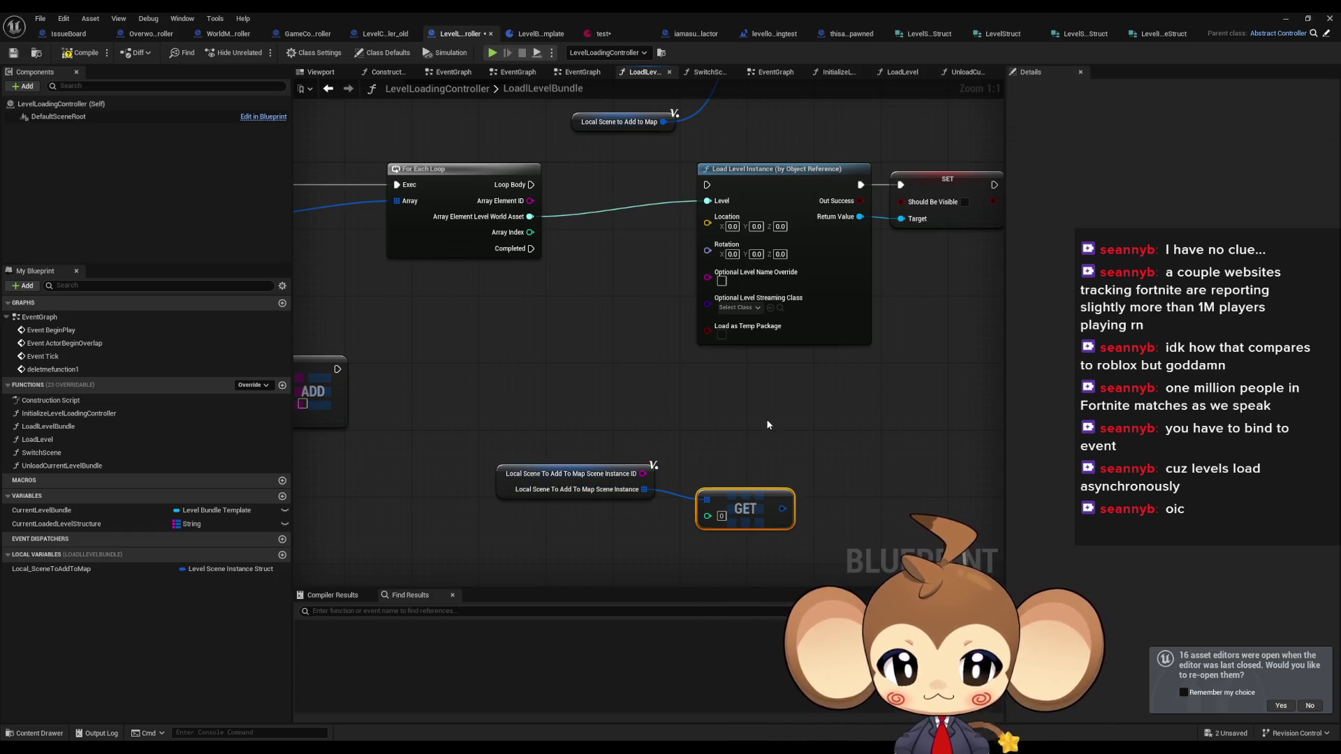
left_click(51, 568)
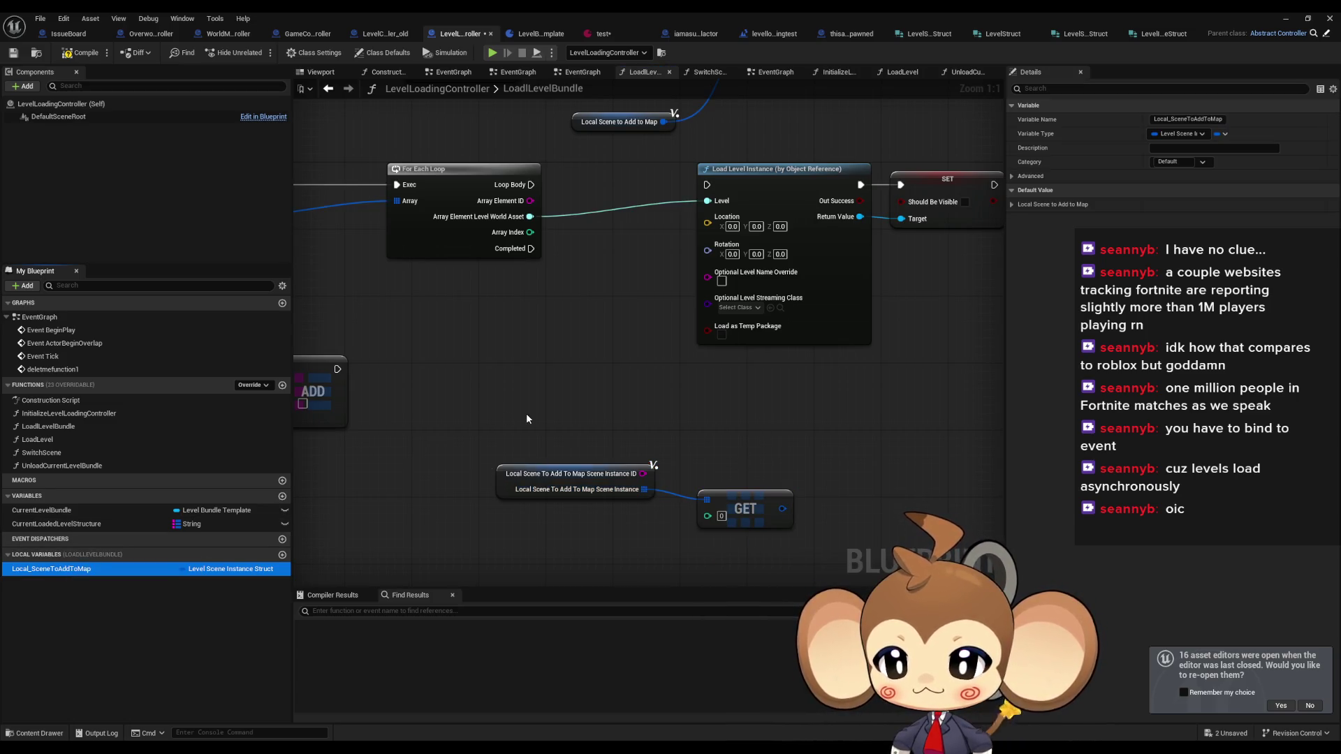
right_click(785, 511)
left_click(811, 590)
left_click_drag(823, 484, 741, 438)
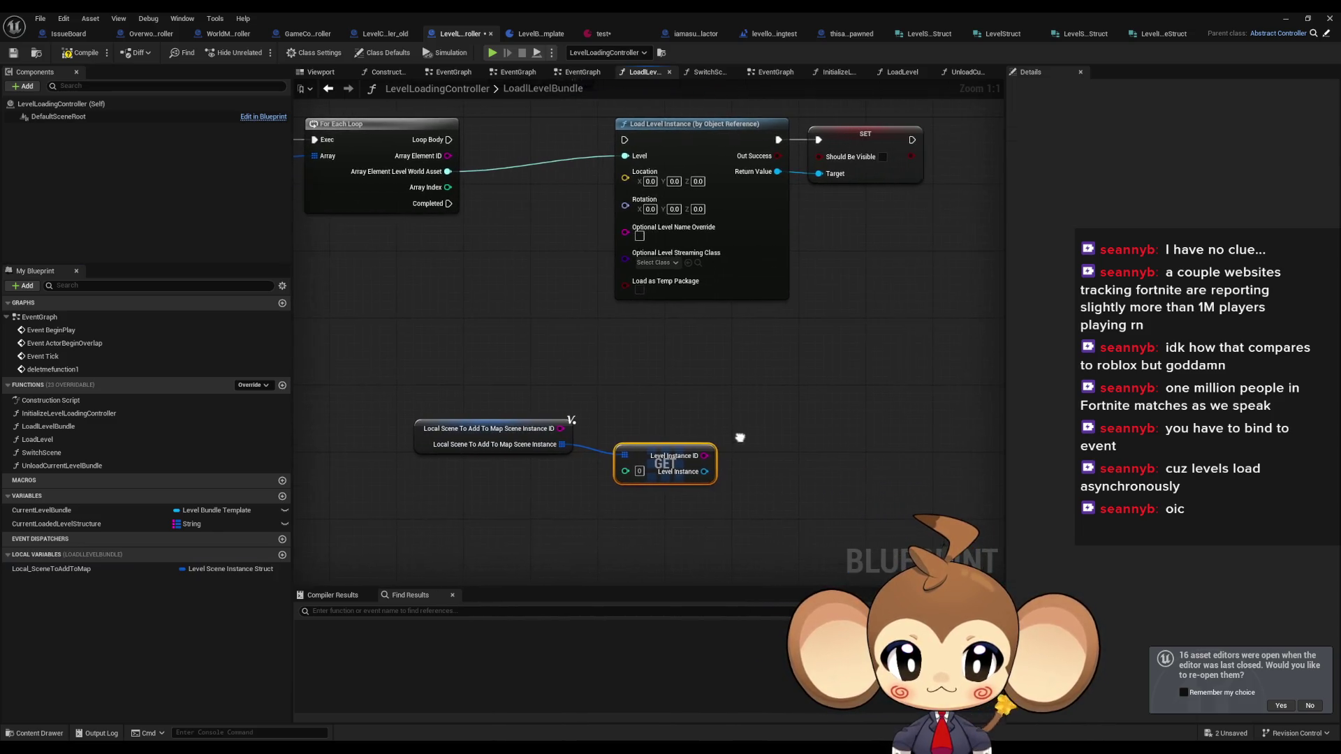
left_click_drag(660, 451, 597, 501)
scroll(648, 454, "down", 2)
left_click(545, 423, "ctrl")
left_click(597, 446)
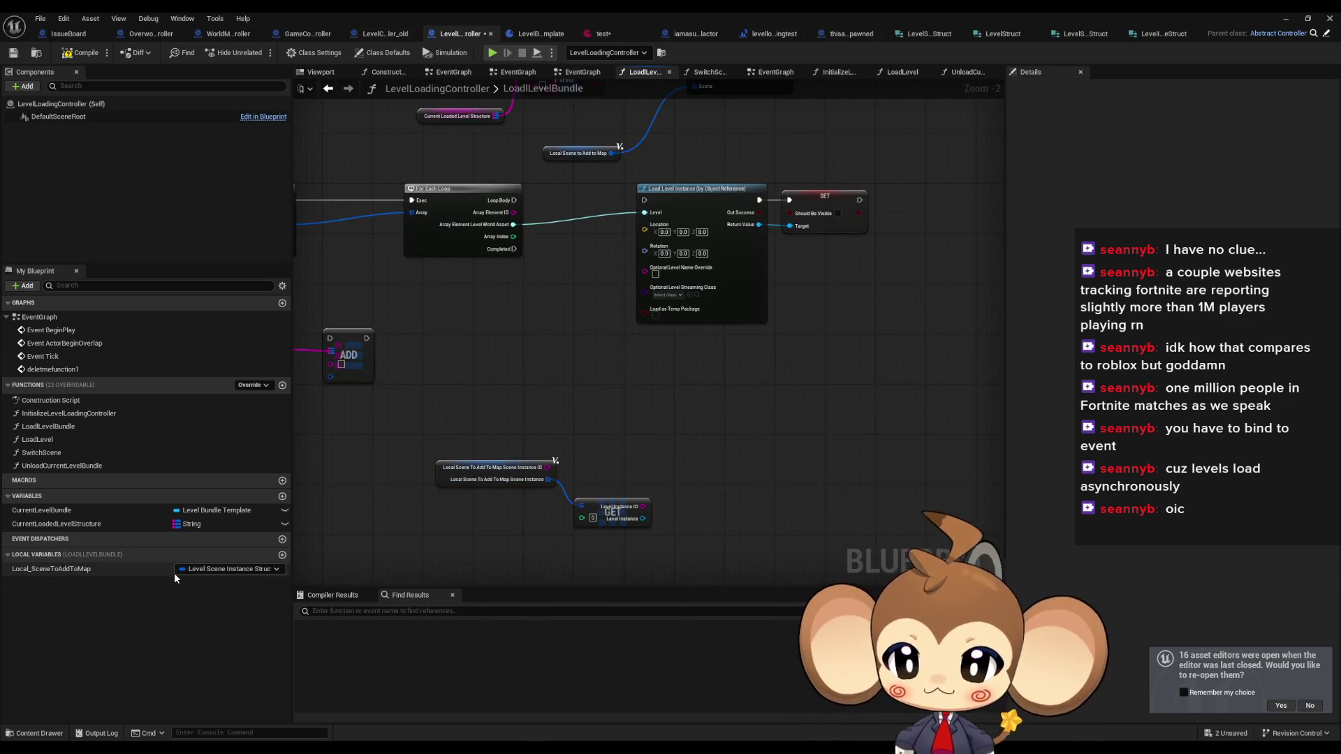
- Create a new local variable and name it Local_LevelInstances
left_click(282, 557)
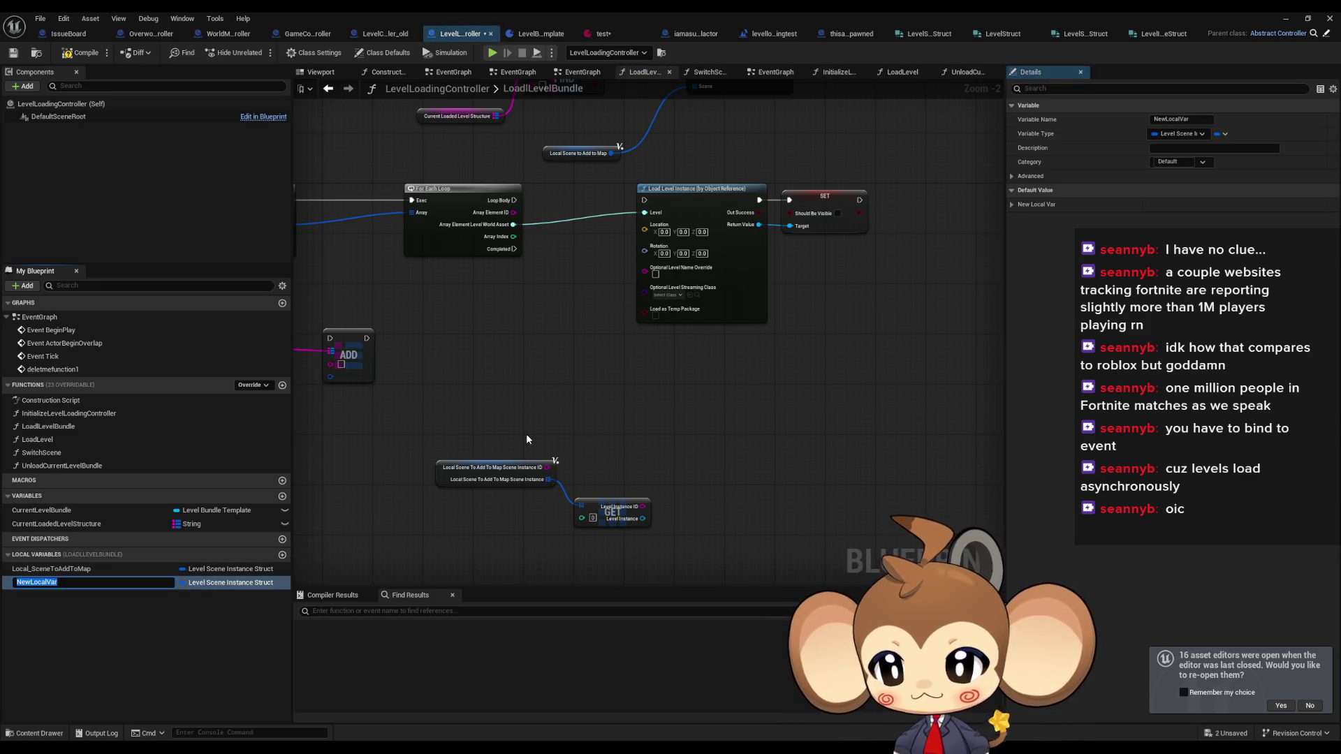
type("Local_Scene")
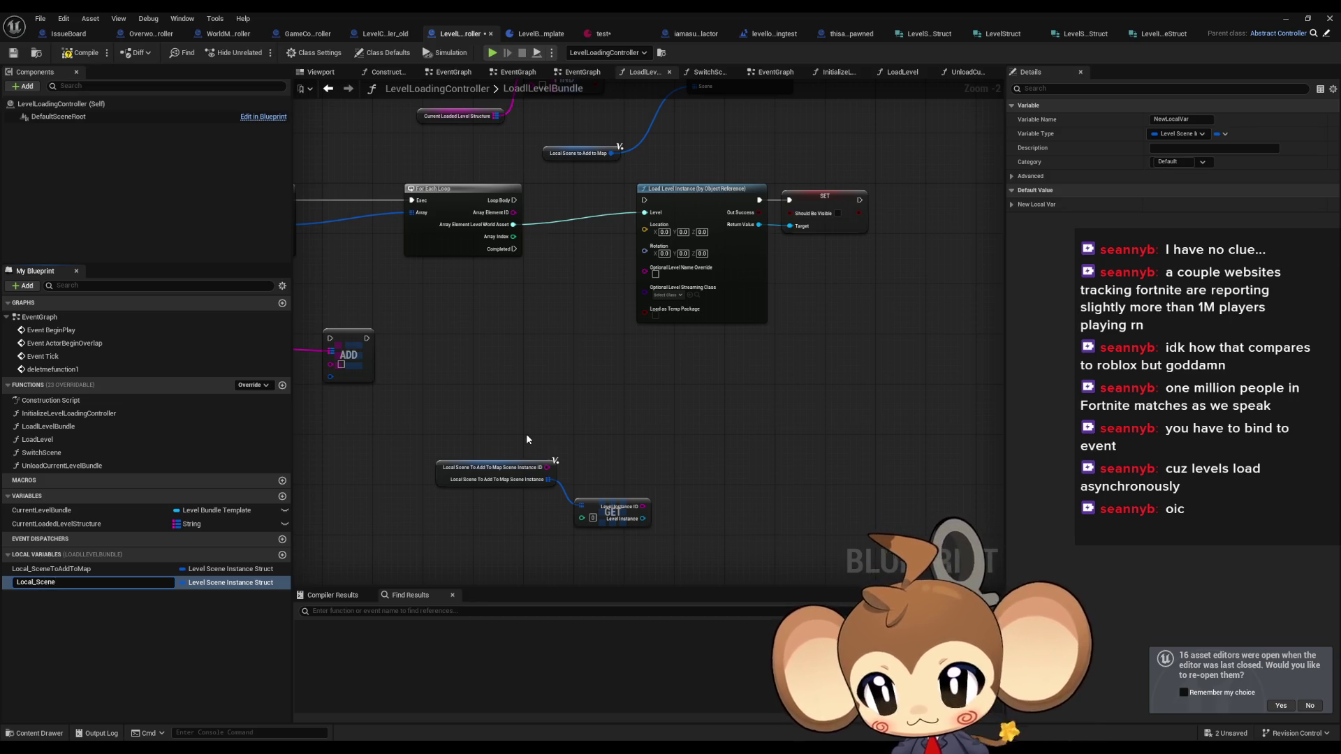
key("Return")
key("Up")
key("F2")
key("BackSpace")
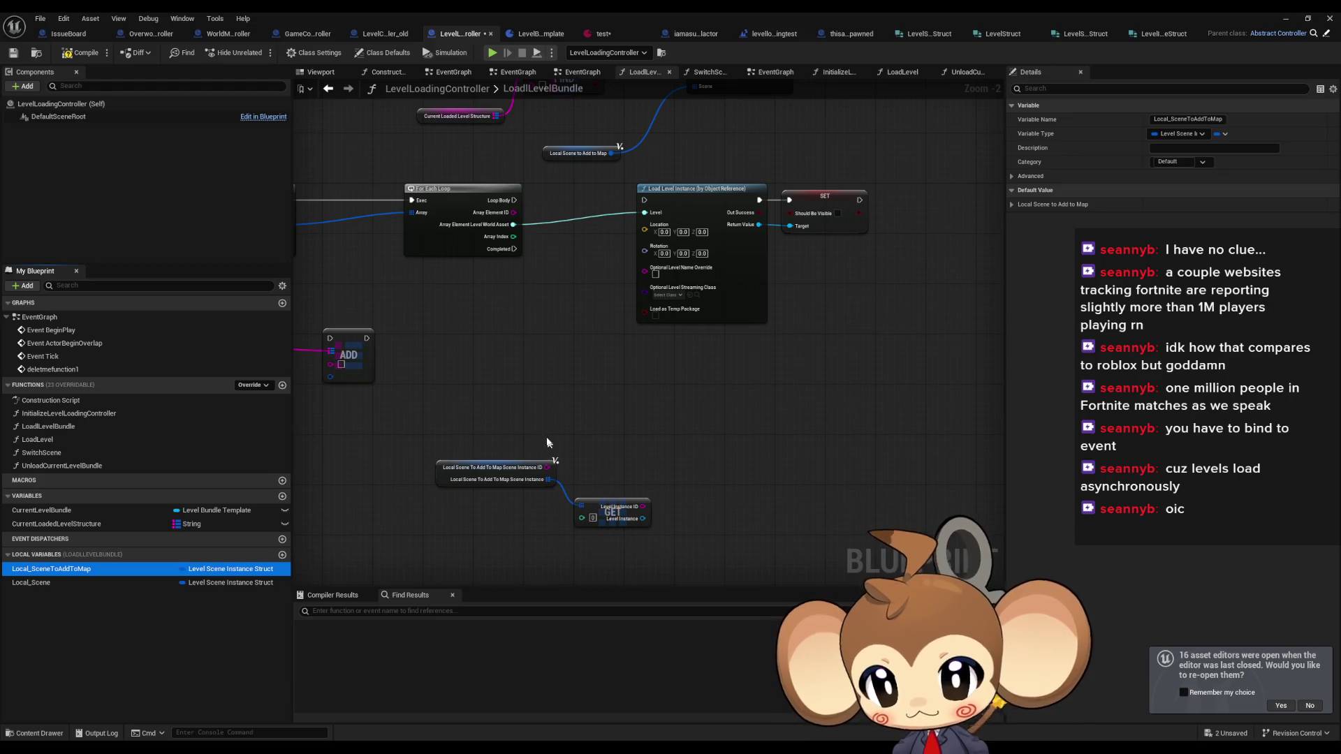
scroll(628, 356, "up", 2)
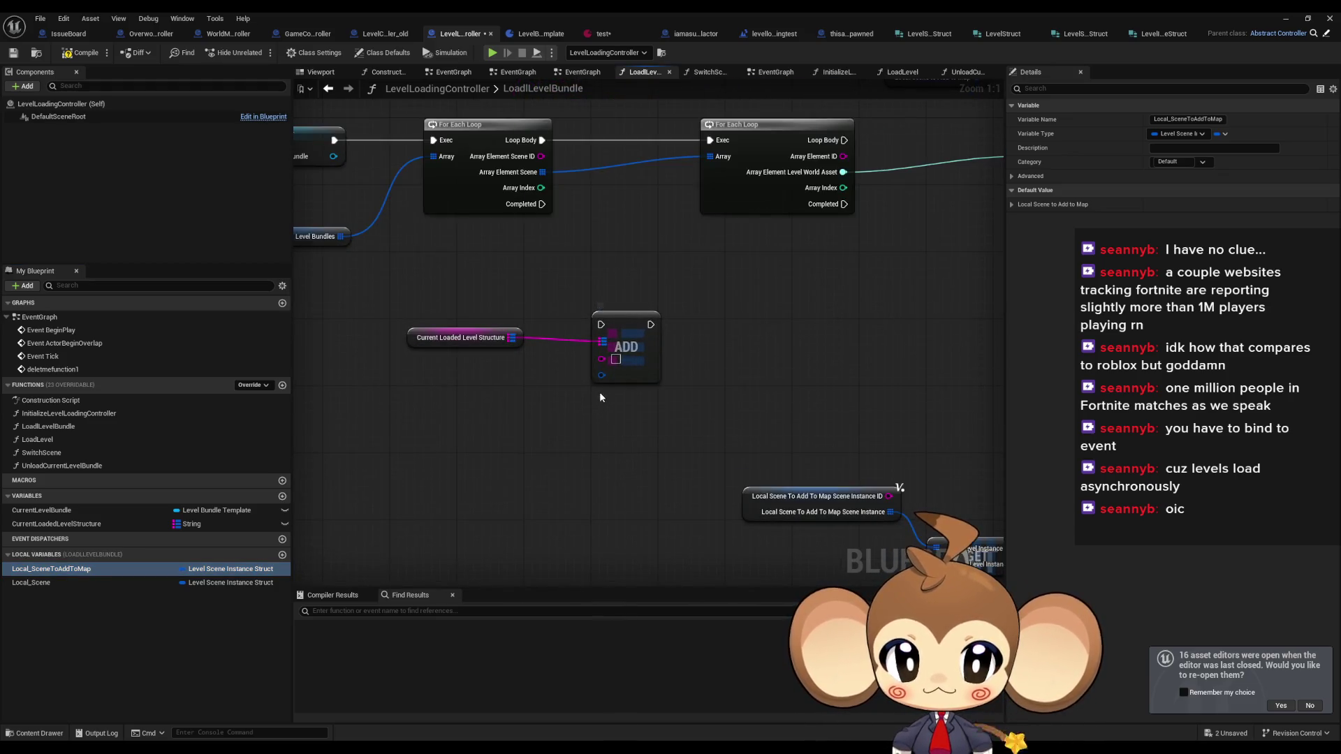
mouse_move(615, 417)
left_mouse_down()
mouse_move(521, 415)
mouse_move(630, 499)
mouse_move(533, 483)
left_mouse_up()
left_click(70, 583)
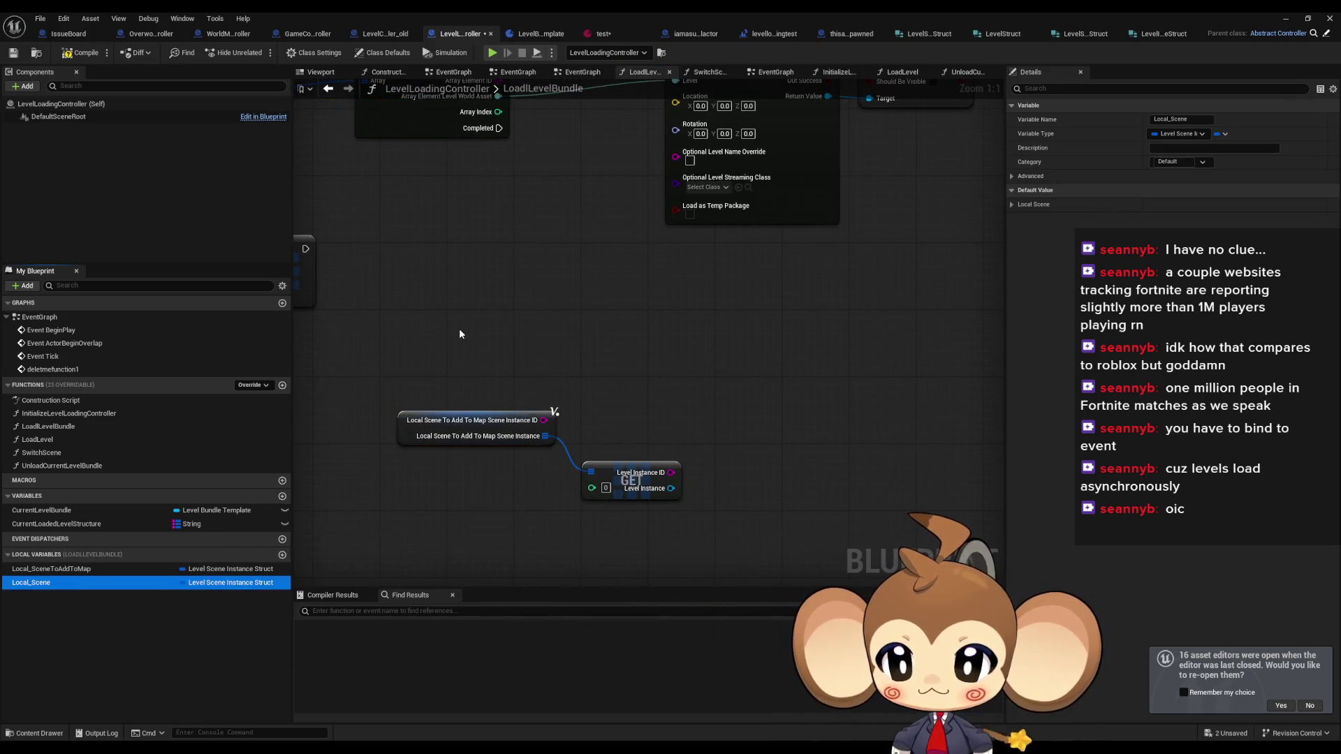
key("F2")
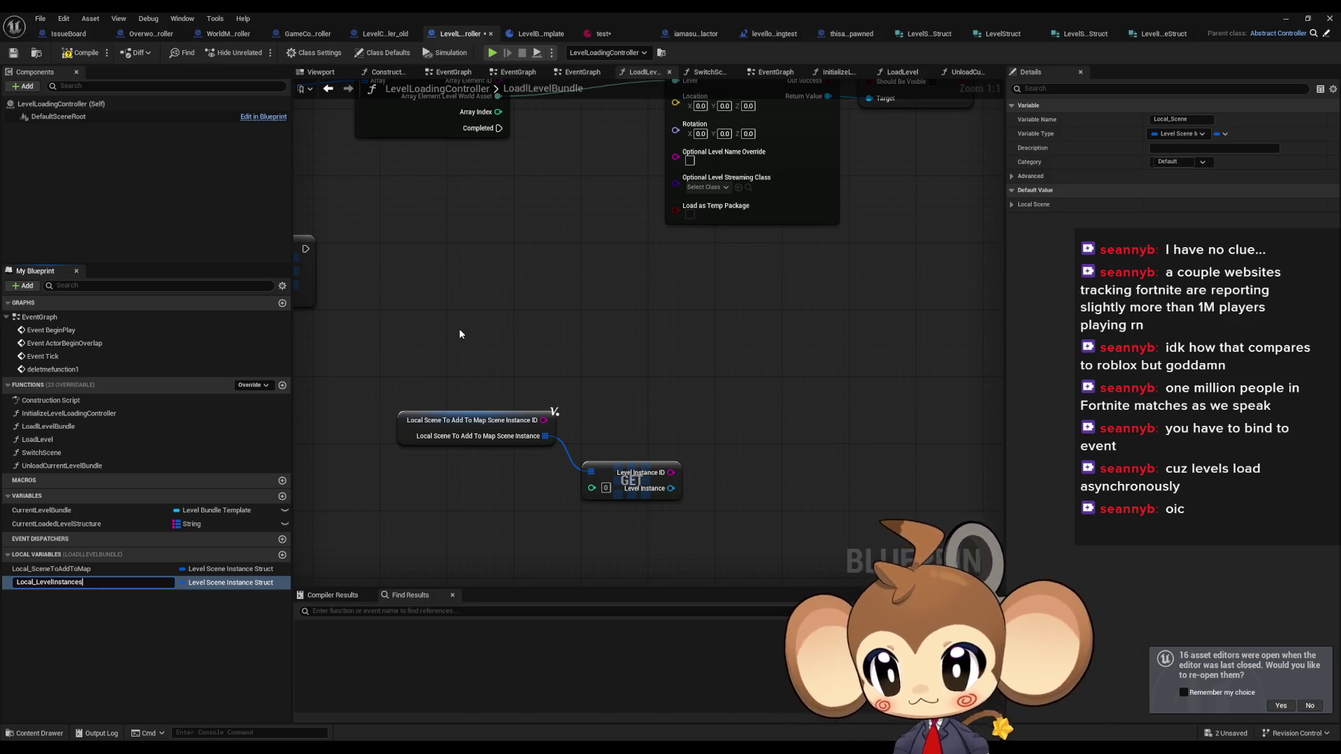
key("Return")
- Add a Local_LevelInstances getter and a SET node fed by Make Level Scene Instance Struct
left_click(72, 584)
left_click_drag(683, 320, 610, 328)
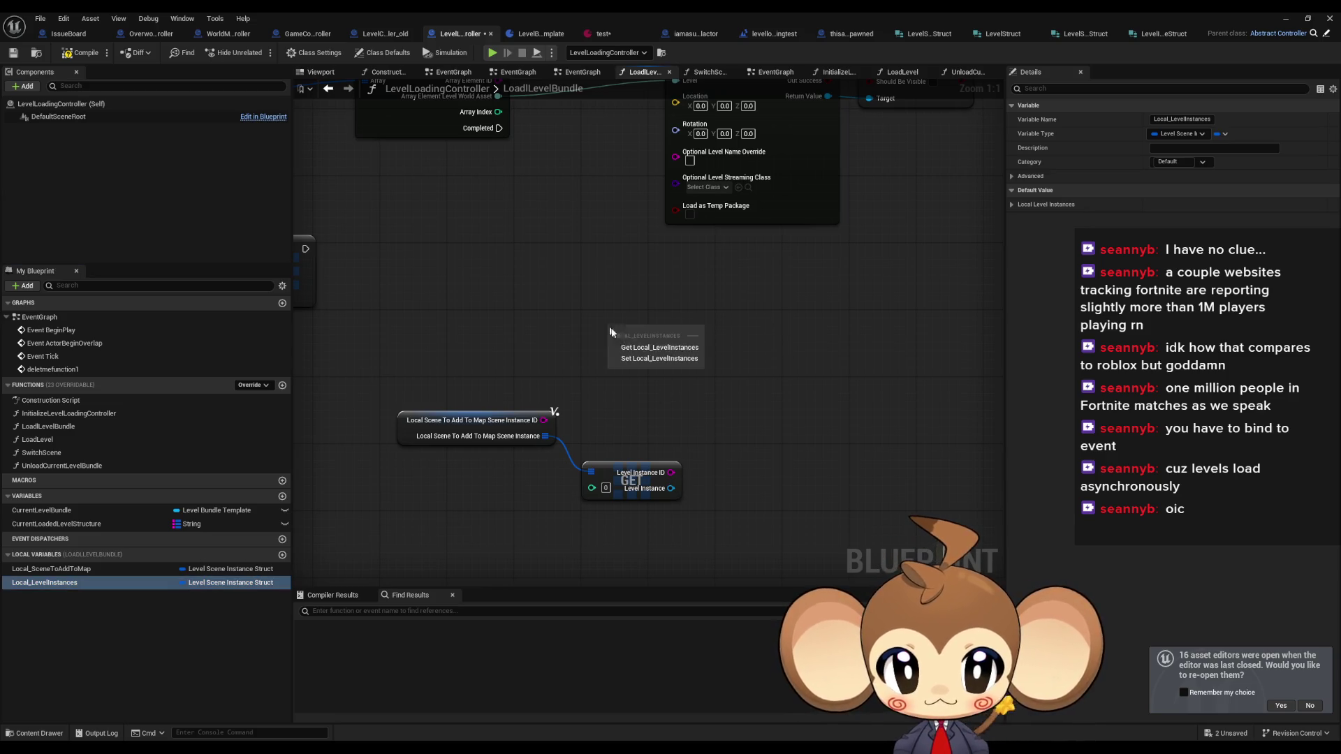
left_click(659, 348)
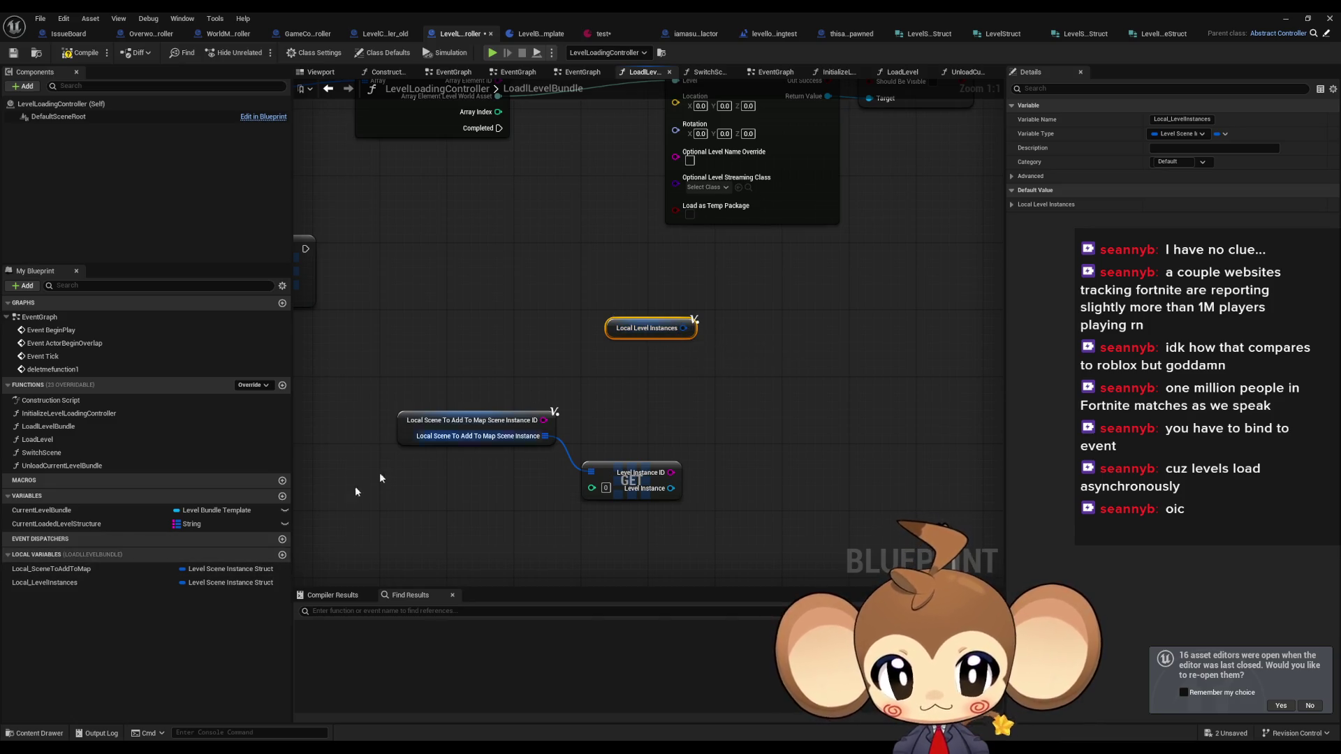
left_click_drag(72, 583, 720, 375)
left_click(804, 411)
mouse_move(793, 396)
left_mouse_down()
mouse_move(915, 373)
mouse_move(781, 404)
left_mouse_up()
left_click(838, 489)
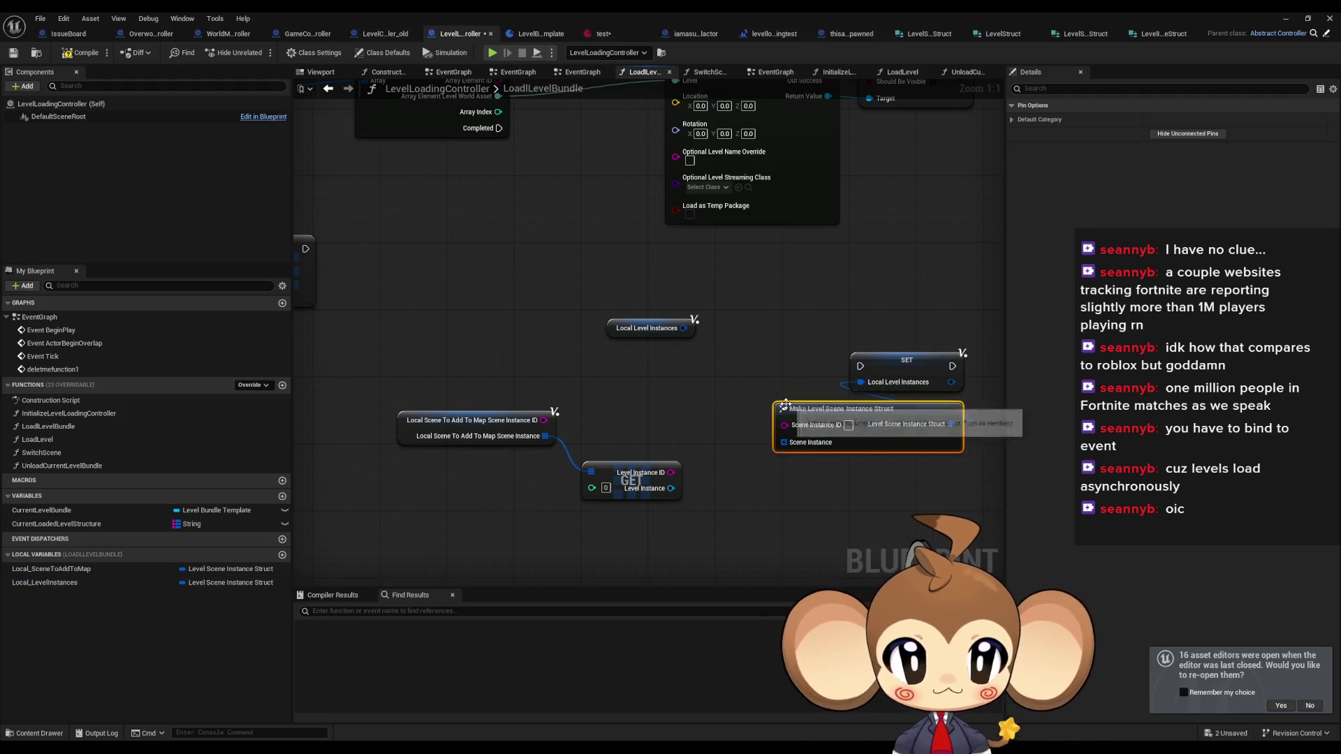
- Delete the stray Local Level Instances getter and remove a mistaken getter and Make Instanced Struct node
left_click_drag(907, 359, 983, 355)
left_click(647, 328)
key("Delete")
scroll(635, 354, "down", 2)
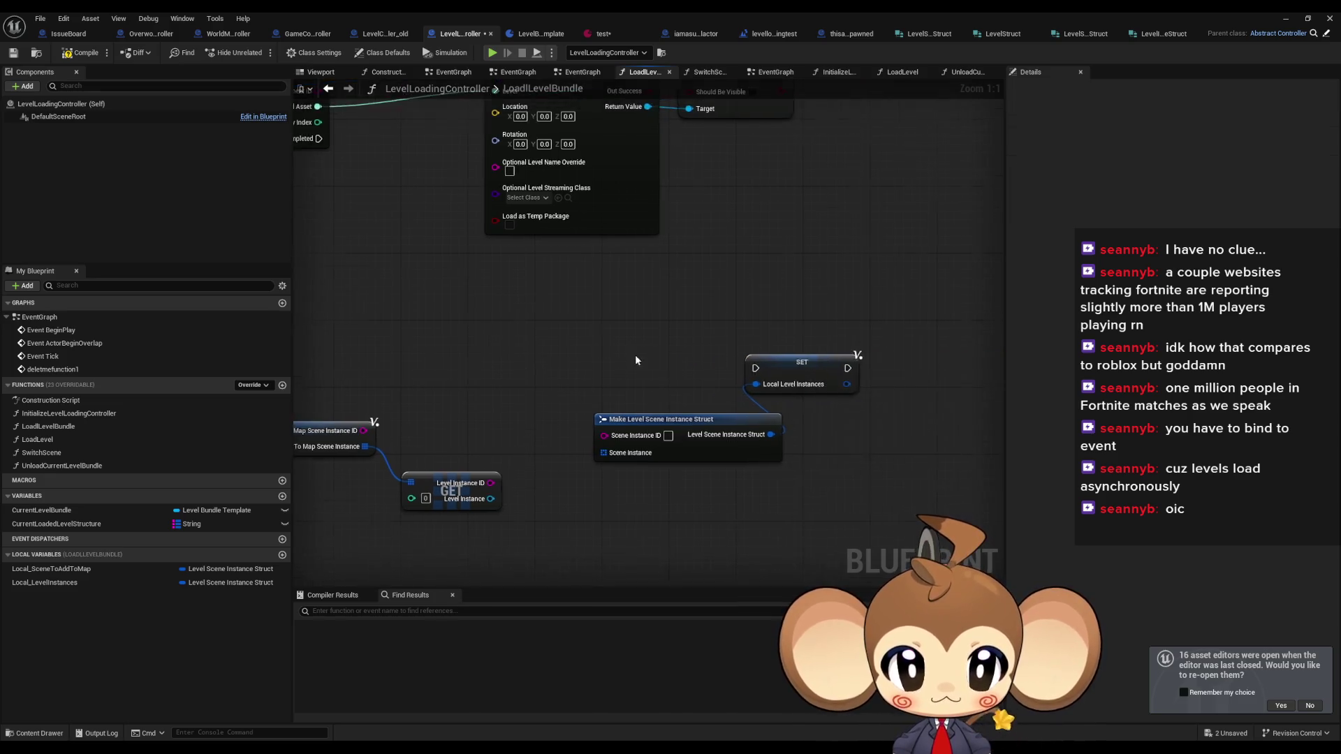
left_click_drag(760, 370, 811, 366)
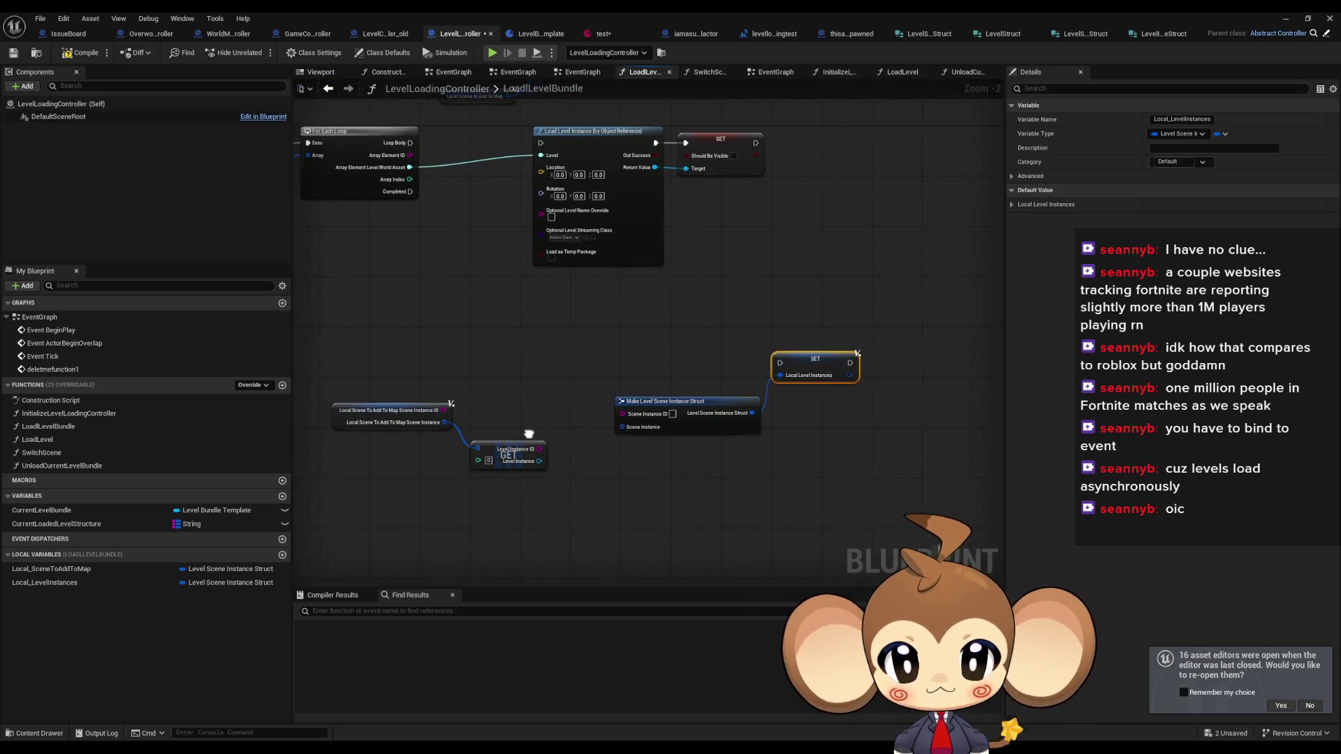
mouse_move(50, 569)
left_mouse_down()
mouse_move(89, 574)
mouse_move(451, 485)
mouse_move(482, 498)
mouse_move(540, 471)
left_mouse_up()
left_click(482, 493)
type("make instanced")
key("Return")
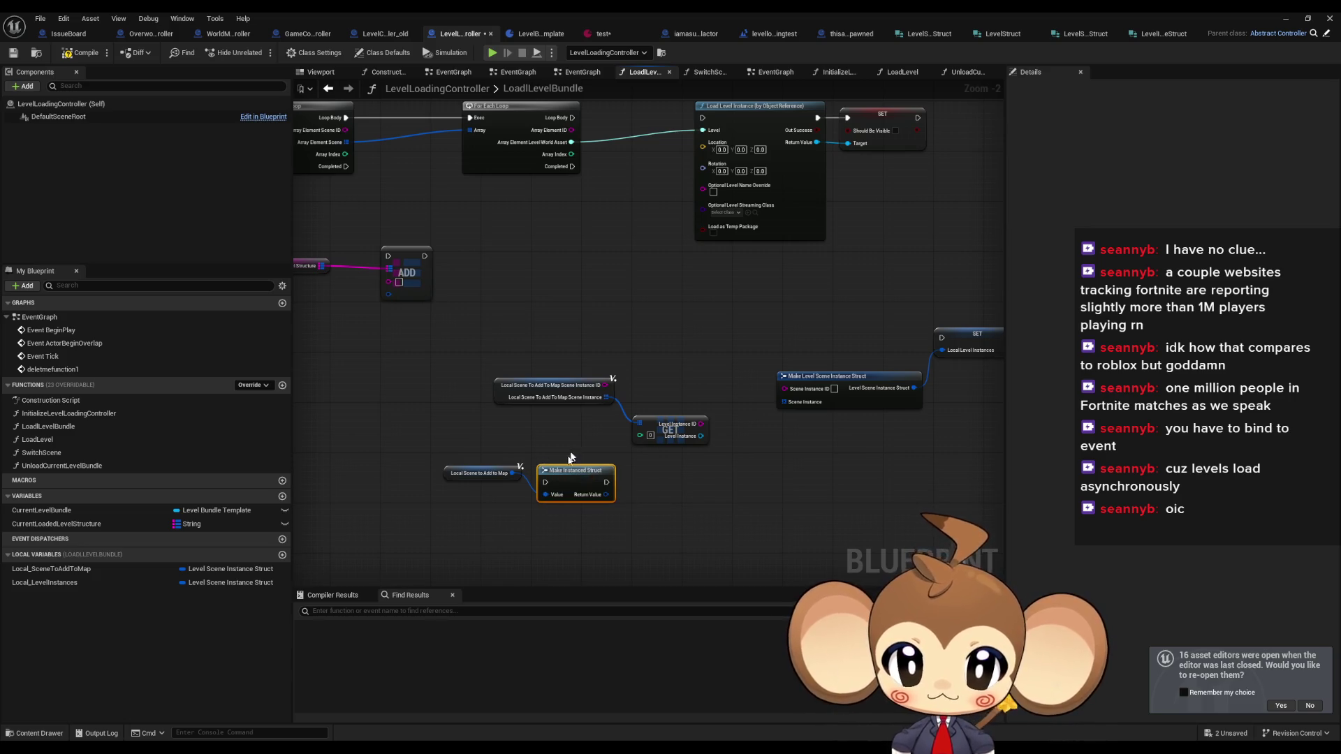
scroll(601, 493, "up", 2)
left_click(434, 475, "shift")
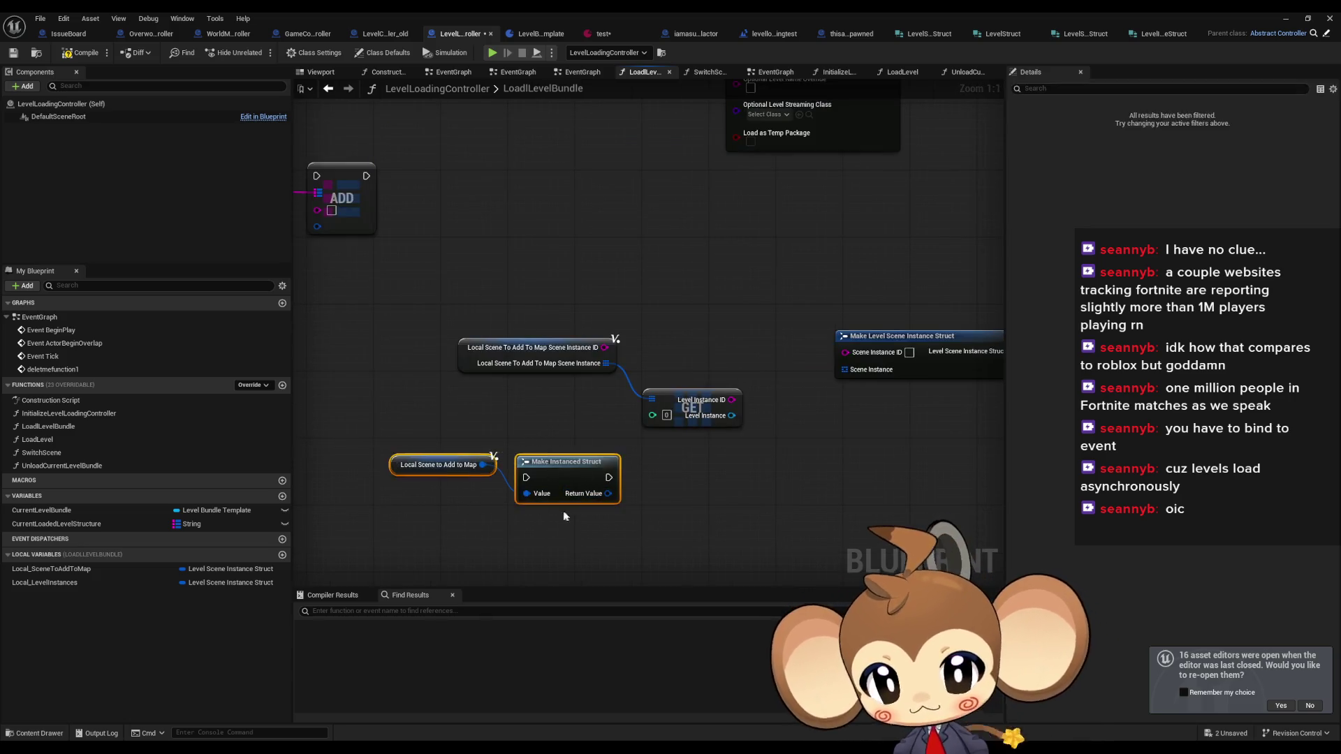
key("Delete")
- Add SET Local Scene to Add to Map fed by Make Level Scene Instance Struct, then view LevelInstanceStruct
mouse_move(87, 569)
left_mouse_down()
mouse_move(447, 462)
mouse_move(435, 490)
mouse_move(320, 500)
left_mouse_up()
left_click(419, 626)
scroll(364, 398, "down", 2)
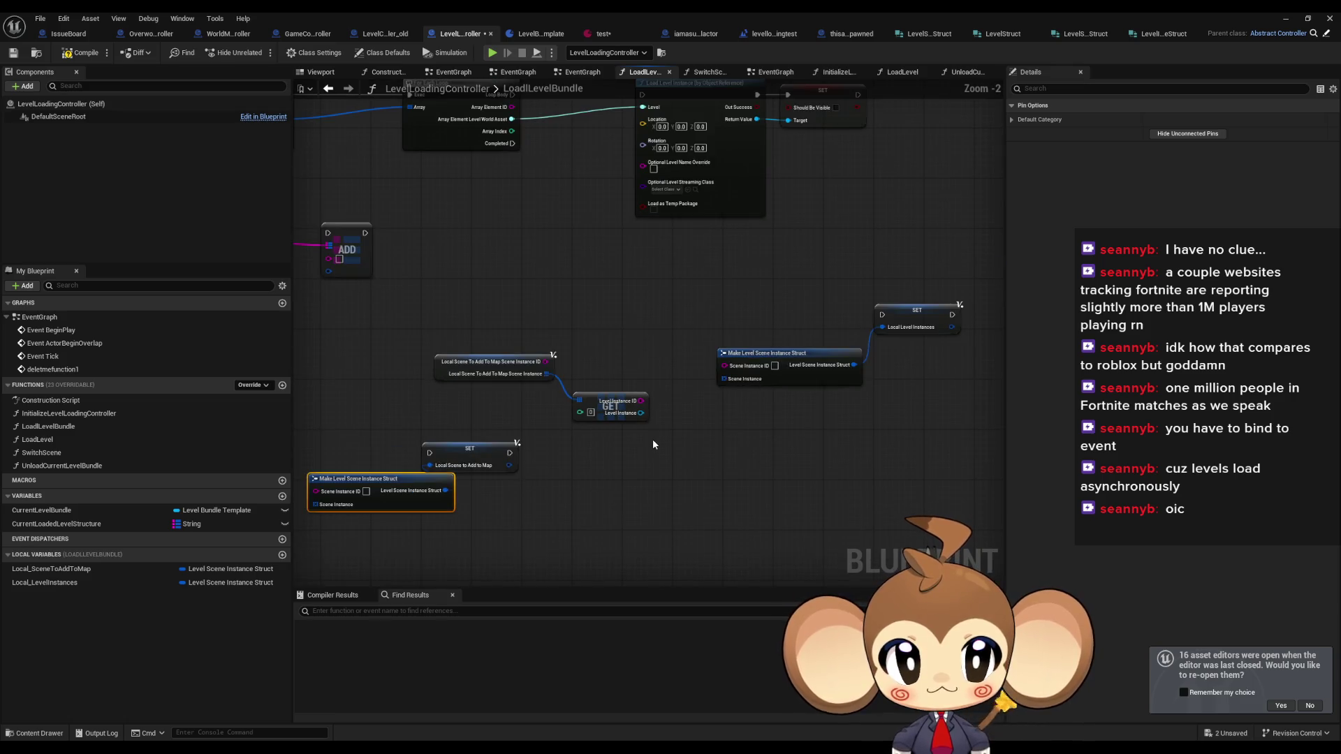
left_click_drag(650, 444, 703, 428)
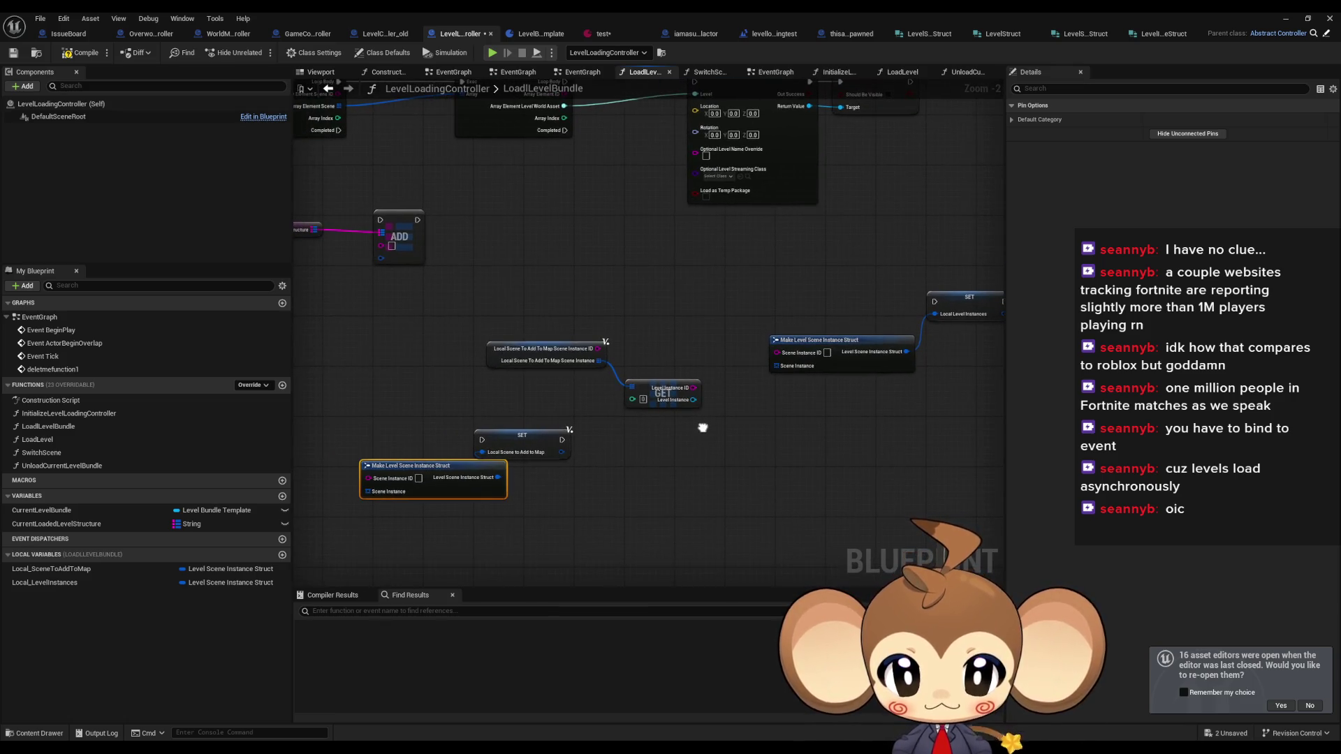
left_click_drag(533, 433, 588, 432)
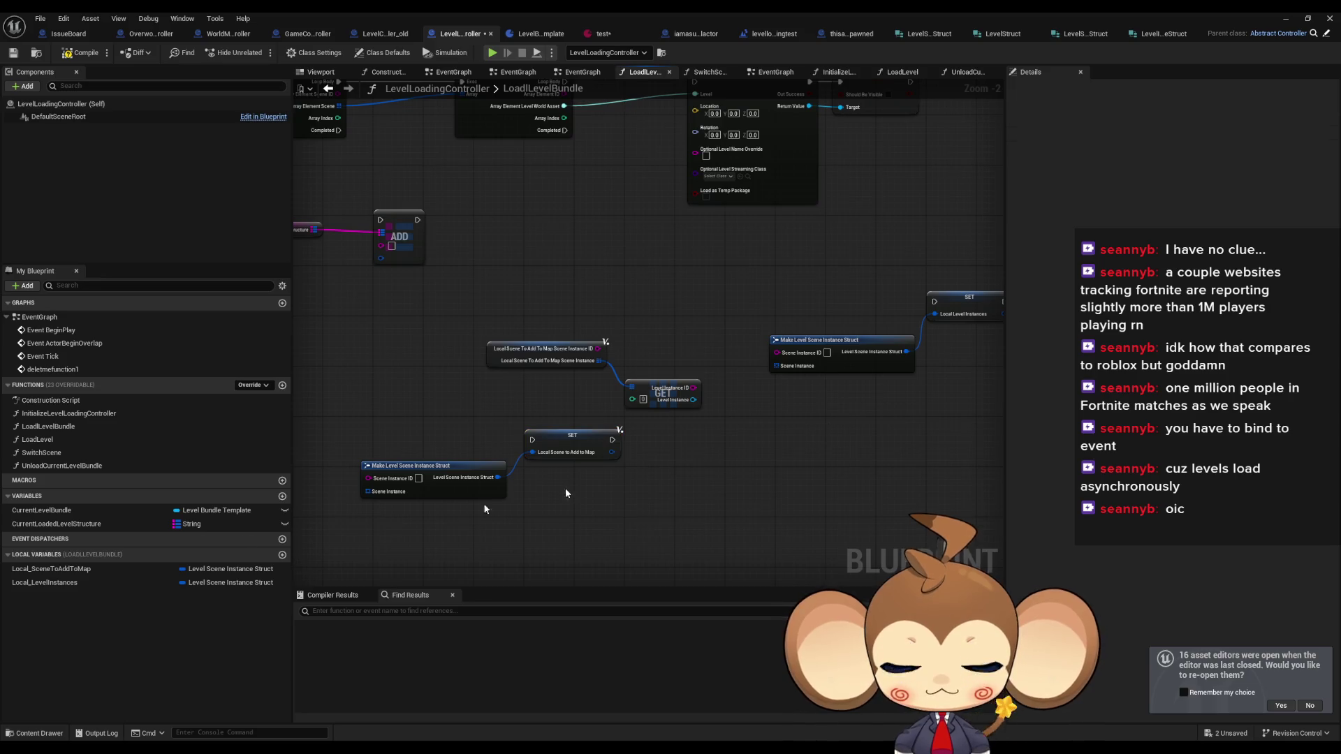
left_click(89, 583)
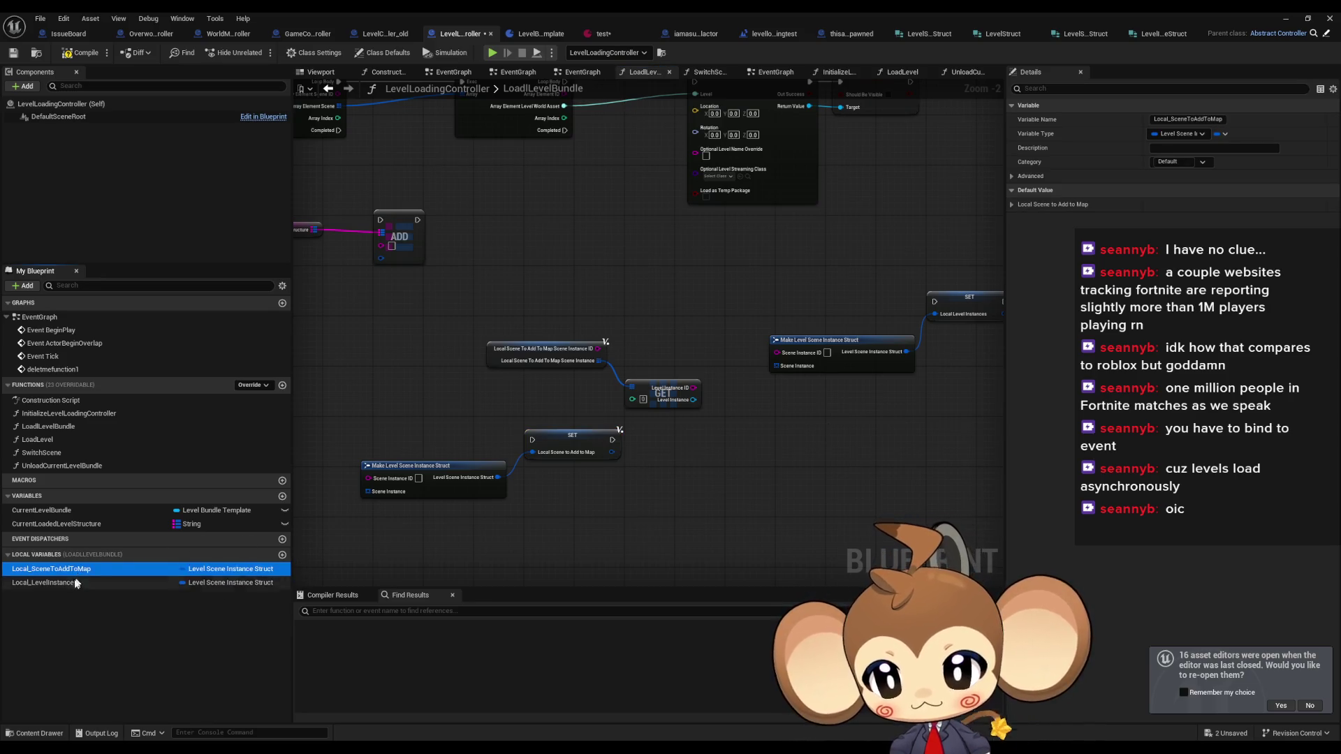
scroll(587, 431, "down", 2)
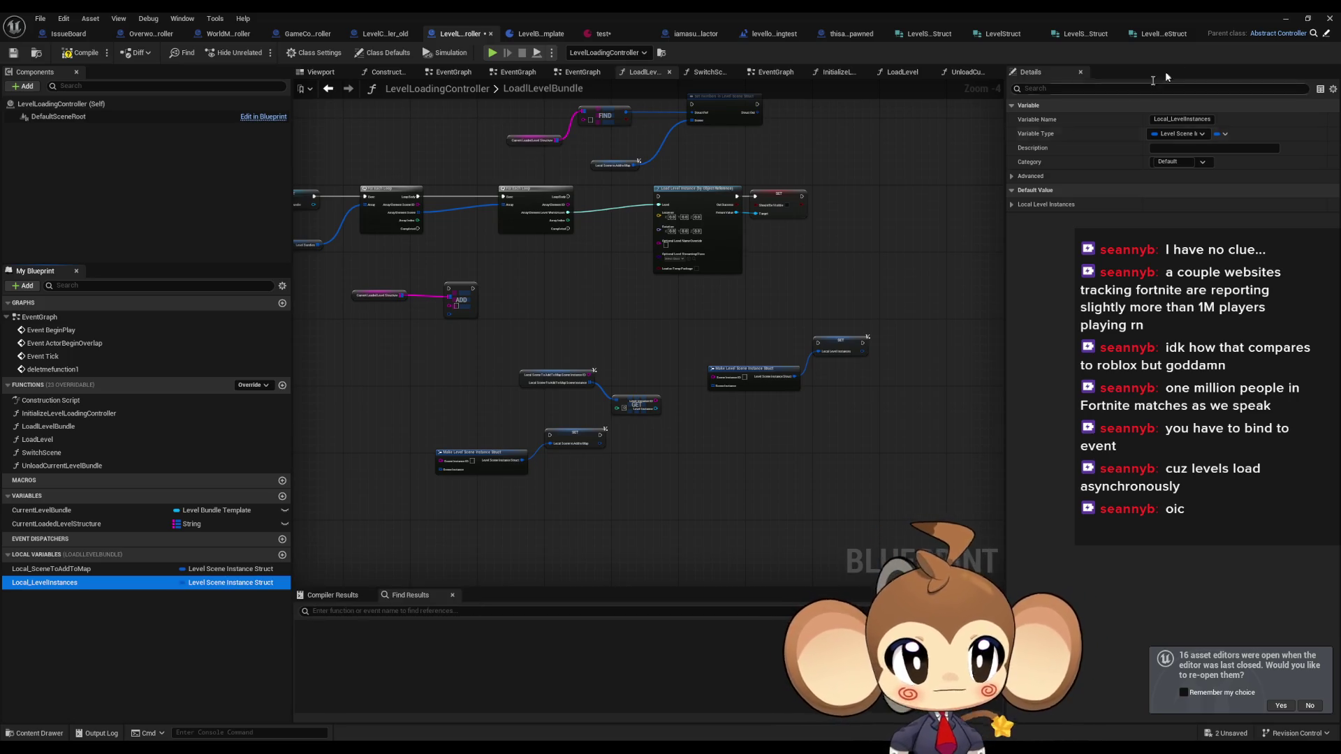
left_click(1081, 35)
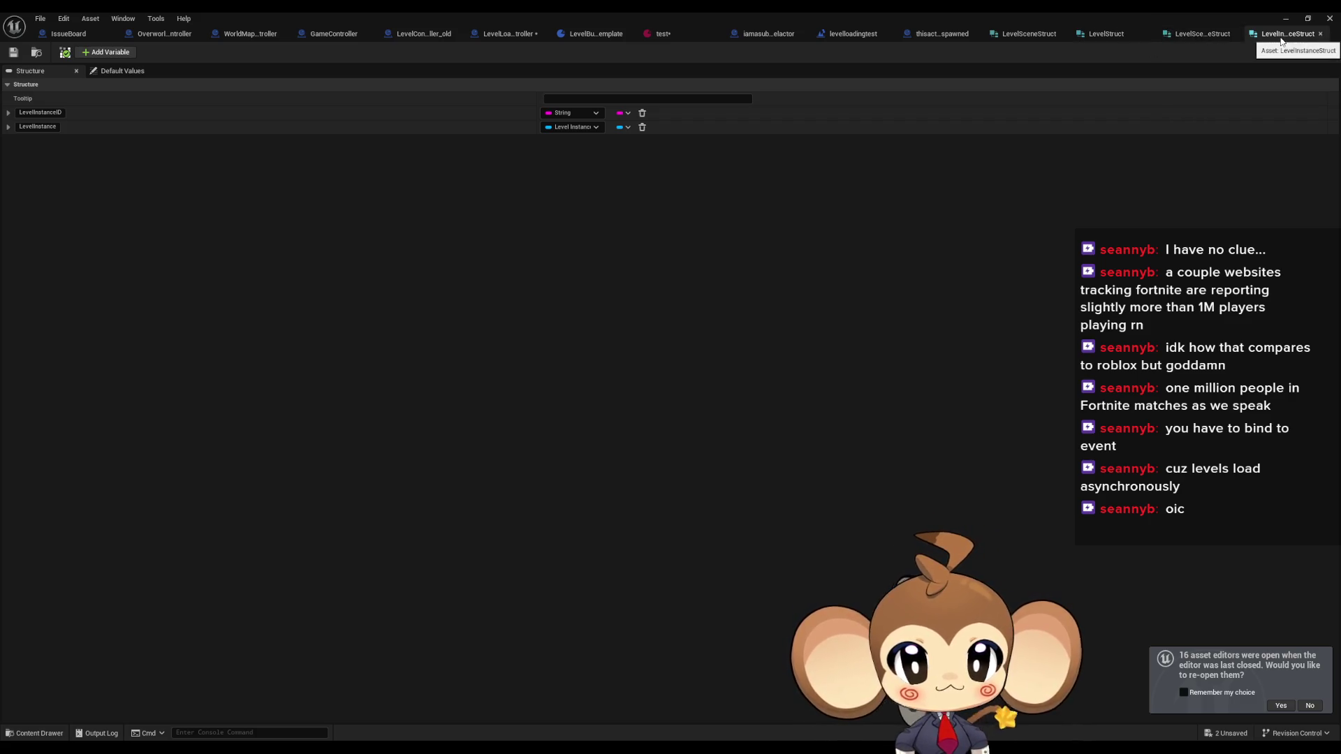
left_click(1196, 36)
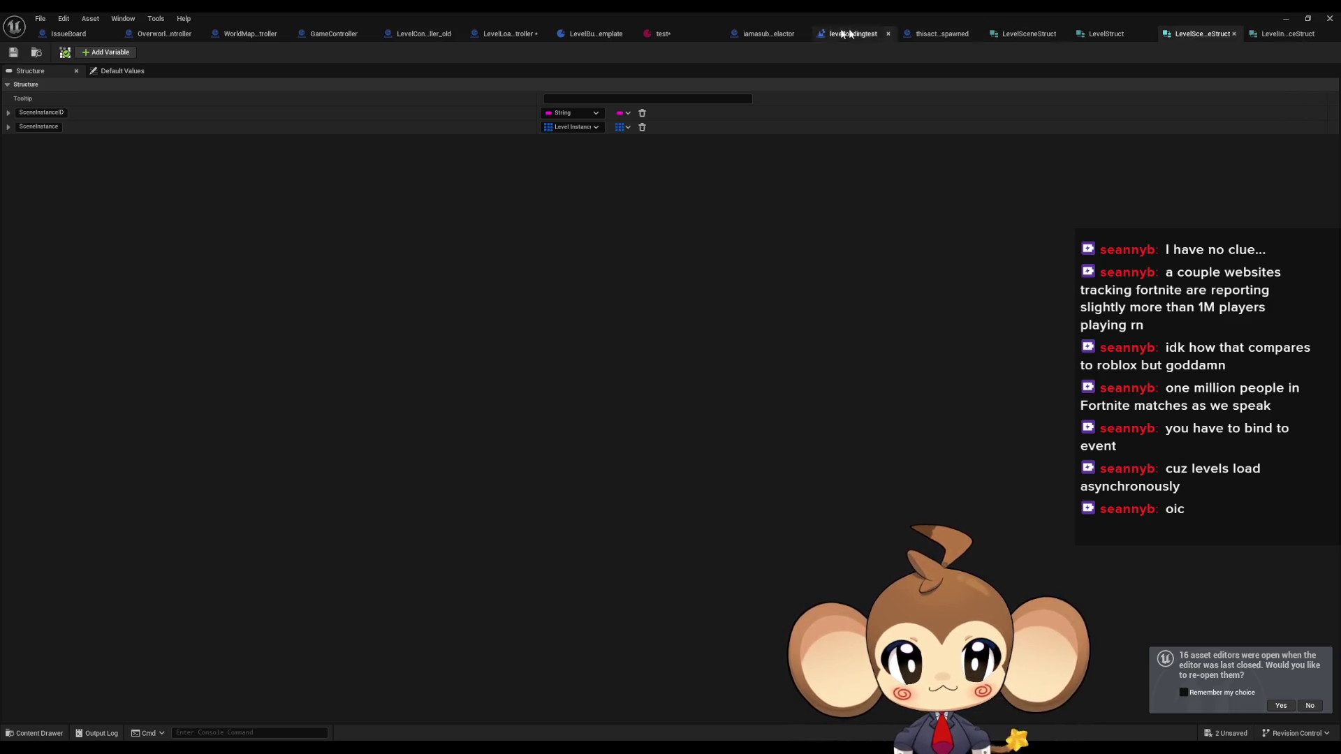
left_click(507, 35)
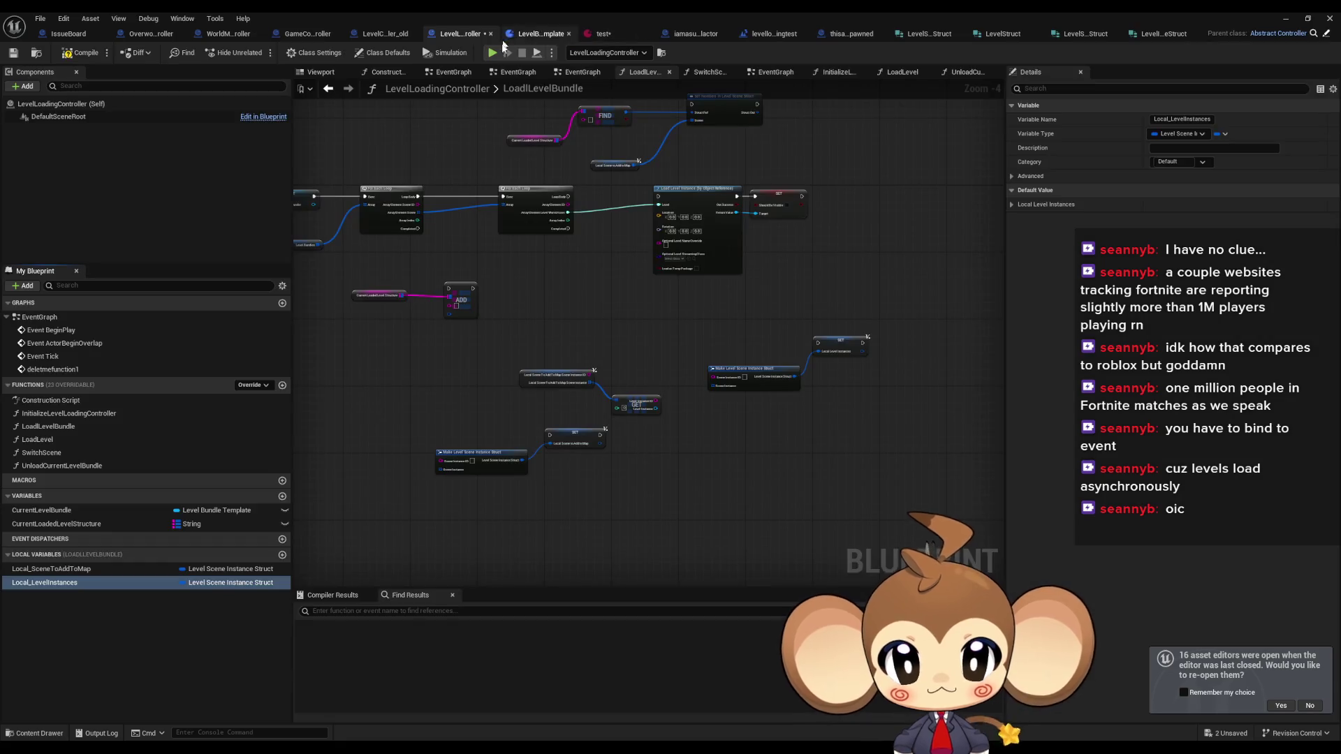
left_click(230, 569)
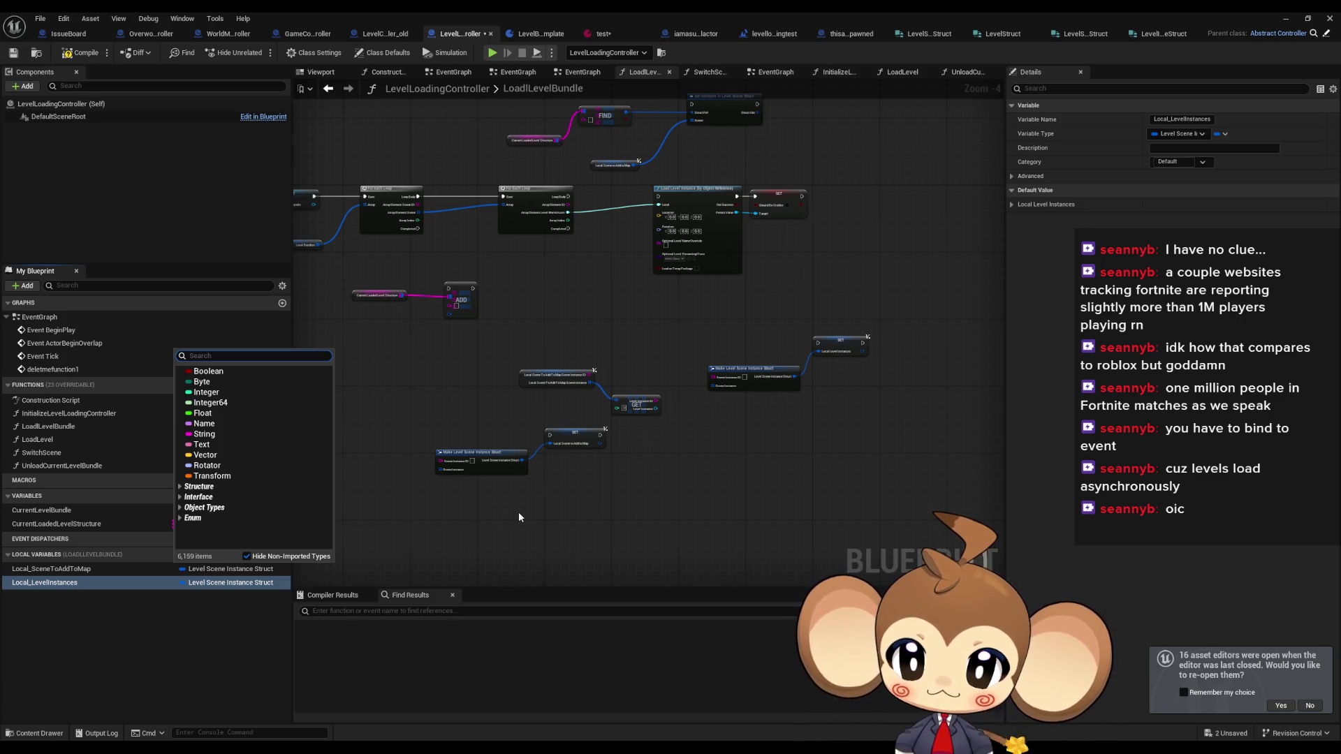
- Place a Local Level Instances getter and connect it to a new array Add node
left_click(519, 517)
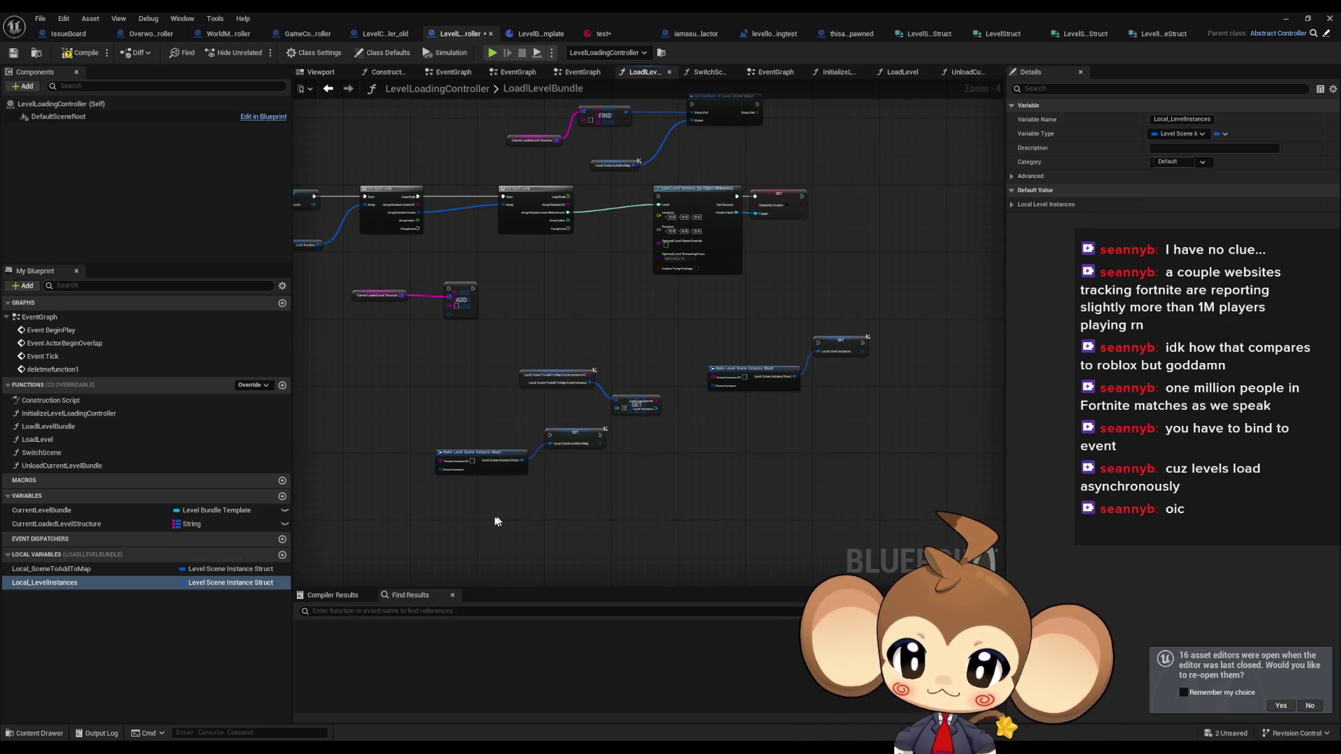
left_click(225, 584)
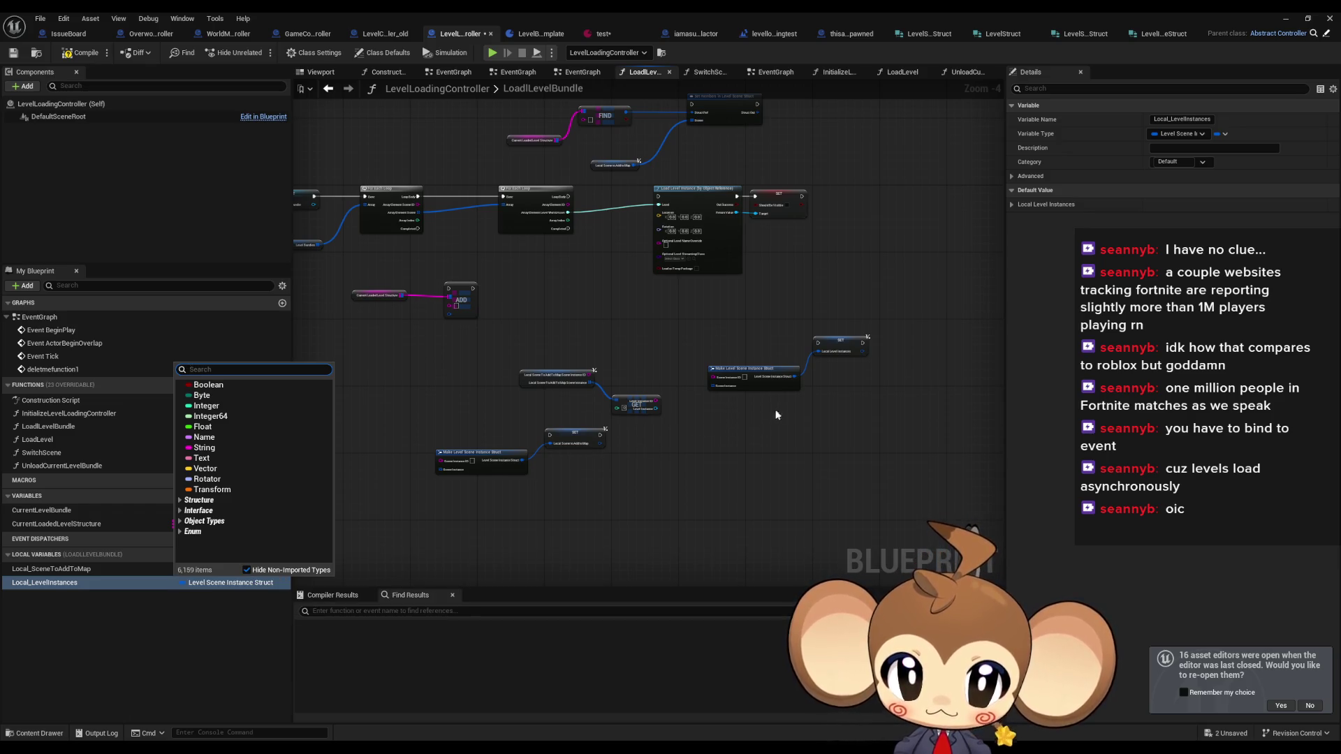
scroll(718, 447, "up", 4)
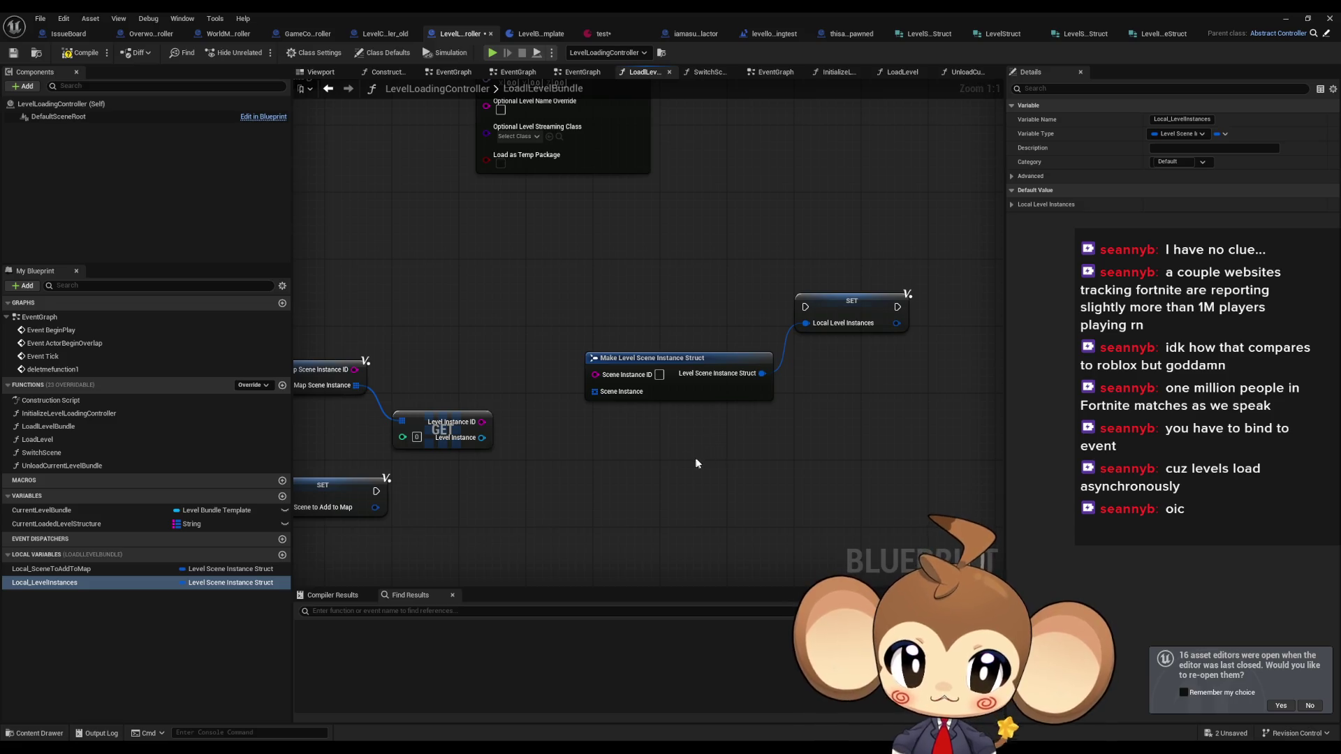
mouse_move(60, 588)
left_mouse_down()
mouse_move(699, 465)
mouse_move(649, 478)
mouse_move(806, 479)
left_mouse_up()
left_click(685, 486)
type("add")
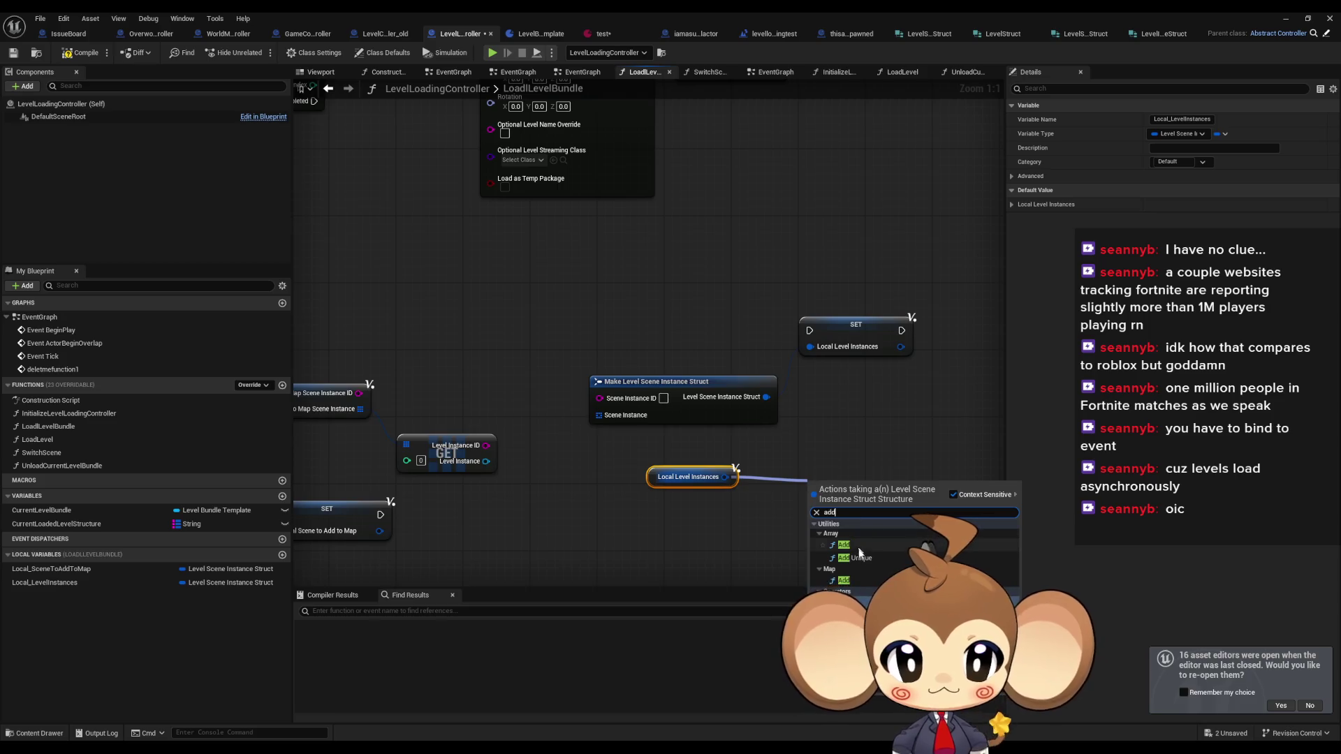
left_click(857, 545)
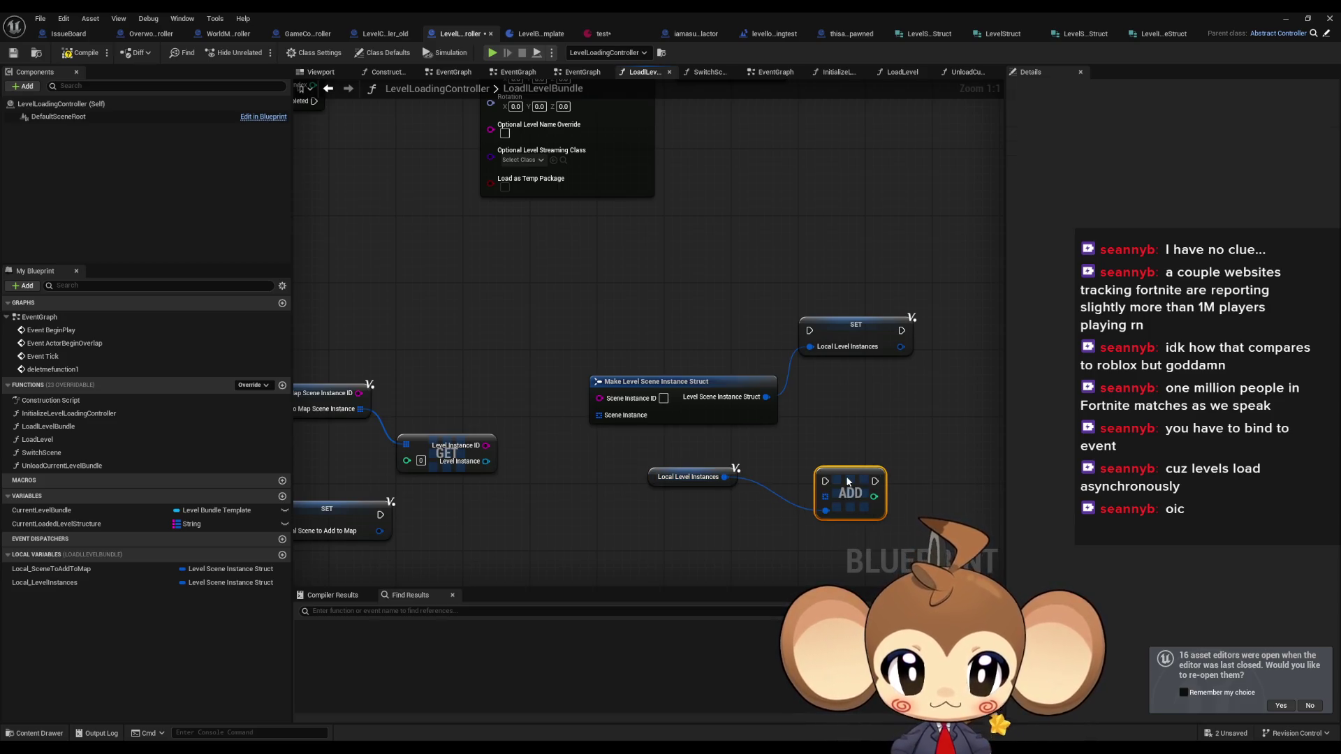
- Change Local_LevelInstances' type to Level Instance Struct
left_click(215, 584)
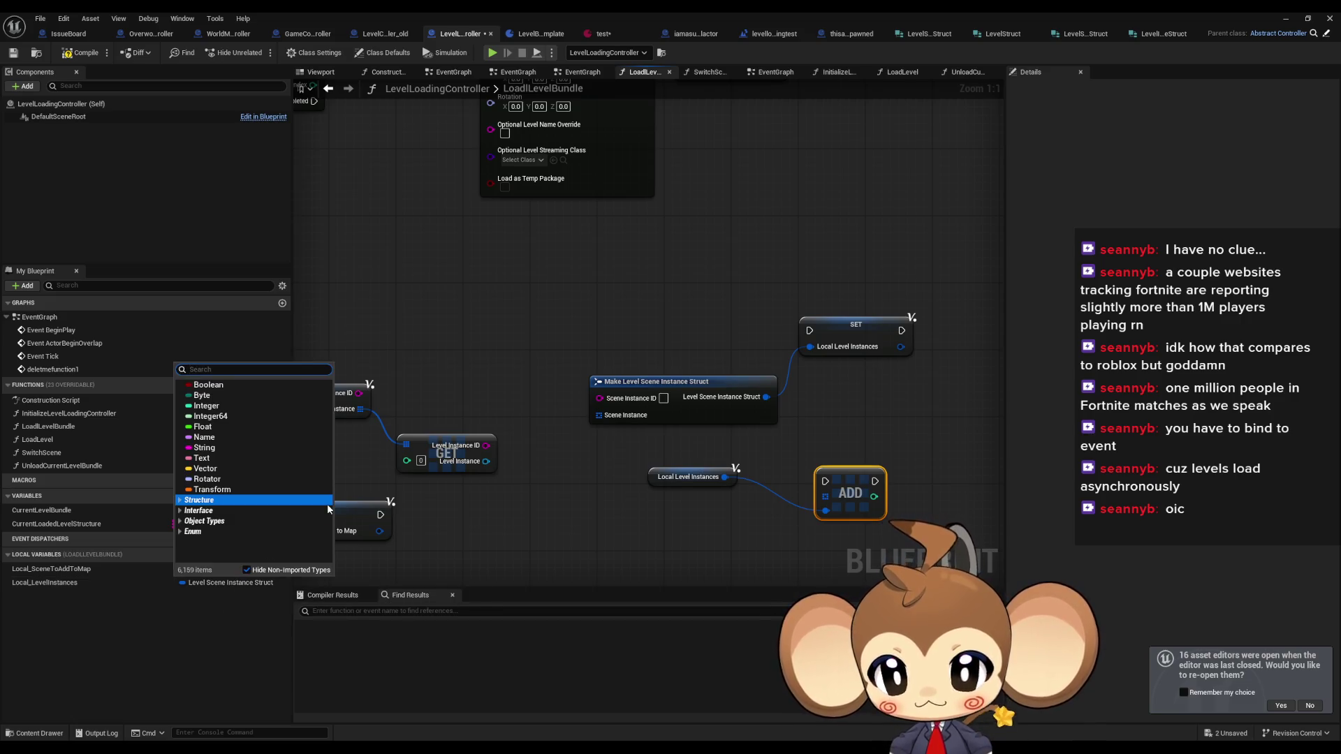
type("level")
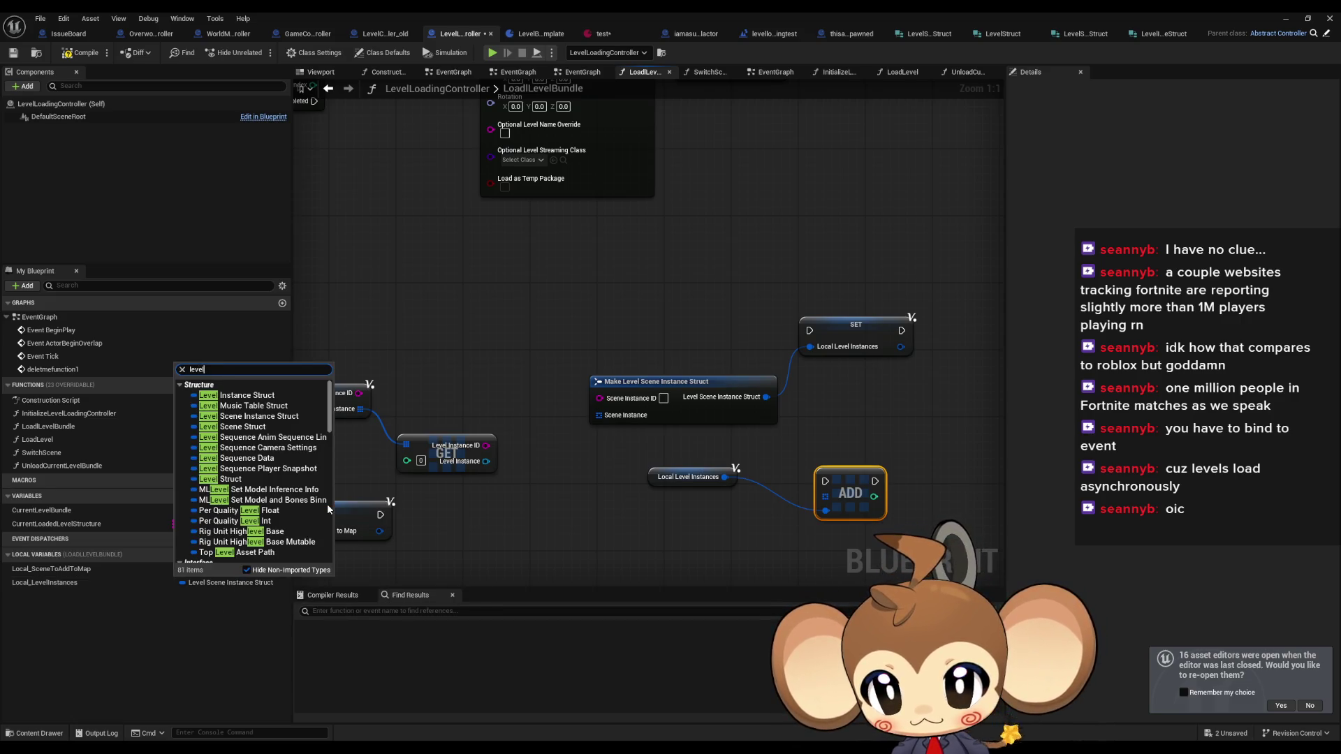
type(" instan")
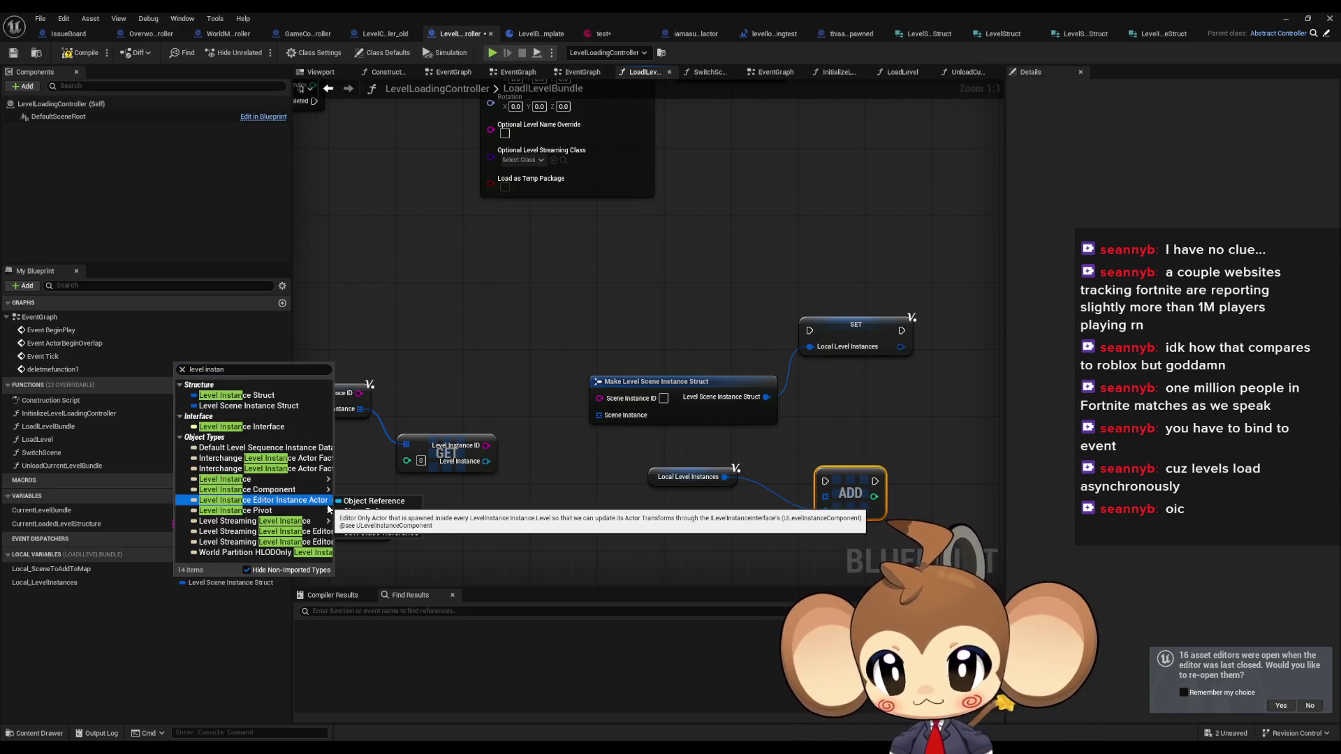
left_click(268, 397)
left_click(637, 392)
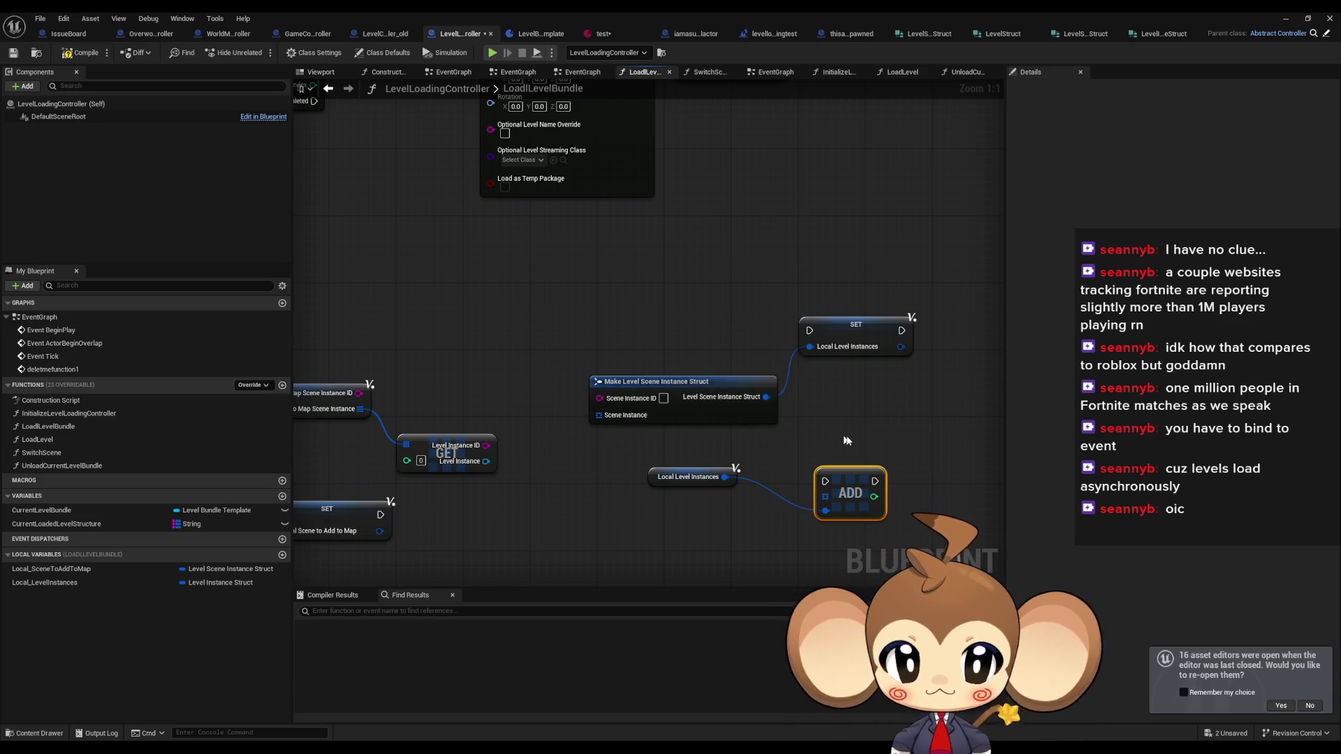
scroll(847, 441, "down", 2)
- Delete the old SET, Make, getter and ADD nodes and drop several Local_LevelInstances references
mouse_move(650, 328)
left_mouse_down()
mouse_move(810, 455)
mouse_move(908, 500)
left_mouse_up()
key("Delete")
left_click_drag(748, 521, 840, 478)
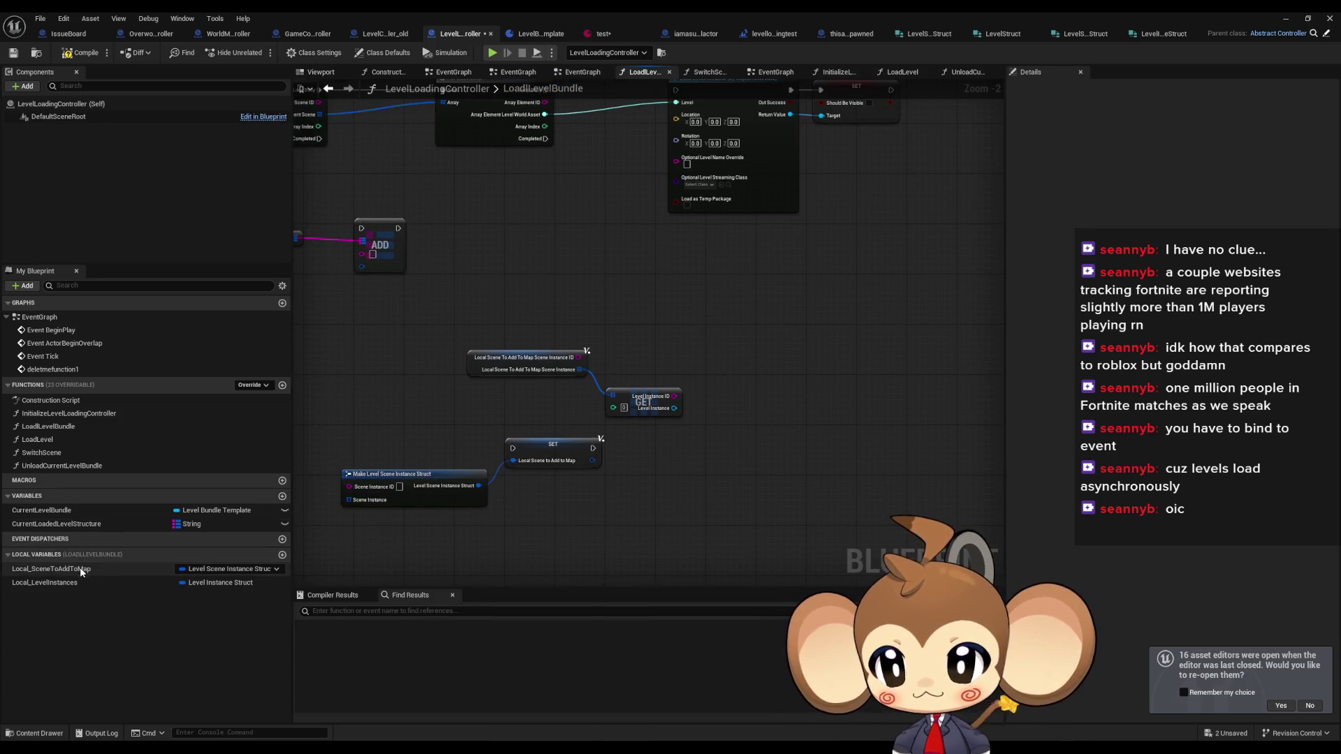
mouse_move(44, 583)
left_mouse_down()
mouse_move(773, 371)
mouse_move(772, 355)
mouse_move(893, 357)
left_mouse_up()
left_click(795, 375)
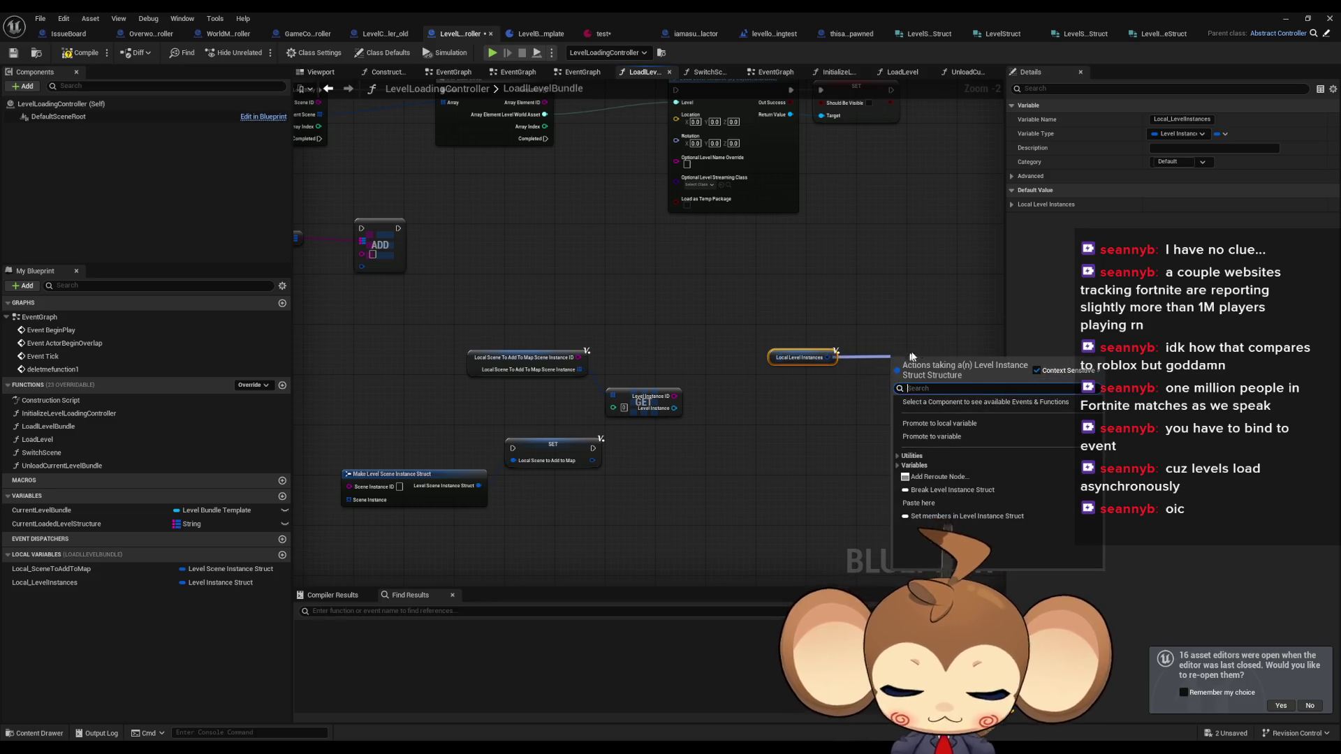
mouse_move(98, 581)
left_mouse_down()
mouse_move(699, 423)
mouse_move(821, 410)
mouse_move(870, 423)
left_mouse_up()
mouse_move(31, 583)
left_mouse_down()
mouse_move(279, 559)
mouse_move(814, 455)
left_mouse_up()
mouse_move(42, 582)
left_mouse_down()
mouse_move(734, 538)
mouse_move(803, 491)
left_mouse_up()
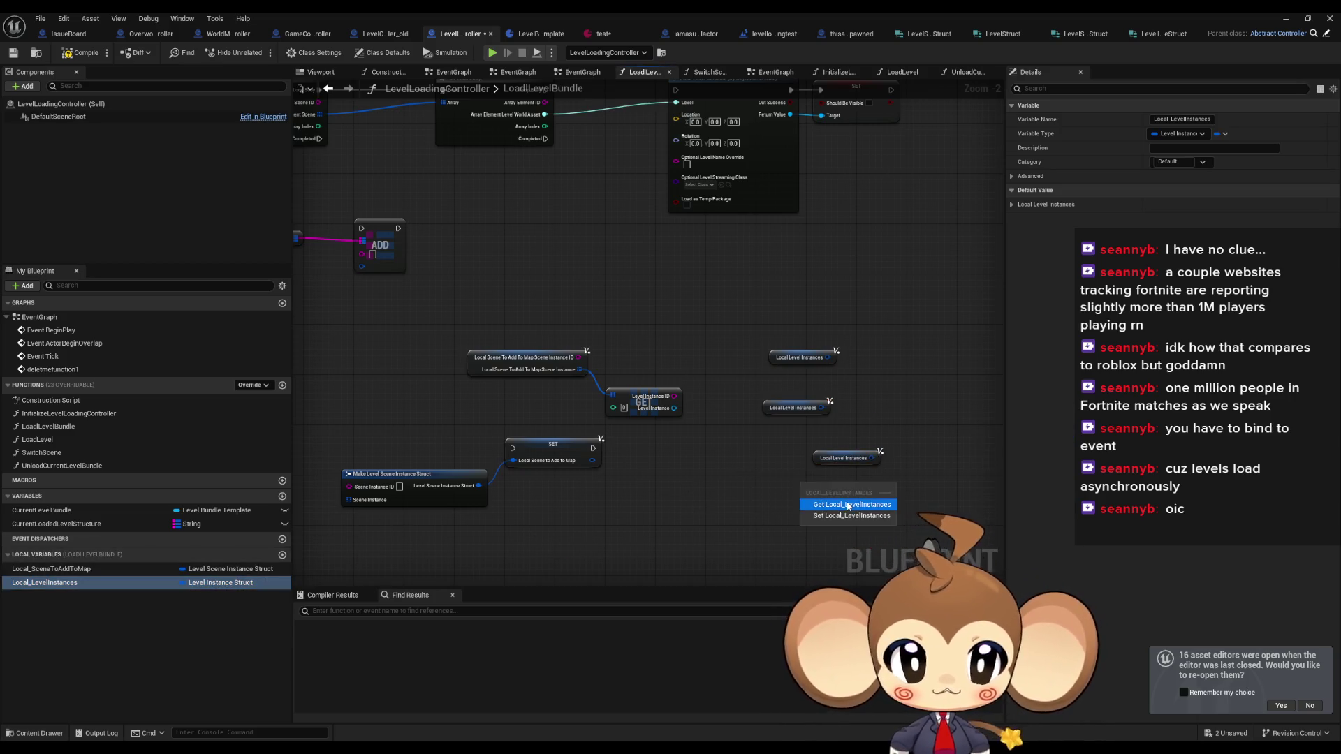
- Add a SET Local Level Instances node fed by Make Level Instance Struct, deleting leftover getters
mouse_move(60, 582)
left_mouse_down()
mouse_move(775, 491)
mouse_move(688, 525)
left_mouse_up()
left_click(797, 517)
type("ma")
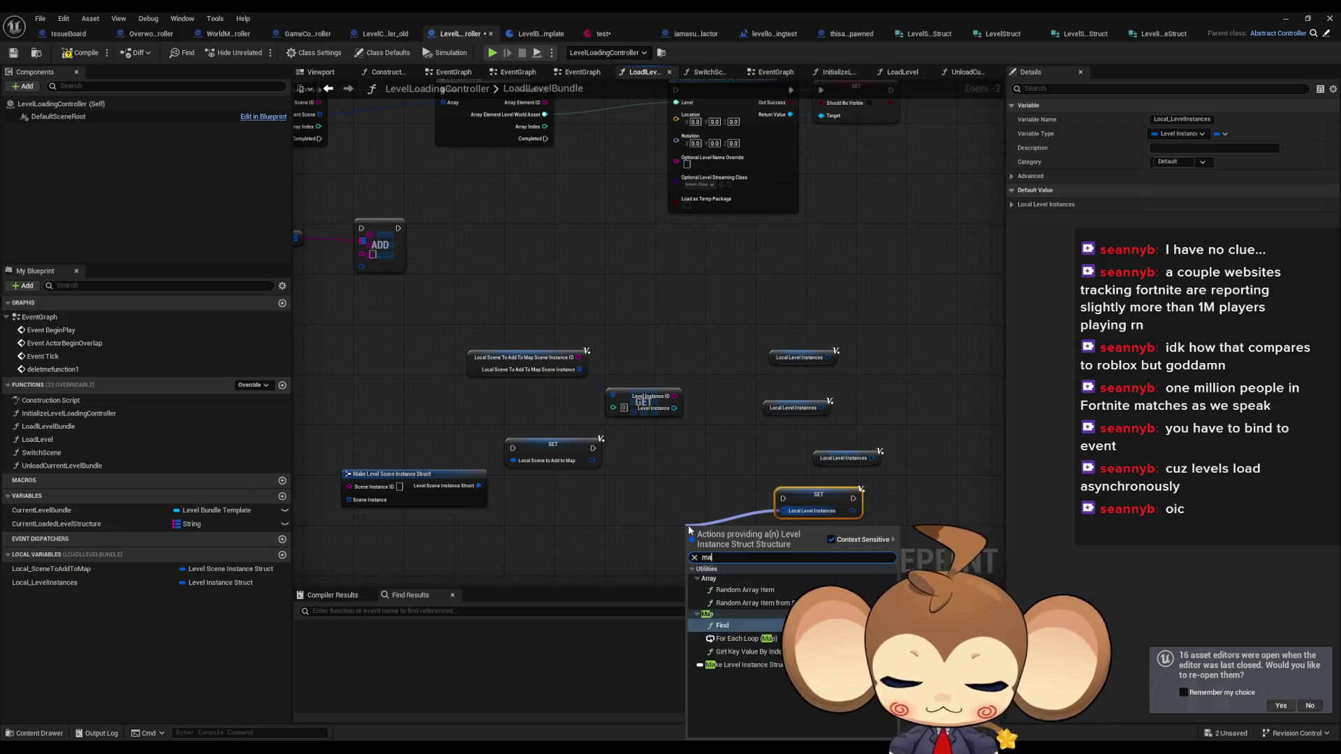
left_click(744, 665)
mouse_move(897, 302)
left_mouse_down()
mouse_move(763, 482)
mouse_move(775, 485)
mouse_move(768, 534)
left_mouse_up()
key("Delete")
- Move the SET and Make nodes beside Load Level Instance and wire the Level Instance ID input
mouse_move(801, 491)
left_mouse_down()
mouse_move(880, 461)
mouse_move(946, 296)
left_mouse_up()
left_click(945, 296)
scroll(913, 293, "down", 3)
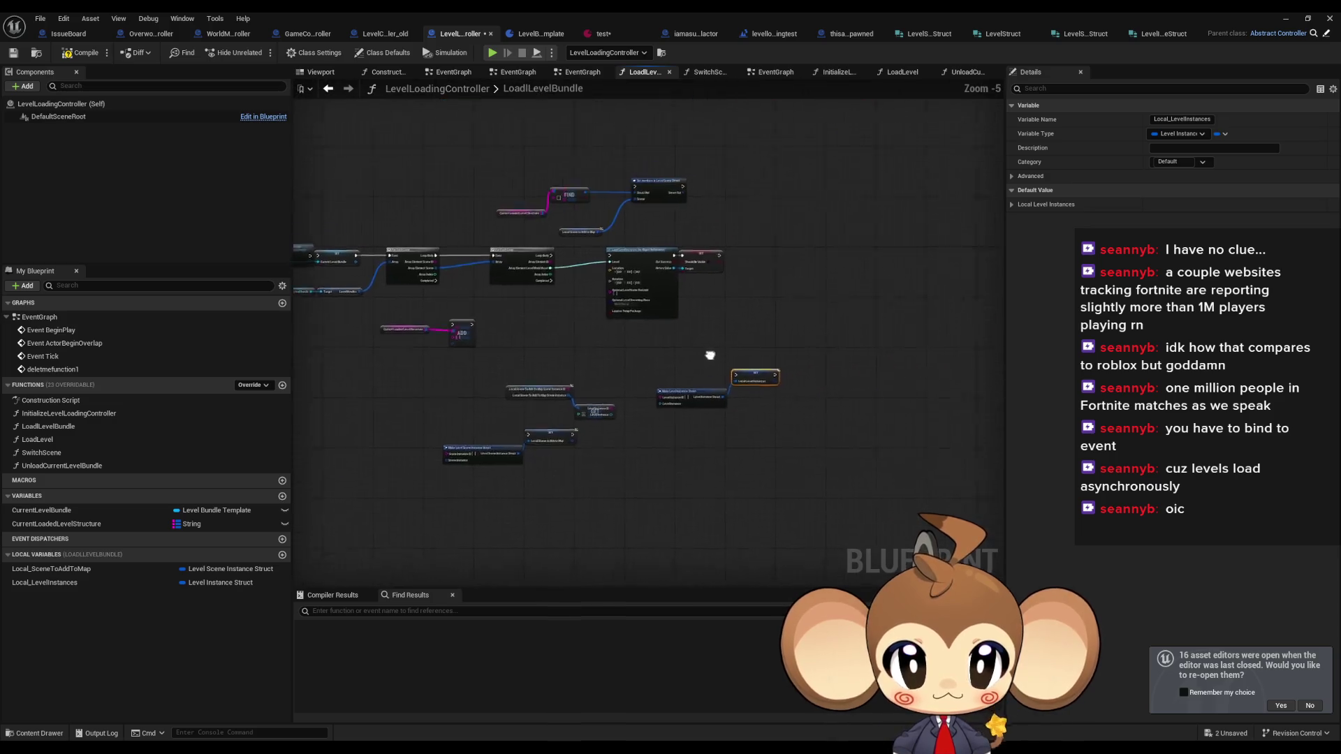
scroll(710, 356, "up", 4)
left_click(681, 450, "ctrl")
left_click_drag(681, 451, 725, 329)
left_click_drag(769, 248, 766, 388)
mouse_move(664, 471)
left_mouse_down()
mouse_move(559, 447)
mouse_move(424, 312)
mouse_move(356, 280)
left_mouse_up()
- Re-pick the LevelInstance member's type in LevelInstanceStruct and save the struct
left_click_drag(666, 484, 644, 294)
key("Escape")
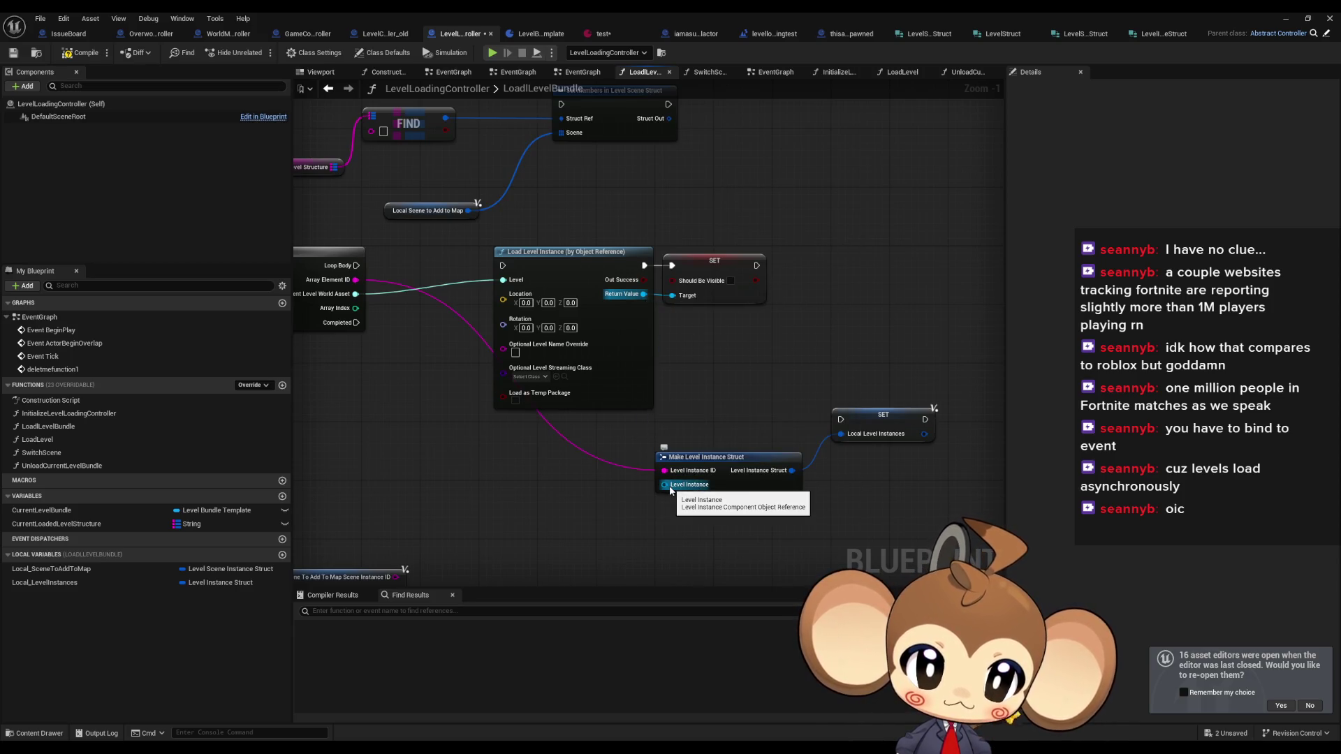
left_click(1154, 36)
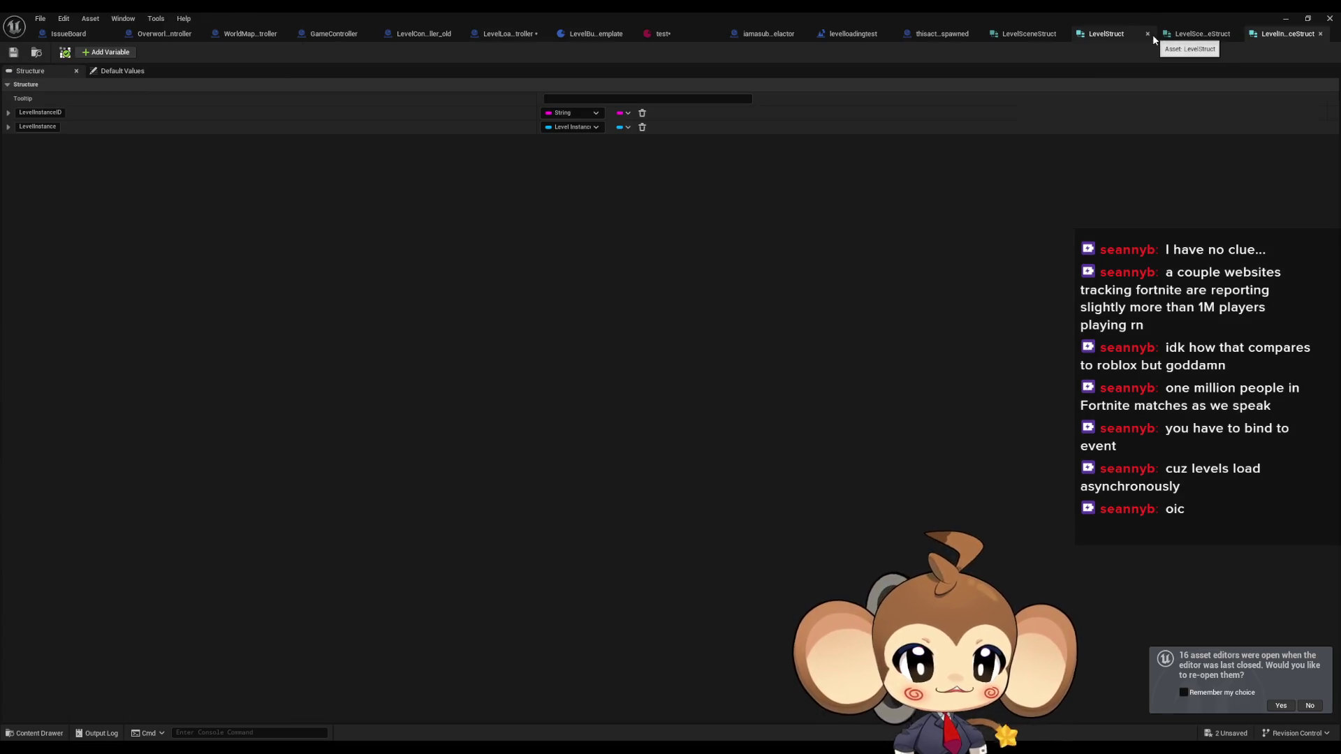
left_click(596, 127)
type("level instance")
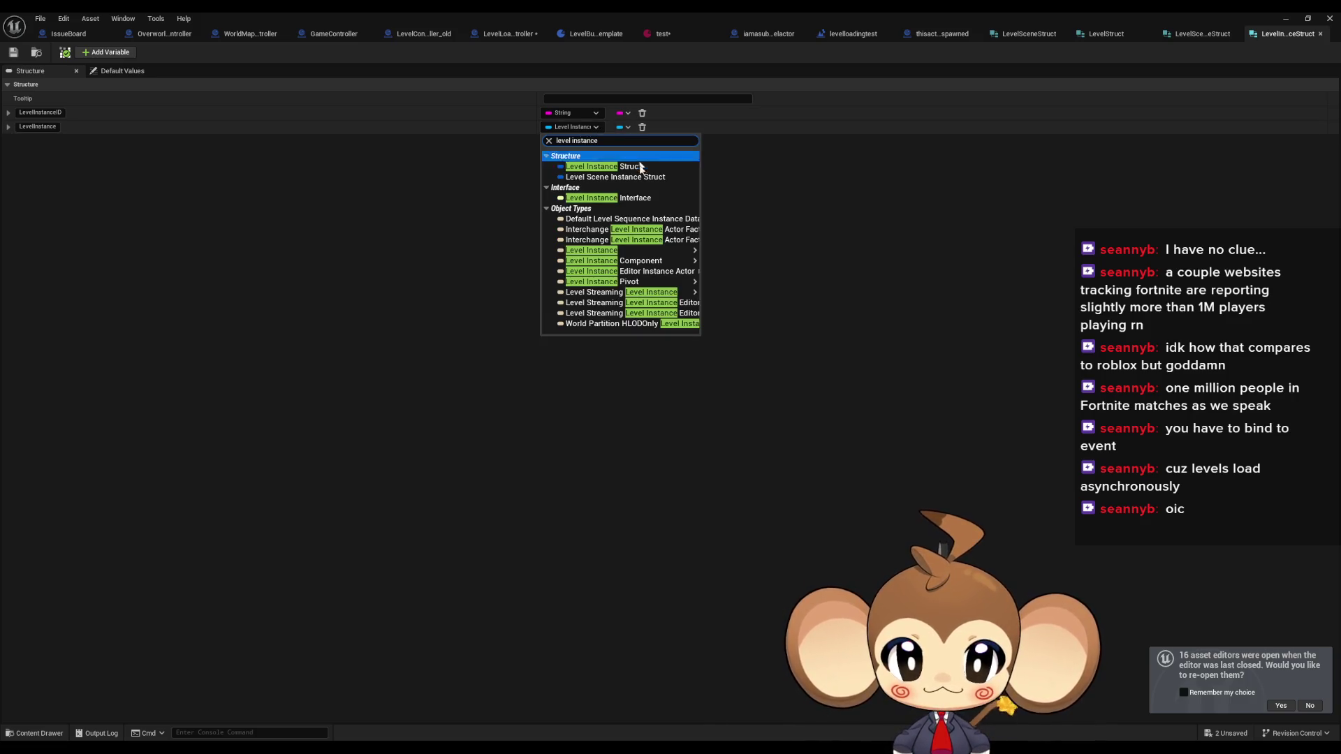
mouse_move(640, 253)
left_click(683, 253)
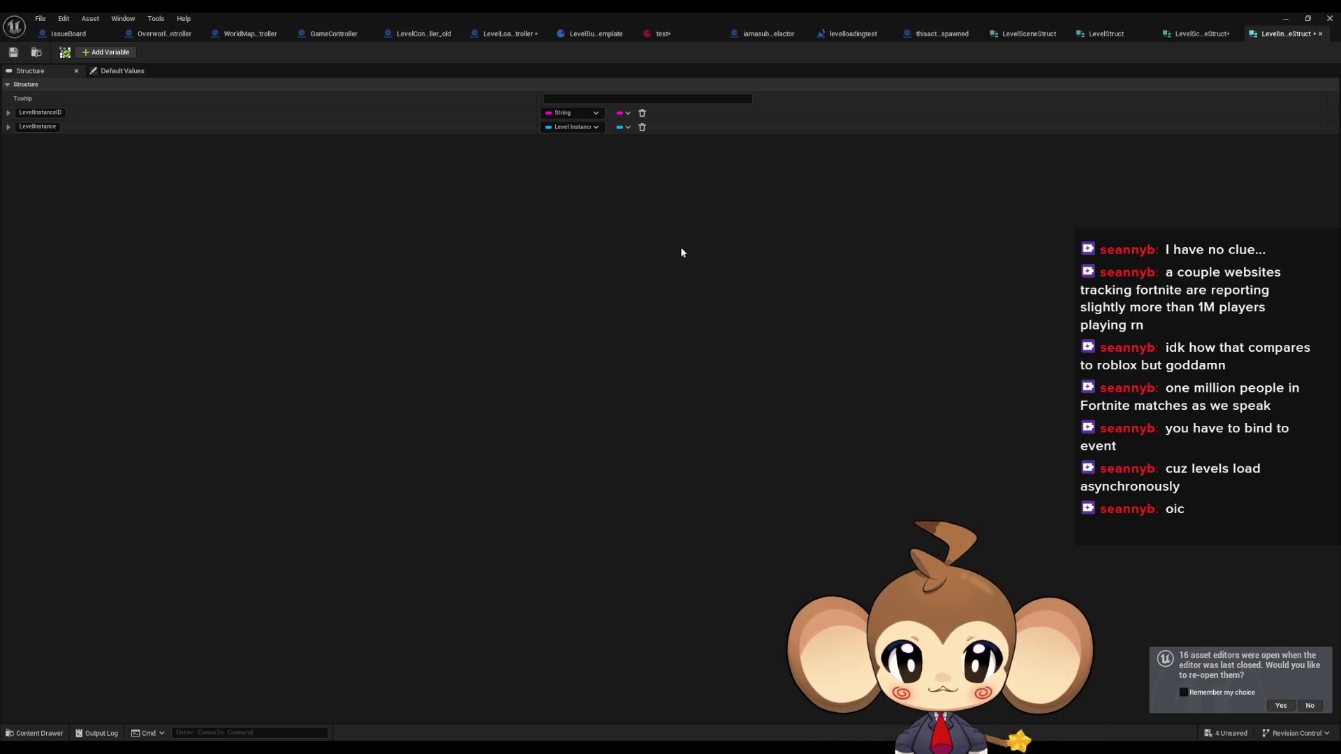
left_click(12, 55)
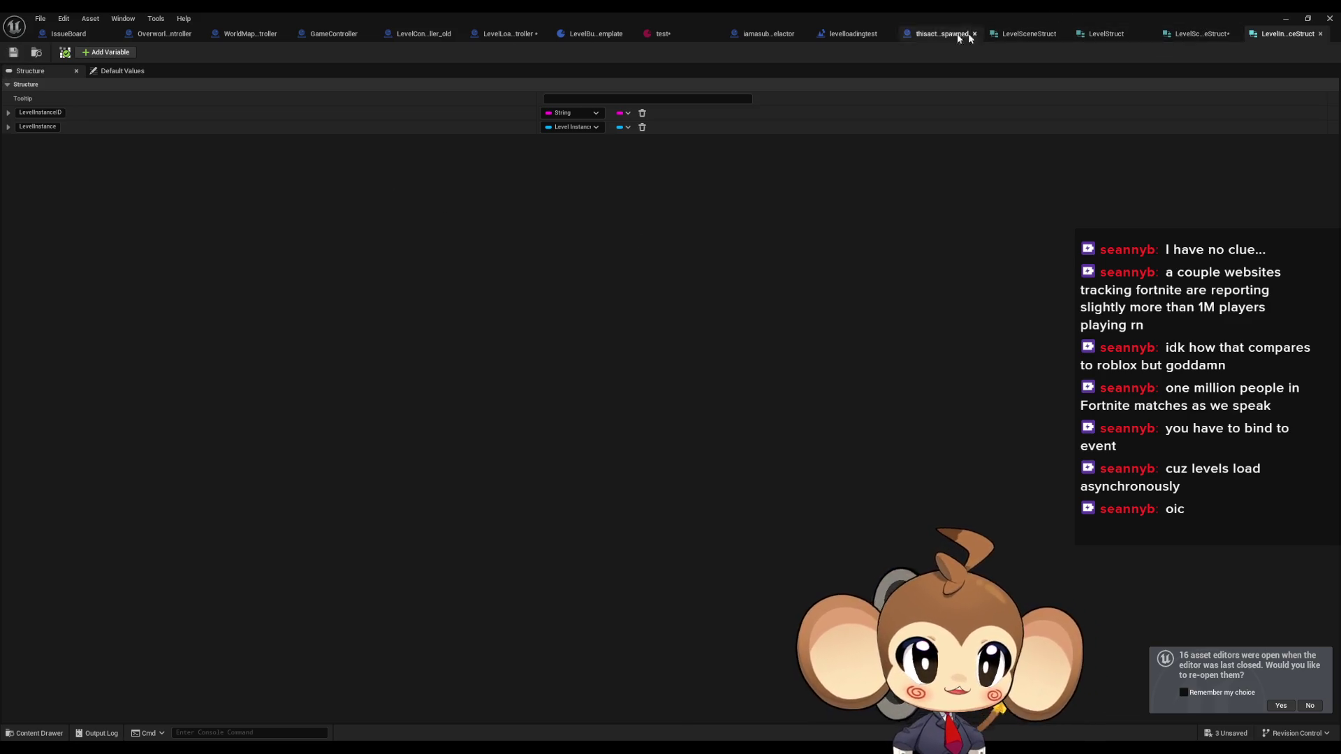
- Back in LoadLevelBundle, delete the Make Level Instance Struct node and compile, yielding 3 errors
left_click(532, 34)
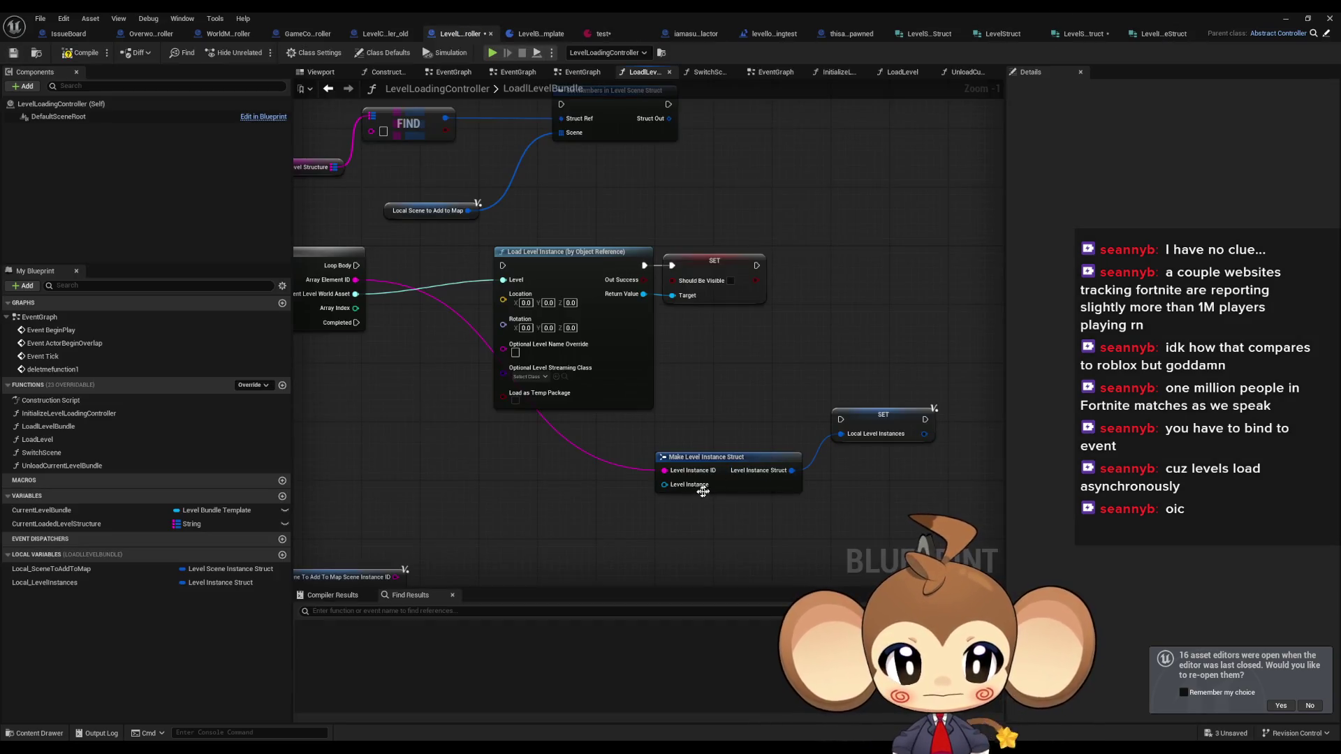
left_click_drag(671, 484, 643, 301)
left_click(842, 250)
left_click(802, 489)
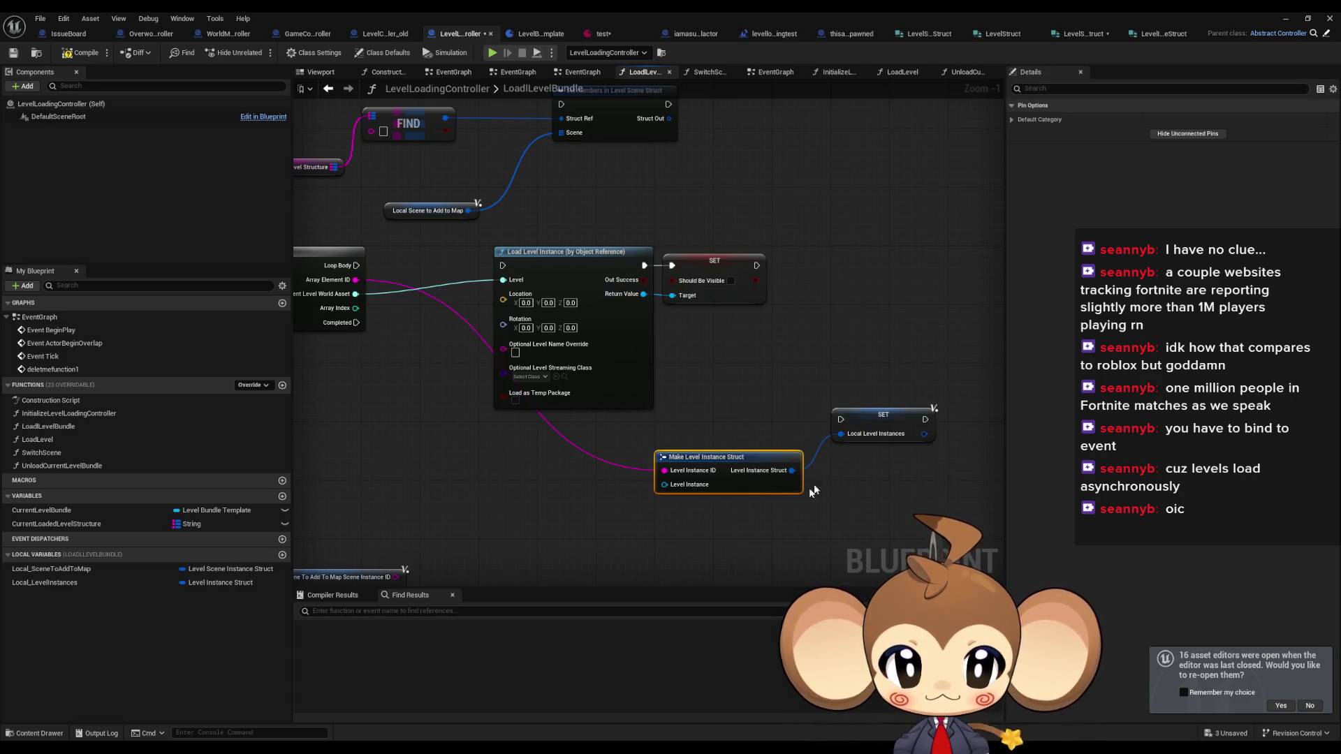
key("Delete")
key("F7")
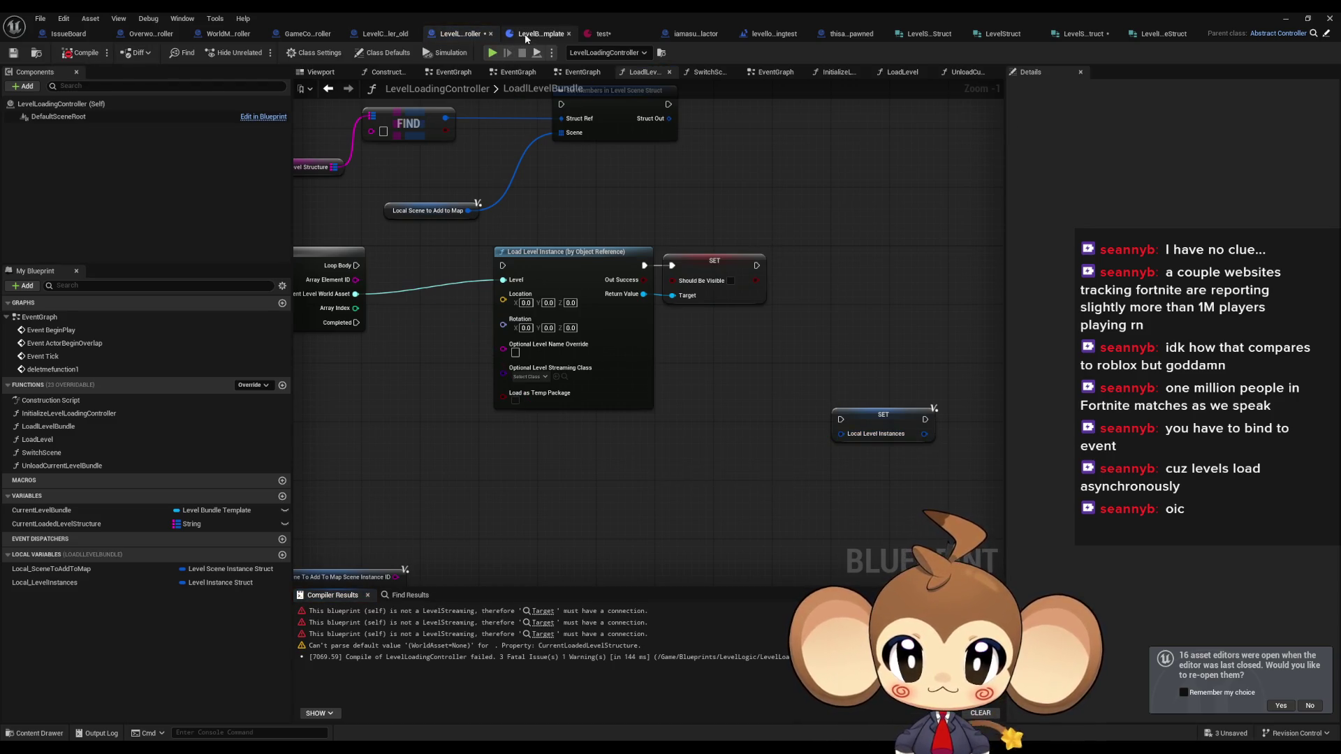
- Feed SET Local Level Instances from a fresh Make Level Instance Struct, then switch to LevelInstanceStruct
left_click(527, 33)
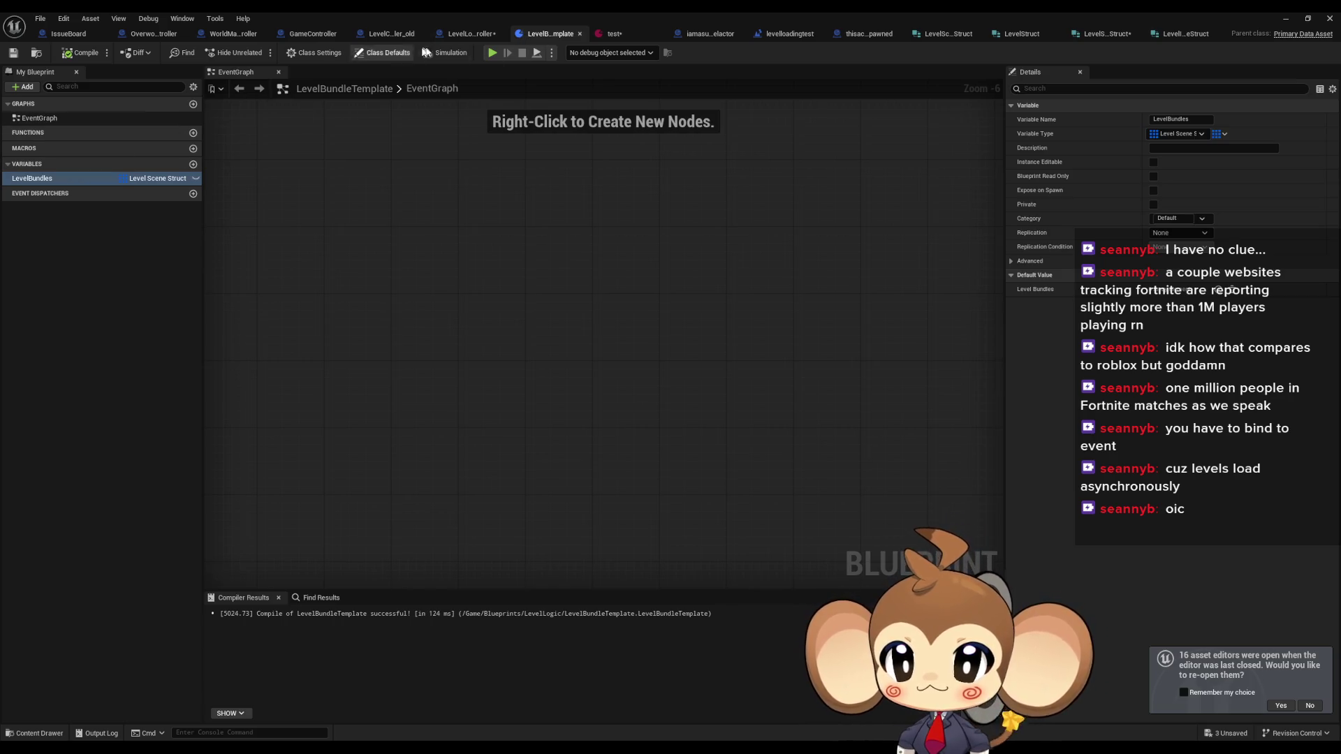
left_click(470, 34)
left_click_drag(841, 433, 752, 459)
type("make")
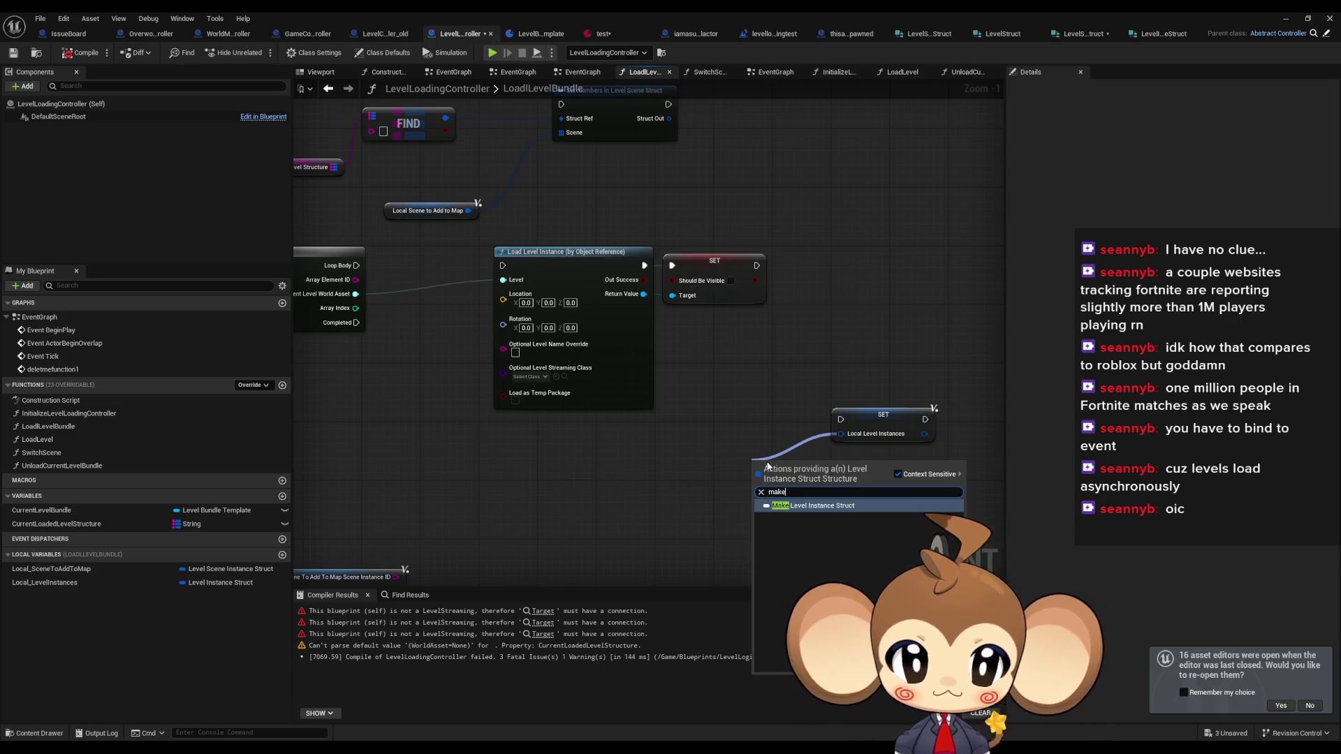
left_click(763, 505)
mouse_move(769, 496)
left_mouse_down()
mouse_move(650, 334)
mouse_move(646, 299)
left_mouse_up()
left_click(907, 337)
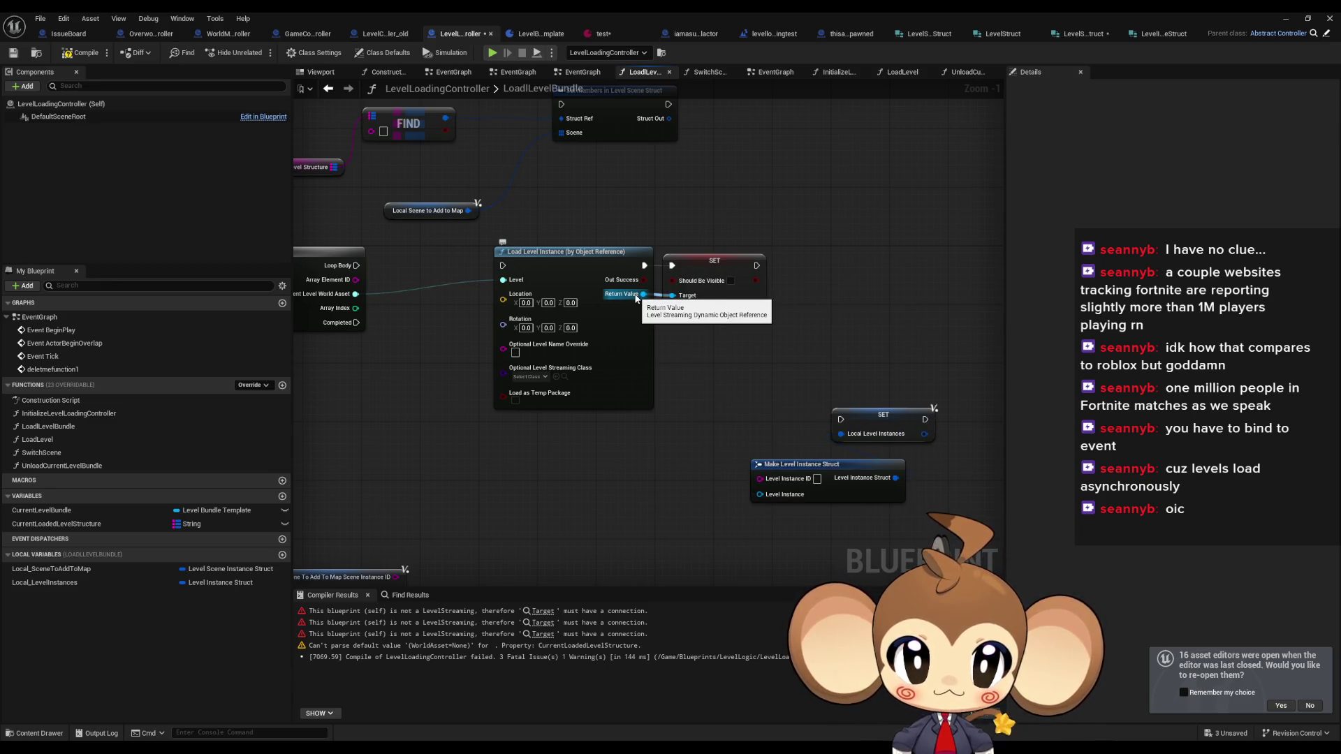
key("ctrl+z")
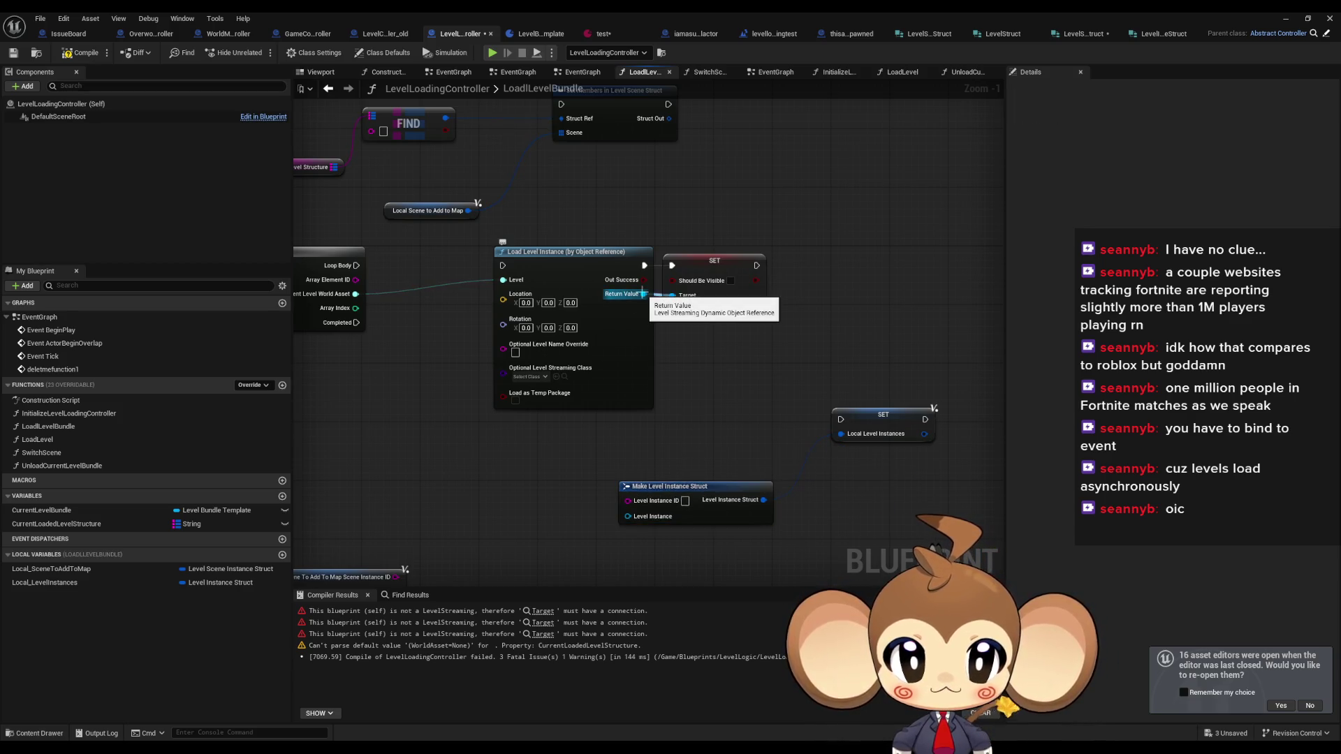
left_click(1164, 35)
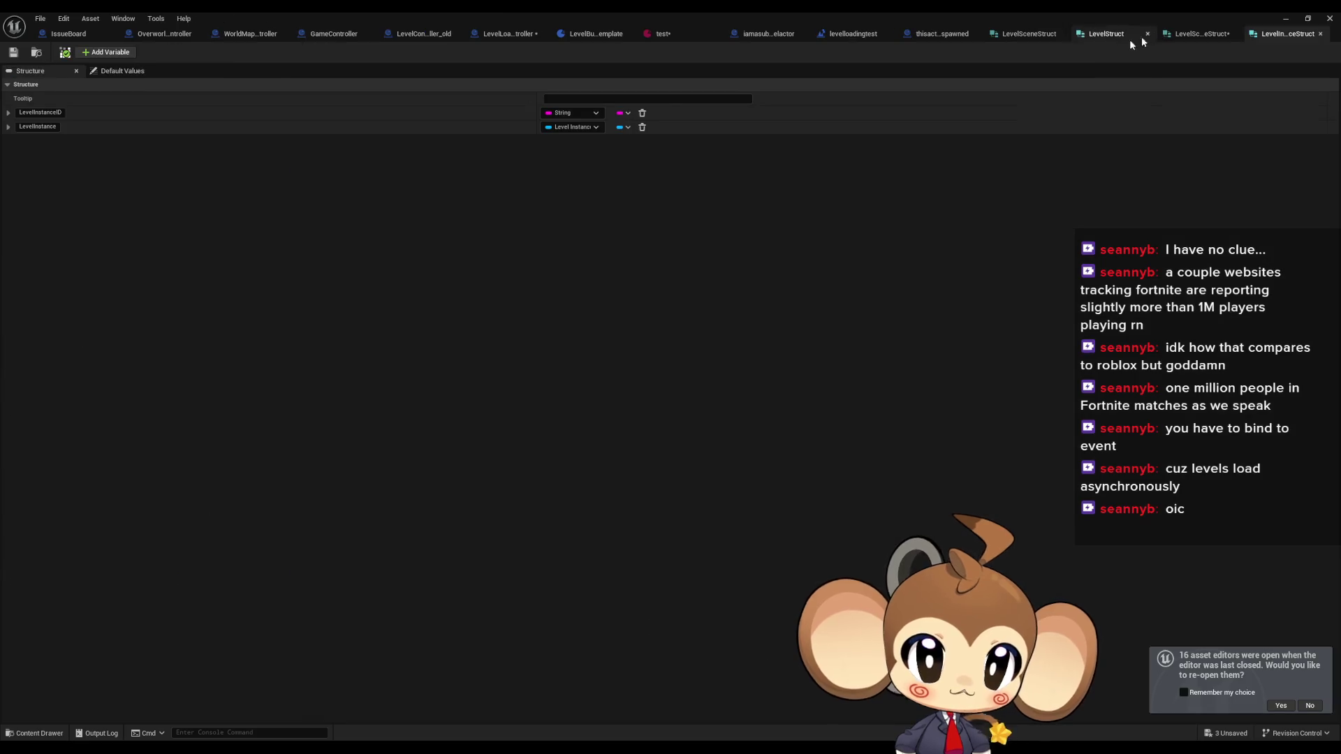
- Change the LevelInstanceStruct's LevelInstance member to a Level Streaming type and save the struct
left_click(560, 127)
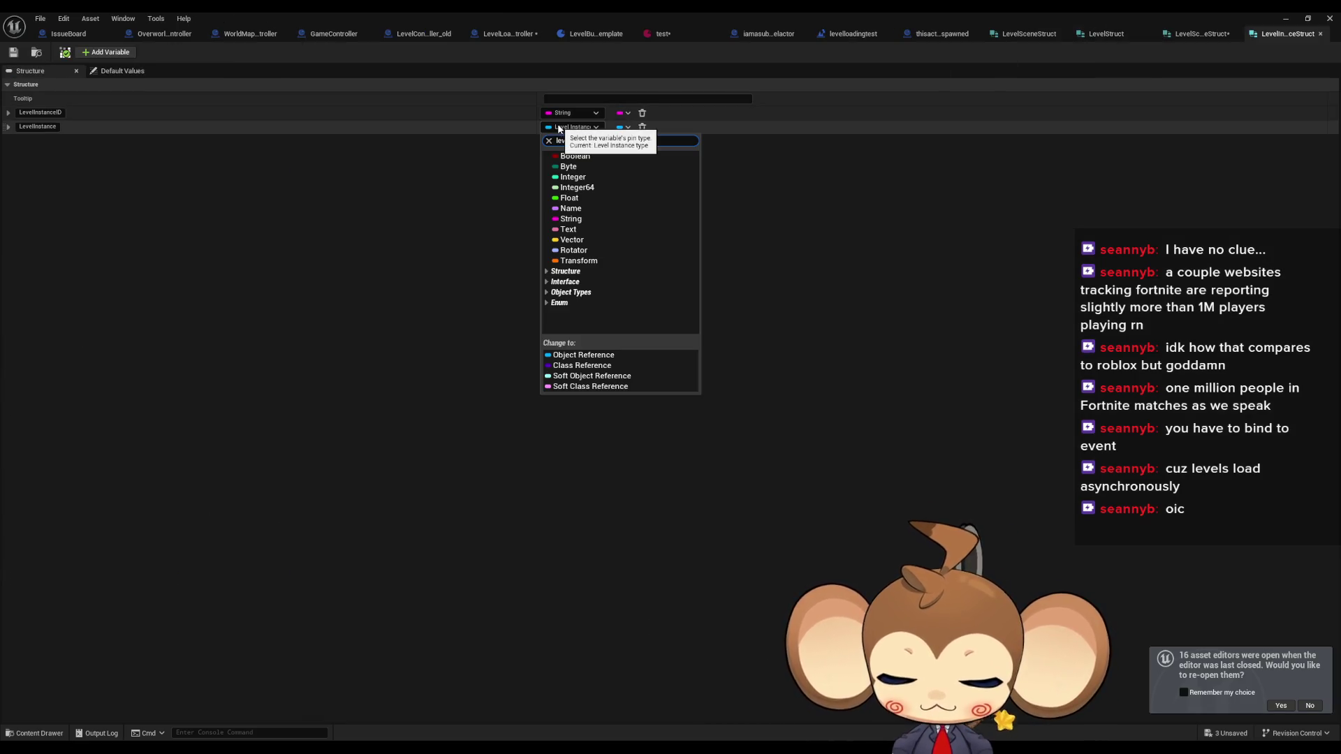
type("el stream")
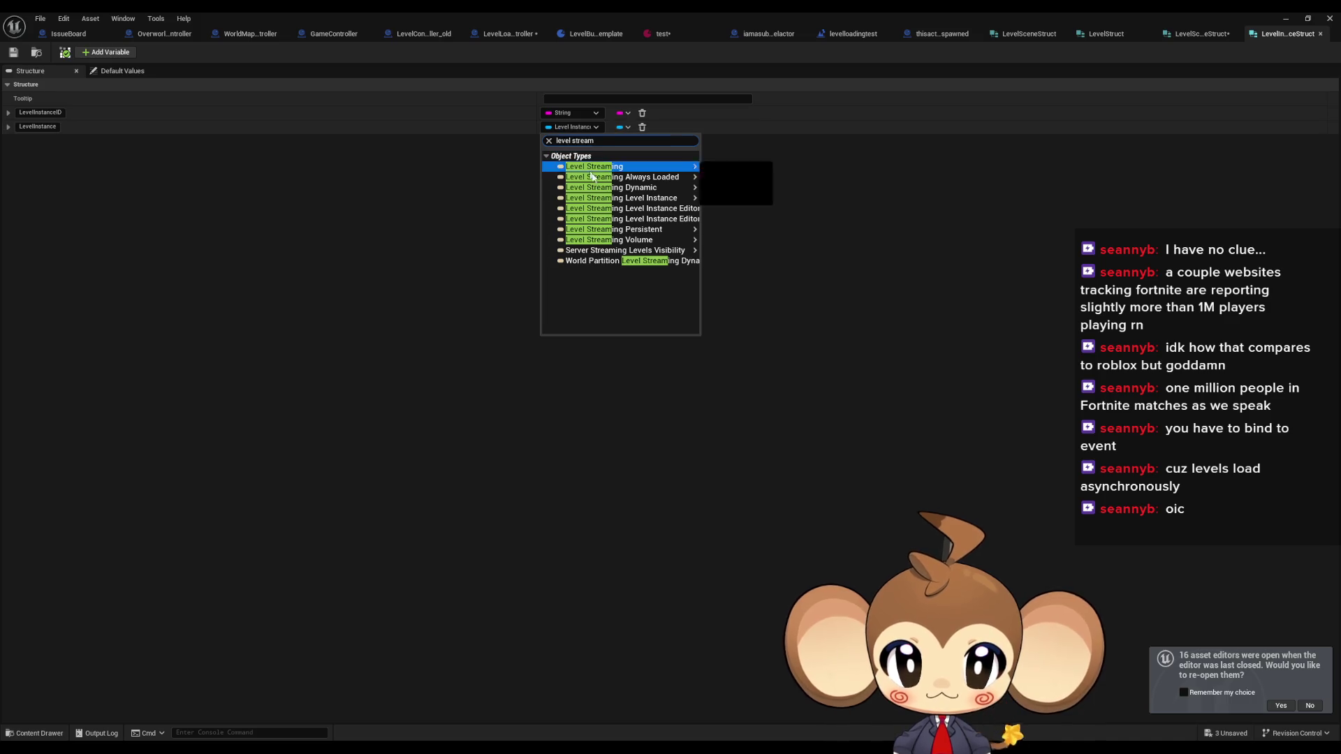
left_click(658, 189)
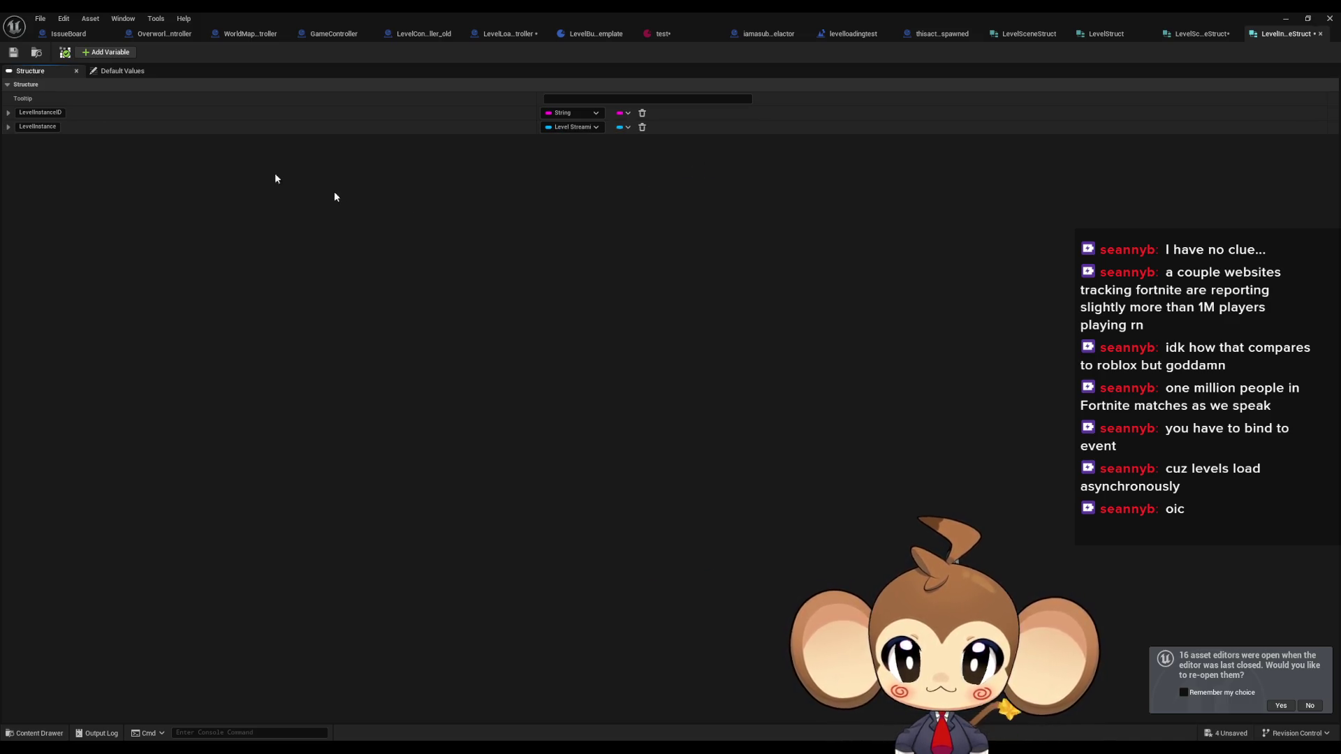
left_click(13, 53)
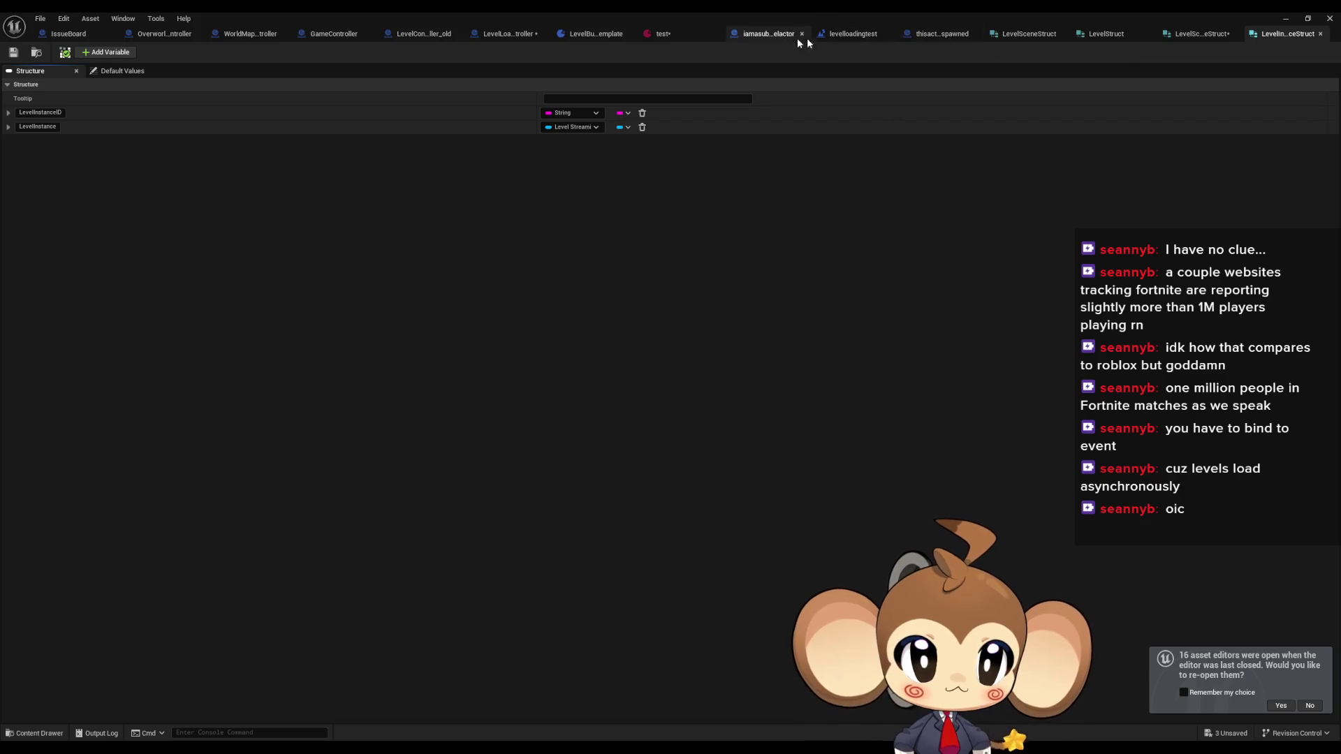
- Feed Load Level Instance's Return Value and Array Element ID into Make Level Instance Struct, stored in Local Level Instances
left_click(509, 35)
left_click_drag(746, 498, 884, 469)
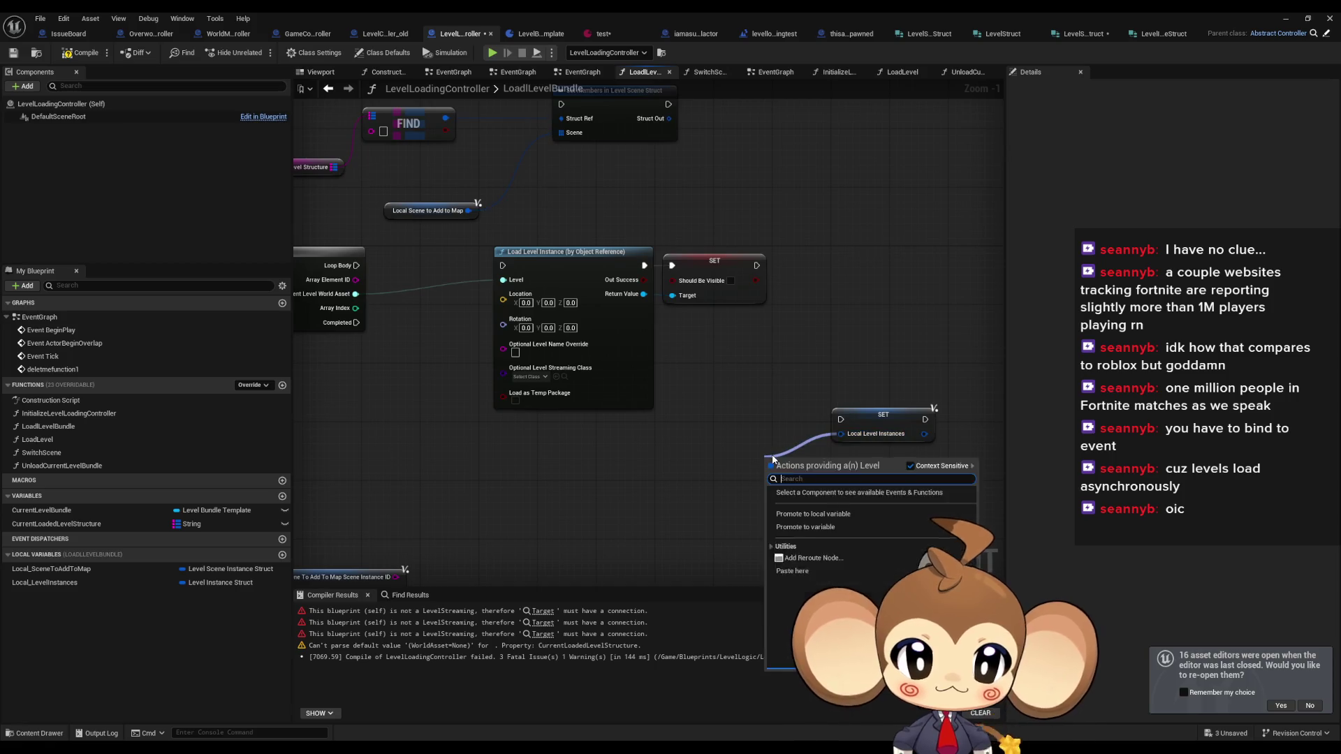
left_click_drag(767, 493, 643, 294)
mouse_move(815, 456)
left_mouse_down()
mouse_move(741, 450)
mouse_move(355, 280)
left_mouse_up()
mouse_move(822, 463)
left_mouse_down()
mouse_move(842, 424)
mouse_move(757, 265)
left_mouse_up()
left_click_drag(863, 415, 856, 274)
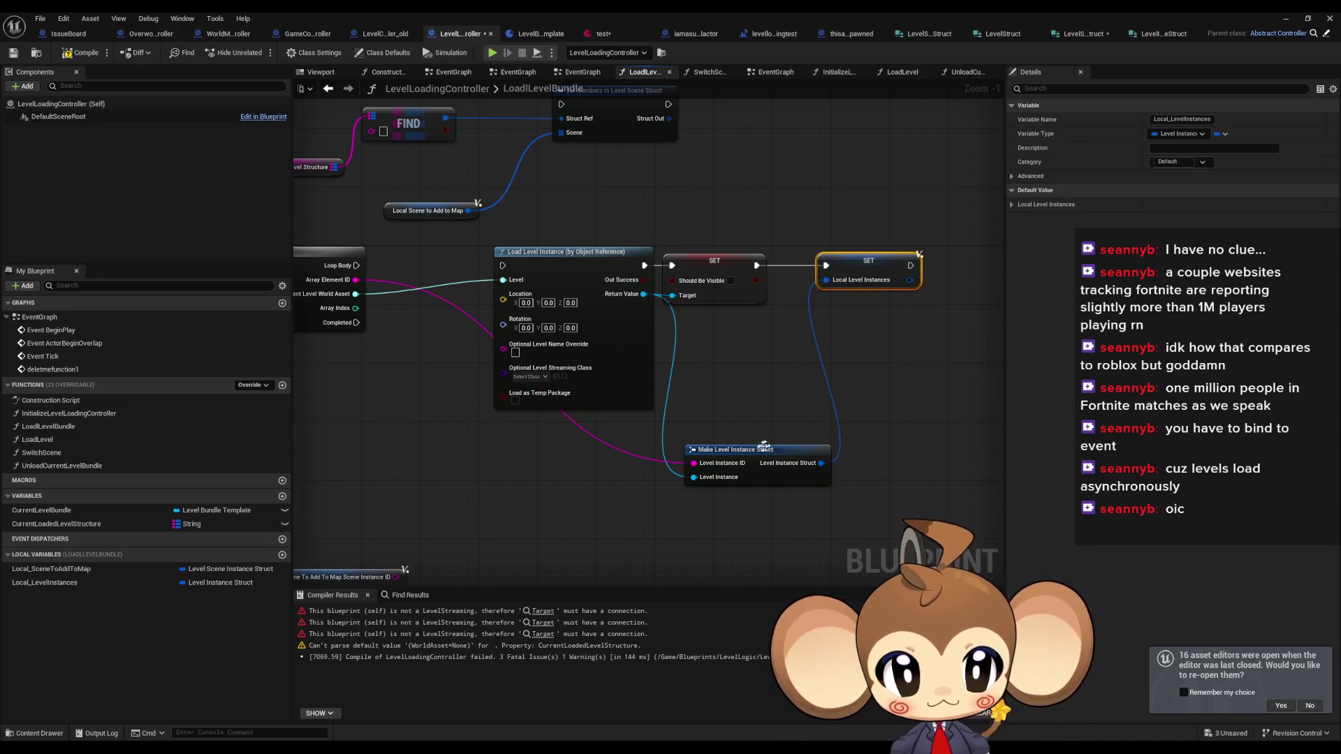
left_click_drag(765, 446, 786, 331)
left_click_drag(584, 346, 688, 354)
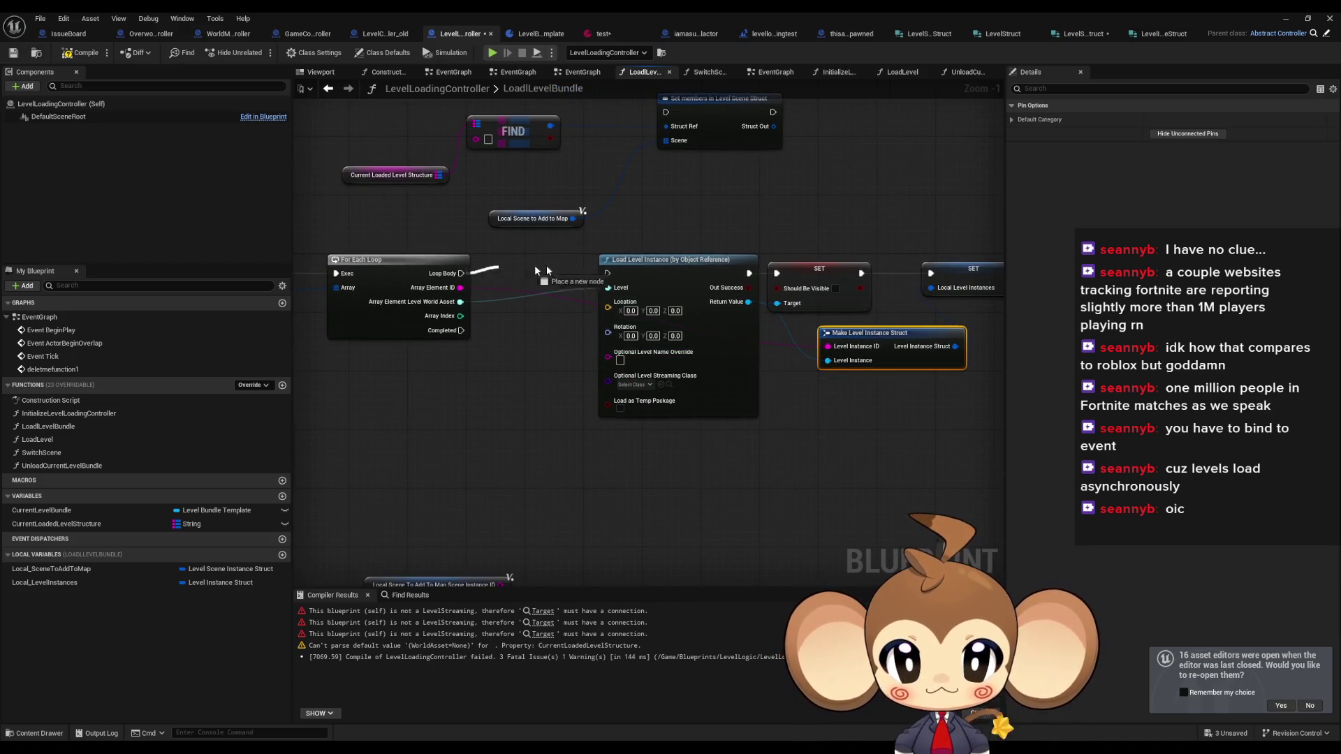
left_click(498, 451)
scroll(490, 451, "down", 3)
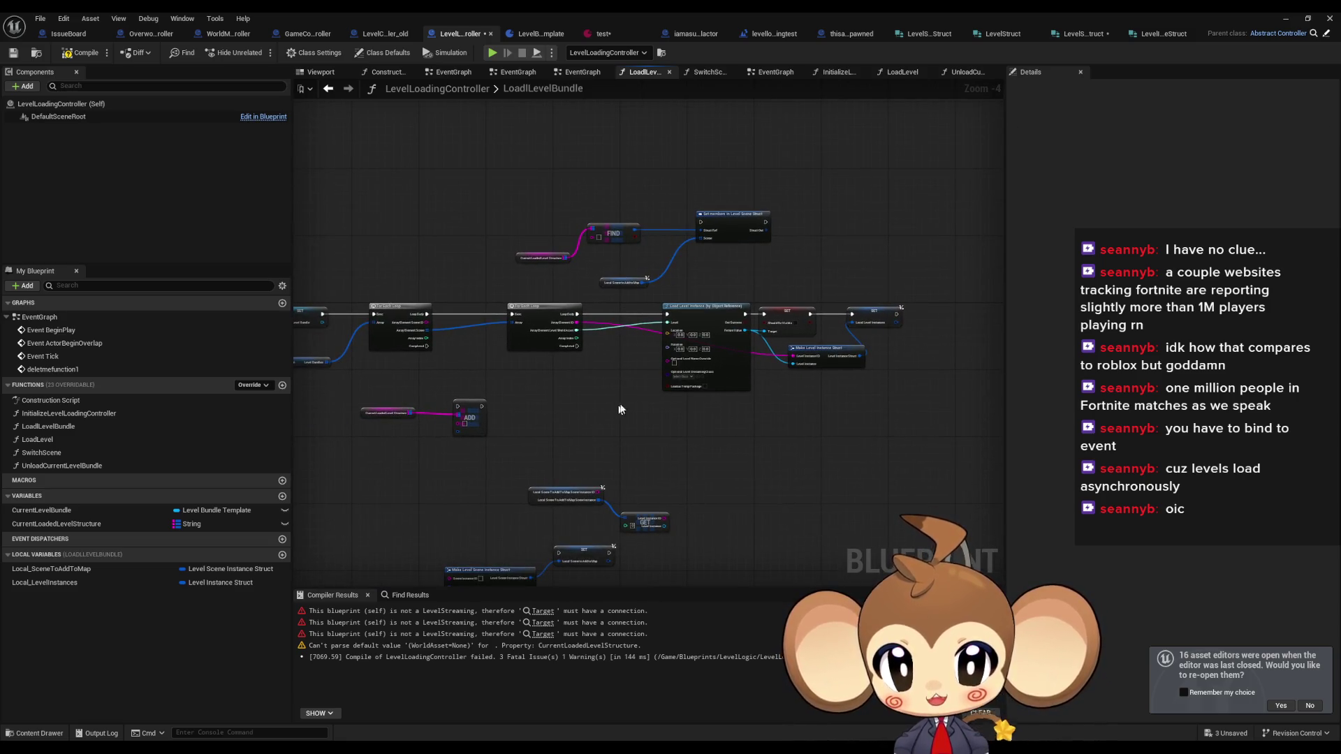
scroll(620, 409, "up", 2)
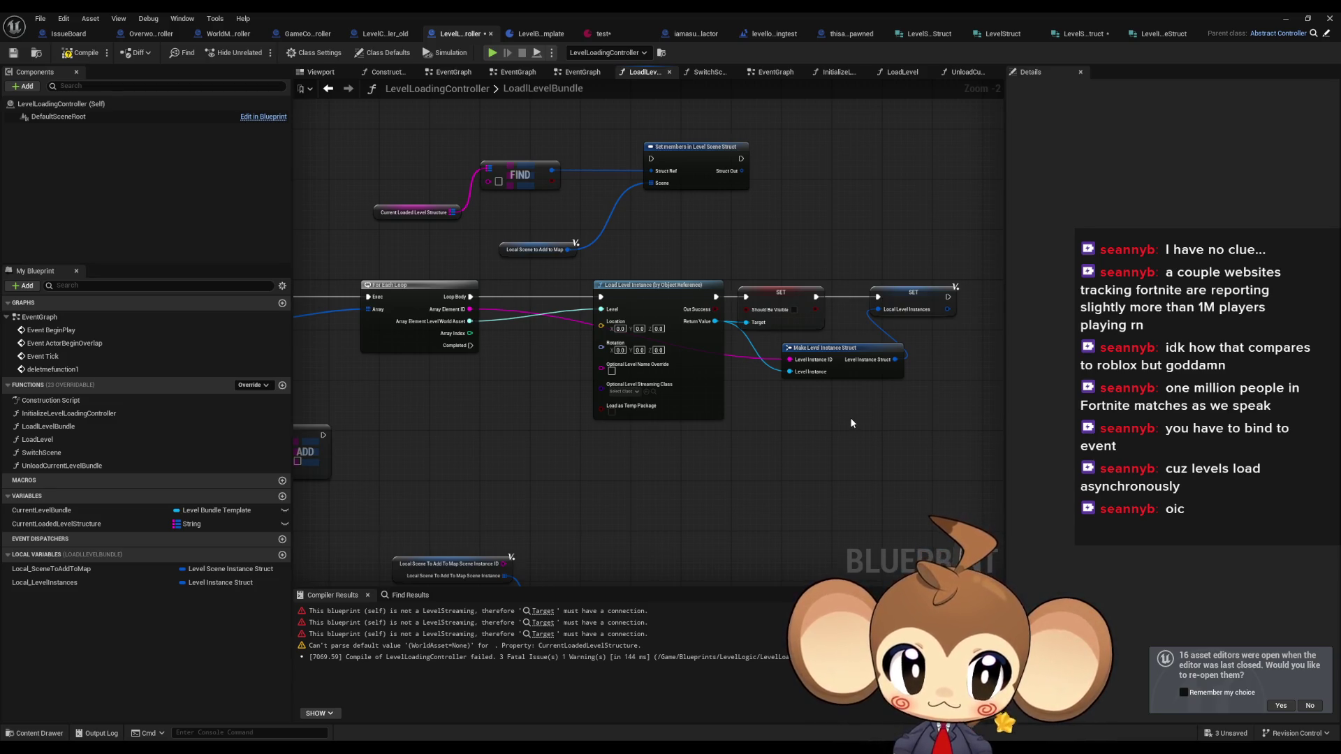
- Change the Local_LevelInstances variable's container type to an array
left_click_drag(850, 417, 771, 435)
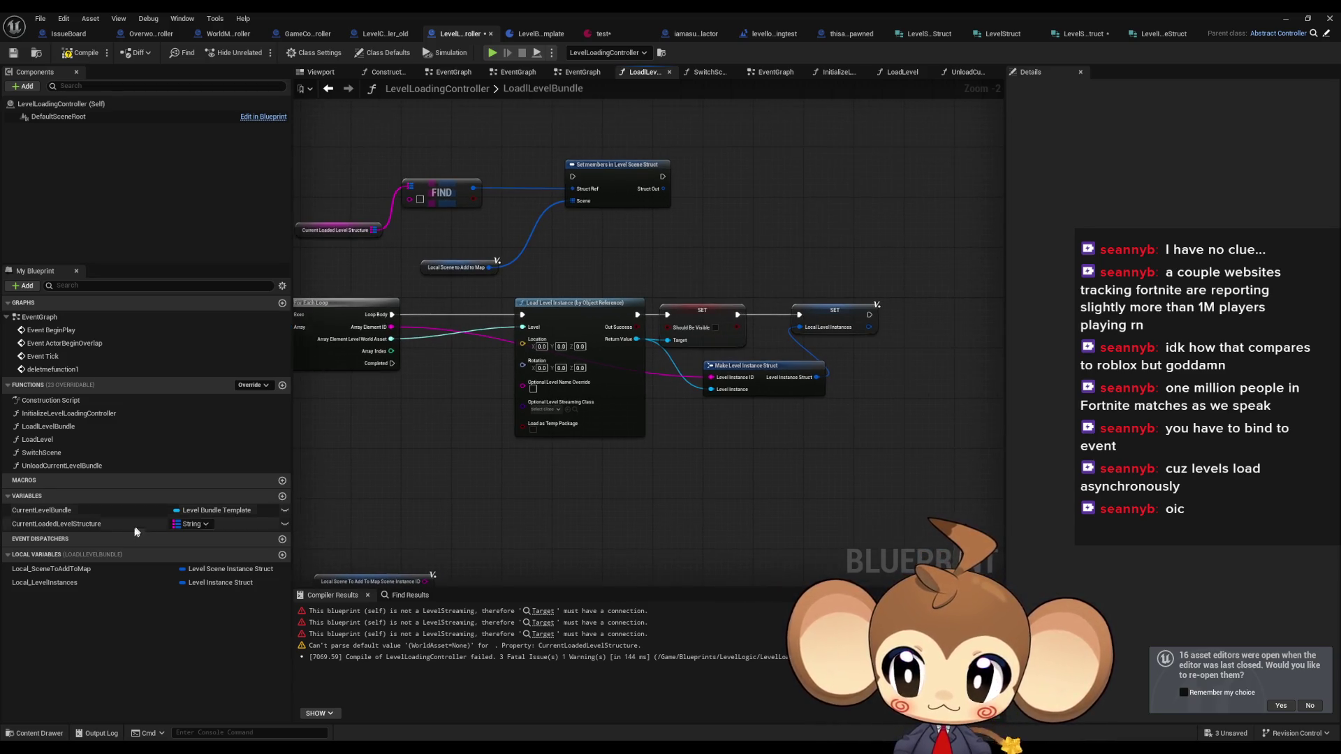
left_click(73, 584)
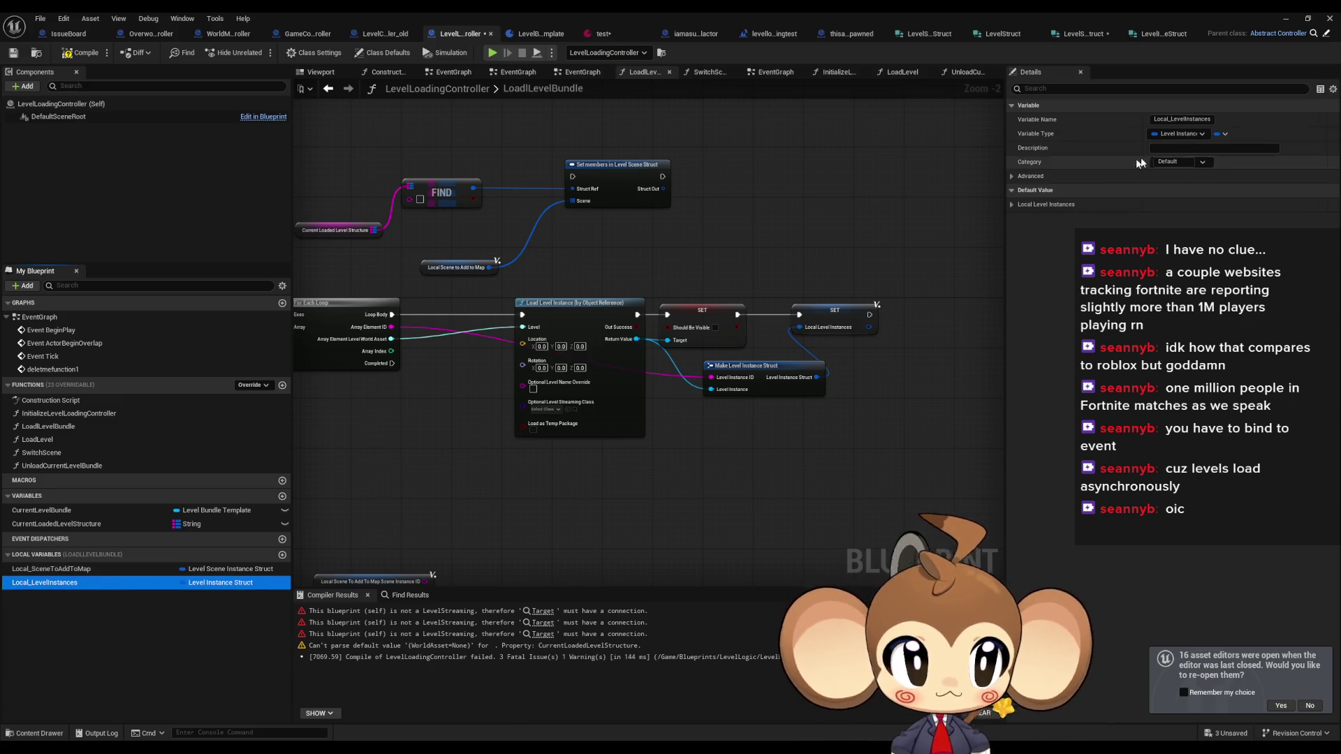
left_click(1224, 133)
left_click(1220, 150)
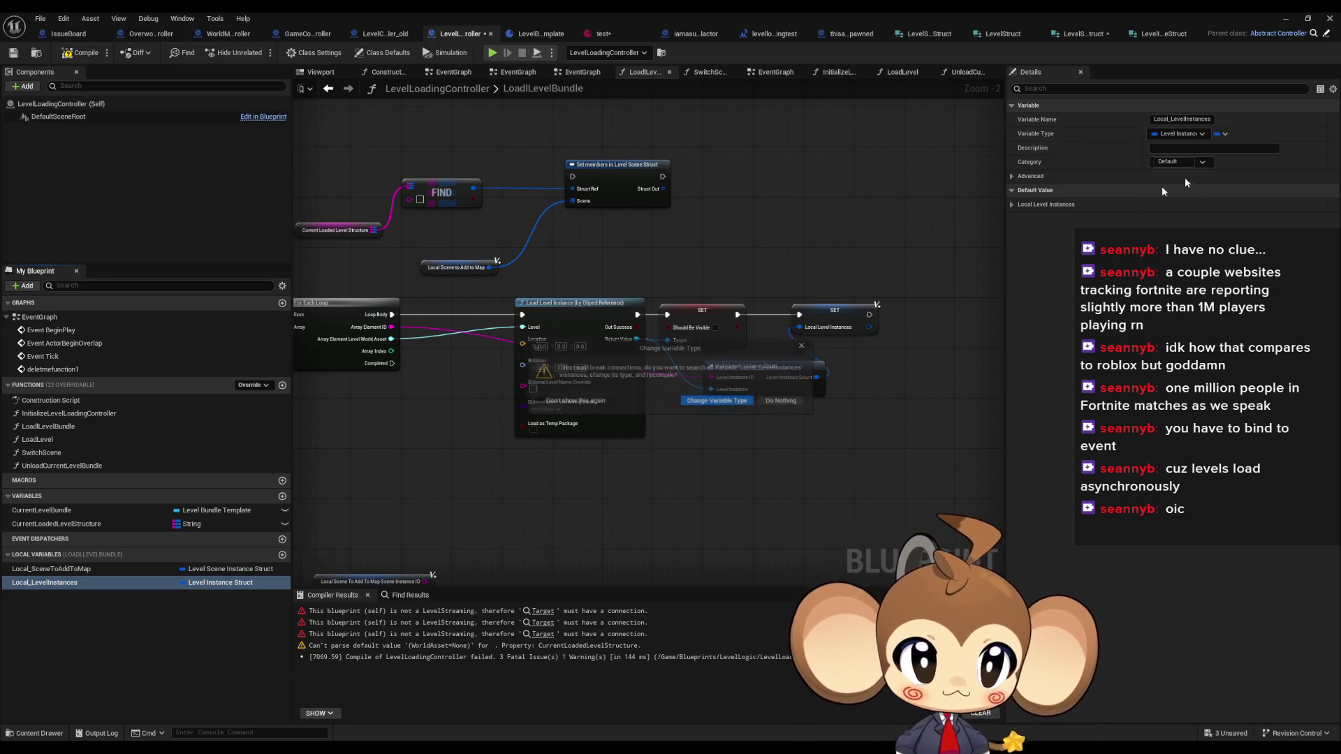
left_click(713, 402)
- Add an array Add node on Local_LevelInstances, splitting its item into the element ID and loaded instance
left_click_drag(838, 314, 937, 314)
mouse_move(45, 583)
left_mouse_down()
mouse_move(775, 479)
mouse_move(755, 416)
mouse_move(843, 428)
left_mouse_up()
left_click(788, 431)
type("add")
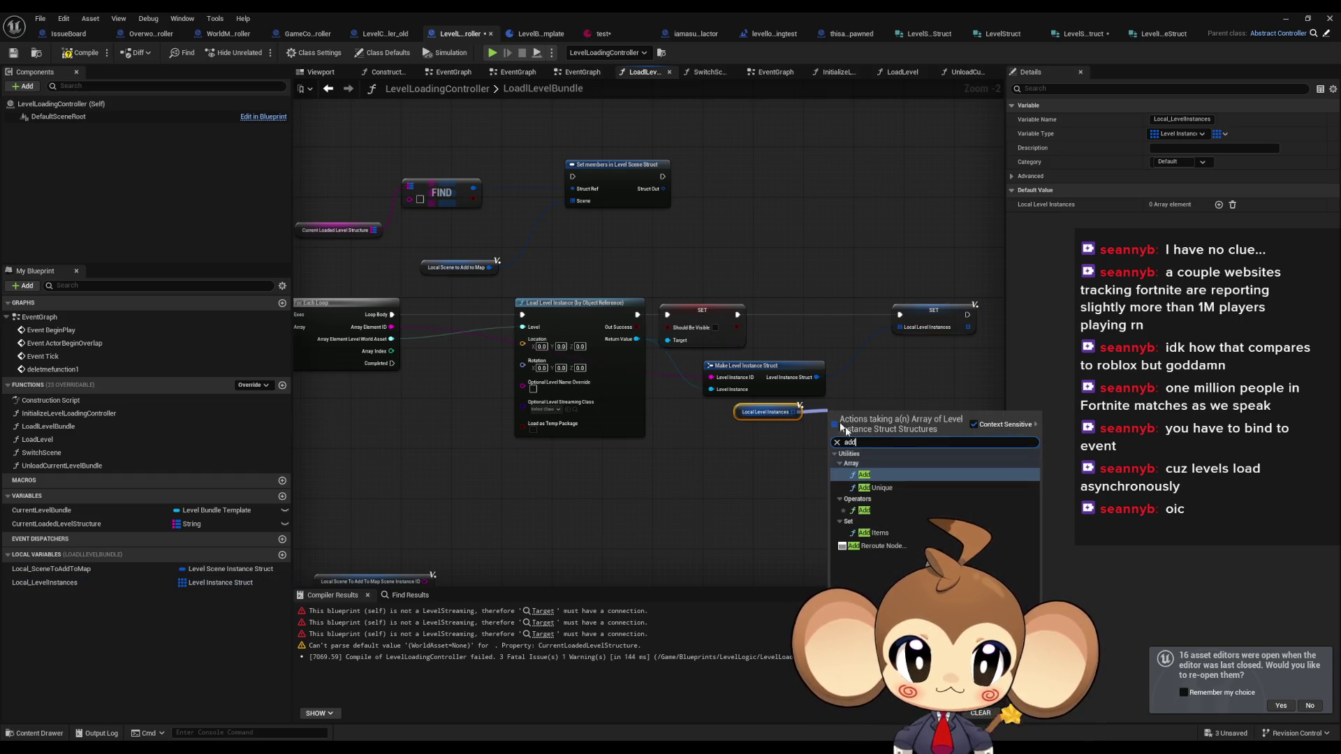
left_click(874, 473)
right_click(836, 438)
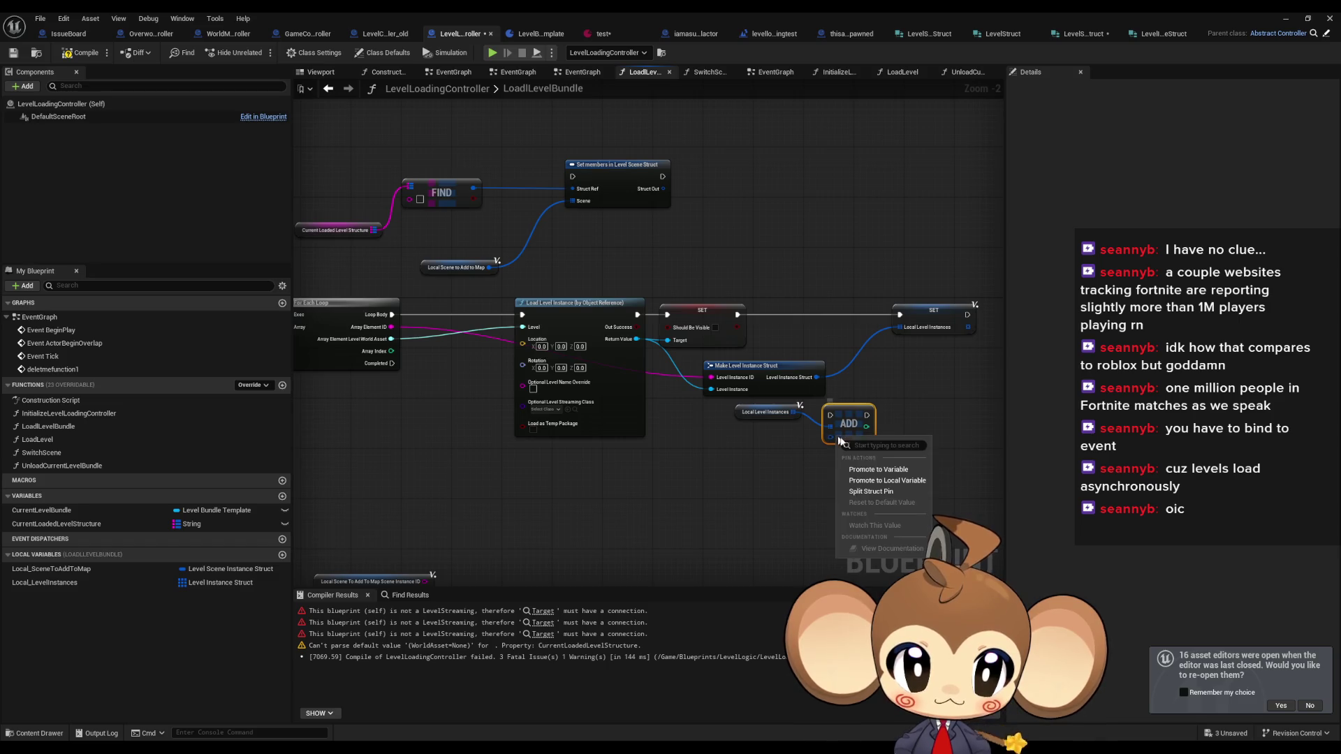
left_click(860, 482)
left_click_drag(831, 438, 392, 327)
mouse_move(635, 339)
left_mouse_down()
mouse_move(831, 450)
mouse_move(738, 316)
left_mouse_up()
- Replace the old SET with the Add after the visibility assignment and delete the unused Make struct node
key("Delete")
mouse_move(857, 412)
left_mouse_down()
mouse_move(882, 305)
mouse_move(883, 318)
left_mouse_up()
left_click_drag(796, 359, 757, 365)
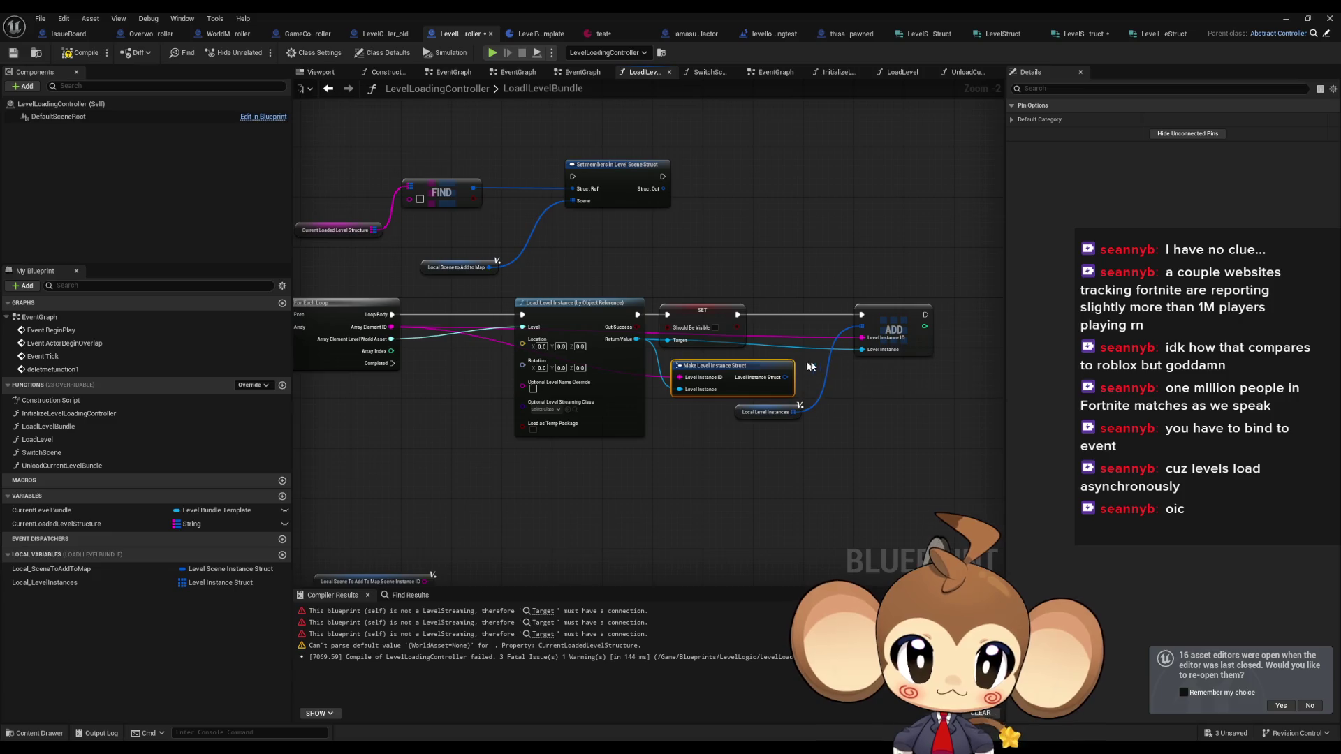
key("Delete")
left_click_drag(864, 317, 777, 317)
mouse_move(750, 415)
left_mouse_down()
mouse_move(692, 371)
mouse_move(899, 407)
left_mouse_up()
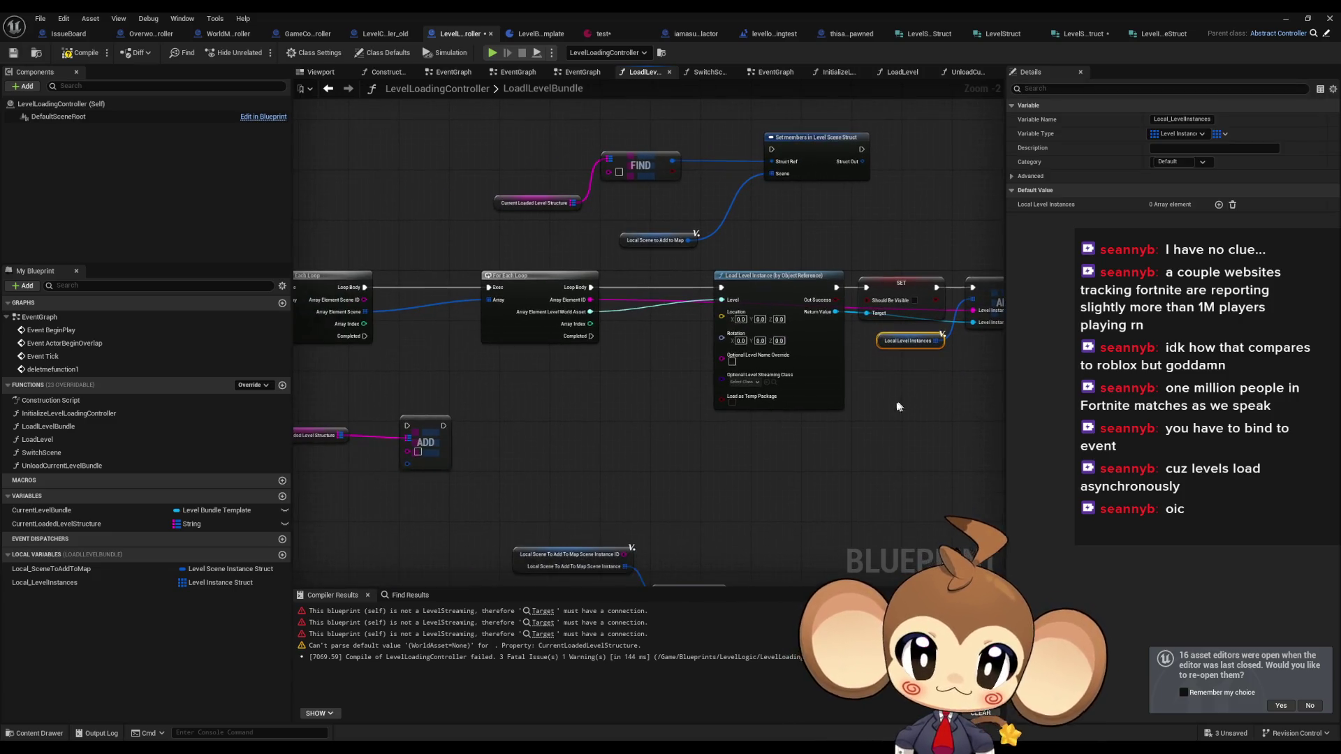
- Duplicate the Local Level Instances getter and move the scene struct and its assignment near the loops
key("ctrl+c")
key("ctrl+v")
scroll(577, 392, "down", 1)
left_click(577, 392)
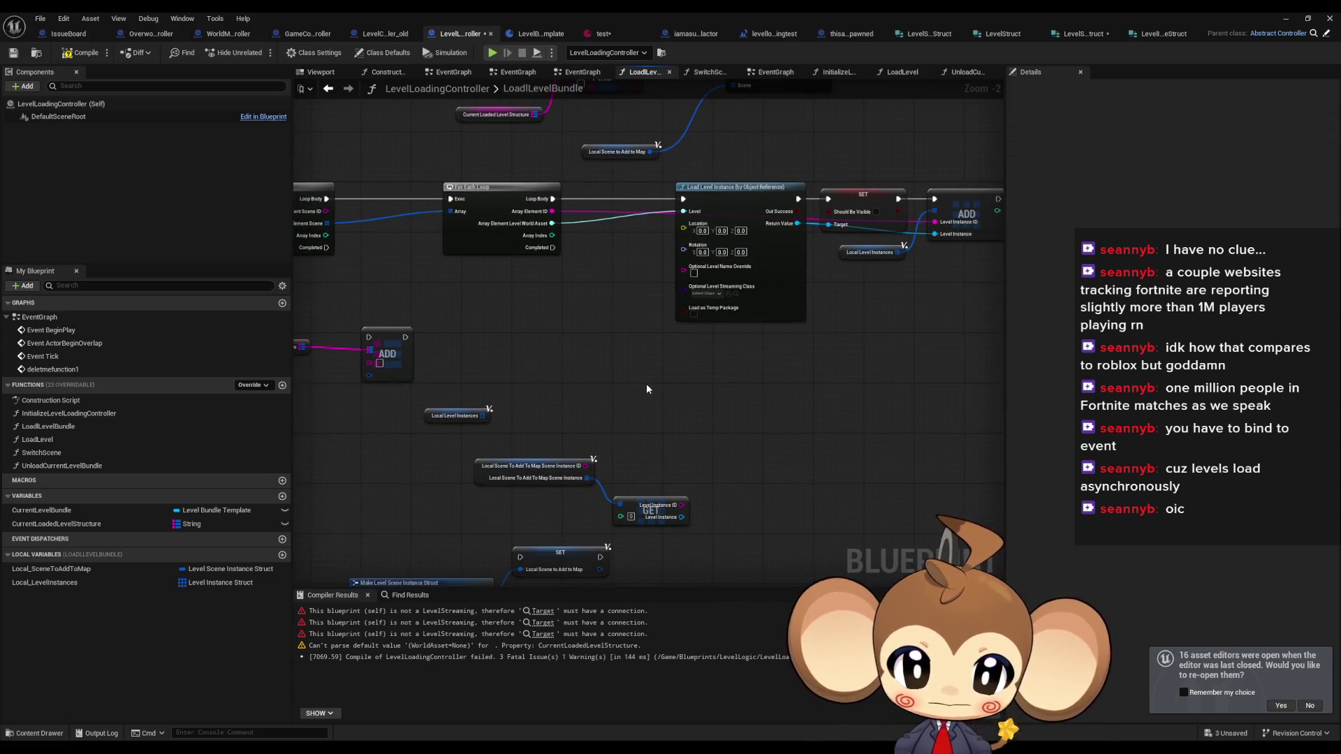
left_click_drag(616, 497, 643, 459)
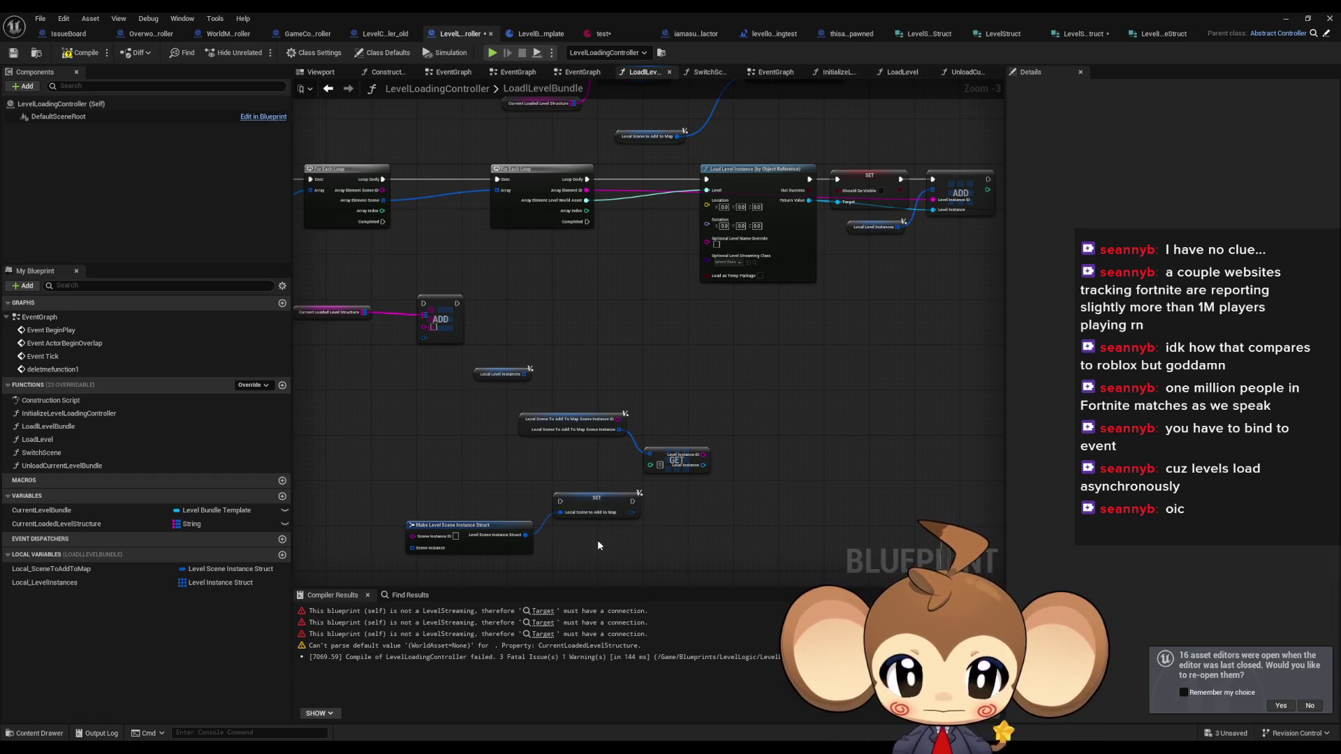
mouse_move(597, 544)
left_mouse_down()
mouse_move(520, 507)
mouse_move(776, 363)
left_mouse_up()
mouse_move(585, 491)
left_mouse_down()
mouse_move(766, 316)
mouse_move(662, 369)
left_mouse_up()
scroll(688, 325, "up", 3)
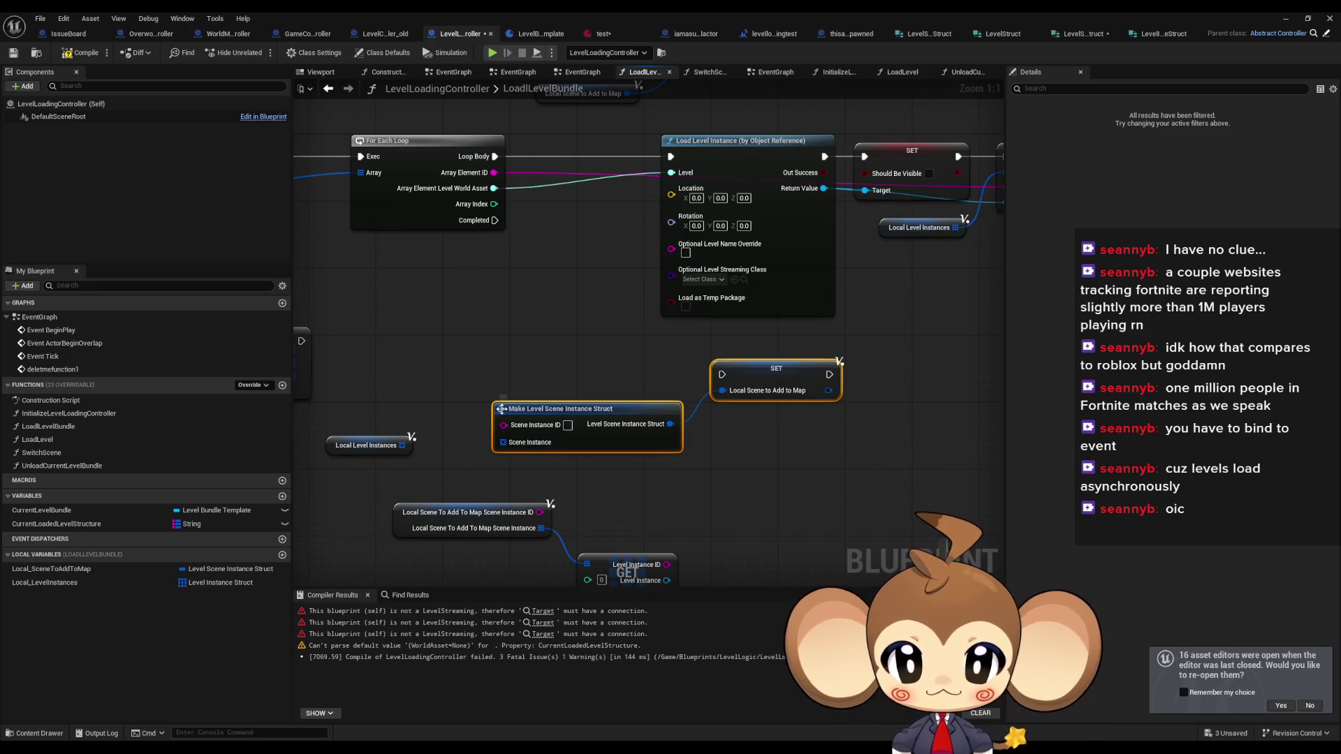
scroll(825, 324, "down", 3)
left_click_drag(632, 346, 636, 347)
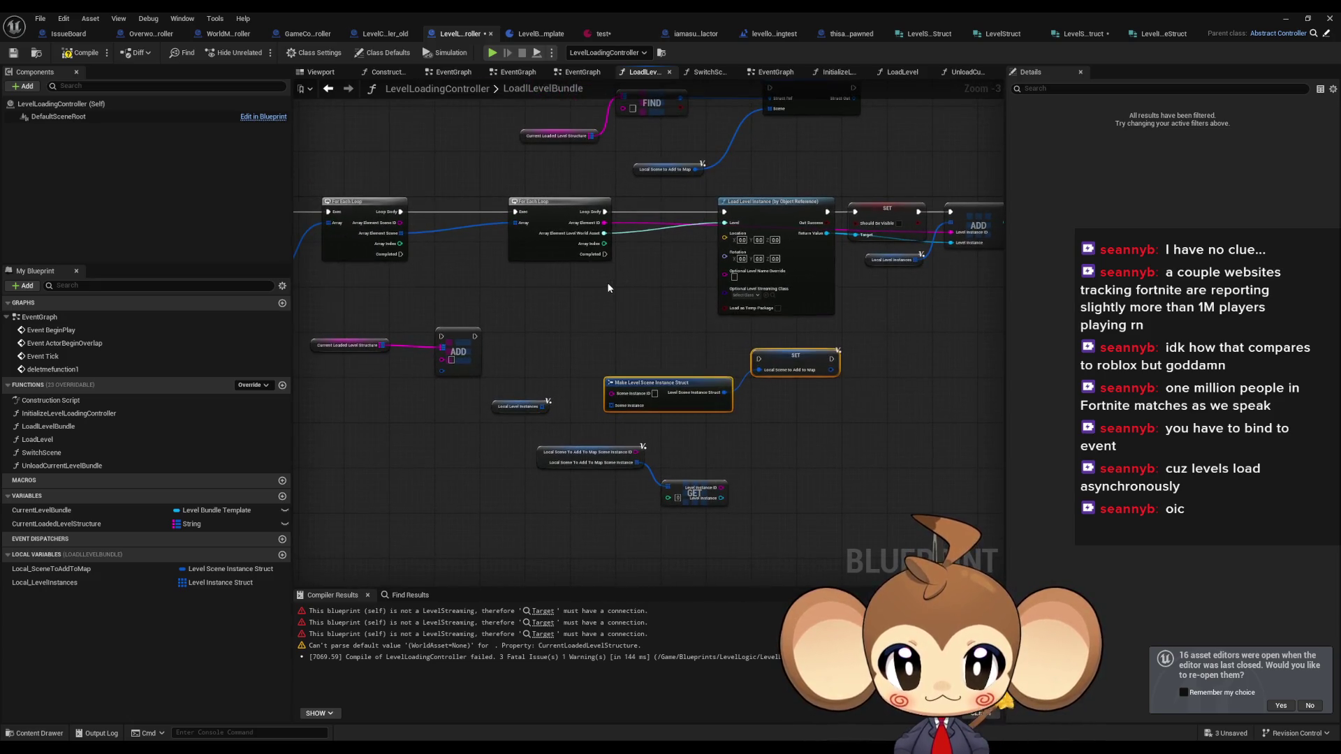
- Wire the scene ID into Make Level Scene Instance Struct and run its SET on the loop's Completed
left_click_drag(608, 287, 631, 297)
mouse_move(425, 231)
left_mouse_down()
mouse_move(531, 255)
mouse_move(647, 403)
mouse_move(626, 418)
mouse_move(566, 416)
left_mouse_up()
mouse_move(784, 367)
left_mouse_down()
mouse_move(464, 275)
mouse_move(434, 278)
mouse_move(425, 263)
left_mouse_up()
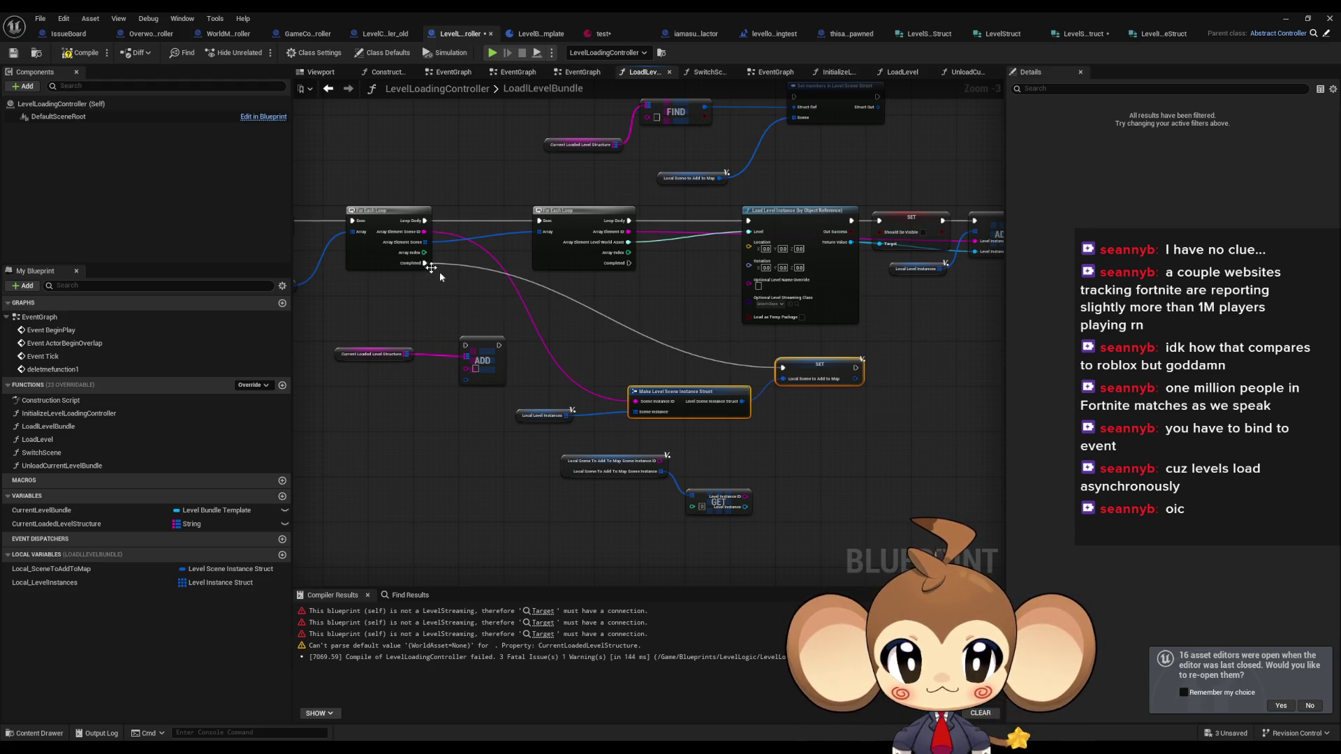
left_click_drag(579, 359, 838, 427)
left_click_drag(832, 366, 785, 370)
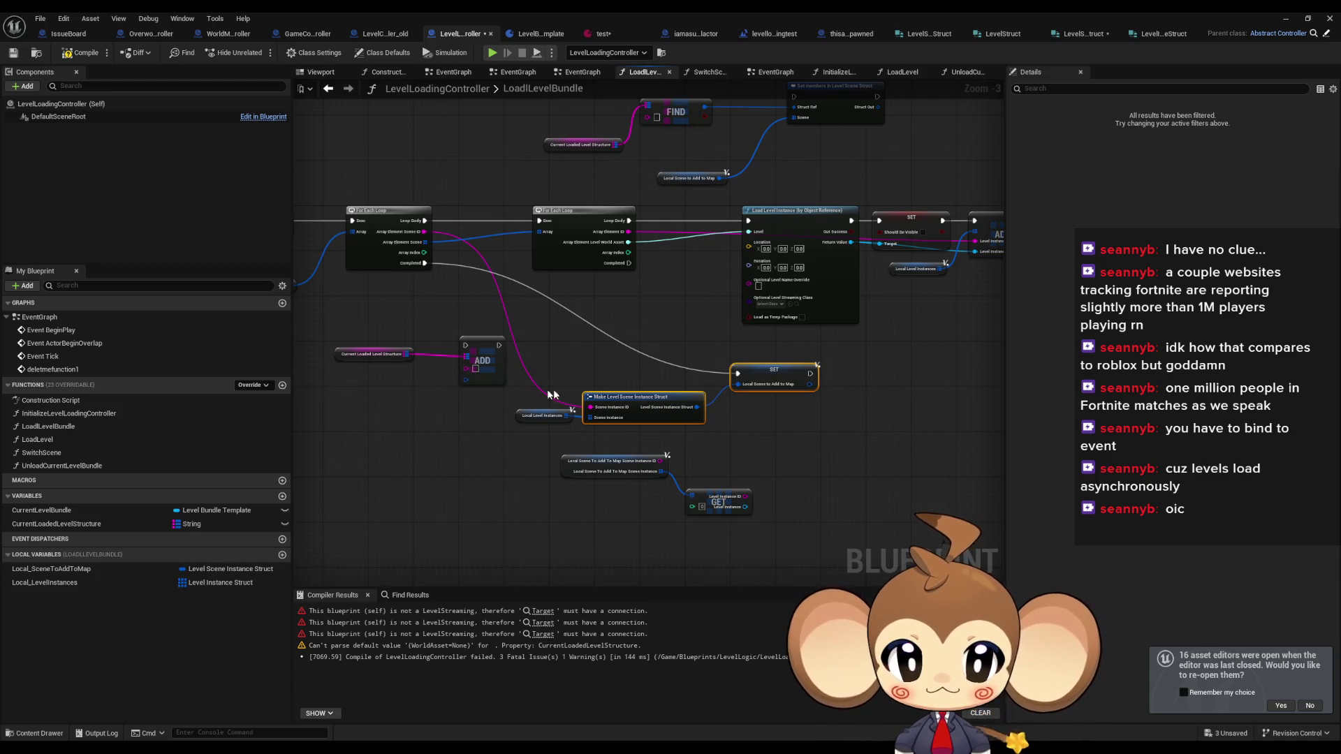
left_click(528, 417)
mouse_move(529, 417)
left_mouse_down()
mouse_move(524, 435)
mouse_move(629, 400)
mouse_move(688, 407)
left_mouse_up()
left_click(510, 408)
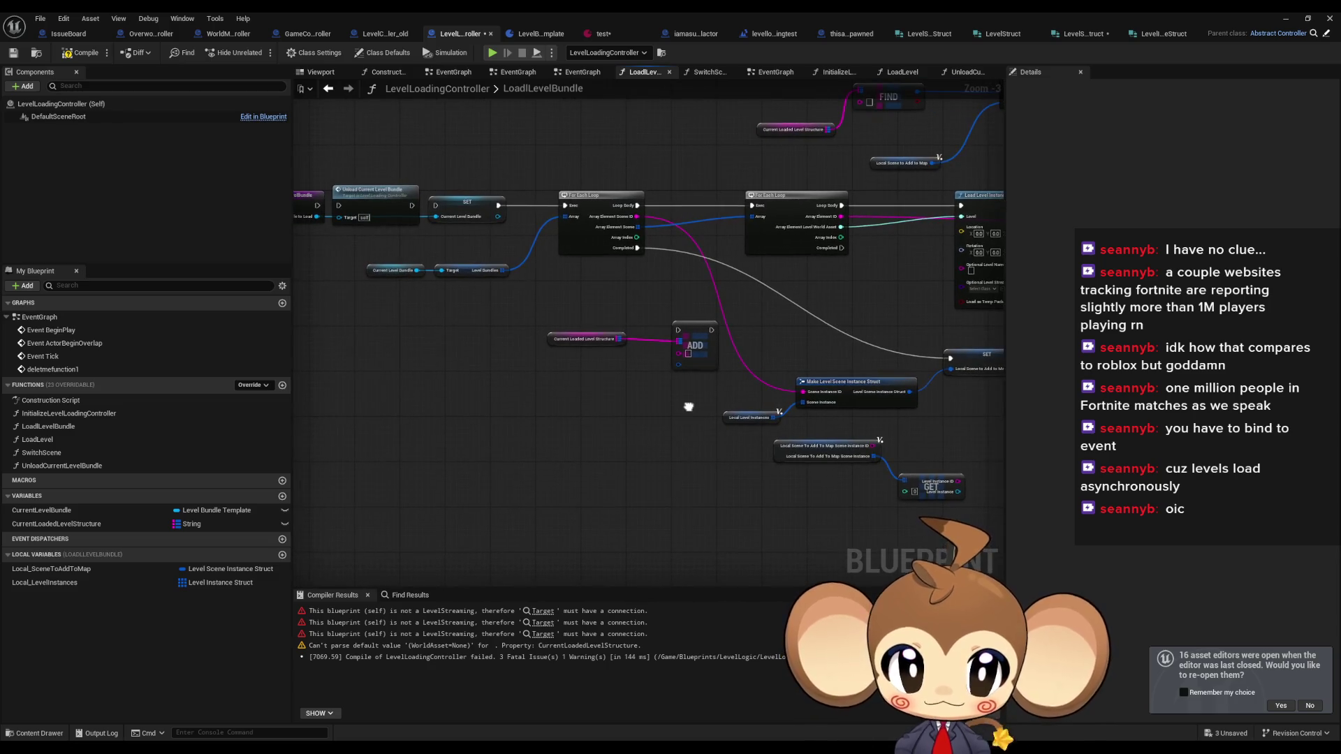
mouse_move(574, 376)
left_mouse_down()
mouse_move(615, 342)
mouse_move(689, 334)
mouse_move(542, 385)
mouse_move(618, 461)
mouse_move(685, 349)
left_mouse_up()
scroll(685, 353, "up", 2)
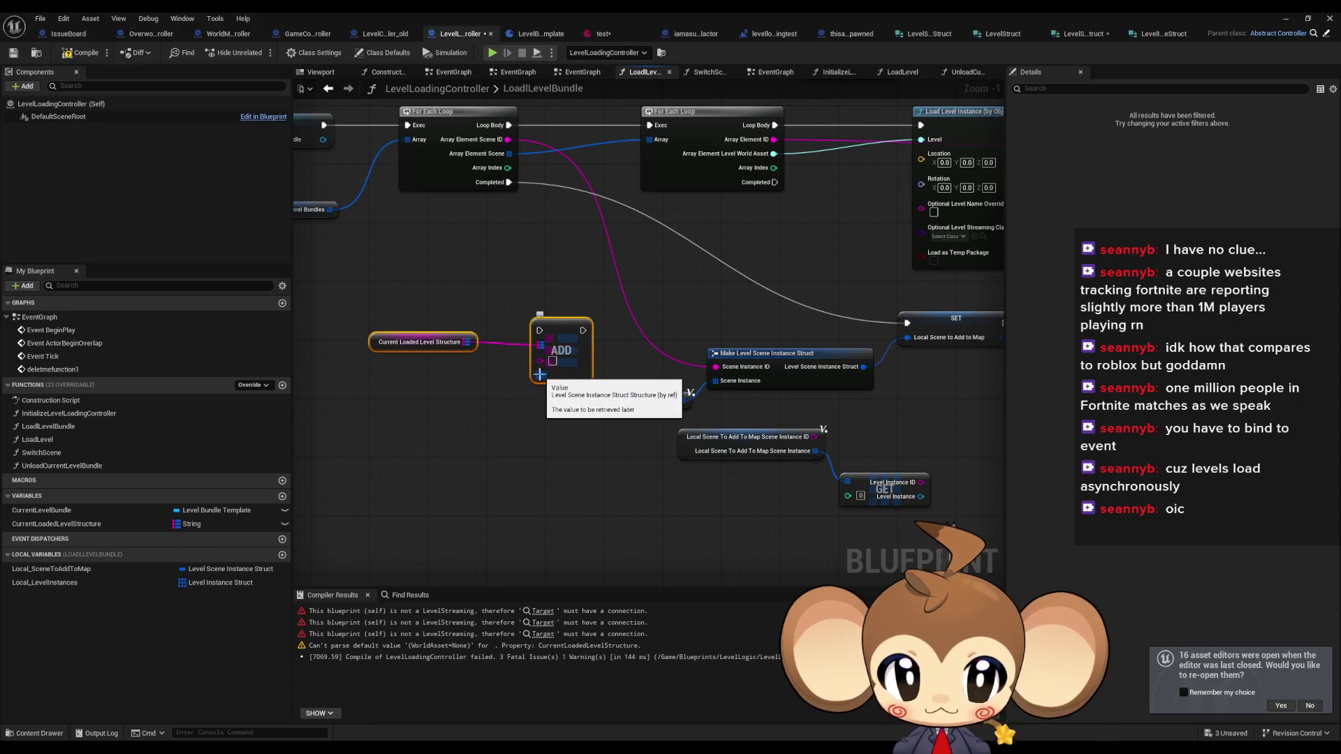
- Feed the scene ID as key and the scene instance struct as value into the map's Add node
right_click(541, 375)
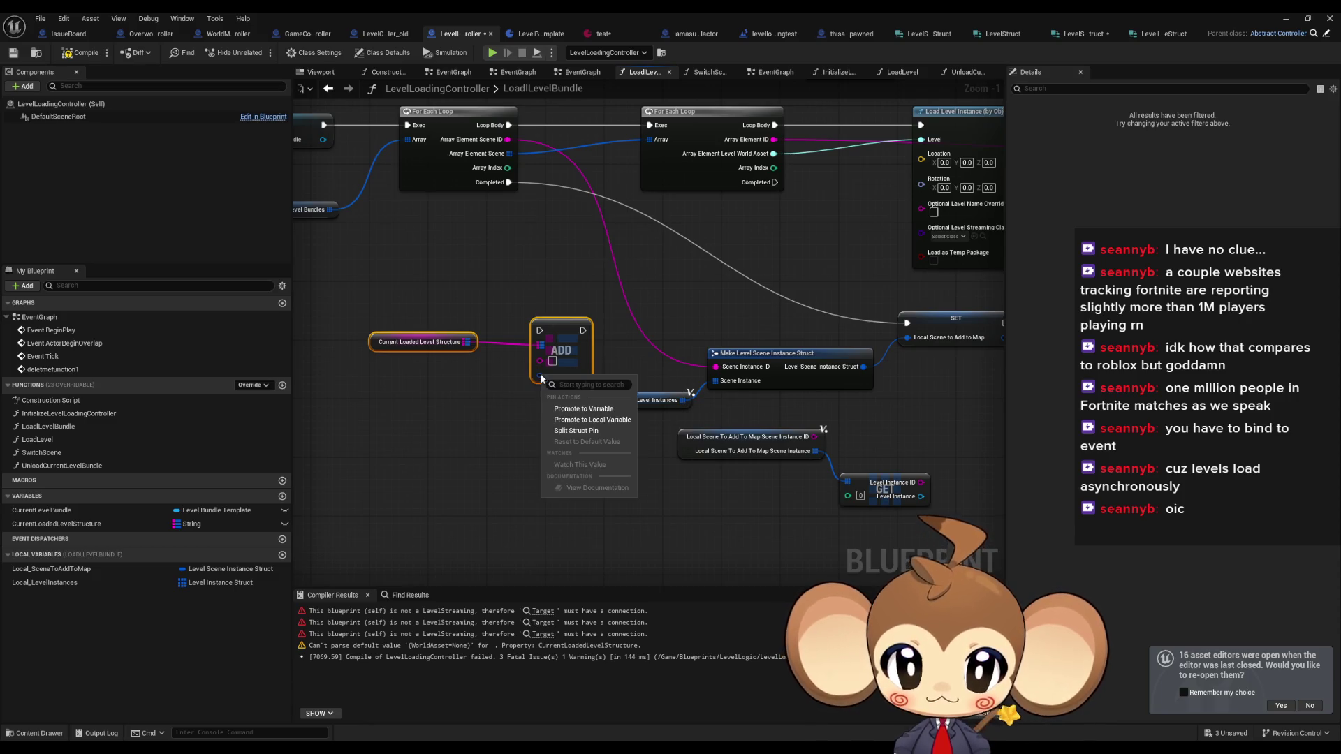
left_click(577, 431)
left_click_drag(596, 342, 562, 326)
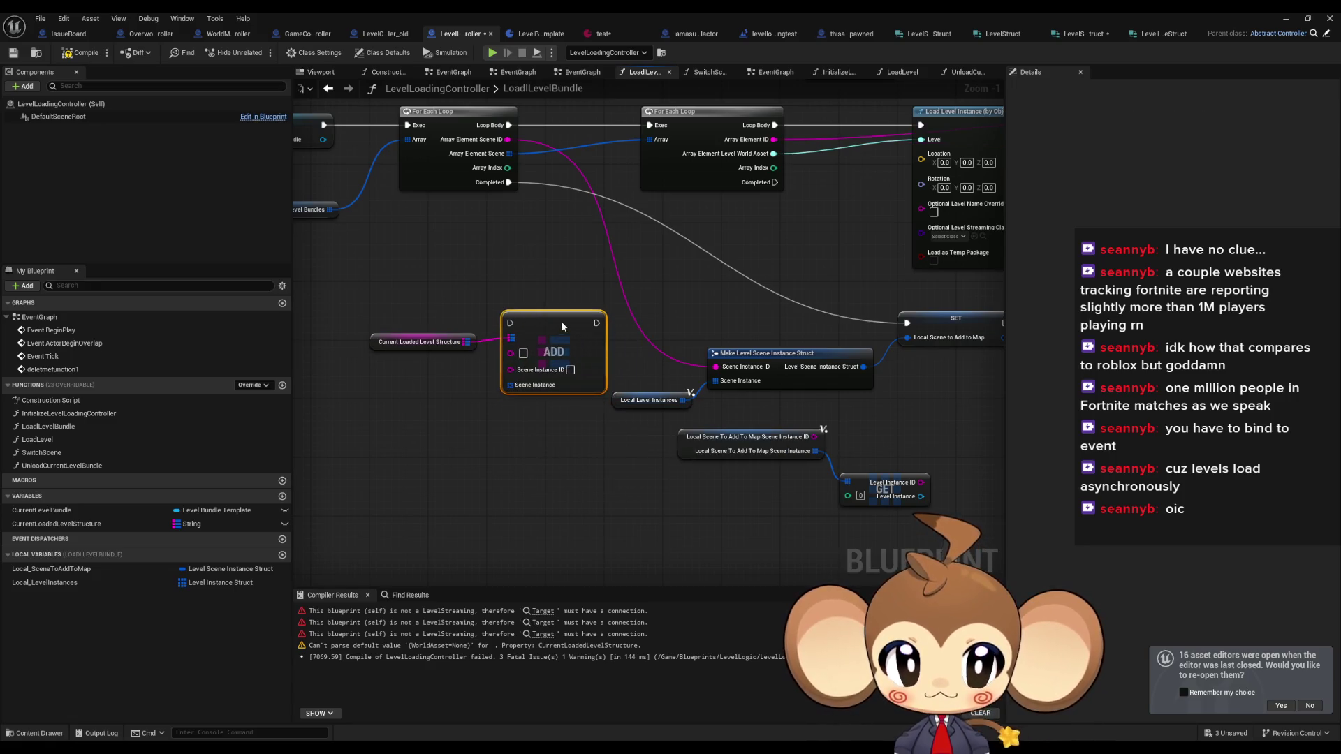
right_click(534, 388)
left_click(577, 436)
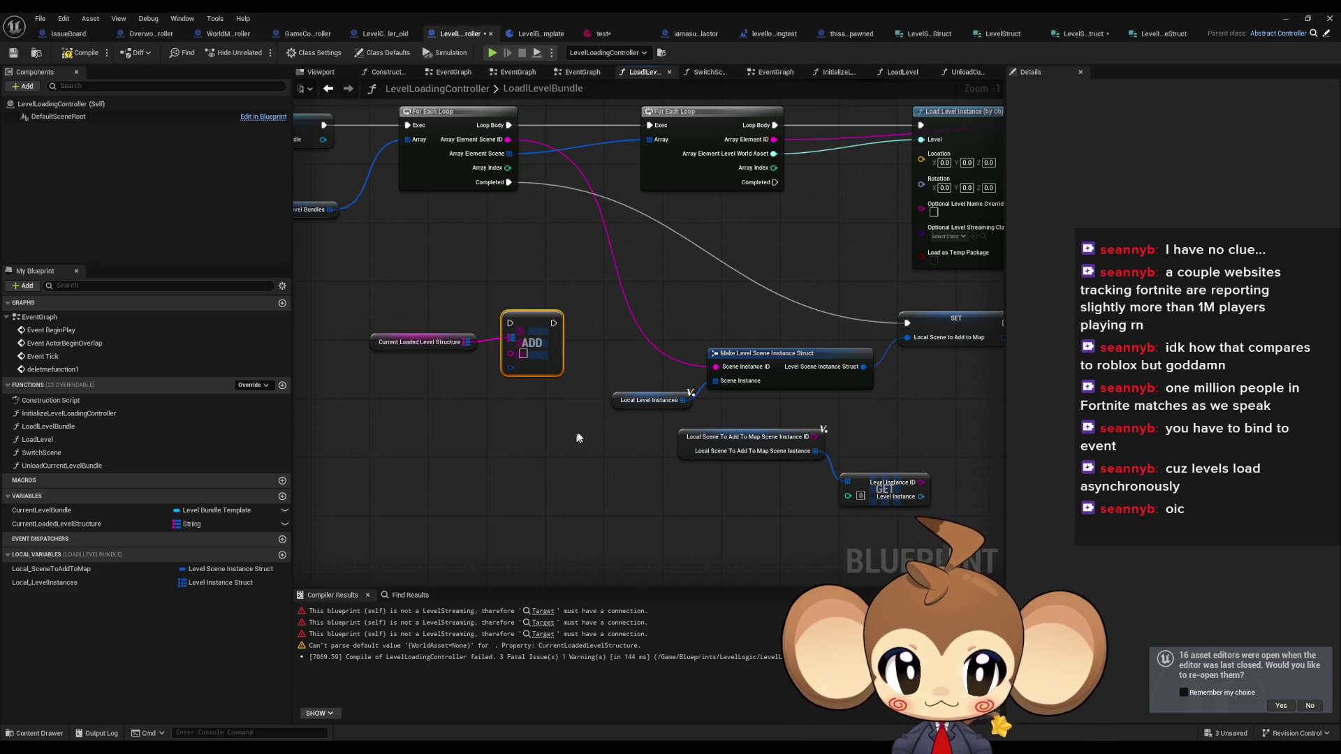
left_click(420, 341, "shift")
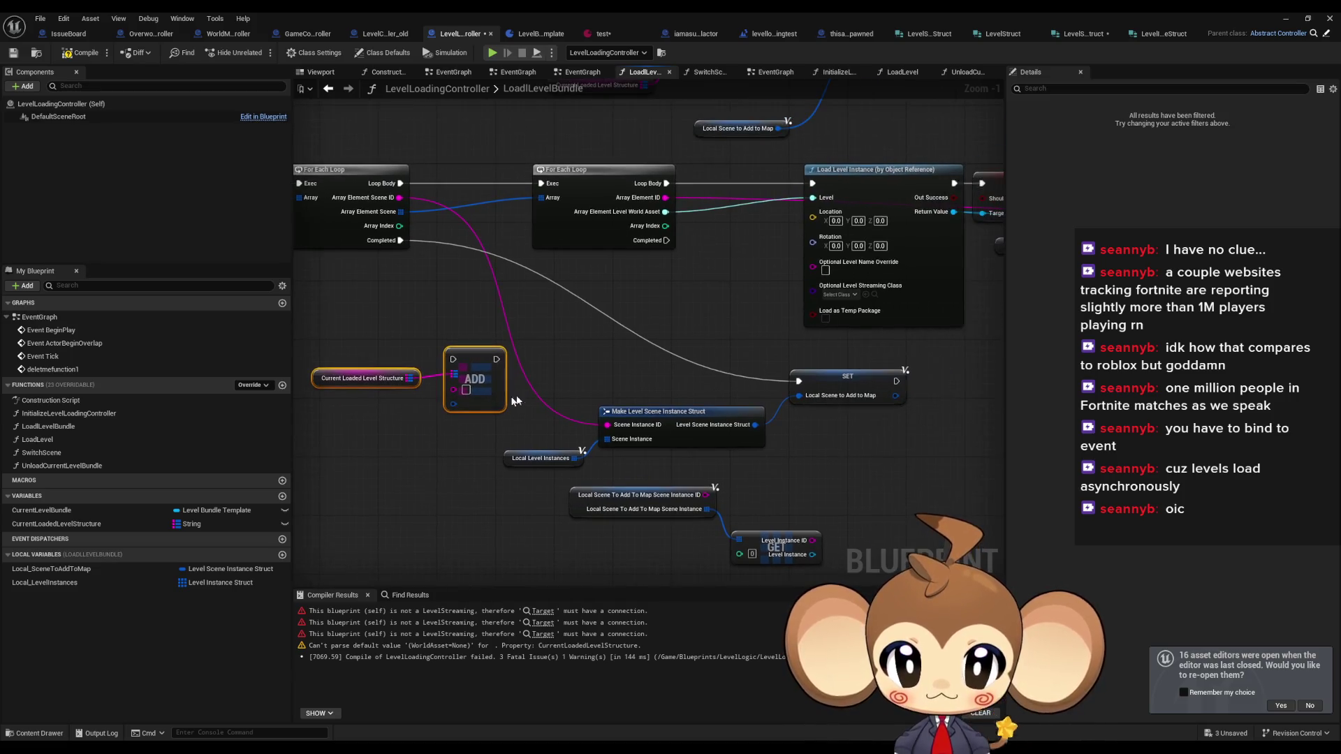
left_click_drag(456, 405, 756, 426)
mouse_move(461, 394)
left_mouse_down()
mouse_move(422, 213)
mouse_move(403, 204)
left_mouse_up()
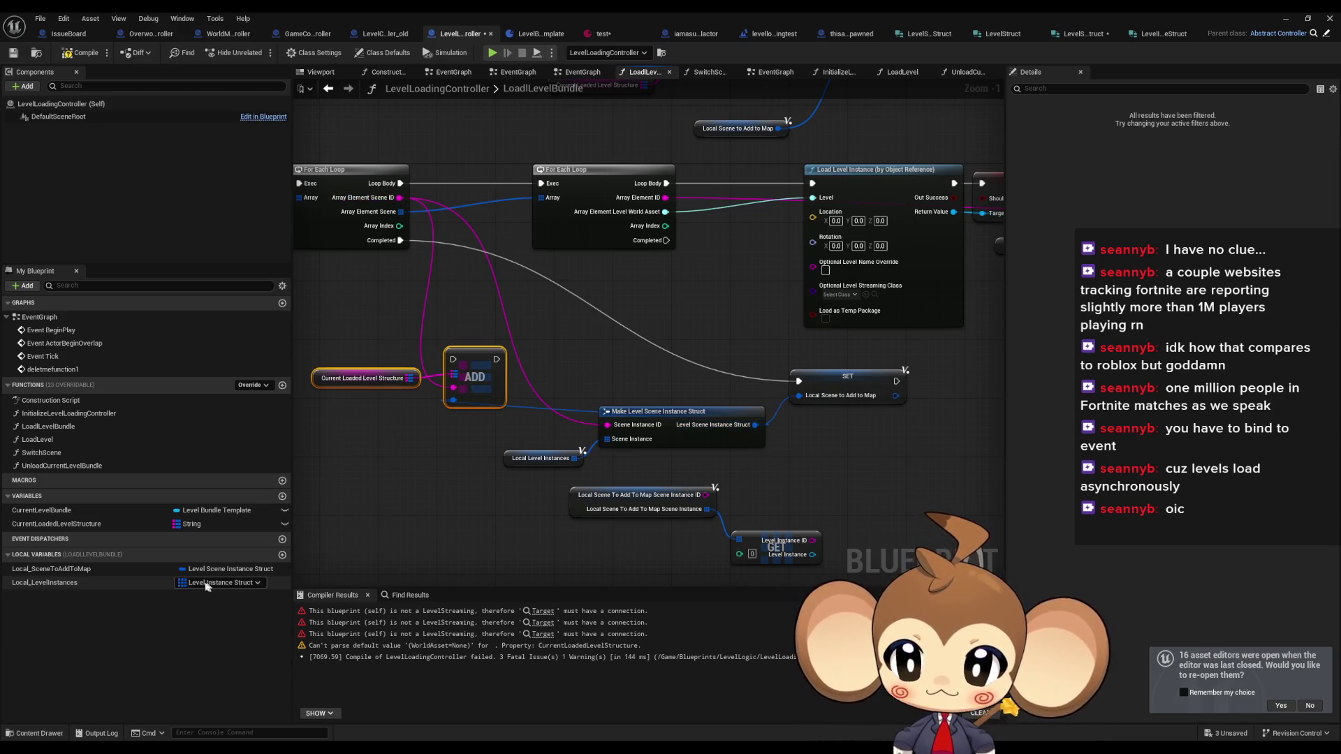
- Delete Local_SceneToAddToMap, run the Add on the scene loop's Completed, and recompile
left_click(51, 569)
key("Delete")
mouse_move(370, 339)
left_mouse_down()
mouse_move(489, 395)
mouse_move(849, 386)
left_mouse_up()
mouse_move(826, 366)
left_mouse_down()
mouse_move(569, 260)
mouse_move(502, 275)
mouse_move(429, 230)
mouse_move(400, 241)
left_mouse_up()
left_click(590, 316)
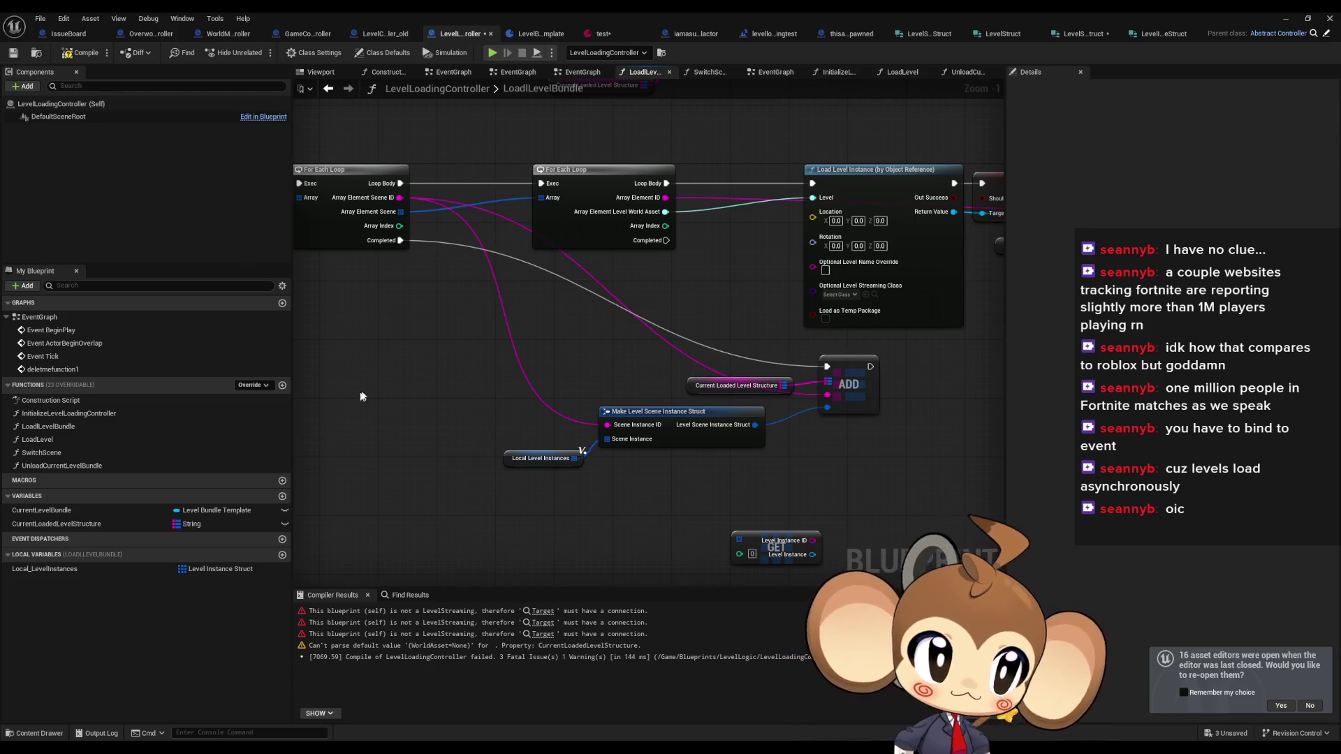
left_click(82, 53)
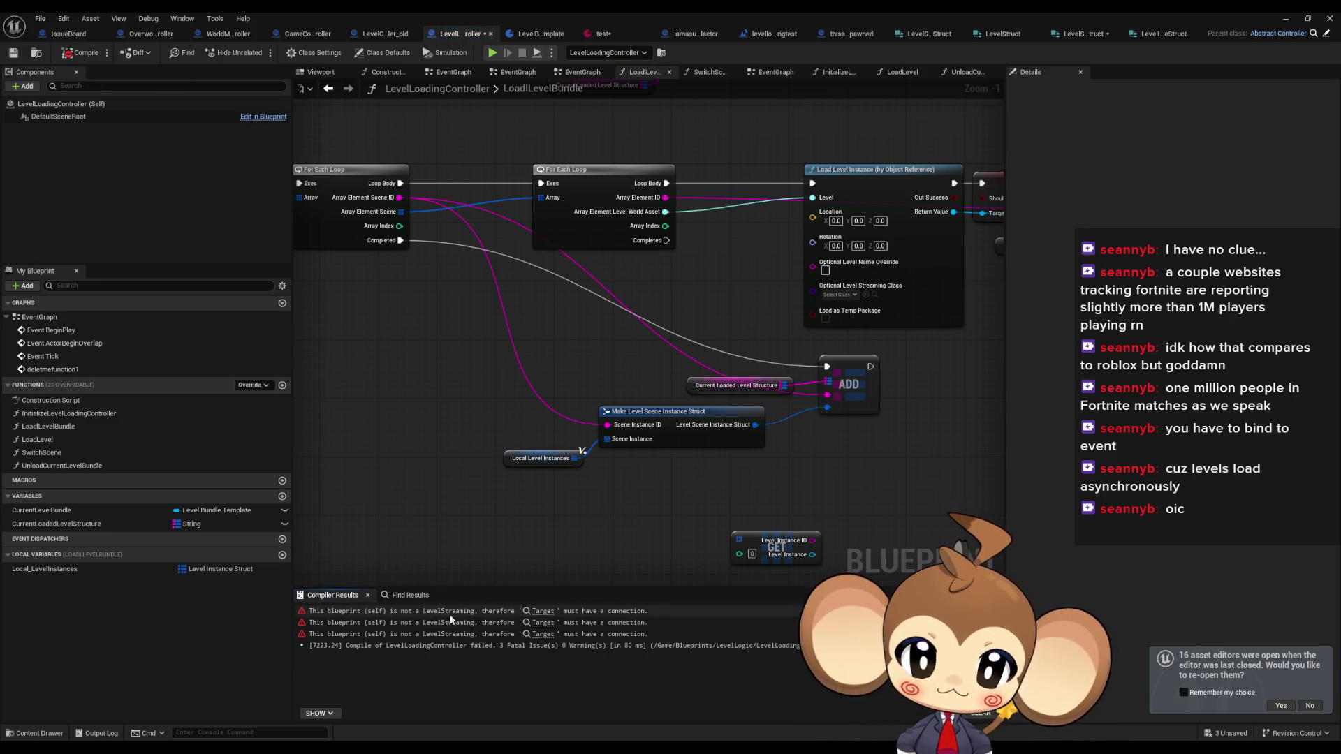
- Inspect the first compile error, then delete the old EventGraph test chain and compile cleanly
left_click(543, 612)
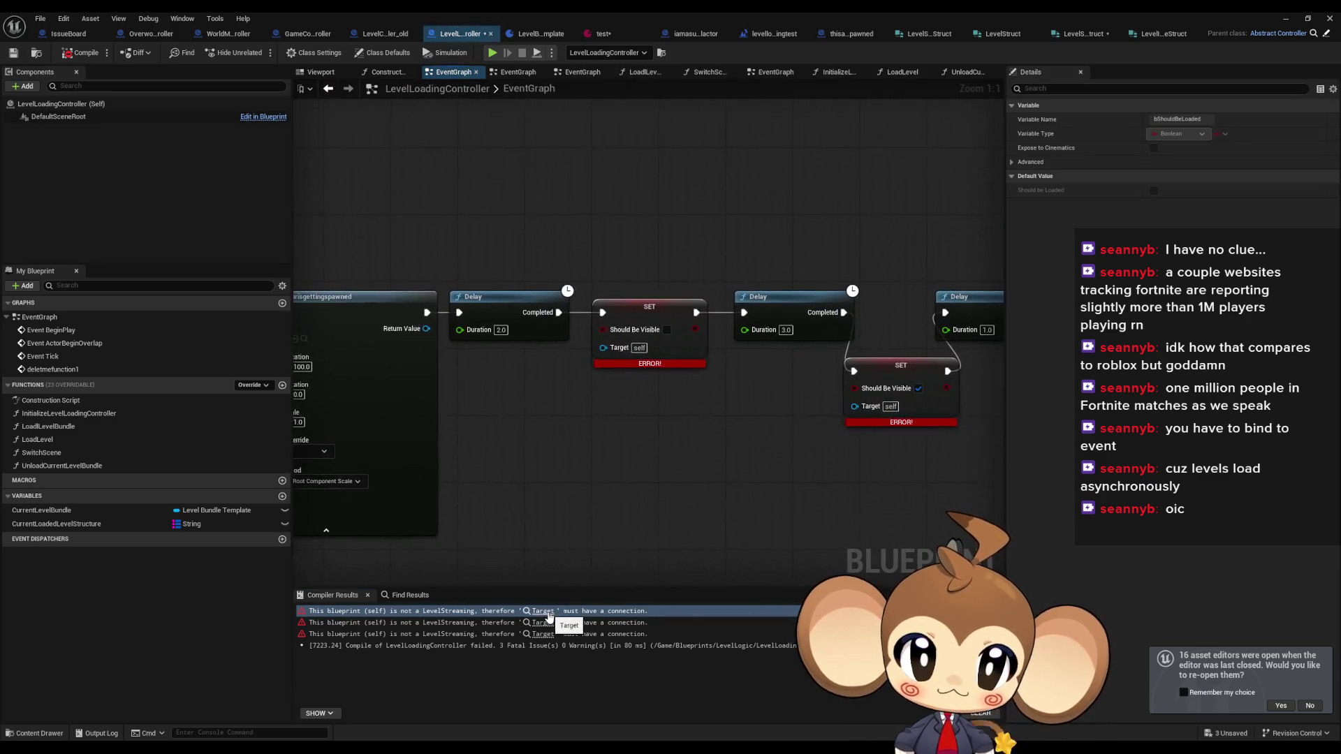
scroll(711, 388, "down", 5)
scroll(658, 398, "up", 4)
left_click_drag(656, 355, 479, 337)
left_click(751, 418)
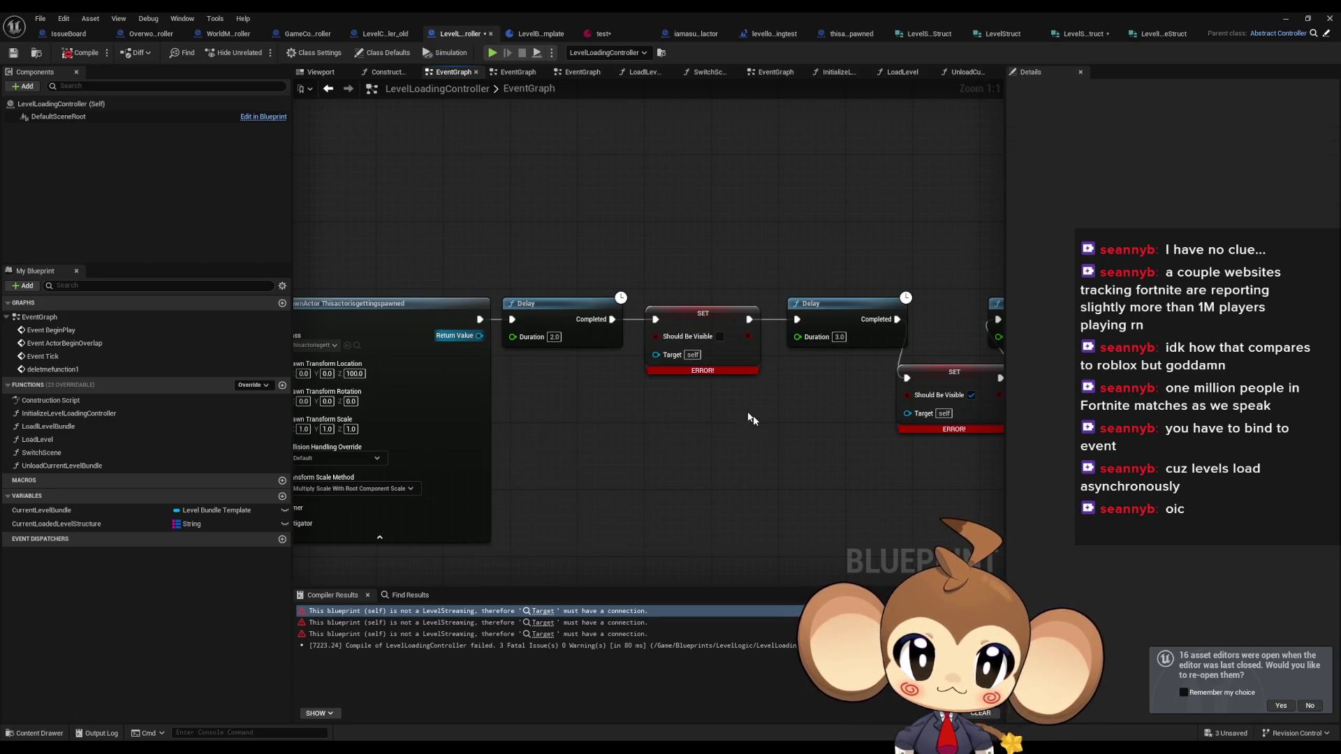
scroll(774, 424, "down", 5)
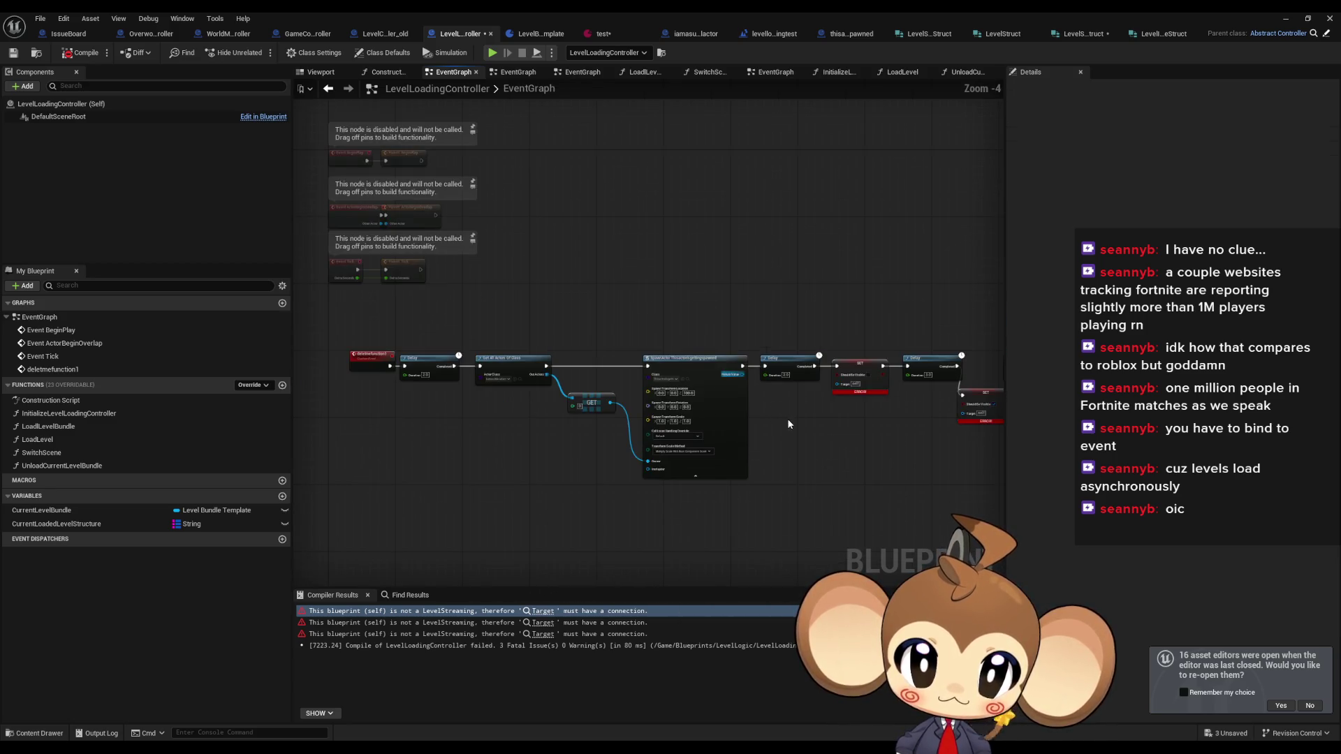
scroll(773, 424, "up", 4)
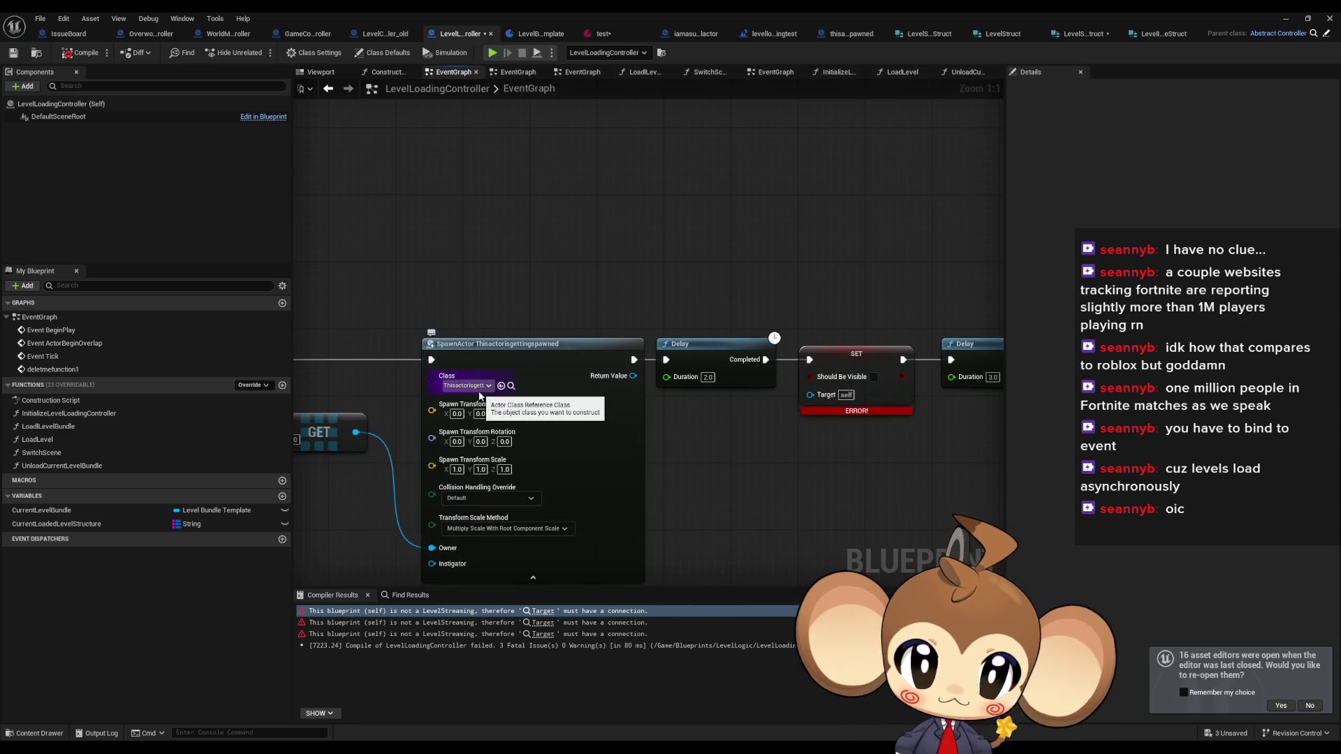
scroll(742, 427, "down", 5)
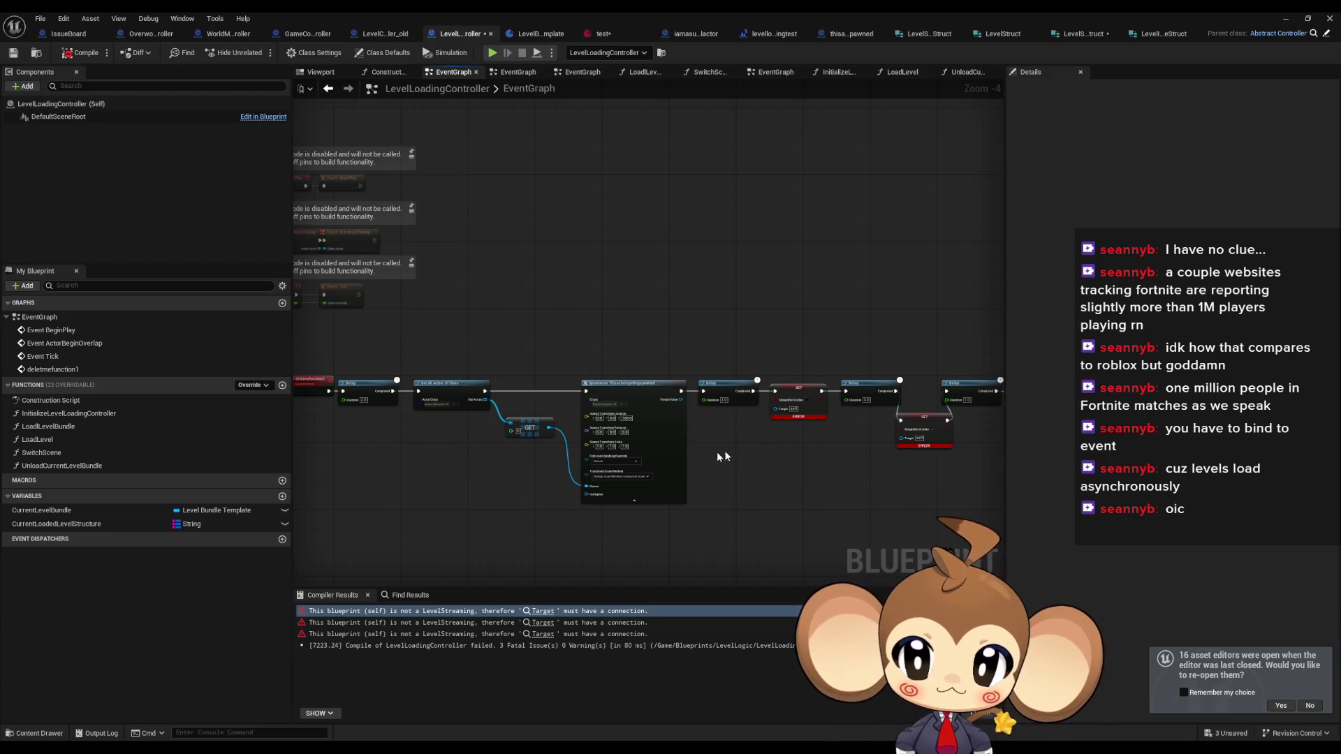
left_click_drag(716, 451, 518, 473)
scroll(545, 417, "down", 2)
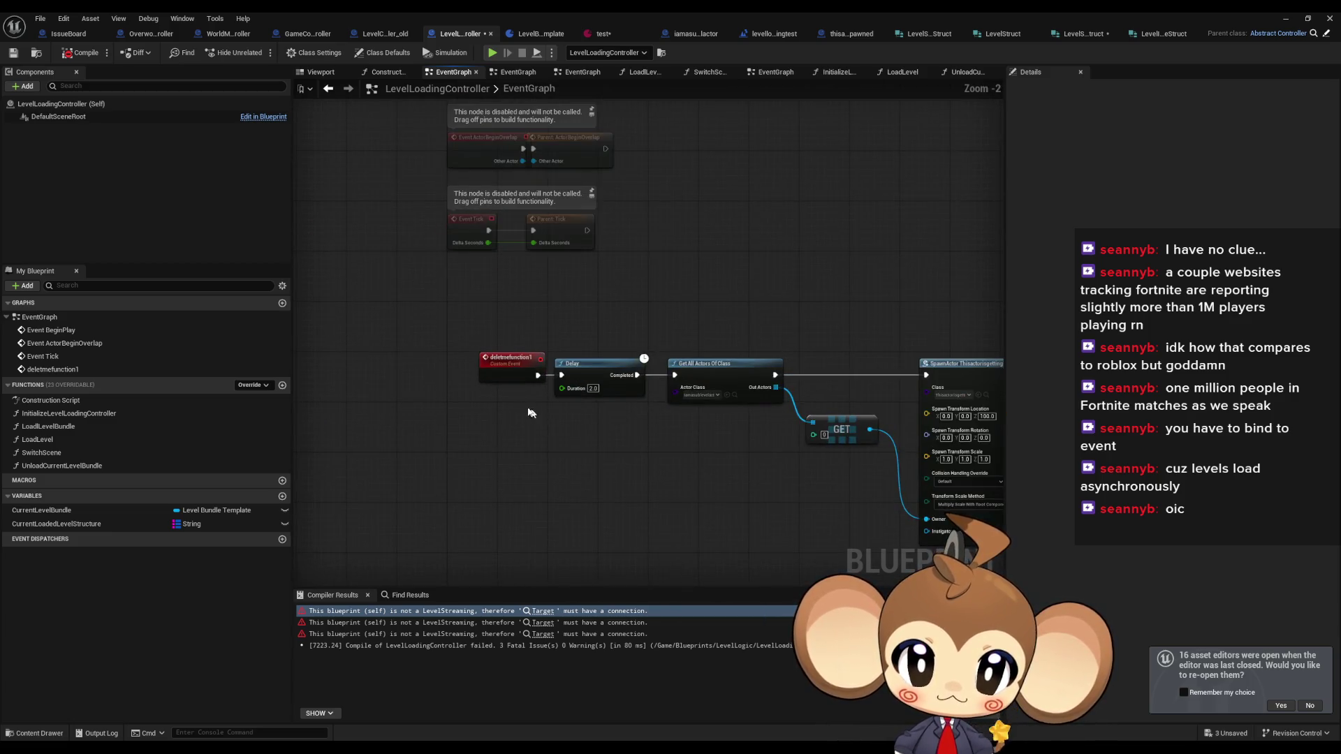
left_click_drag(493, 371, 935, 467)
key("Delete")
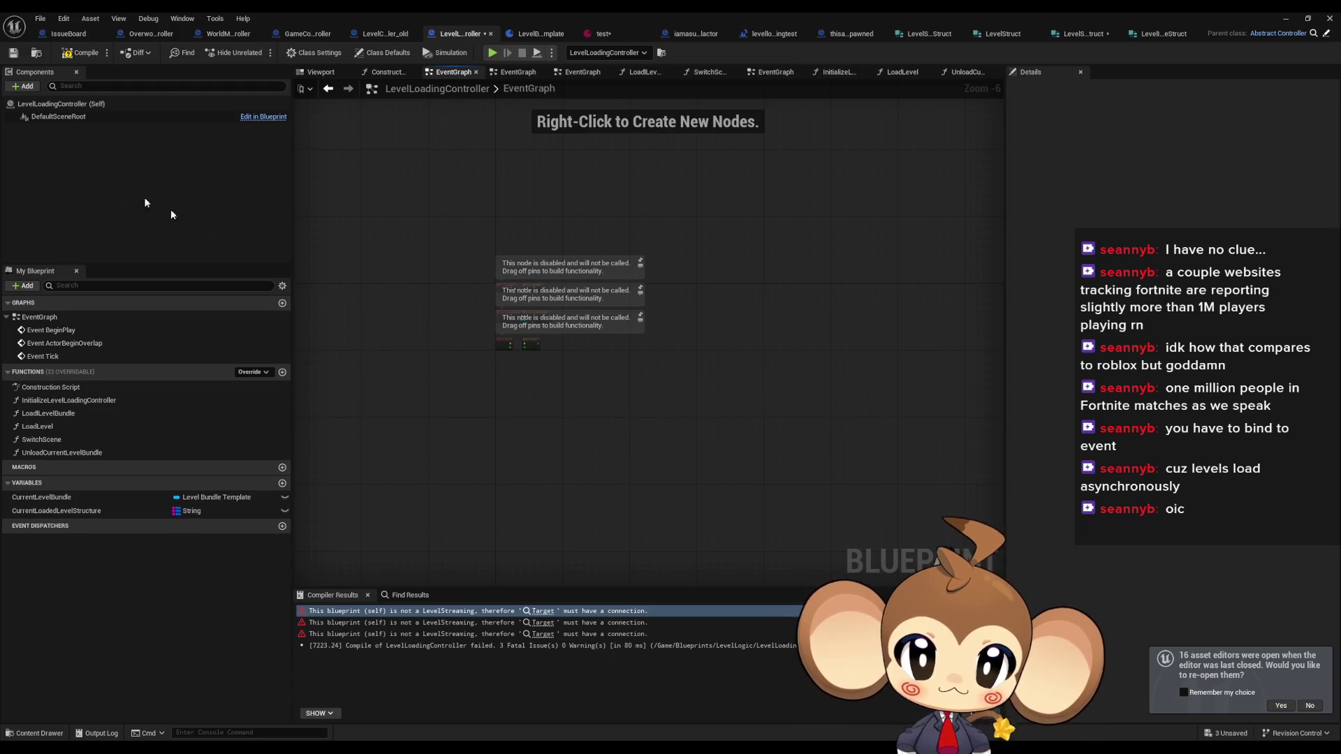
left_click(69, 57)
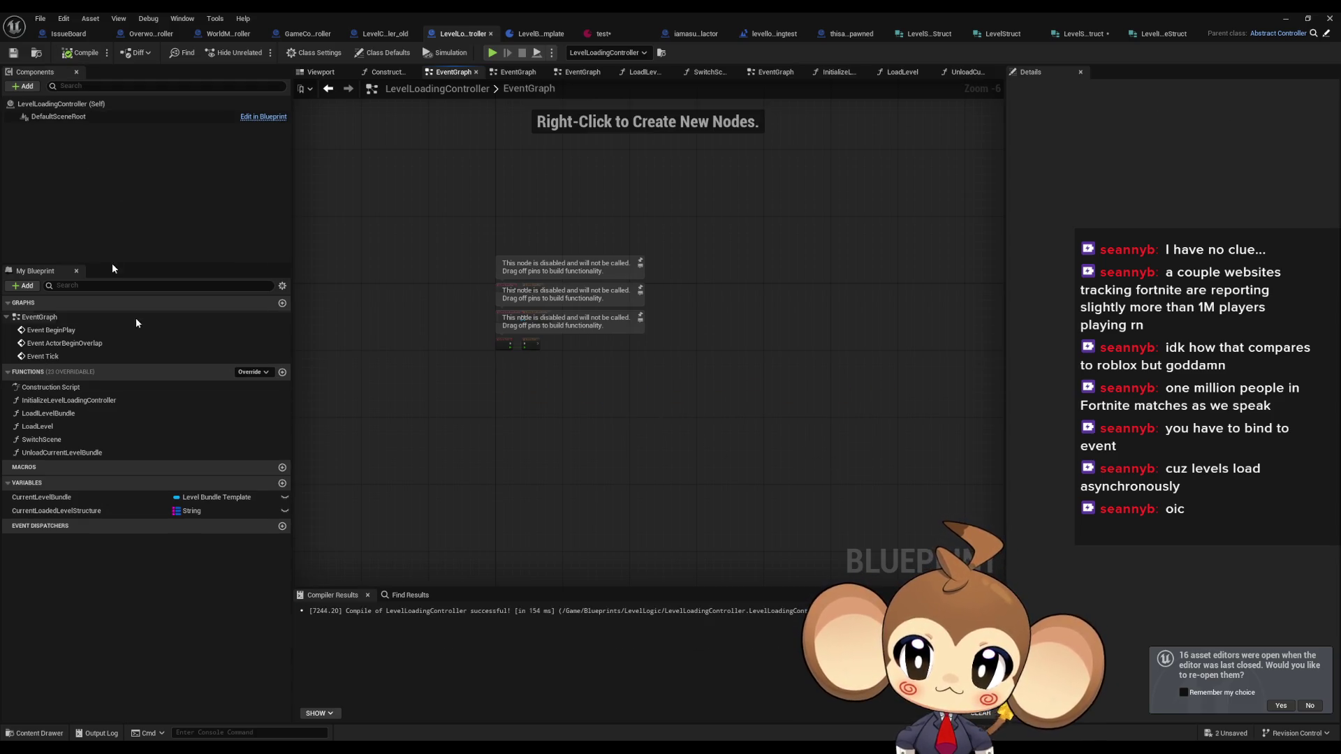
- Delete LoadLevelBundle's unused FIND nodes, rewire its entry execution, and start UnloadCurrentLevelBundle's graph
double_click(87, 401)
double_click(49, 413)
scroll(617, 452, "down", 2)
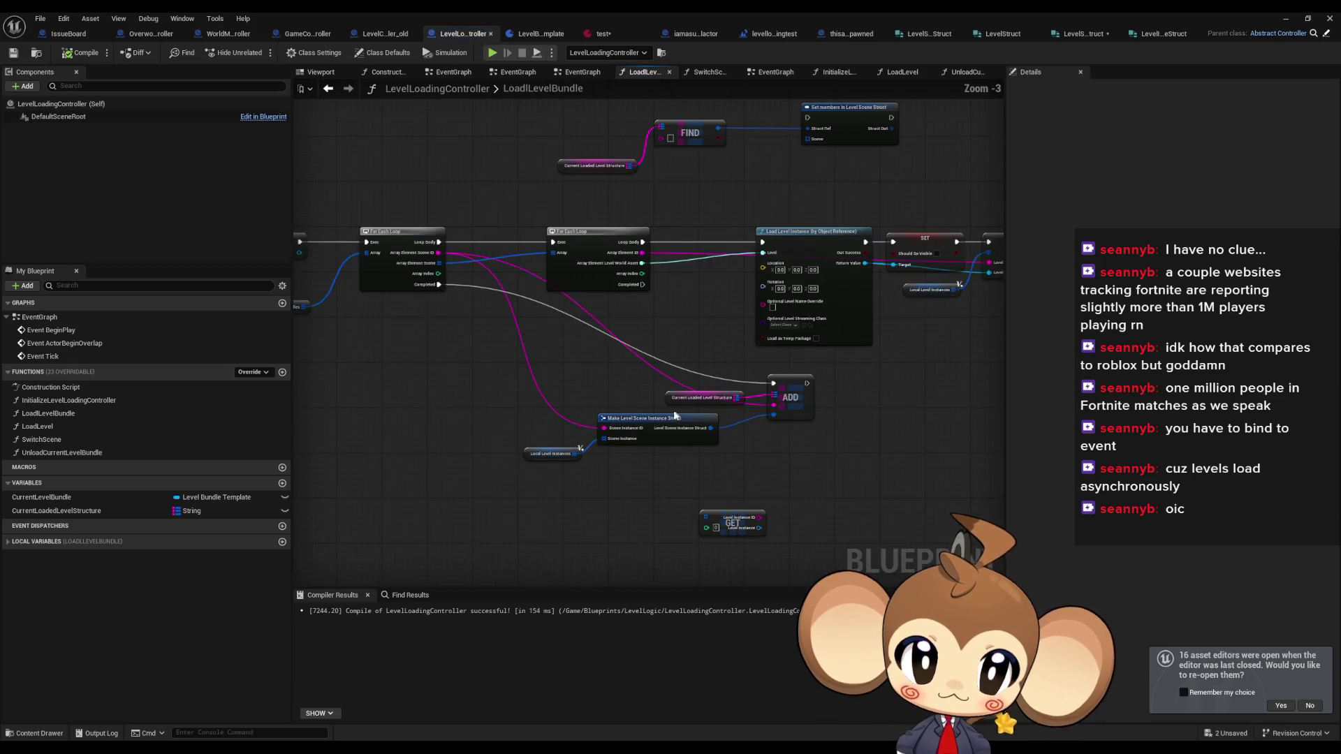
mouse_move(497, 151)
left_mouse_down()
mouse_move(593, 216)
mouse_move(834, 278)
left_mouse_up()
key("Delete")
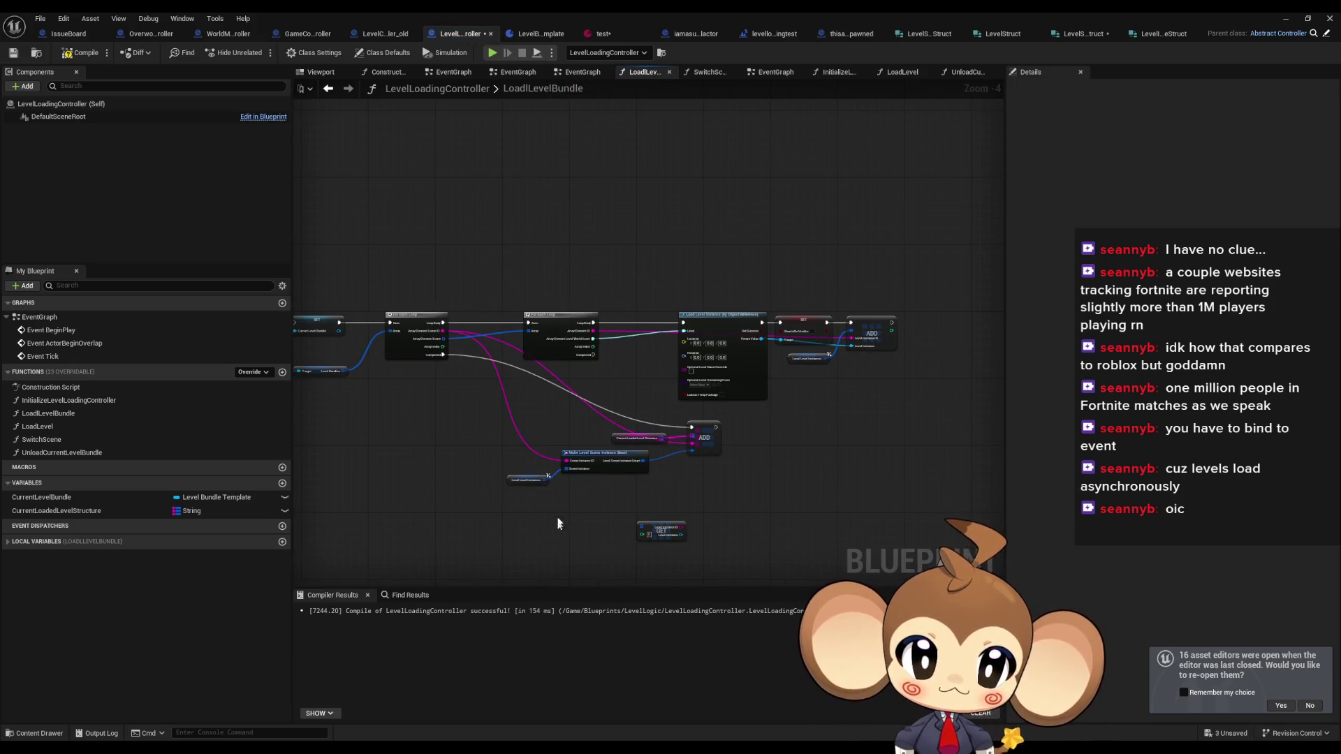
scroll(557, 527, "down", 1)
left_click(27, 541)
scroll(707, 480, "up", 1)
scroll(451, 379, "up", 2)
scroll(419, 255, "up", 1)
left_click_drag(413, 246, 448, 246)
left_click_drag(557, 246, 593, 247)
double_click(502, 241)
mouse_move(56, 511)
left_mouse_down()
mouse_move(627, 458)
mouse_move(619, 447)
left_mouse_up()
- Place the Current Loaded Level Structure getter with a Values node and a For Each Loop with split element
left_click(533, 469)
type("value")
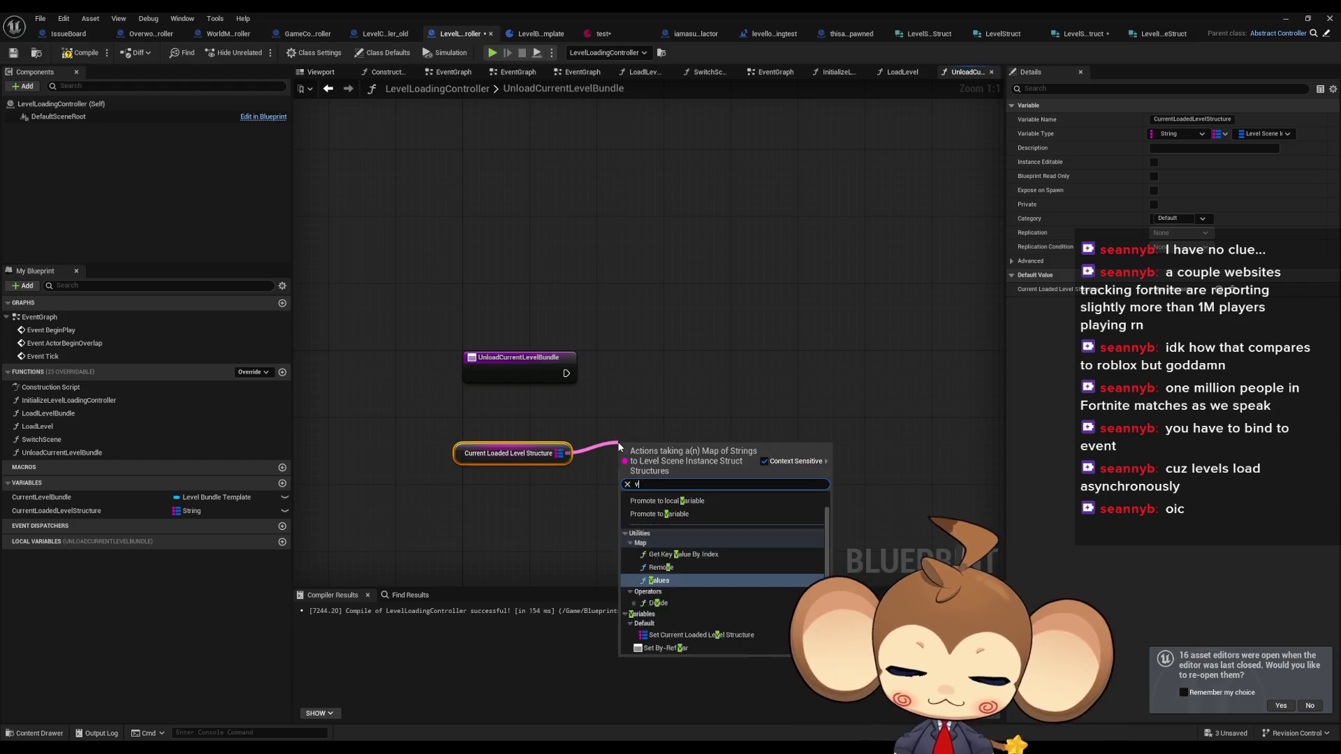
key("Return")
mouse_move(712, 475)
left_mouse_down()
mouse_move(718, 398)
mouse_move(733, 391)
left_mouse_up()
type("for each")
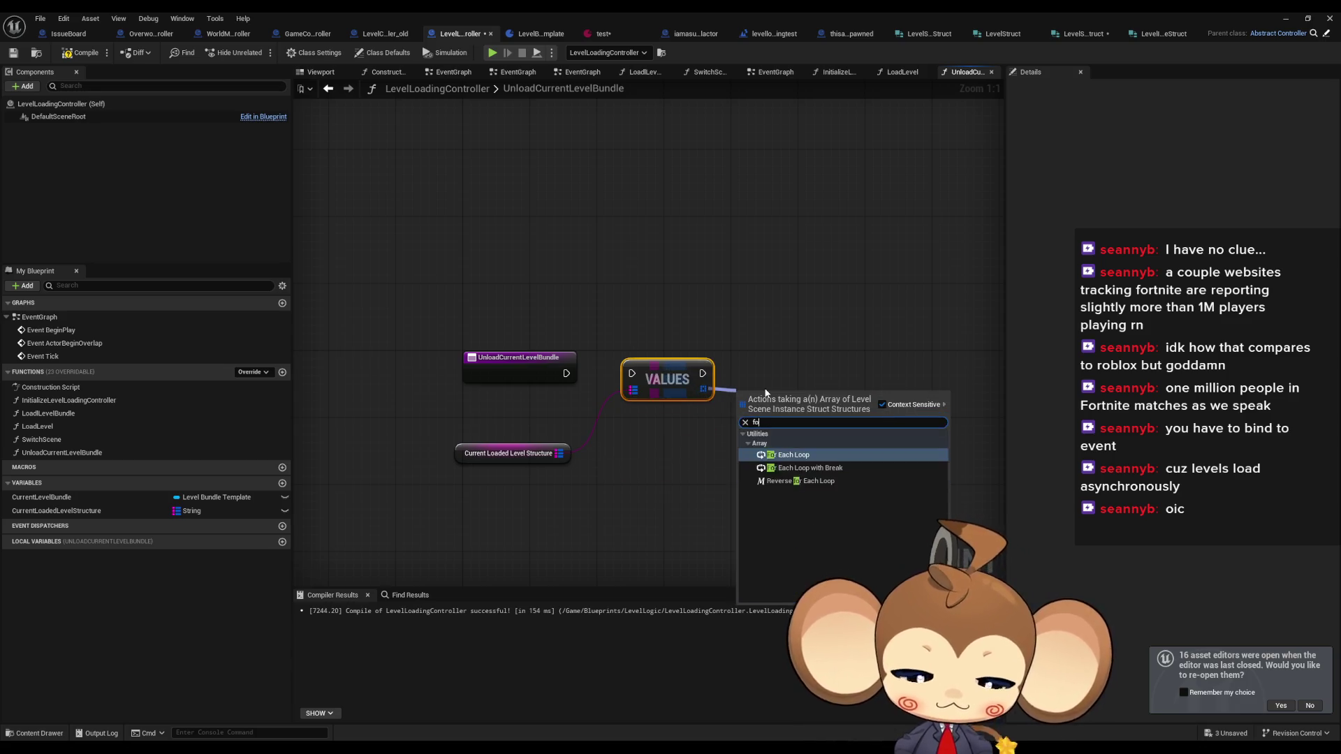
key("Return")
right_click(825, 425)
left_click(866, 467)
- Nest a second For Each Loop over scene instances, split its element, and add SET Should Be Loaded
mouse_move(882, 434)
left_mouse_down()
mouse_move(727, 430)
mouse_move(760, 442)
mouse_move(719, 403)
left_mouse_up()
type("for each")
key("Return")
left_click(790, 423)
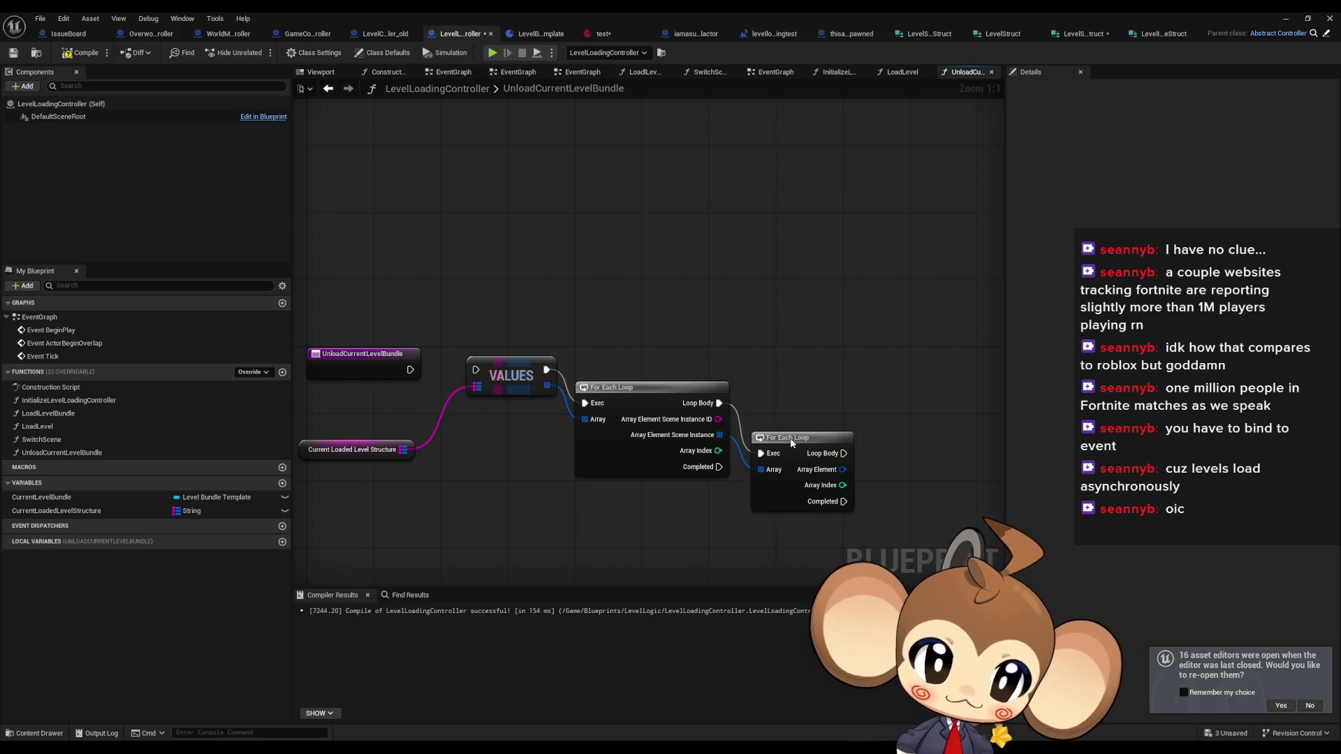
left_click_drag(794, 441, 793, 391)
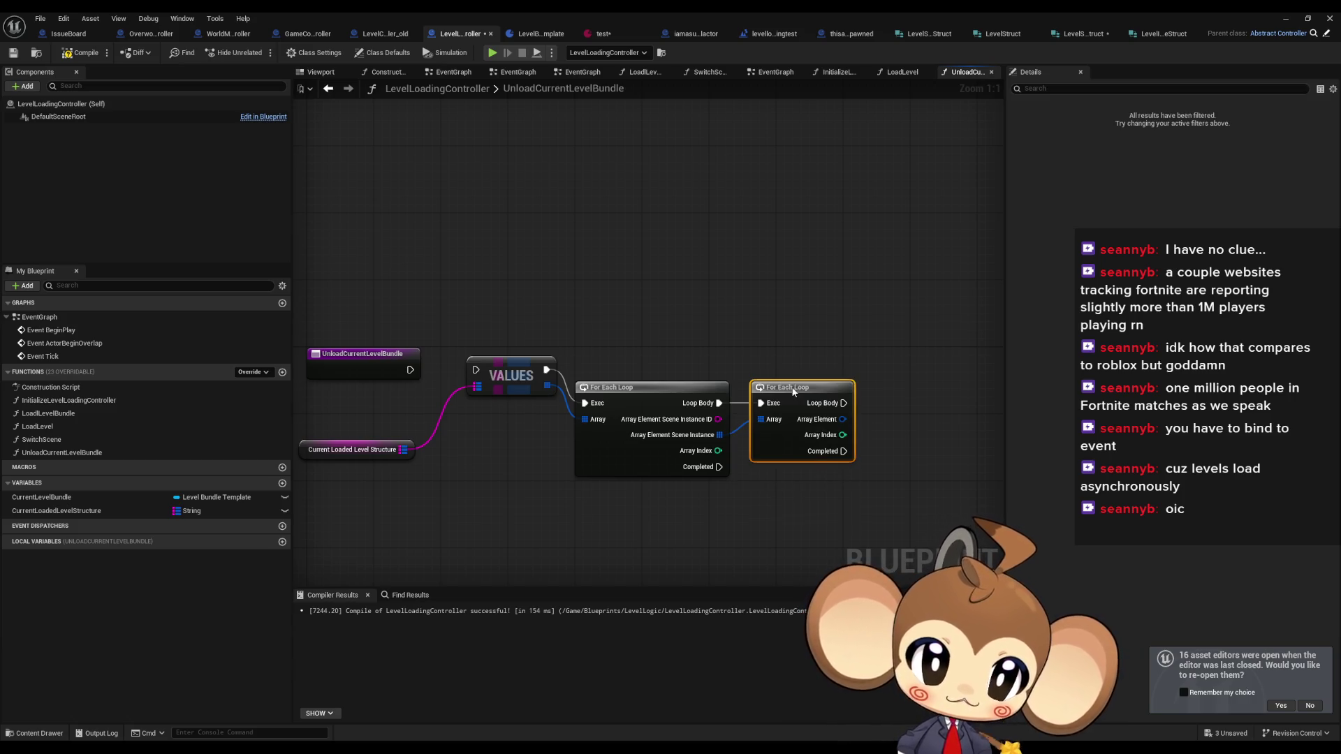
right_click(844, 418)
left_click(883, 471)
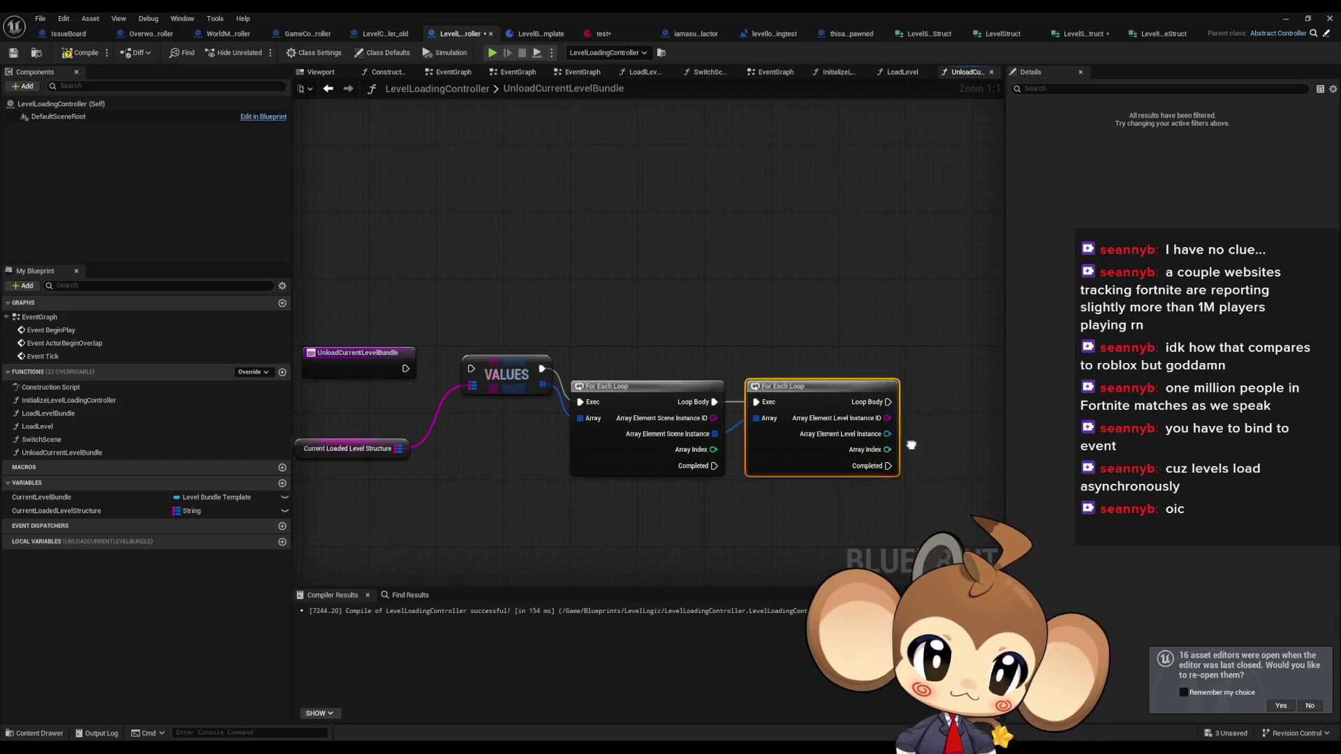
left_click_drag(794, 425, 840, 417)
type("should")
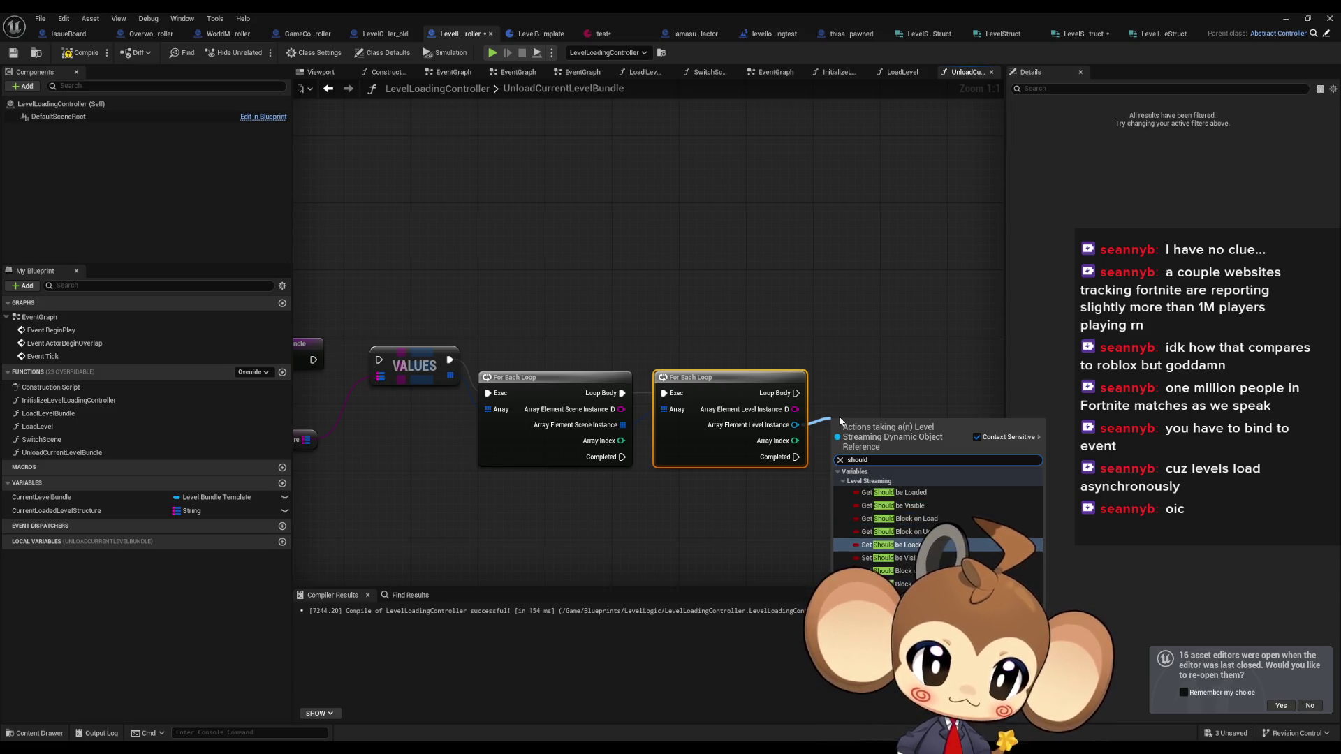
key("Return")
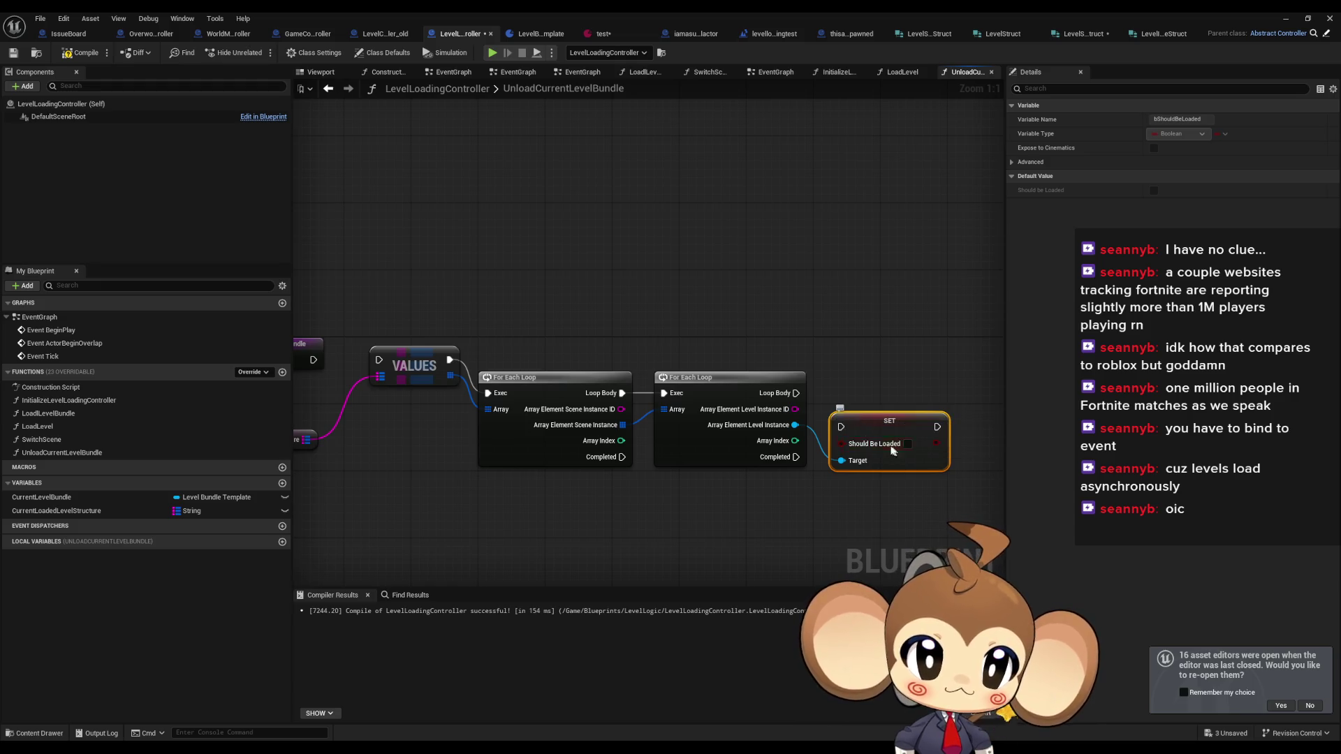
left_click_drag(795, 425, 825, 517)
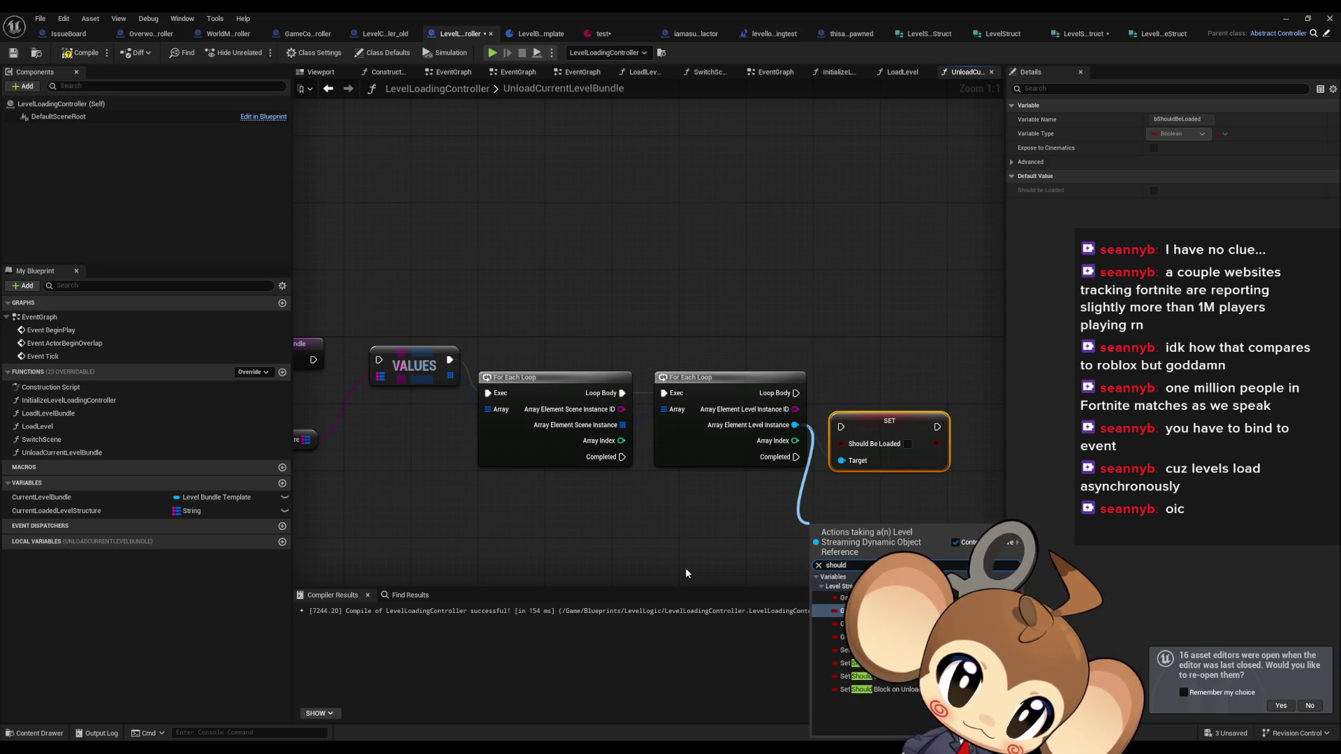
- Line up the loops and SET Should Be Loaded node, wiring the structure getter into VALUES
left_click(685, 568)
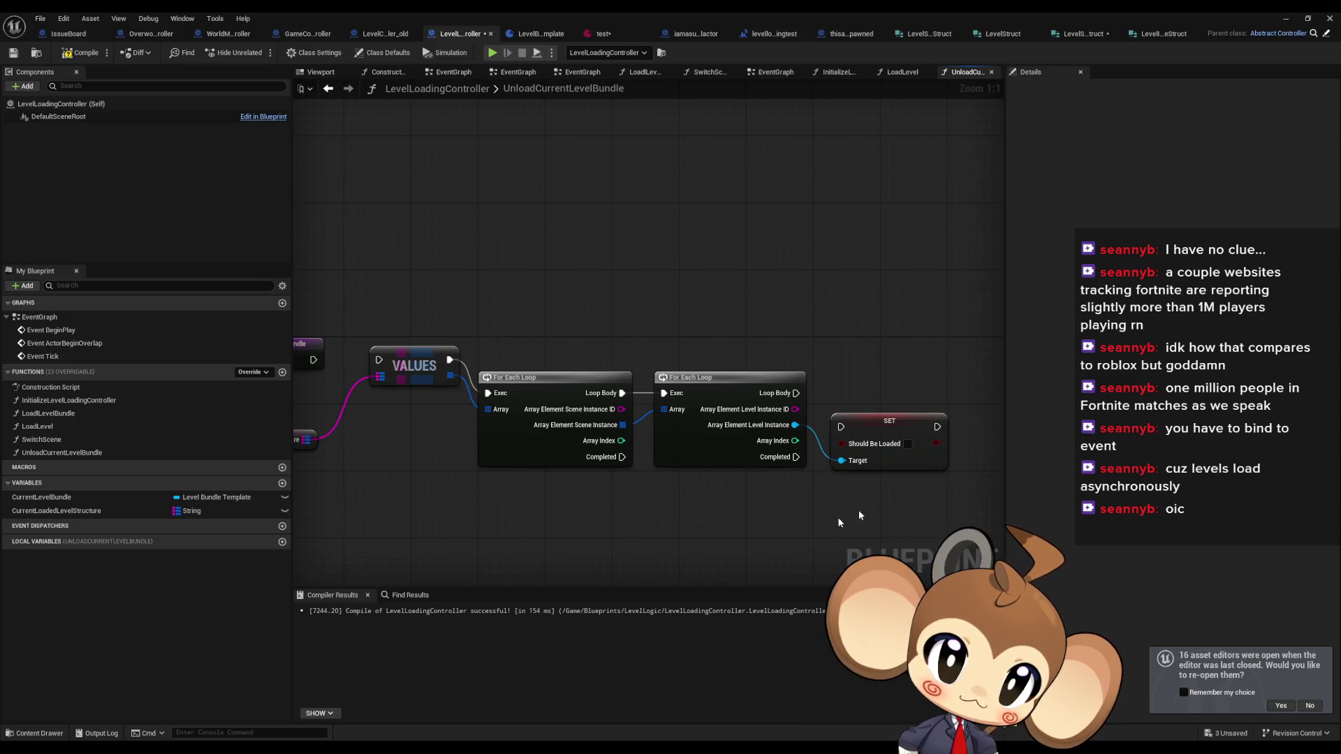
left_click_drag(870, 426, 870, 393)
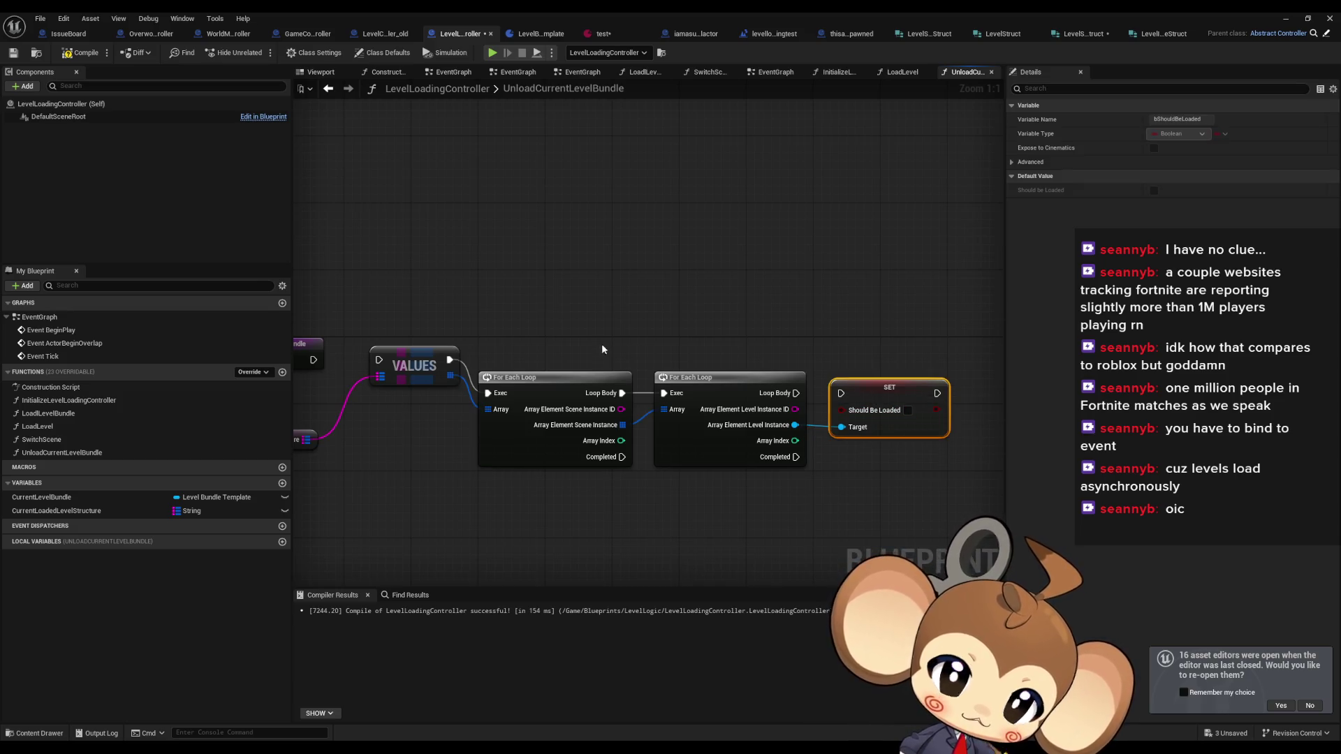
left_click_drag(811, 468, 528, 378)
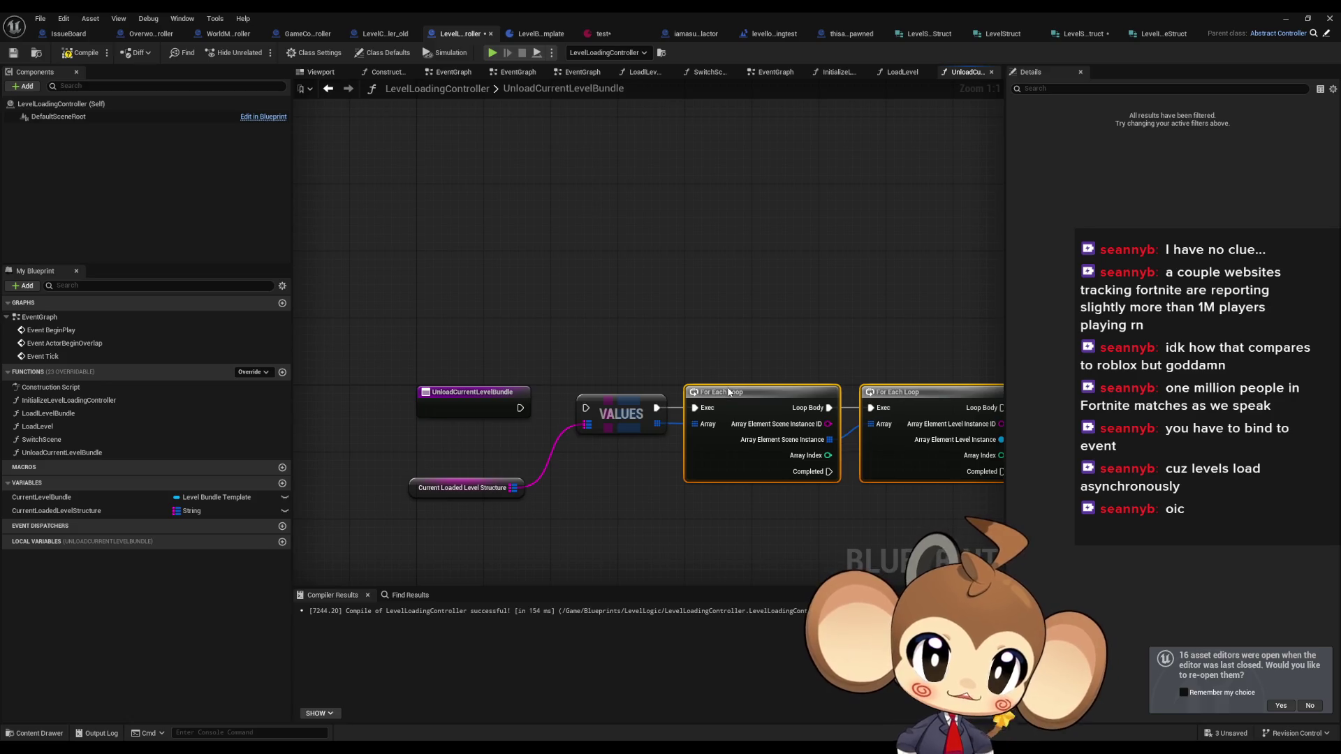
mouse_move(727, 402)
left_mouse_down()
mouse_move(566, 396)
mouse_move(307, 430)
mouse_move(603, 437)
left_mouse_up()
left_click_drag(499, 500, 508, 458)
left_click(466, 338)
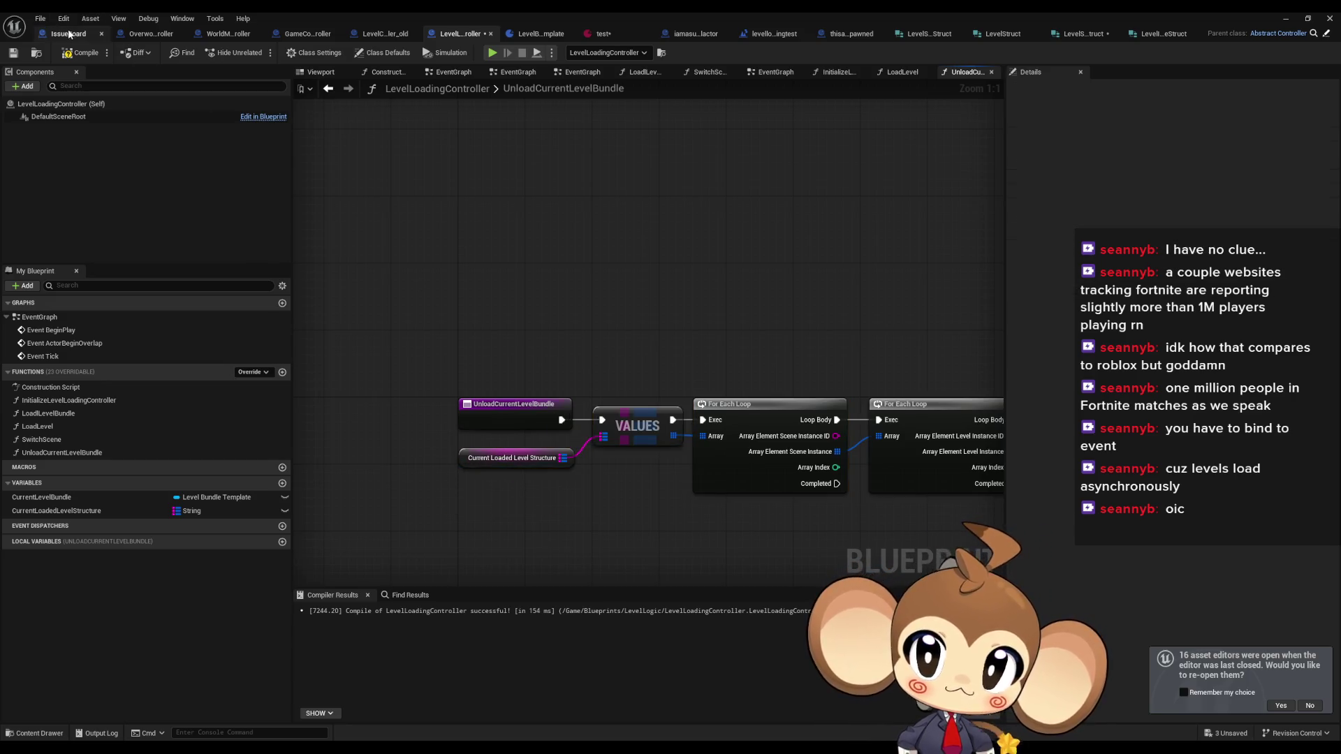
- Add an IssueBoard comment reading 'test should be blocking. does this solve our signaling problem' and save
left_click(69, 32)
type("c")
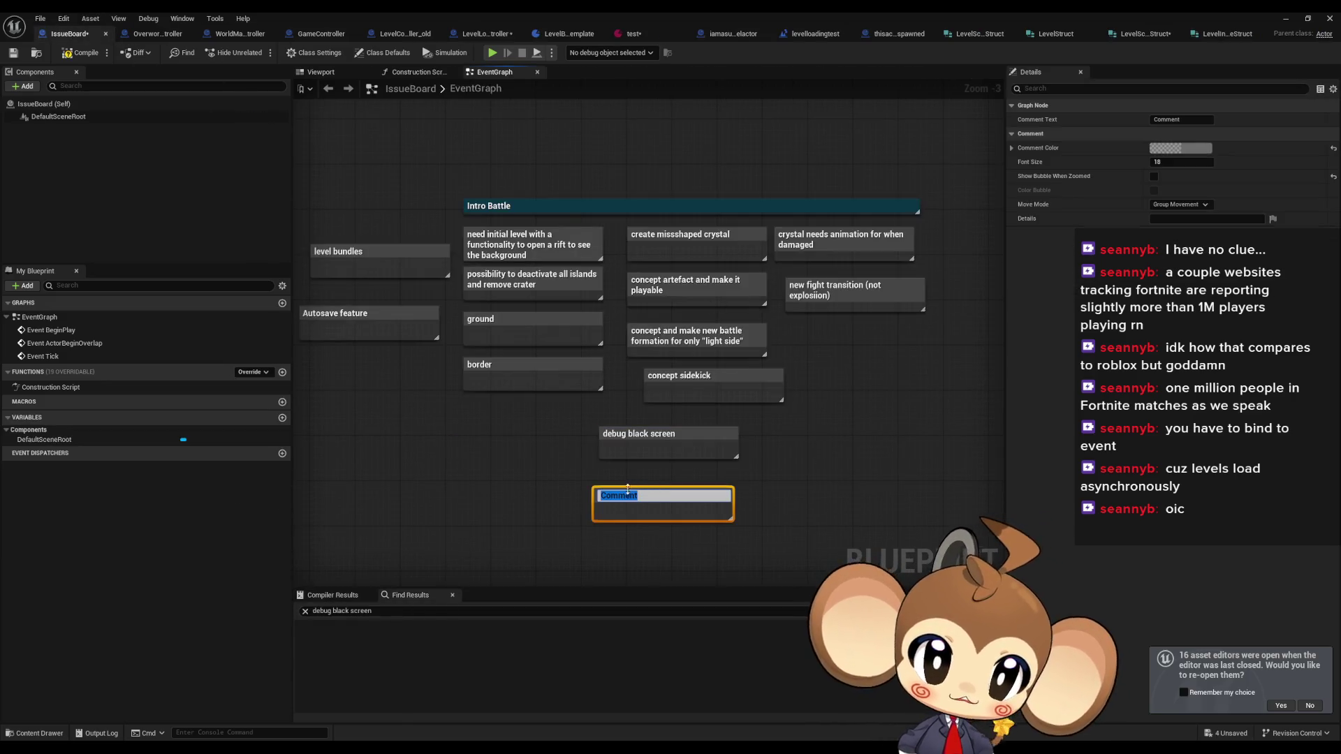
type("test")
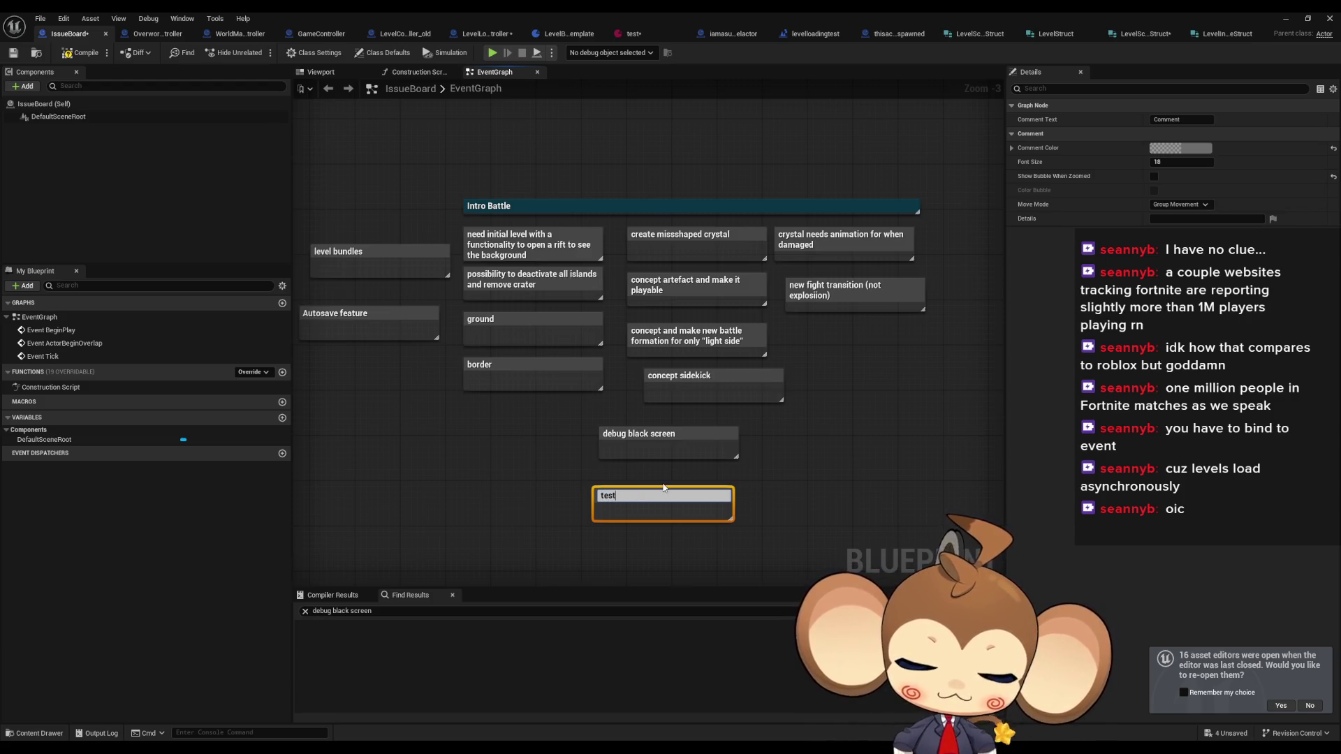
type(" should be blocking. do")
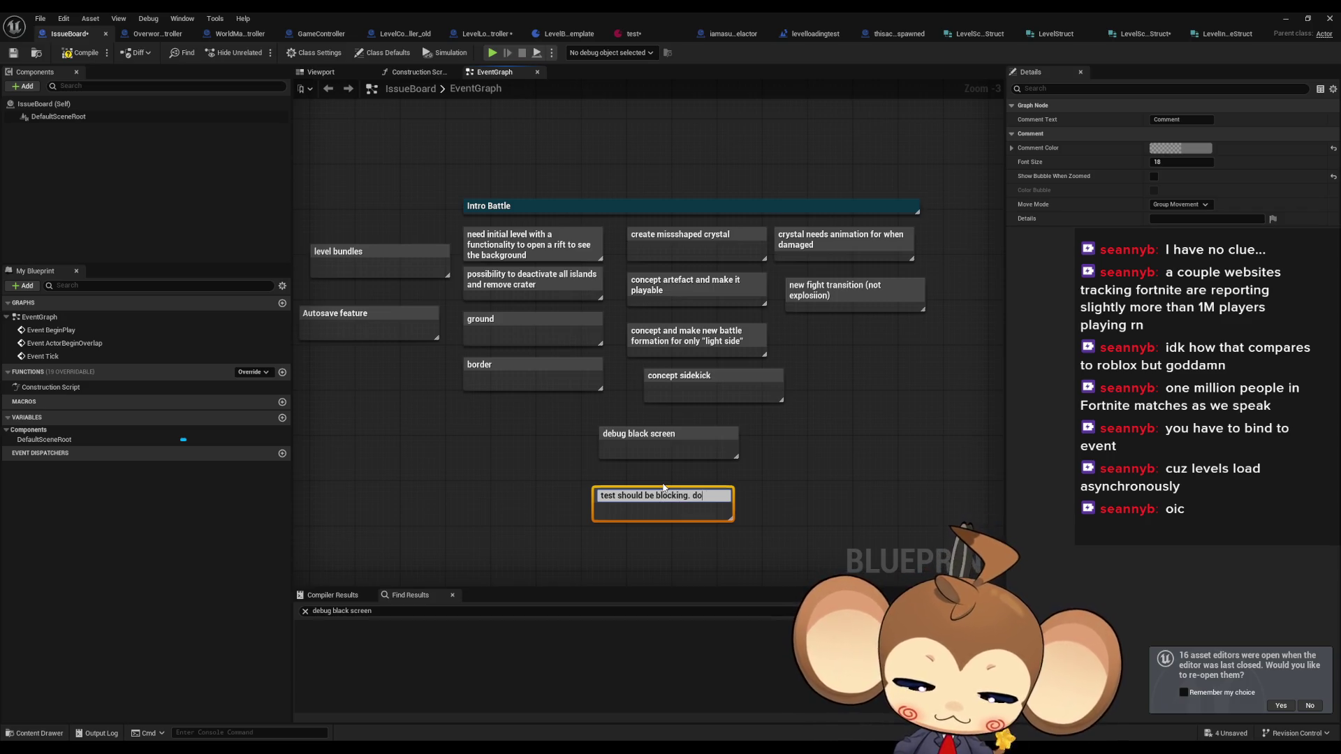
type("his solve our signaling")
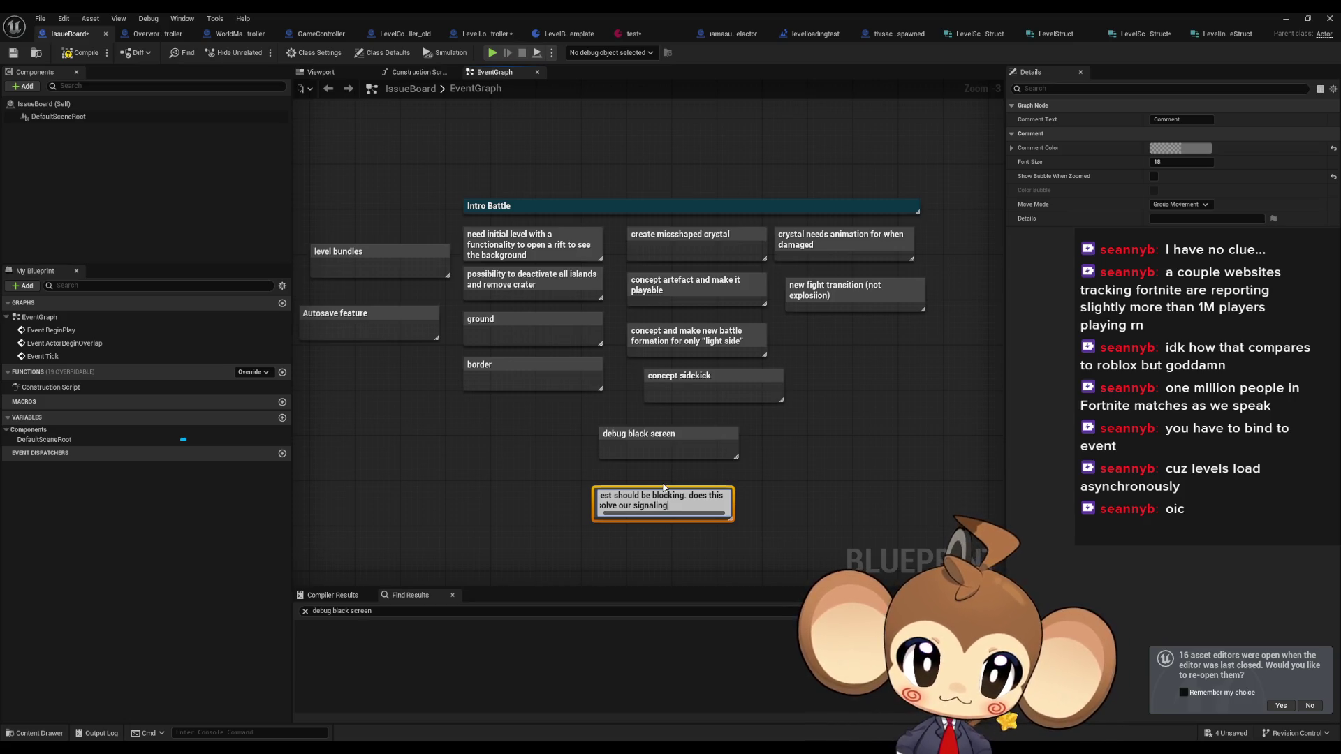
type(" problem")
key("Return")
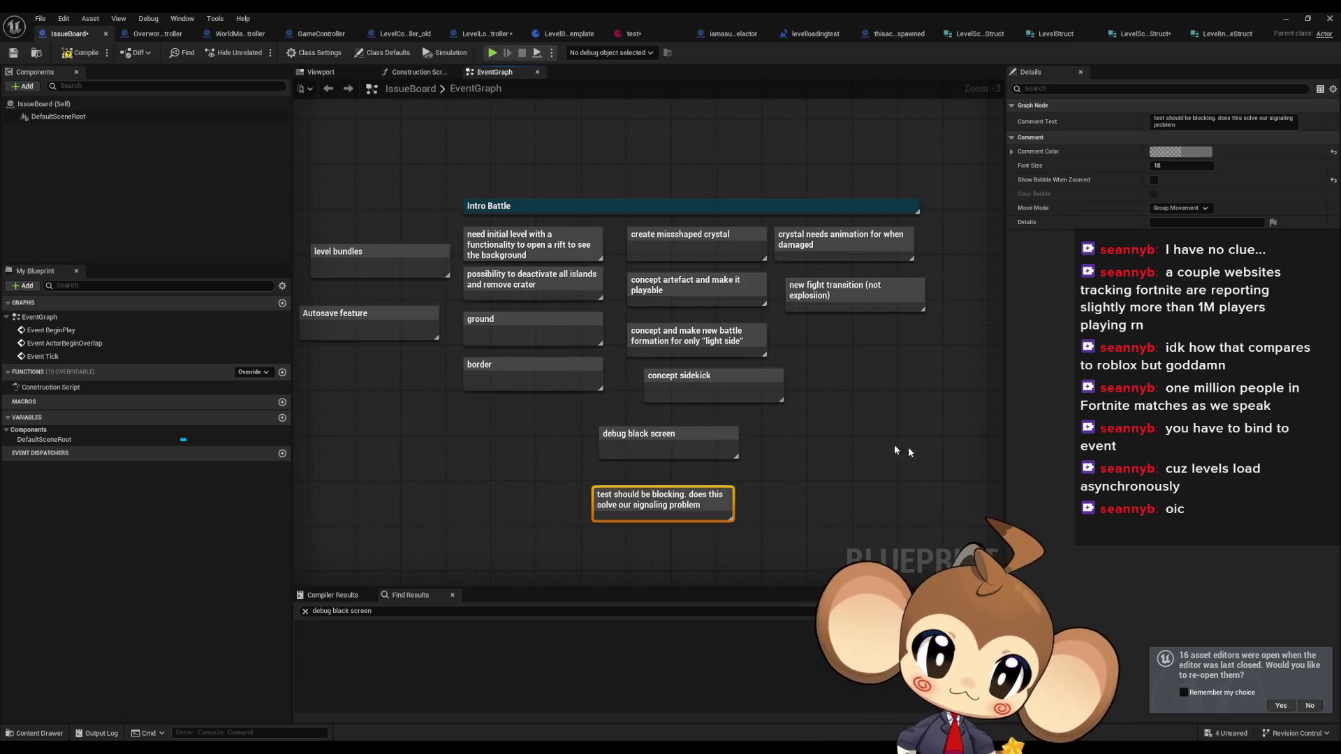
left_click(737, 460)
key("ctrl+s")
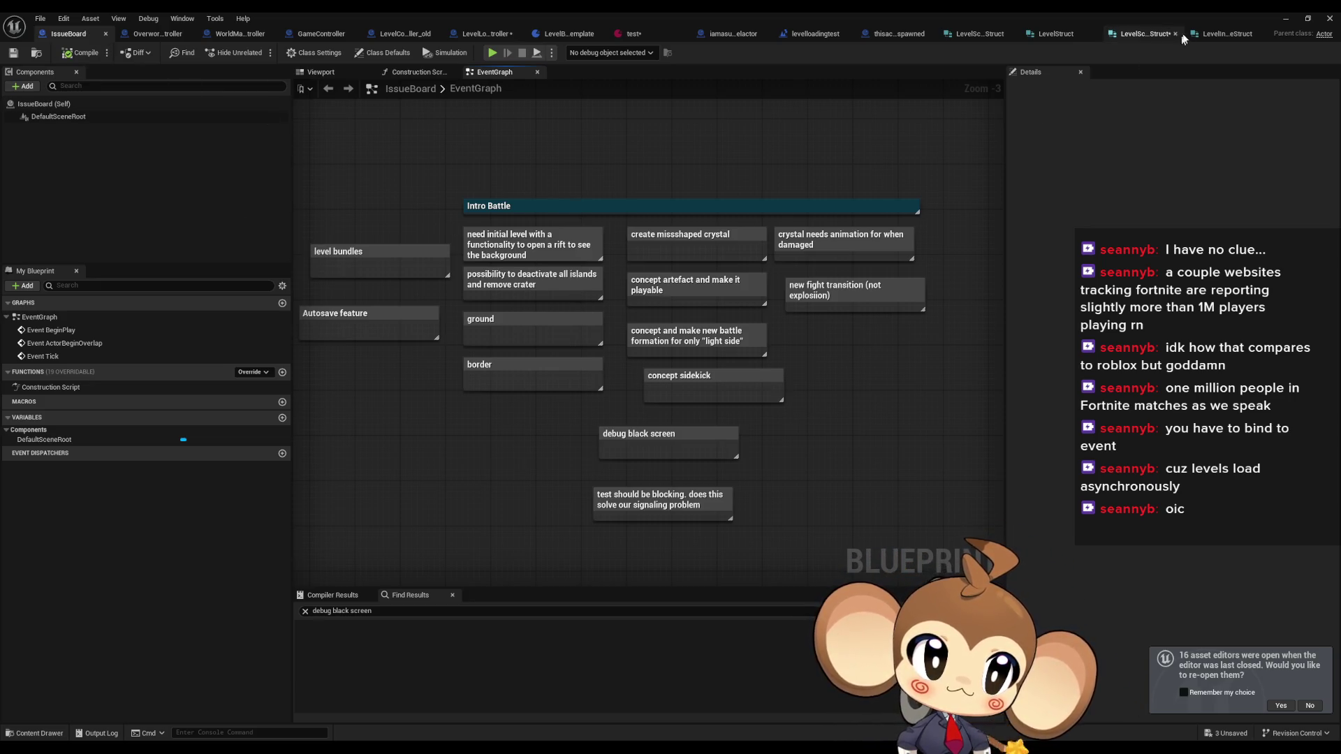
left_click(1143, 35)
- Compare the LevelSceneStruct and LevelInstanceStruct structure definitions
left_click(1012, 36)
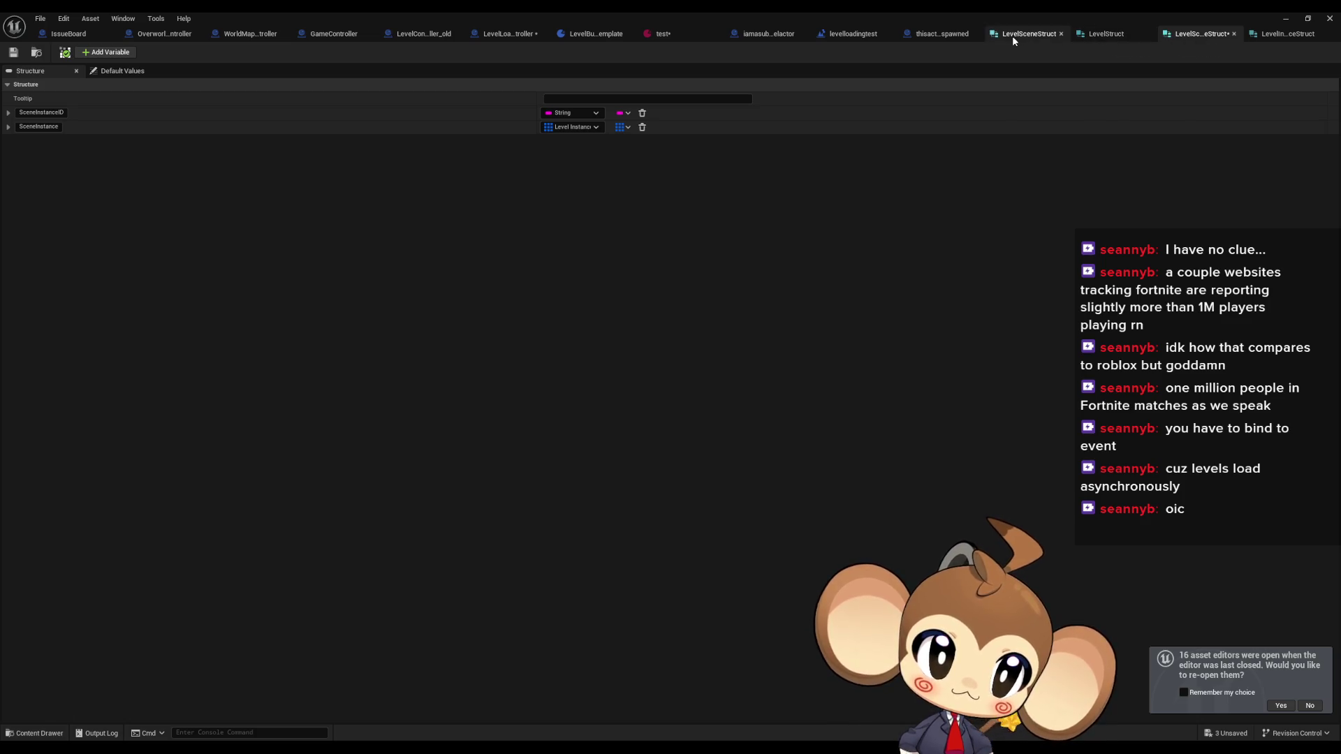
left_click(1267, 35)
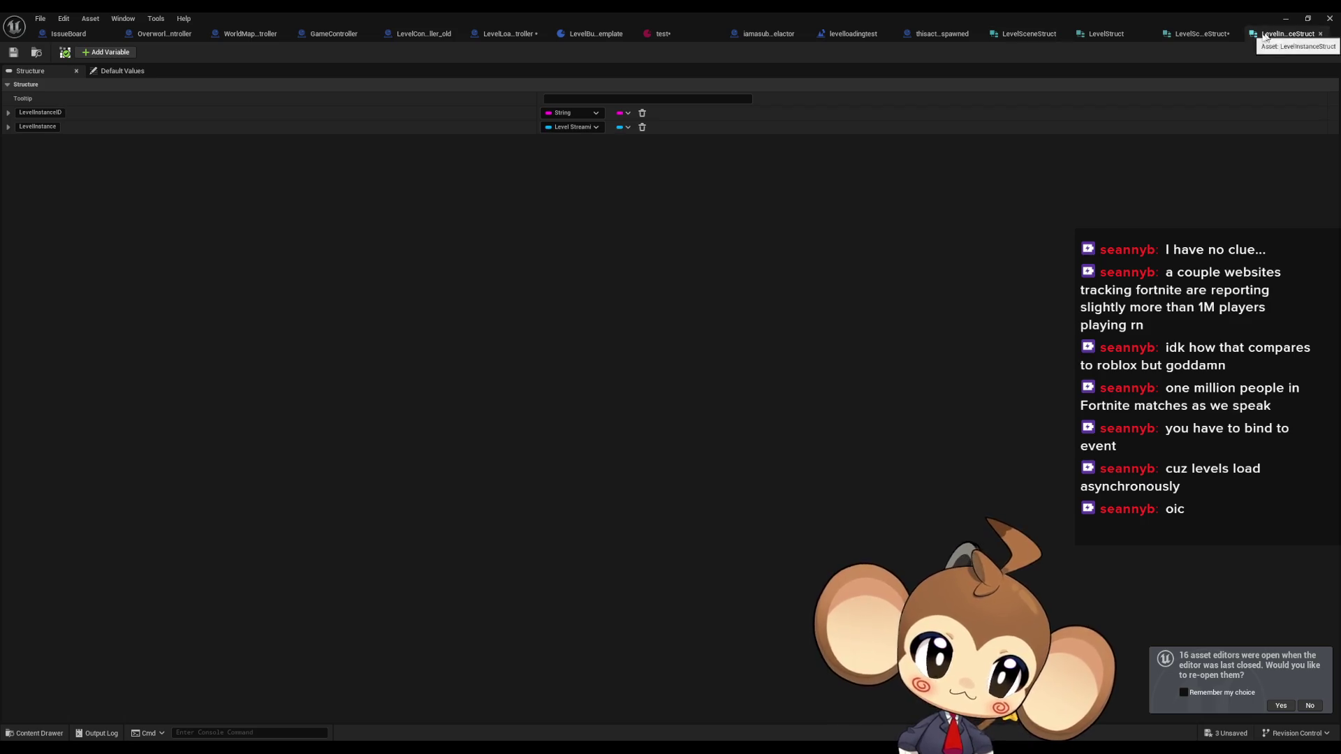
left_click(1198, 35)
left_click(1090, 37)
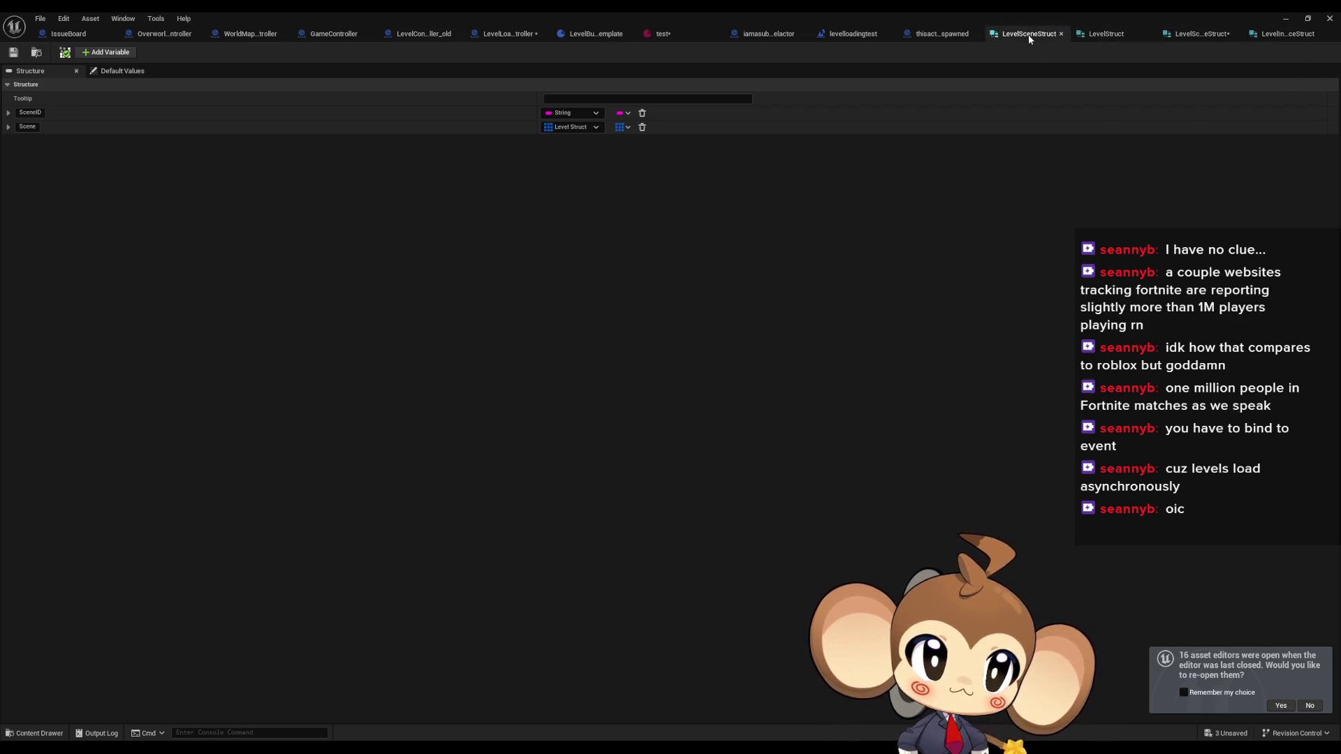
- Review the IssueBoard and OverworldController blueprints, the test level bundle and the scene instance structure
left_click(73, 34)
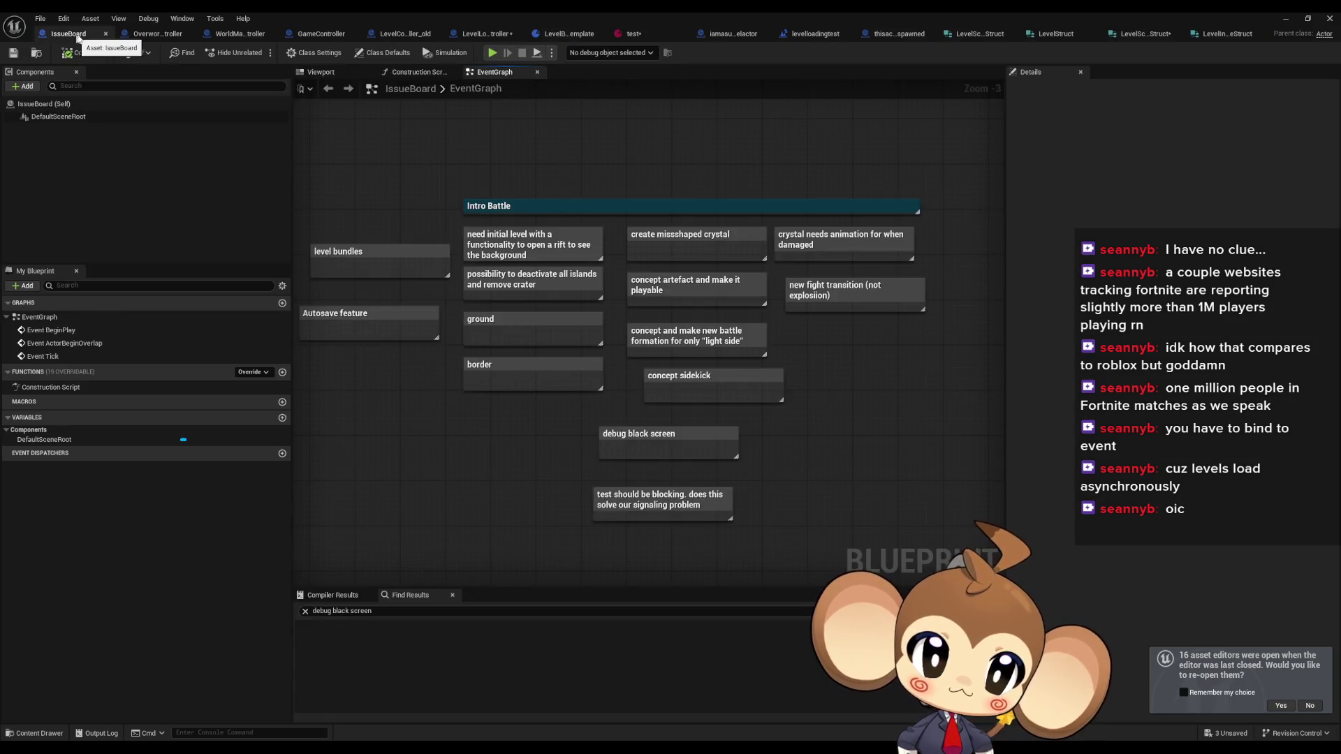
left_click(146, 35)
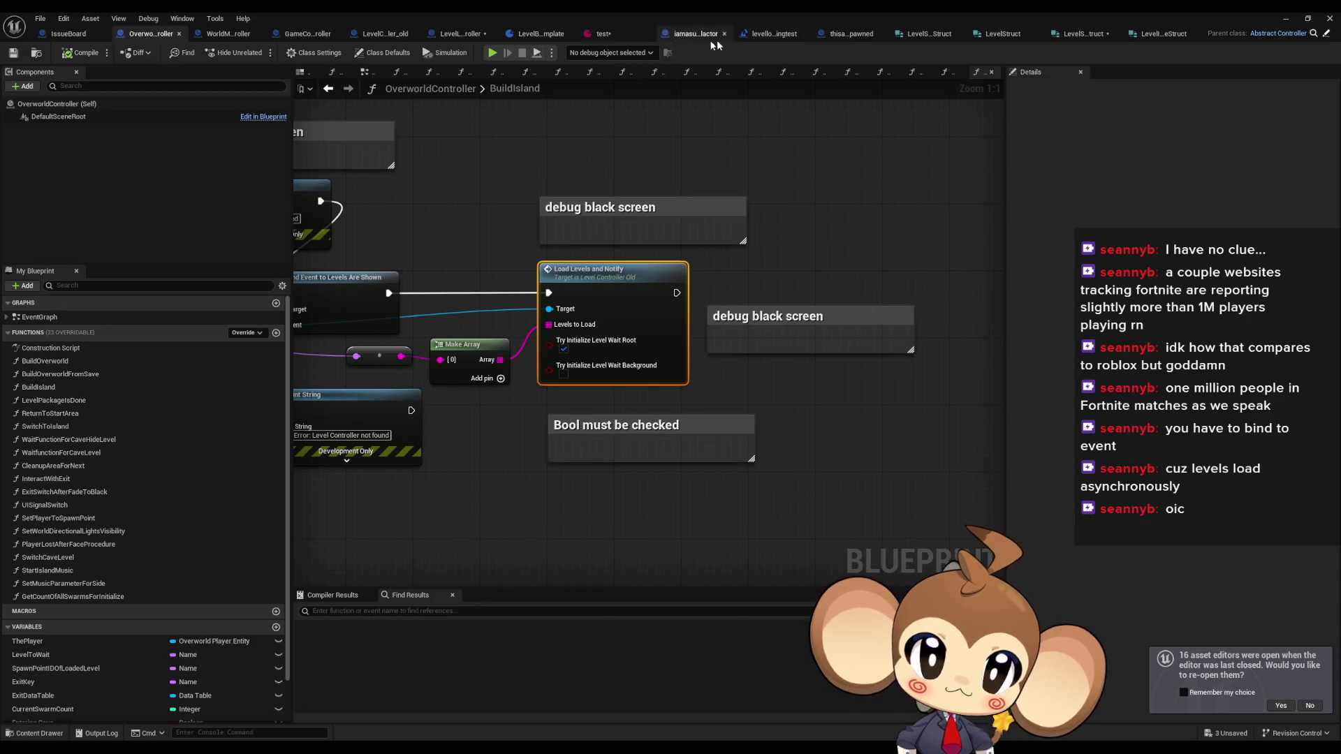
left_click(606, 35)
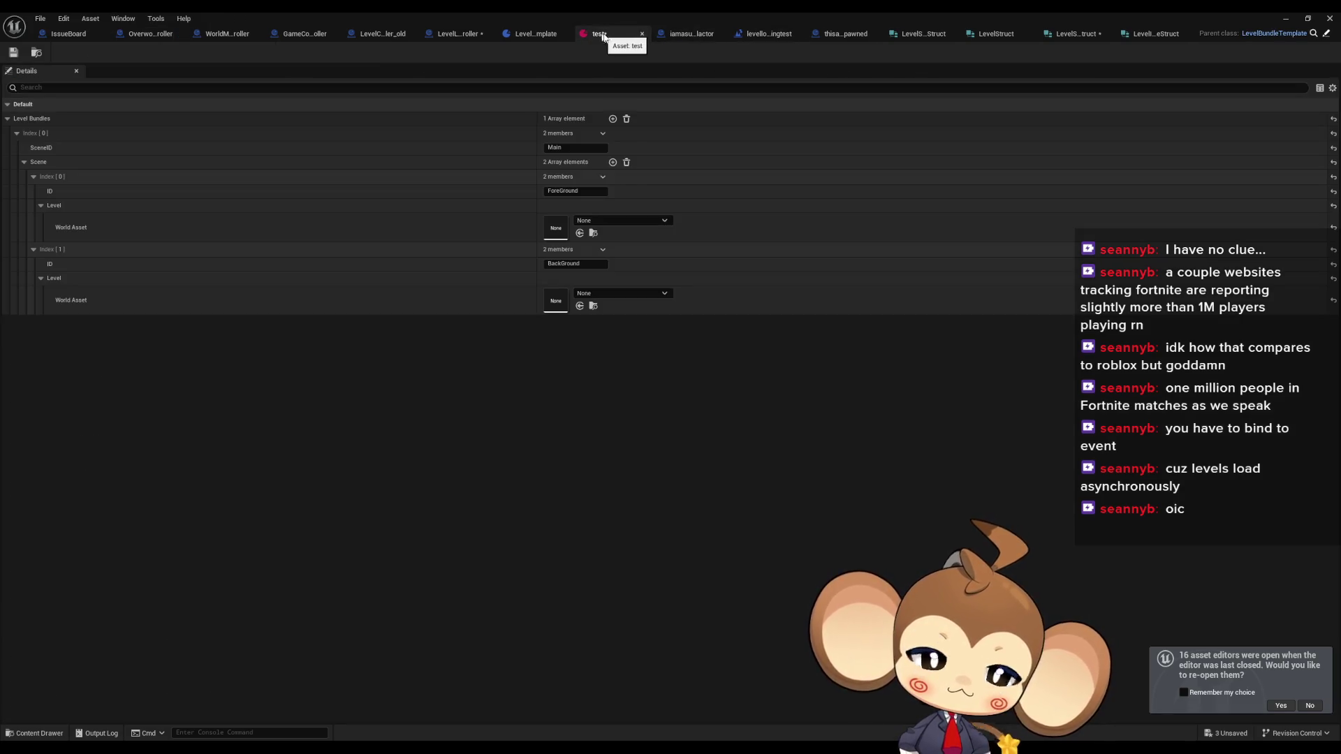
left_click(1072, 36)
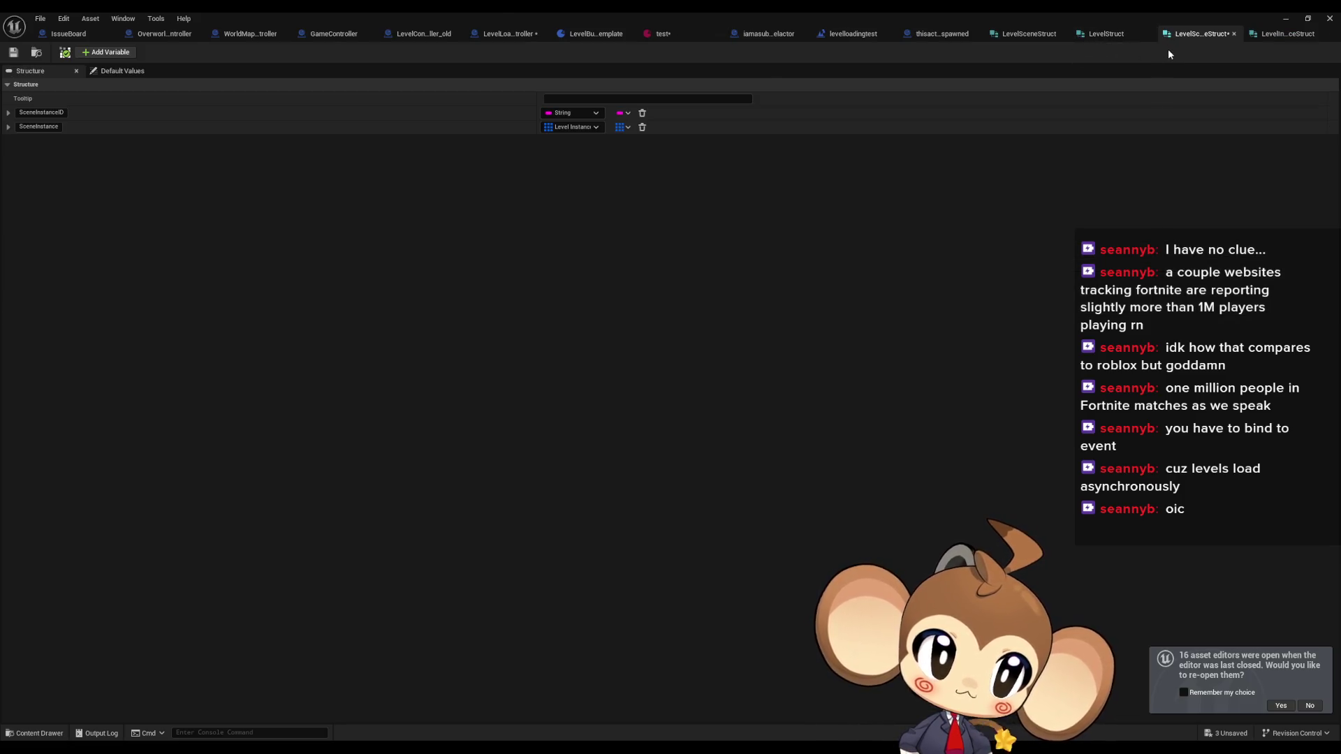
left_click(162, 34)
- Check the WorldMapController and old level controller, then return to LevelLoadingController's UnloadCurrentLevelBundle graph
left_click(230, 33)
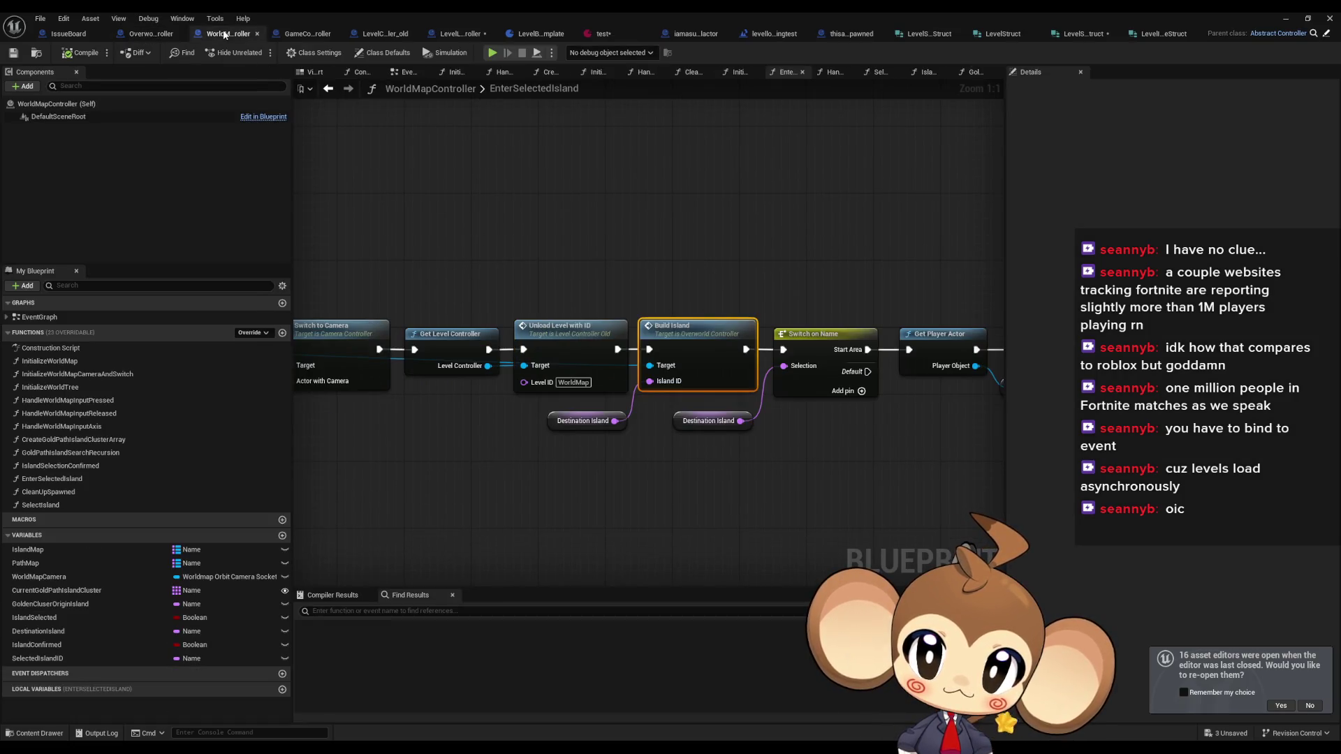
left_click(297, 37)
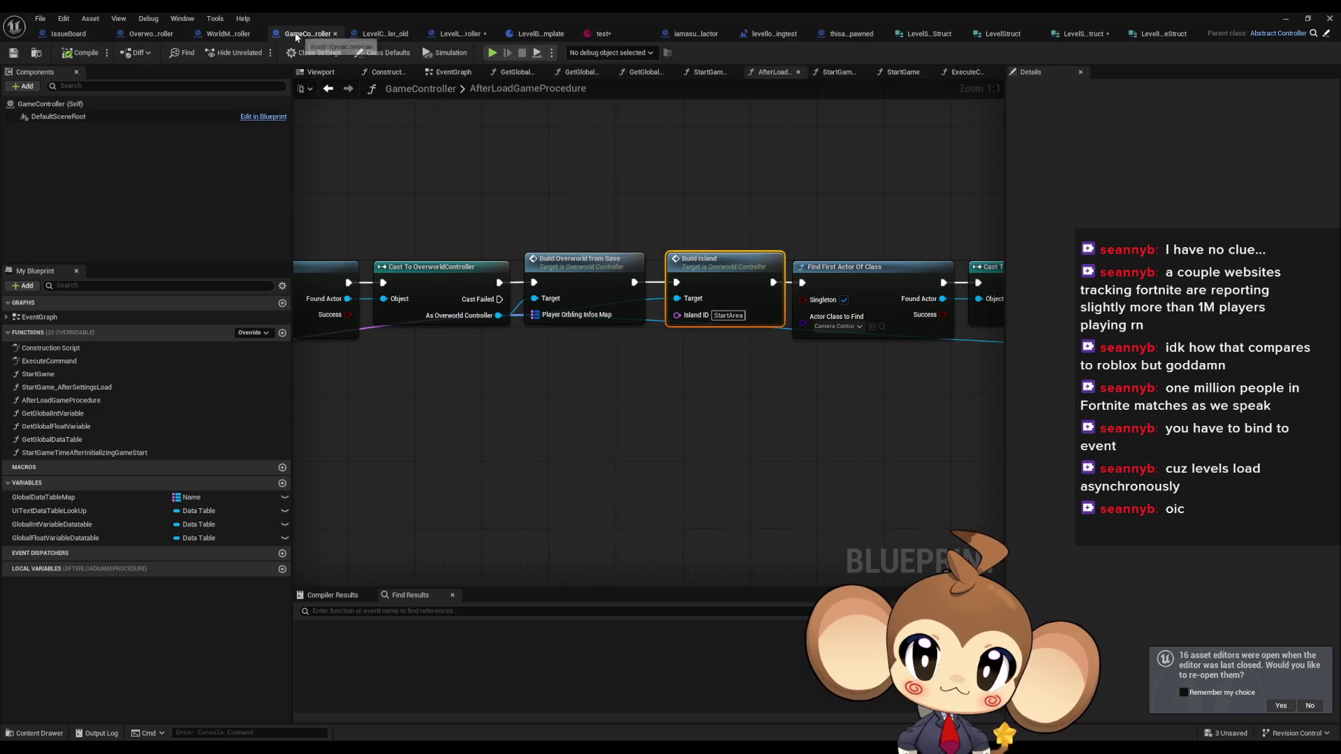
left_click(377, 35)
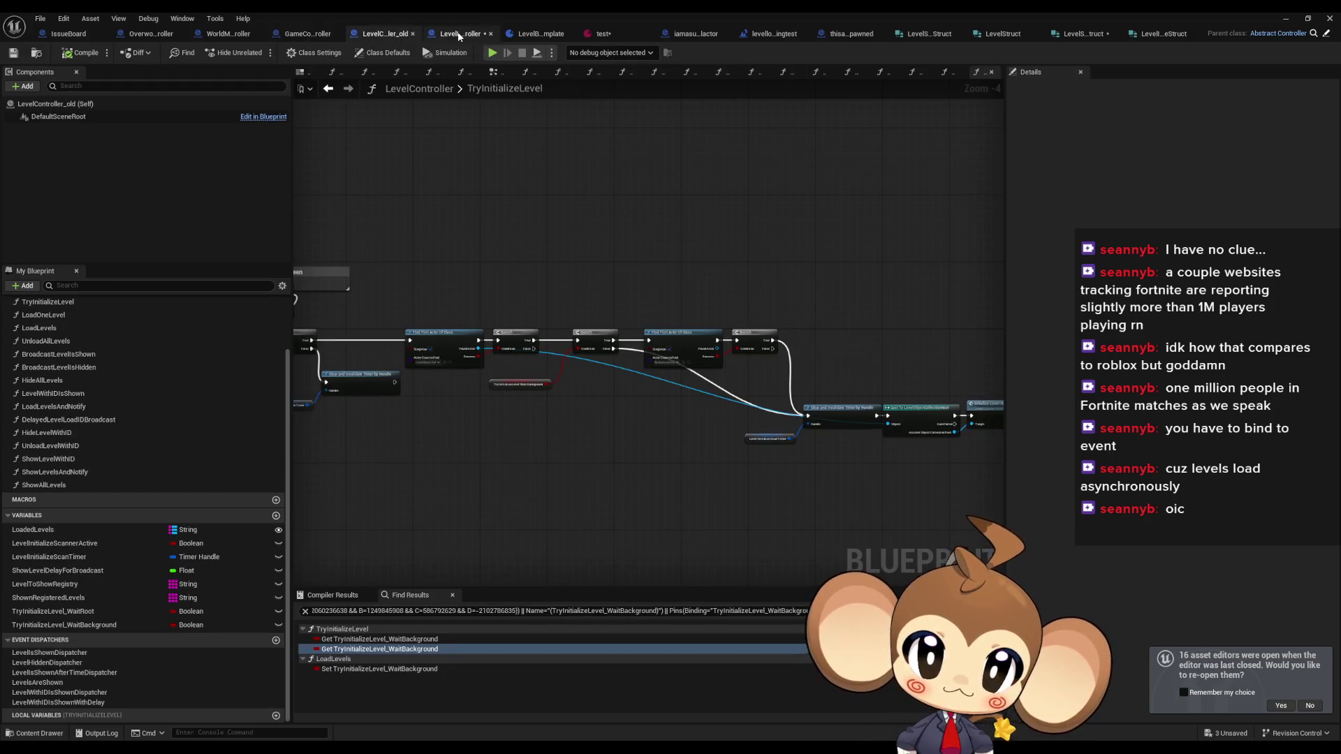
left_click(457, 33)
scroll(675, 253, "down", 3)
scroll(625, 302, "up", 6)
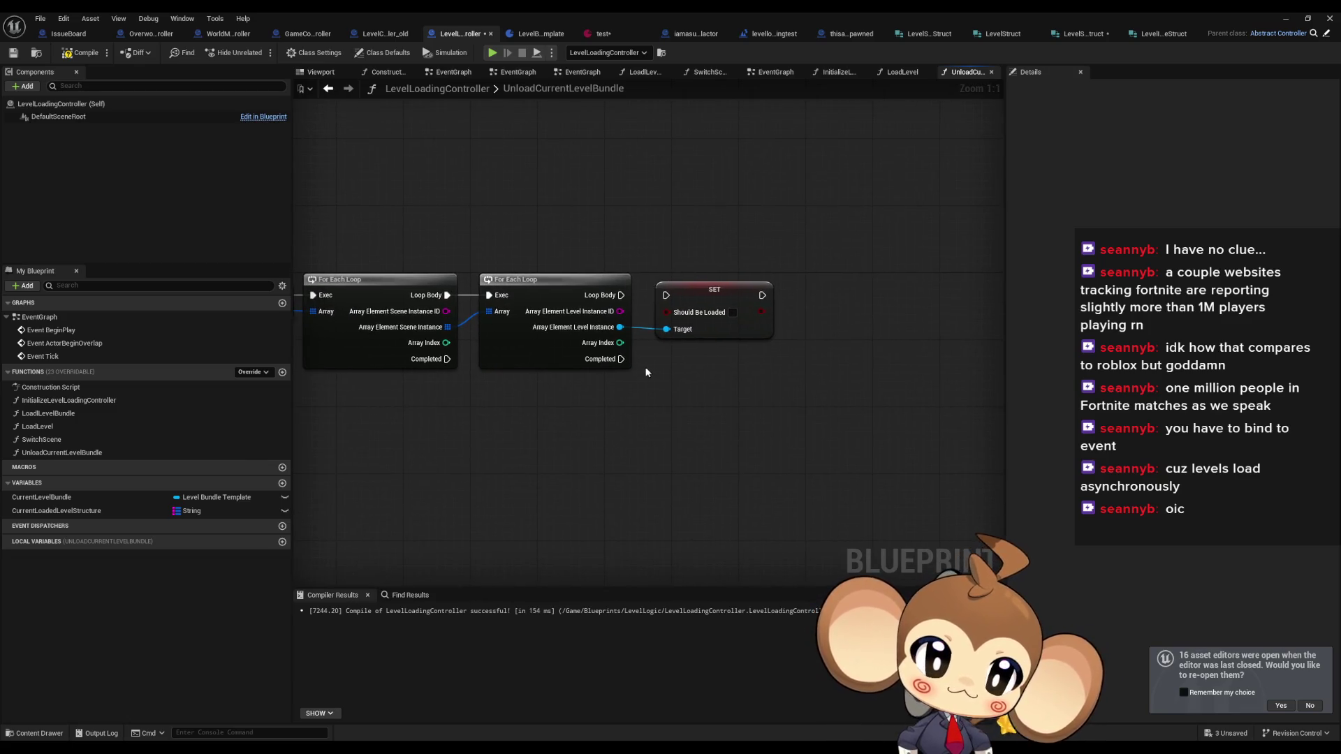
- Review the LoadLevelBundle, LoadLevel and InitializeLevelLoadingController function graphs
scroll(638, 366, "down", 2)
left_click_drag(639, 366, 626, 369)
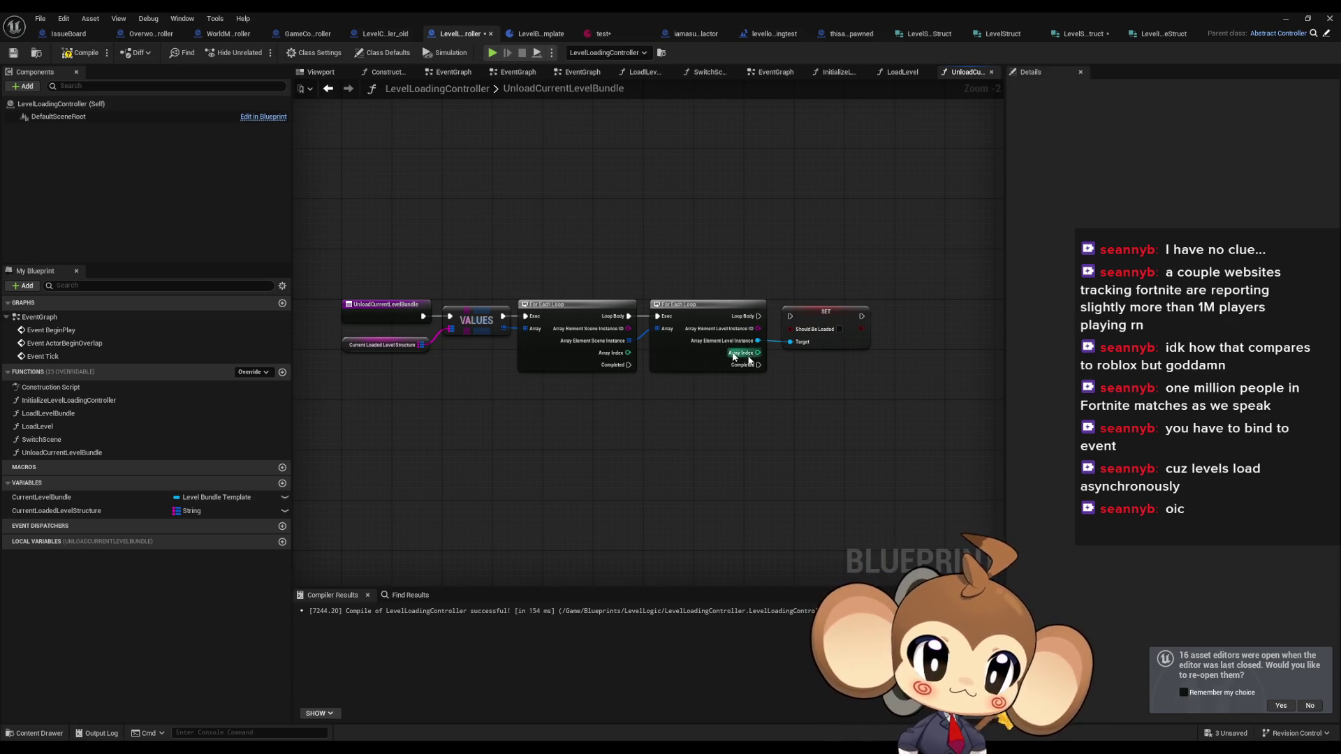
left_click_drag(430, 398, 325, 415)
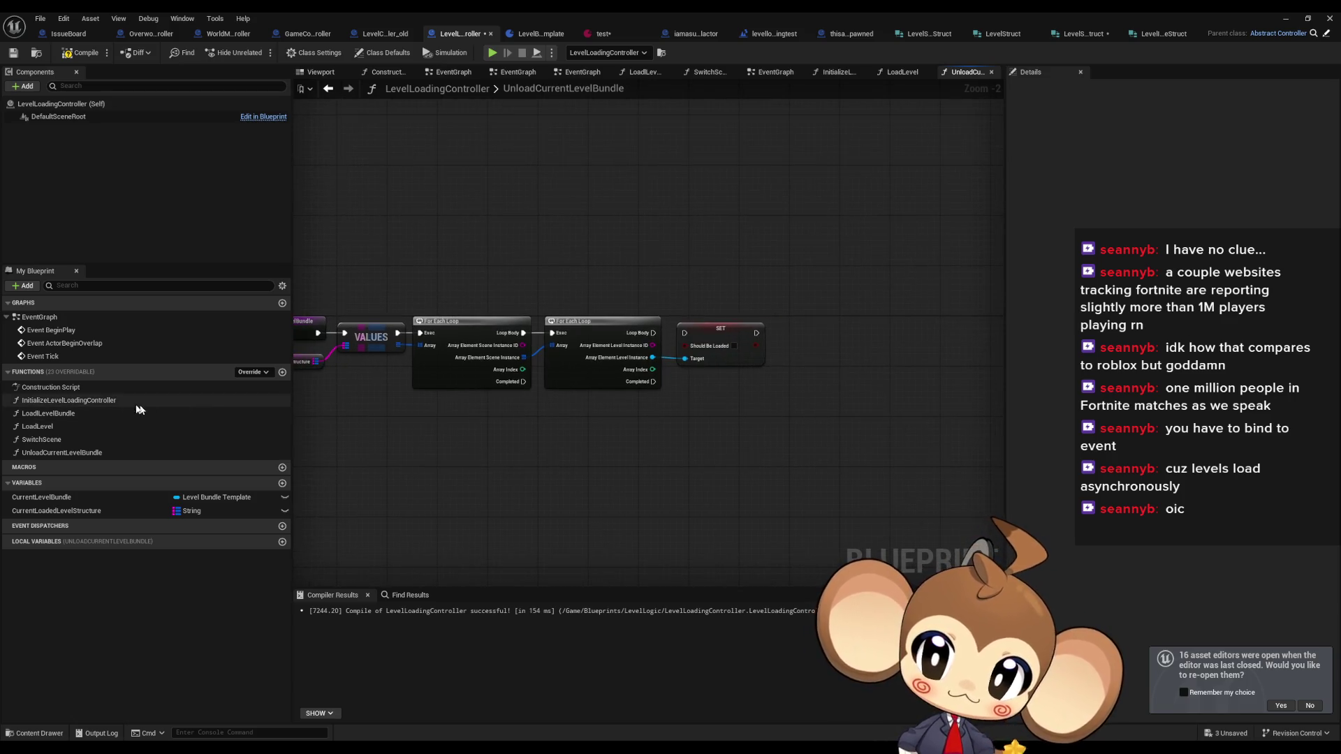
double_click(95, 411)
scroll(657, 368, "down", 2)
scroll(656, 368, "up", 2)
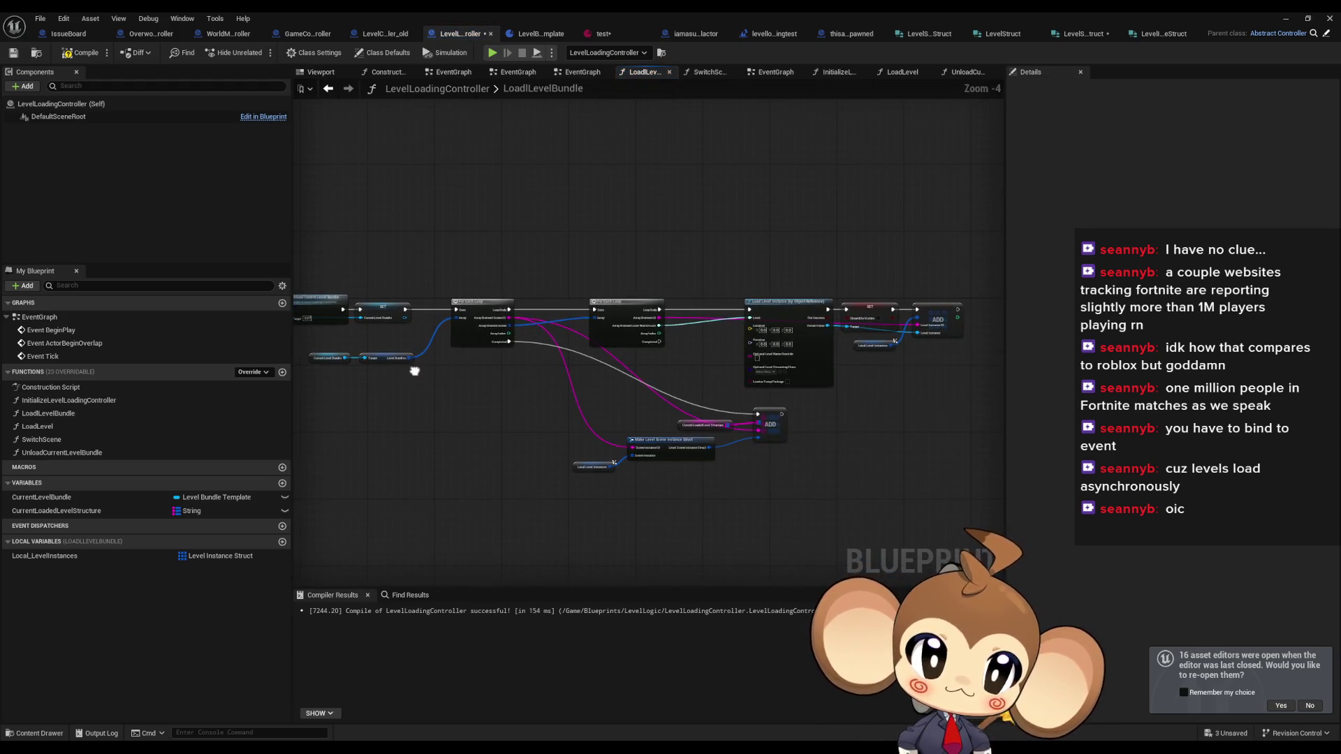
double_click(39, 426)
double_click(49, 414)
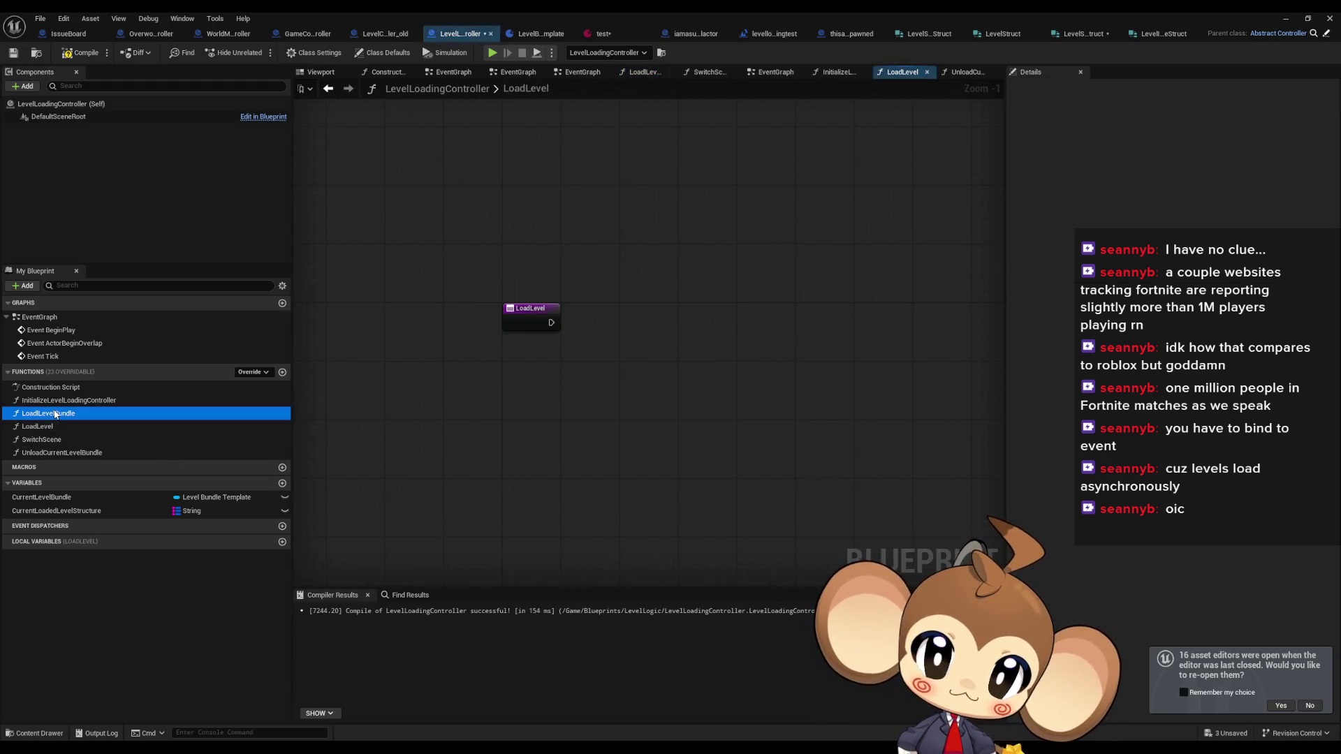
double_click(51, 401)
- Move UnloadCurrentLevelBundle above SwitchScene in the functions list
mouse_move(43, 451)
left_mouse_down()
mouse_move(49, 423)
mouse_move(42, 441)
left_mouse_up()
left_click(50, 414)
double_click(49, 414)
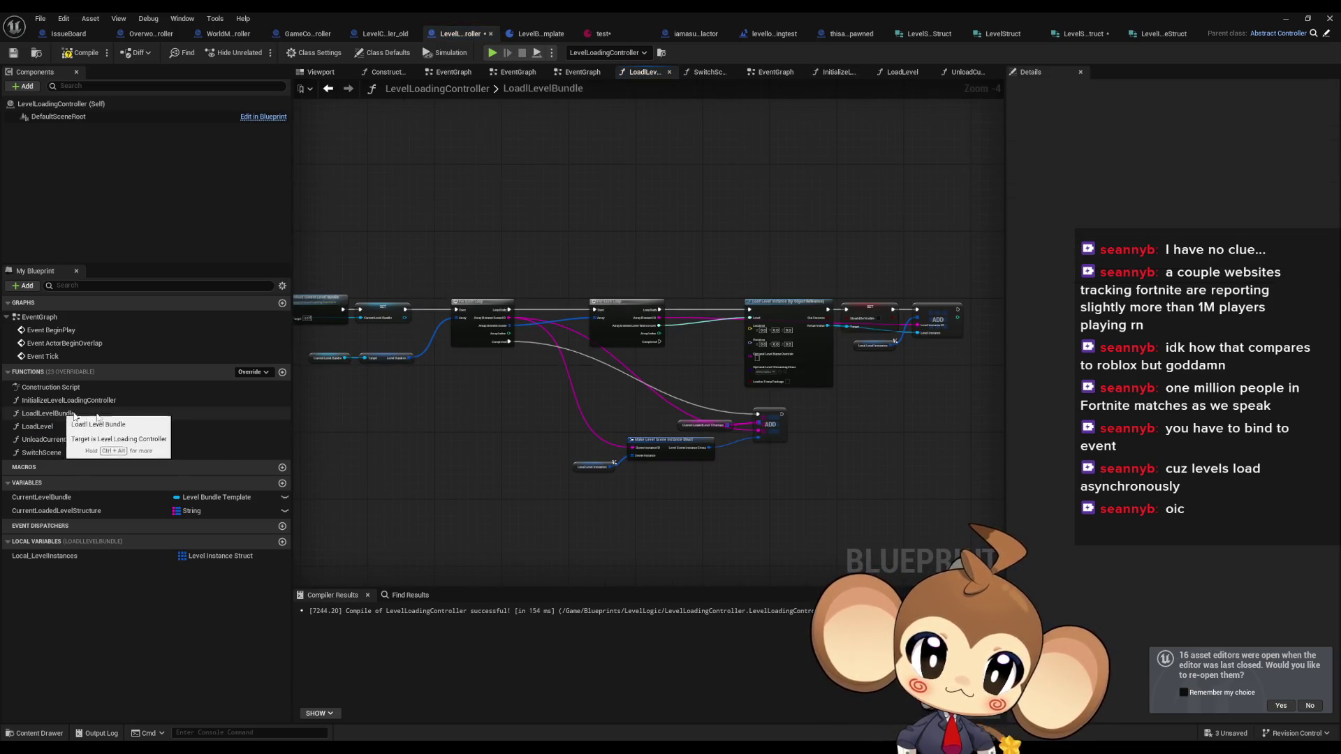
double_click(52, 438)
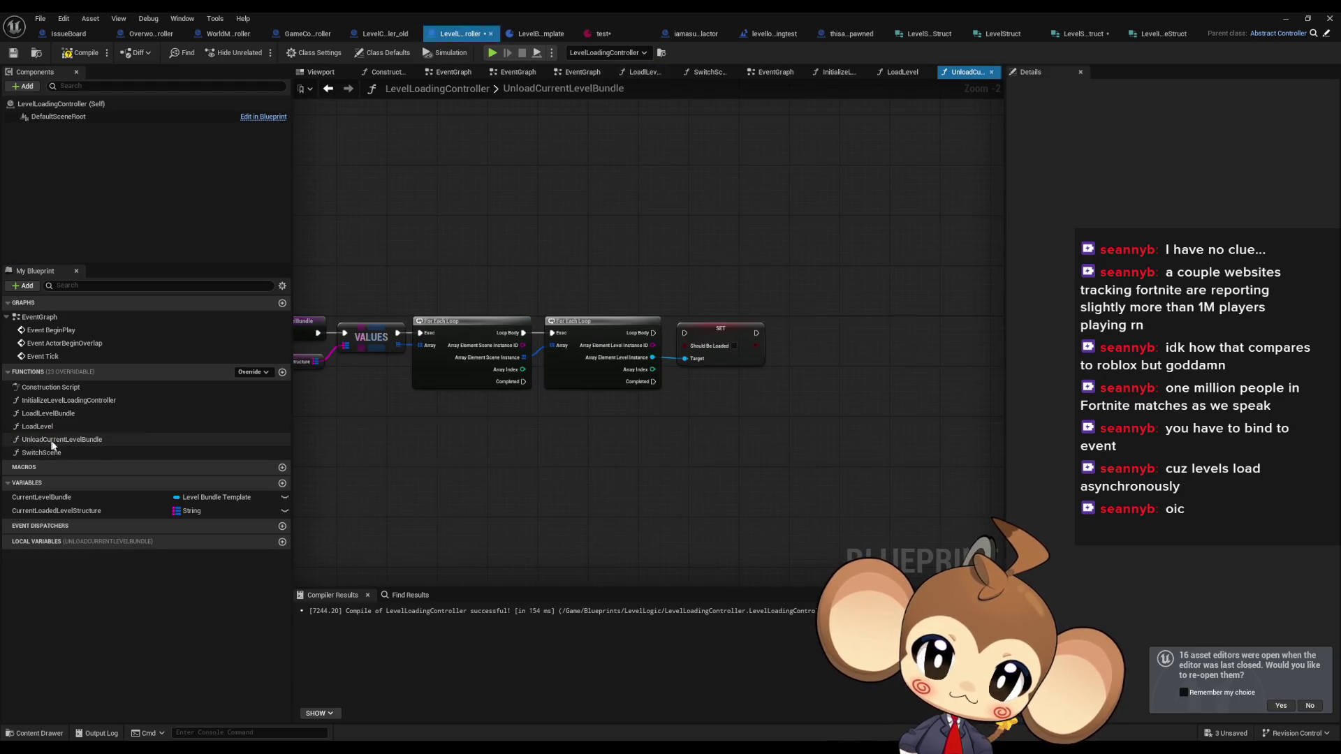
- Run the SET Should Be Loaded node from the inner loop's Loop Body
left_click(683, 340)
mouse_move(683, 340)
left_mouse_down()
mouse_move(632, 336)
mouse_move(653, 333)
left_mouse_up()
left_click_drag(584, 467, 735, 465)
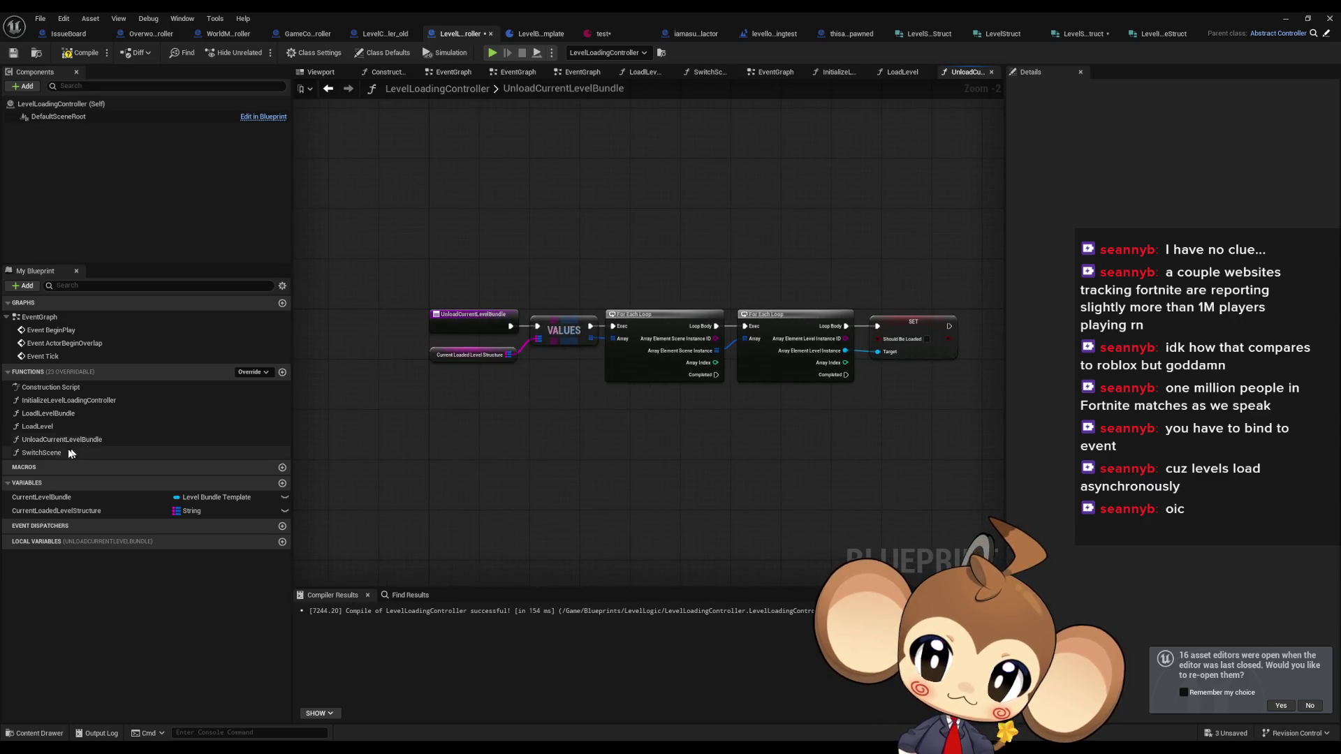
- Clear the CurrentLoadedLevelStructure map once the loops complete
mouse_move(56, 510)
left_mouse_down()
mouse_move(482, 417)
mouse_move(513, 433)
mouse_move(577, 426)
left_mouse_up()
left_click(540, 444)
type("clrea")
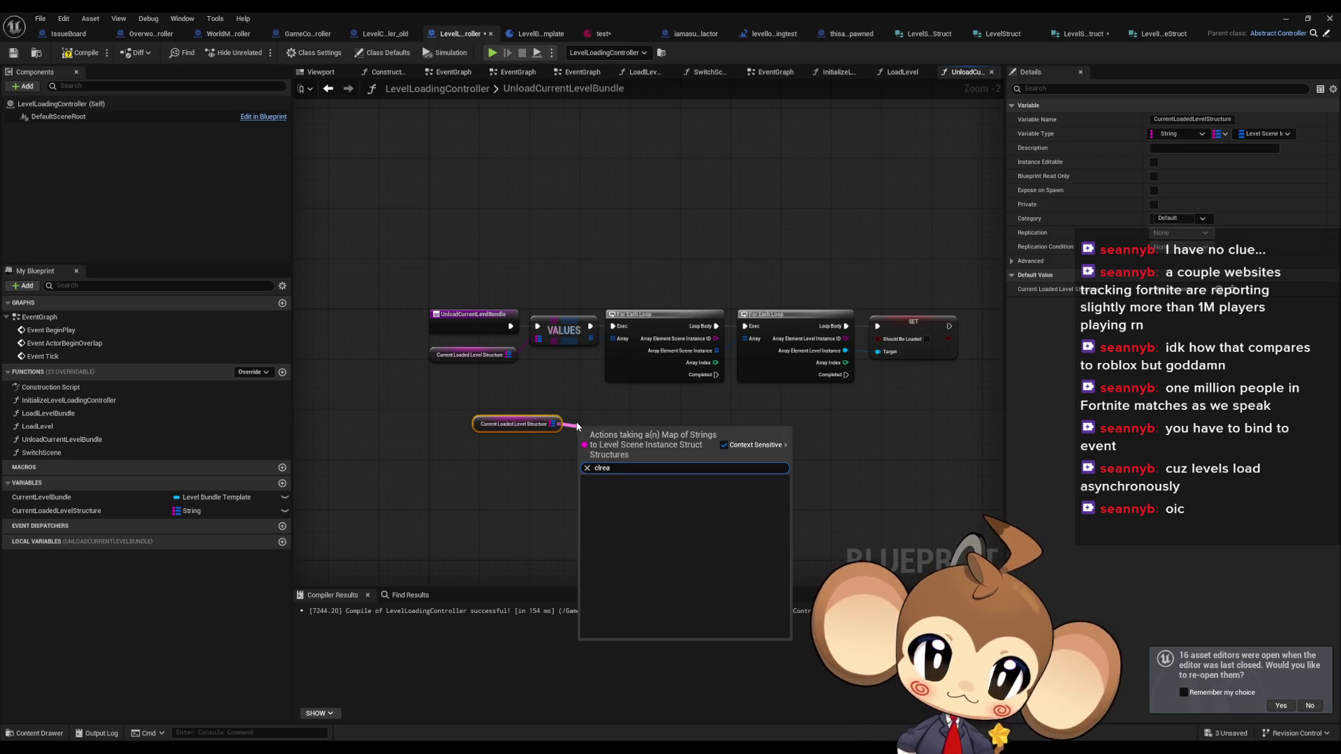
key("BackSpace")
key("BackSpace")
key("BackSpace")
type("ear")
key("Return")
scroll(577, 426, "up", 2)
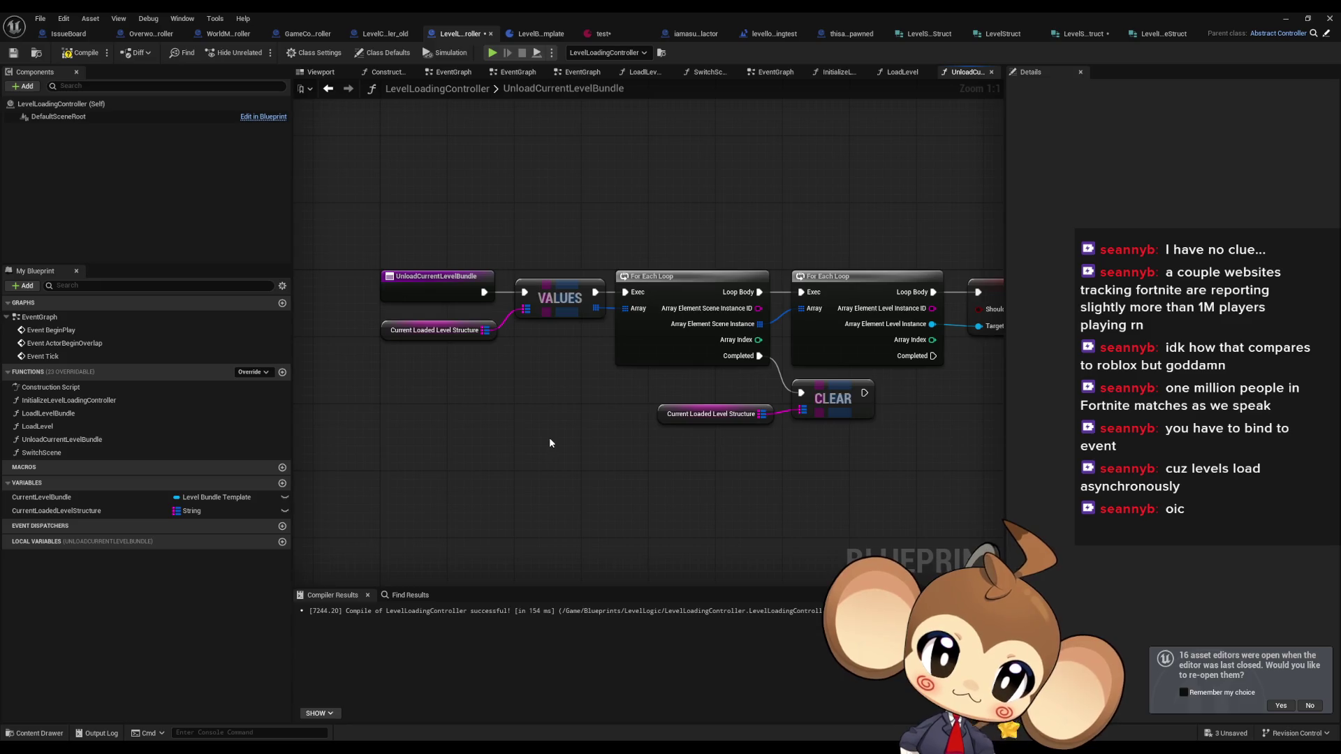
left_click_drag(706, 466, 528, 472)
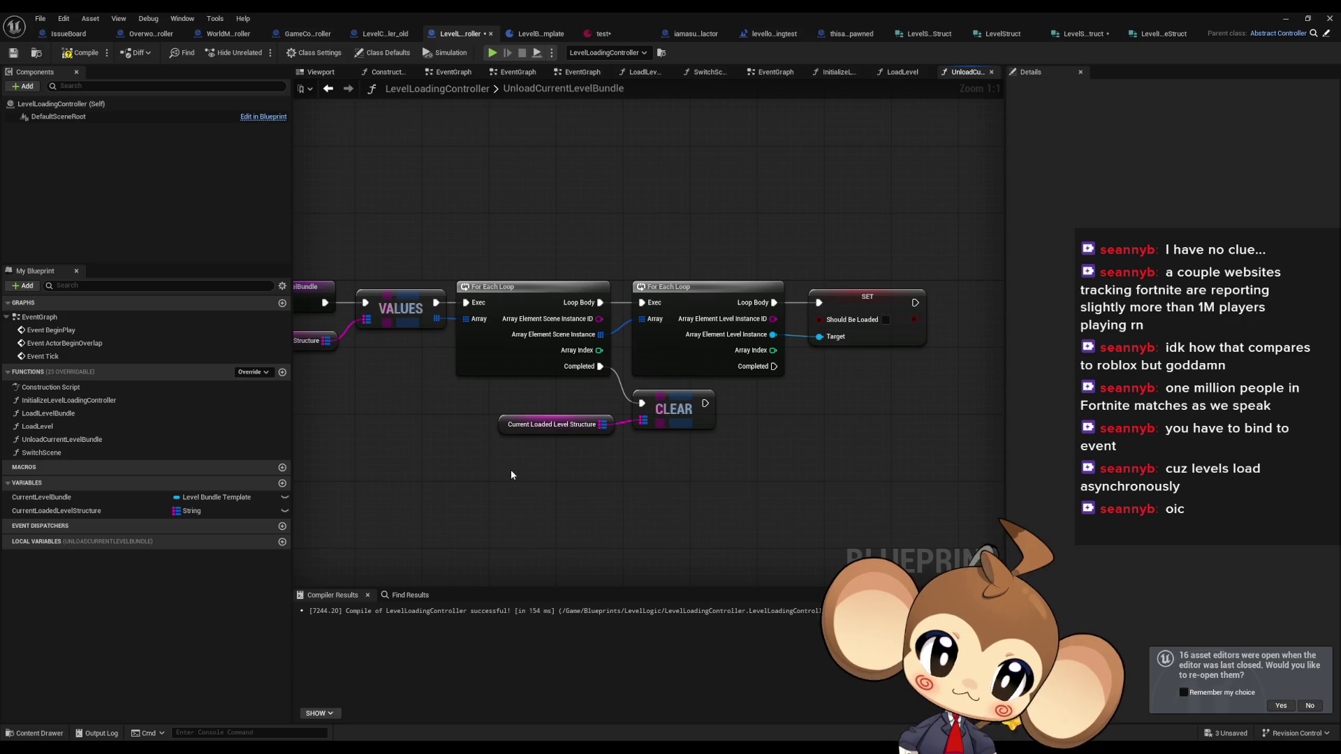
left_click_drag(512, 475, 577, 473)
- Reset CurrentLevelBundle with a setter after CLEAR, matching LoadLevelBundle's SET CurrentLevelBundle
left_click(55, 416)
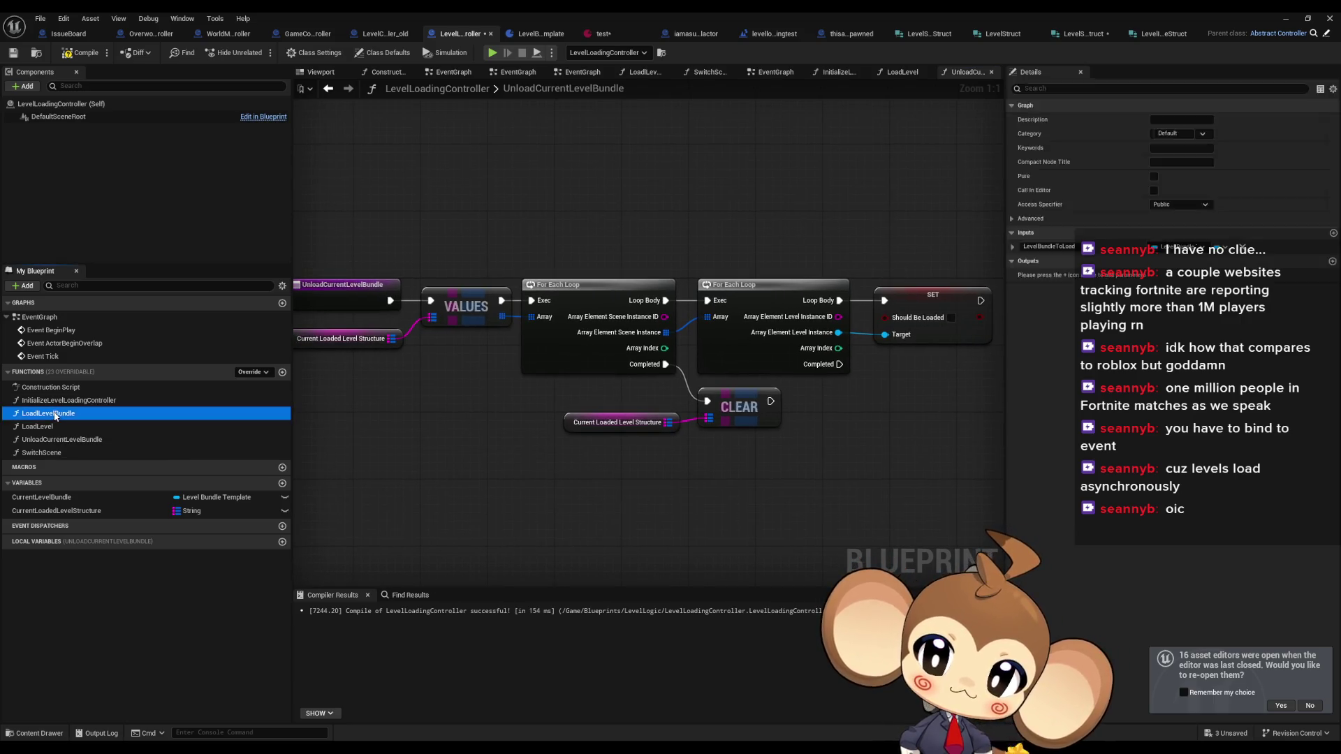
double_click(55, 414)
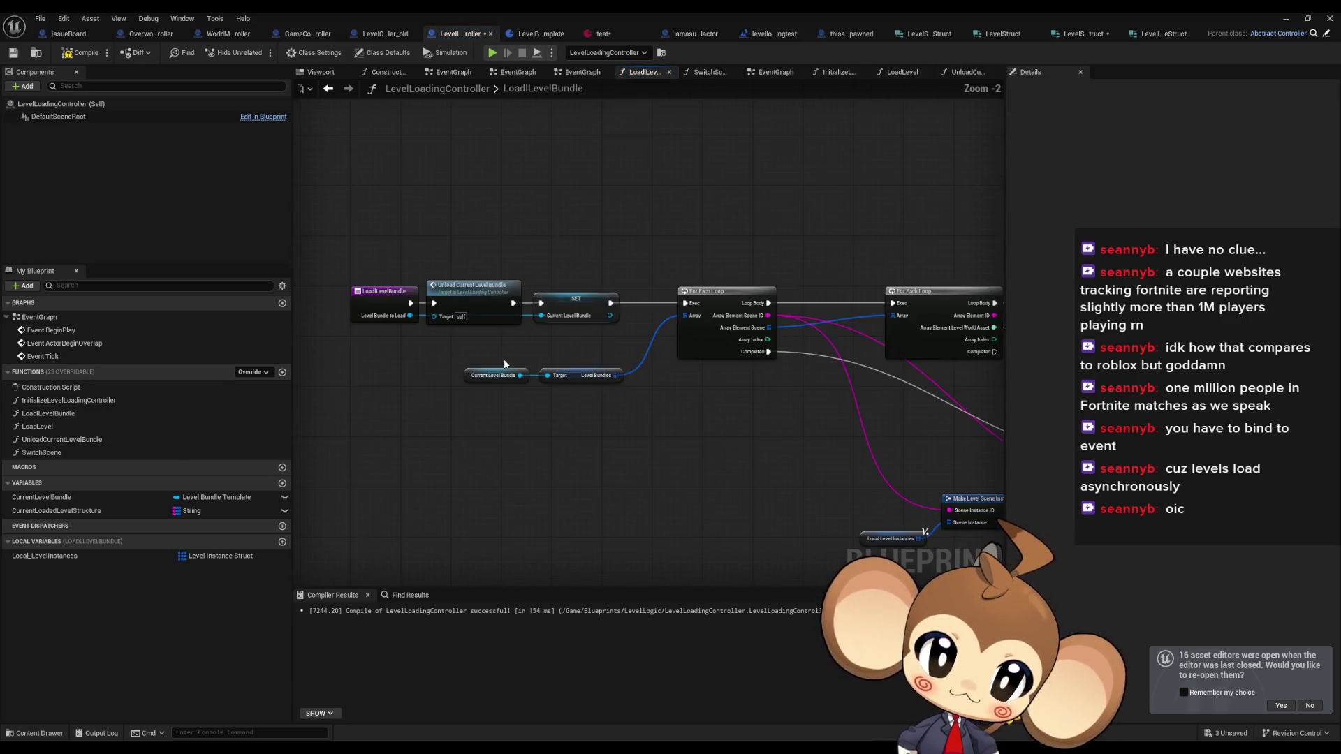
left_click(475, 315)
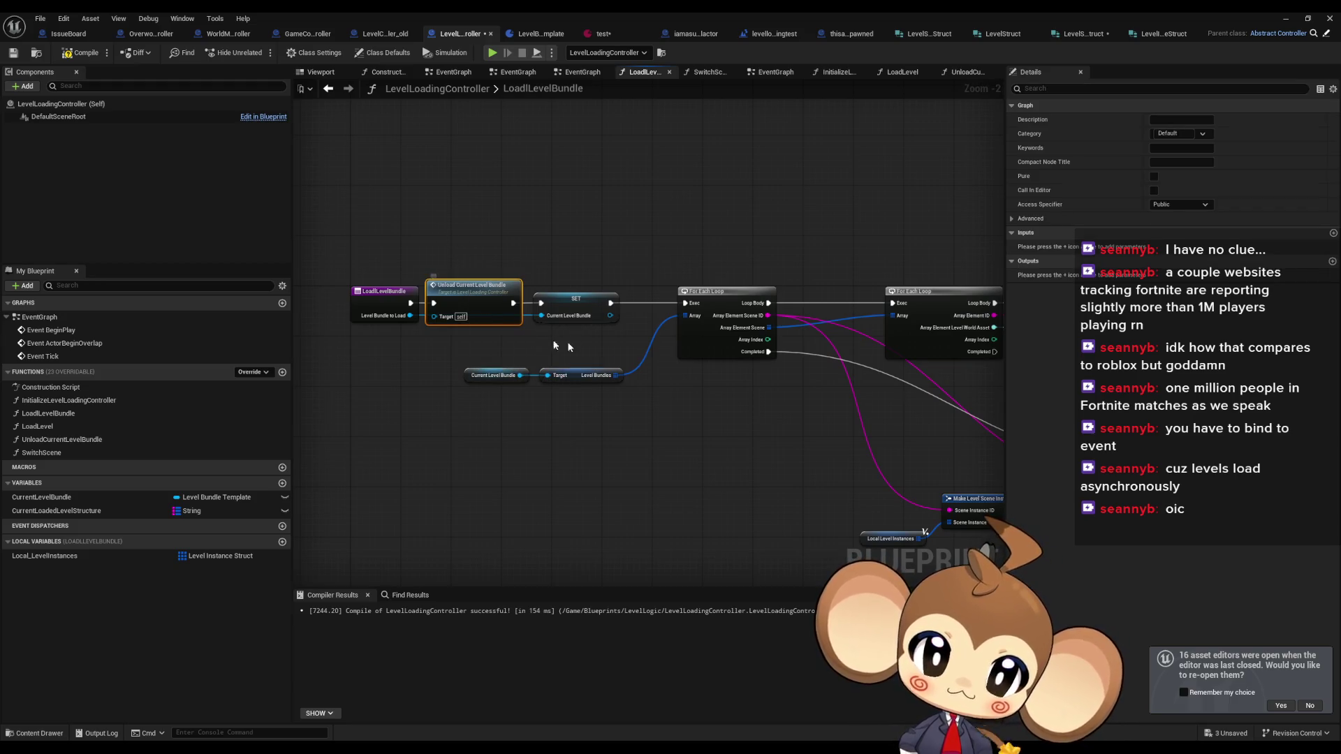
left_click_drag(557, 345, 493, 346)
left_click(514, 301)
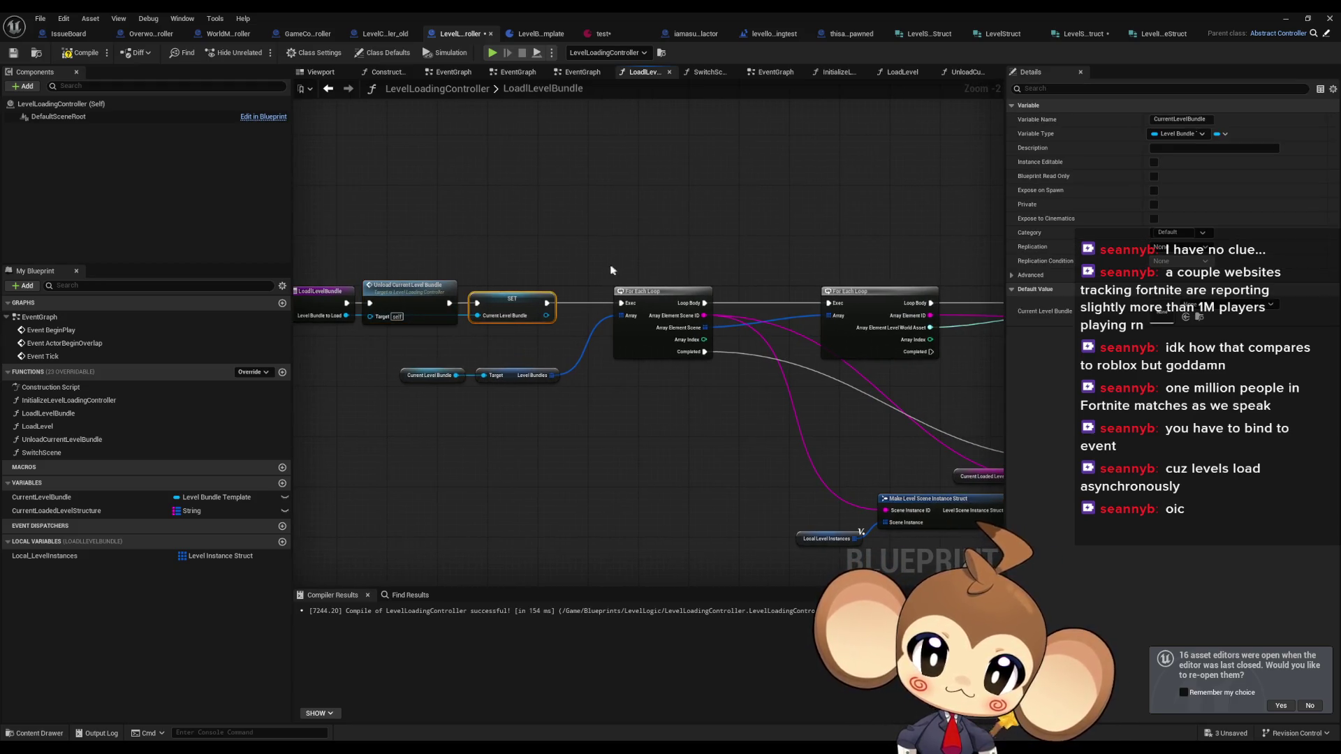
double_click(409, 286)
left_click(114, 502)
mouse_move(113, 501)
left_mouse_down()
mouse_move(630, 496)
mouse_move(845, 415)
mouse_move(770, 402)
left_mouse_up()
left_click(671, 530)
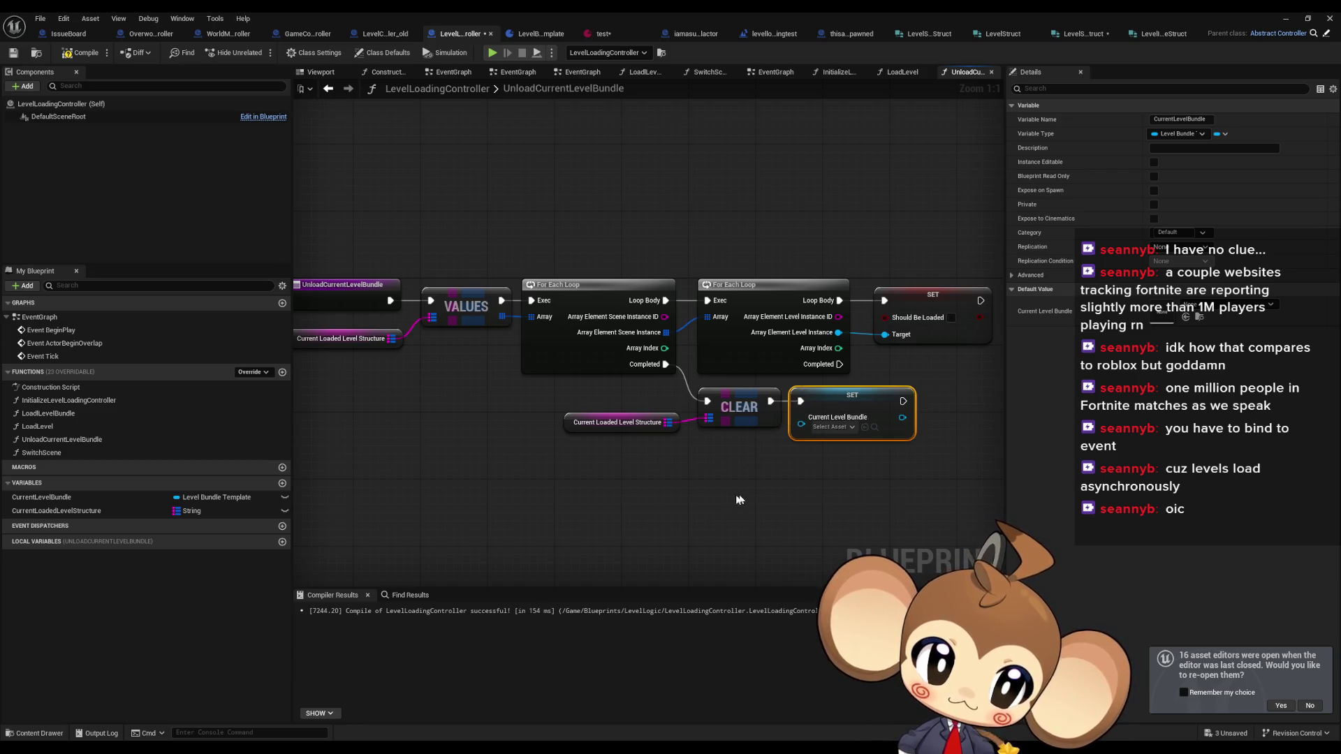
- Review LoadLevelBundle's level instance loading nodes and select the LoadLevel function
double_click(49, 414)
left_click_drag(699, 363, 475, 319)
left_click_drag(783, 349, 431, 303)
mouse_move(472, 482)
left_mouse_down()
mouse_move(682, 449)
mouse_move(683, 420)
mouse_move(584, 398)
mouse_move(480, 415)
left_mouse_up()
left_click(69, 427)
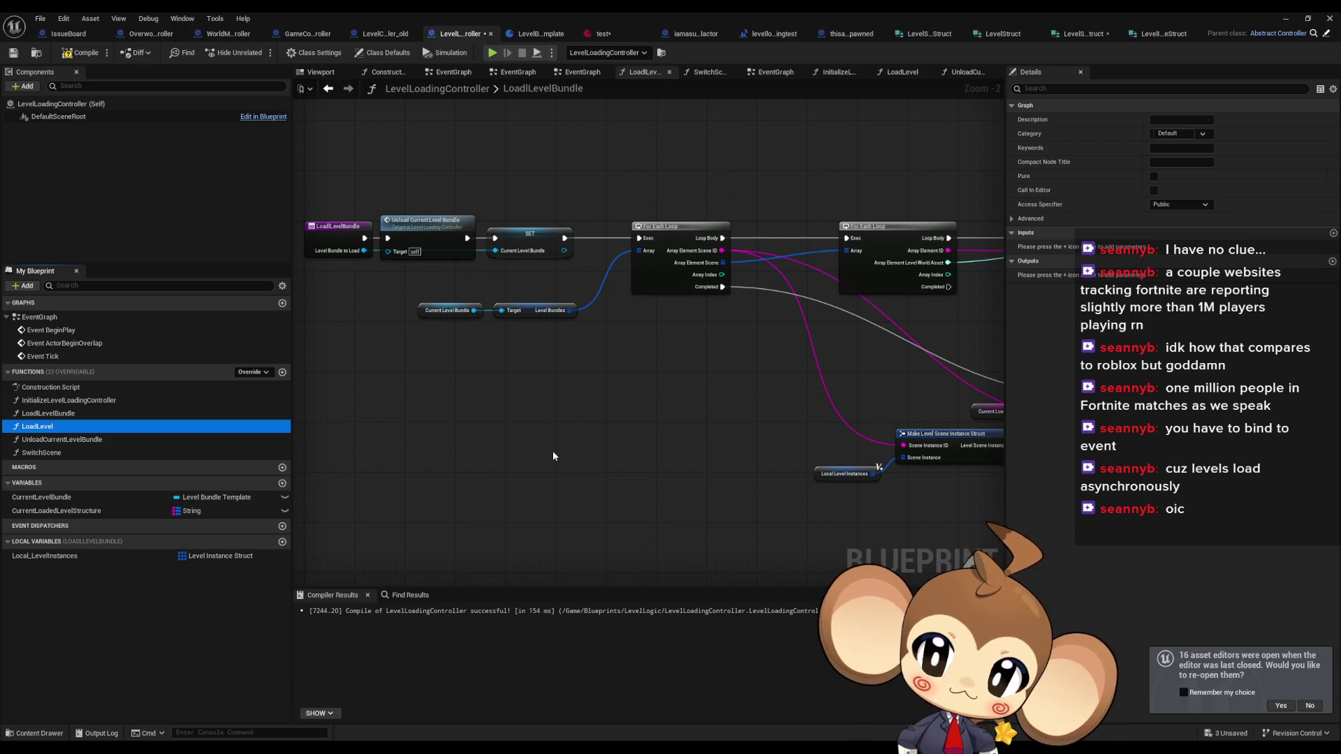
- Delete the LoadLevel function
key("Delete")
left_click(730, 404)
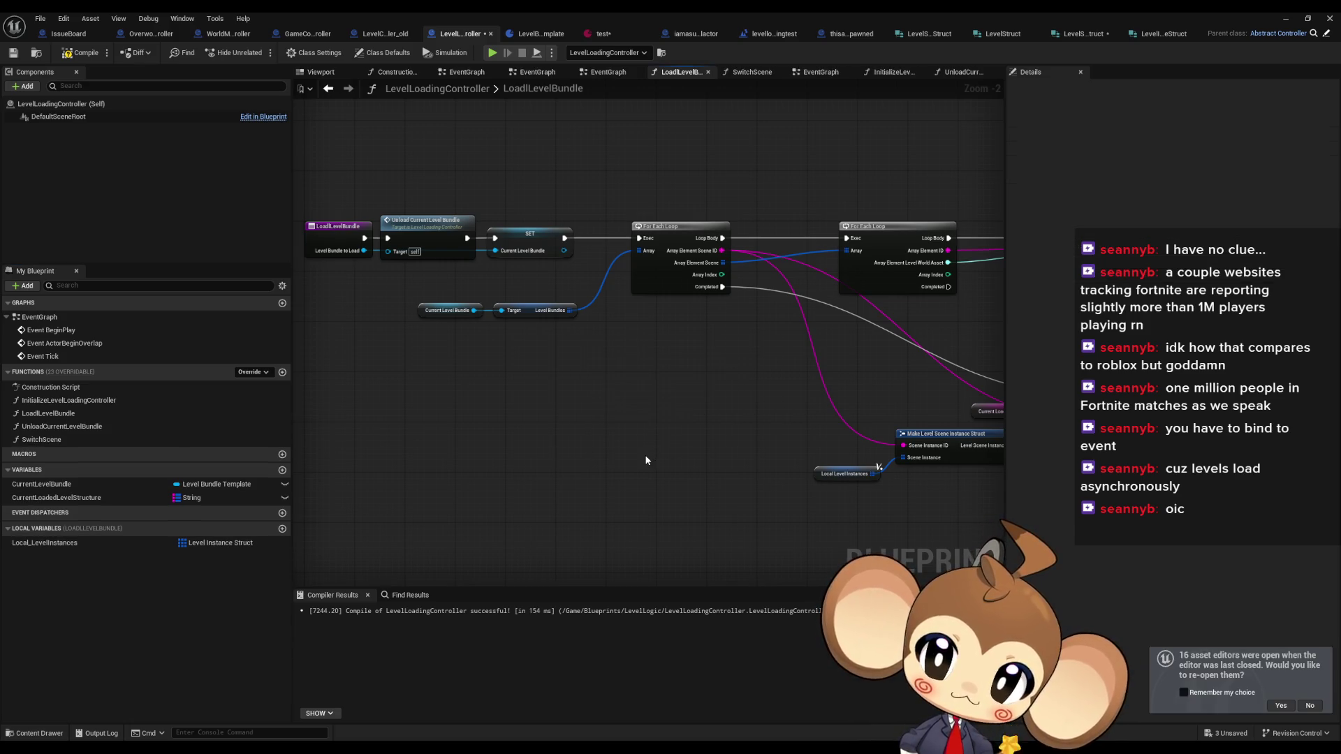
left_click(91, 428)
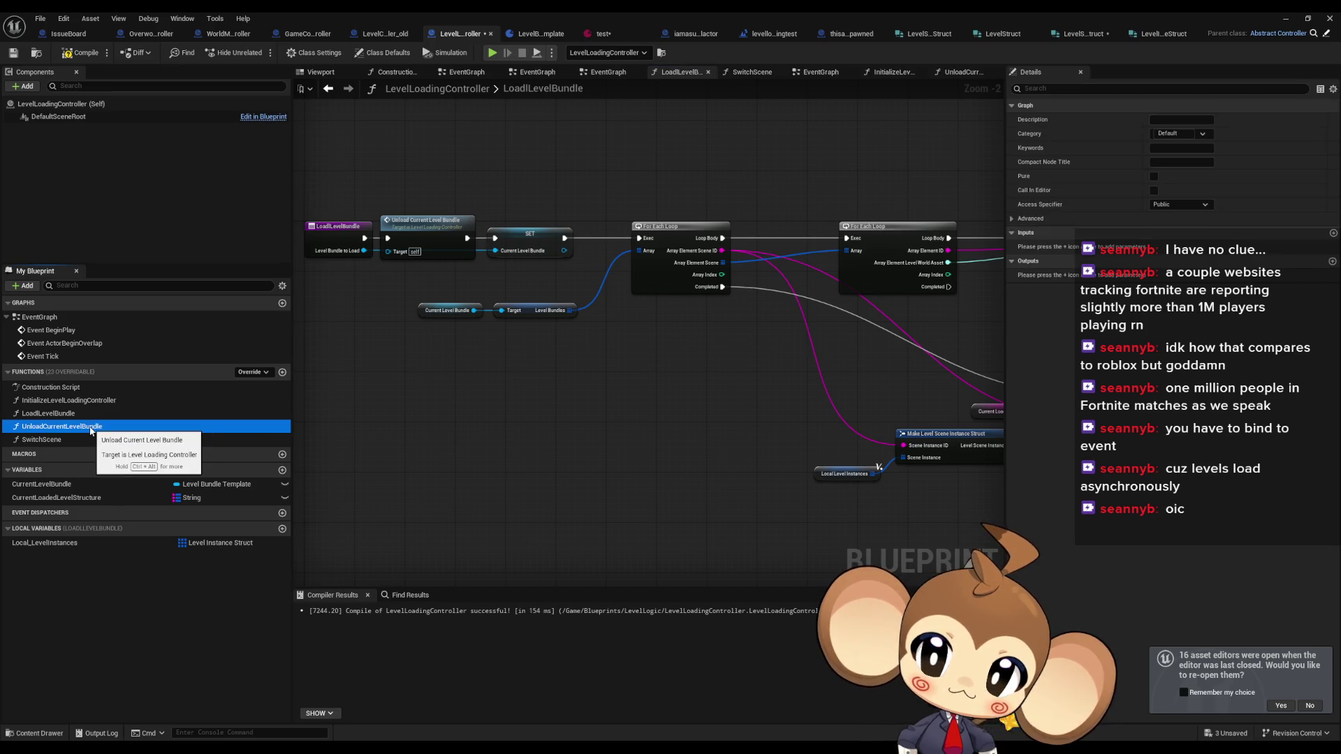
double_click(62, 440)
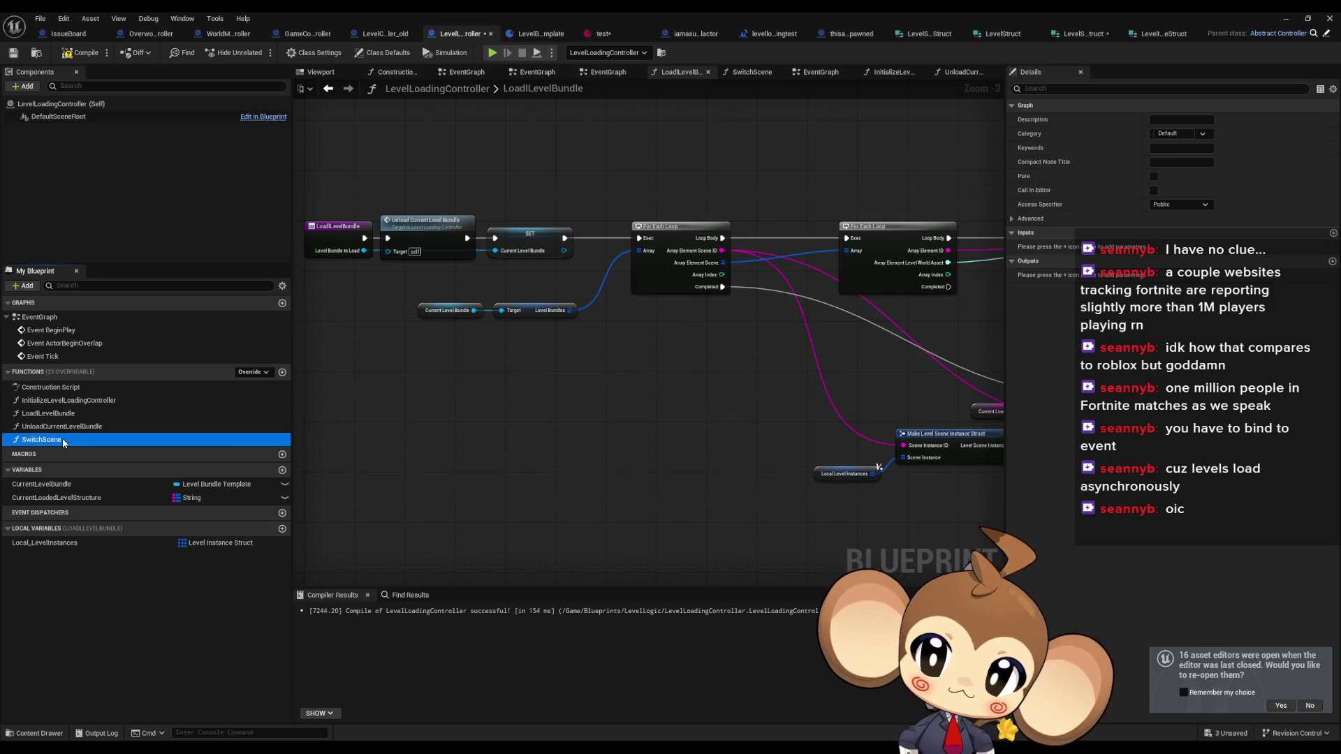
- In SwitchScene, Find the Key in CurrentLoadedLevelStructure and split the result into Scene Instance ID and Scene Instance
mouse_move(56, 497)
left_mouse_down()
mouse_move(598, 454)
mouse_move(584, 399)
mouse_move(596, 423)
left_mouse_up()
left_click(640, 438)
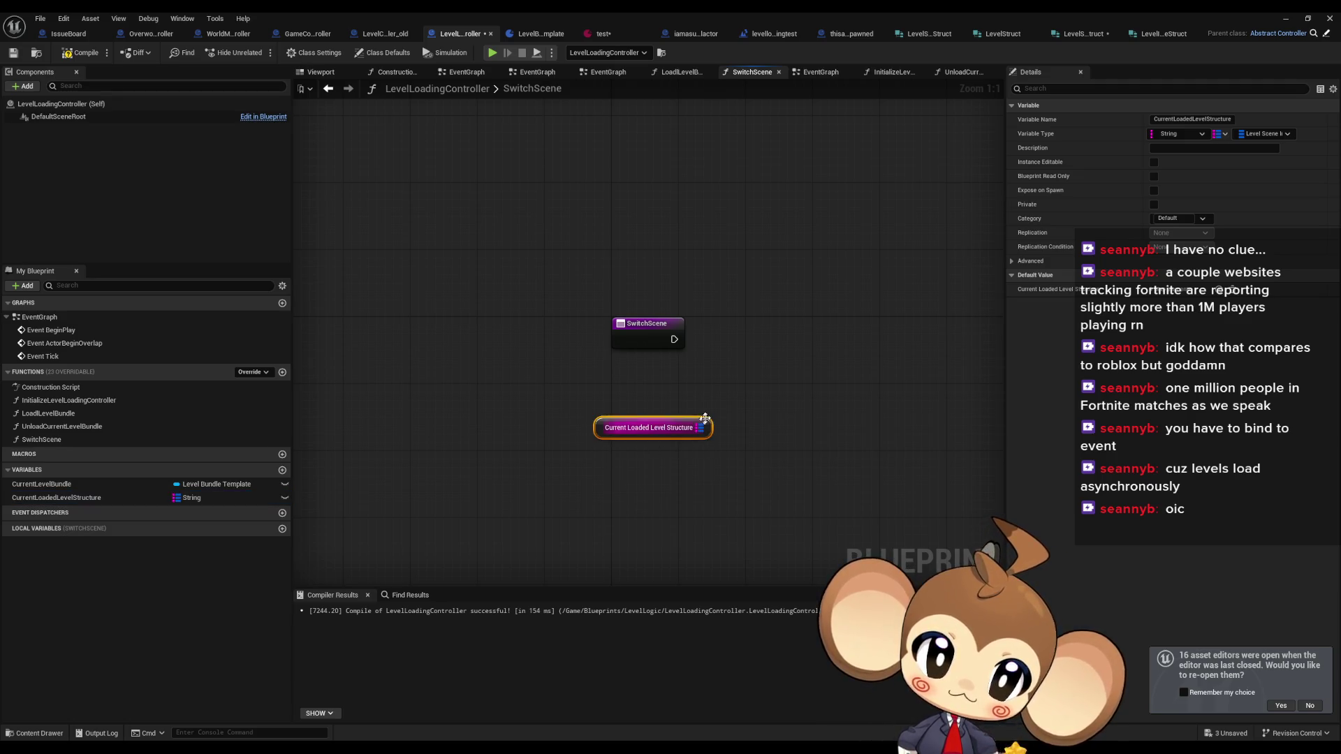
left_click(642, 335)
mouse_move(699, 427)
left_mouse_down()
mouse_move(772, 388)
mouse_move(754, 380)
left_mouse_up()
type("f")
key("Return")
left_click_drag(773, 407, 647, 336)
right_click(736, 395)
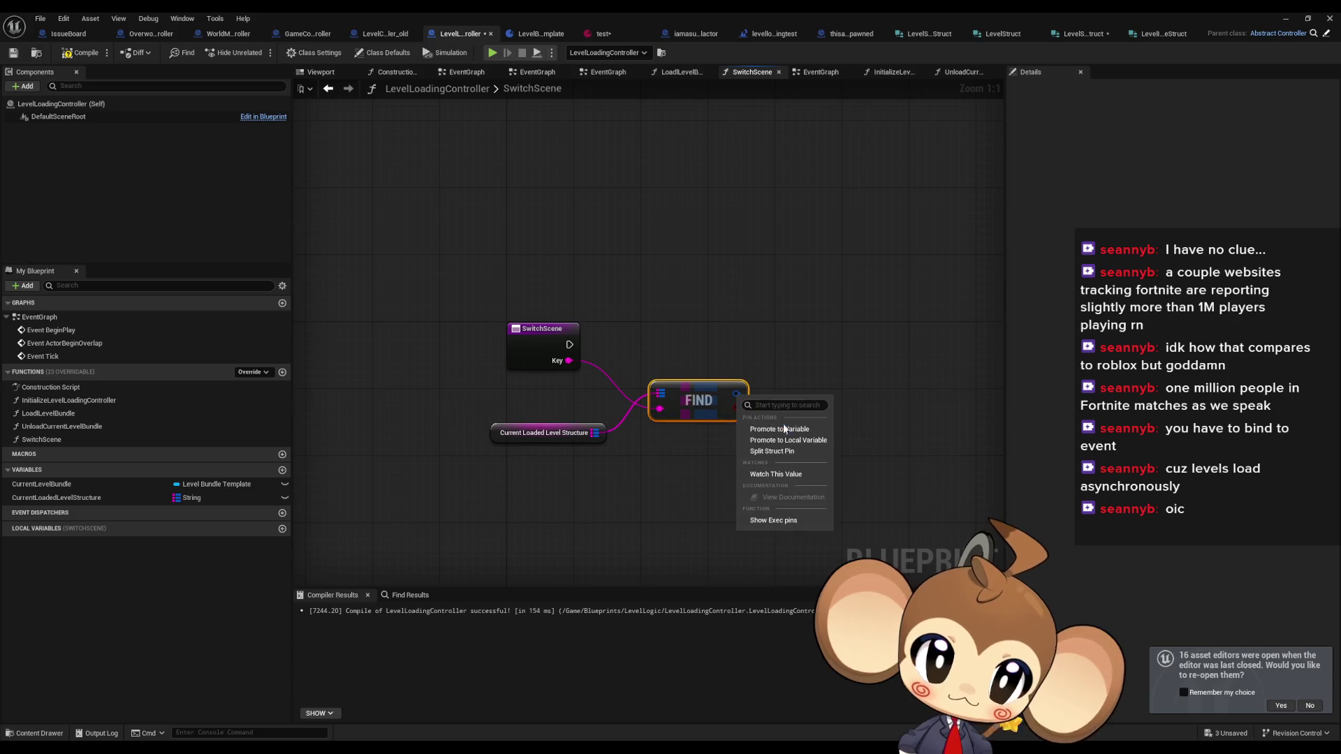
left_click(777, 454)
- Loop over Scene Instance with For Each Loop, splitting Array Element into Level Instance ID and Level Instance
mouse_move(742, 405)
left_mouse_down()
mouse_move(823, 384)
mouse_move(570, 345)
left_mouse_up()
type("for")
key("Return")
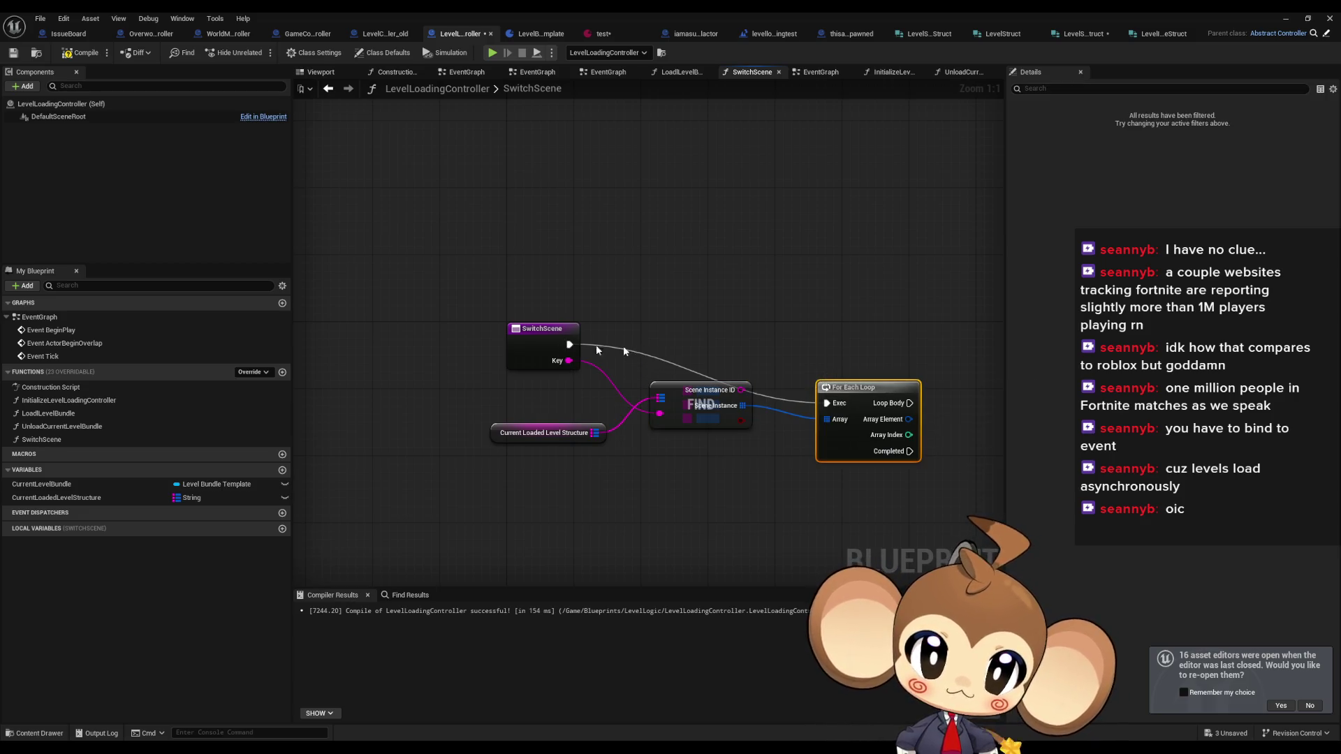
mouse_move(858, 396)
left_mouse_down()
mouse_move(799, 332)
mouse_move(812, 334)
left_mouse_up()
left_click_drag(727, 399, 662, 366)
left_click_drag(807, 330, 757, 330)
left_click_drag(530, 437, 503, 388)
left_click(726, 461)
left_click_drag(727, 462, 606, 455)
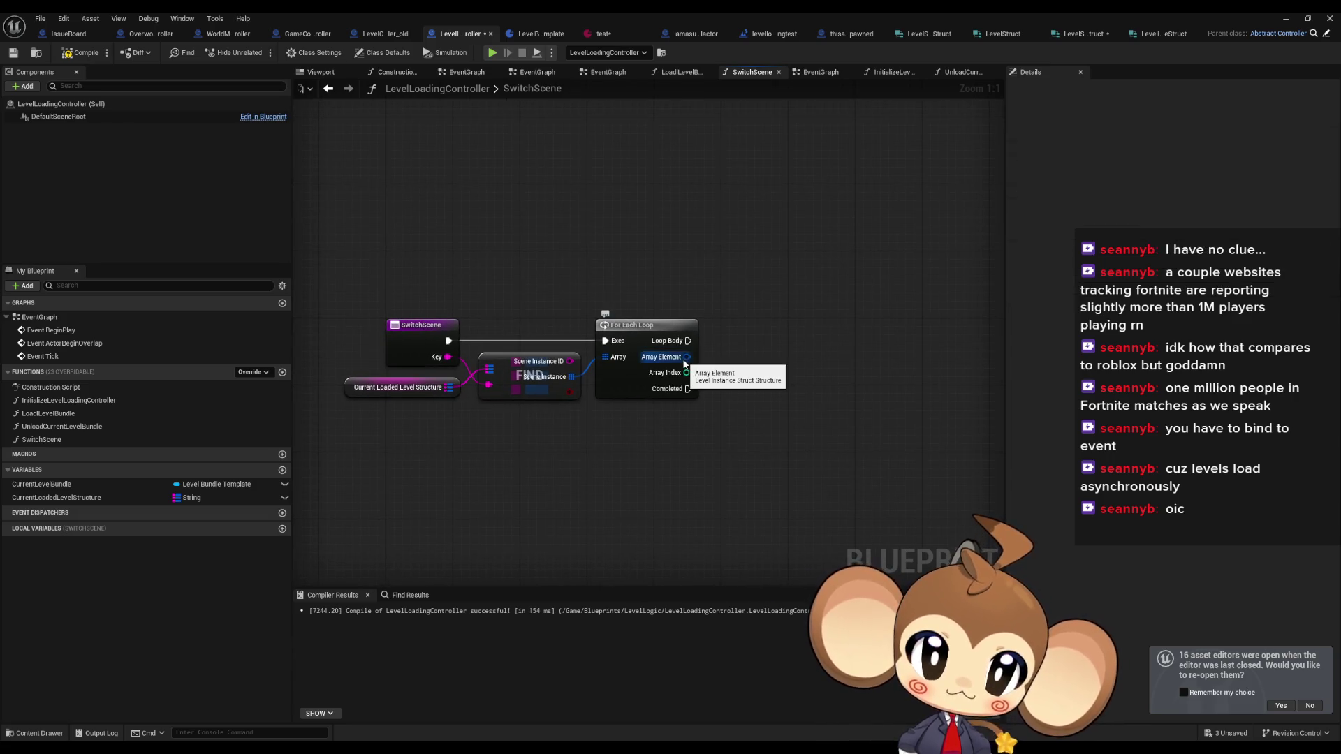
right_click(685, 362)
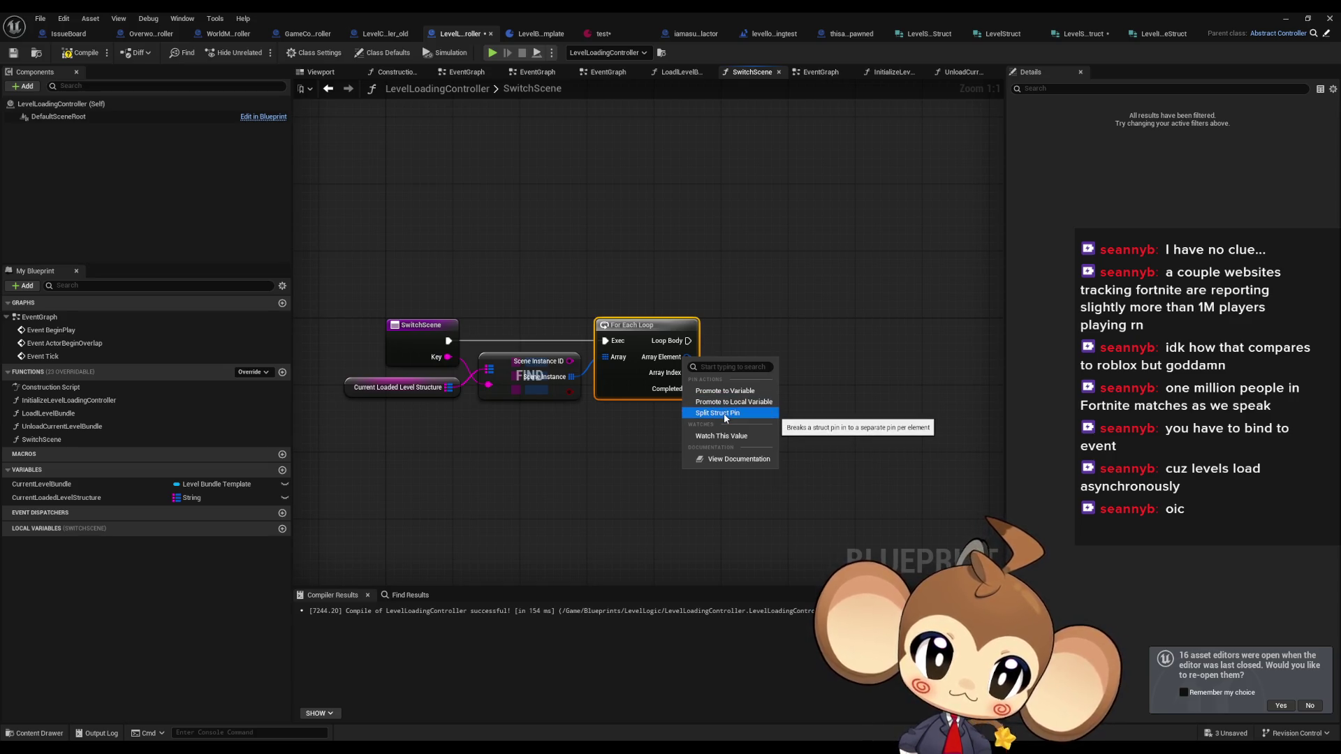
left_click(725, 413)
- Add a new blueprint variable for SwitchScene
left_click_drag(811, 430, 747, 421)
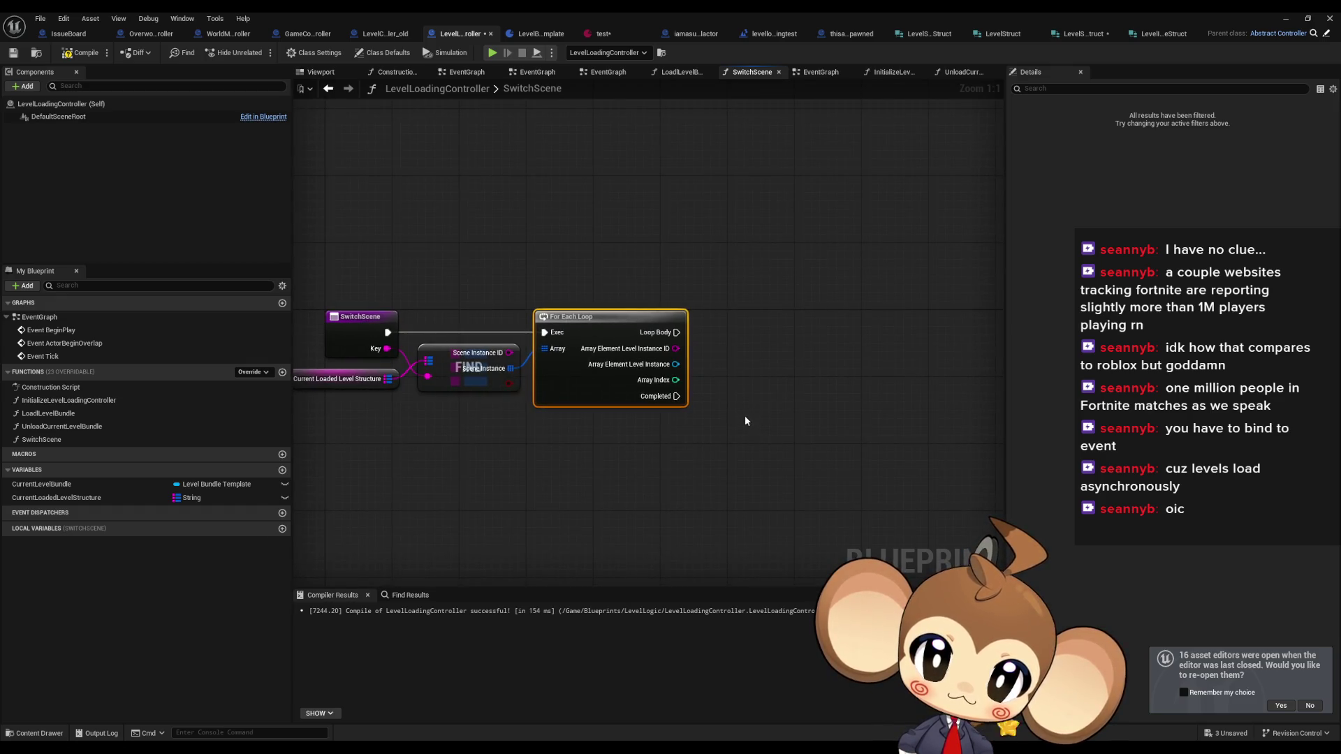
left_click_drag(742, 418, 805, 411)
left_click(282, 471)
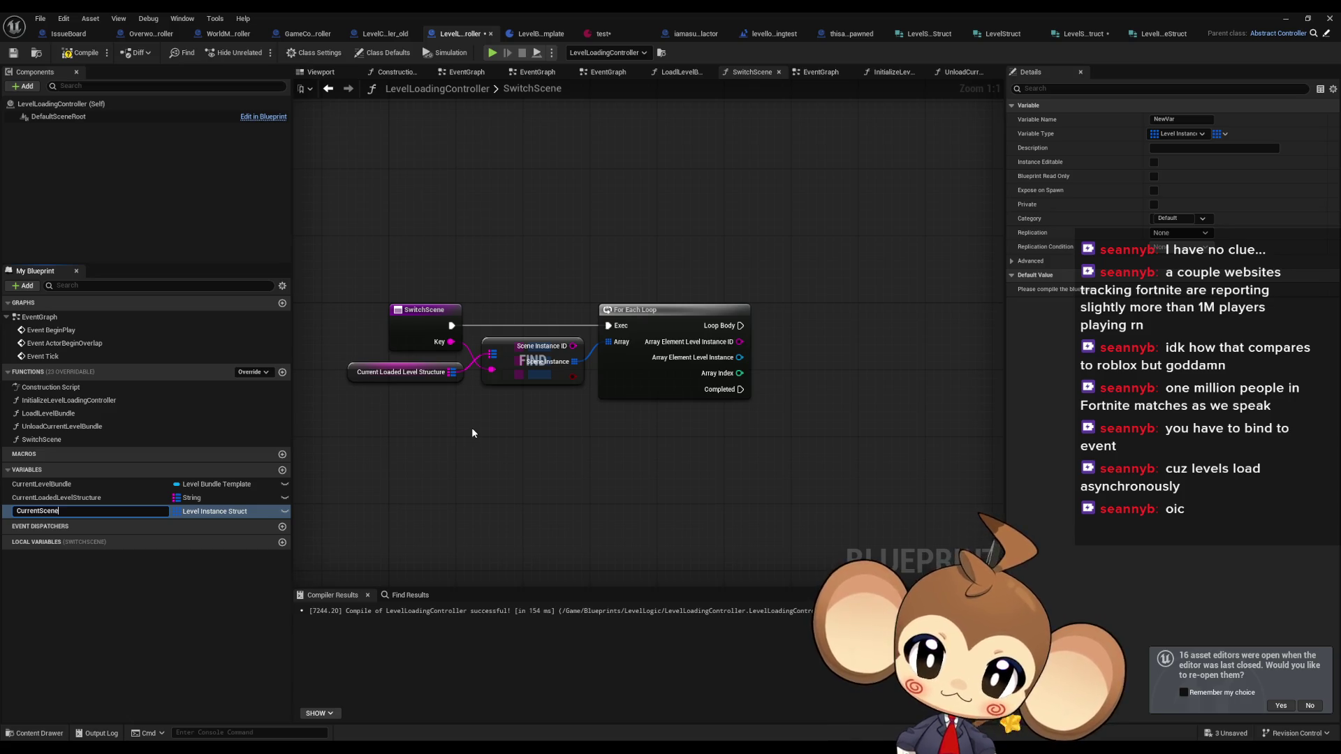
- Name the new variable CurrentScene, make it a String, and place its getter
key("Return")
left_click(211, 511)
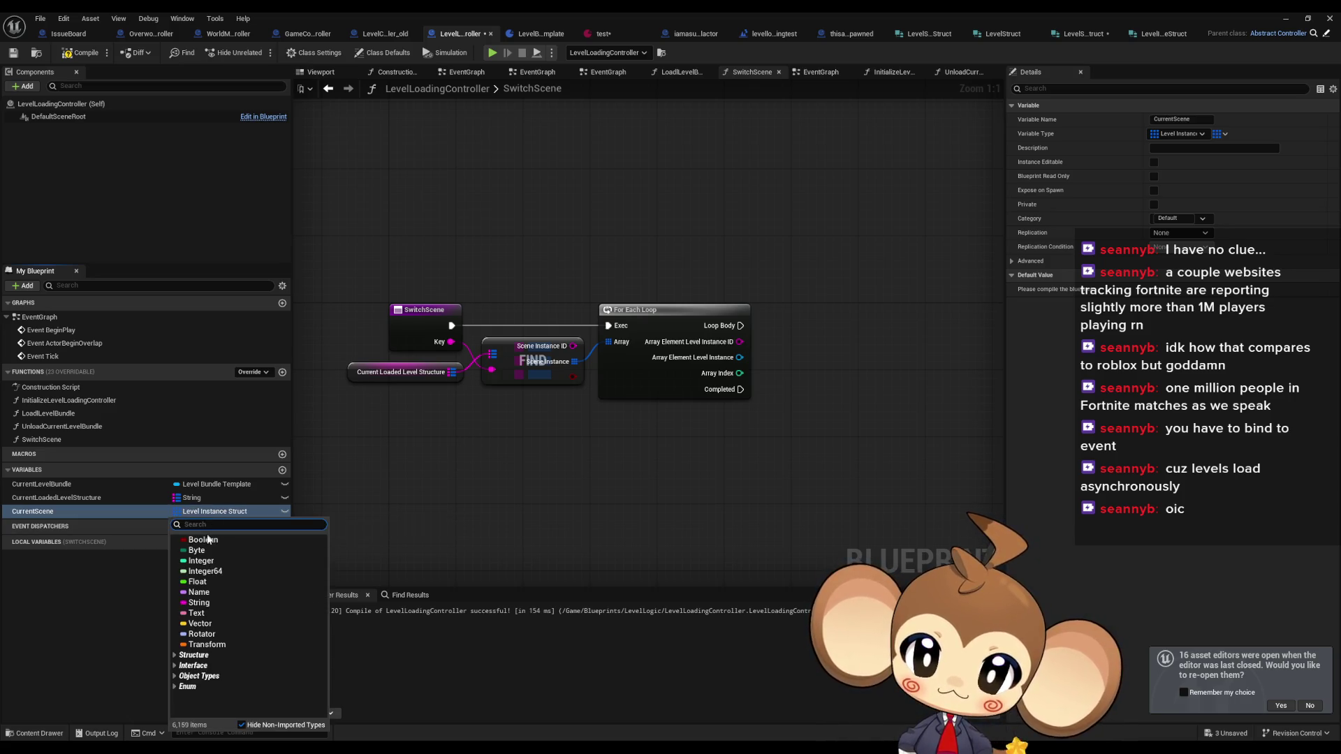
left_click(201, 602)
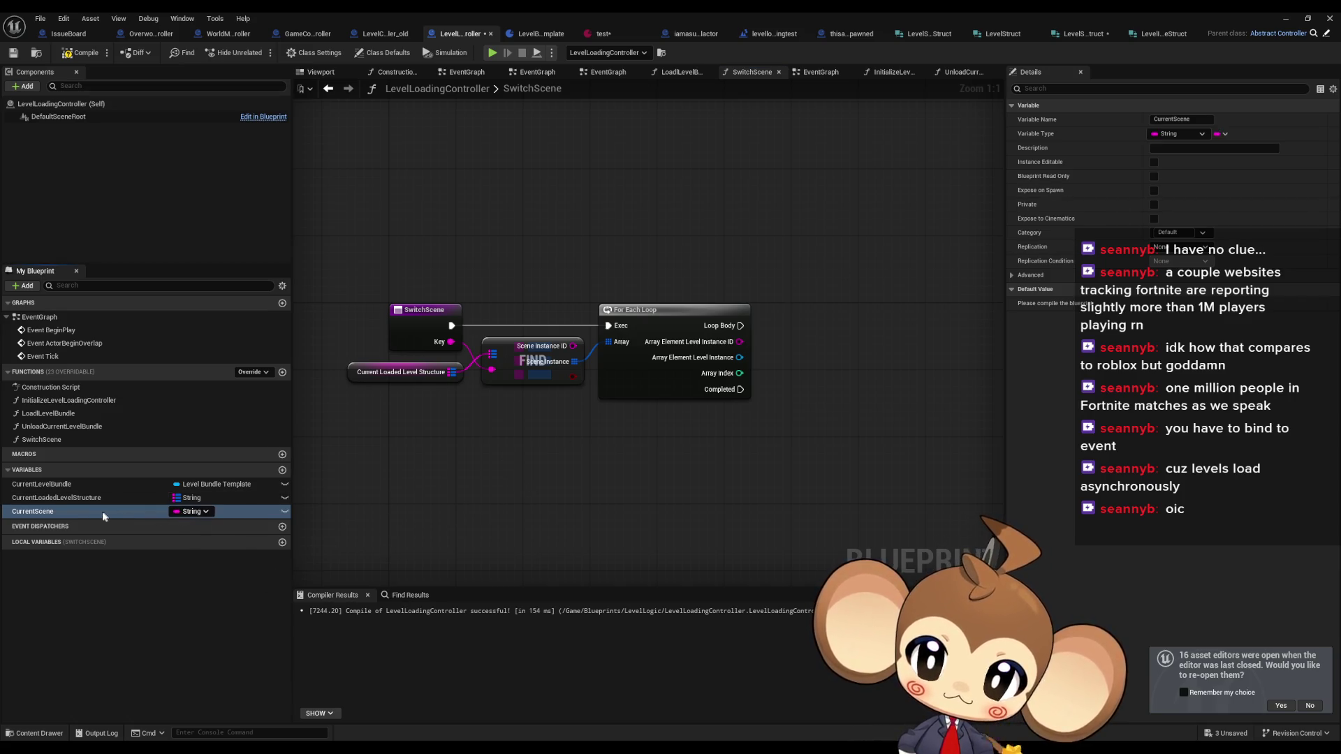
mouse_move(98, 516)
left_mouse_down()
mouse_move(401, 498)
mouse_move(396, 522)
left_mouse_up()
left_click(415, 525)
- Duplicate the structure and Find nodes, feeding Current Scene into the new Find's key
left_click_drag(354, 366, 533, 385)
key("ctrl+c")
key("ctrl+v")
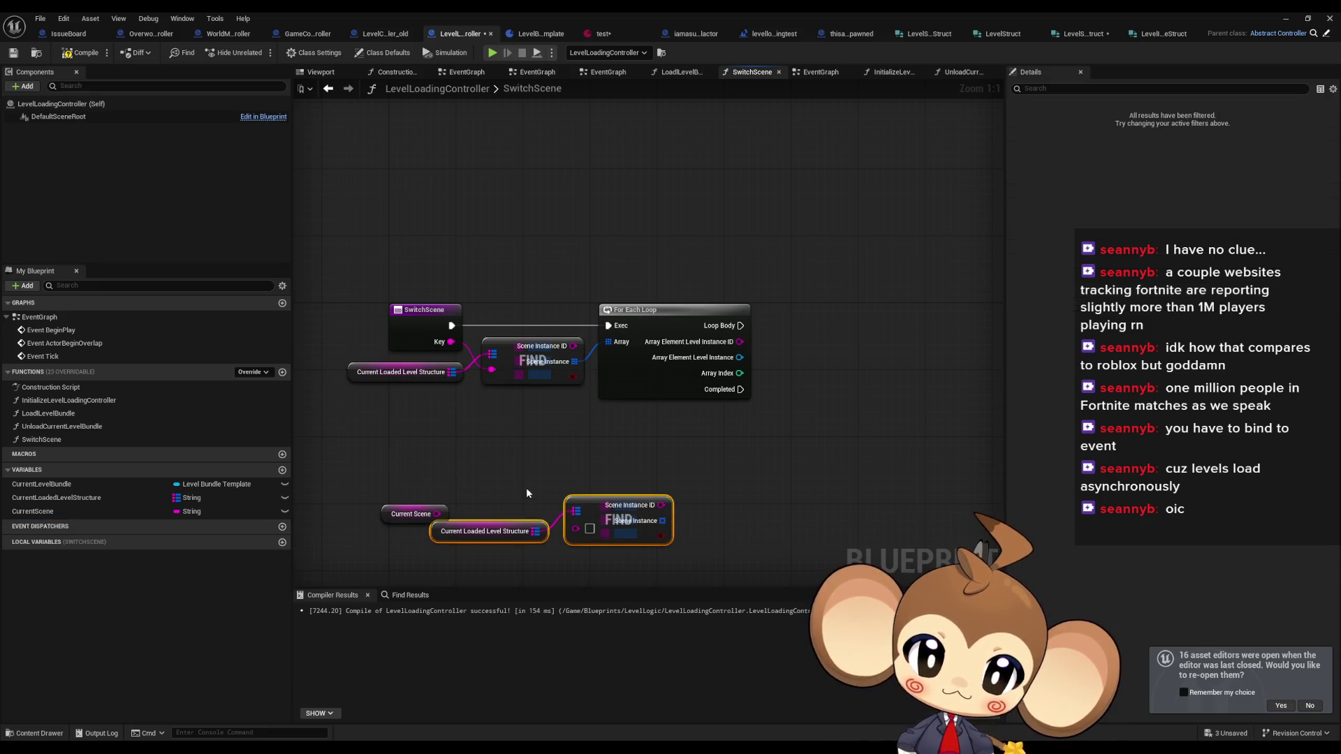
left_click(461, 533)
left_click_drag(461, 532, 377, 482)
mouse_move(437, 514)
left_mouse_down()
mouse_move(576, 529)
mouse_move(583, 506)
mouse_move(508, 482)
left_mouse_up()
left_click_drag(354, 481, 336, 480)
left_click_drag(435, 481, 492, 487)
left_click_drag(585, 489, 585, 411)
mouse_move(404, 389)
left_mouse_down()
mouse_move(588, 448)
mouse_move(489, 470)
left_mouse_up()
left_click(539, 403)
left_click_drag(538, 404, 590, 351)
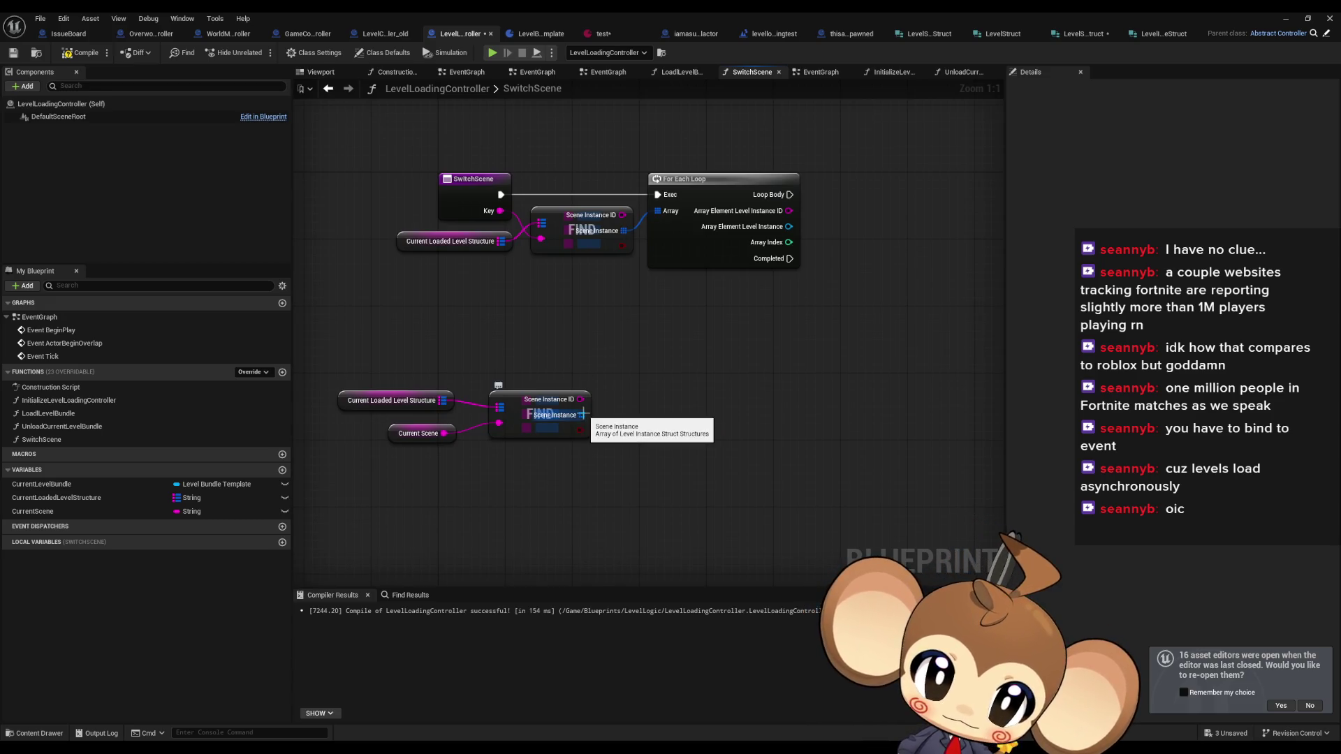
- Loop over the found scene instances, calling Set Should be Visible on each split Level Instance
left_click_drag(582, 415, 648, 401)
type("for each")
key("Return")
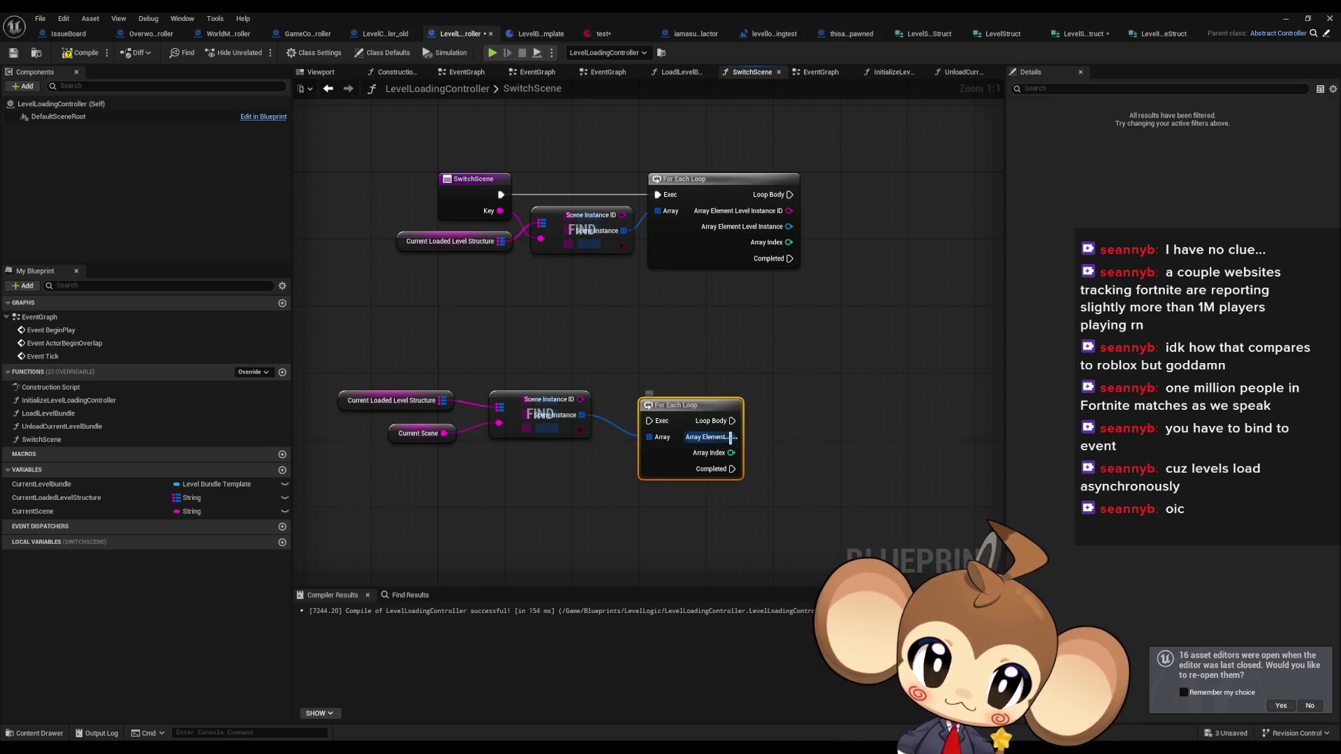
right_click(730, 437)
left_click(765, 496)
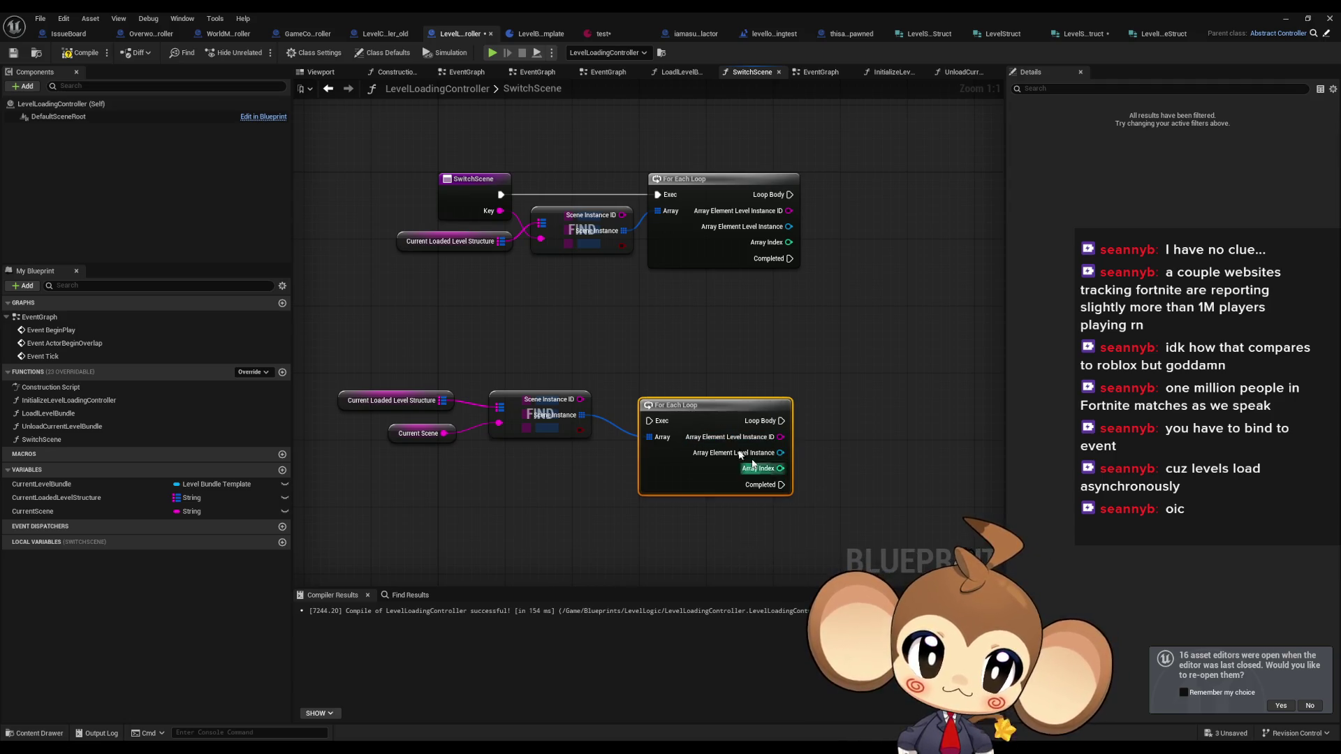
mouse_move(760, 440)
left_mouse_down()
mouse_move(660, 443)
mouse_move(676, 439)
left_mouse_up()
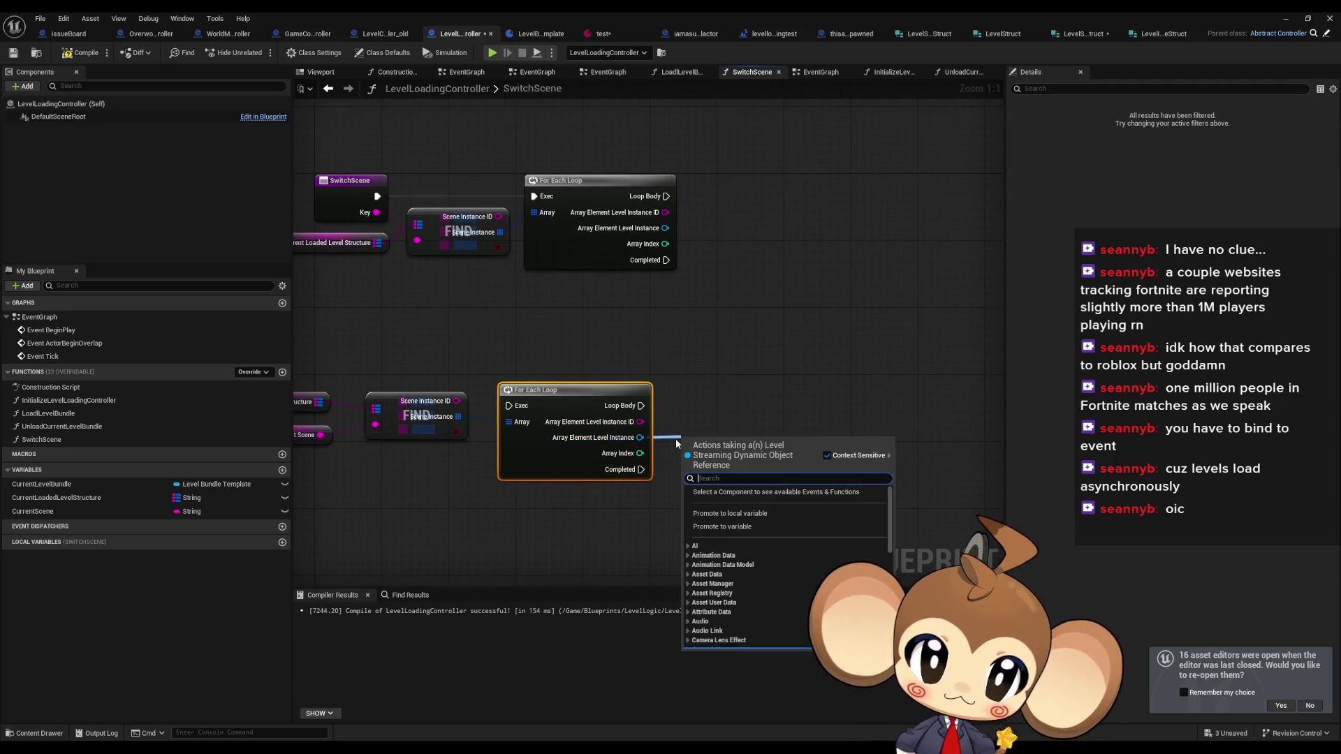
type("should be")
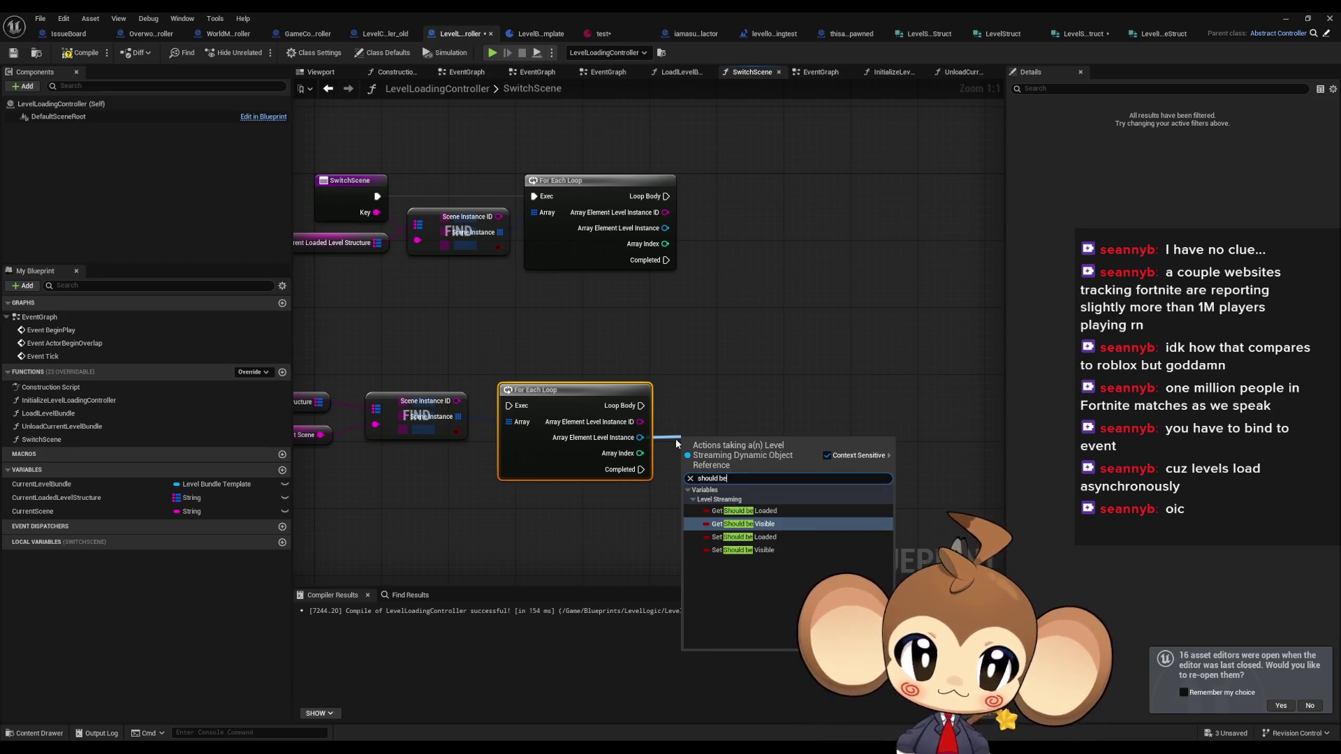
key("Down")
key("Down")
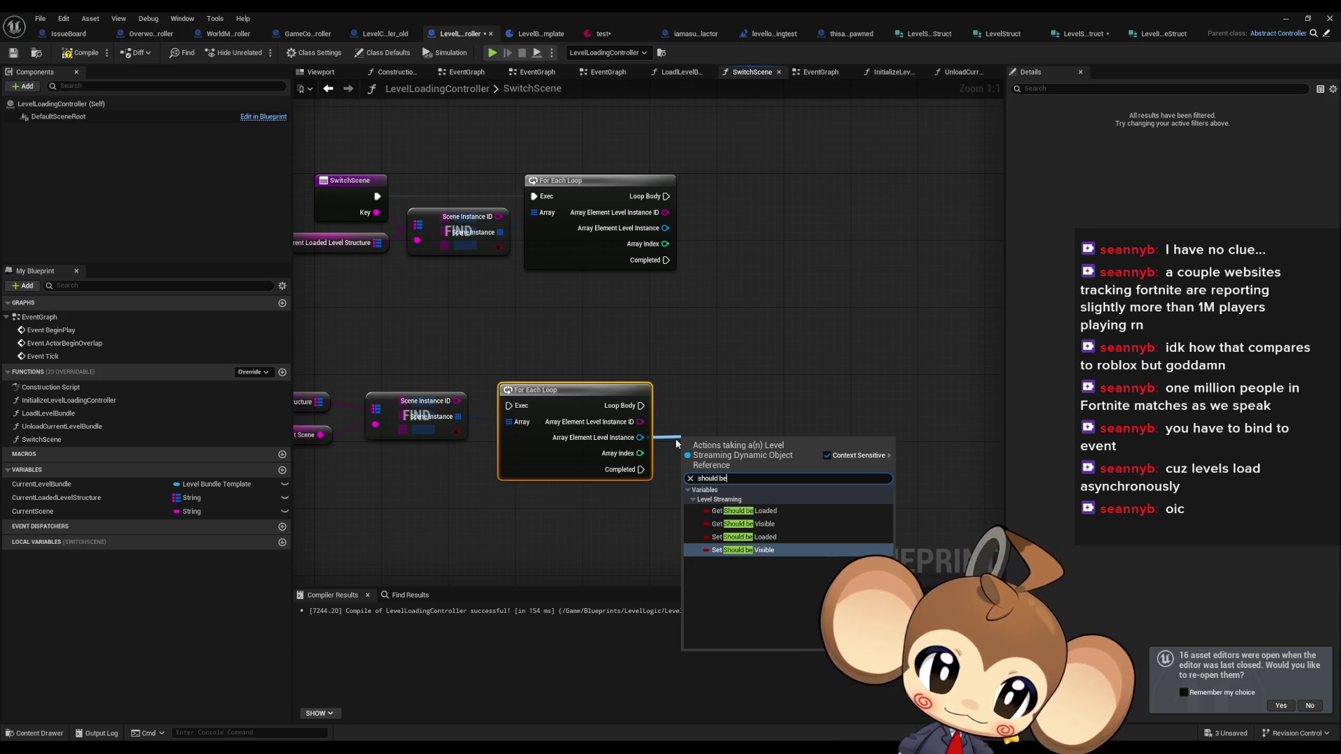
key("Return")
mouse_move(687, 447)
left_mouse_down()
mouse_move(628, 413)
mouse_move(642, 406)
left_mouse_up()
left_click_drag(734, 451, 724, 405)
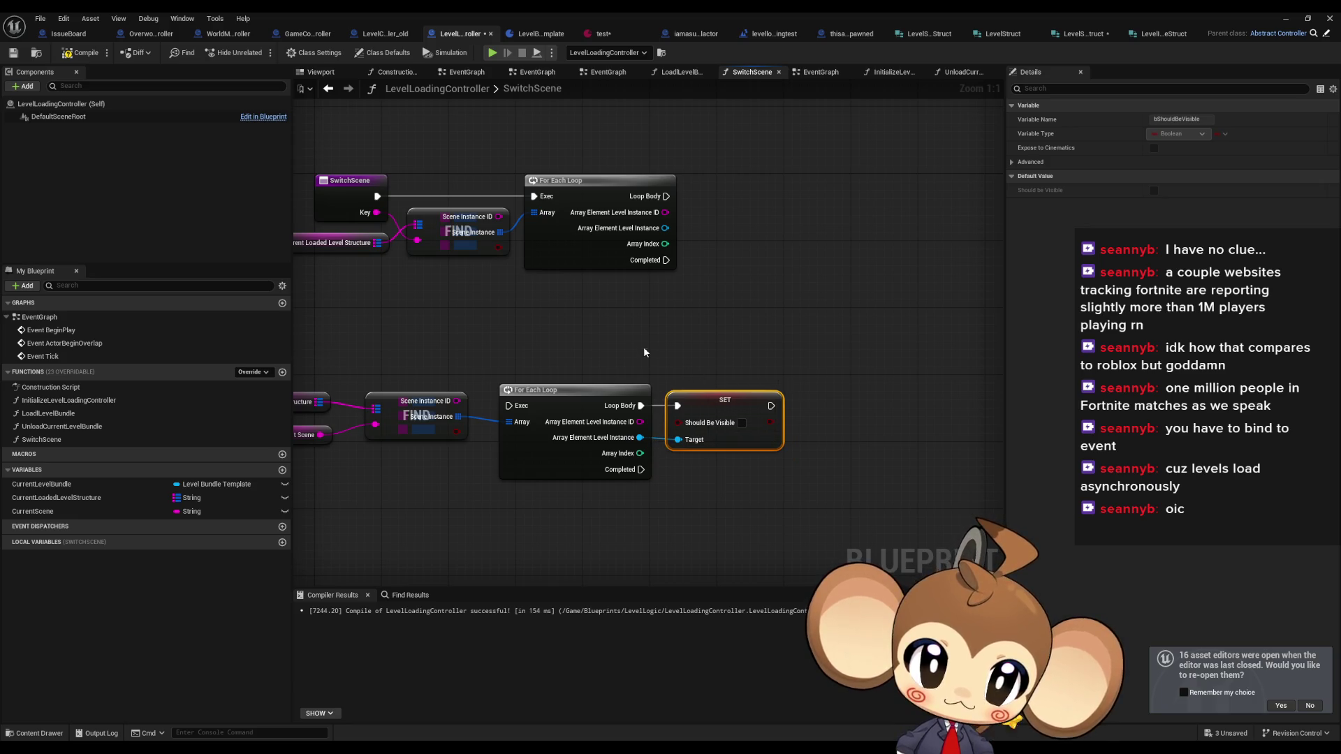
- Gate the loops with a Branch on the lookup result, True to the new loop, False to the upper loop
left_click_drag(644, 347, 806, 339)
left_click_drag(381, 353, 632, 436)
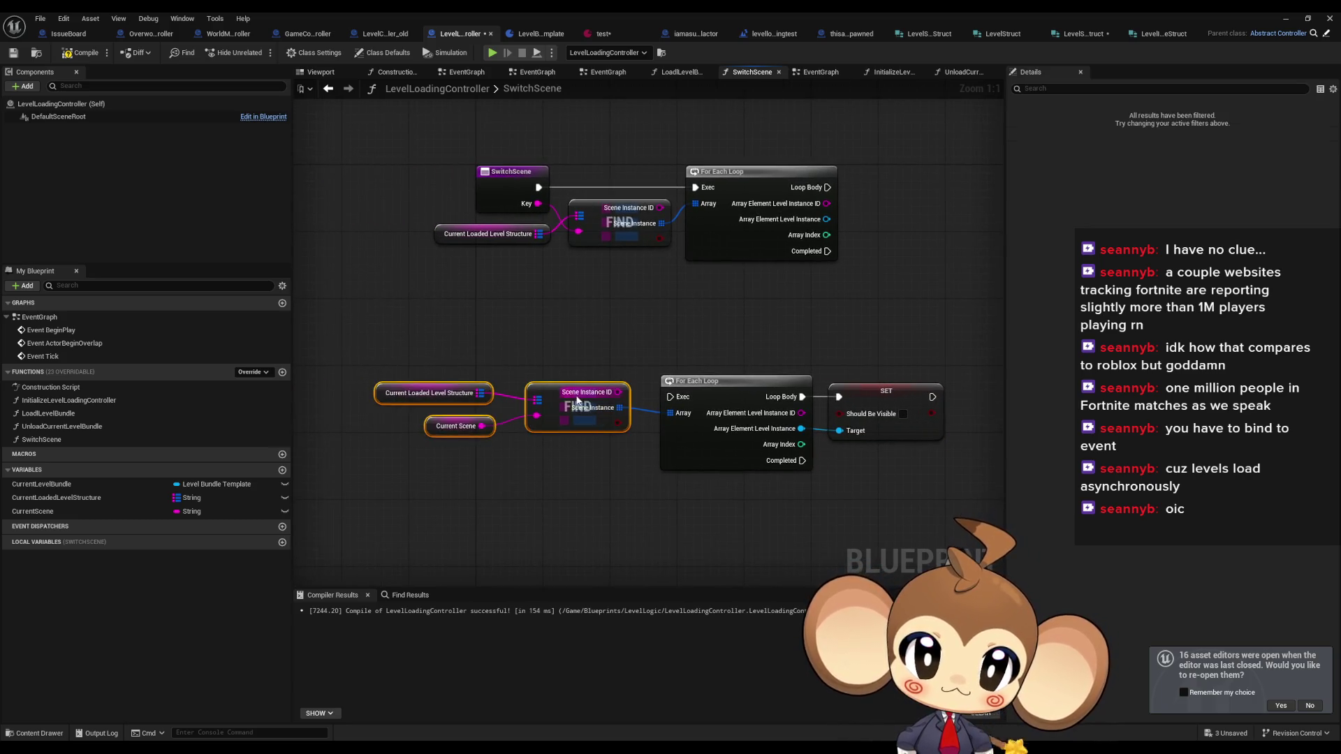
mouse_move(552, 403)
left_mouse_down()
mouse_move(410, 421)
mouse_move(512, 435)
left_mouse_up()
type("branch")
key("Return")
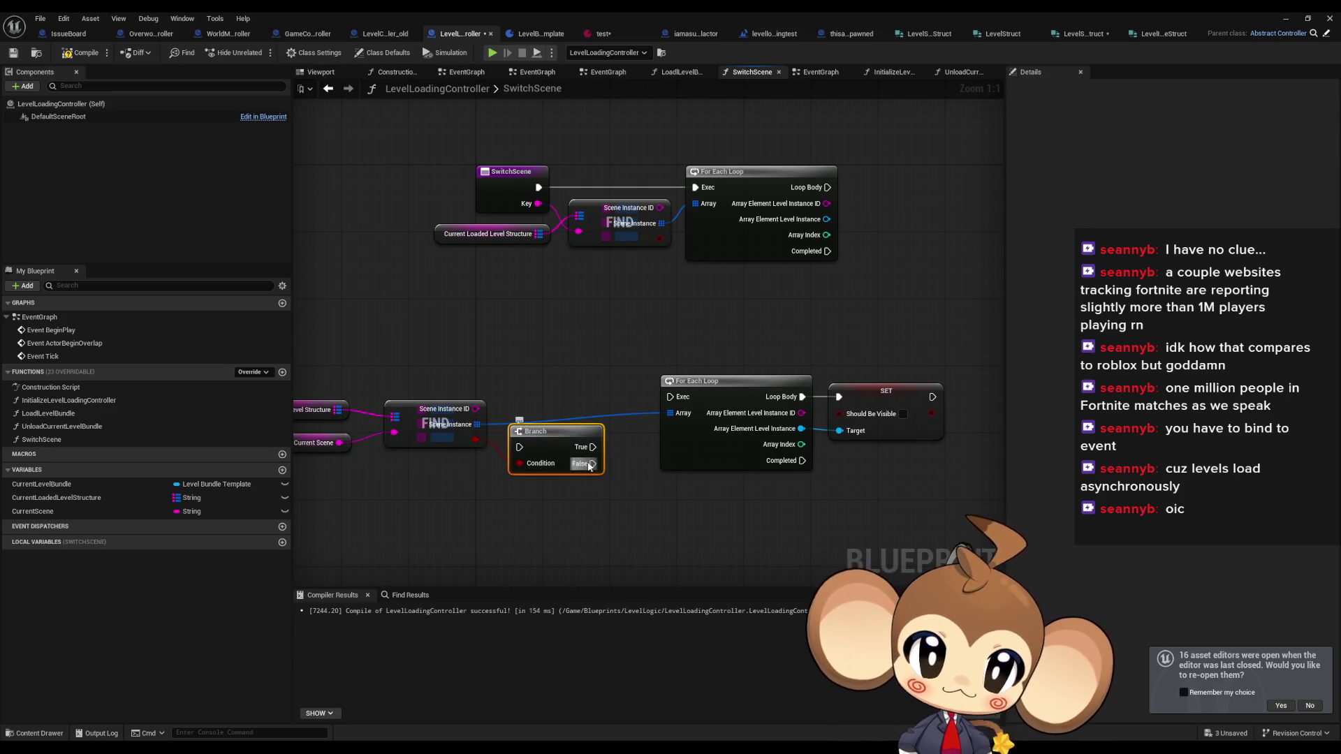
left_click_drag(643, 430, 670, 397)
mouse_move(552, 432)
left_mouse_down()
mouse_move(577, 381)
mouse_move(681, 286)
mouse_move(701, 189)
left_mouse_up()
left_click_drag(803, 461, 696, 192)
left_click_drag(538, 187, 544, 397)
left_click_drag(595, 298, 342, 492)
- Set Current Scene from Key after the loop completes
mouse_move(116, 510)
left_mouse_down()
mouse_move(525, 354)
mouse_move(835, 444)
mouse_move(857, 524)
left_mouse_up()
left_click(547, 375)
mouse_move(677, 476)
left_mouse_down()
mouse_move(502, 368)
mouse_move(609, 276)
mouse_move(597, 265)
left_mouse_up()
mouse_move(539, 356)
left_mouse_down()
mouse_move(636, 360)
mouse_move(706, 328)
mouse_move(755, 250)
left_mouse_up()
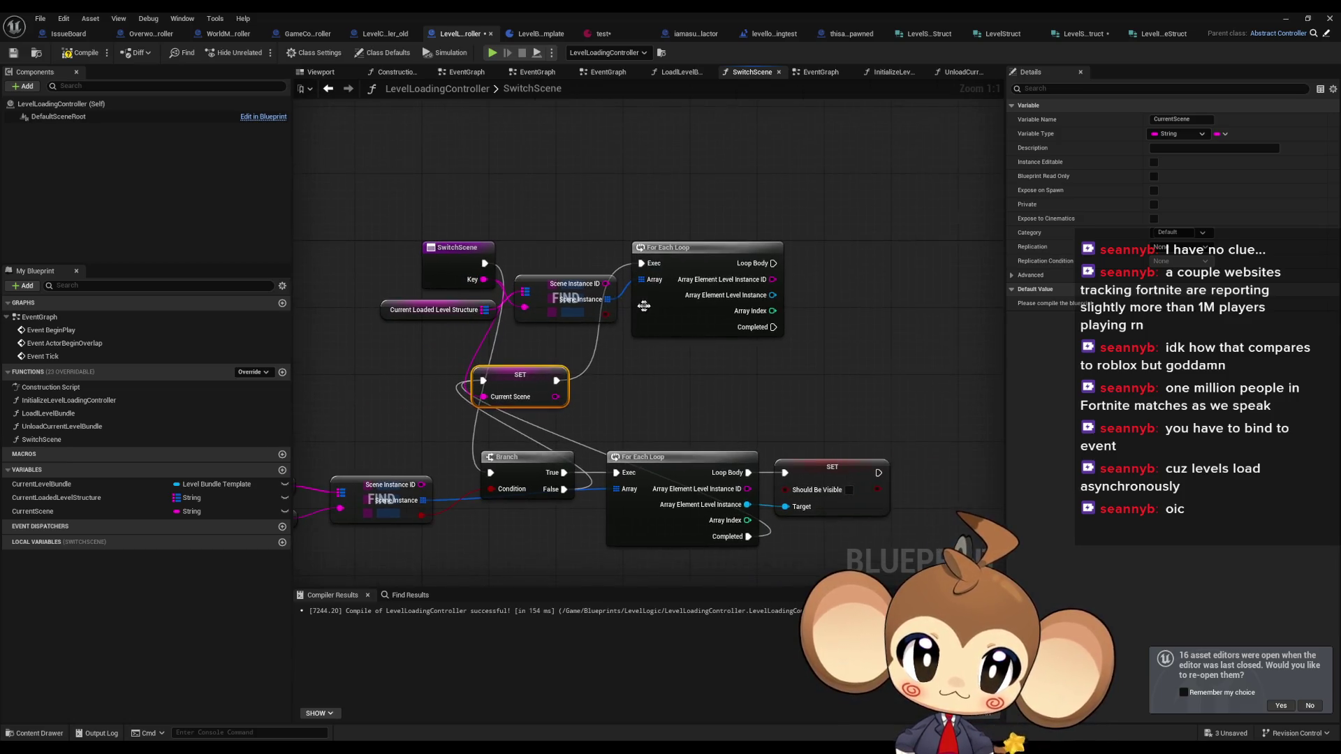
- Break the Key input links and connect a Current Scene getter to the Find node's key
left_click(483, 281, "alt")
left_click(35, 511)
left_click_drag(468, 361, 525, 312)
left_click(462, 358)
left_click(395, 400)
- Rename the SwitchScene entry node's Key input to Next Scene
left_click(474, 284)
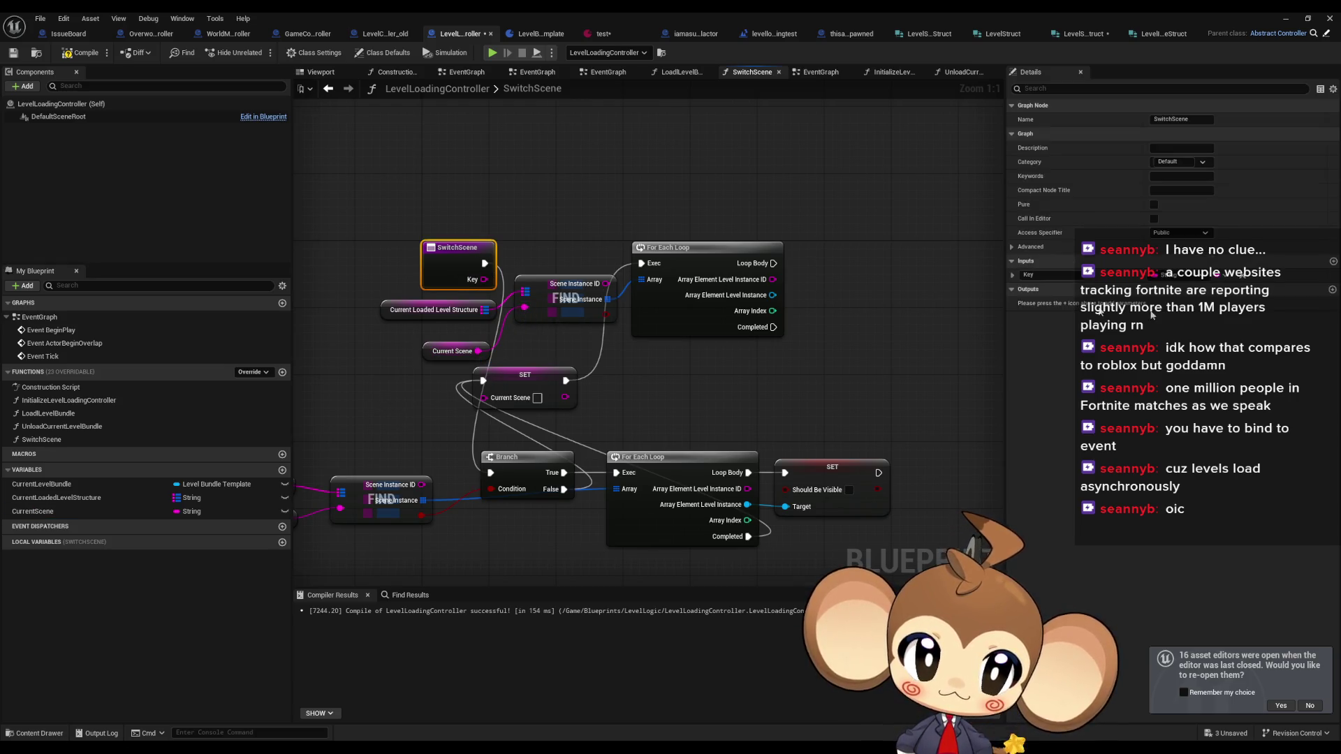
left_click(1092, 278)
type("NextScene")
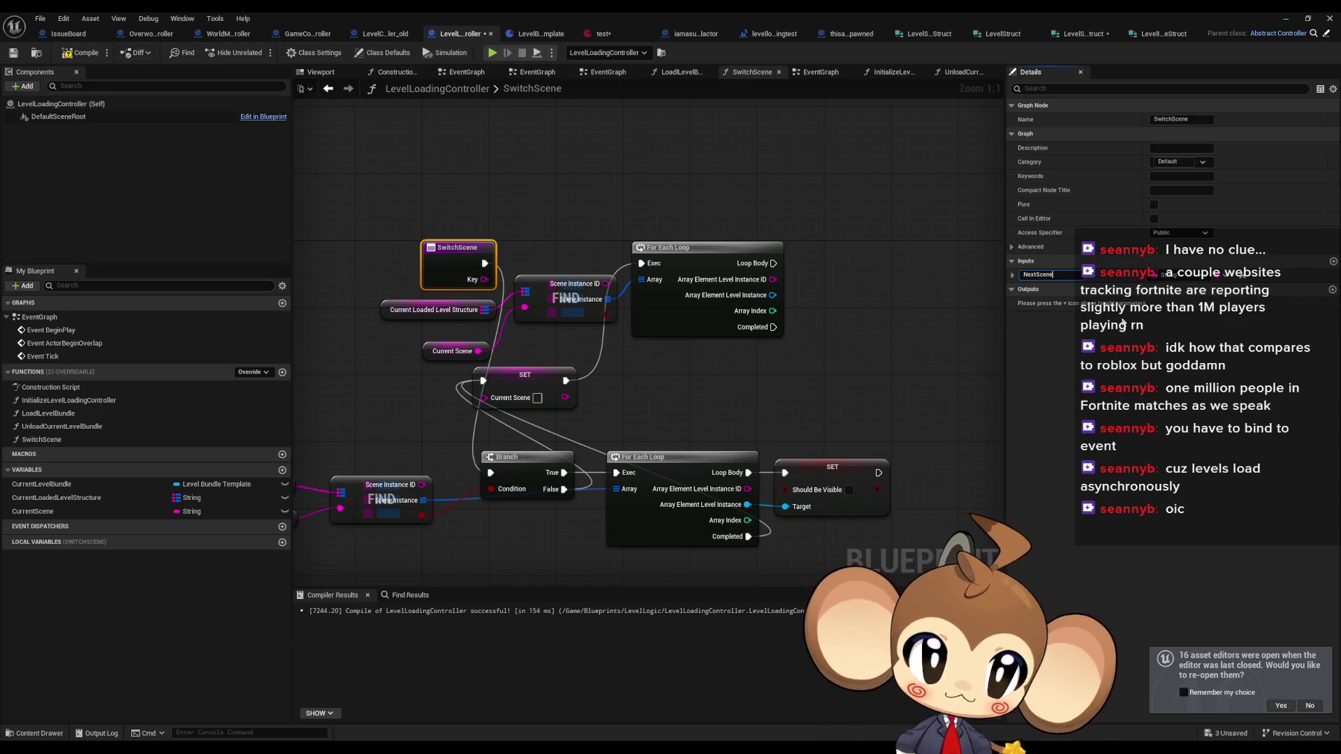
key("Return")
- Add a Get Next Scene node and feed it into the Current Scene setter
left_click_drag(400, 430, 498, 429)
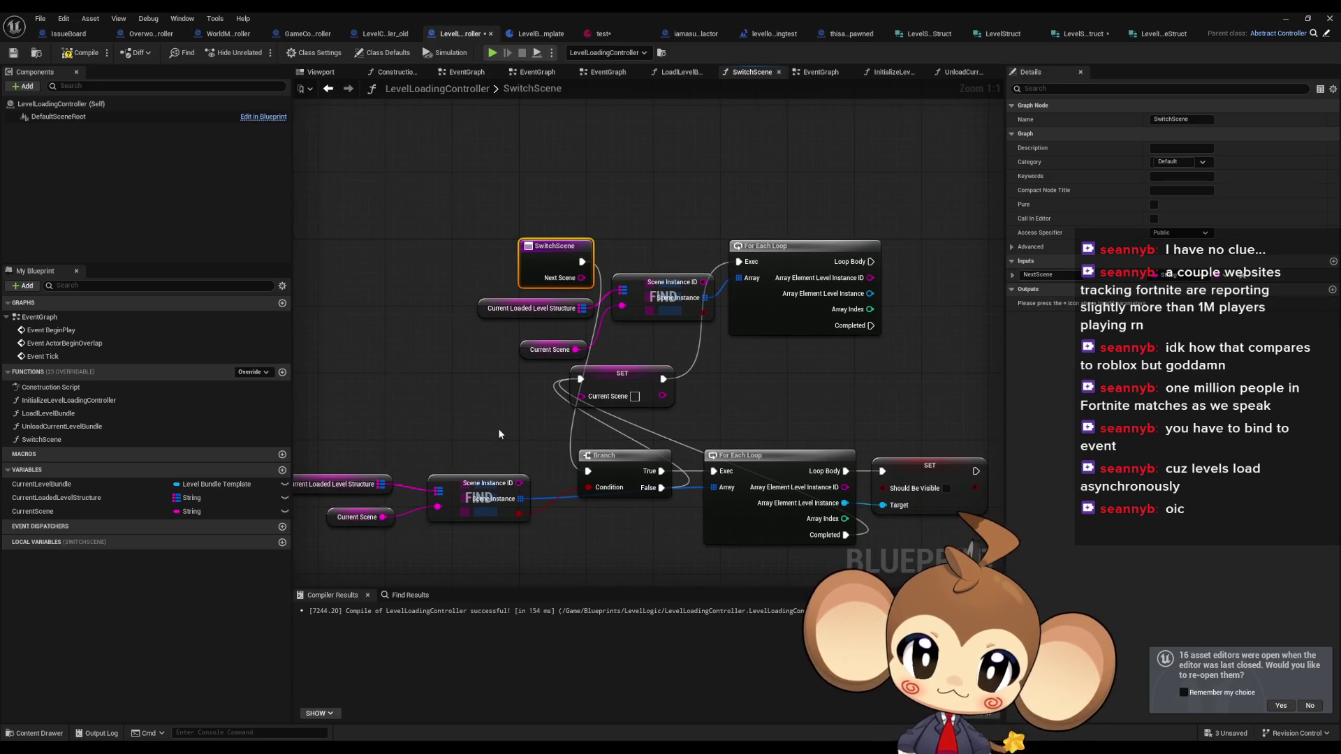
right_click(436, 400)
type("get next")
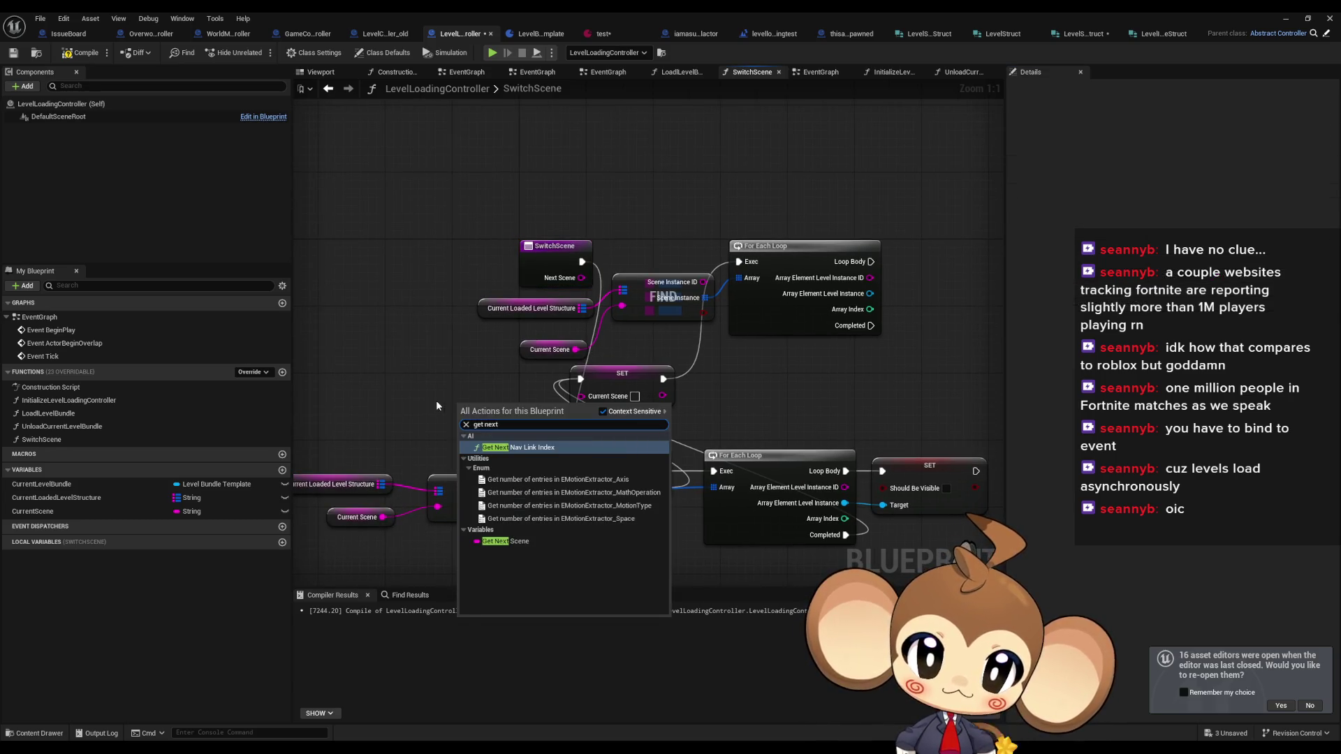
key("Down")
key("Down")
key("Down")
key("Return")
mouse_move(517, 401)
left_mouse_down()
mouse_move(886, 380)
mouse_move(860, 380)
left_mouse_up()
left_click(615, 380)
- Lay out the setter, Branch, lookup nodes and visibility loop in order beside SwitchScene
mouse_move(744, 234)
left_mouse_down()
mouse_move(502, 319)
mouse_move(507, 352)
left_mouse_up()
left_click_drag(503, 286, 881, 245)
left_click_drag(618, 460, 642, 250)
mouse_move(389, 436)
left_mouse_down()
mouse_move(559, 510)
mouse_move(640, 368)
mouse_move(629, 324)
mouse_move(803, 329)
mouse_move(669, 313)
left_mouse_up()
left_click_drag(456, 209, 906, 465)
left_click_drag(644, 417, 839, 416)
left_click(508, 466)
mouse_move(508, 466)
left_mouse_down()
mouse_move(528, 250)
mouse_move(518, 258)
left_mouse_up()
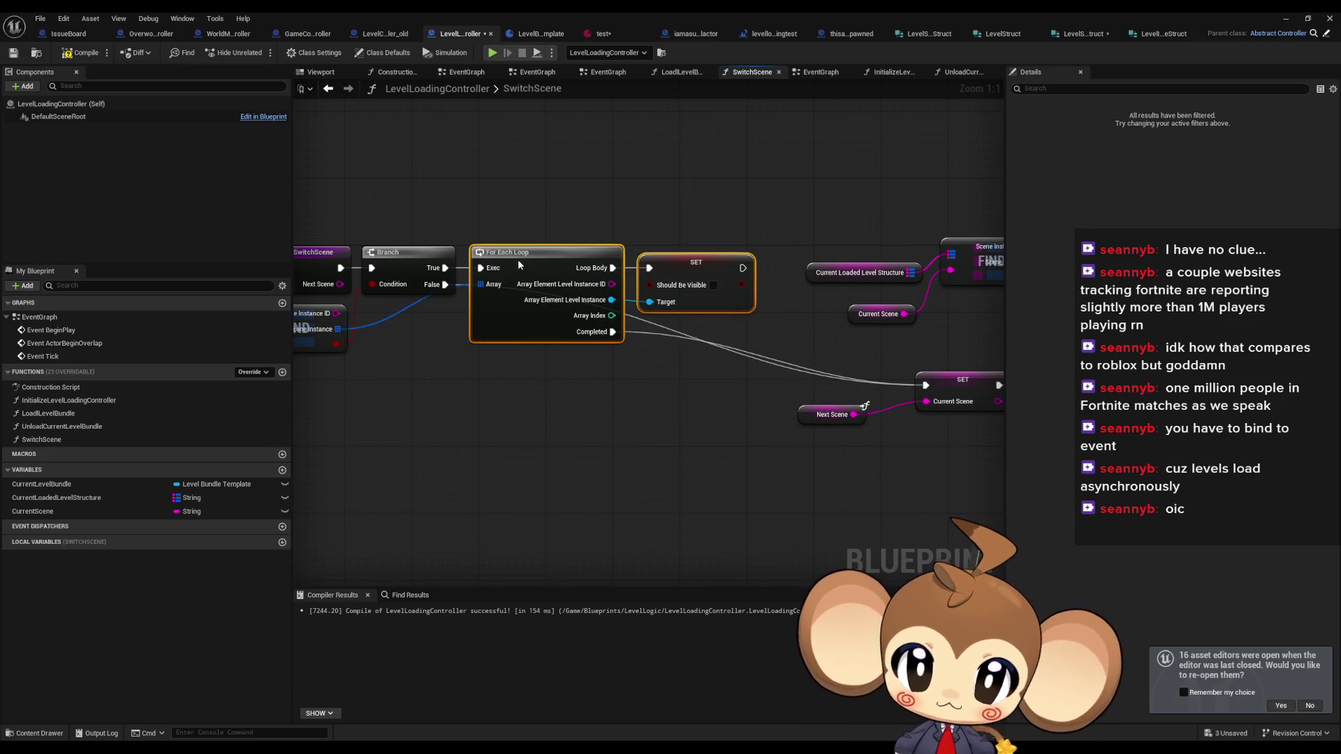
- Shift the right-side nodes away, move Next Scene and its setter left, and place the lookup nodes below the setter
left_click(665, 182)
left_click_drag(665, 182, 456, 213)
left_click_drag(550, 214, 908, 461)
left_click_drag(911, 261, 949, 389)
left_click(763, 526)
left_click_drag(611, 547, 588, 444)
left_click(618, 478)
left_click(768, 438, "ctrl")
mouse_move(758, 437)
left_mouse_down()
mouse_move(557, 429)
mouse_move(428, 392)
mouse_move(655, 377)
mouse_move(639, 354)
mouse_move(425, 325)
left_mouse_up()
left_click_drag(594, 272, 783, 366)
mouse_move(773, 298)
left_mouse_down()
mouse_move(466, 402)
mouse_move(421, 392)
left_mouse_up()
- Put the second For Each Loop next to the setter and tuck Current Scene under Find
left_click_drag(915, 253, 572, 309)
left_click_drag(457, 399, 463, 382)
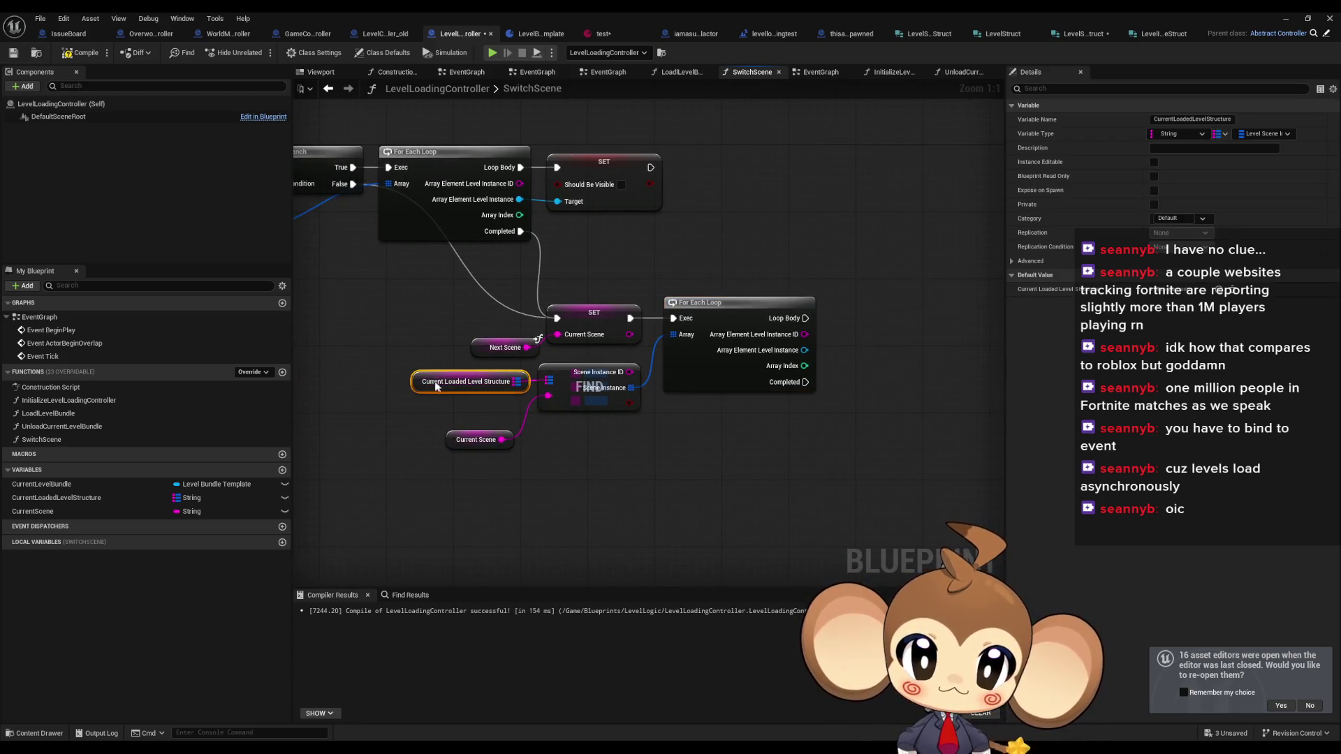
left_click_drag(455, 446, 463, 412)
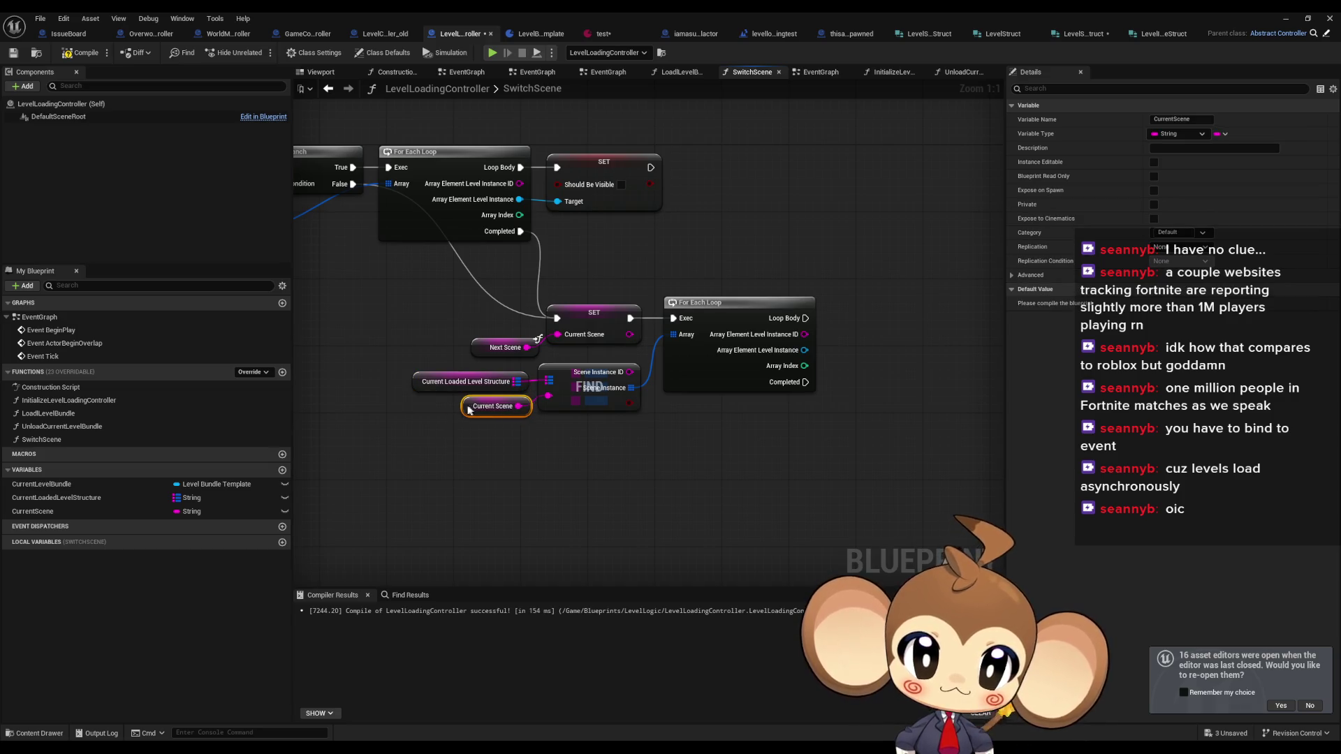
left_click(549, 442)
mouse_move(565, 441)
left_mouse_down()
mouse_move(704, 495)
mouse_move(706, 510)
left_mouse_up()
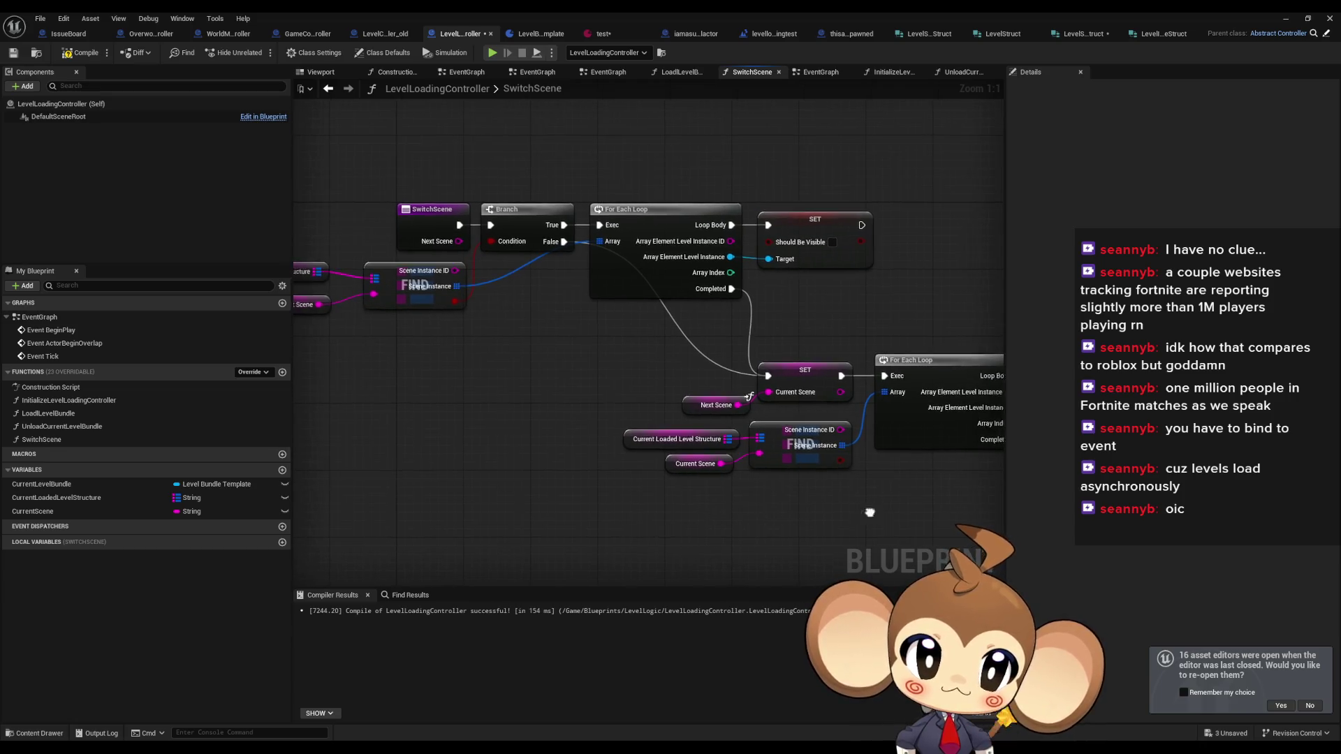
left_click_drag(873, 511, 799, 513)
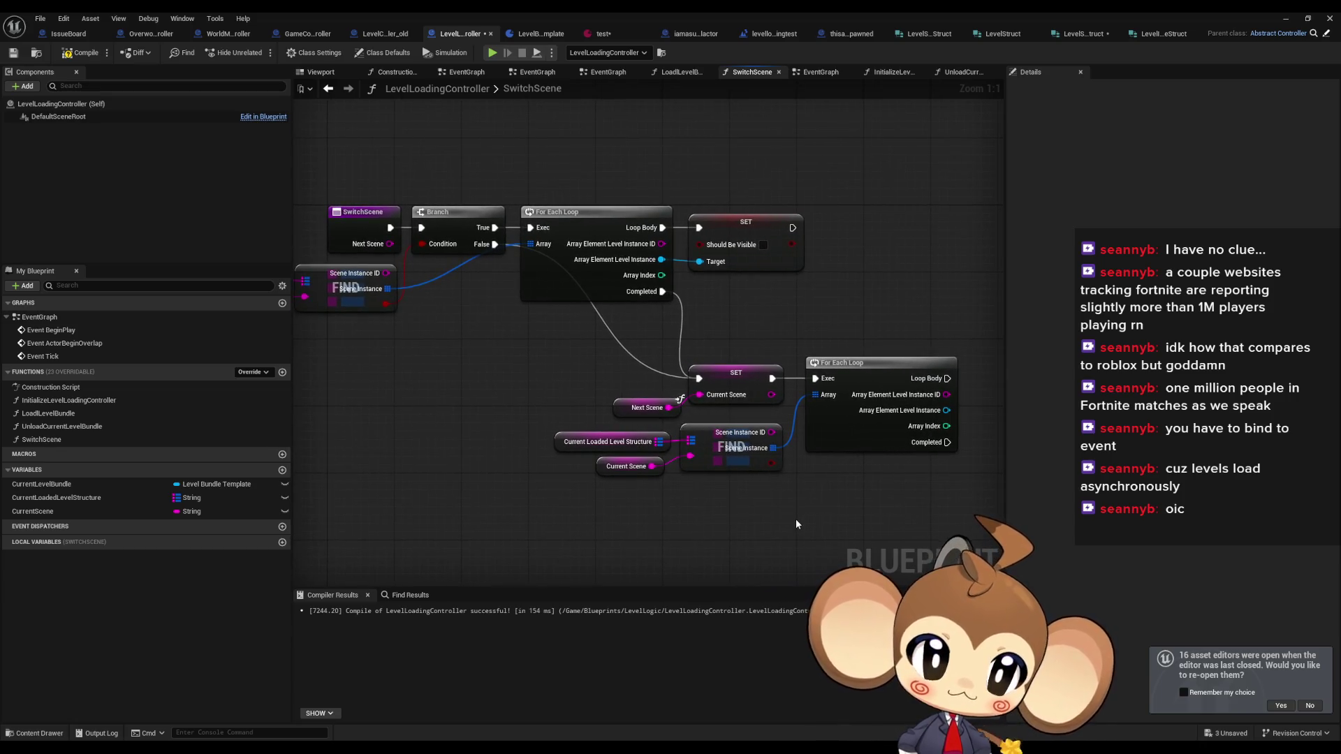
mouse_move(752, 518)
left_mouse_down()
mouse_move(539, 366)
mouse_move(432, 380)
left_mouse_up()
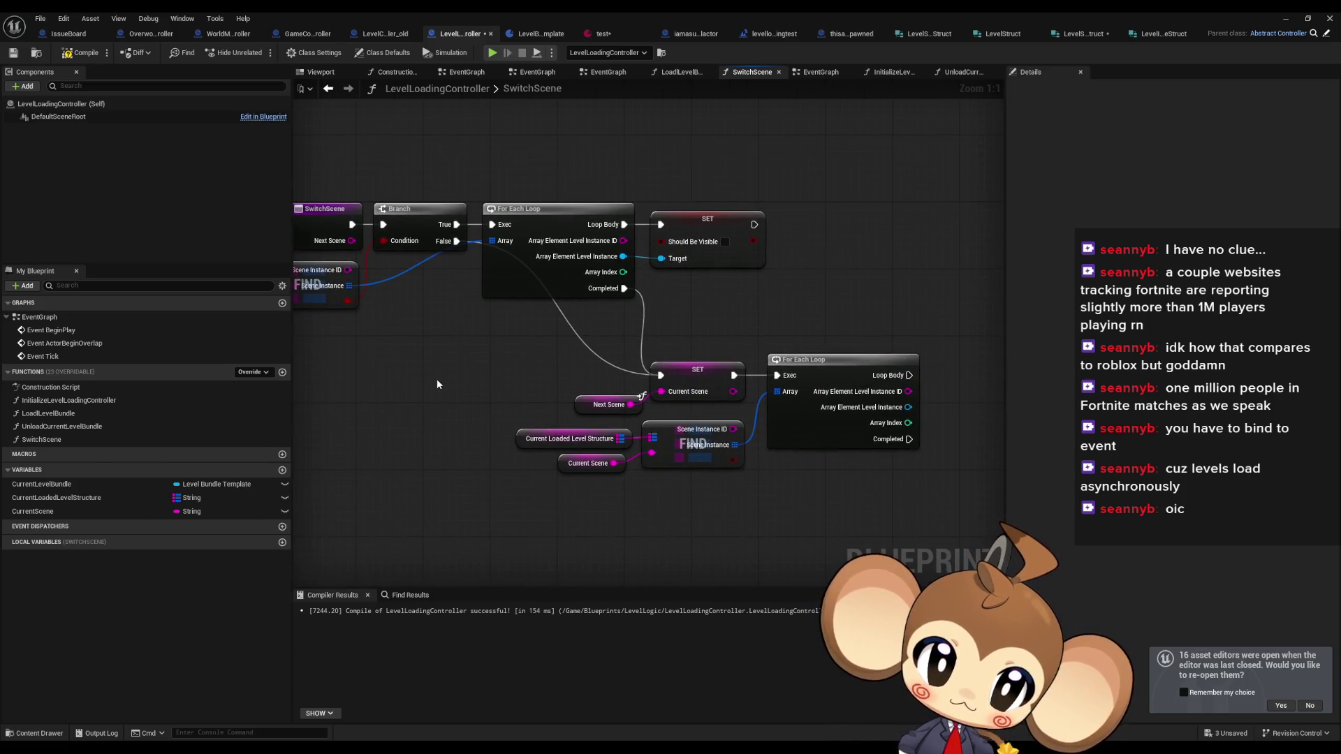
left_click(592, 396)
left_click(755, 500)
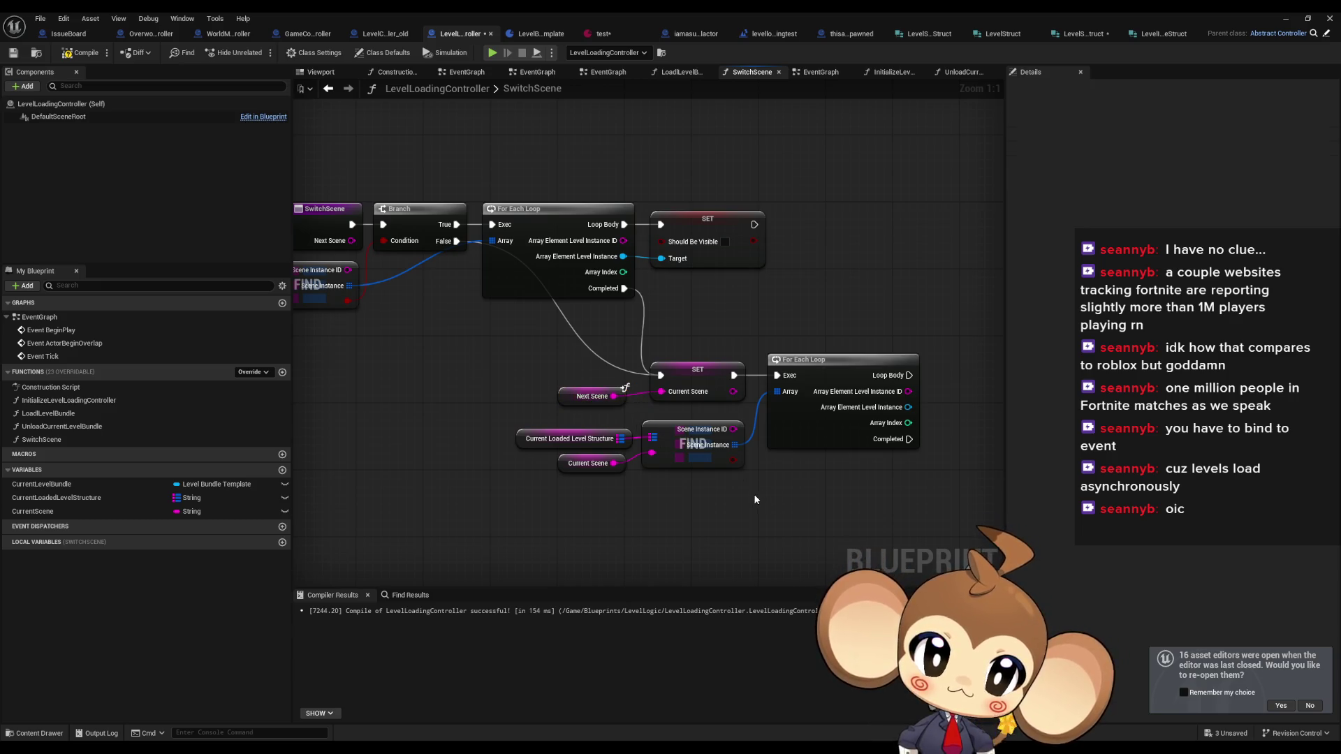
left_click_drag(552, 472, 588, 472)
left_click_drag(537, 373, 696, 408)
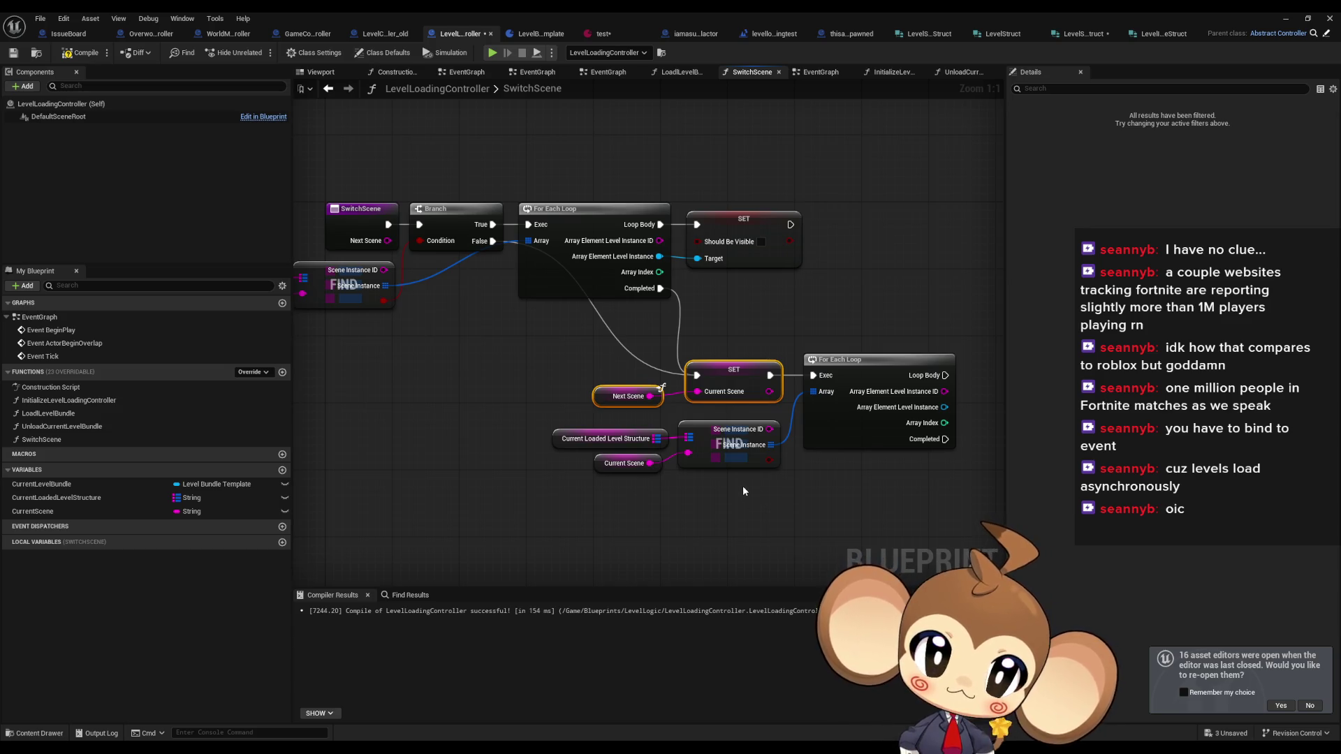
left_click_drag(740, 491, 556, 470)
- Duplicate the Set Should Be Visible node, wire it to the second loop's body and Level Instance, and tick Should Be Visible
left_click(565, 208)
key("ctrl+c")
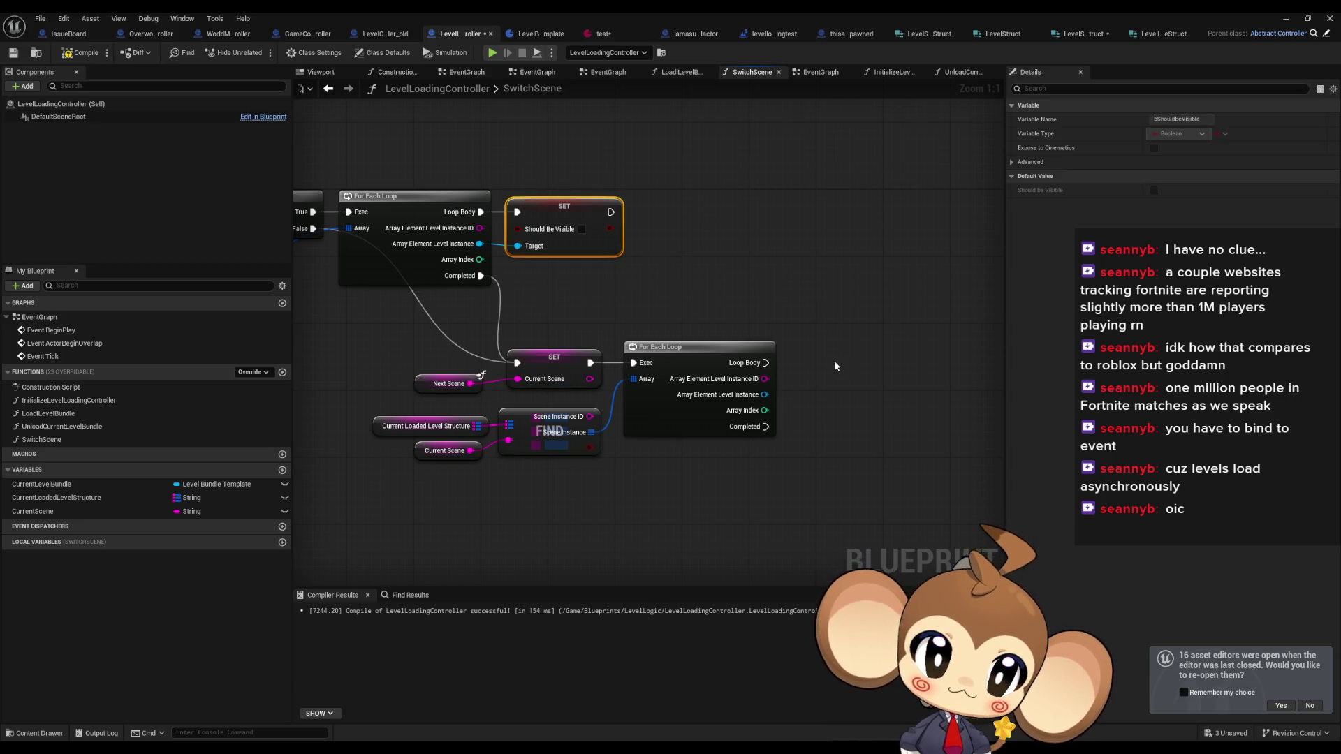
key("ctrl+v")
left_click_drag(765, 394, 844, 406)
left_click_drag(891, 365, 768, 363)
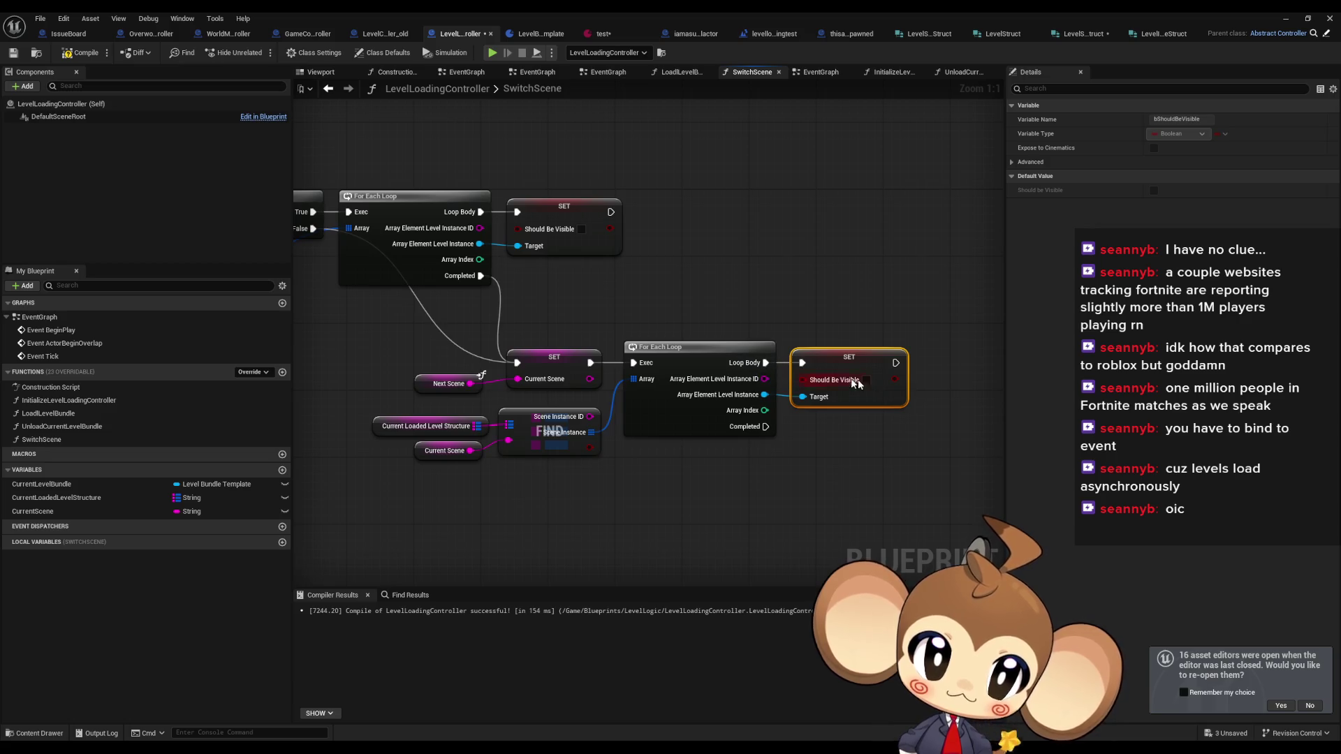
left_click(867, 380)
mouse_move(856, 357)
left_mouse_down()
mouse_move(882, 363)
mouse_move(862, 360)
left_mouse_up()
left_click(833, 304)
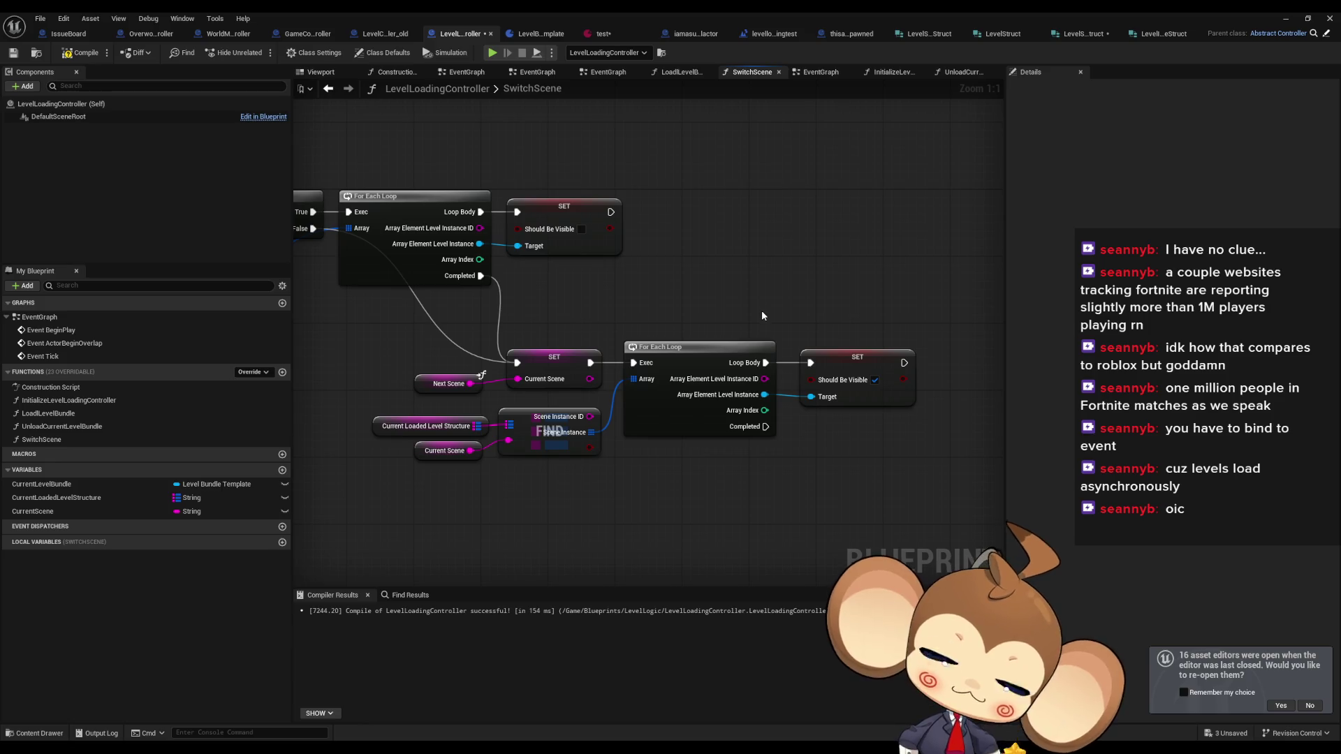
mouse_move(723, 295)
left_mouse_down()
mouse_move(884, 307)
mouse_move(772, 297)
left_mouse_up()
scroll(777, 467, "down", 2)
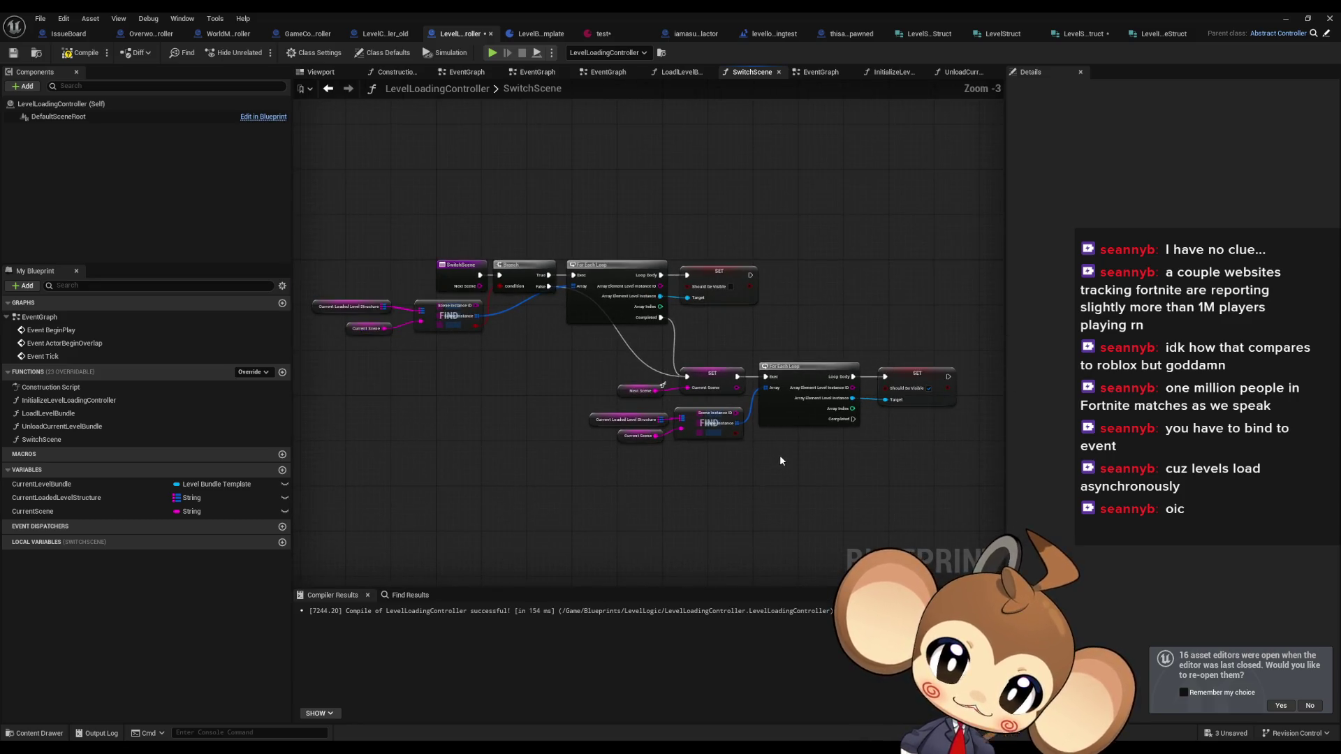
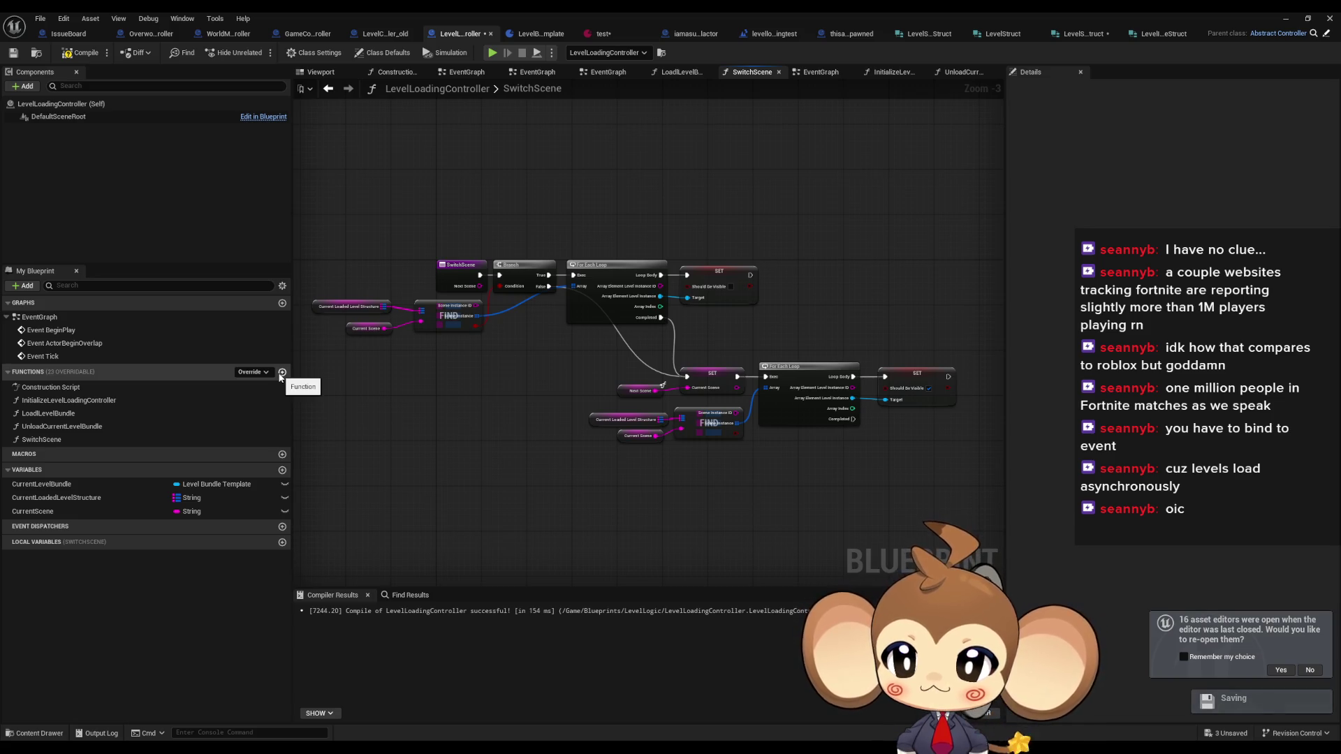
- Add a new function named test
left_click(282, 372)
type("test")
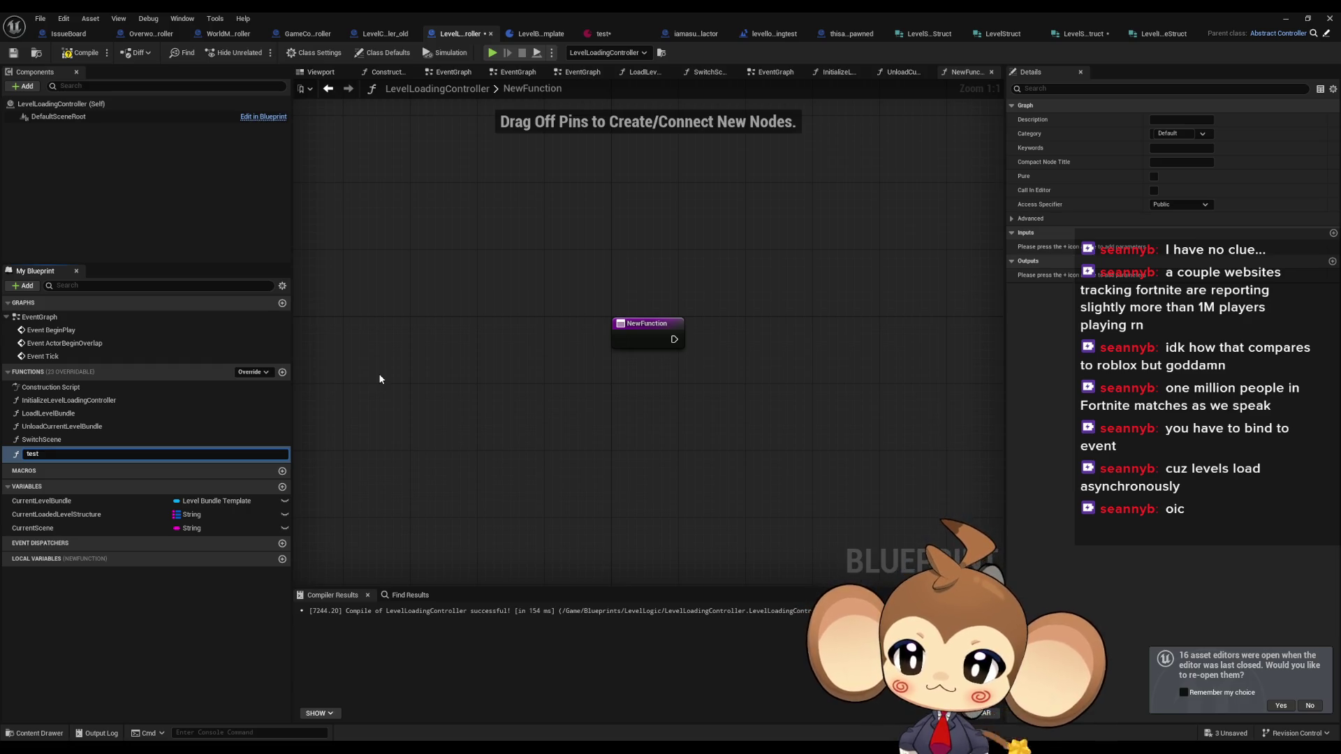
key("Return")
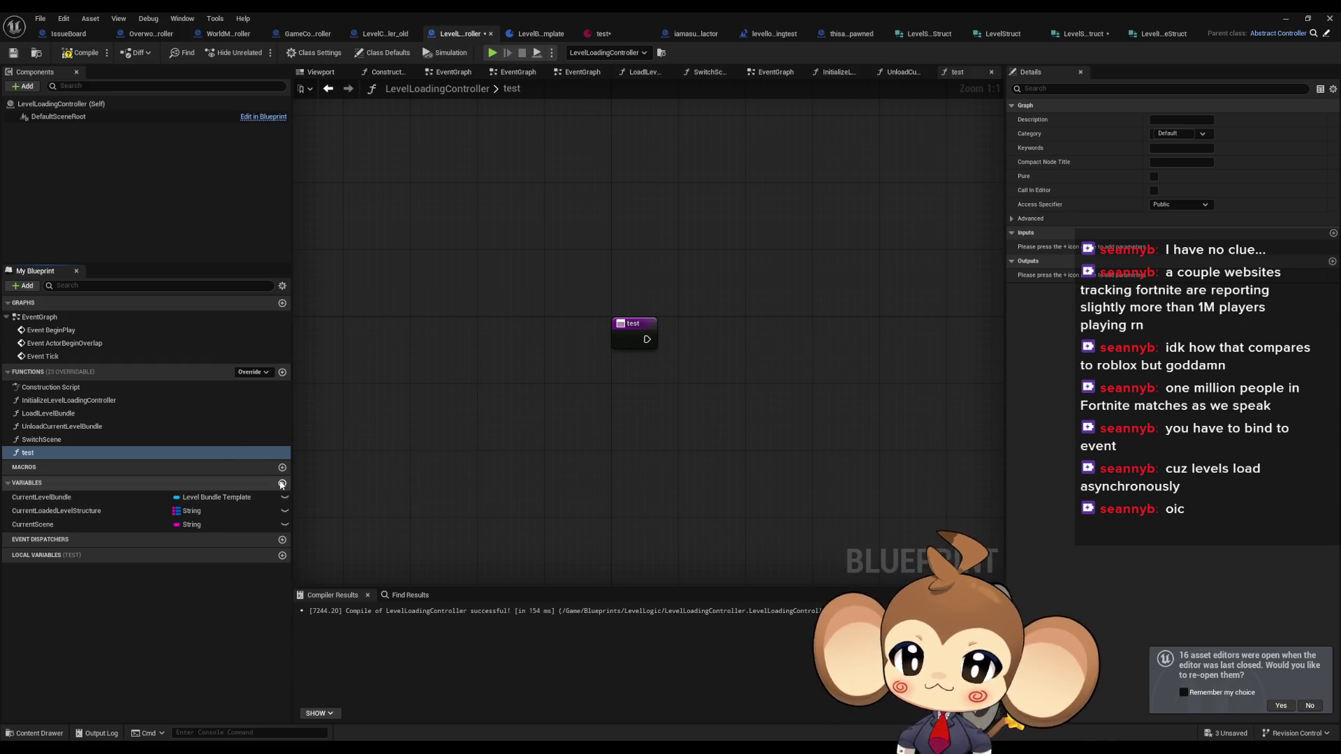
- Add a variable named tester, keeping its type as String
left_click(282, 483)
type("te")
key("Escape")
left_click(102, 541)
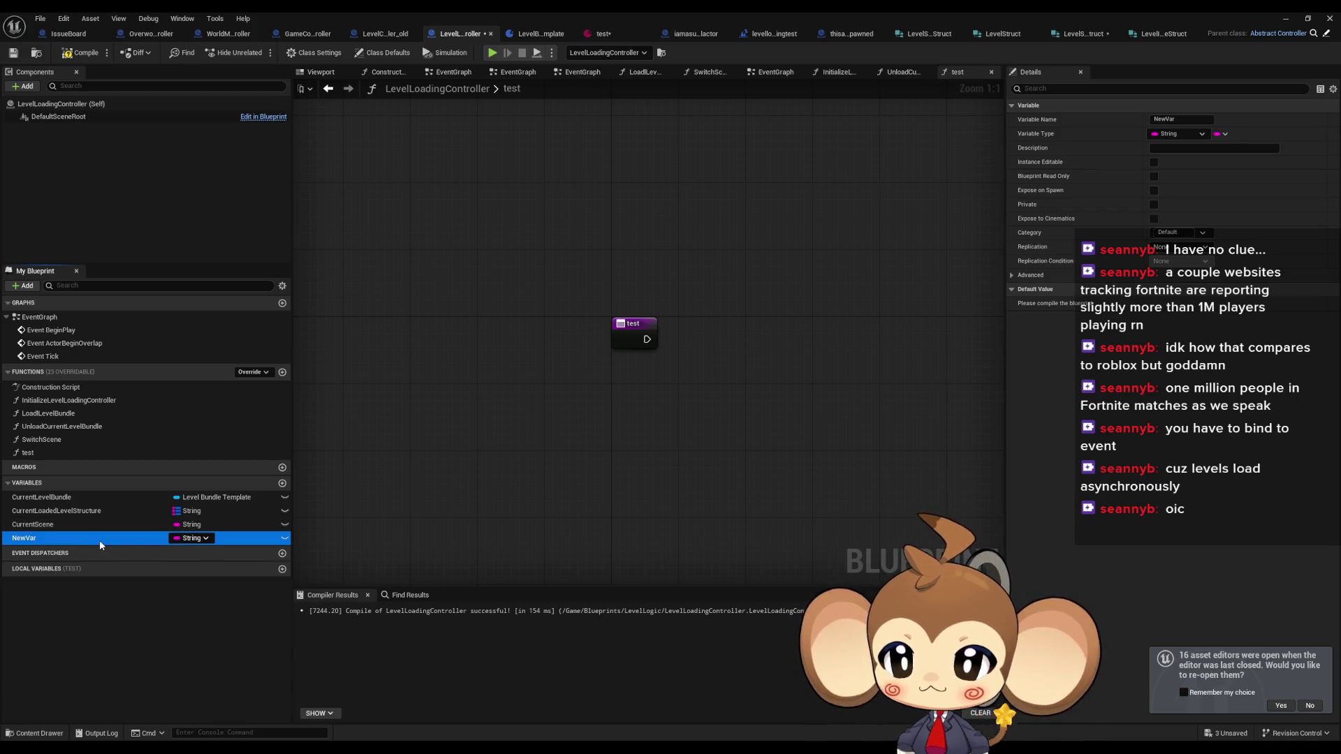
left_click(31, 542)
type("tester")
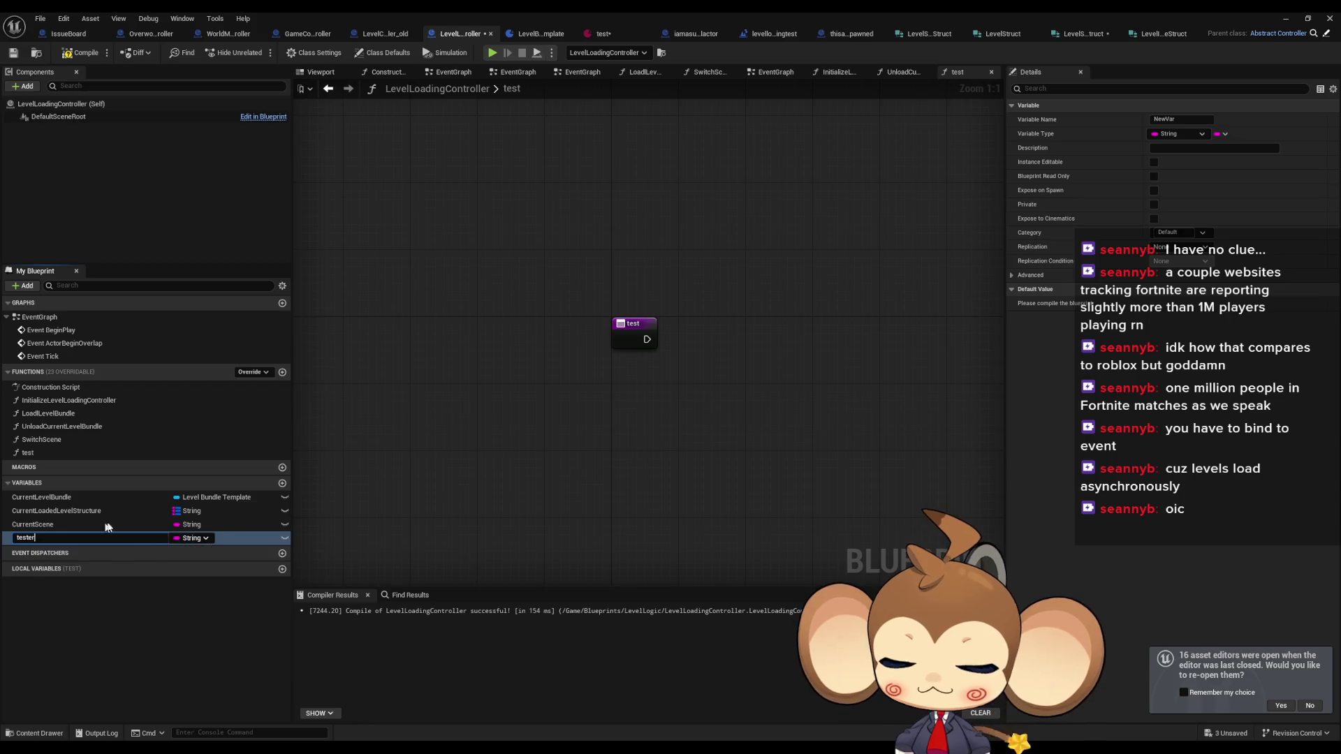
key("Return")
left_click(190, 539)
type("soft")
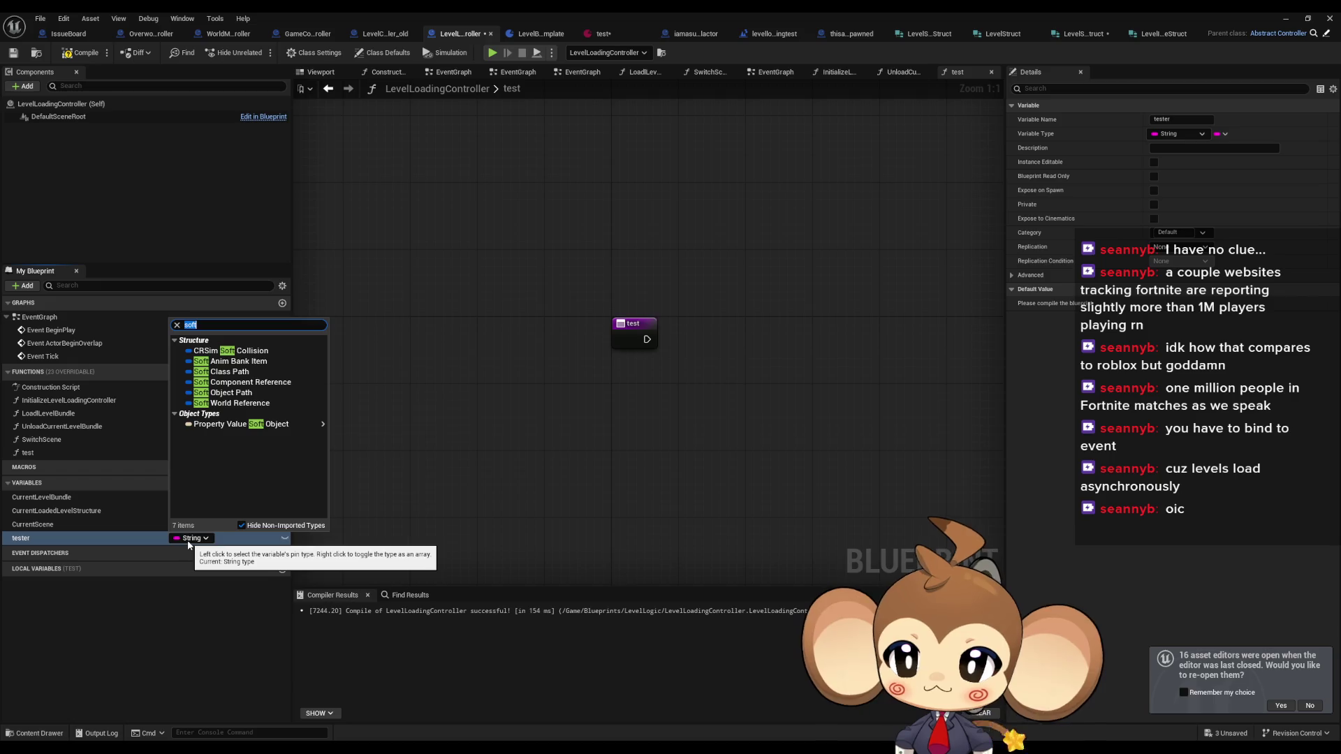
left_click(684, 457)
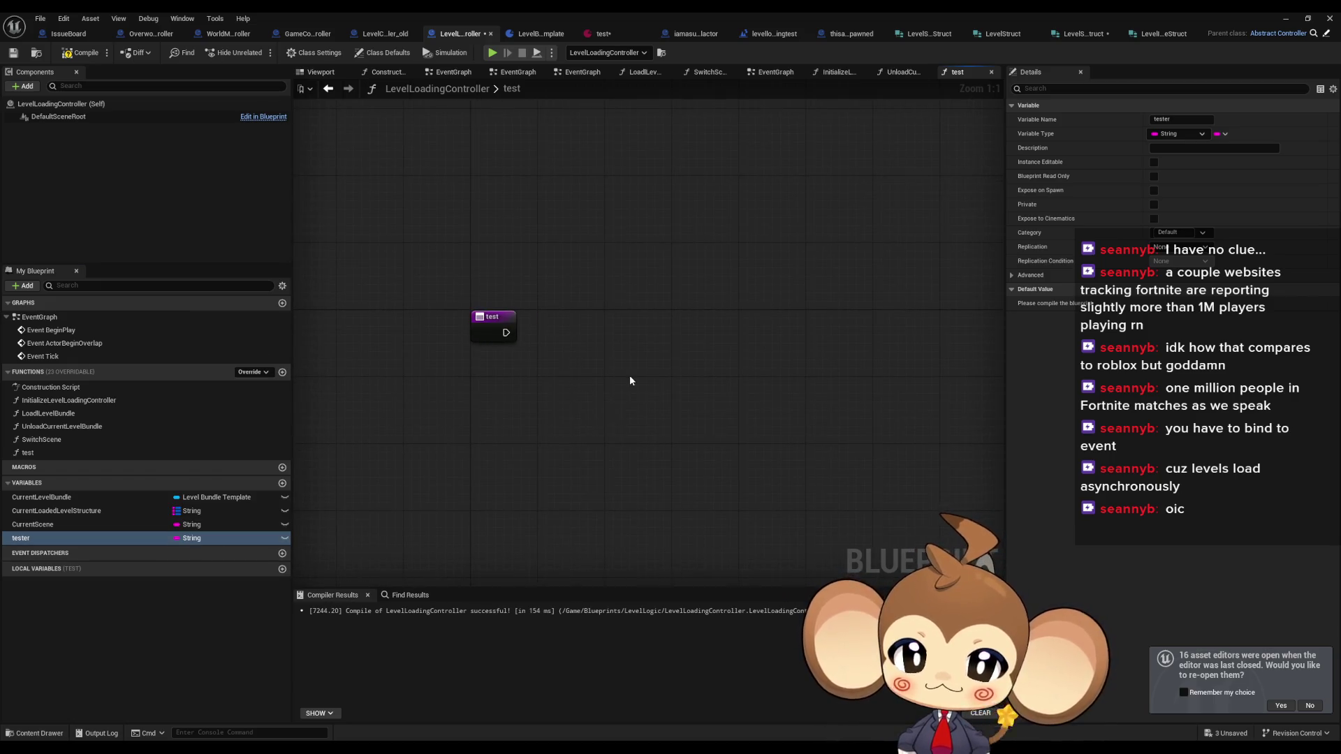
- Add a second function named laod
left_click(282, 372)
type("laod")
key("Return")
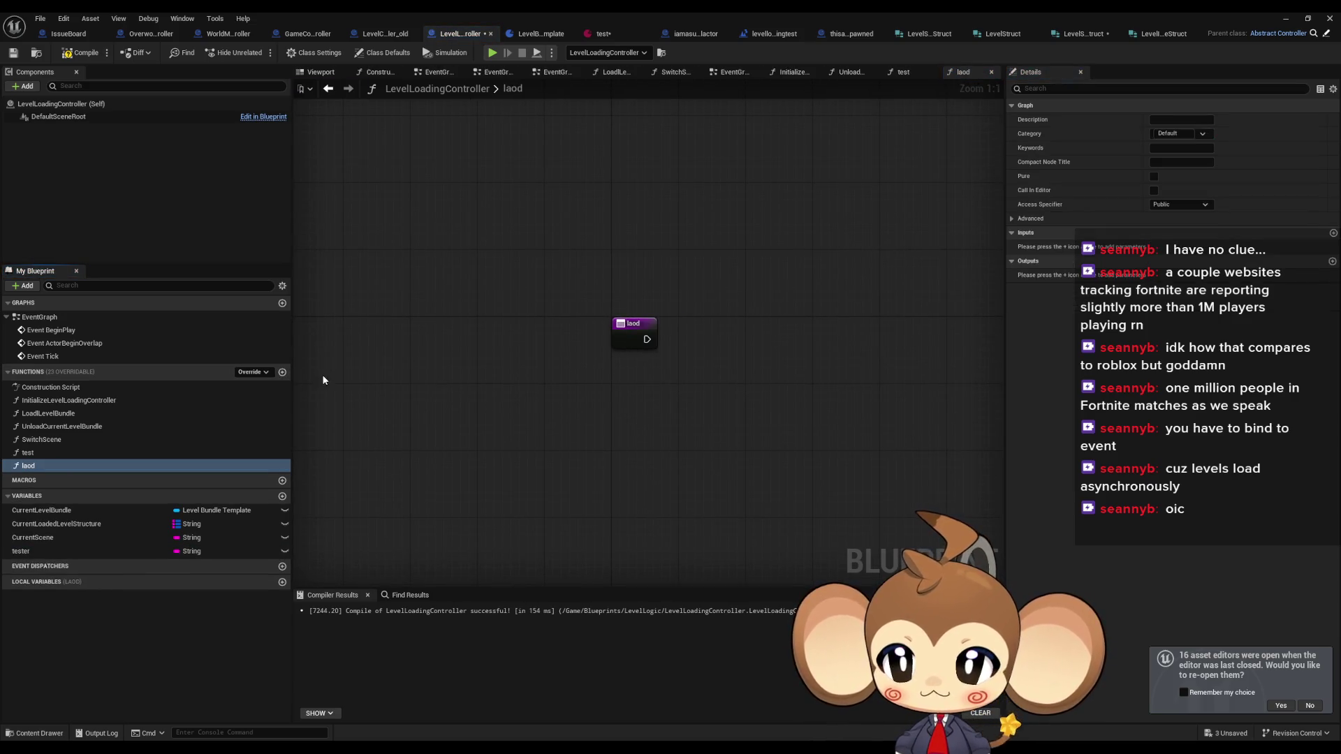
- In the laod graph, swap Load Level Instance (by Name) for Load Level Instance (by Object Reference)
left_click_drag(501, 389, 461, 373)
right_click(500, 342)
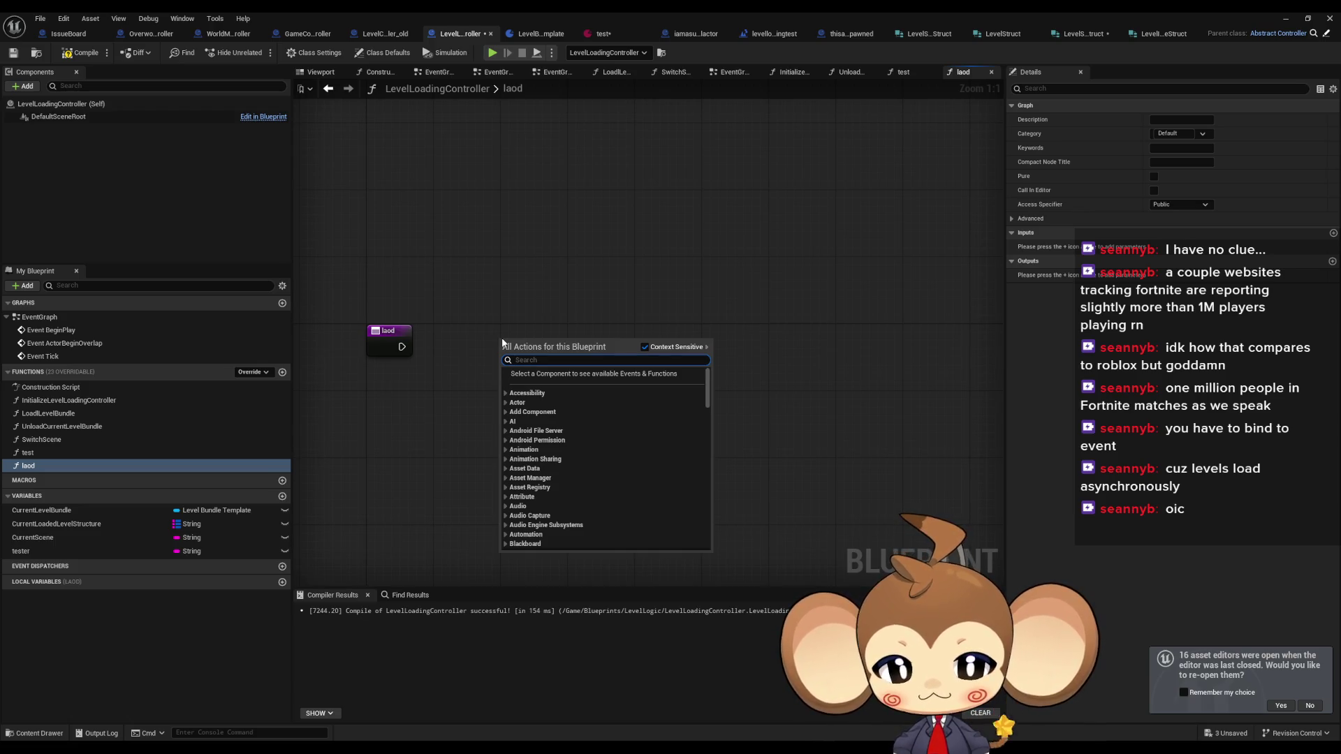
type("load leve i")
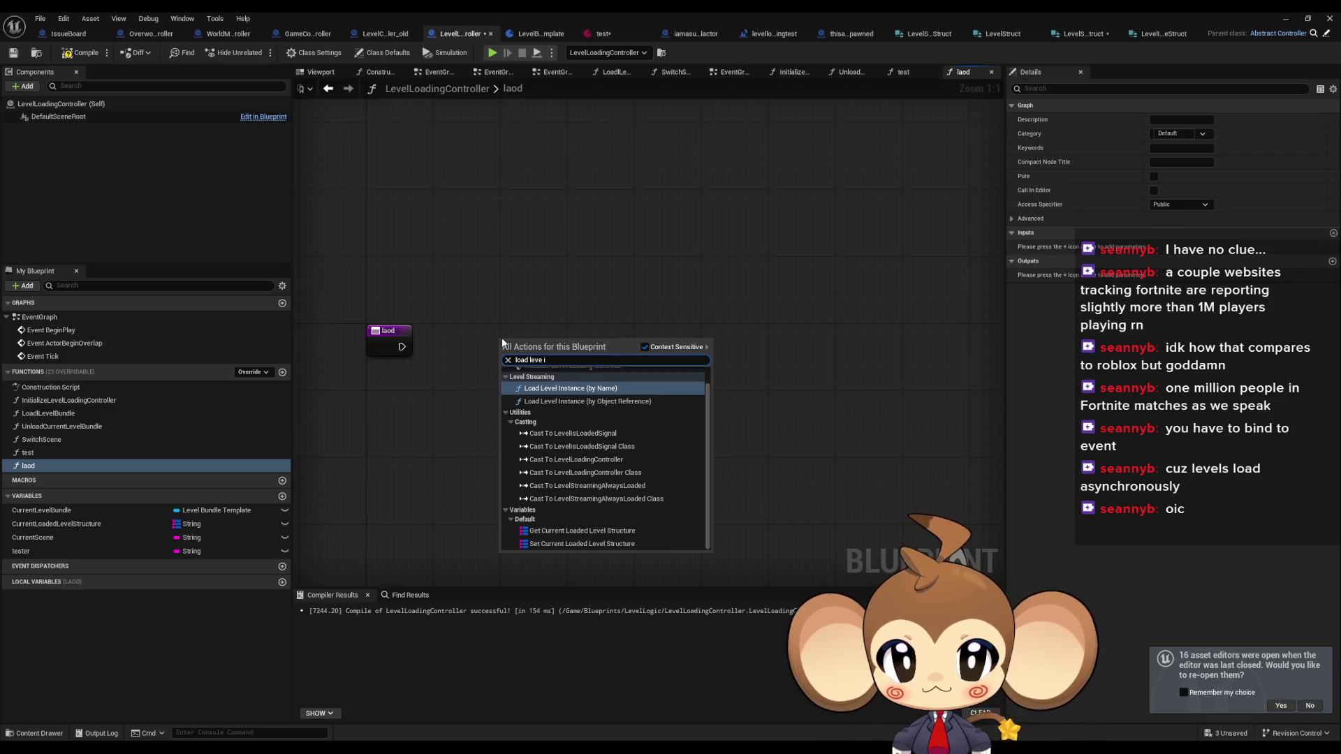
key("Return")
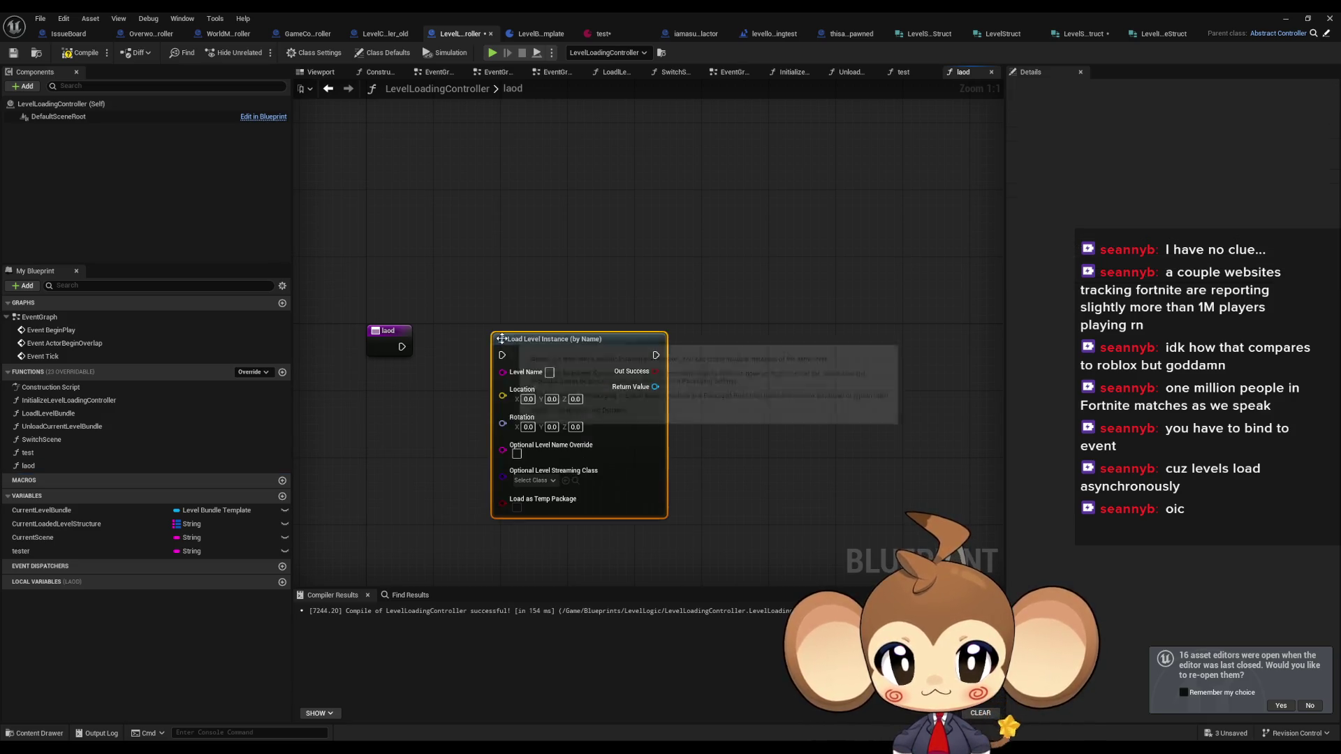
left_click_drag(501, 337, 525, 338)
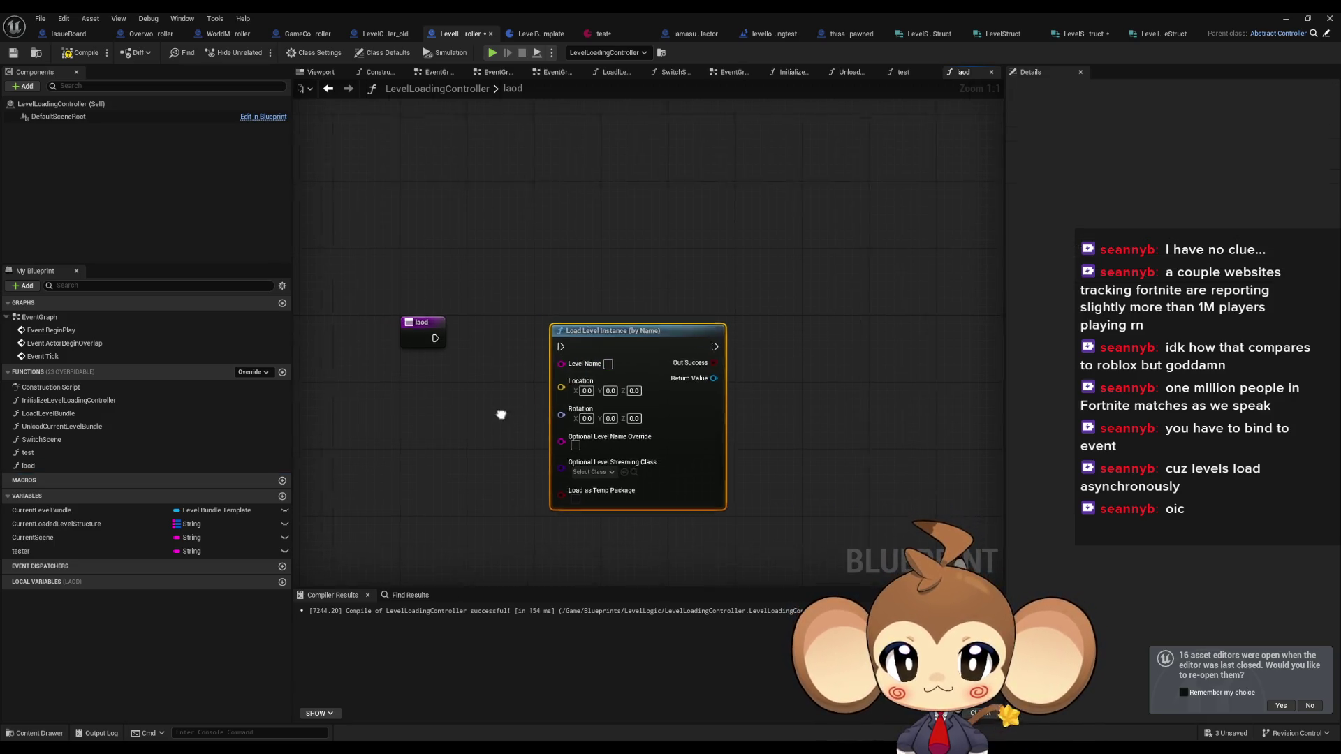
left_click_drag(501, 415, 550, 407)
left_click_drag(668, 343, 685, 342)
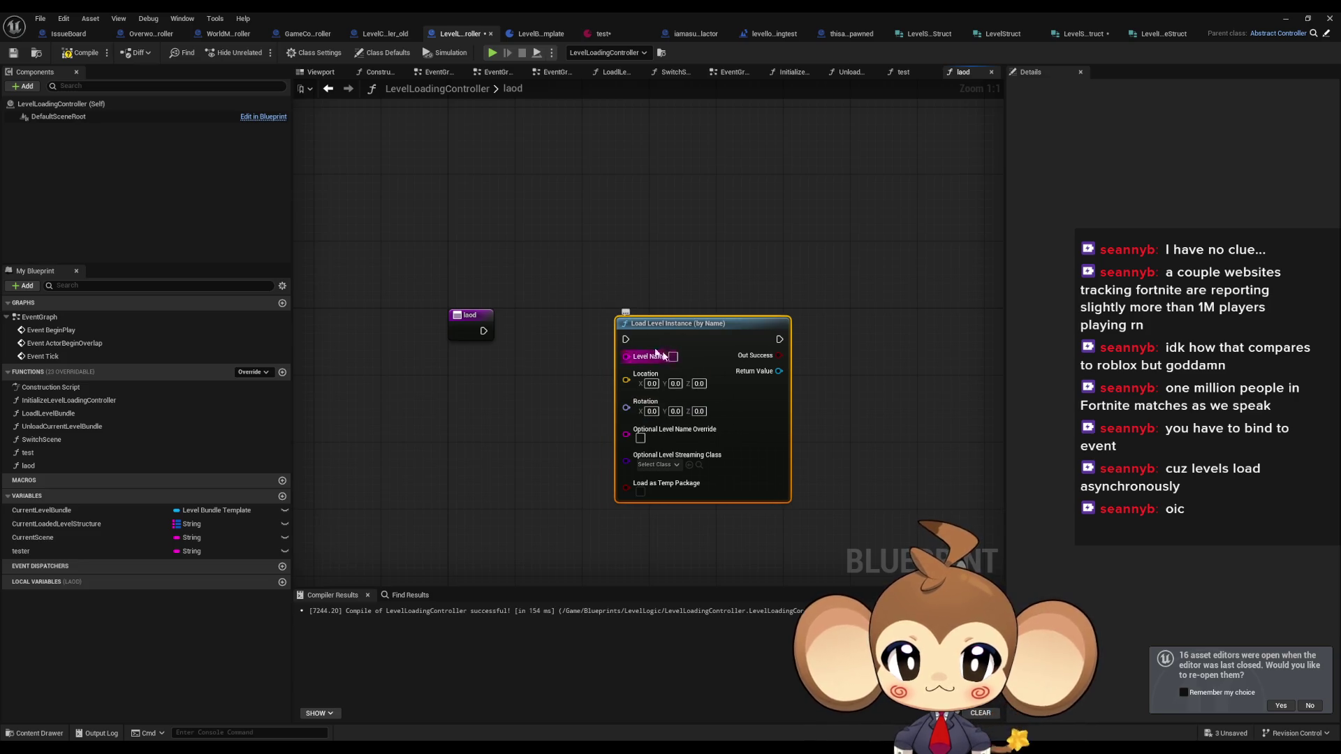
key("Delete")
right_click(603, 330)
type("laod leve")
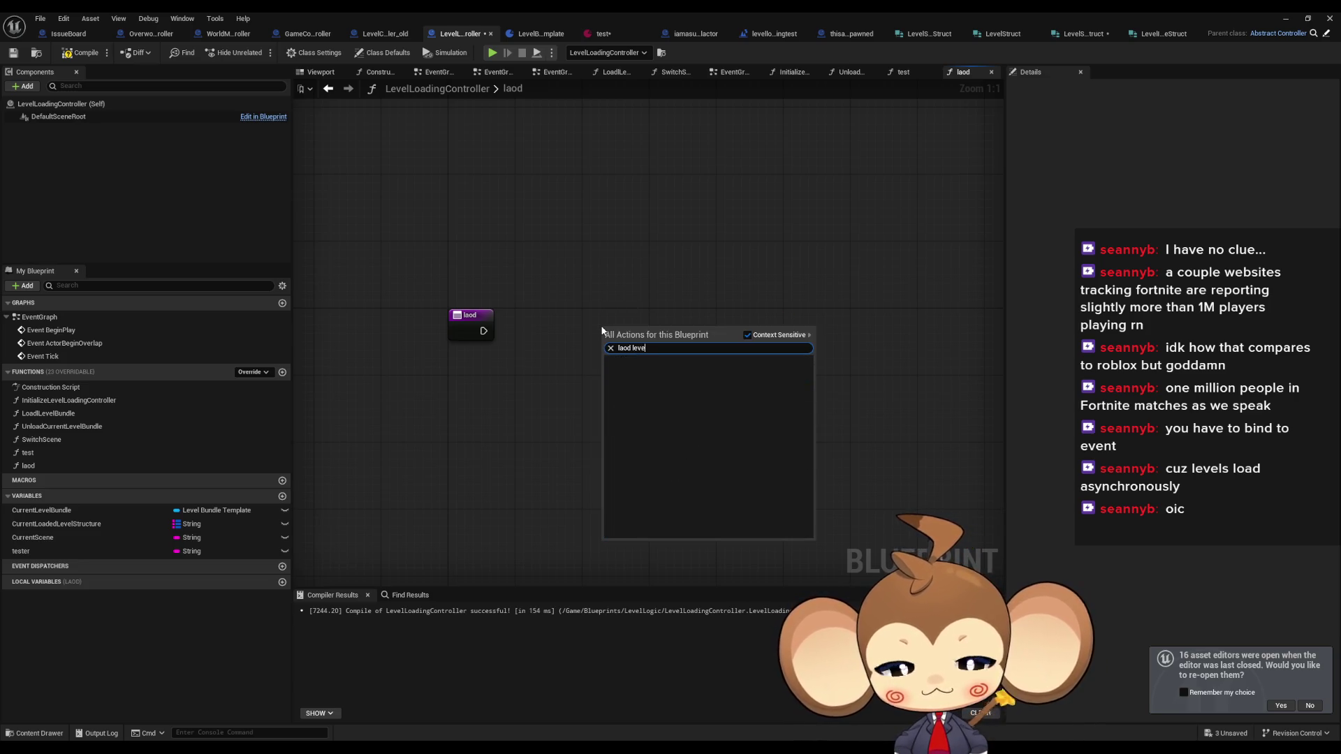
key("ctrl+a")
type("load level in")
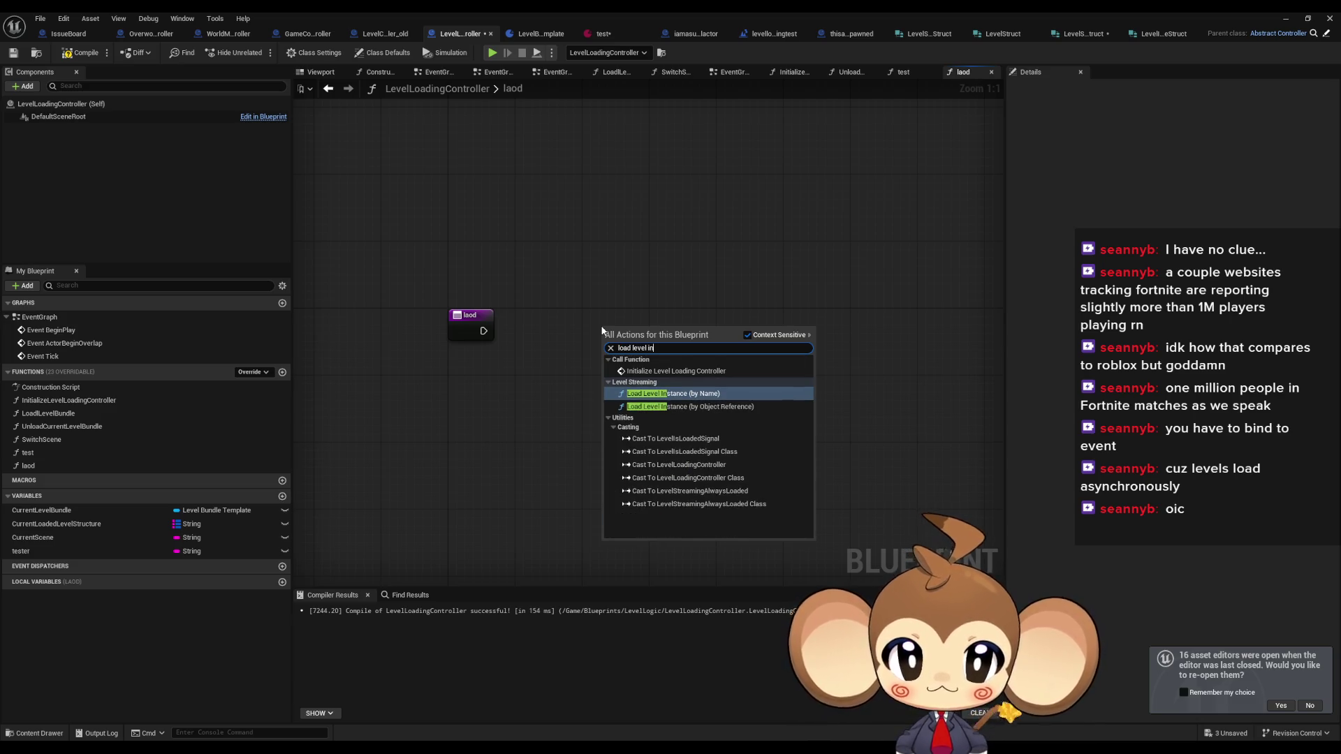
left_click(691, 407)
- Set the load node's Level input to levelloadingtest
left_click(637, 374)
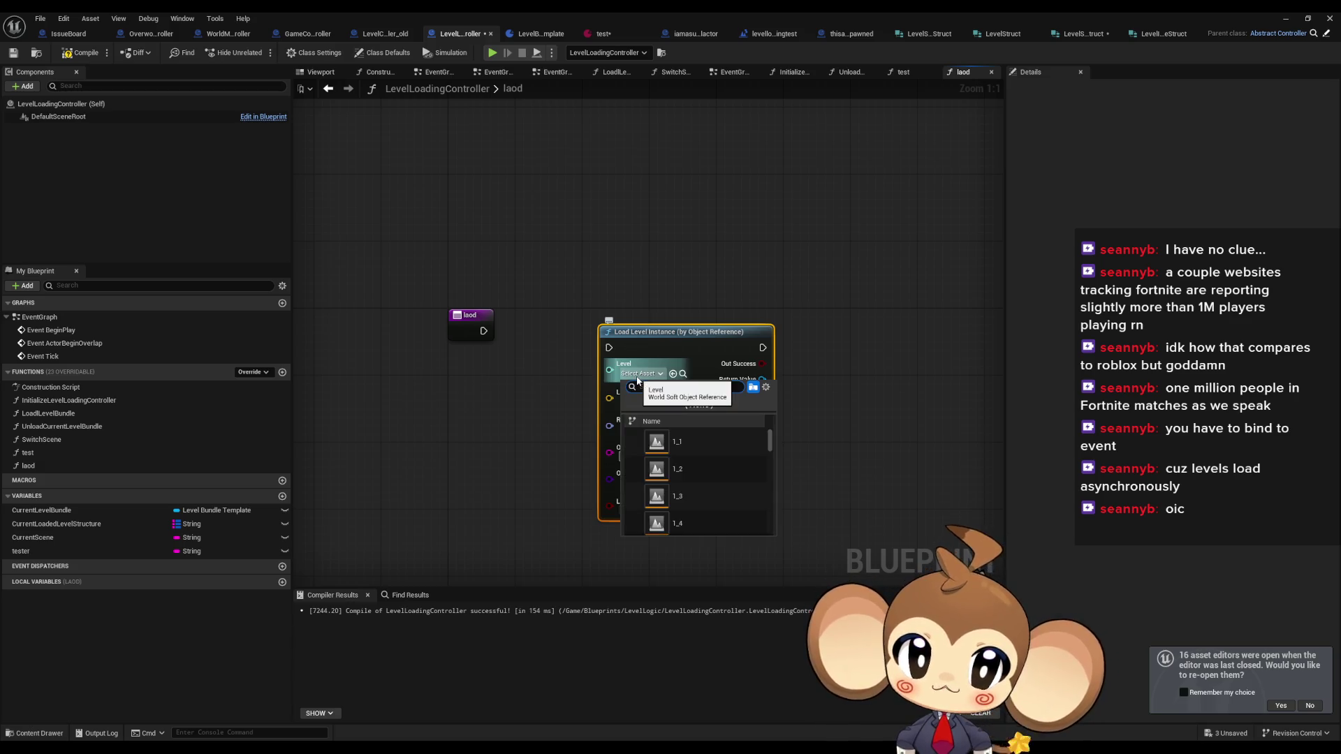
type("te")
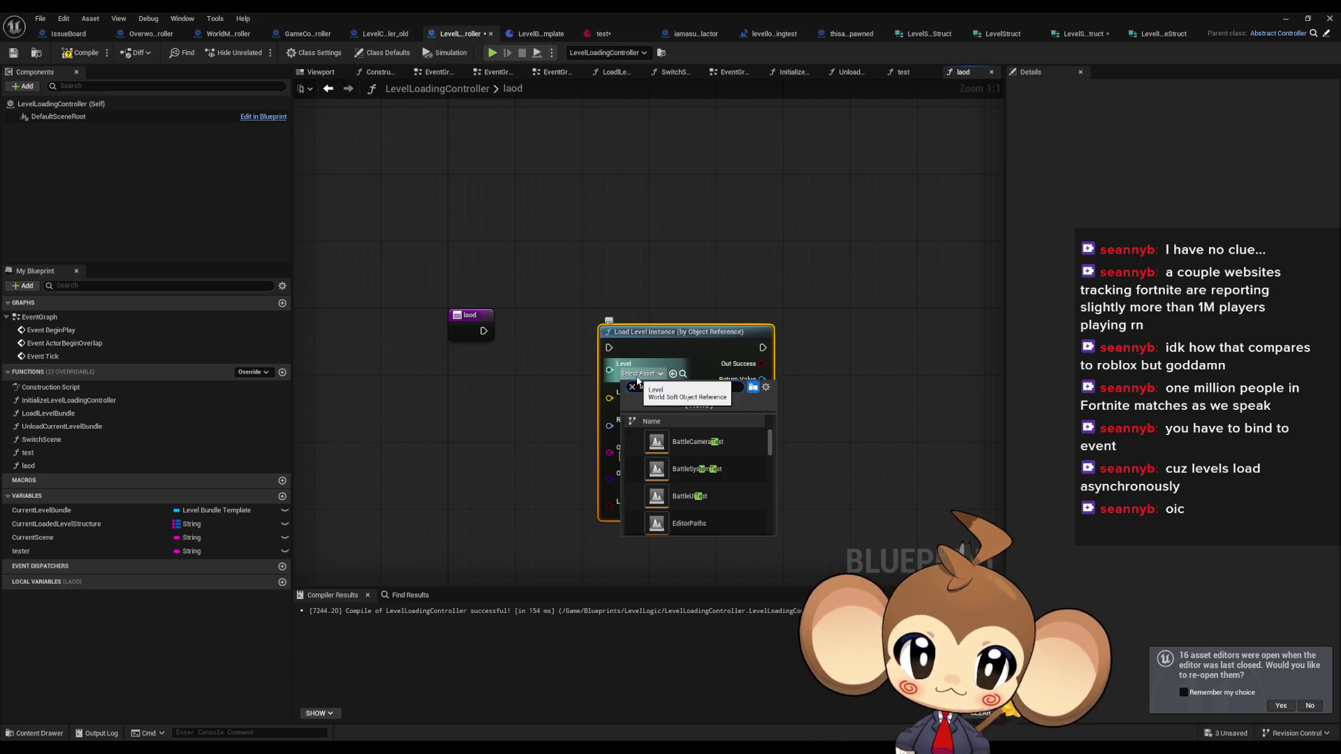
double_click(680, 11)
left_click_drag(634, 169, 635, 216)
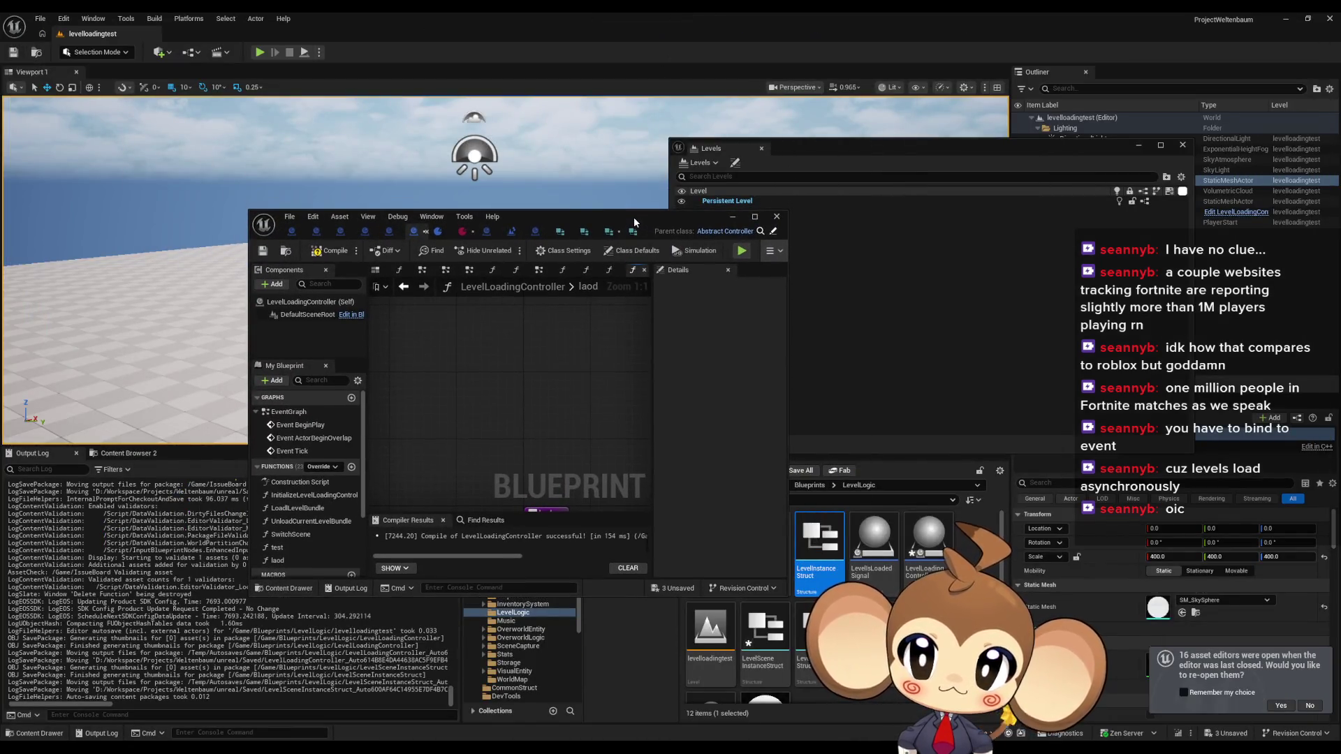
double_click(635, 216)
left_click(631, 375)
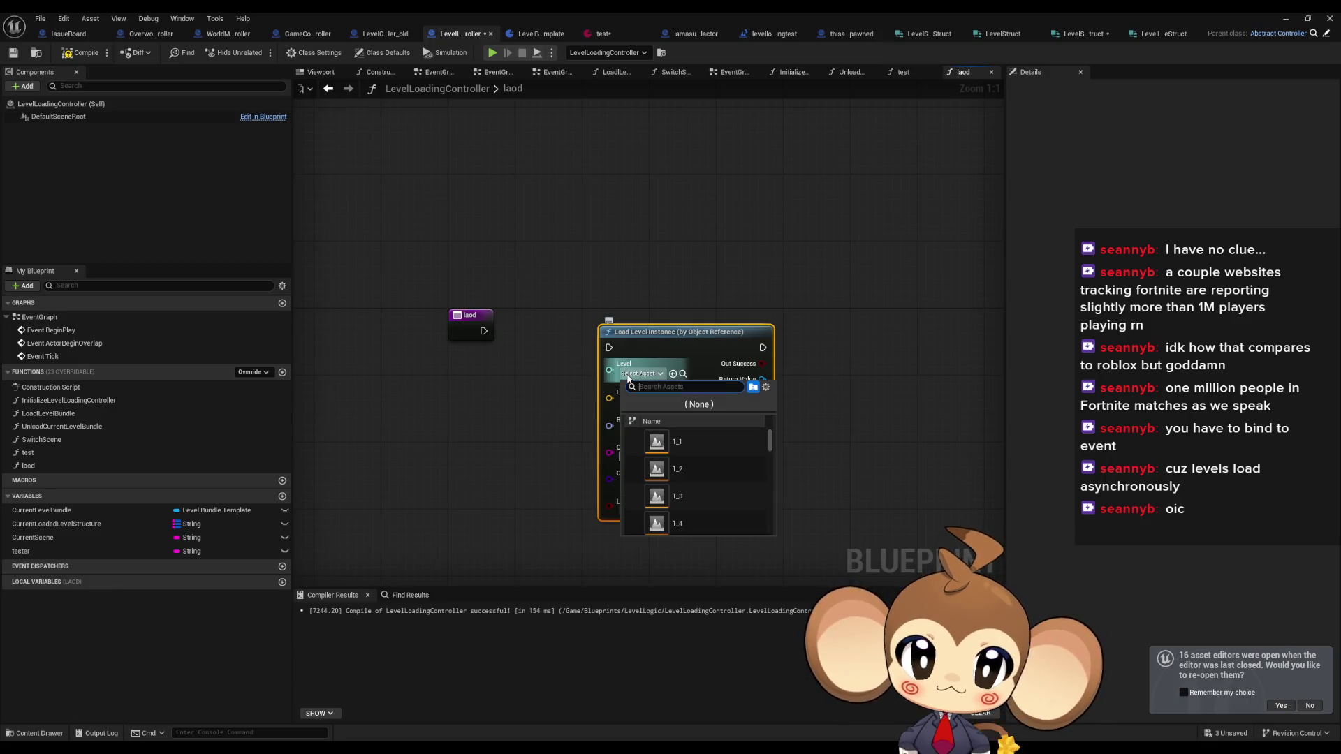
type("te")
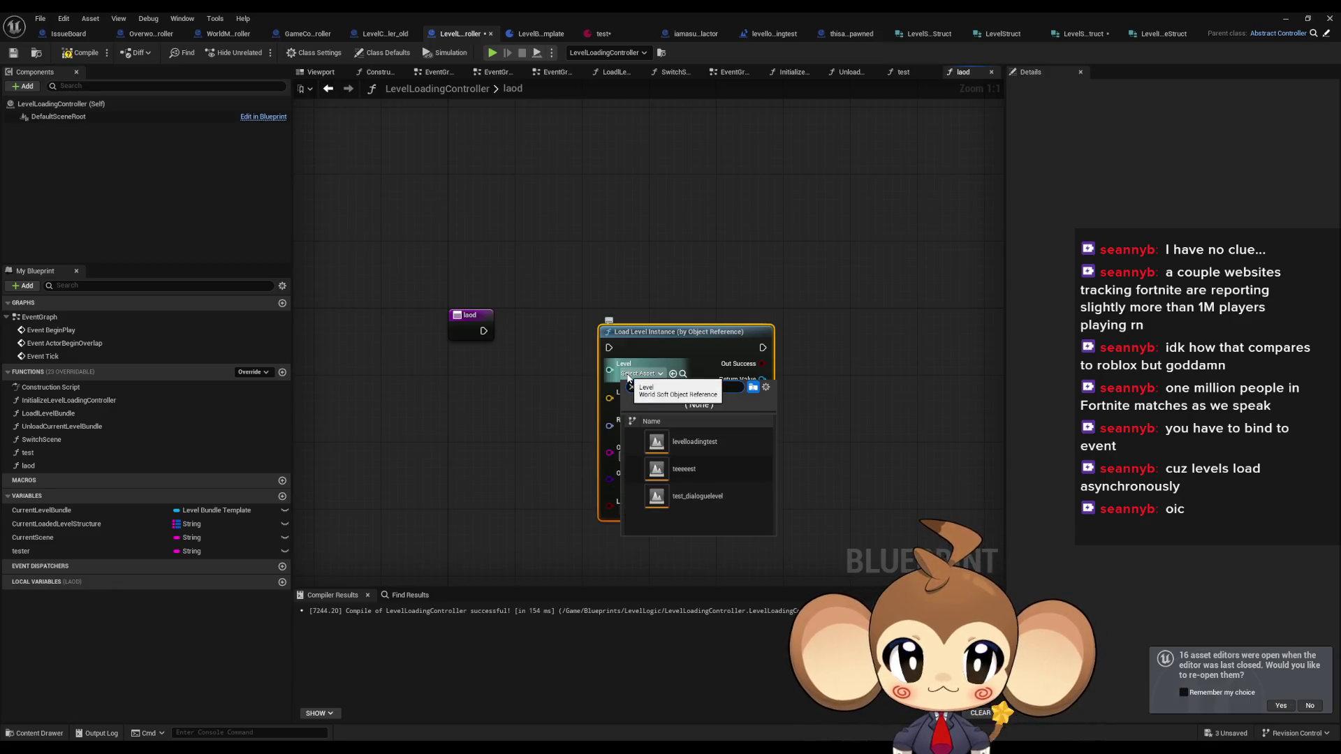
left_click(694, 442)
- Wire laod's execution into the load node and switch its Level to another test level
left_click_drag(609, 347, 483, 331)
left_click_drag(675, 347, 608, 331)
left_click(804, 315)
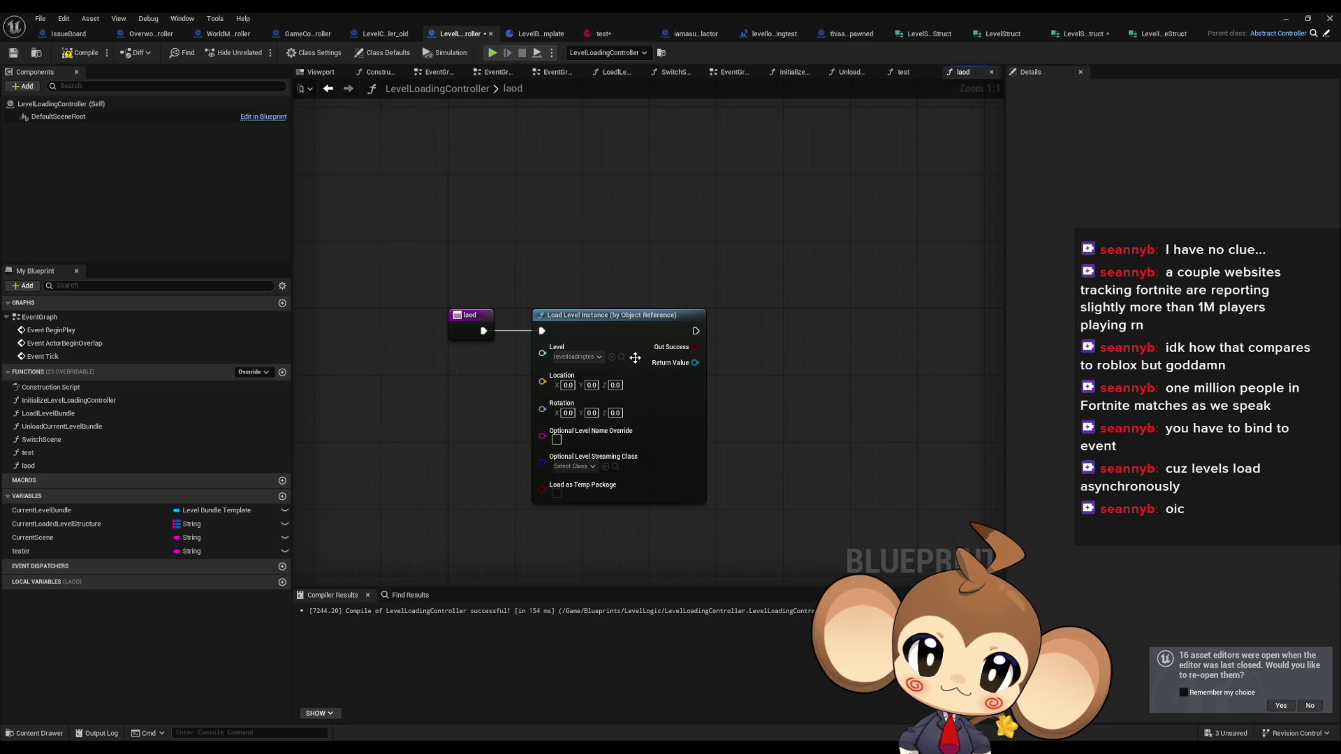
left_click(588, 358)
type("test")
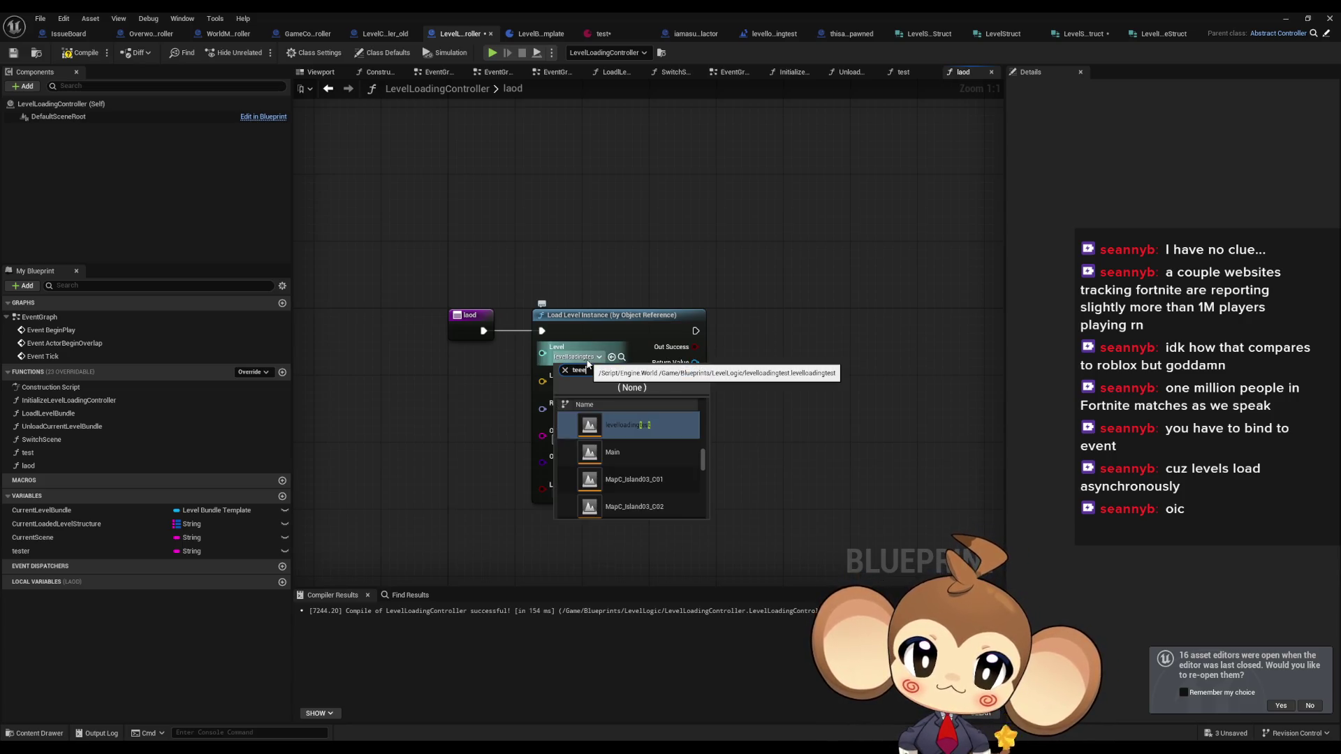
key("Return")
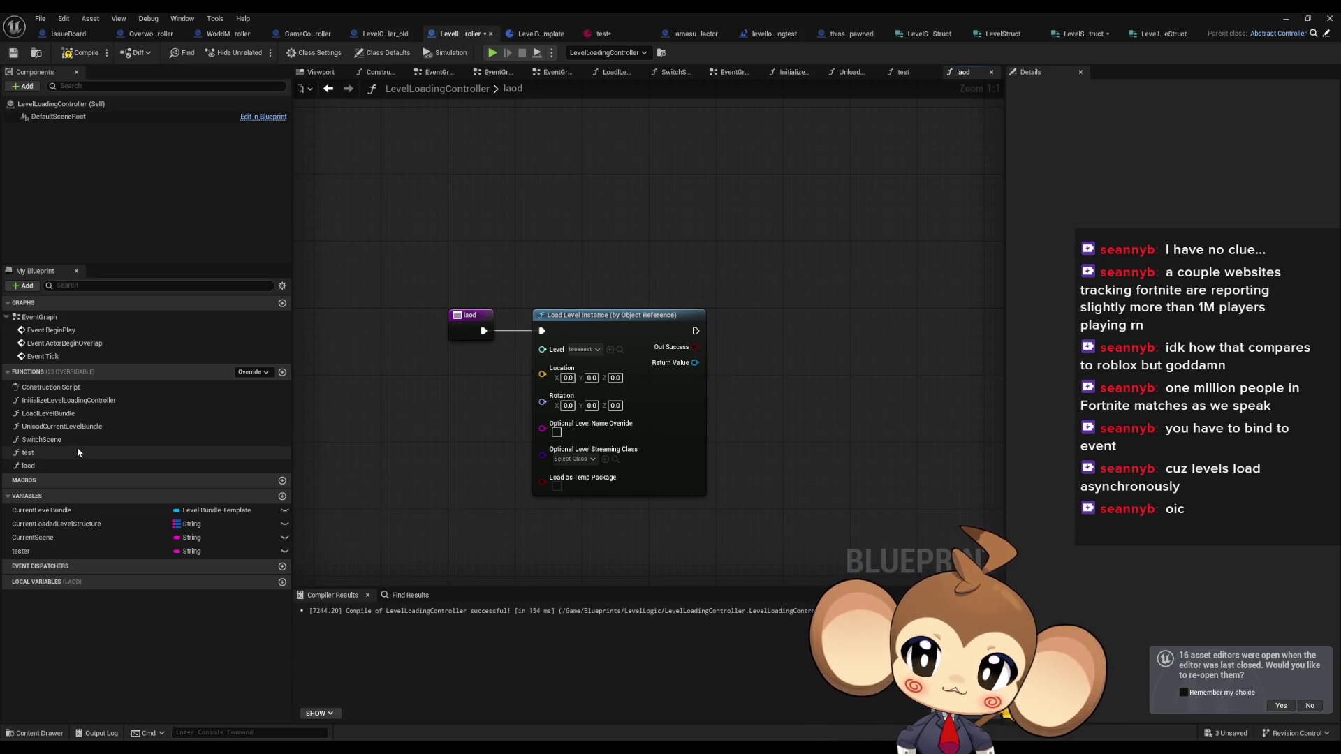
double_click(70, 400)
- Add a Set Timer by Event node after the InitializeLevelLoadingController entry
mouse_move(523, 329)
left_mouse_down()
mouse_move(542, 349)
mouse_move(616, 340)
left_mouse_up()
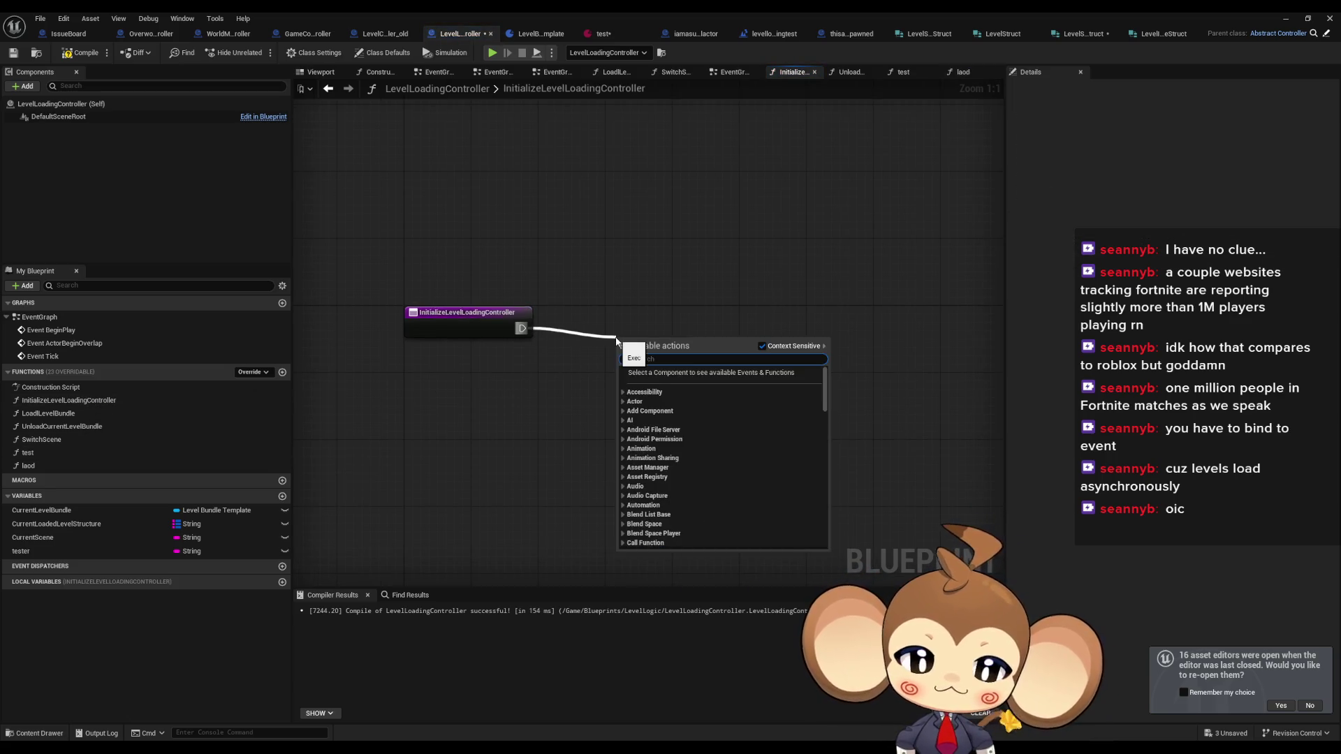
type("set")
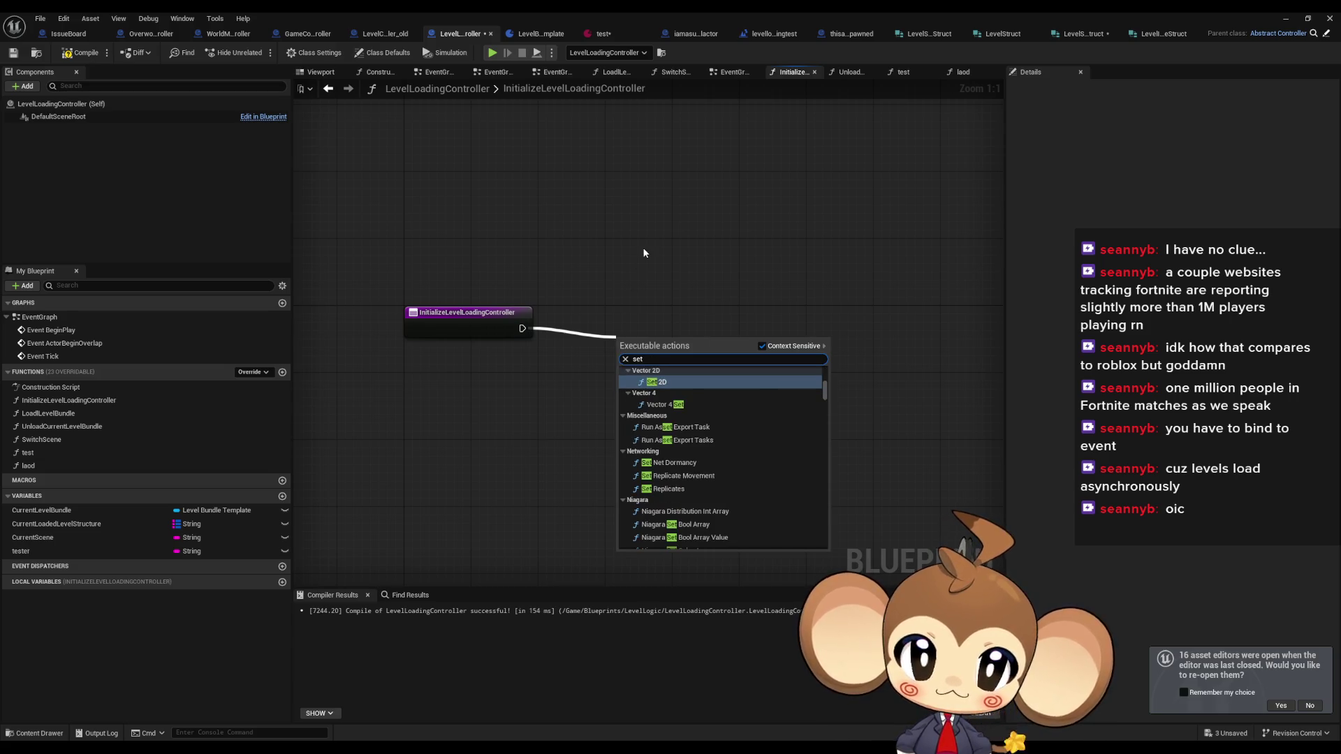
type(" time")
key("Down")
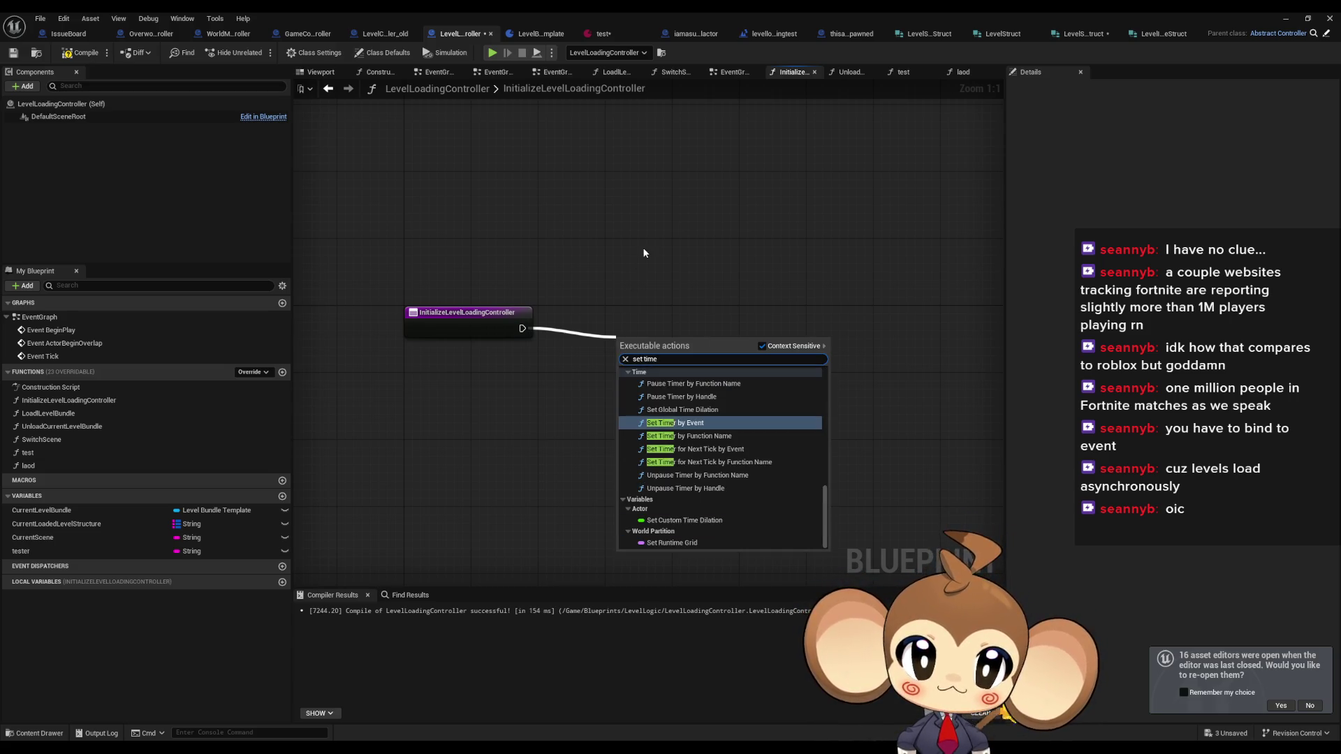
key("Return")
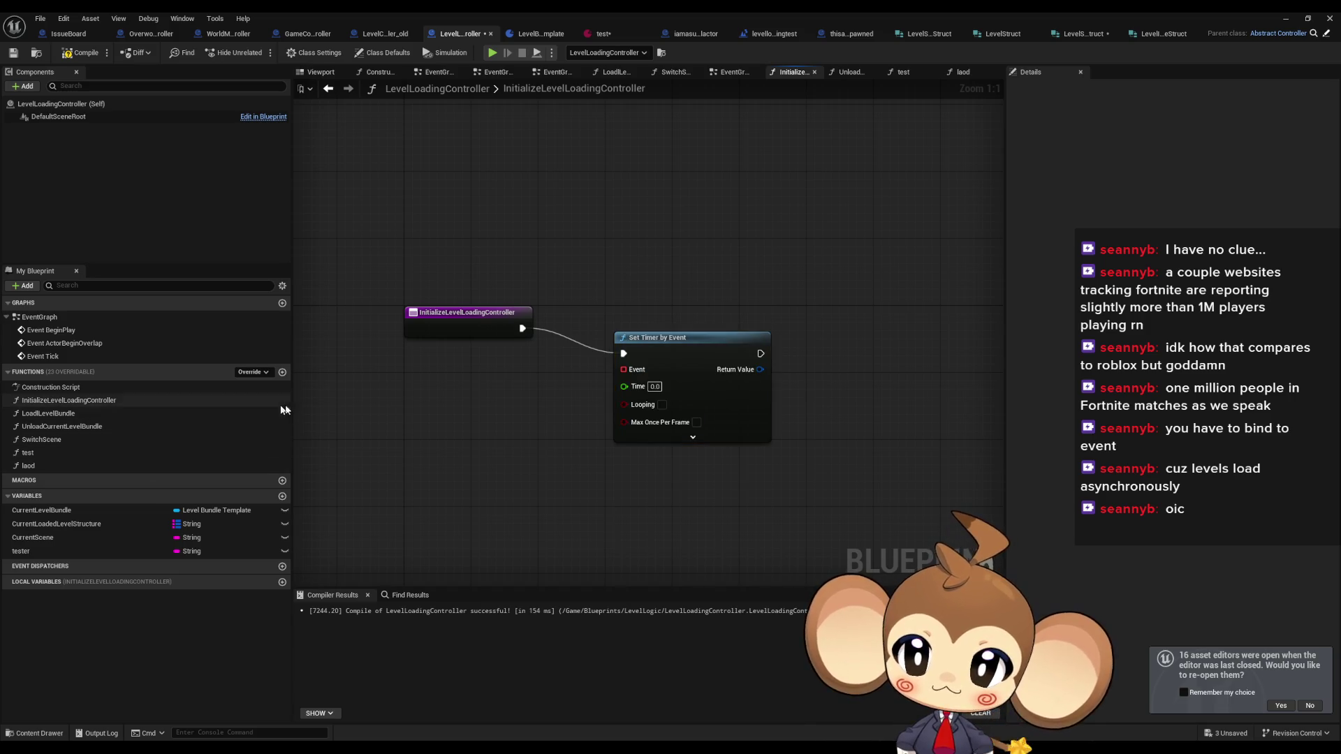
double_click(48, 454)
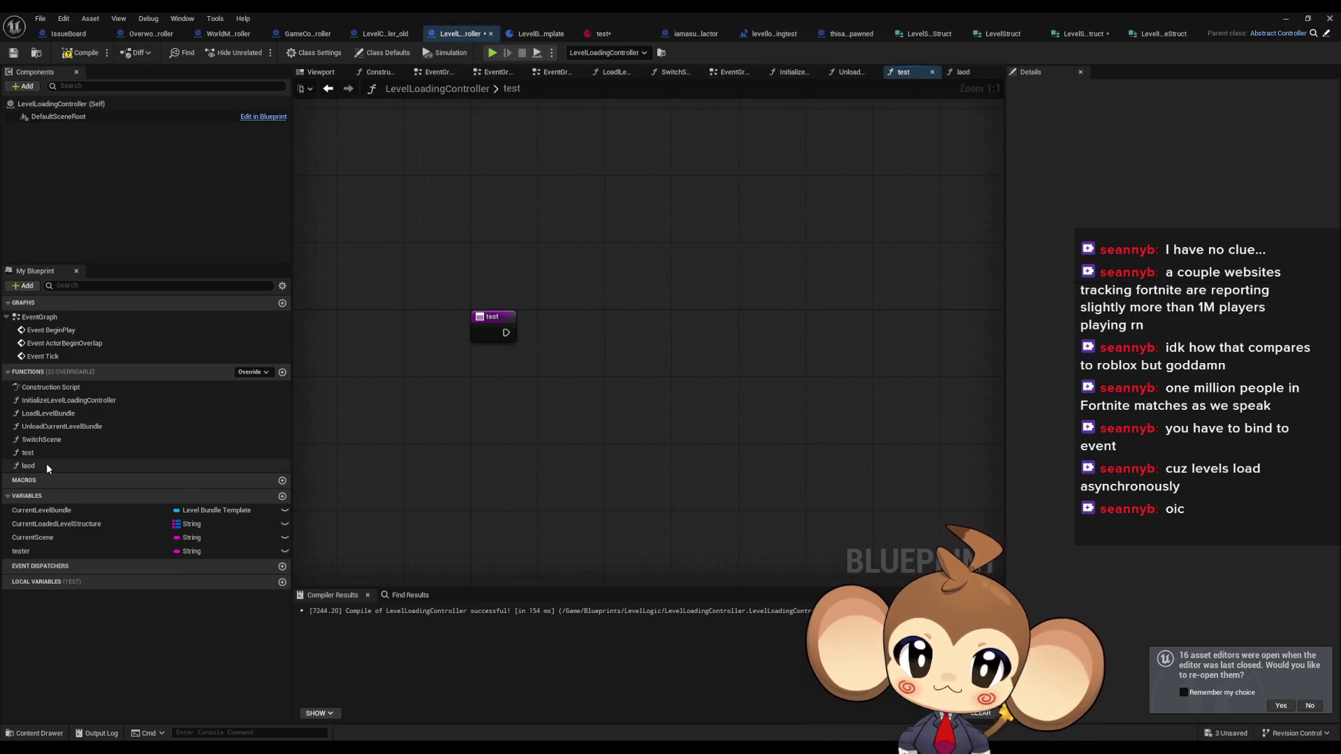
double_click(55, 400)
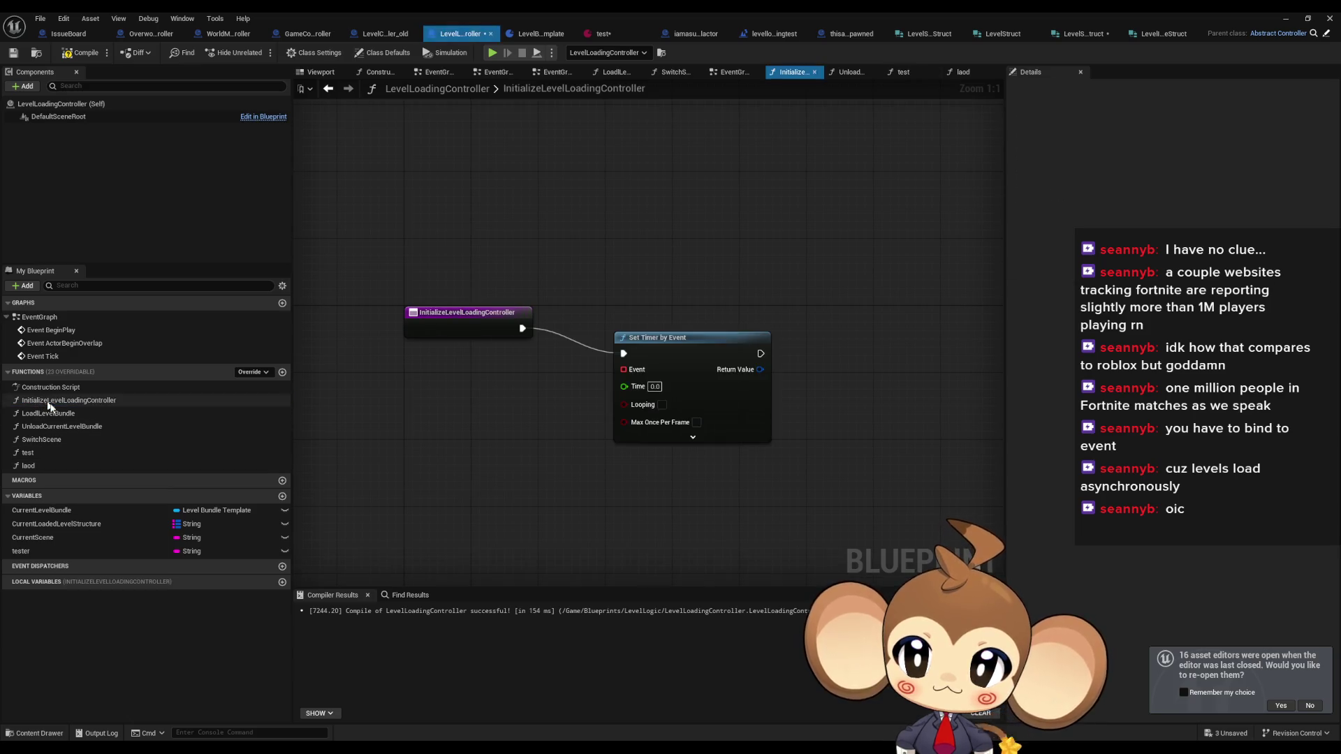
- Bind a Create Event for test() to the timer, with Time 2.0 and Looping on
left_click_drag(620, 370, 476, 427)
left_click(498, 453)
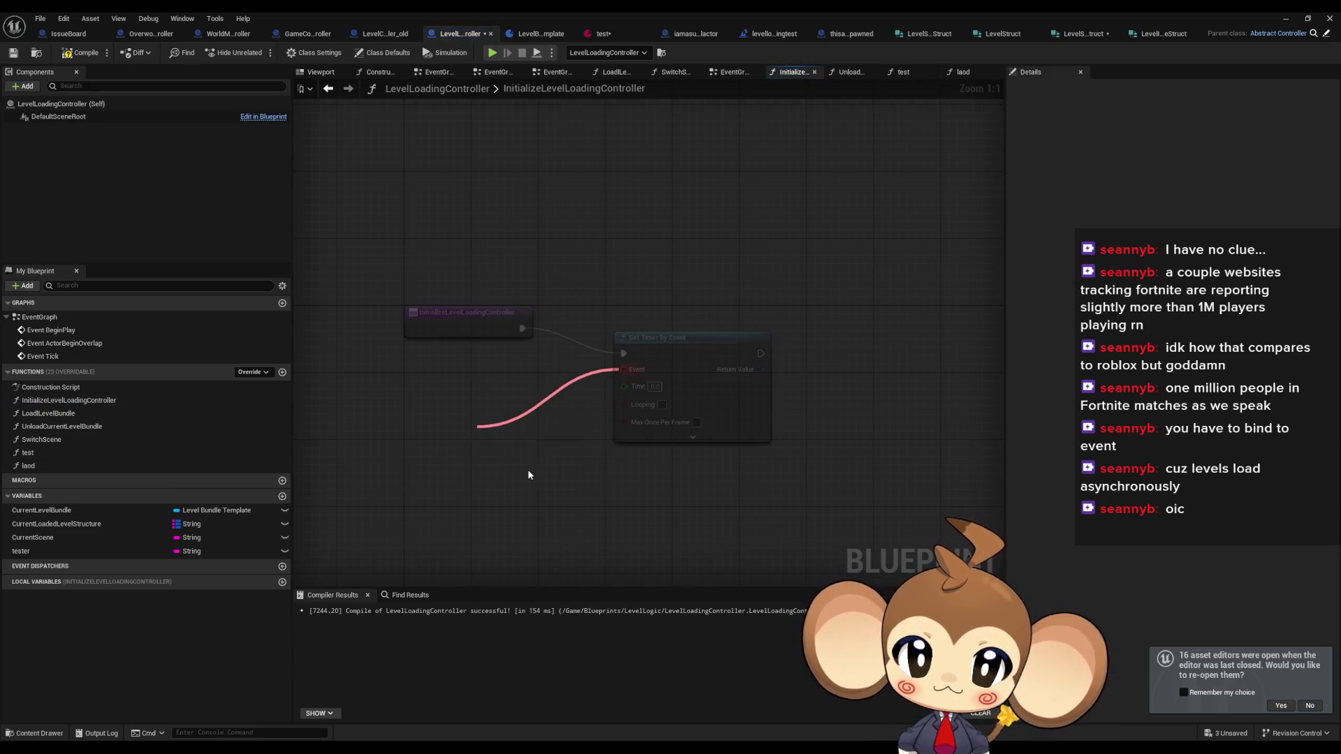
left_click(521, 478)
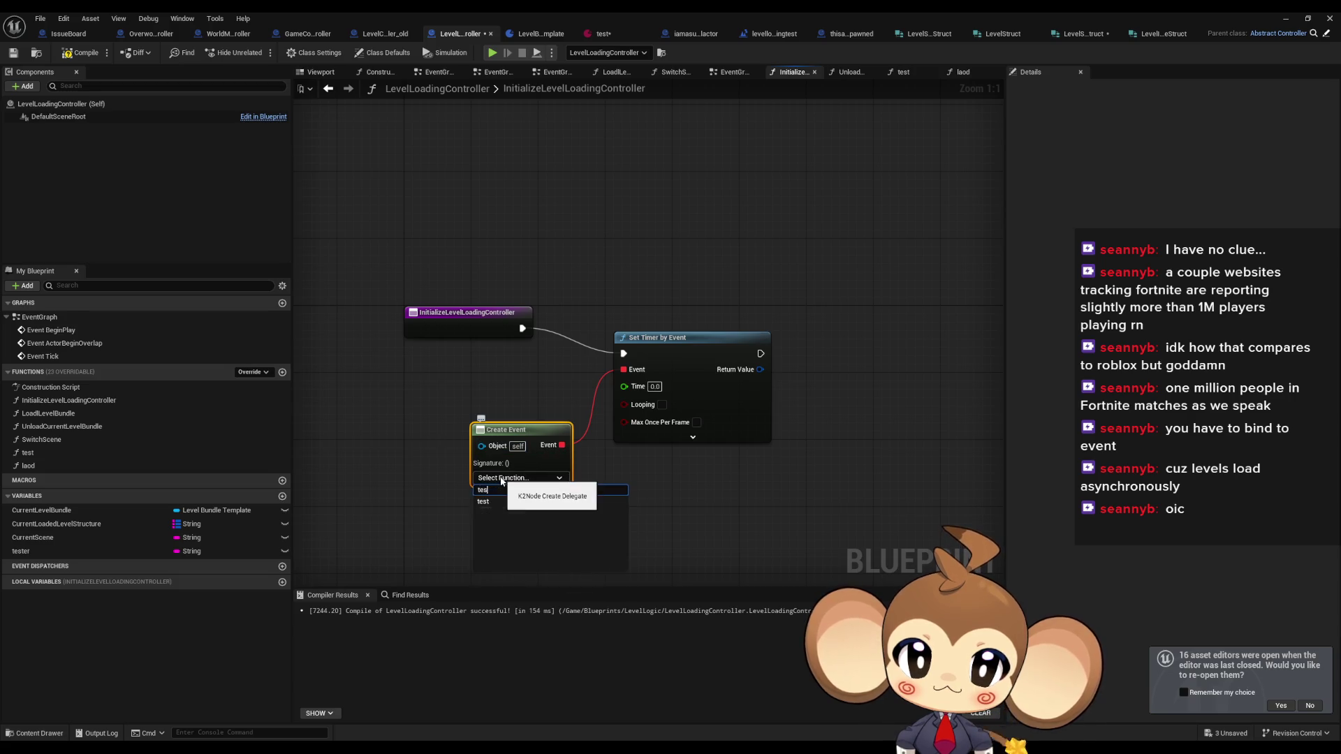
left_click(531, 497)
left_click(655, 387)
type("2")
key("Return")
left_click_drag(682, 353, 674, 327)
left_click(654, 379)
- Align the Create Event and Set Timer nodes, and add a new variable
left_click_drag(517, 427, 475, 362)
left_click_drag(668, 315, 626, 323)
left_click(549, 517)
left_click_drag(581, 417, 580, 408)
left_click(535, 487)
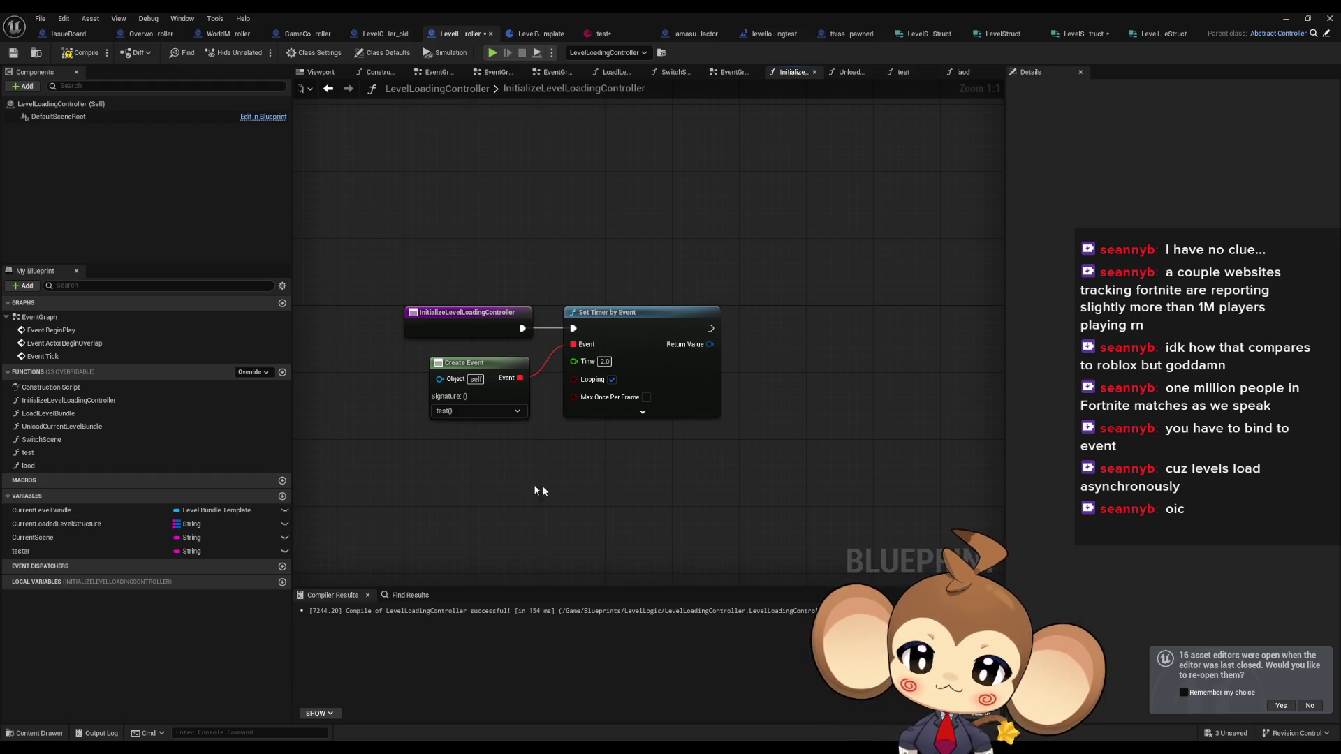
left_click(282, 496)
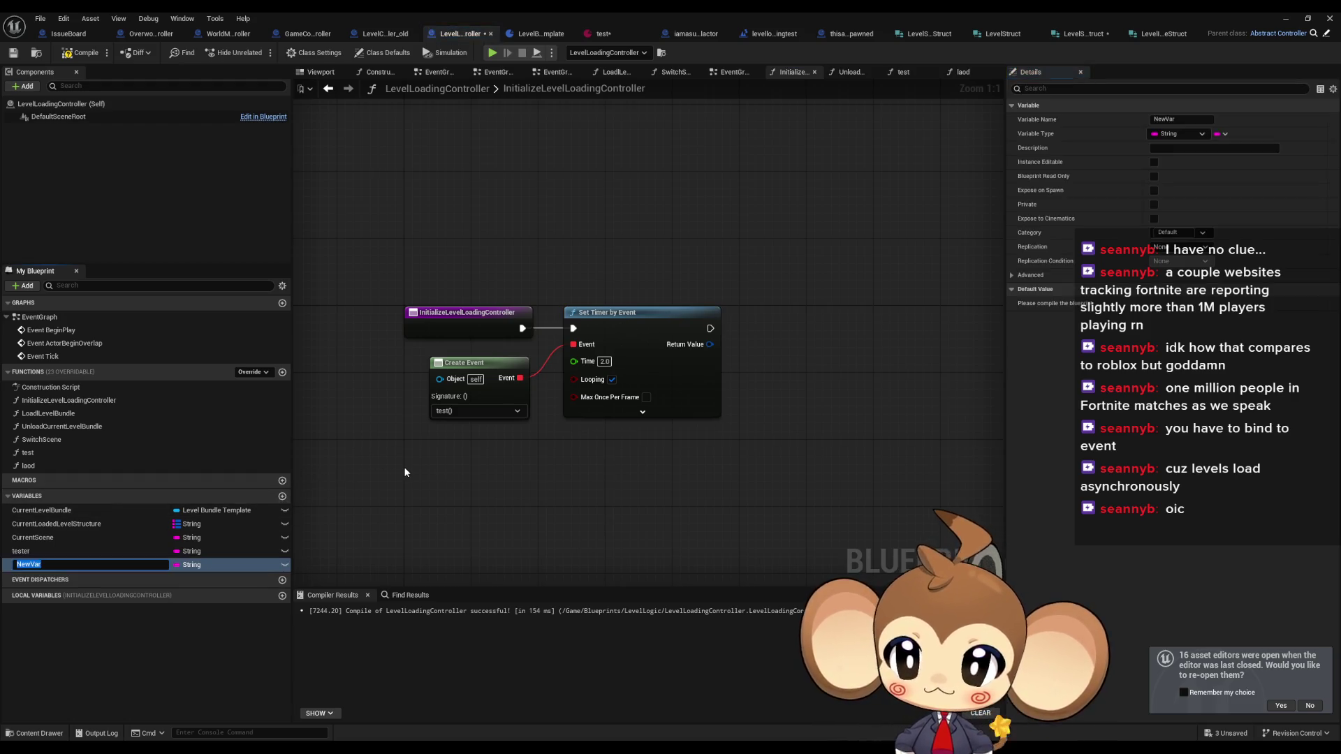
- Keep the name NewVar and make it a Boolean
key("Return")
left_click(201, 567)
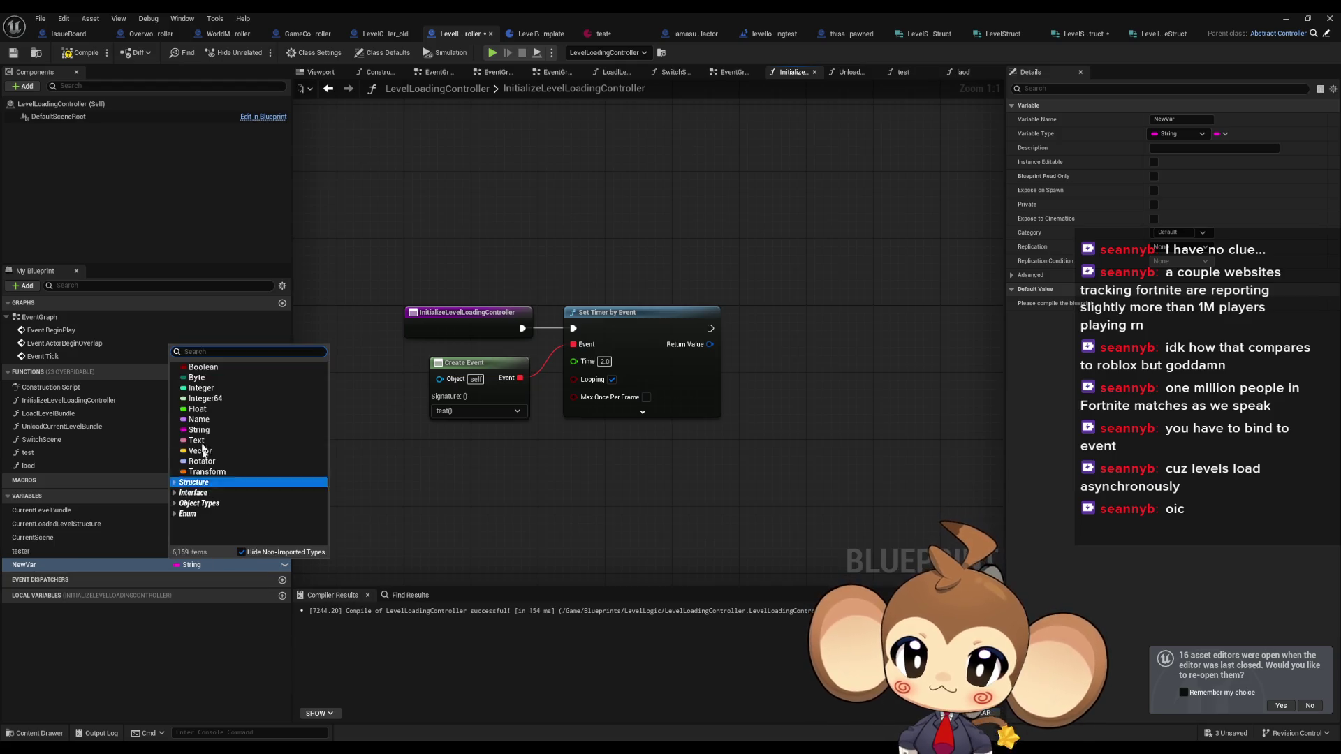
left_click(203, 367)
- In the test graph, SET NewVar to a NOT Boolean of its getter
double_click(28, 452)
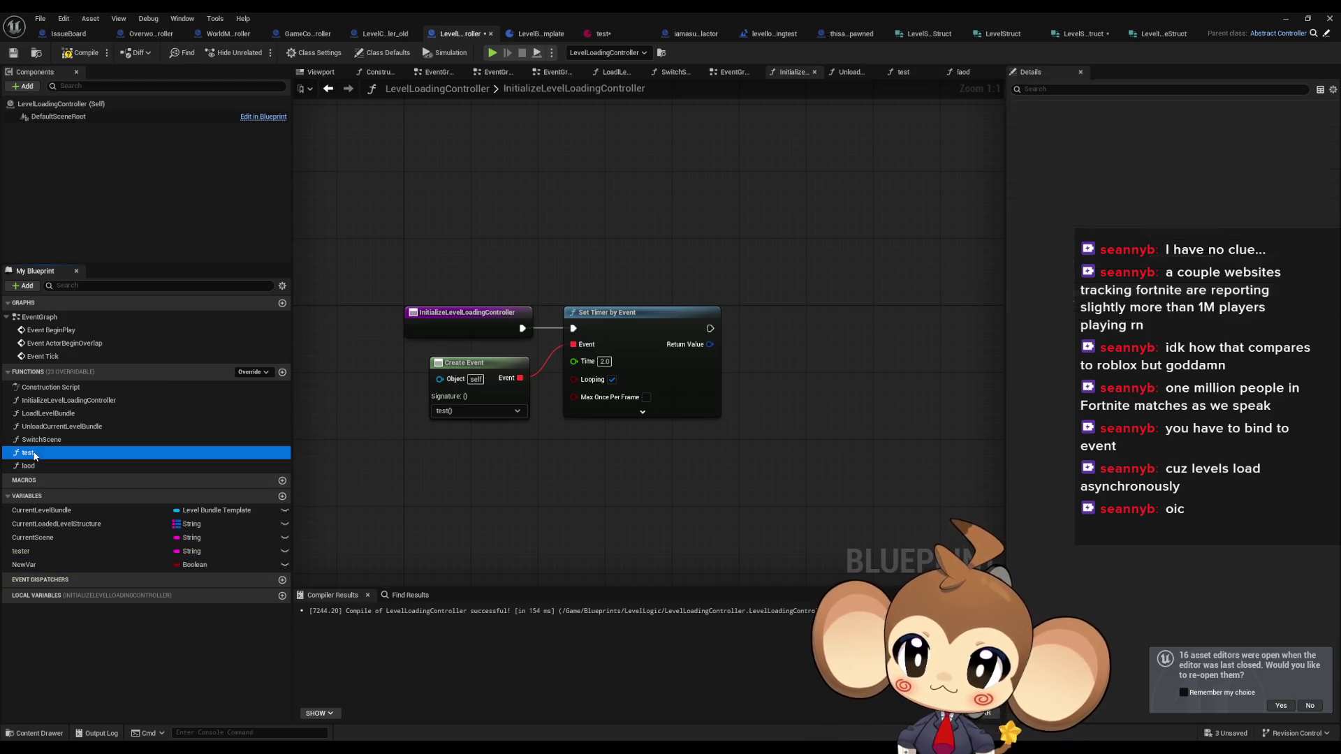
mouse_move(70, 569)
left_mouse_down()
mouse_move(470, 468)
mouse_move(425, 400)
mouse_move(446, 424)
mouse_move(421, 420)
left_mouse_up()
key("ctrl+d")
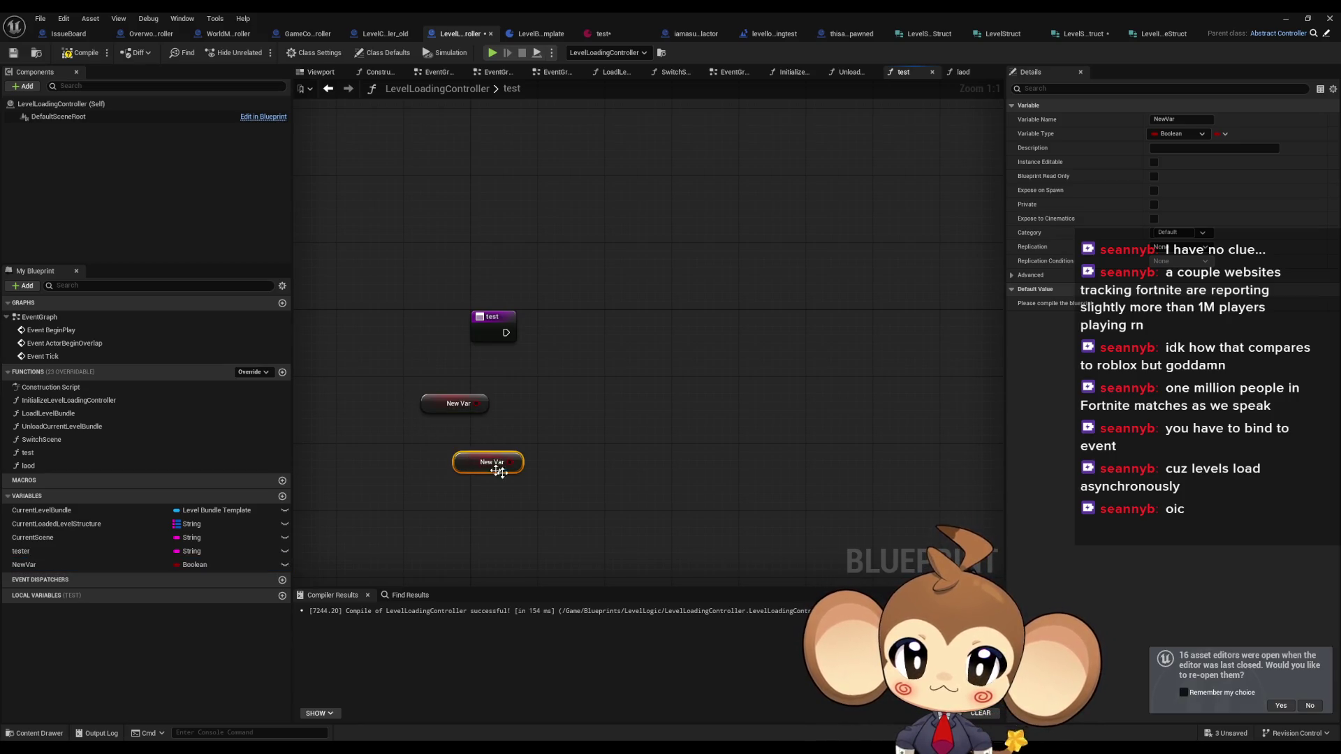
left_click(86, 564)
left_click_drag(629, 447, 629, 448)
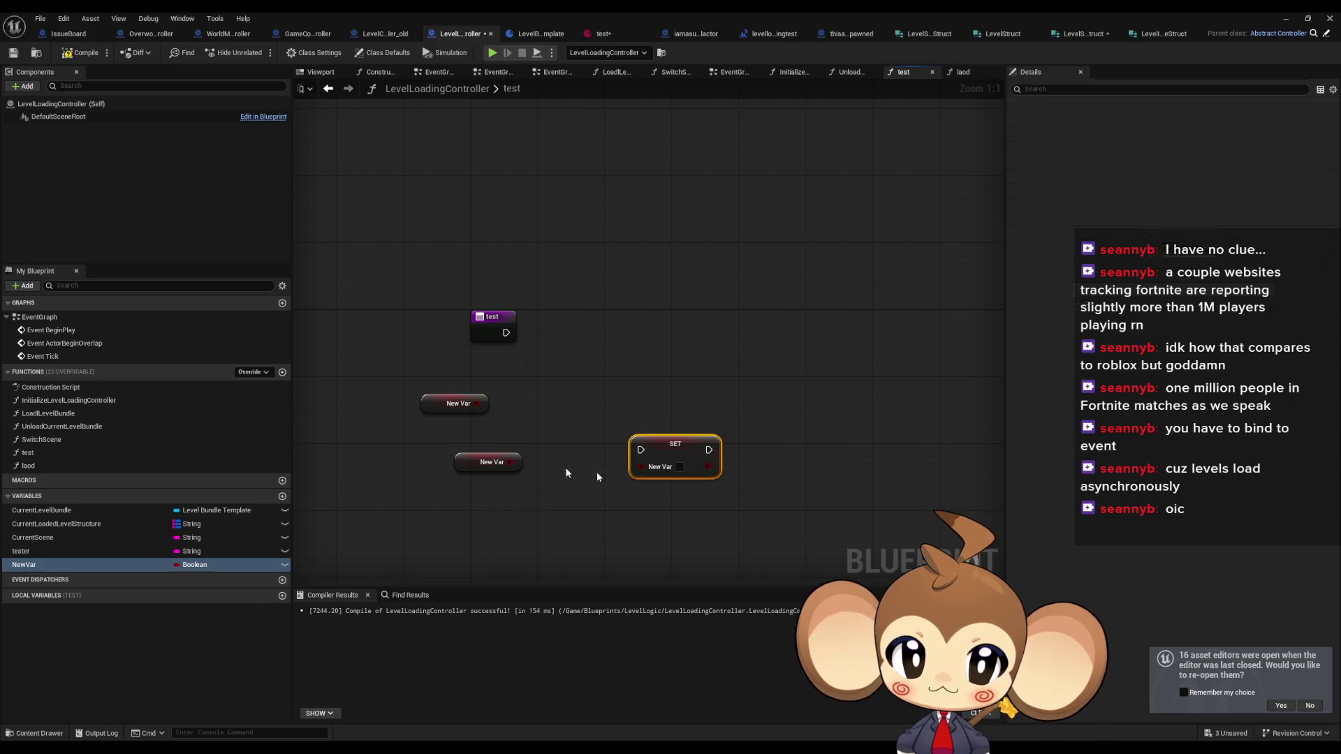
left_click_drag(513, 462, 551, 455)
type("not b")
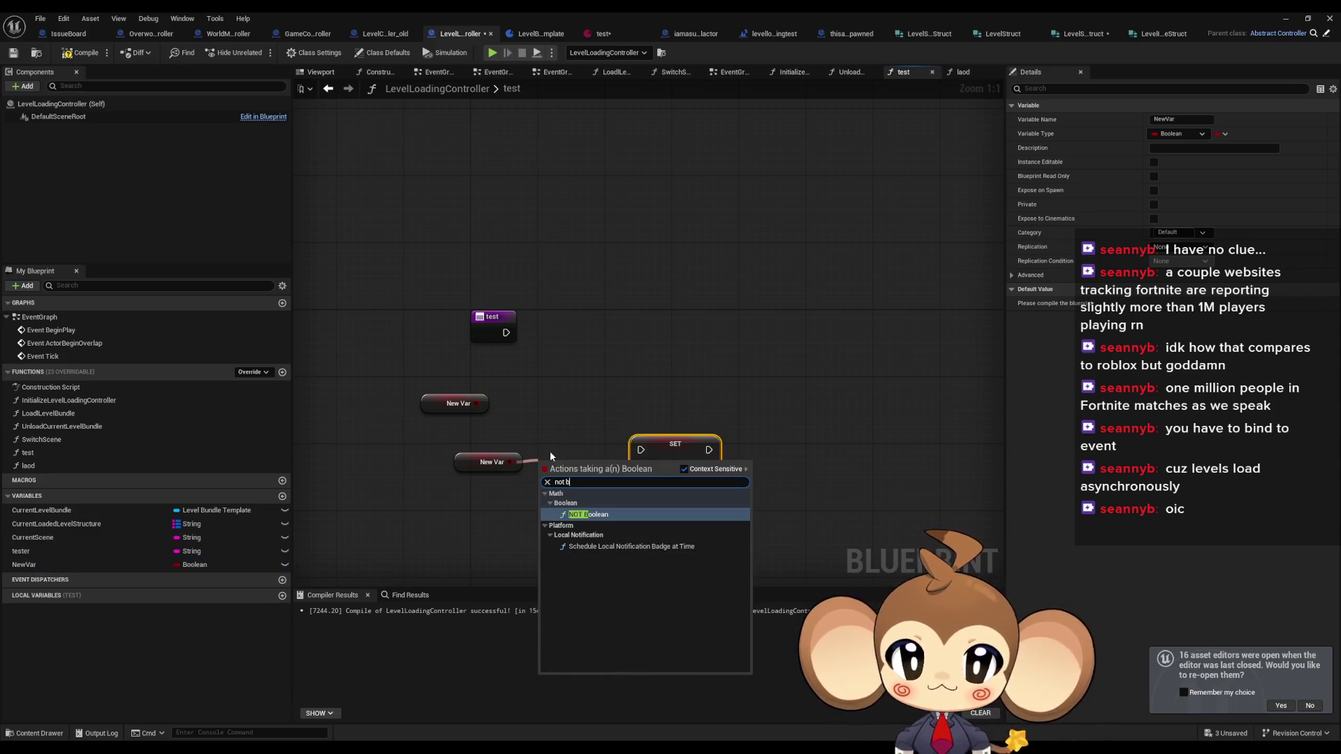
key("Return")
mouse_move(644, 469)
left_mouse_down()
mouse_move(671, 447)
mouse_move(671, 422)
left_mouse_up()
left_click(641, 363)
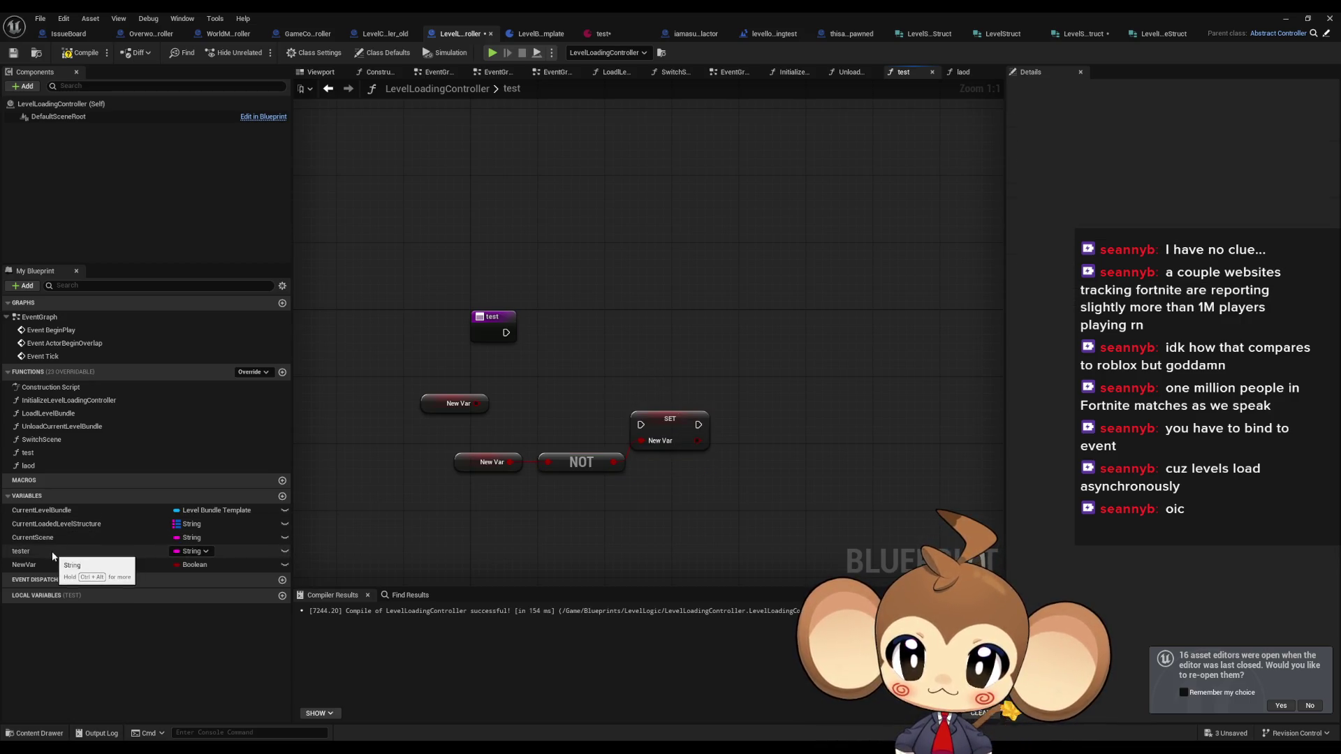
double_click(33, 462)
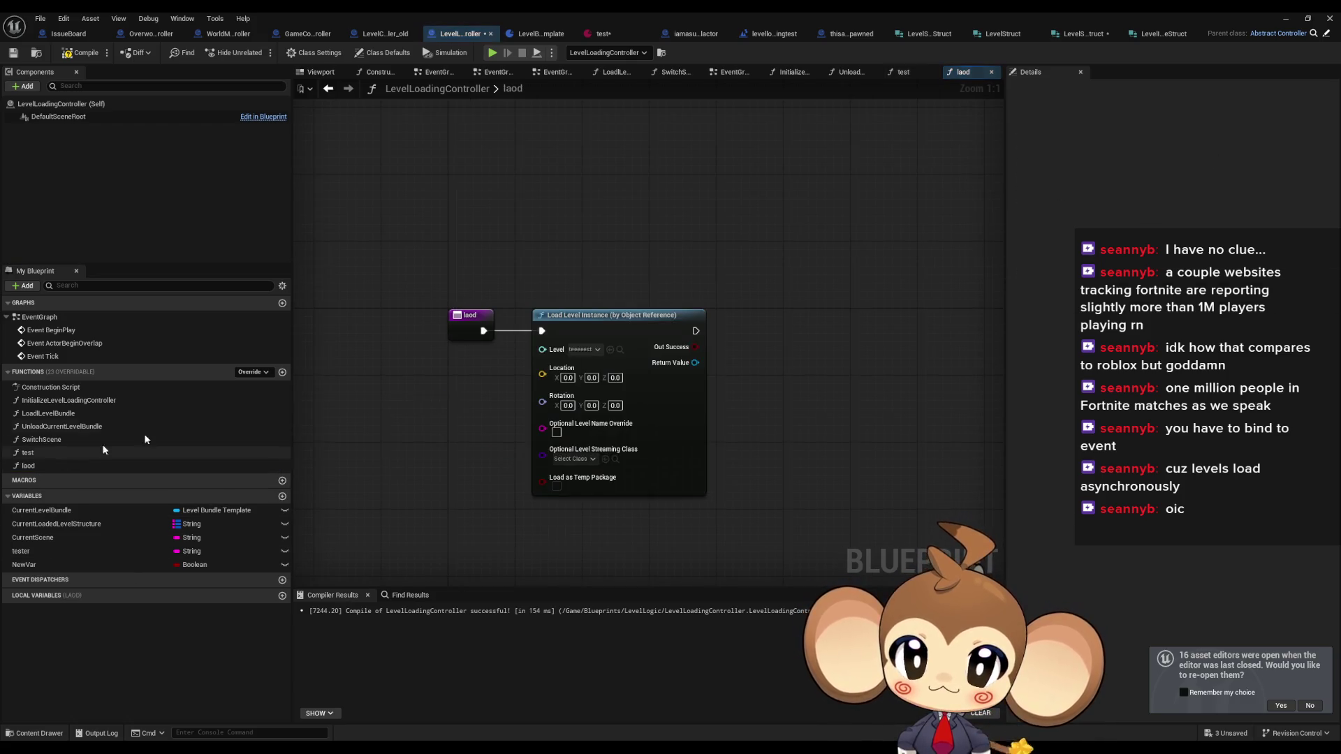
- In laod, promote the load node's Return Value to a new variable NewVar_0
mouse_move(707, 360)
left_mouse_down()
mouse_move(769, 376)
mouse_move(757, 342)
left_mouse_up()
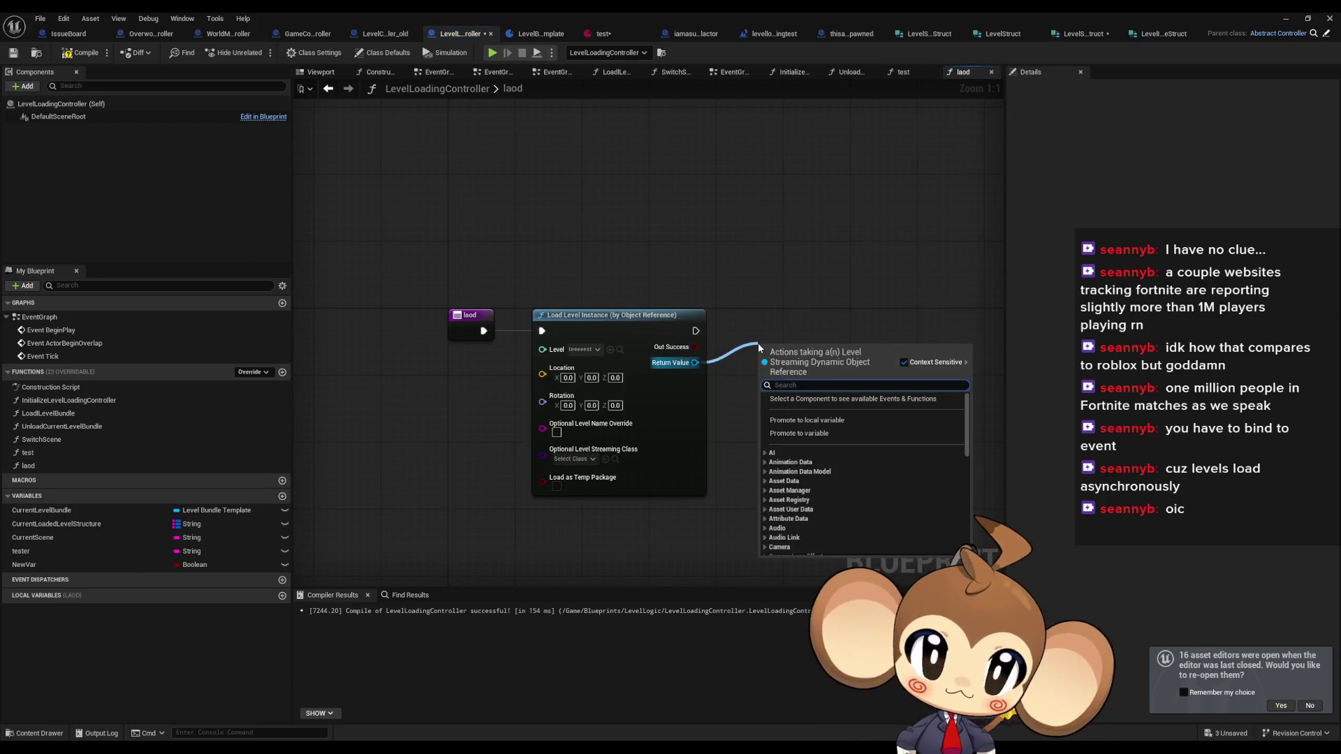
type("promote")
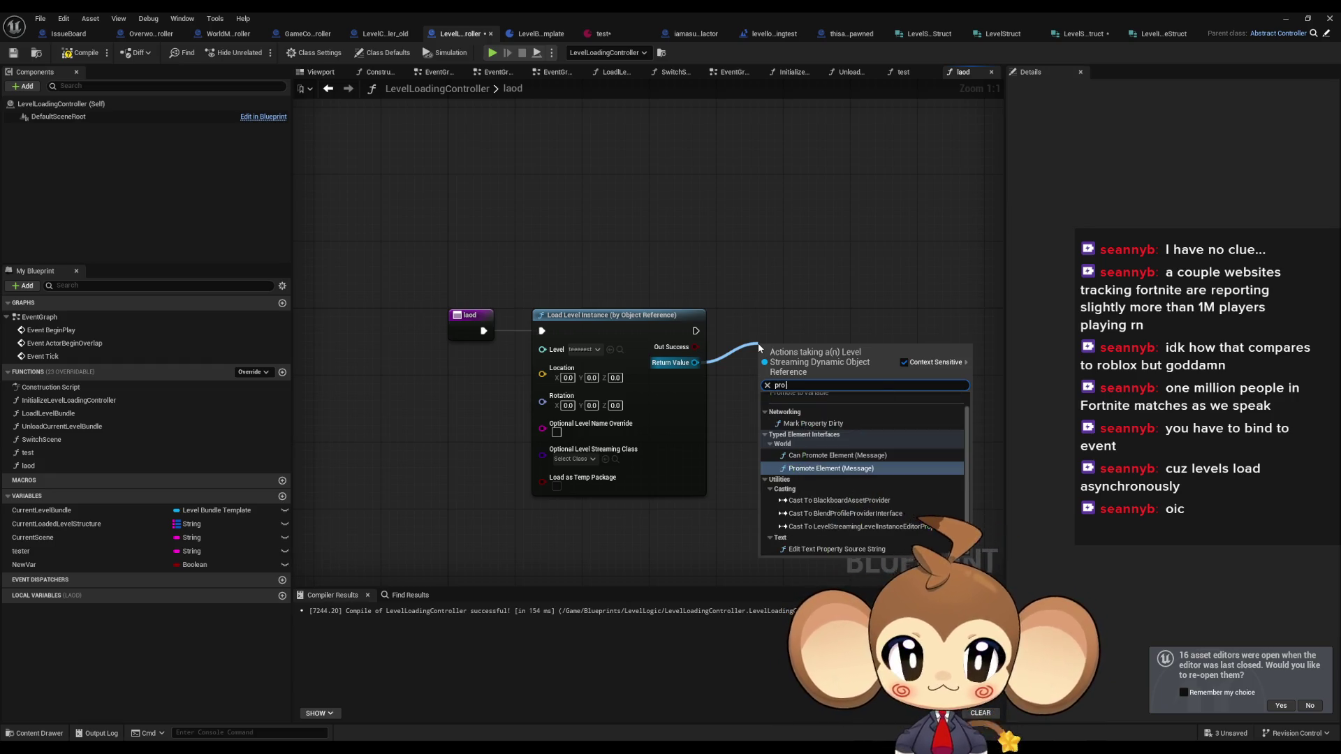
key("Return")
left_click_drag(757, 342, 724, 318)
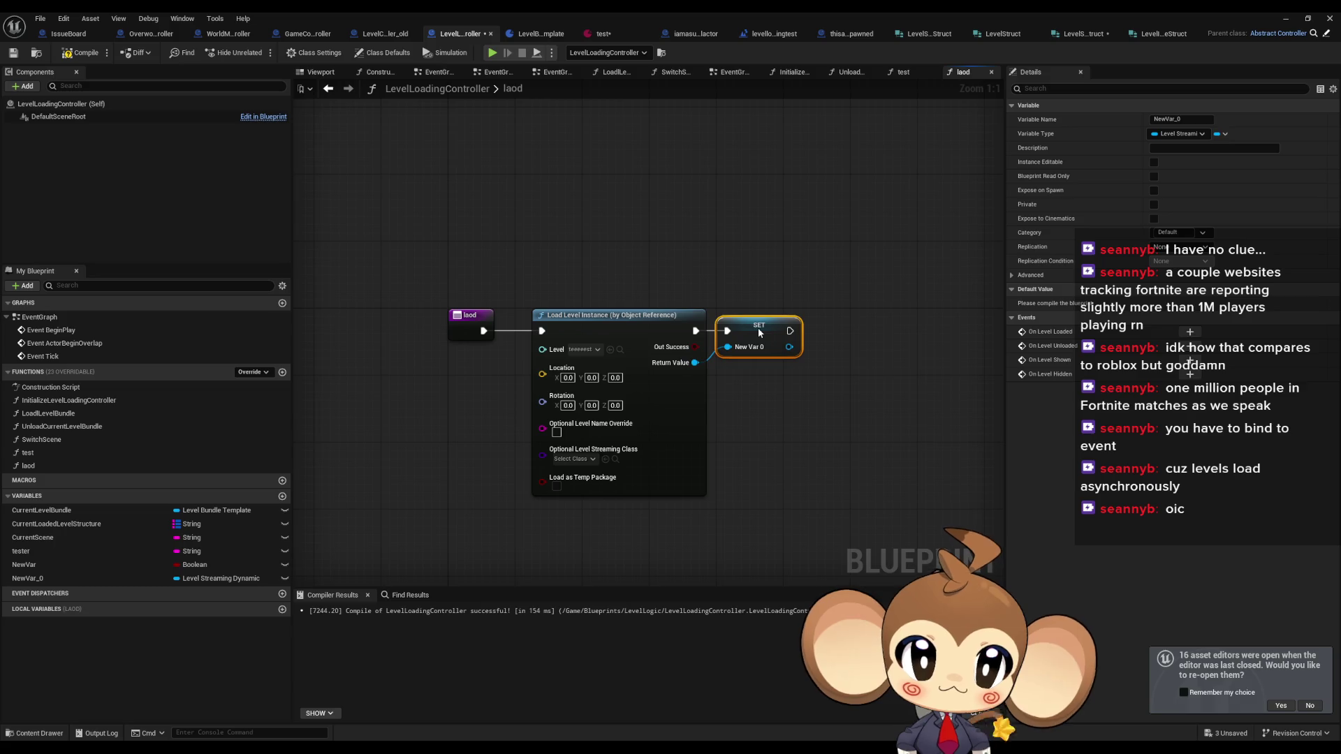
- In test, add Set Should be Visible on NewVar_0, driven by NewVar
double_click(42, 454)
mouse_move(39, 580)
left_mouse_down()
mouse_move(554, 376)
mouse_move(676, 353)
left_mouse_up()
left_click(580, 386)
type("should be")
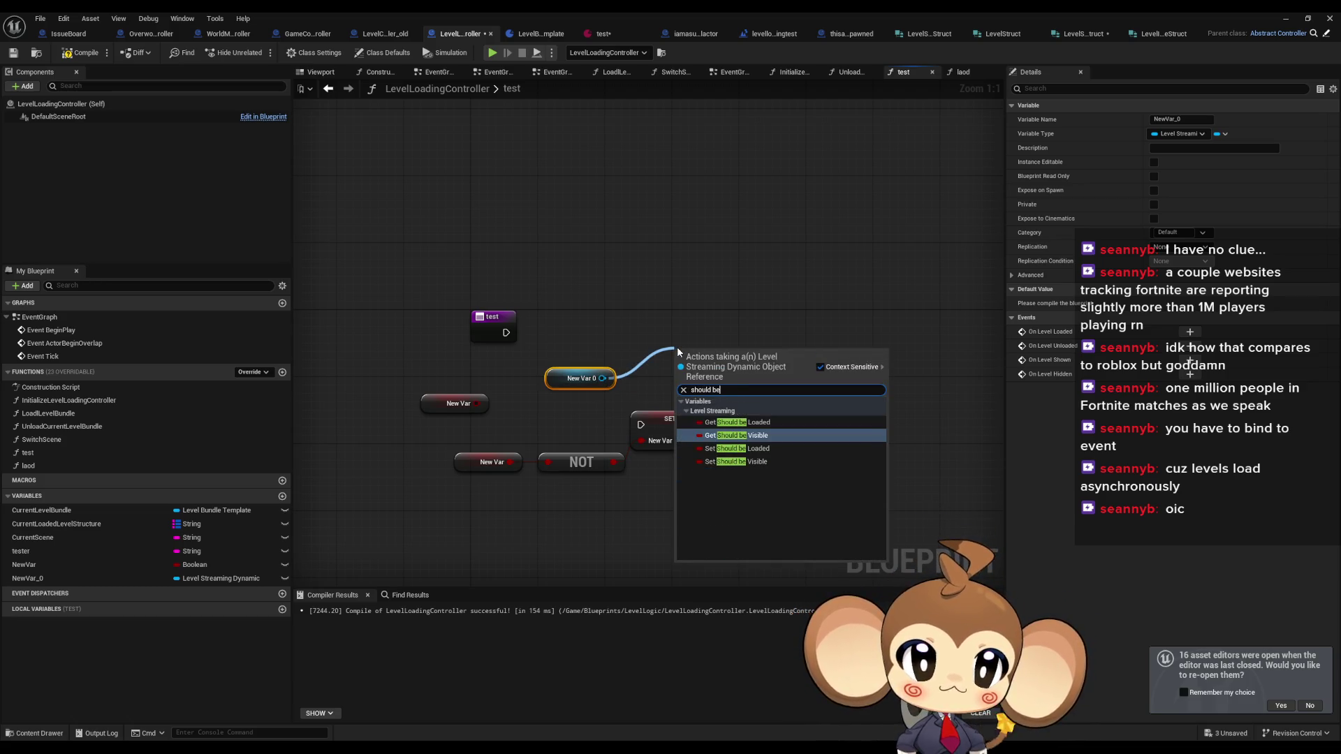
key("Down")
key("Down")
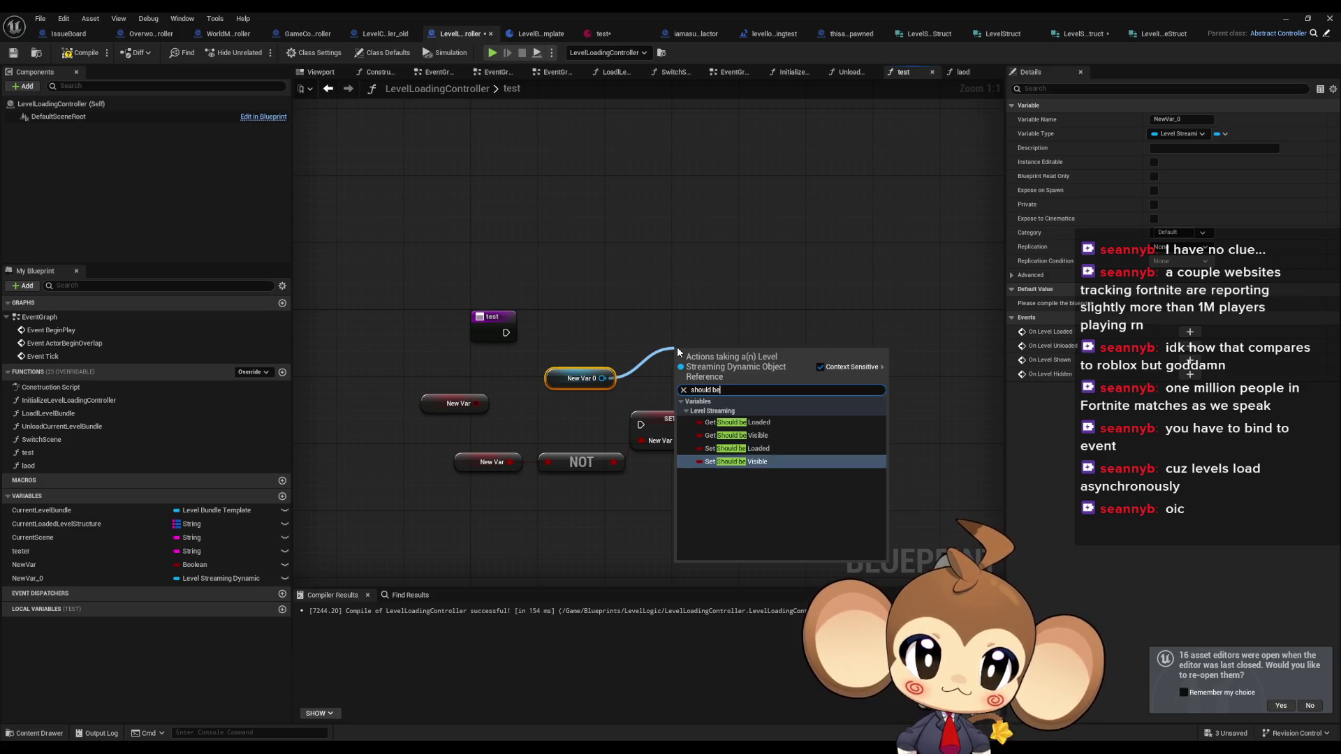
key("Return")
left_click_drag(726, 416, 461, 482)
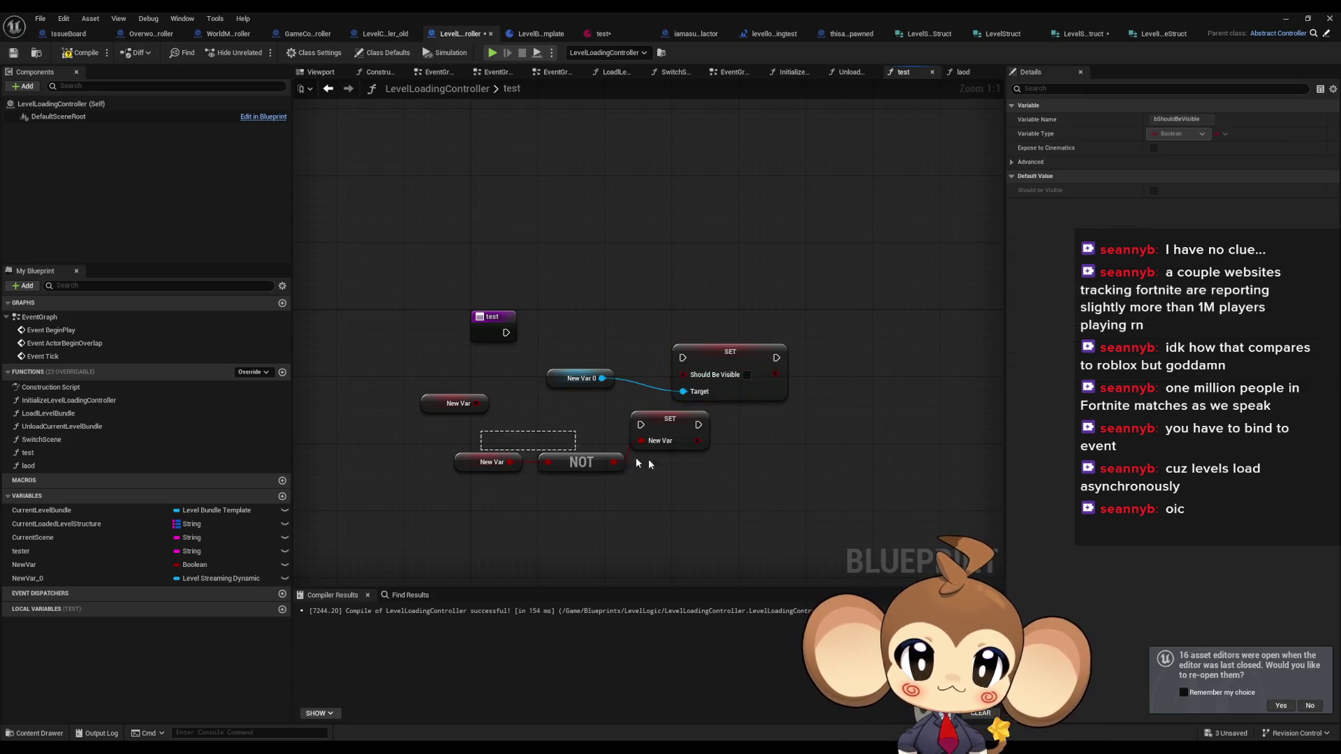
left_click_drag(581, 462, 783, 445)
mouse_move(660, 419)
left_mouse_down()
mouse_move(844, 359)
mouse_move(477, 404)
left_mouse_up()
left_click_drag(683, 358, 506, 332)
left_click(565, 304)
- Review the laod, test and InitializeLevelLoadingController graphs, then go to the levelloadingtest Level Blueprint
left_click(44, 465)
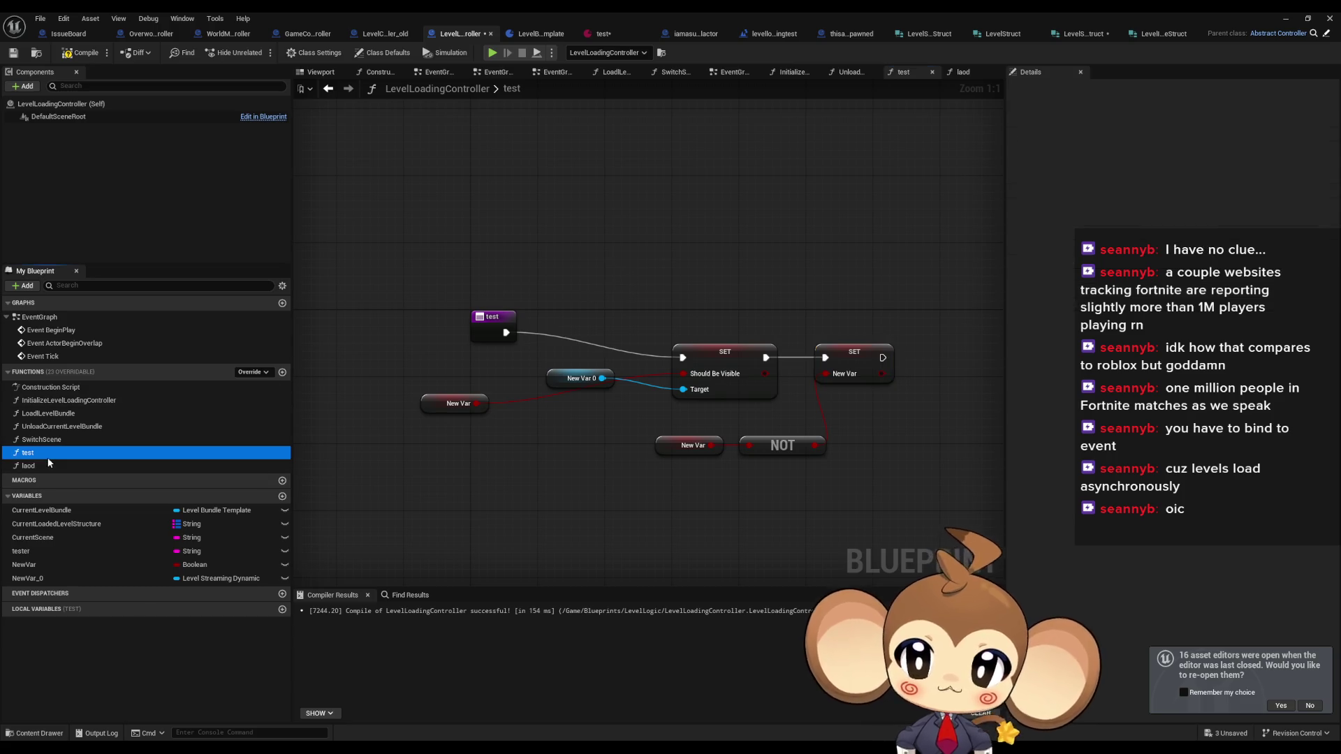
double_click(45, 465)
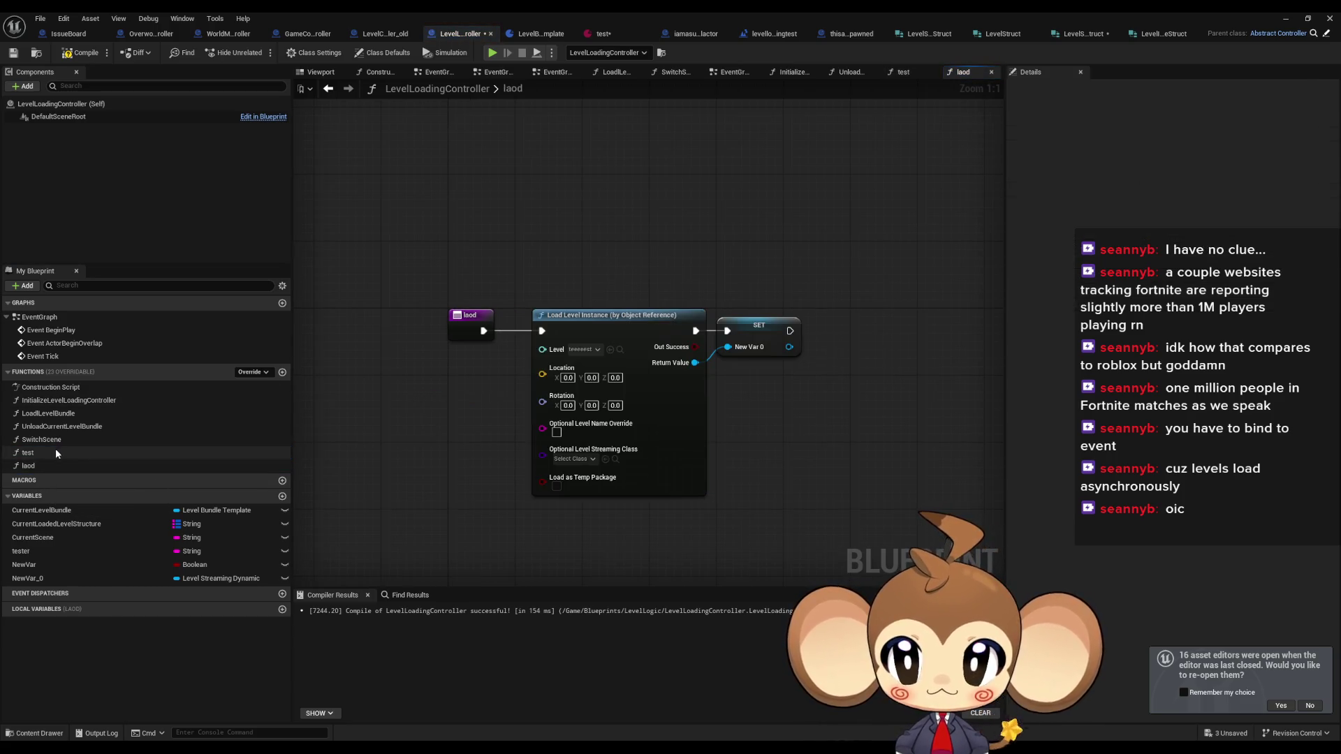
double_click(56, 452)
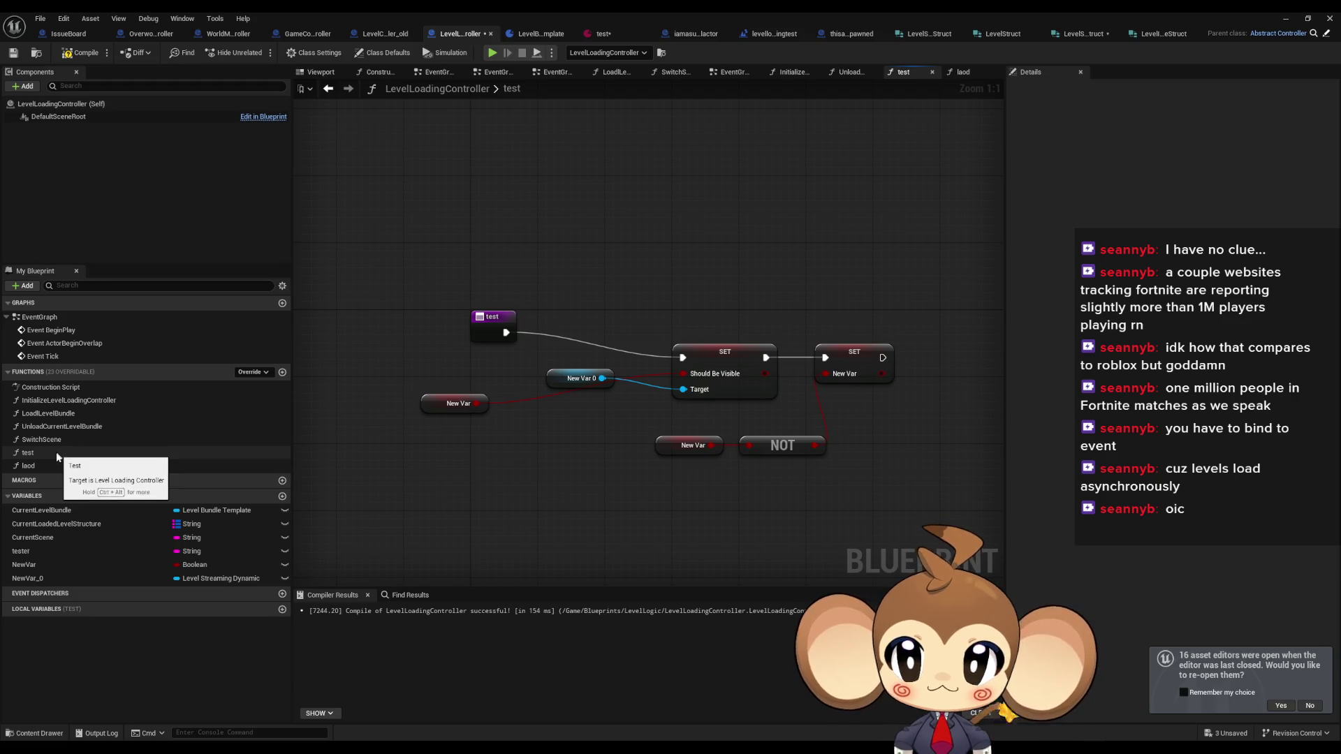
double_click(67, 400)
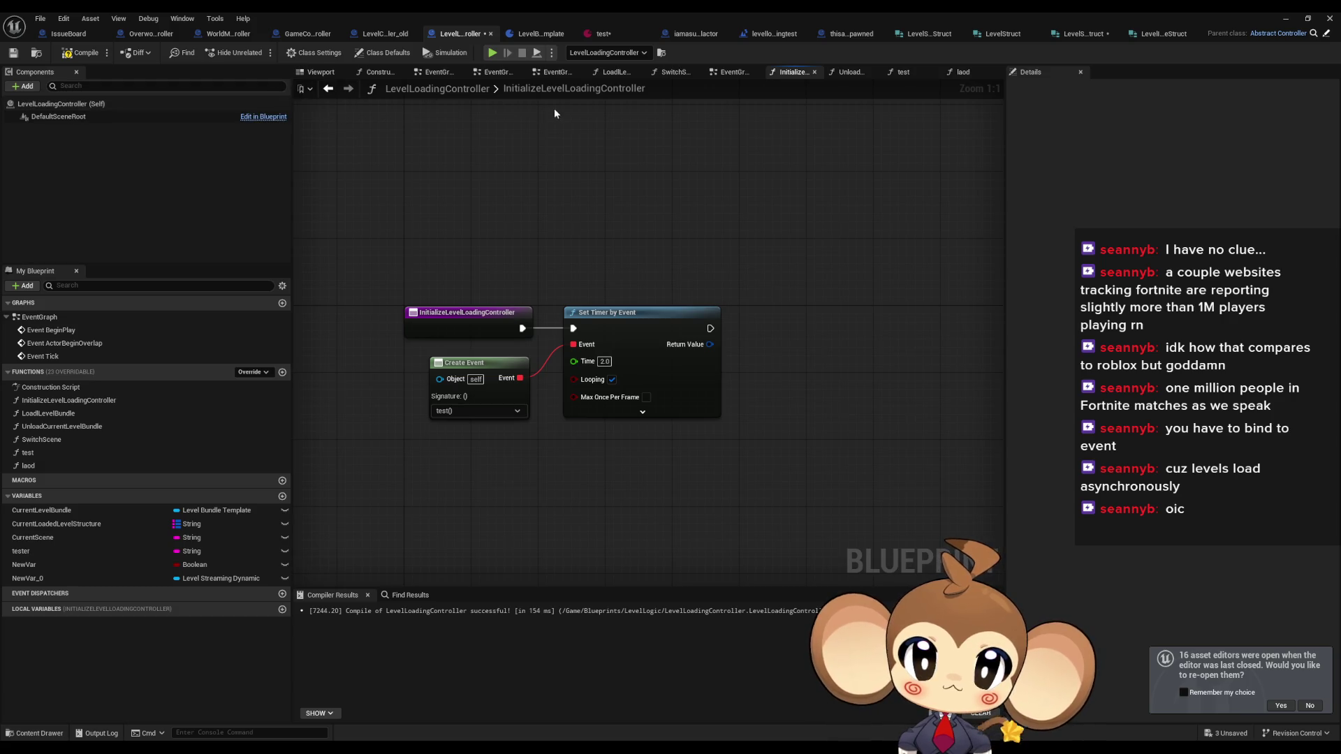
left_click(774, 33)
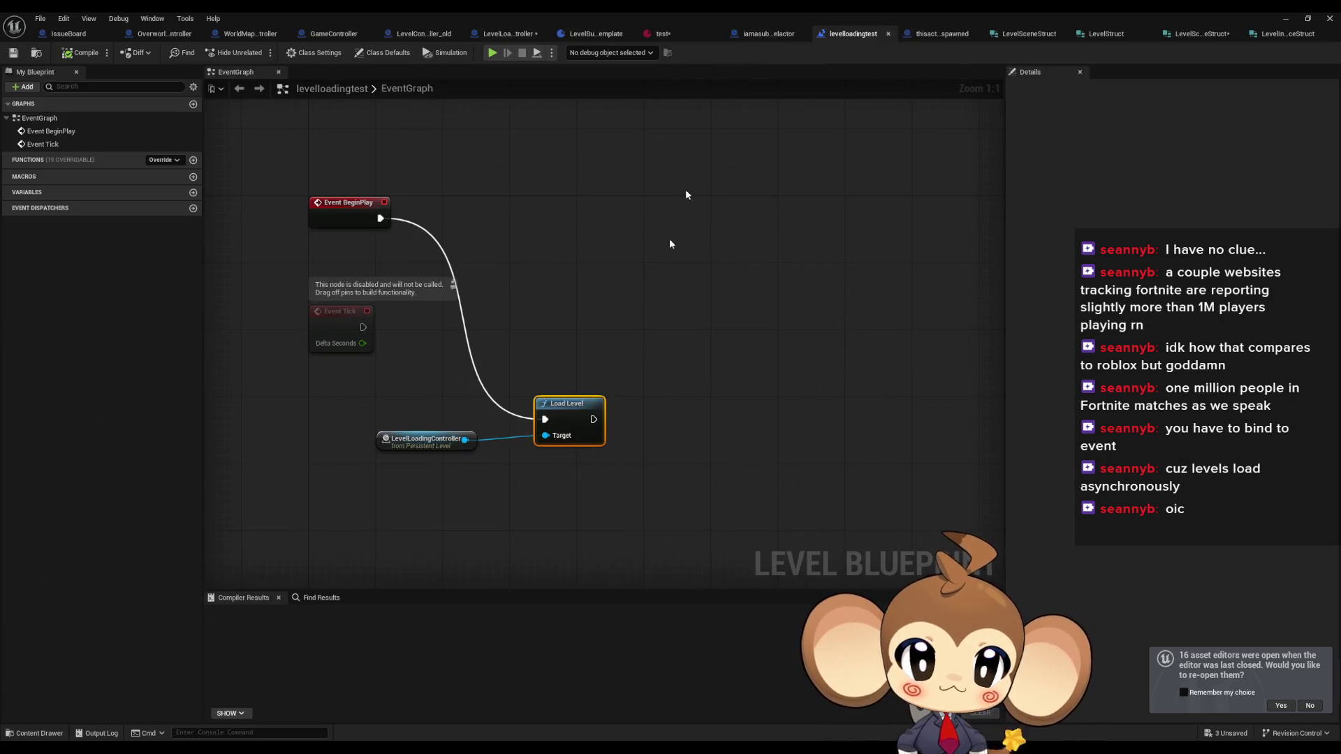
- Replace the Load Level node with Initialize Level Loading Controller wired from Event BeginPlay
left_click_drag(463, 440, 502, 471)
type("ini")
key("Return")
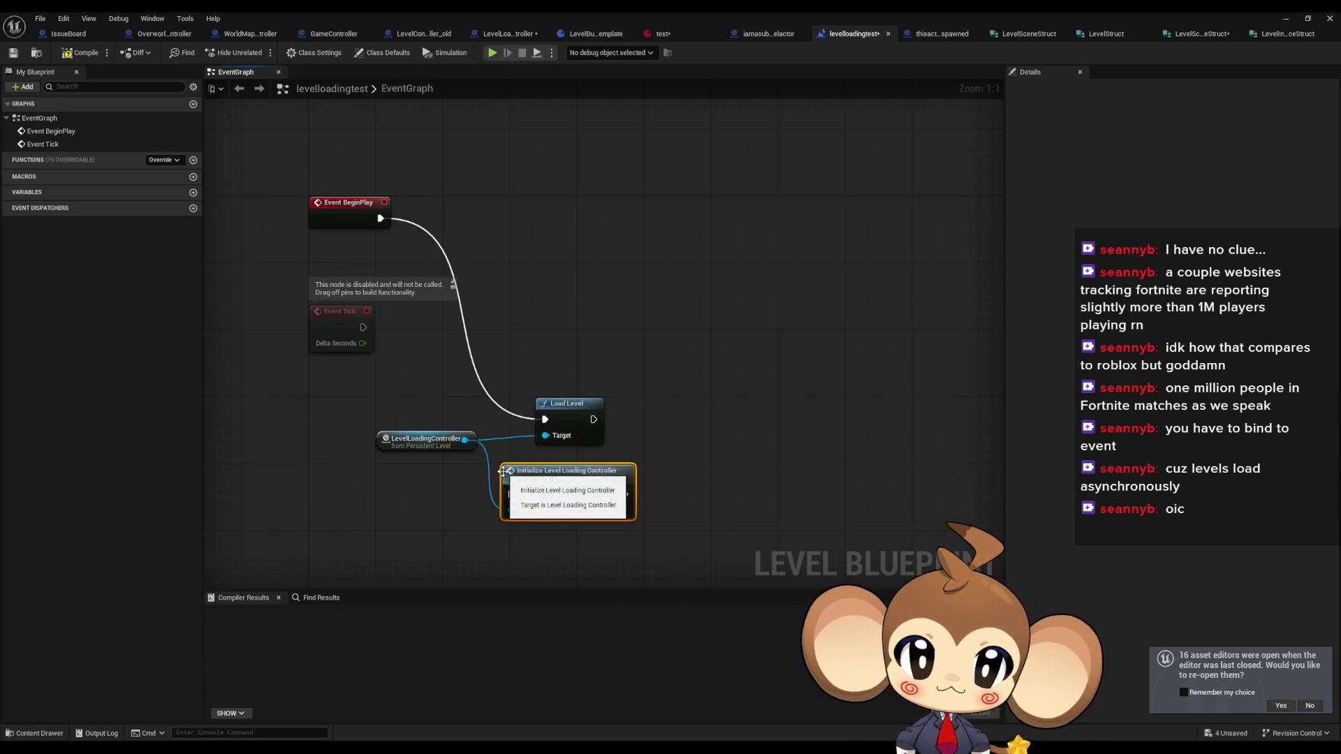
left_click(569, 404)
key("Delete")
mouse_move(511, 494)
left_mouse_down()
mouse_move(403, 239)
mouse_move(380, 218)
left_mouse_up()
left_click_drag(569, 471, 561, 197)
mouse_move(408, 433)
left_mouse_down()
mouse_move(424, 408)
mouse_move(408, 255)
left_mouse_up()
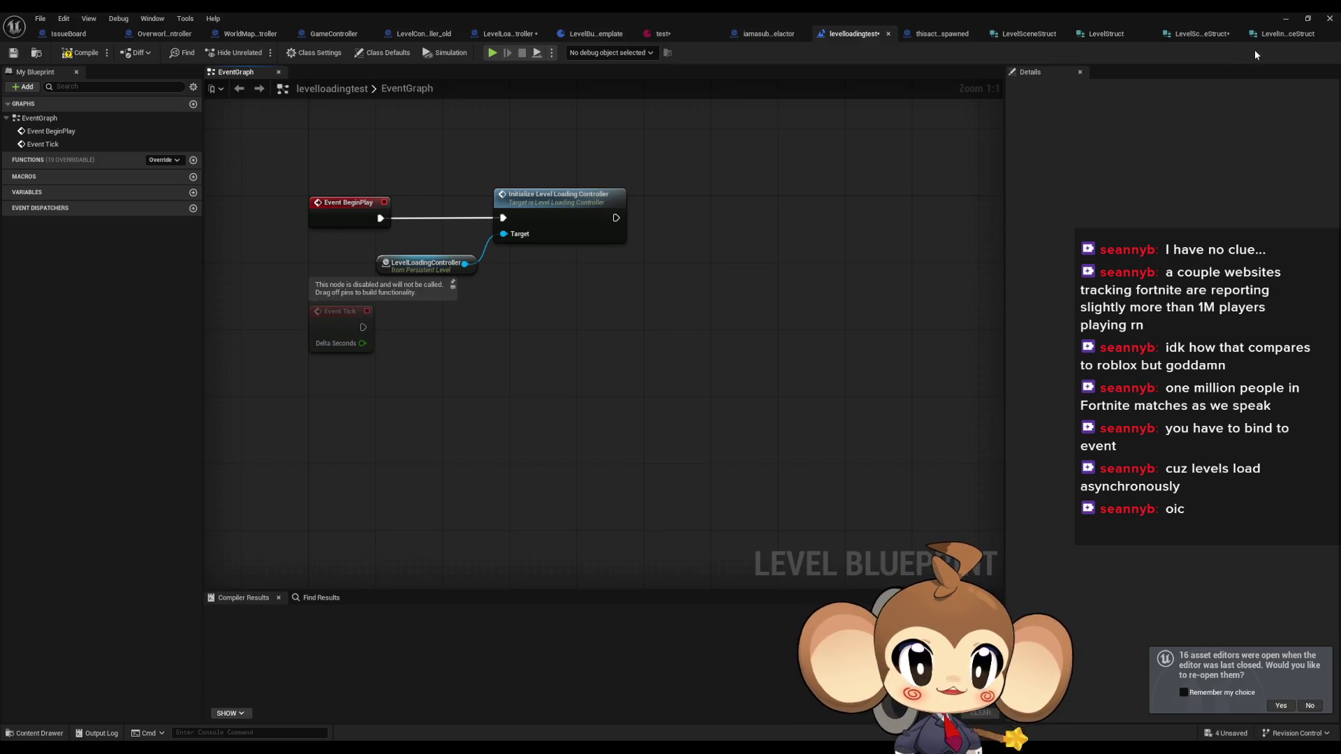
left_click(934, 35)
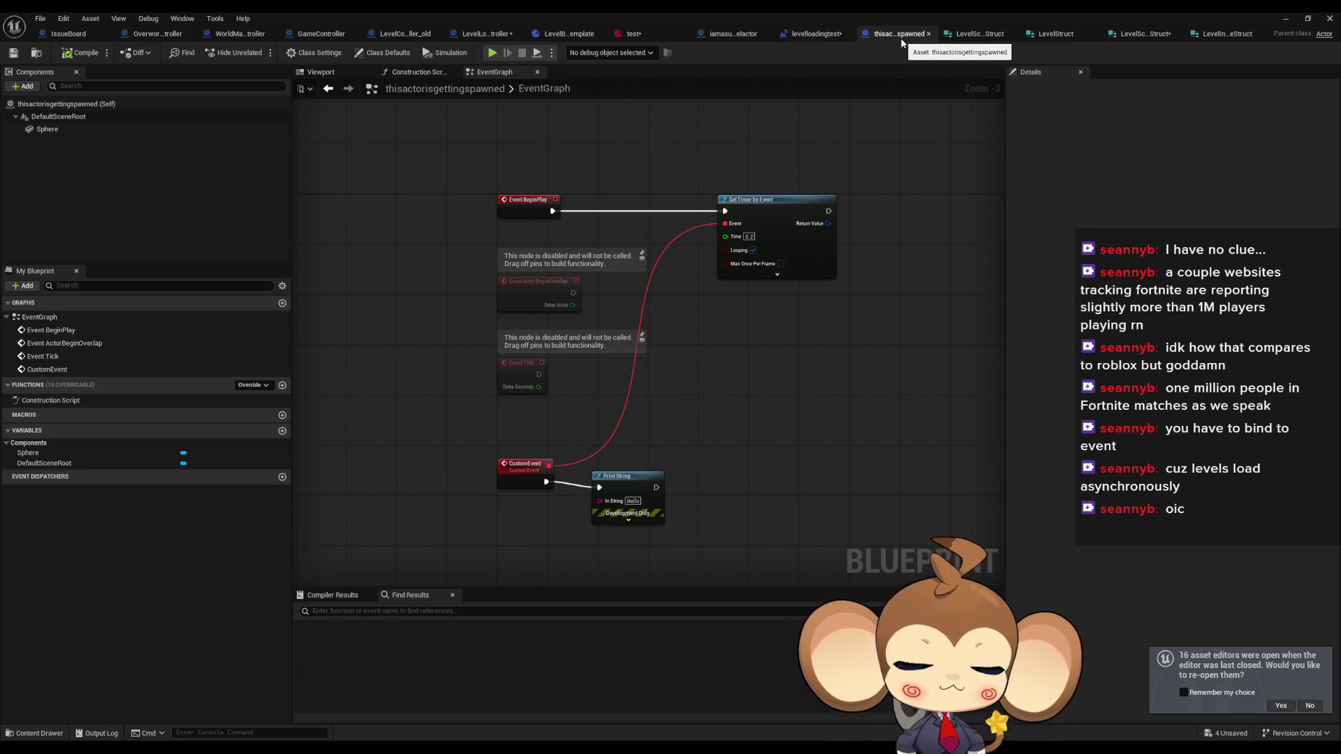
- Open the teeeeest and levelloadingtest levels and inspect the iamasublevelactor Blueprint's event graph
double_click(769, 12)
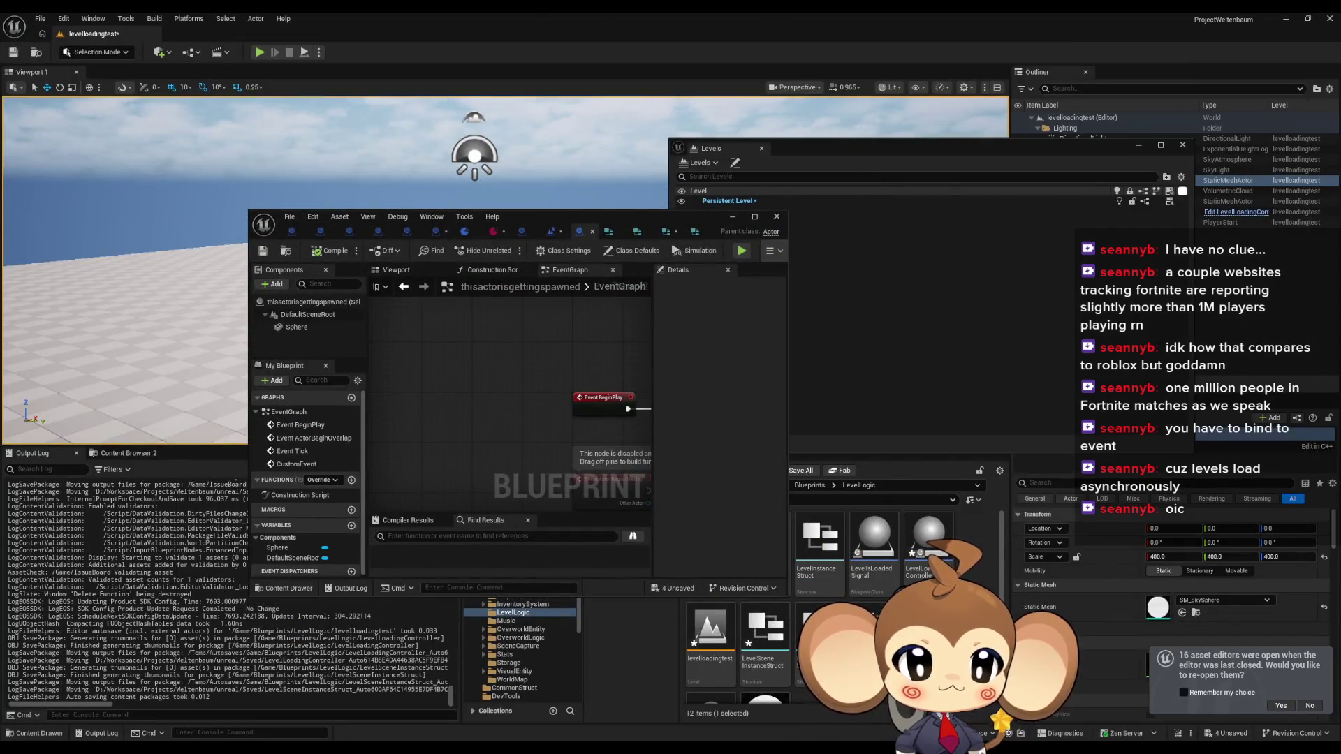
left_click(694, 505)
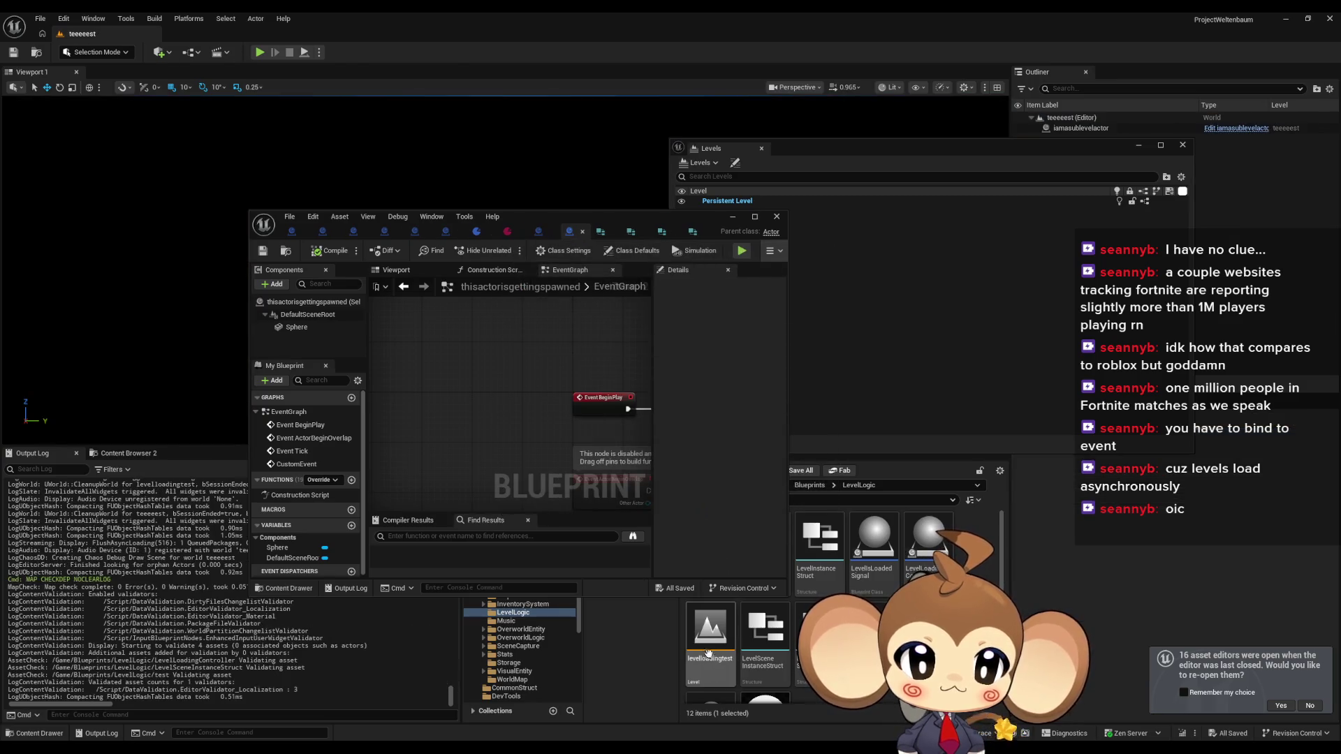
mouse_move(1016, 146)
left_mouse_down()
mouse_move(819, 148)
mouse_move(1004, 146)
left_mouse_up()
double_click(709, 631)
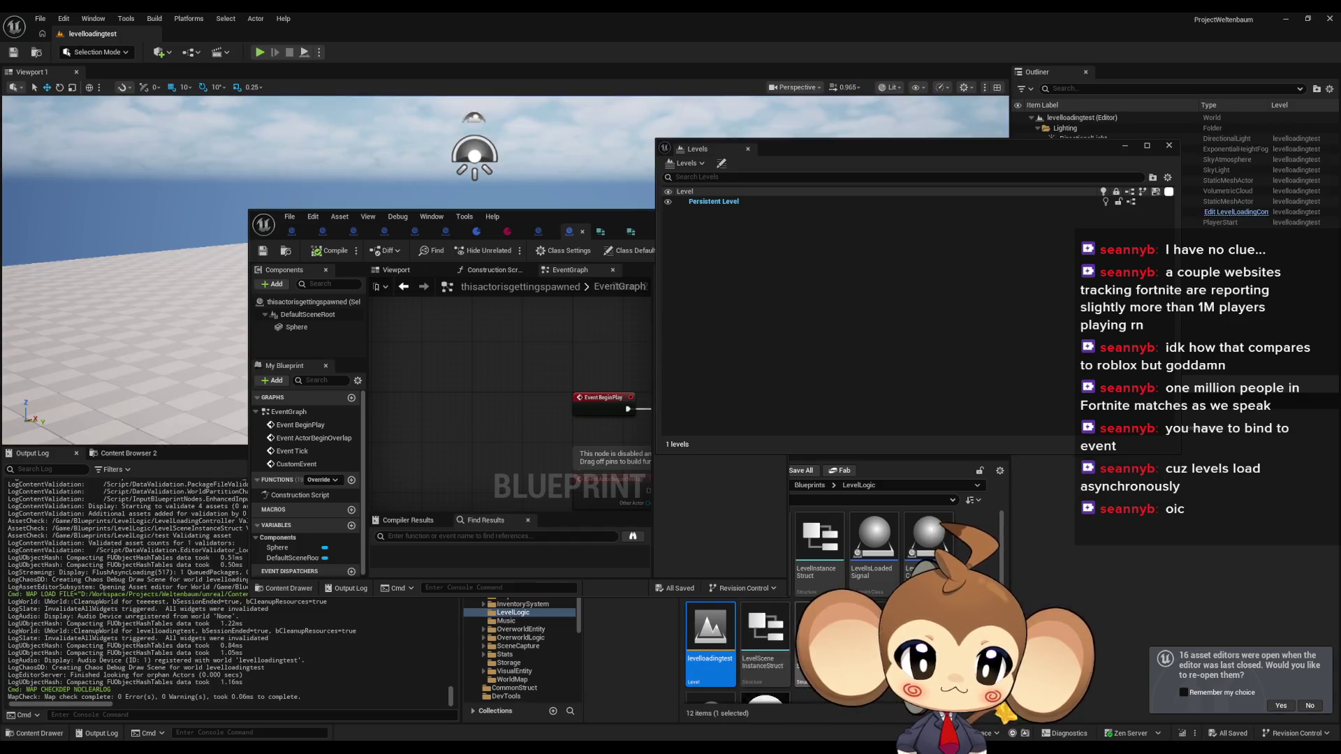
scroll(783, 660, "down", 2)
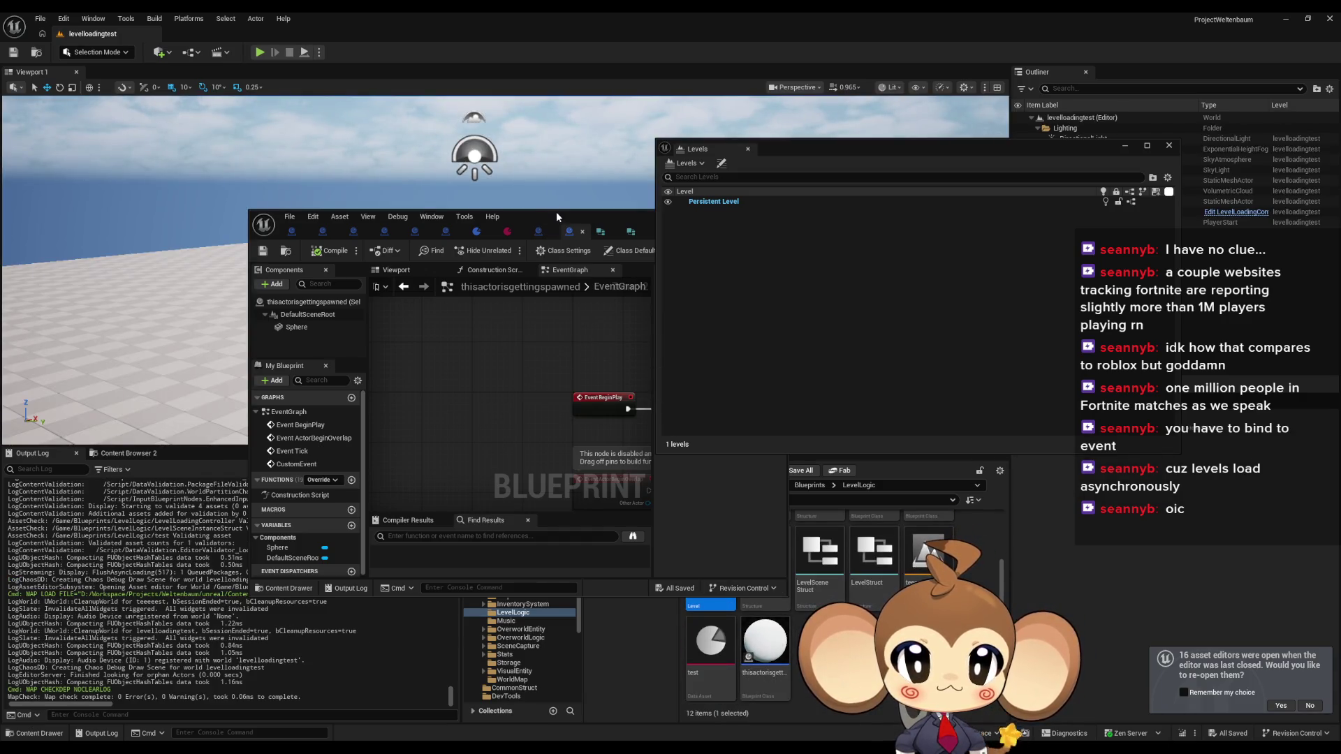
left_click_drag(552, 214, 363, 192)
scroll(828, 544, "up", 2)
double_click(710, 545)
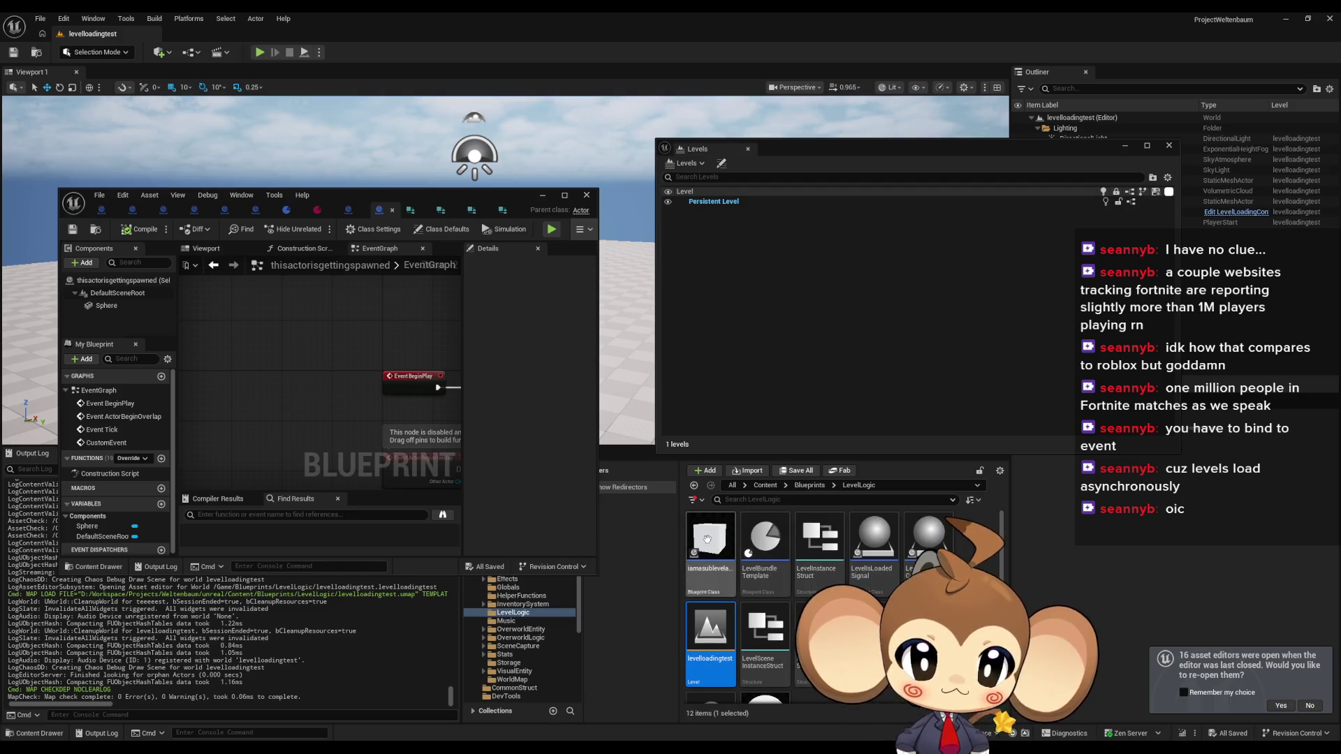
double_click(405, 203)
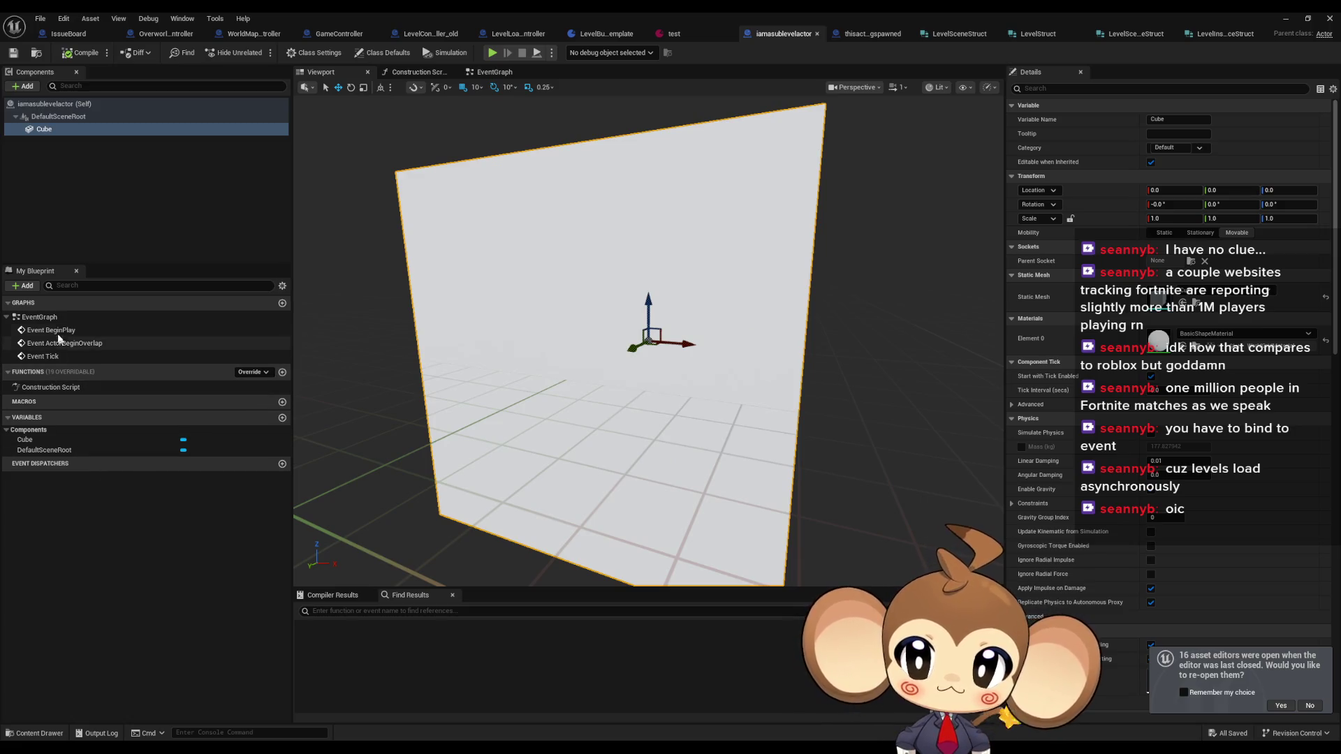
double_click(50, 320)
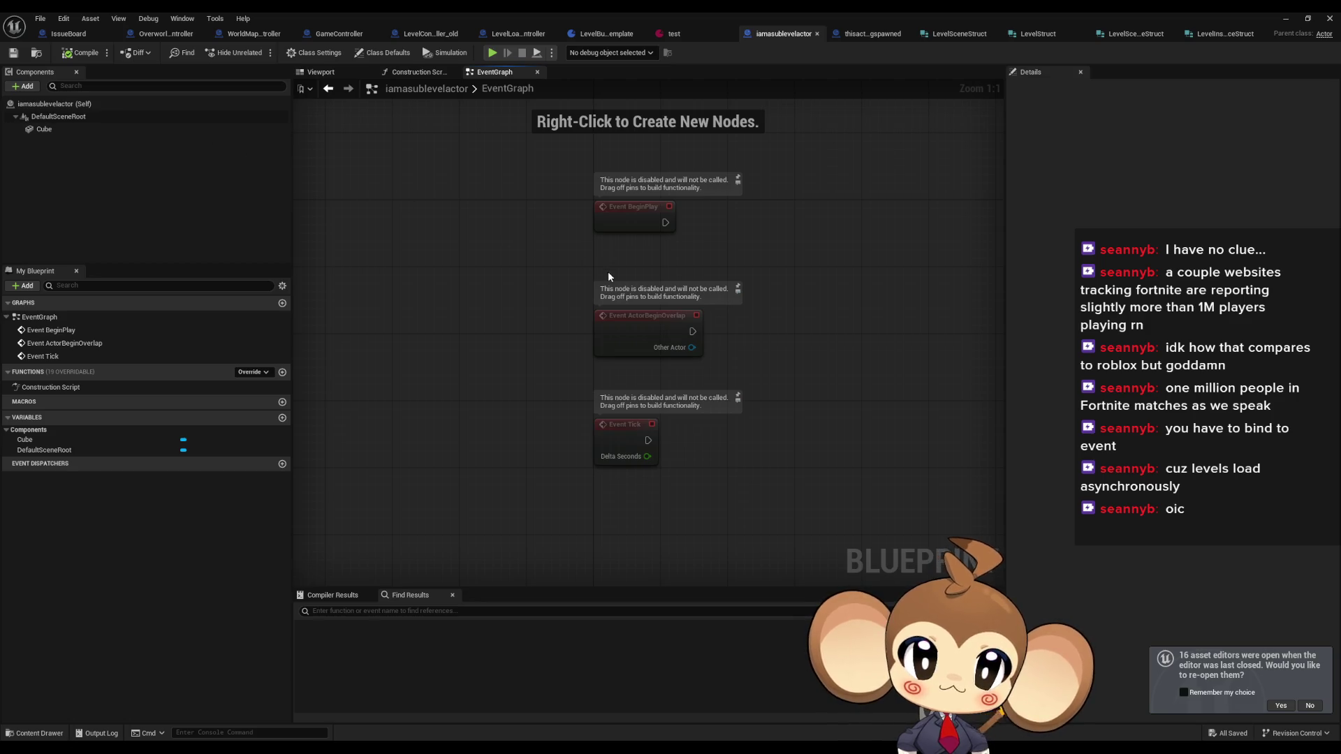
double_click(619, 11)
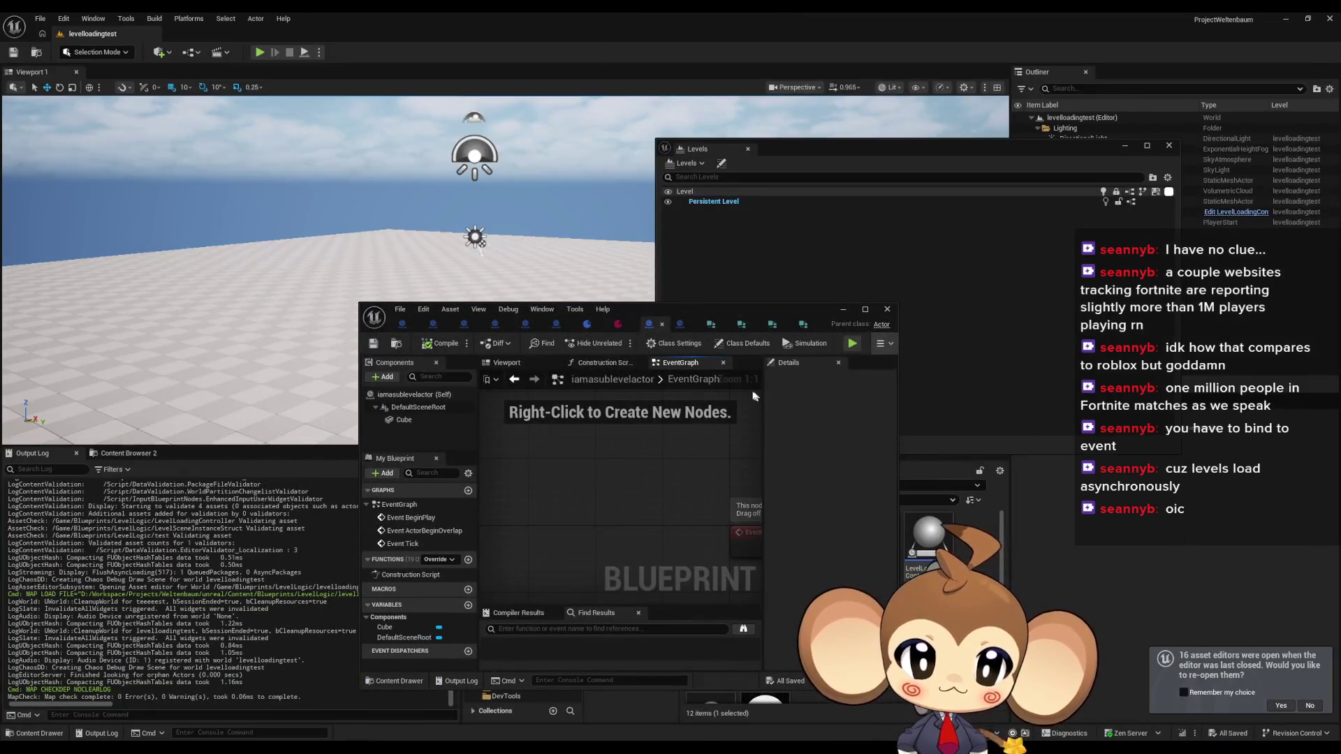
double_click(715, 307)
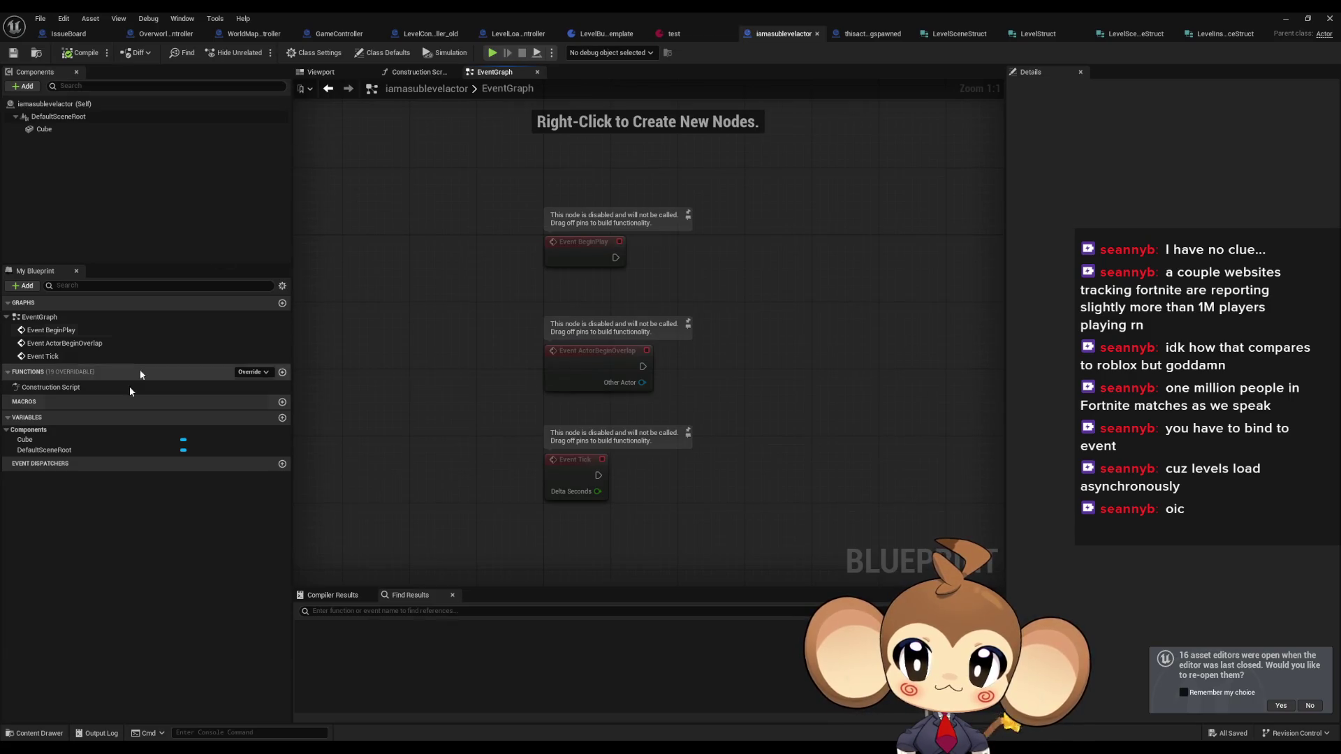
double_click(458, 14)
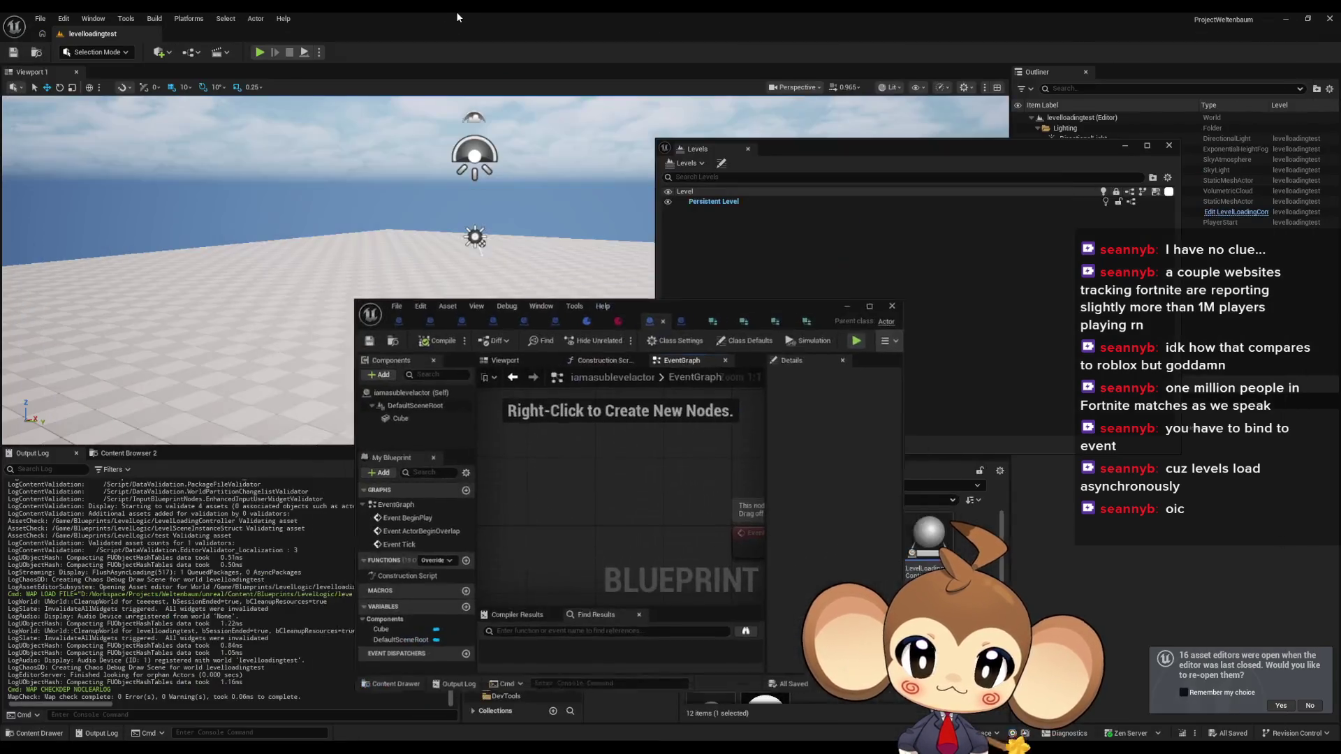
mouse_move(706, 310)
left_mouse_down()
mouse_move(569, 239)
mouse_move(538, 140)
left_mouse_up()
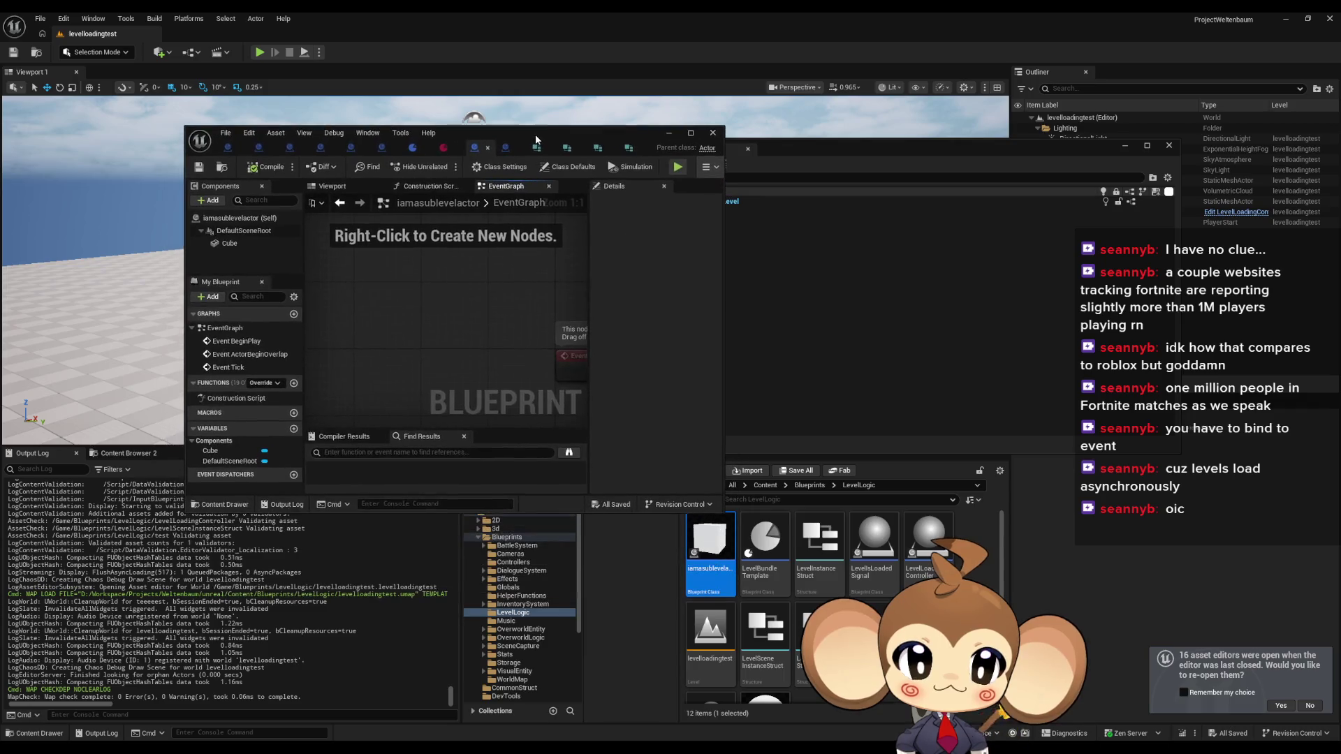
- Load the teeeeest level, open its Level Blueprint and close it again
double_click(929, 629)
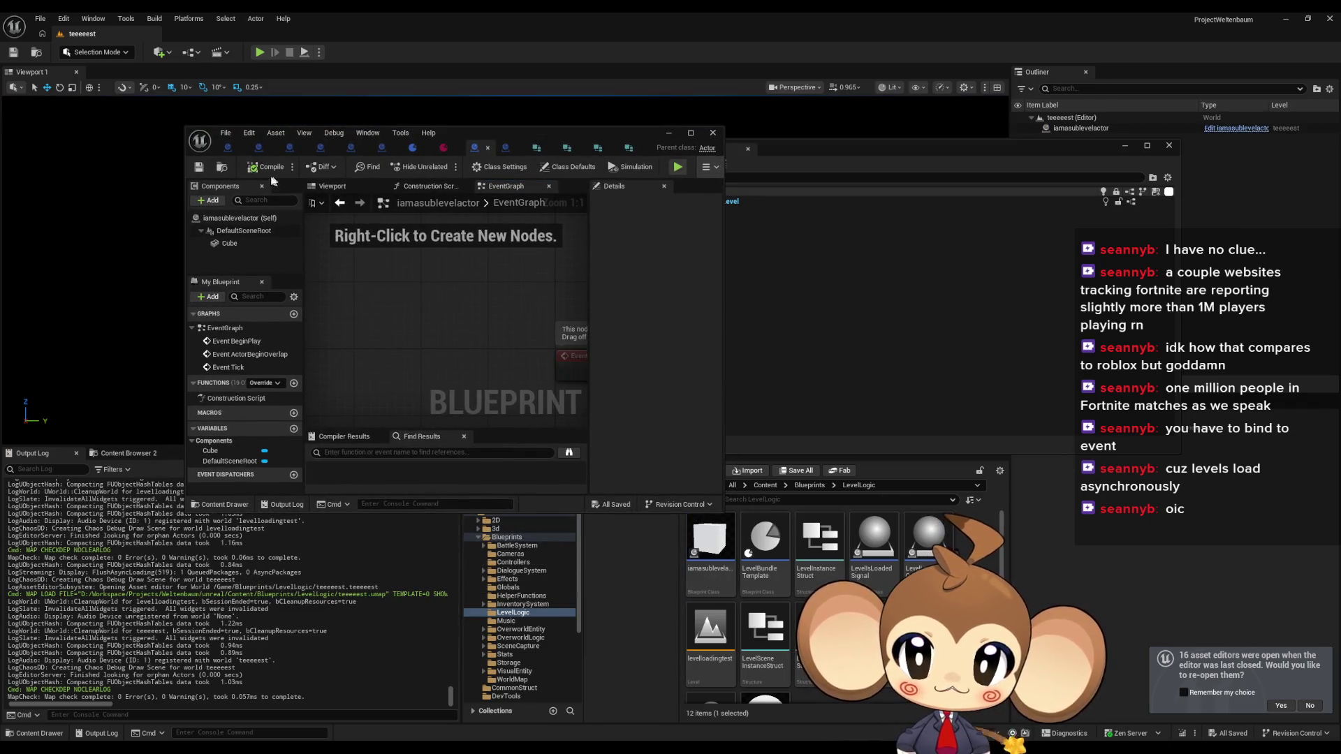
left_click(190, 52)
left_click(220, 129)
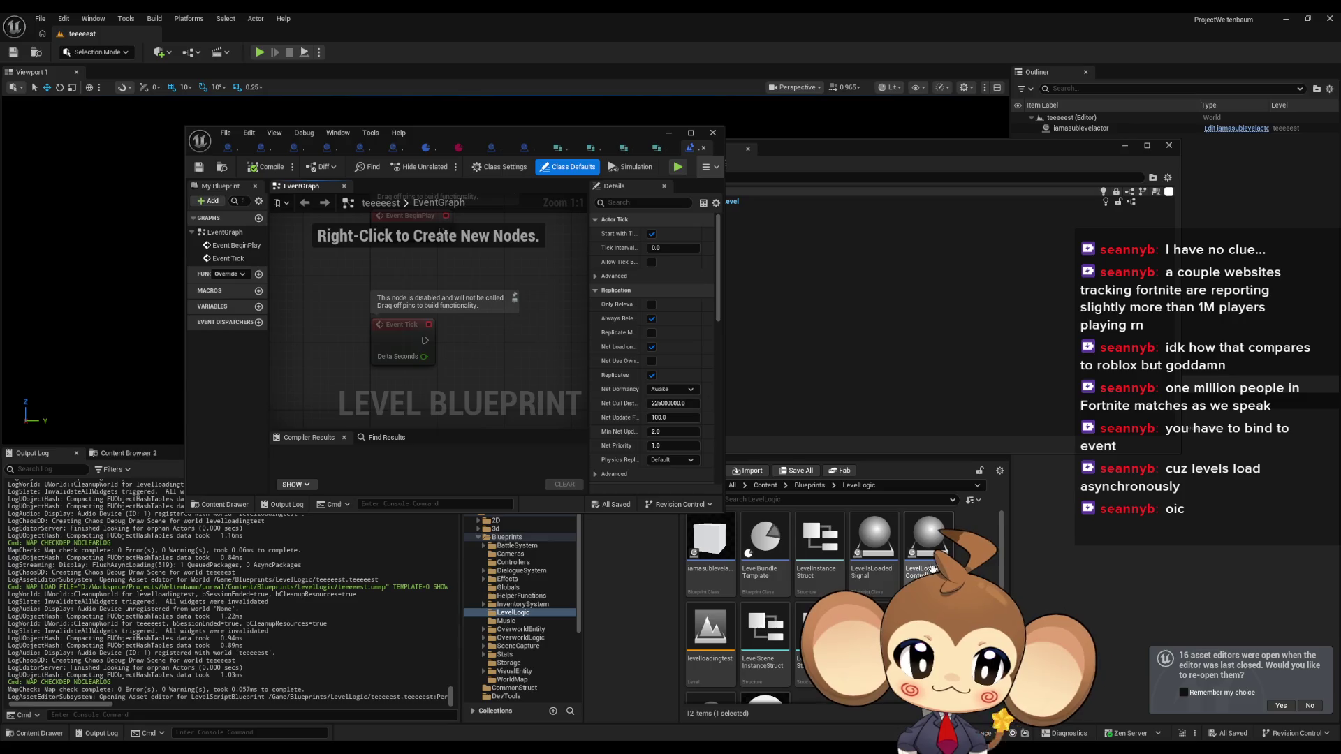
scroll(803, 677, "down", 2)
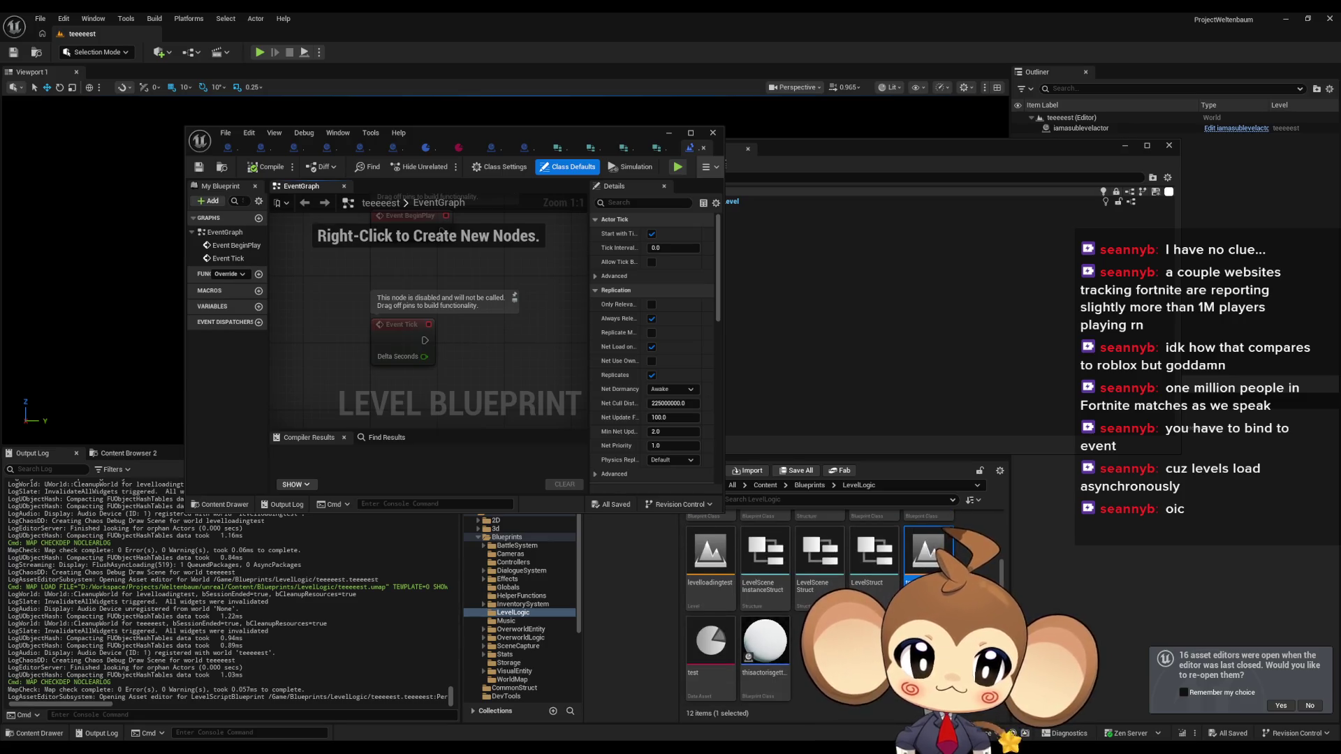
scroll(794, 664, "up", 2)
scroll(874, 589, "down", 2)
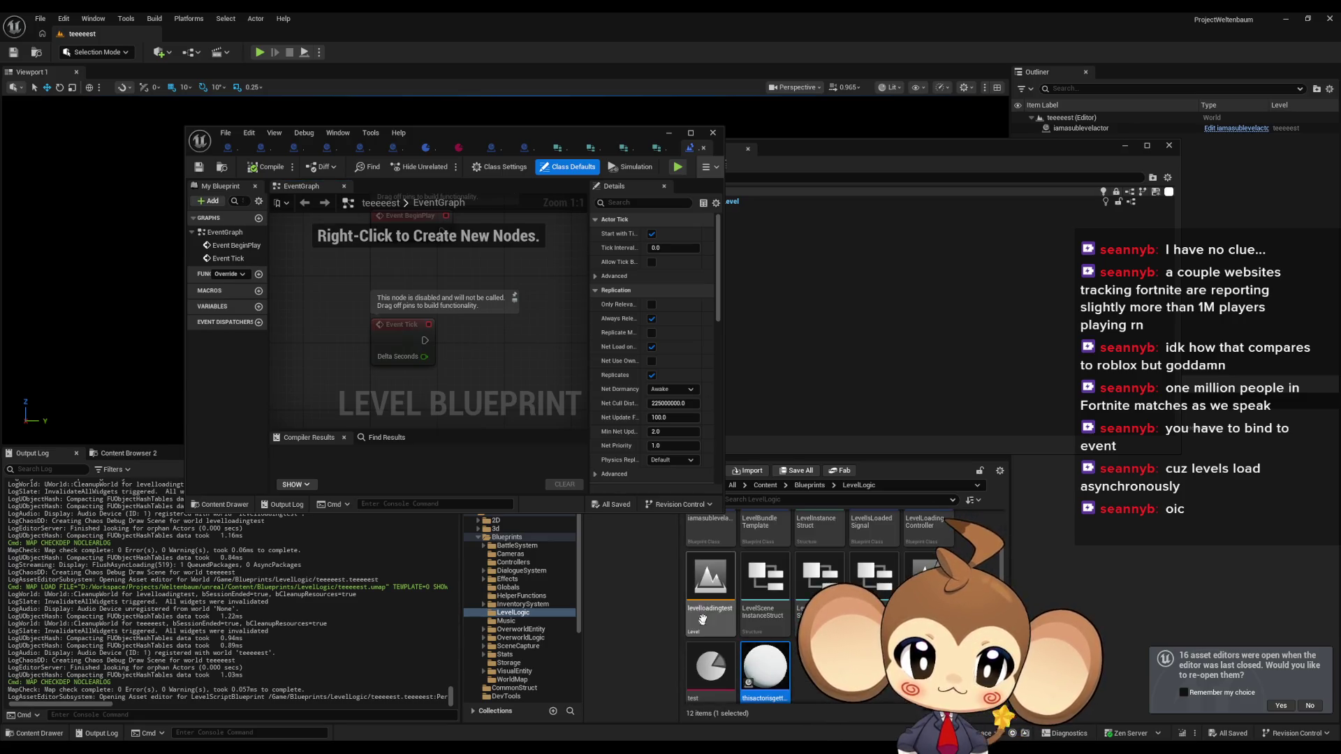
left_click(703, 148)
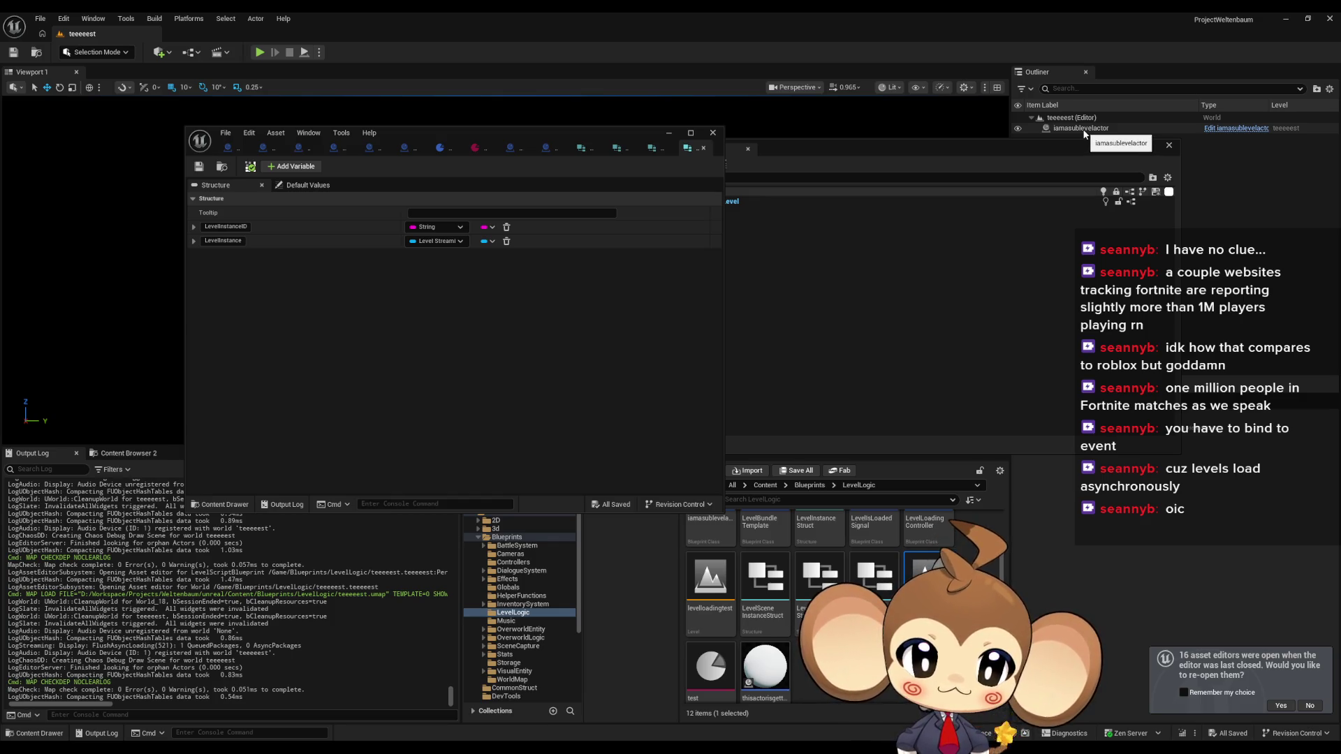
- Reopen the teeeeest Level Blueprint from the Blueprints toolbar menu
scroll(769, 607, "up", 2)
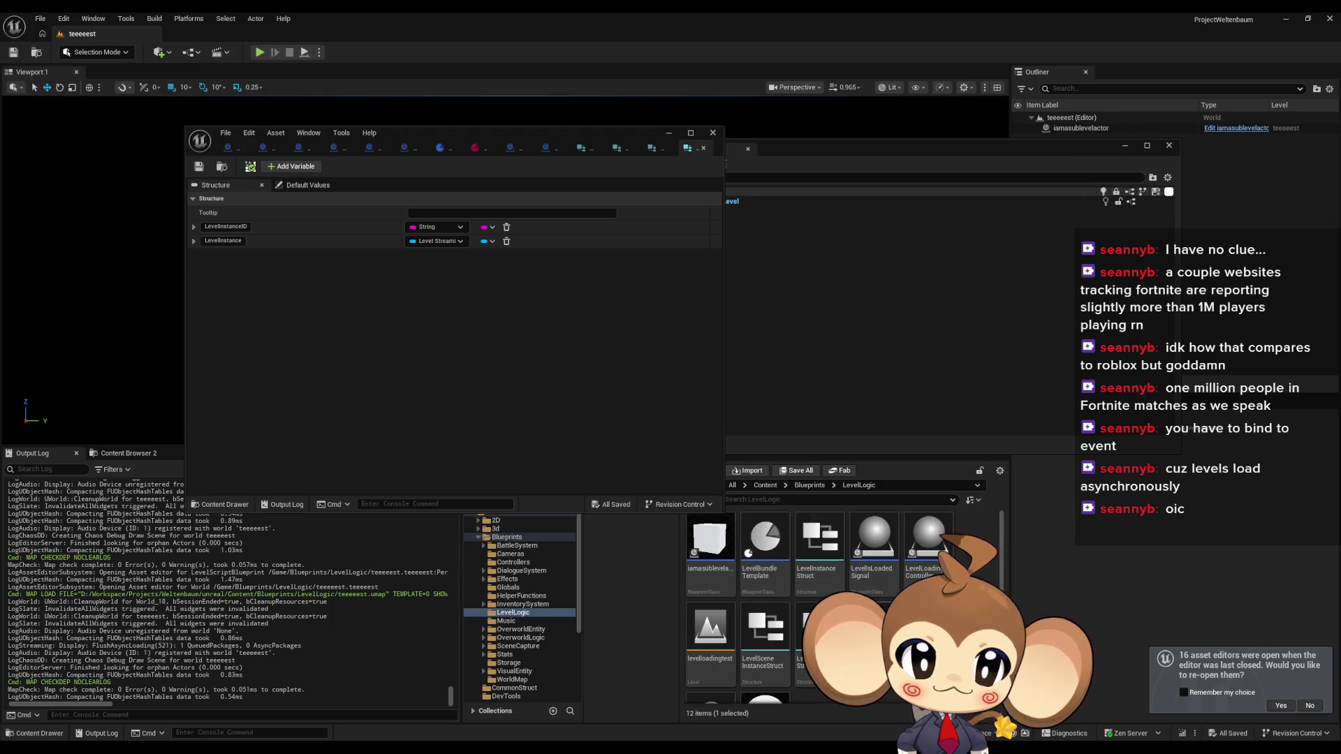
scroll(776, 660, "down", 3)
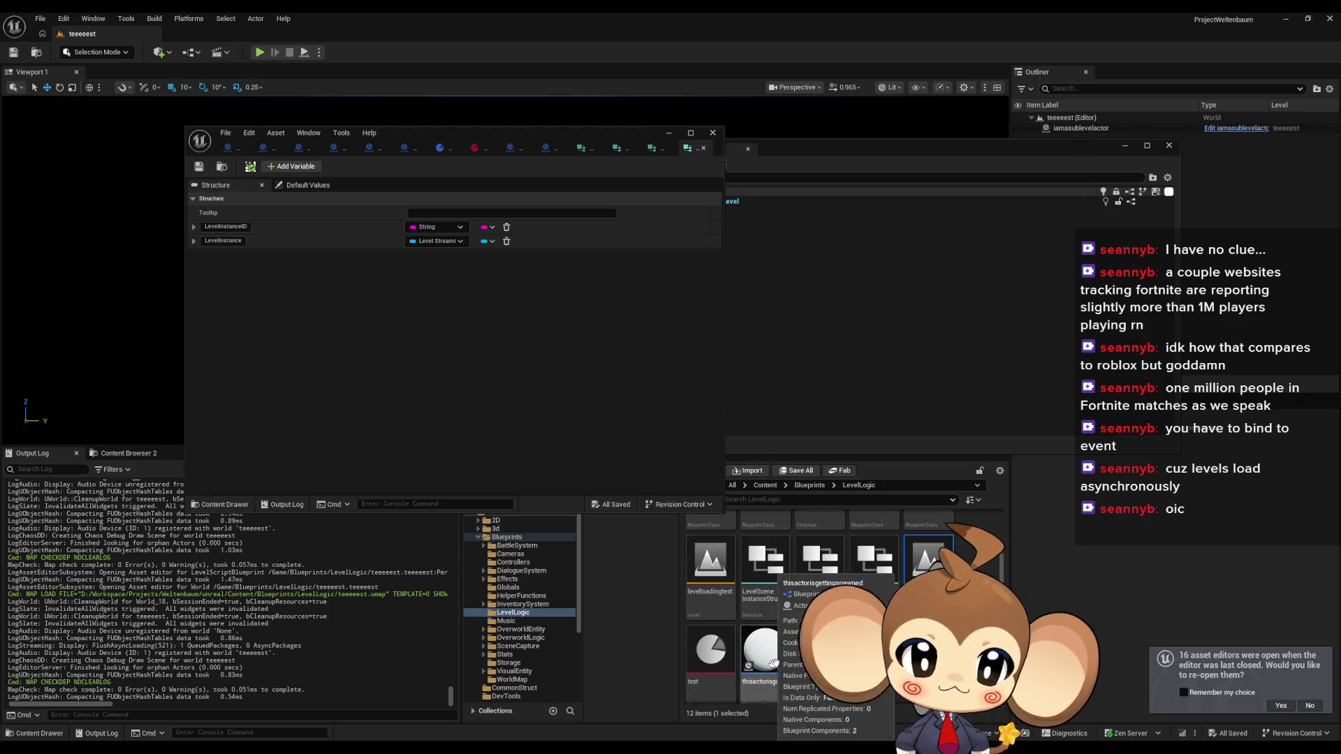
scroll(774, 662, "up", 3)
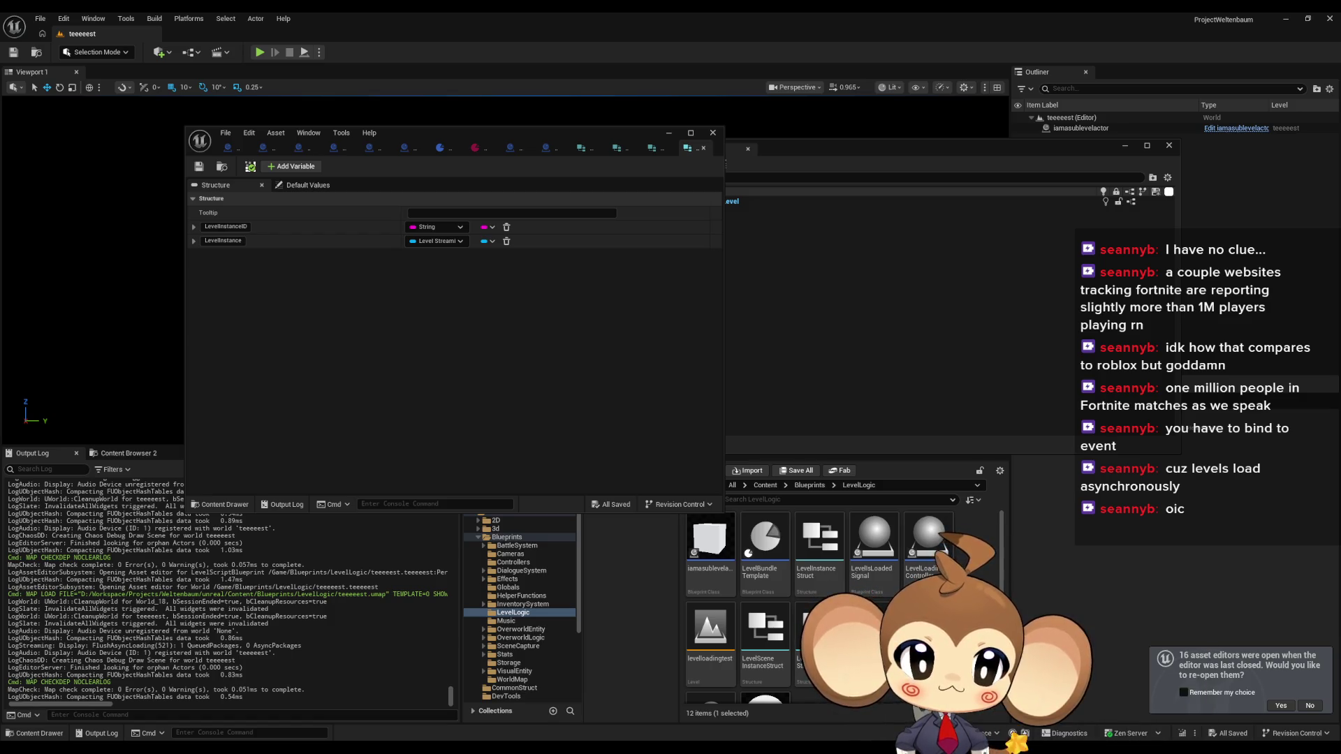
left_click(189, 52)
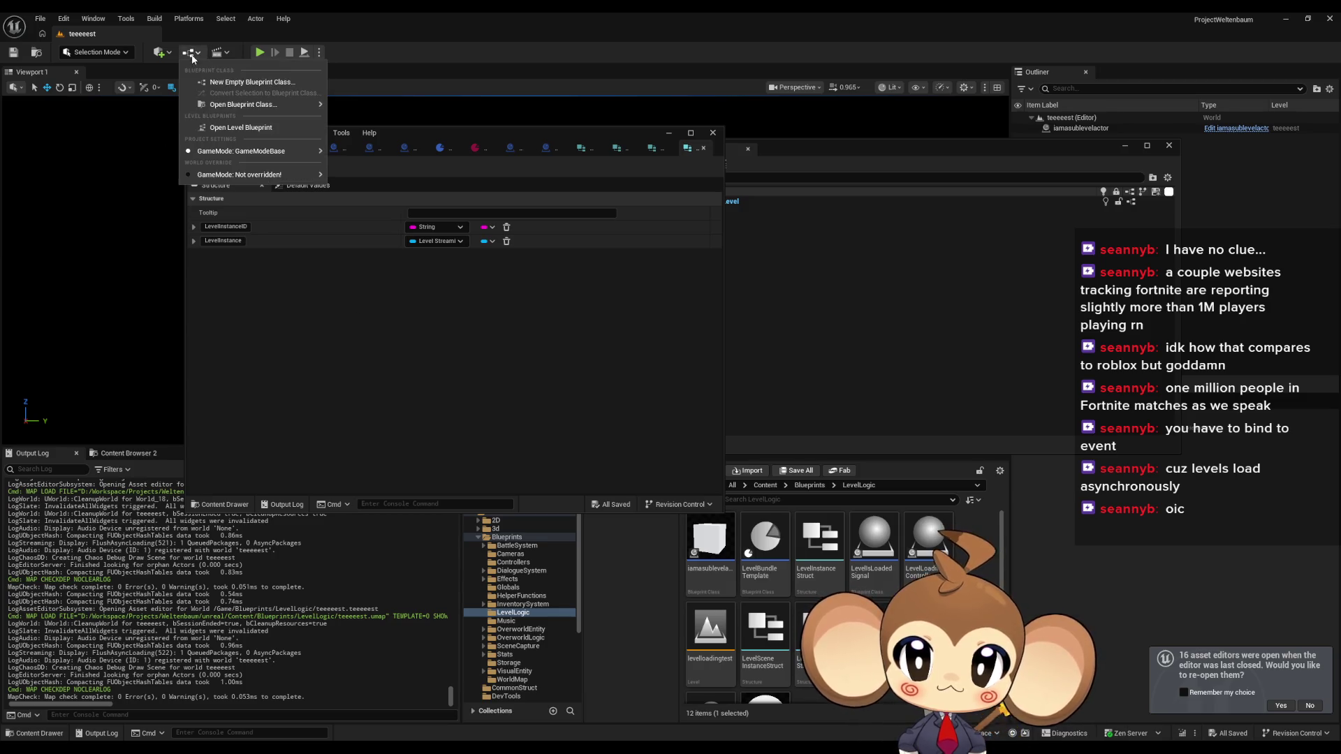
mouse_move(218, 104)
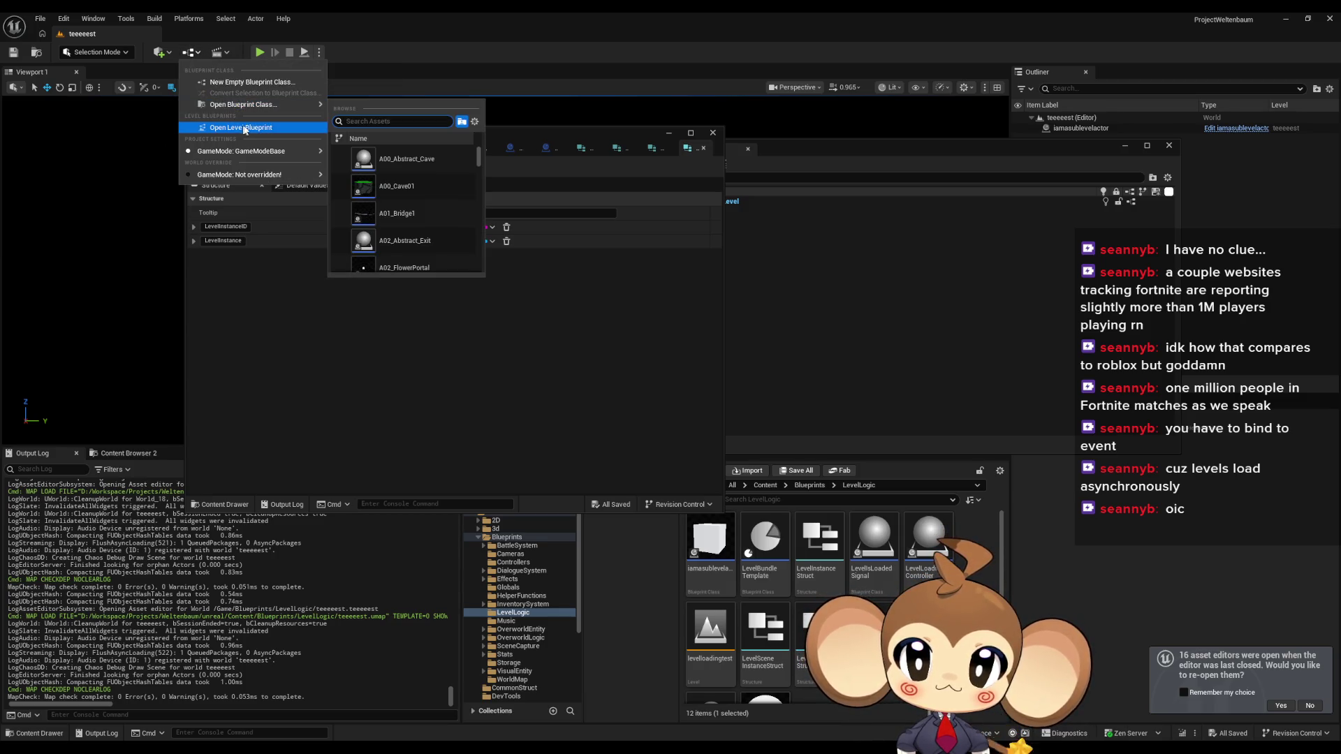
left_click(248, 128)
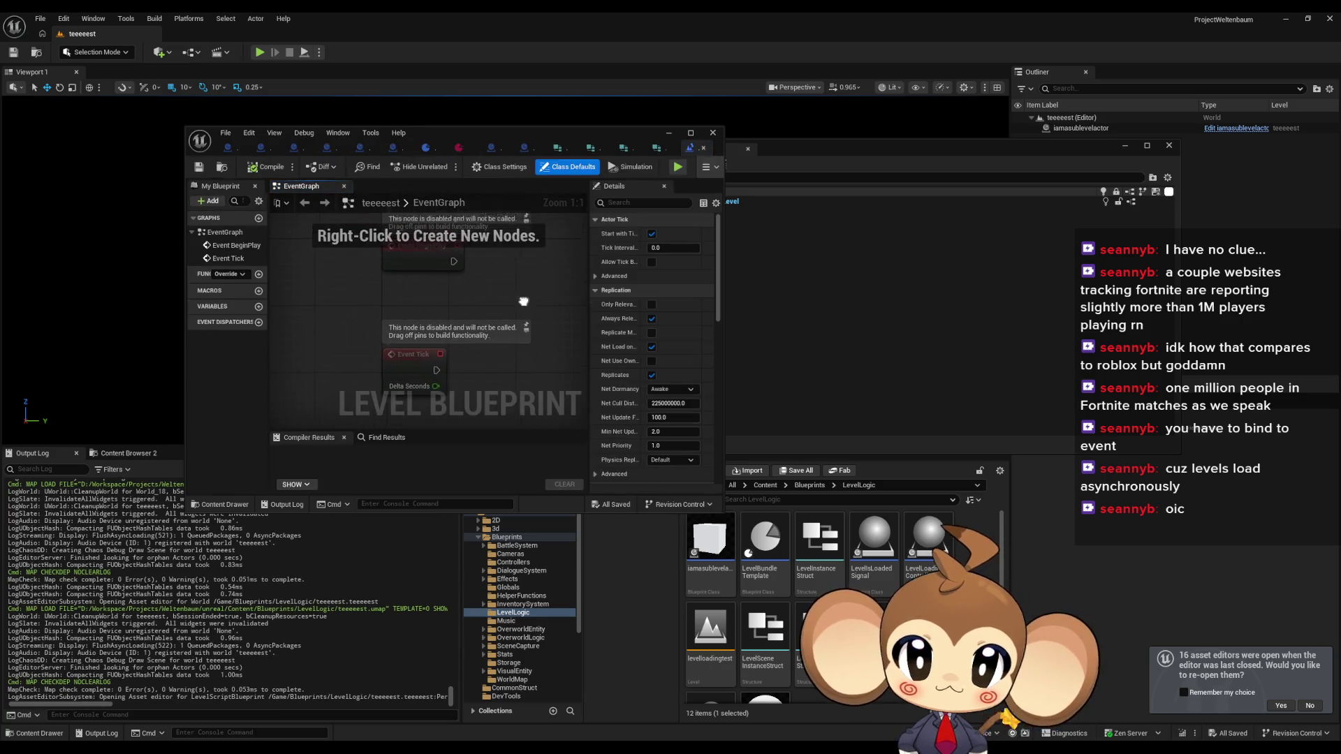
- Add a Print String after BeginPlay that prints "spawning"
mouse_move(437, 320)
left_mouse_down()
mouse_move(405, 318)
mouse_move(492, 325)
left_mouse_up()
left_click(483, 327)
type("print")
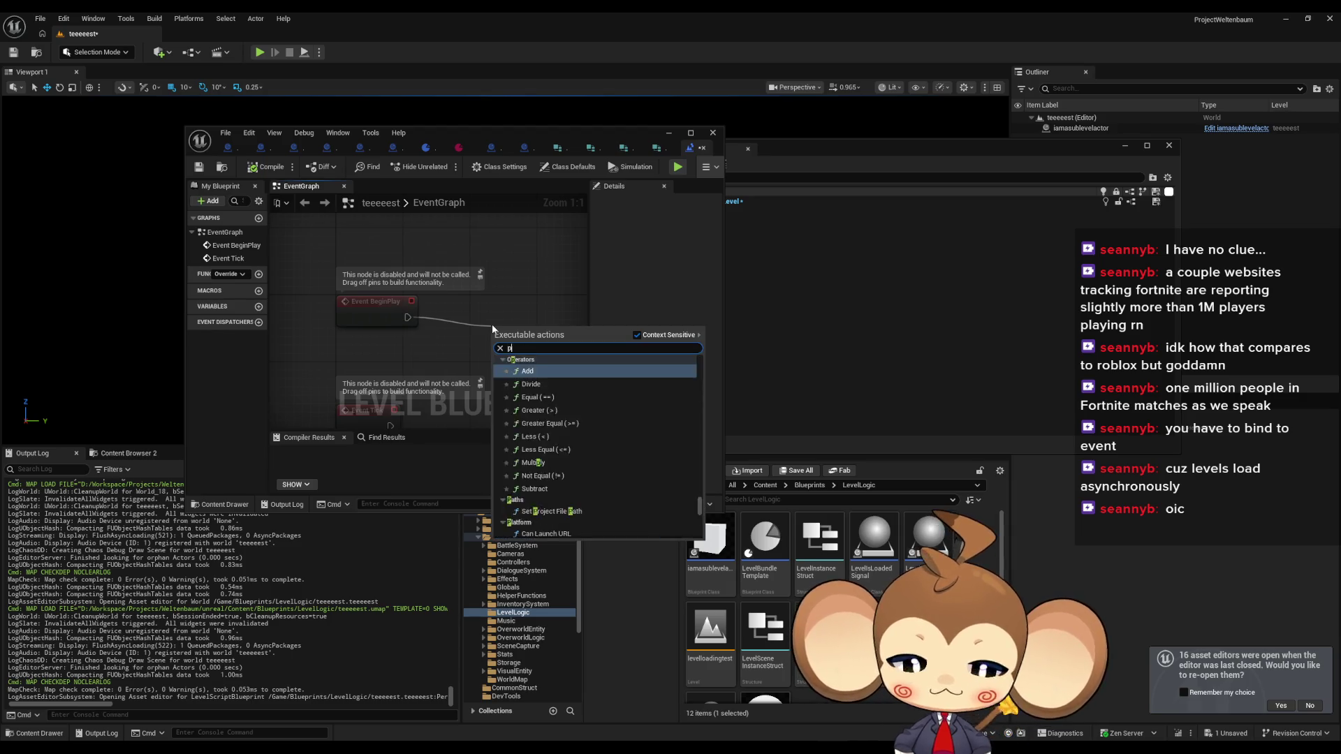
key("Return")
left_click(541, 360)
type("s")
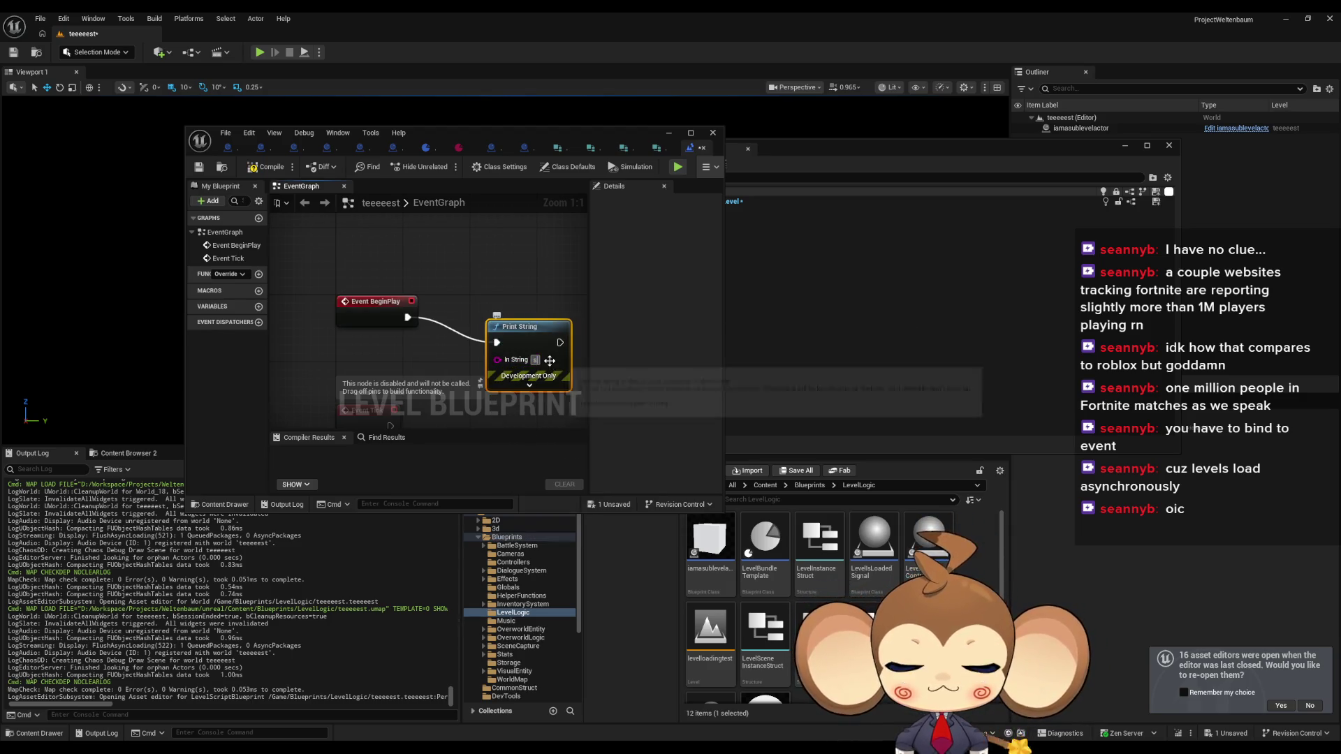
type("pawning")
left_click(539, 276)
- Chain a SpawnActor node after Print String that spawns thisactorisgettingspawned
left_click_drag(540, 282, 419, 265)
left_click_drag(600, 419, 599, 362)
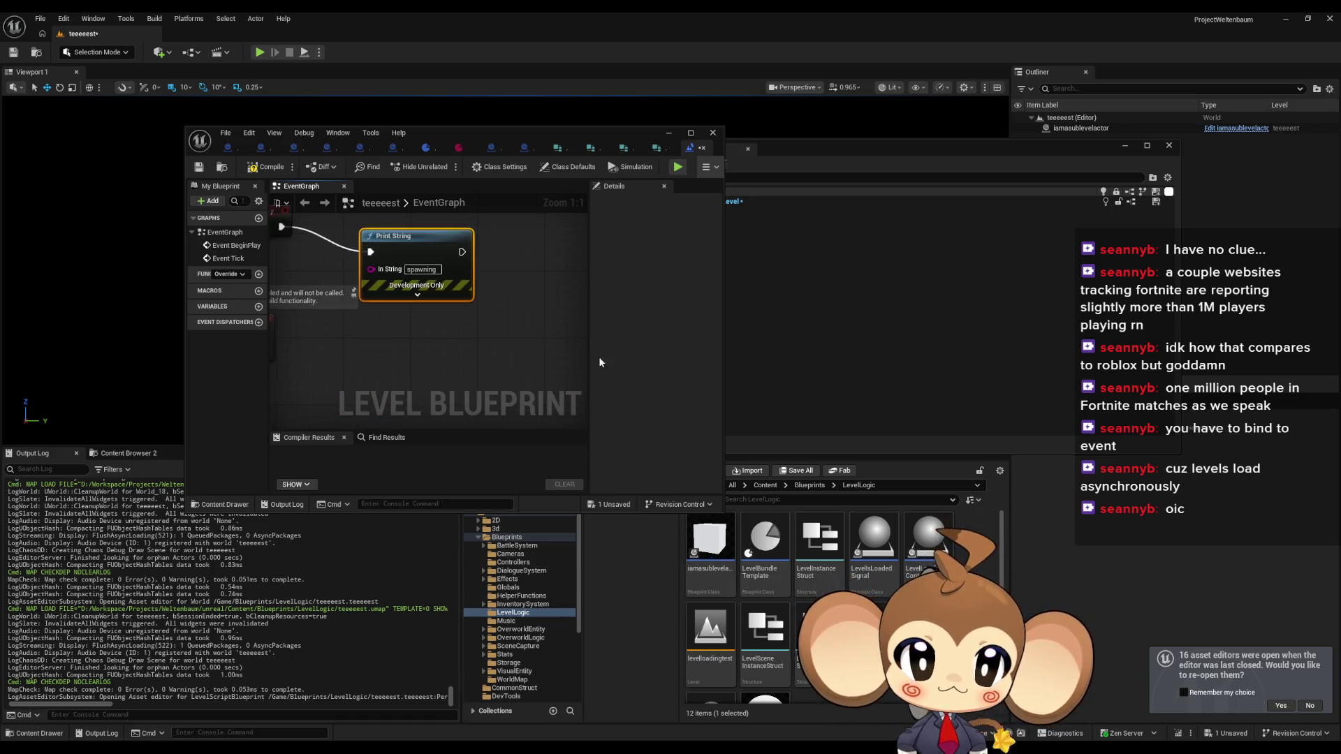
left_click_drag(462, 251, 508, 258)
type("spawn ac")
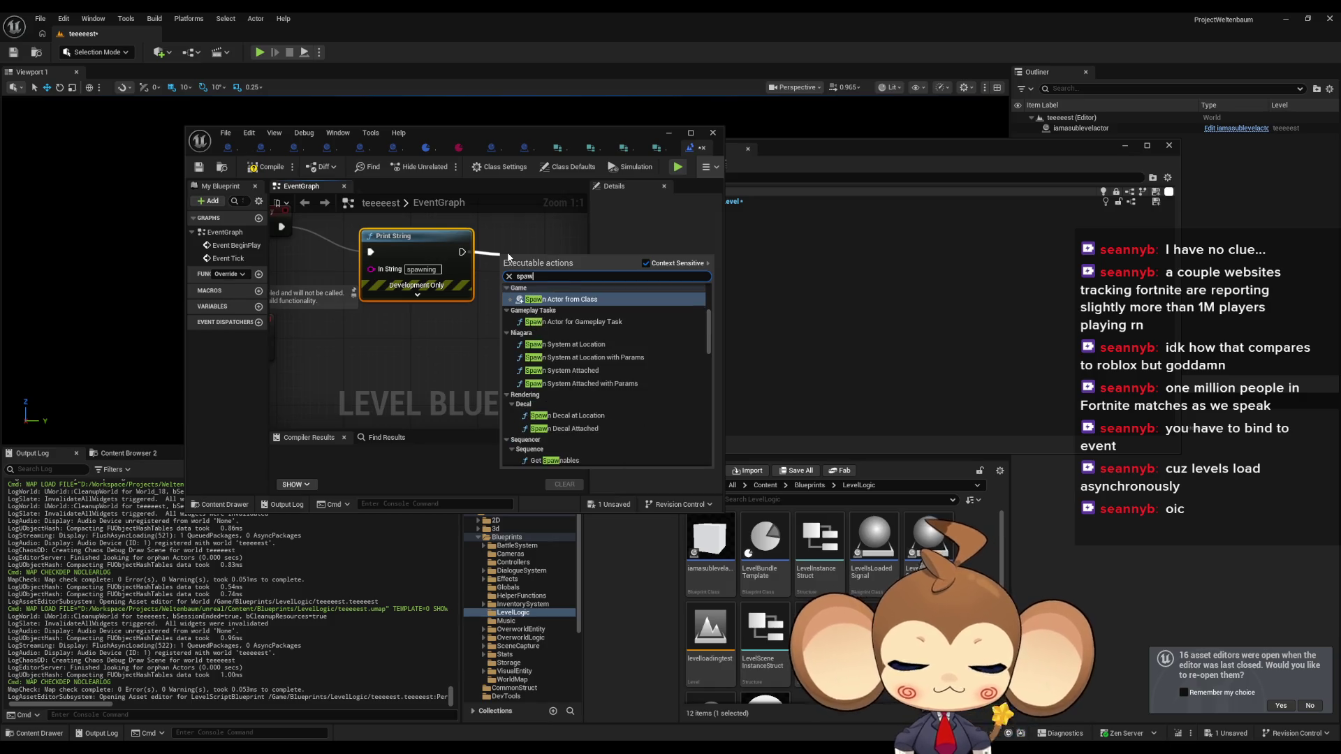
key("Return")
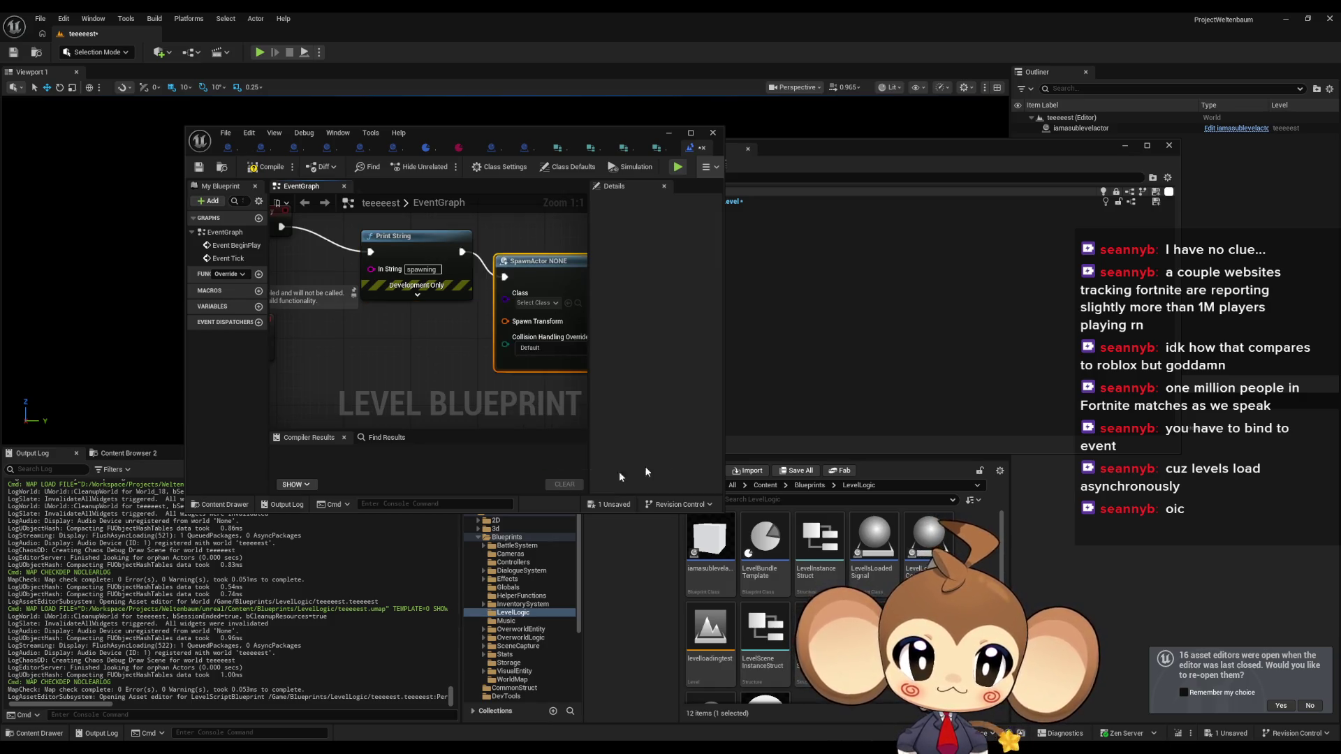
scroll(728, 650, "down", 2)
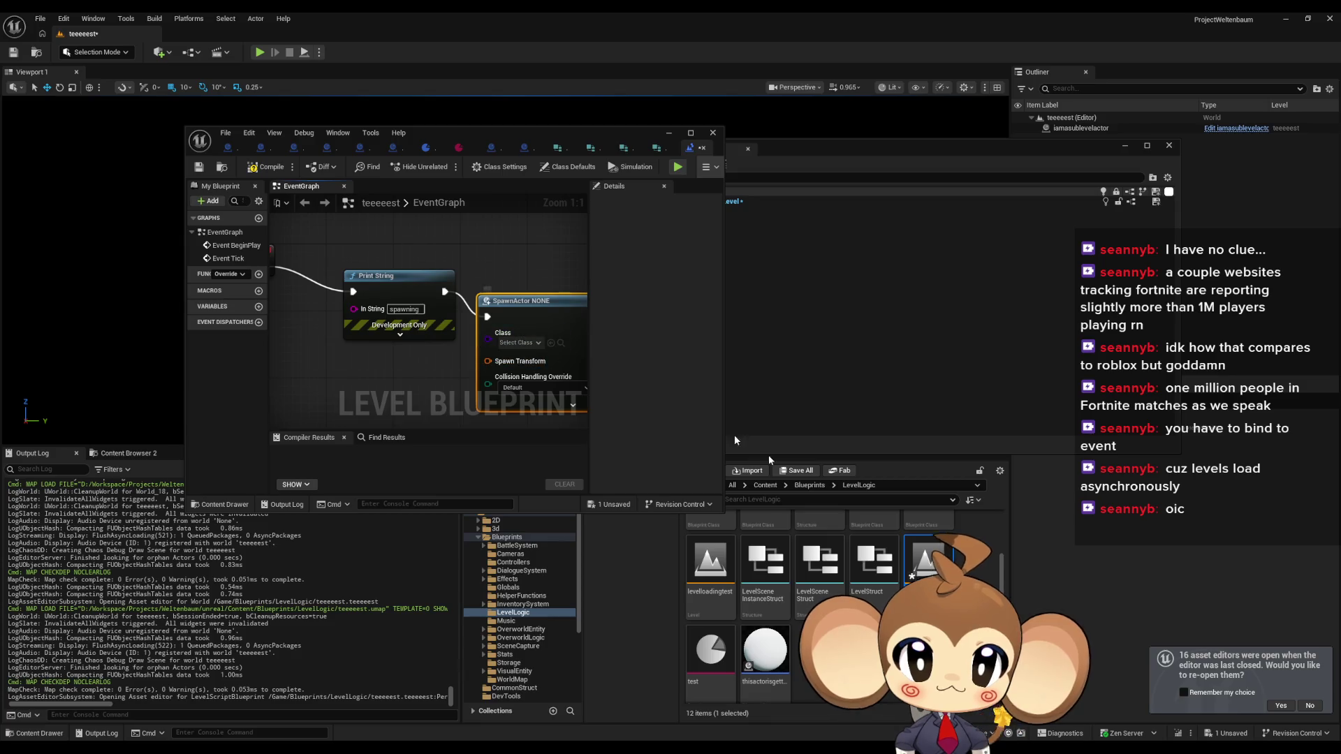
scroll(769, 594, "up", 2)
scroll(838, 608, "down", 1)
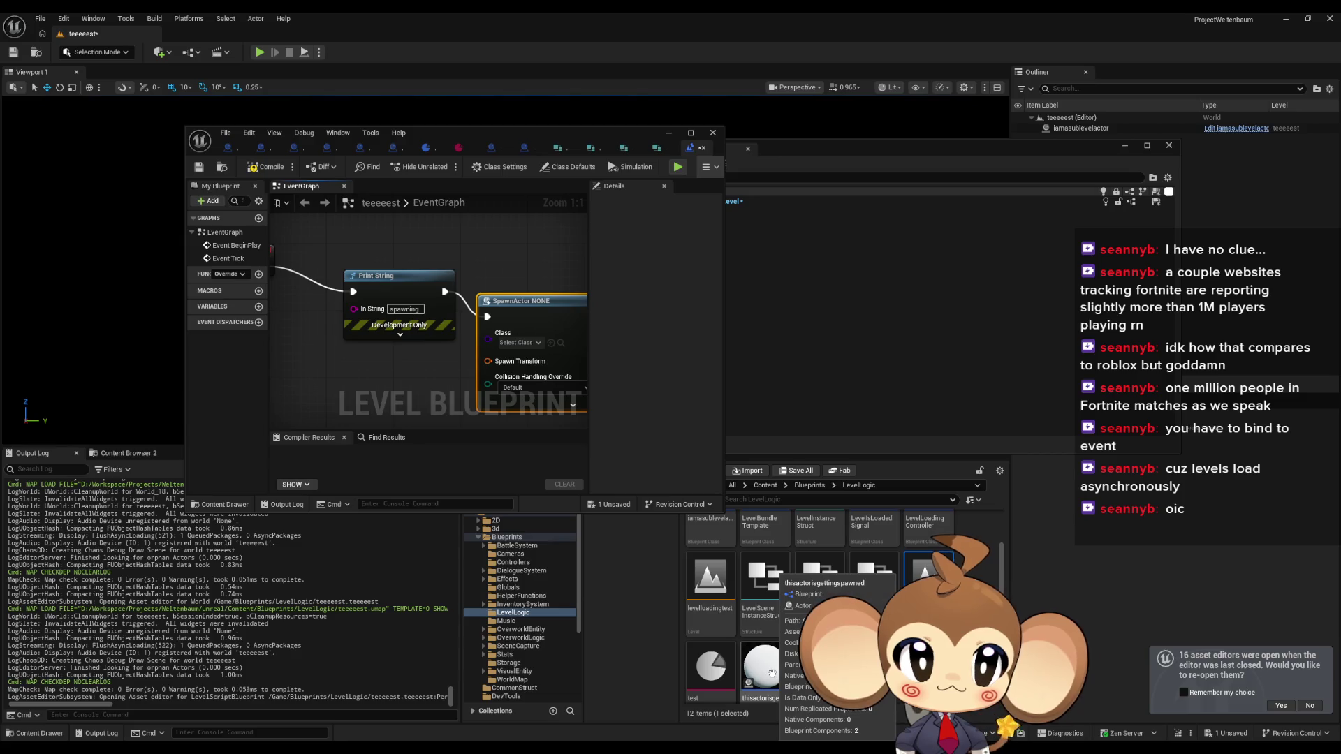
left_click(517, 343)
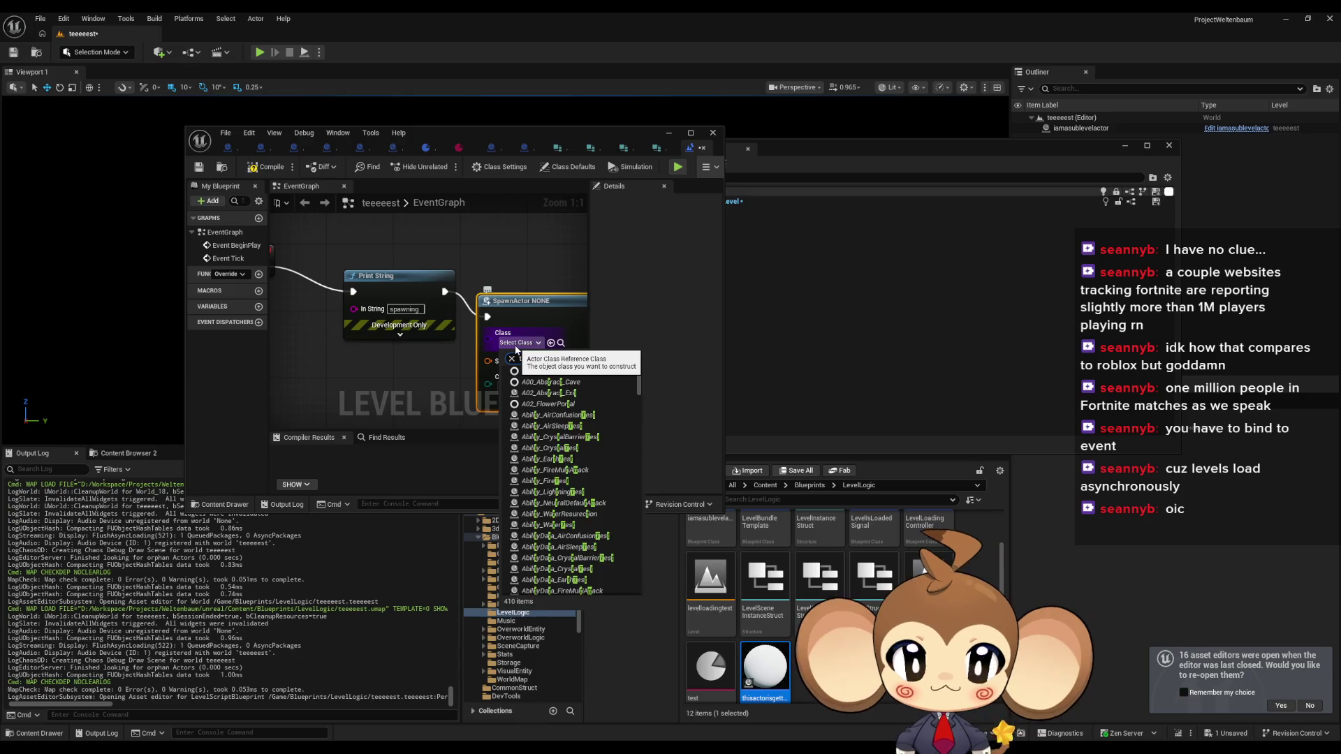
left_click(530, 332)
left_click(514, 305)
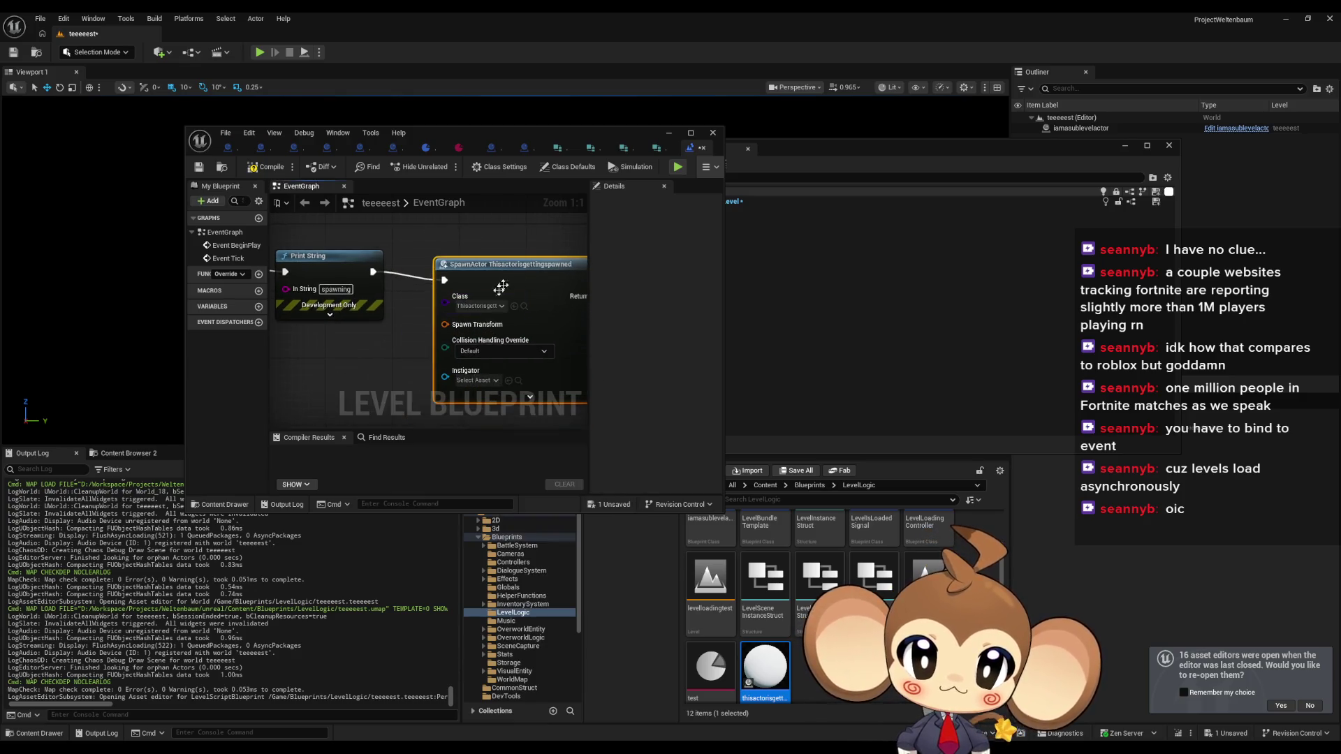
- Split the Spawn Transform pin, set Location Z to 100, then compile and save
left_click_drag(444, 324, 383, 359)
type("relative")
key("Return")
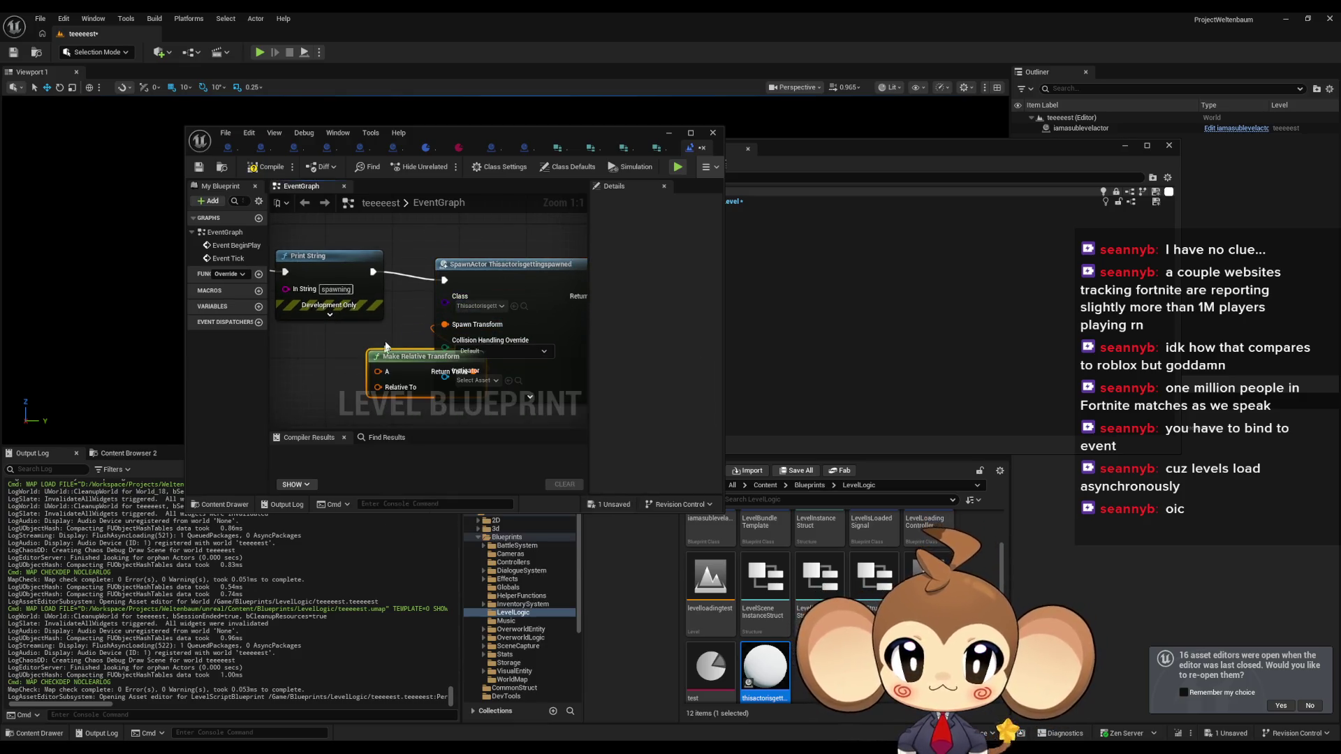
key("Delete")
right_click(443, 326)
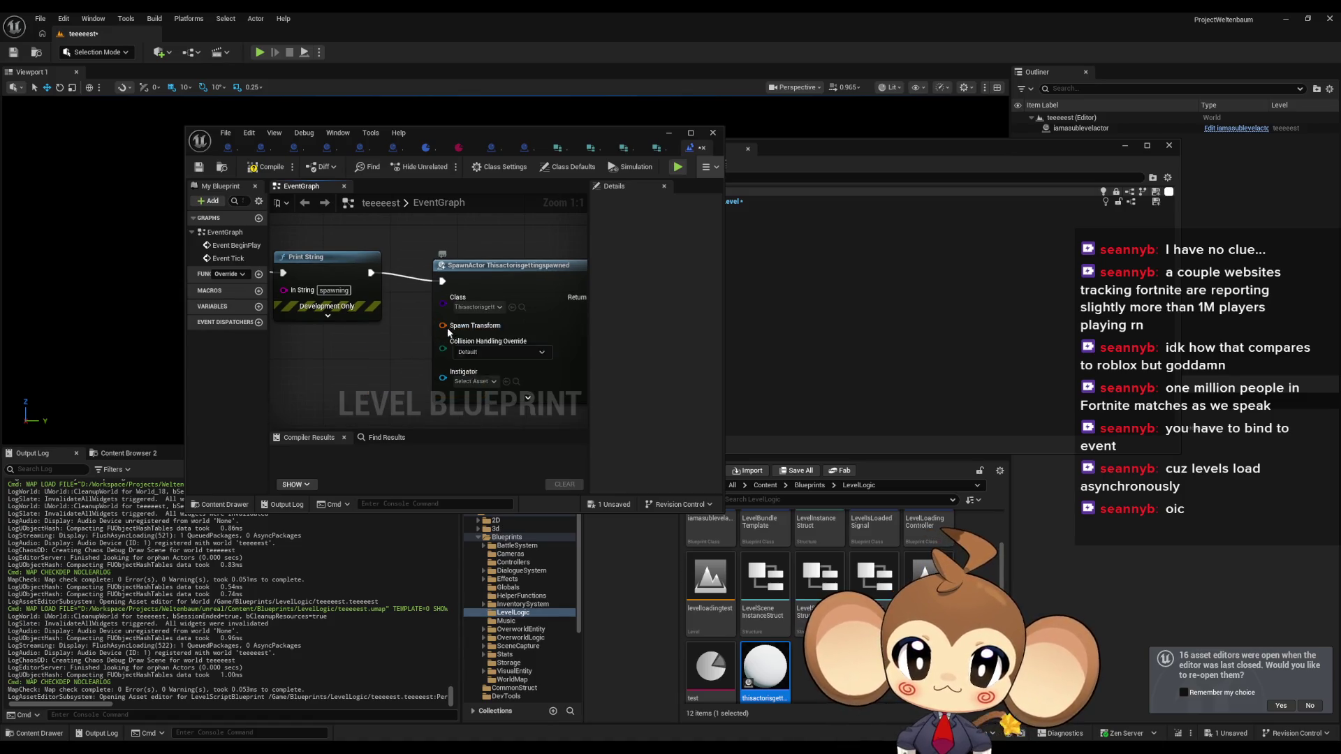
left_click(489, 374)
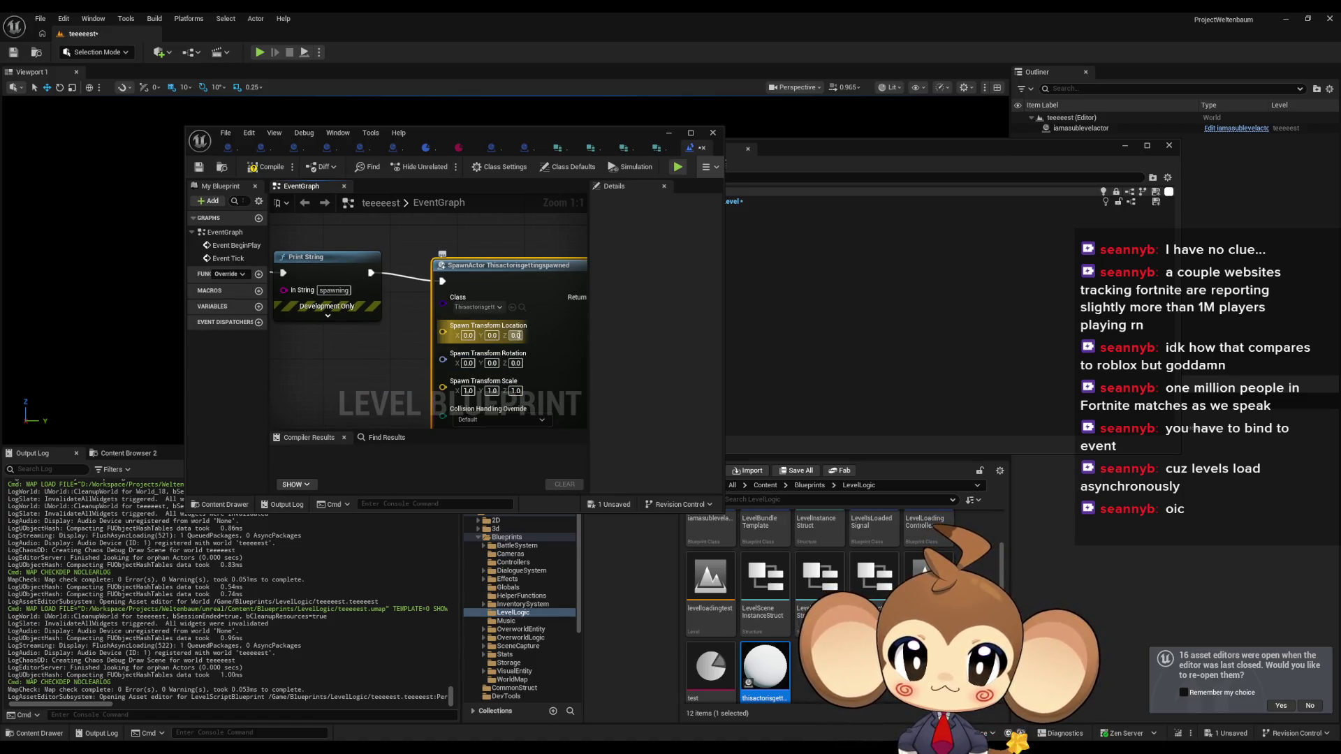
type("100")
key("Return")
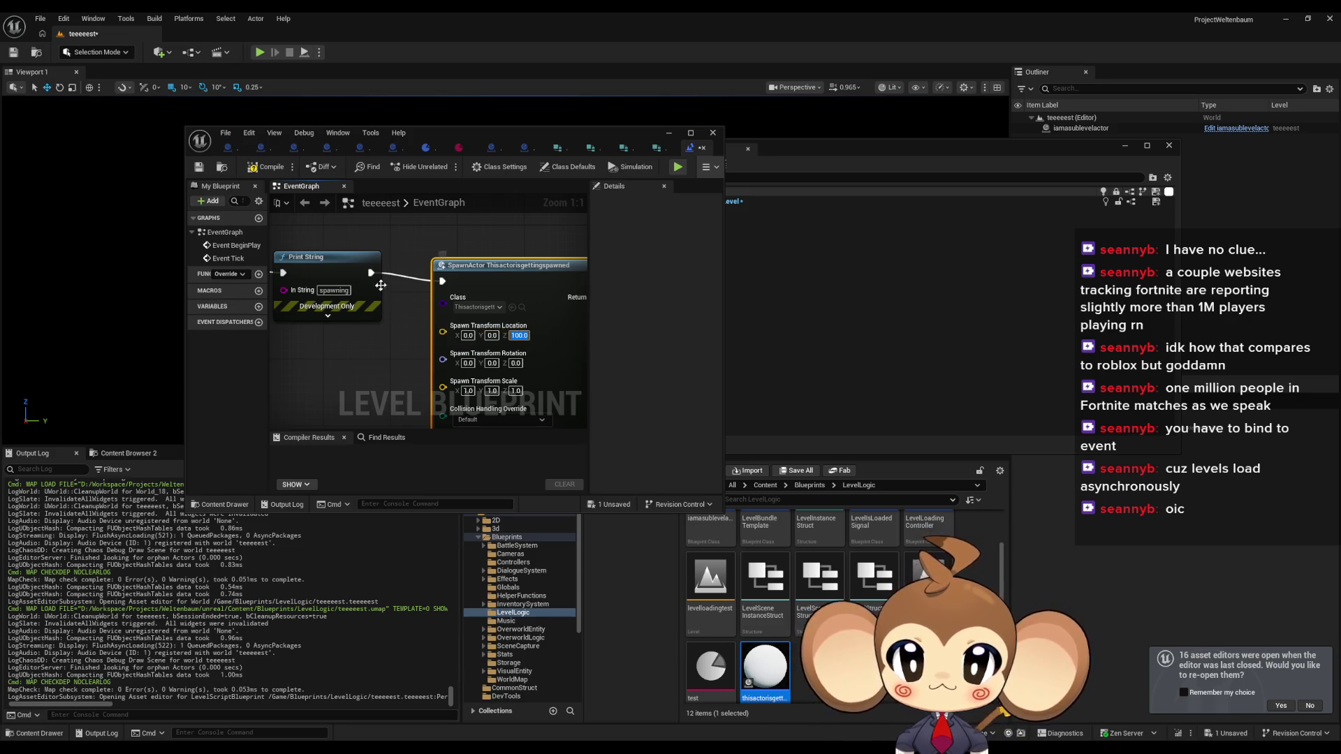
scroll(404, 309, "down", 4)
left_click(264, 166)
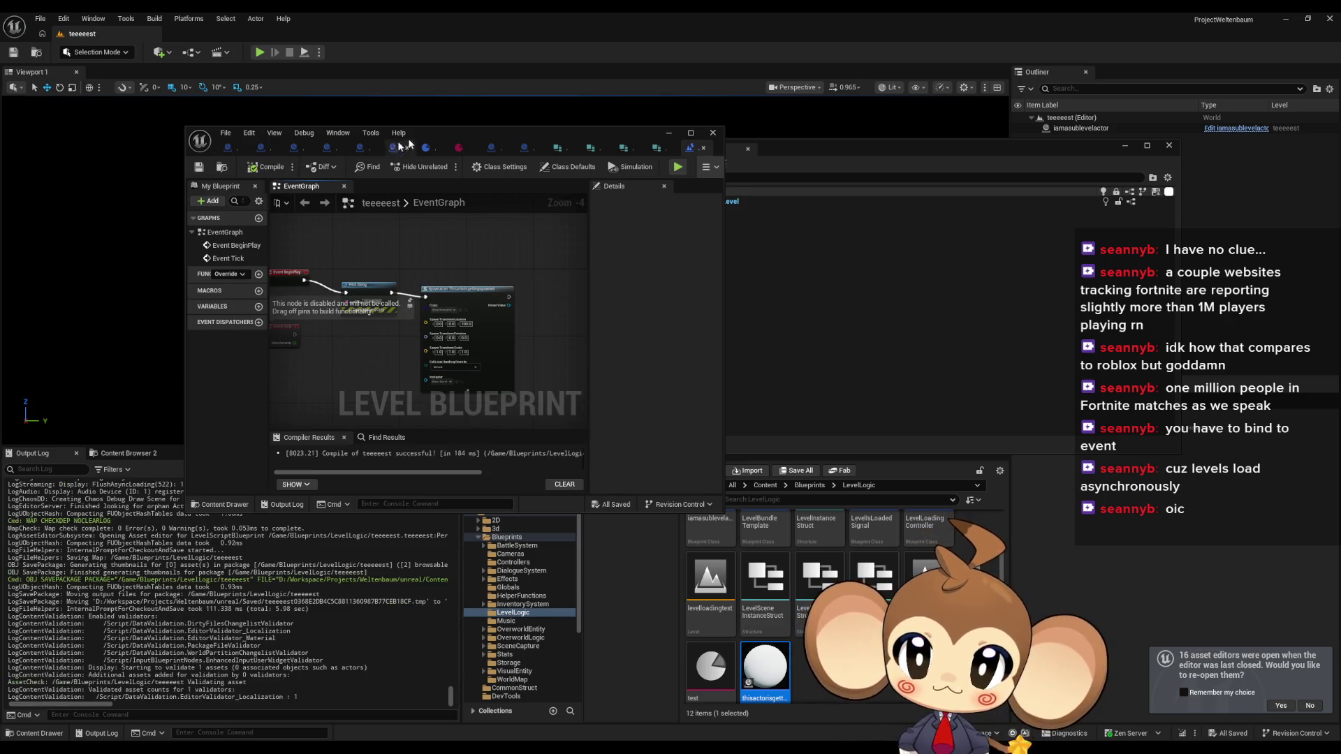
- Open the levelloadingtest level and the thisactorisgettingspawned blueprint, maximized
double_click(711, 577)
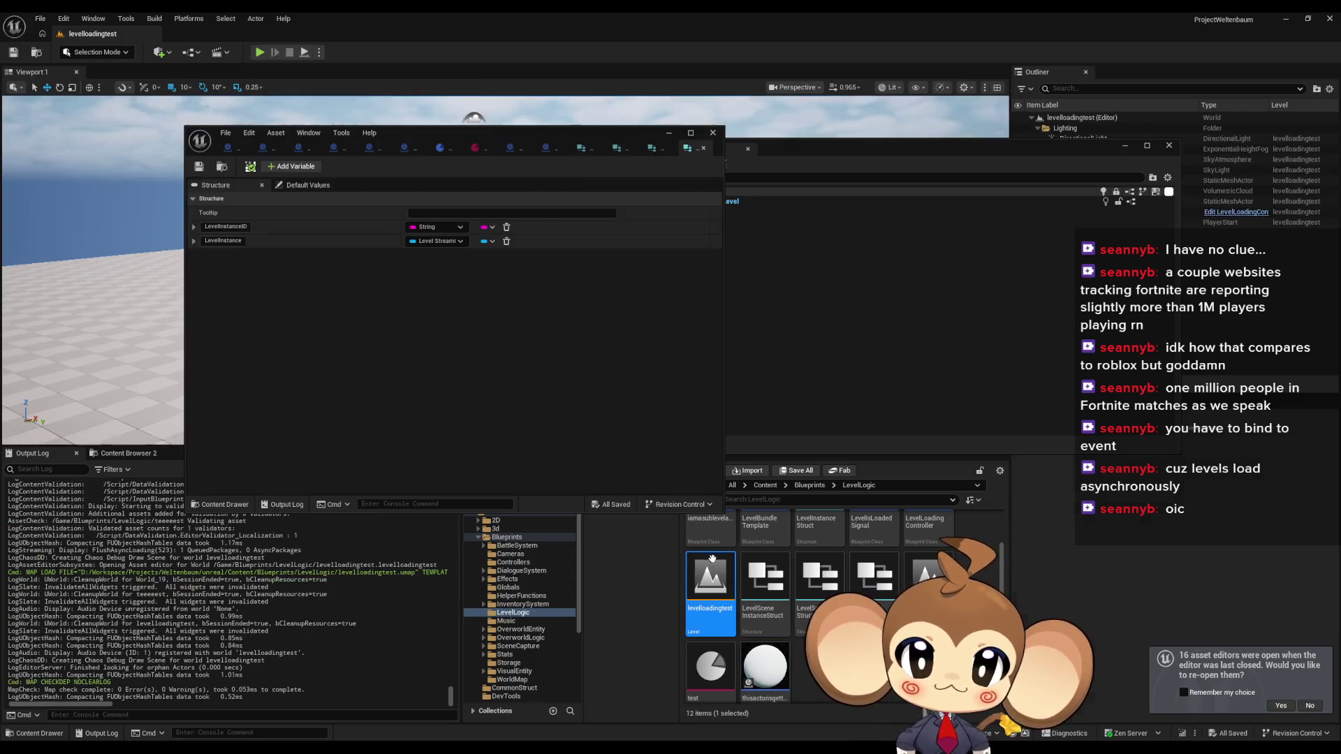
mouse_move(508, 132)
left_mouse_down()
mouse_move(917, 188)
mouse_move(794, 136)
mouse_move(608, 118)
mouse_move(507, 124)
mouse_move(465, 158)
mouse_move(405, 135)
mouse_move(416, 124)
mouse_move(404, 161)
left_mouse_up()
mouse_move(995, 145)
left_mouse_down()
mouse_move(936, 285)
mouse_move(937, 153)
left_mouse_up()
double_click(765, 668)
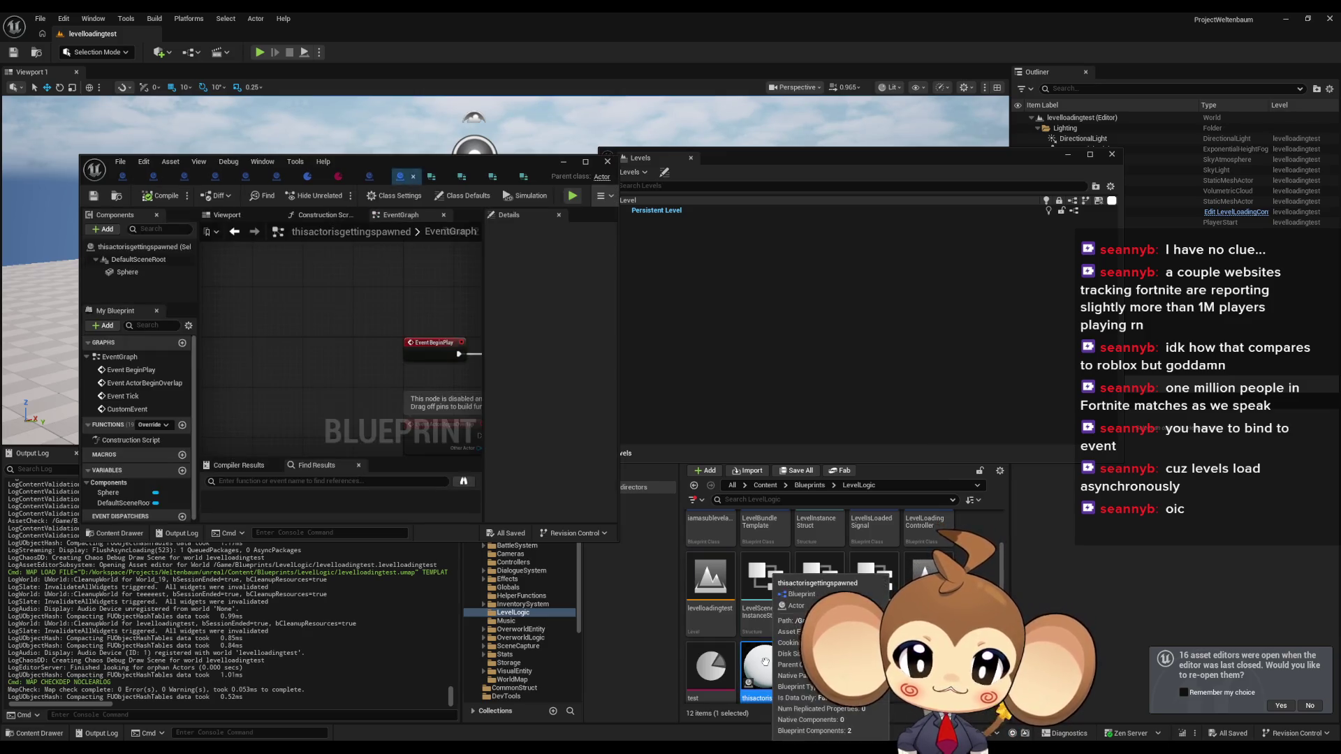
double_click(381, 160)
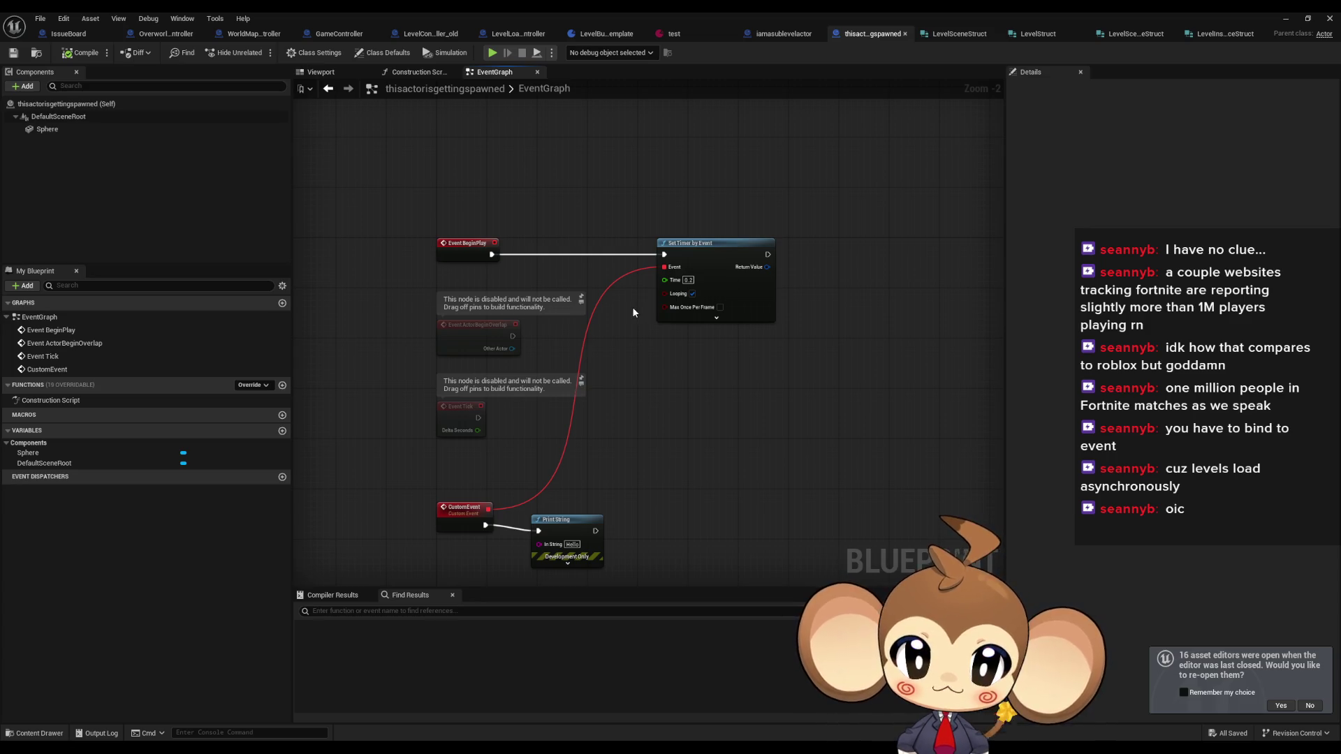
- Add a Print String after BeginPlay with the message "I AM! IN MAP"
mouse_move(504, 306)
left_mouse_down()
mouse_move(542, 222)
mouse_move(564, 224)
left_mouse_up()
type("print")
key("Return")
left_click(598, 251)
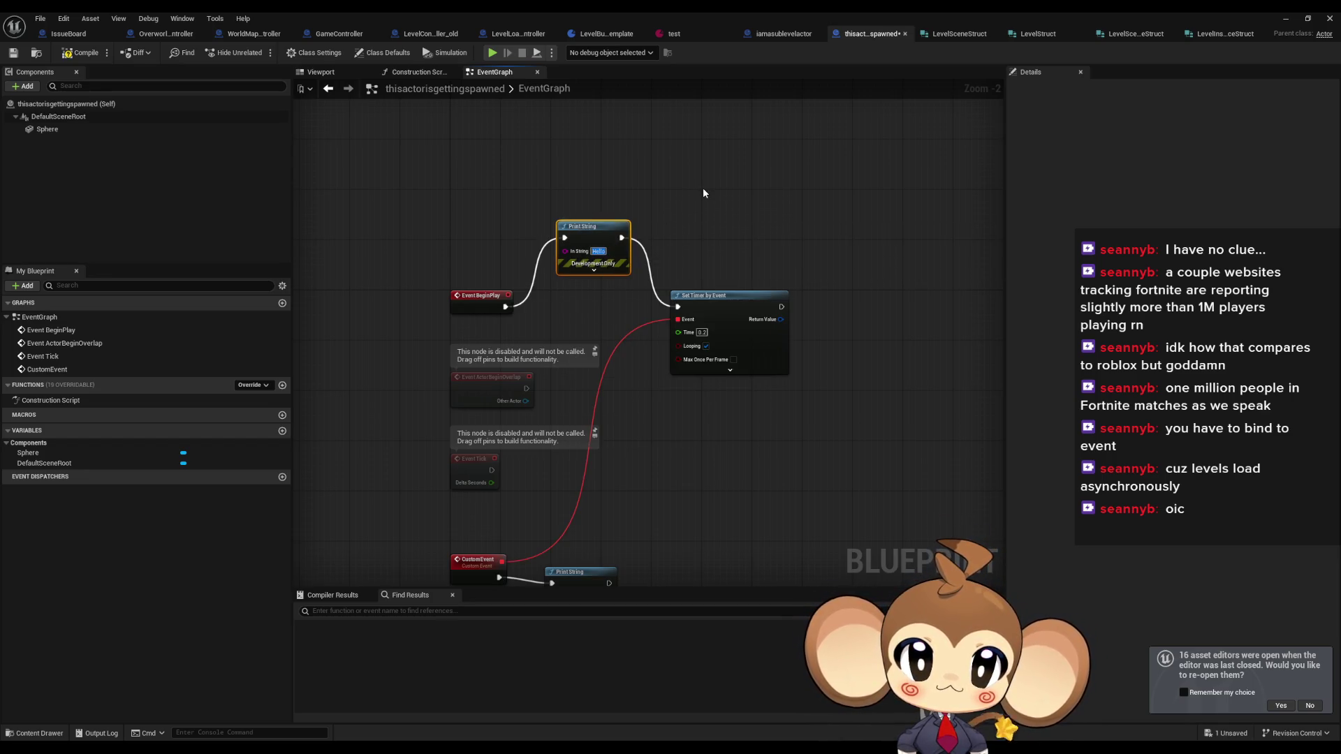
type("IAM SPA")
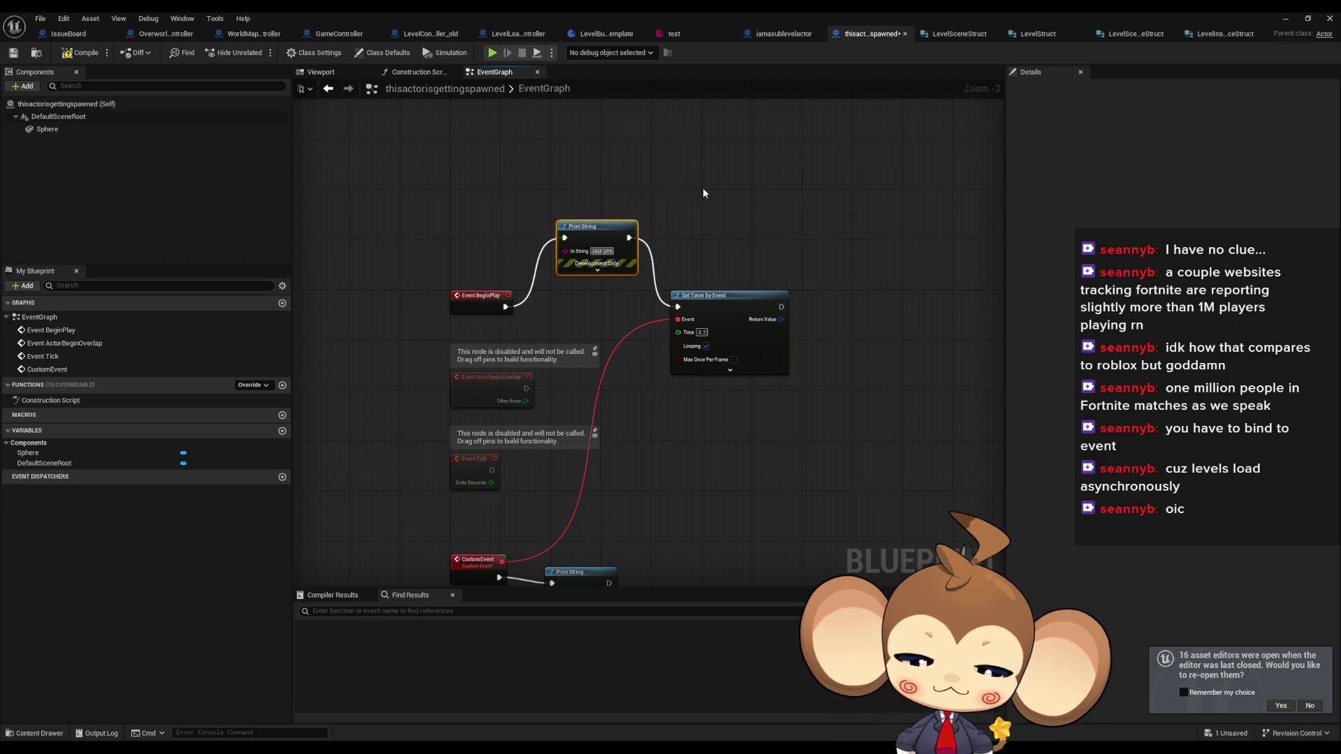
type("WNED")
key("Return")
key("ctrl+a")
type("I AM! IN MAP")
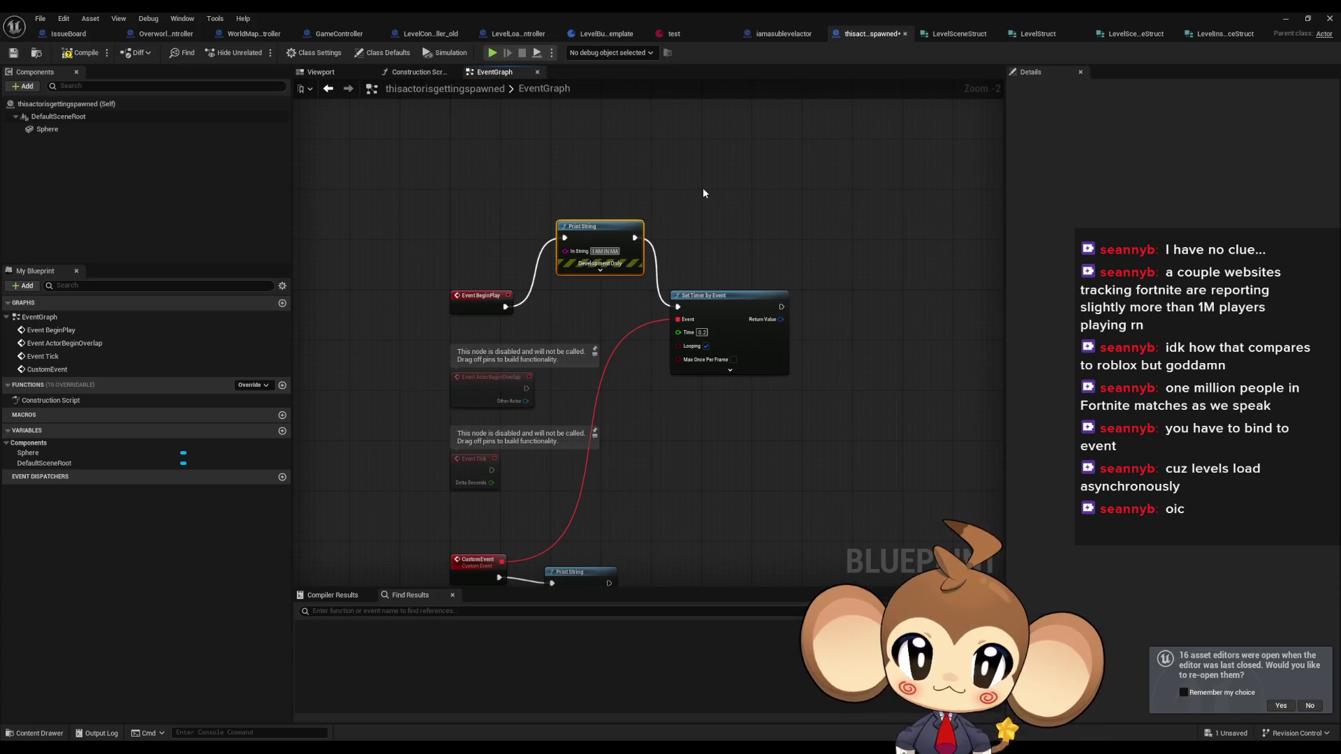
double_click(785, 11)
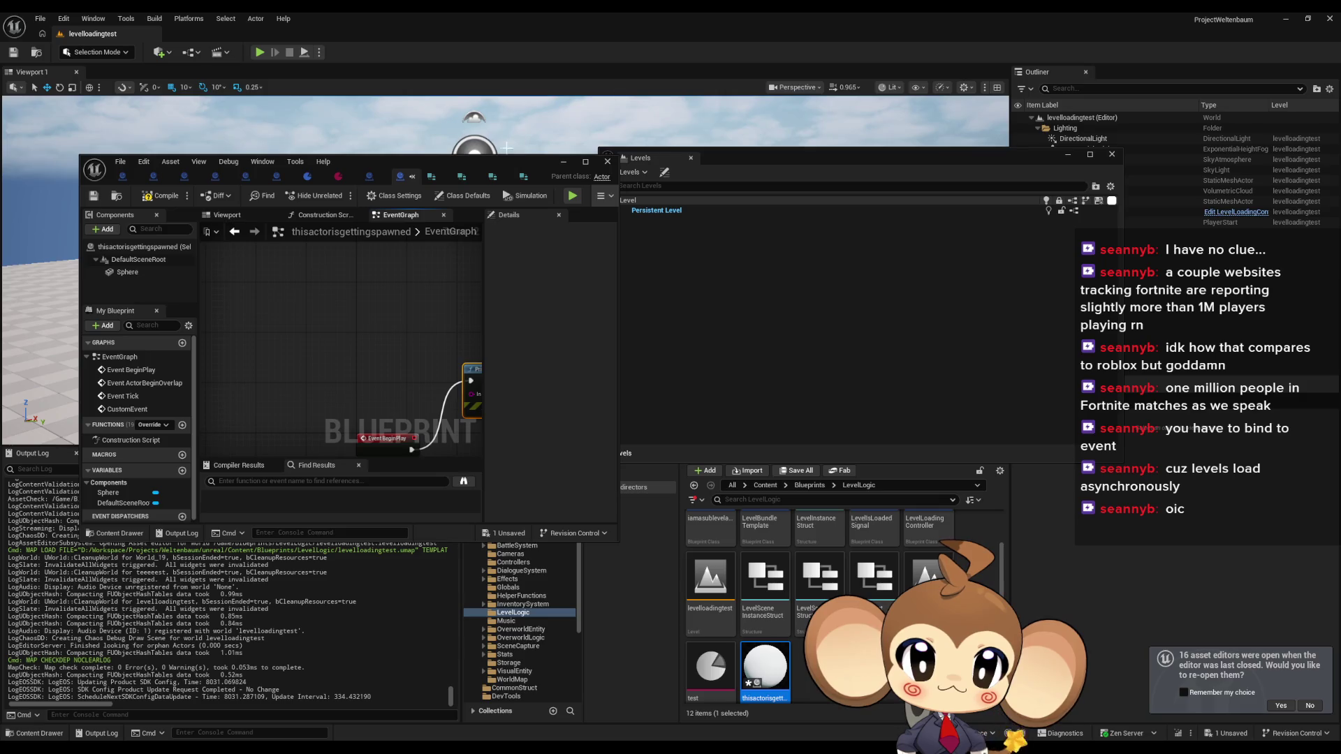
double_click(501, 162)
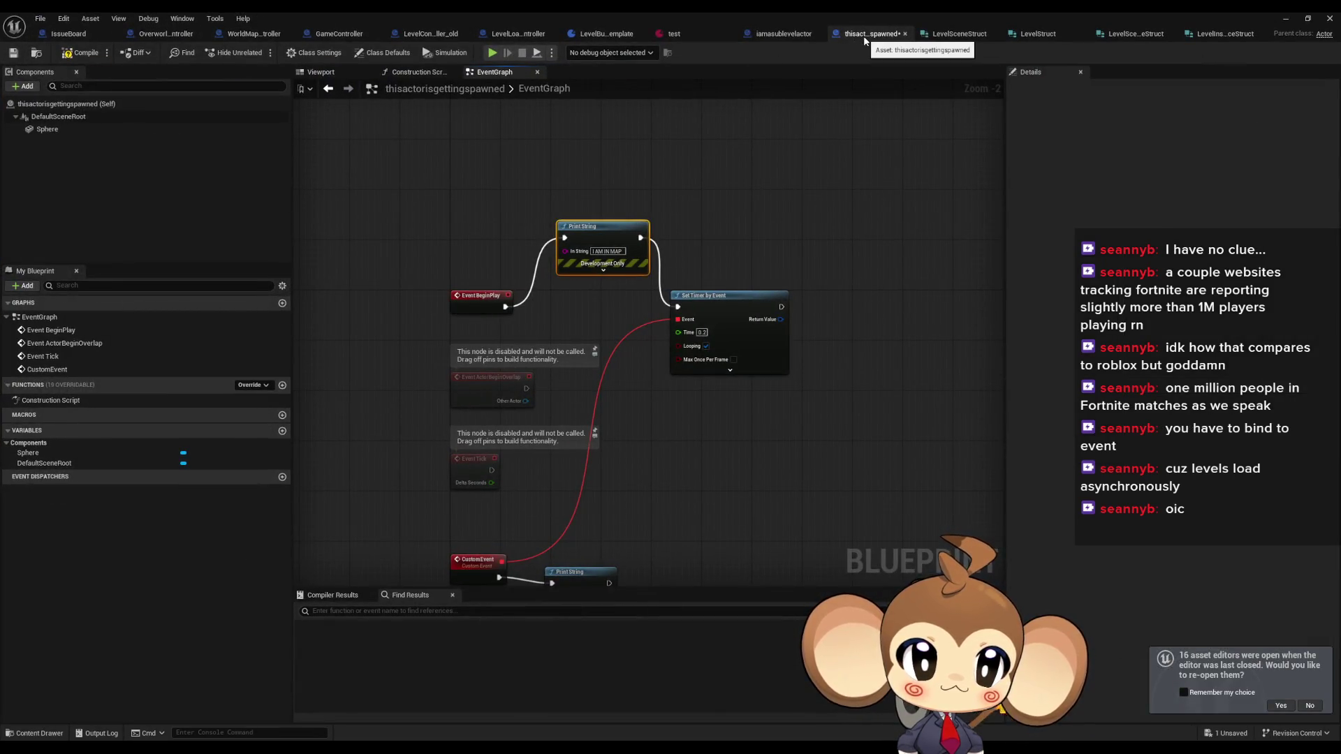
- Paste that Print String into iamasublevelactor, placed after Event BeginPlay
left_click(575, 217)
left_click_drag(575, 217, 616, 290)
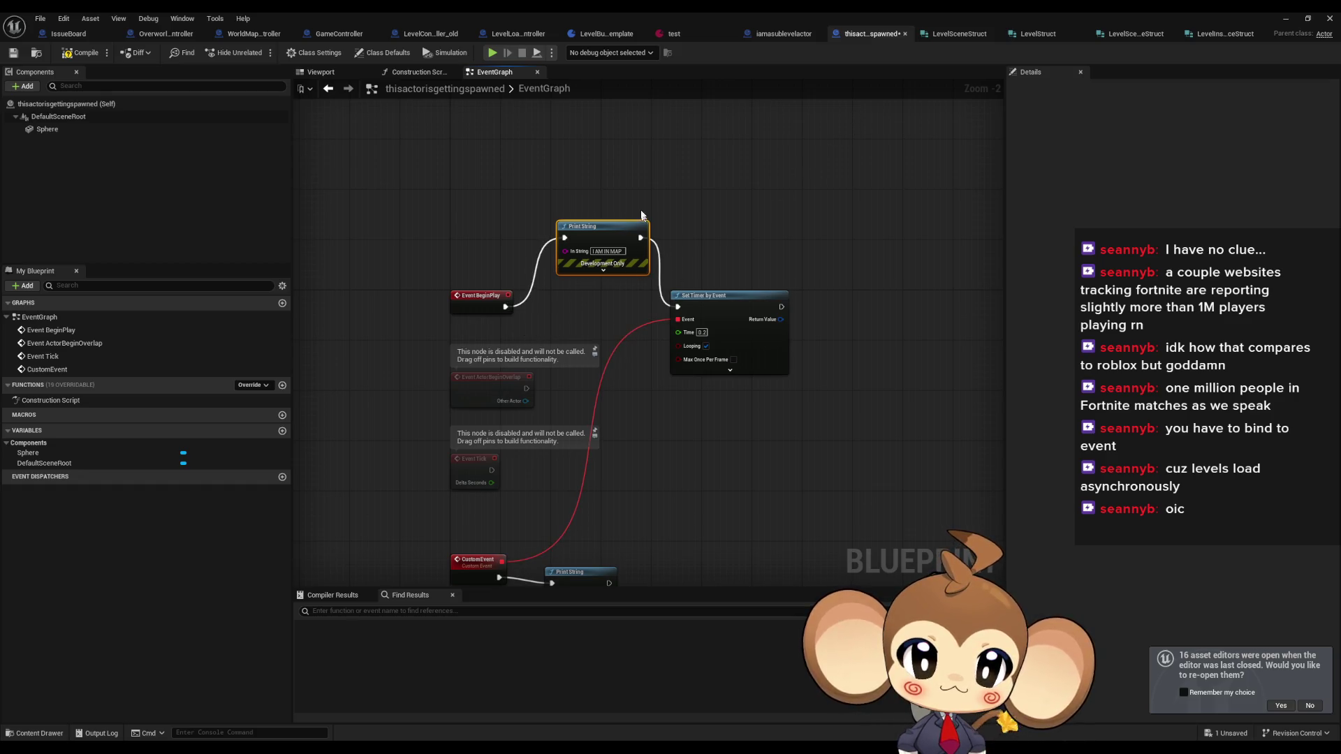
left_click(779, 33)
key("ctrl+v")
mouse_move(615, 257)
left_mouse_down()
mouse_move(688, 280)
mouse_move(750, 250)
left_mouse_up()
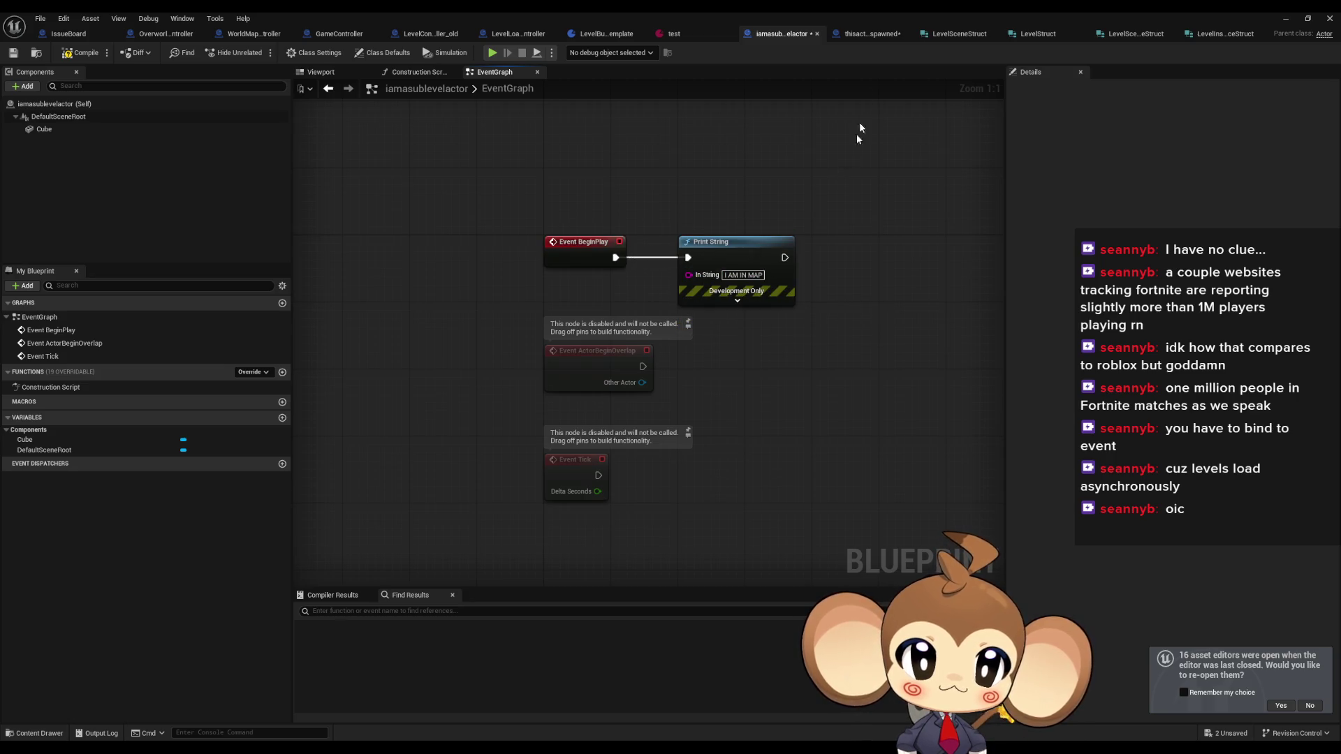
- Change the thisactorisgettingspawned message to "Warning: I AM SPAWNED MAP"
left_click(870, 34)
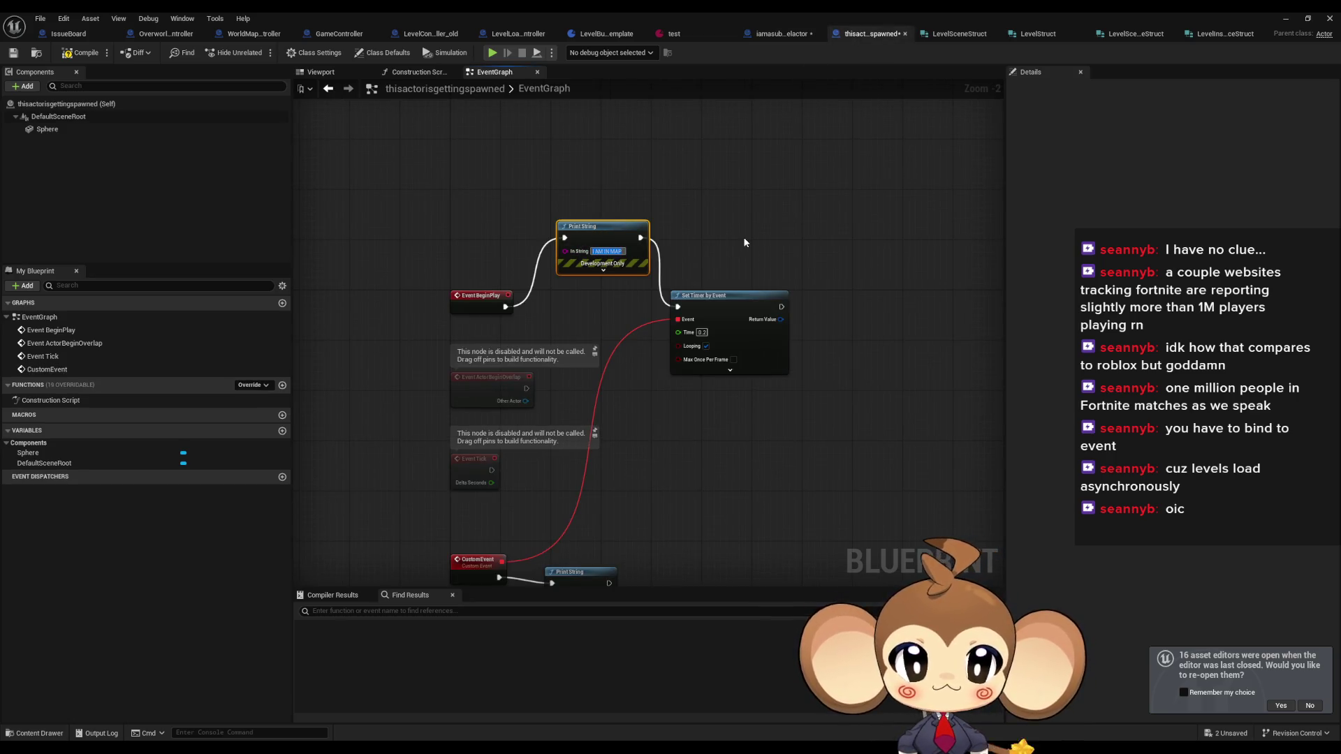
type("I AM")
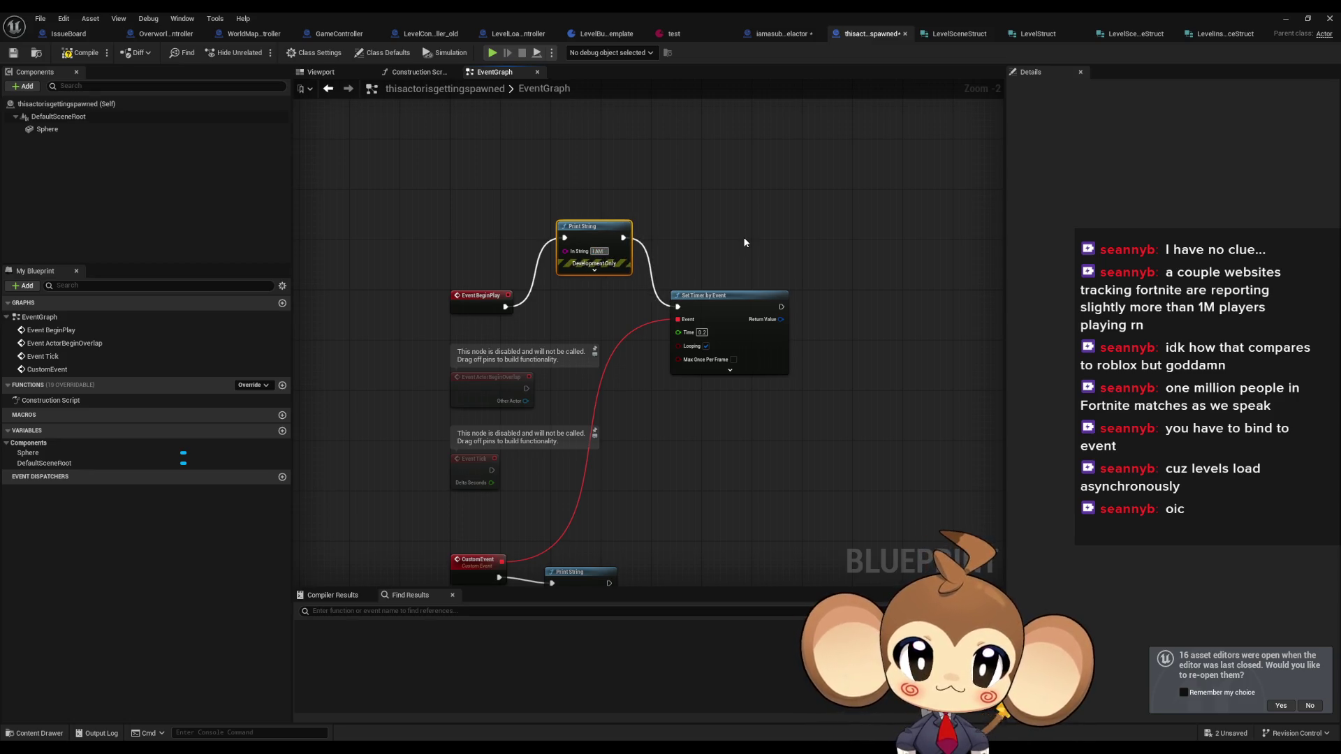
type(" SPAWNED MAP")
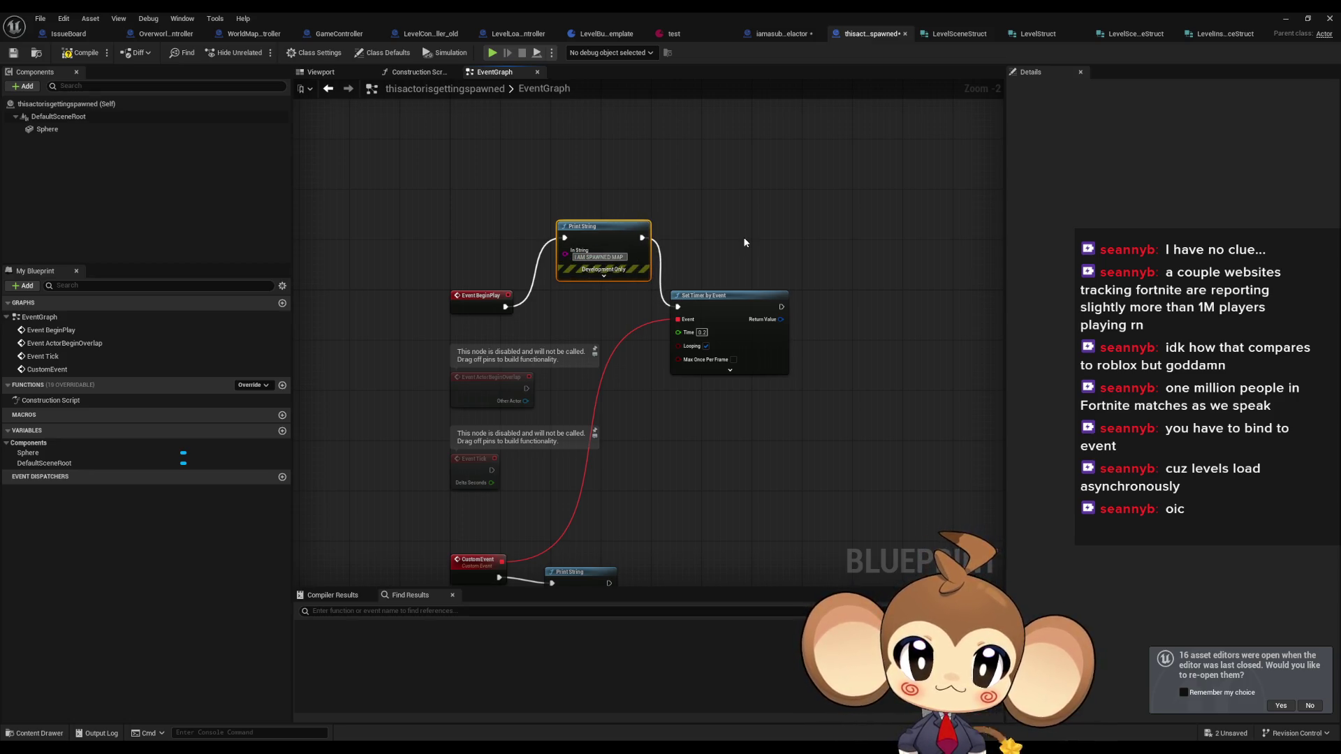
left_click_drag(614, 240, 614, 296)
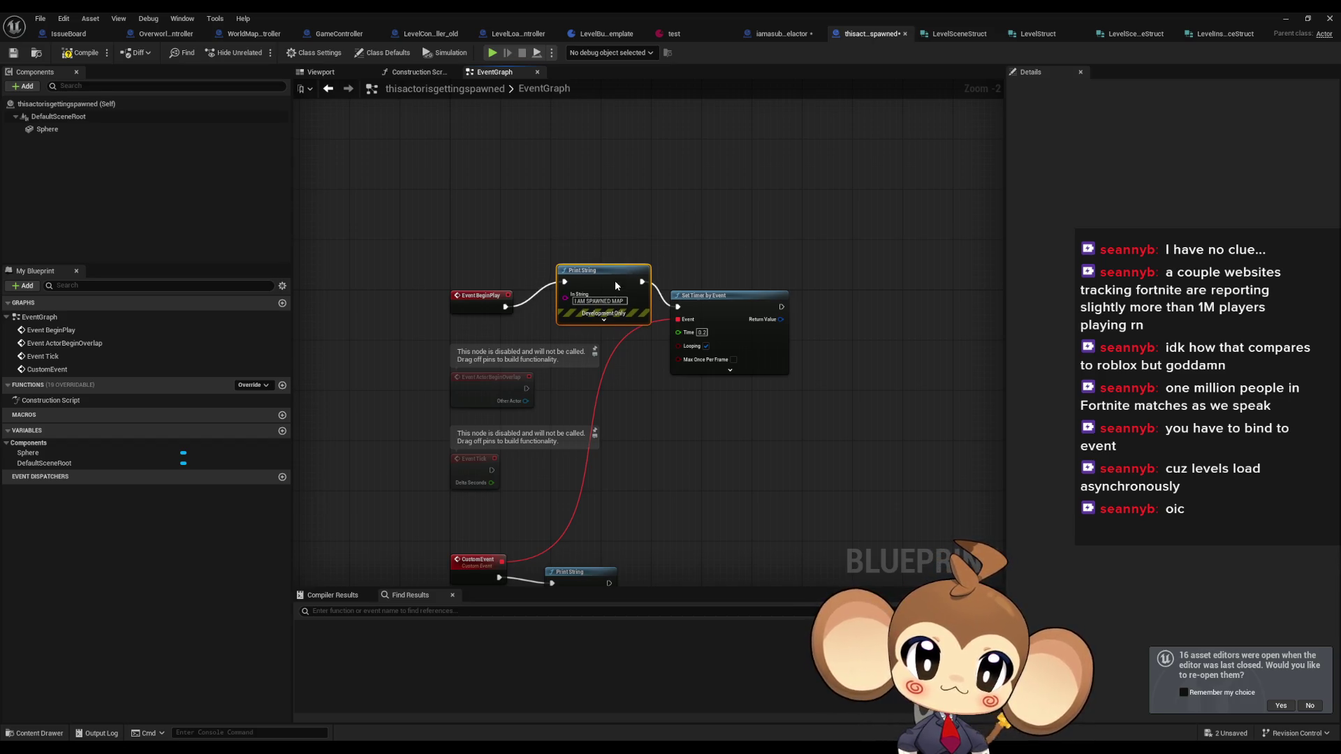
type("Warning:")
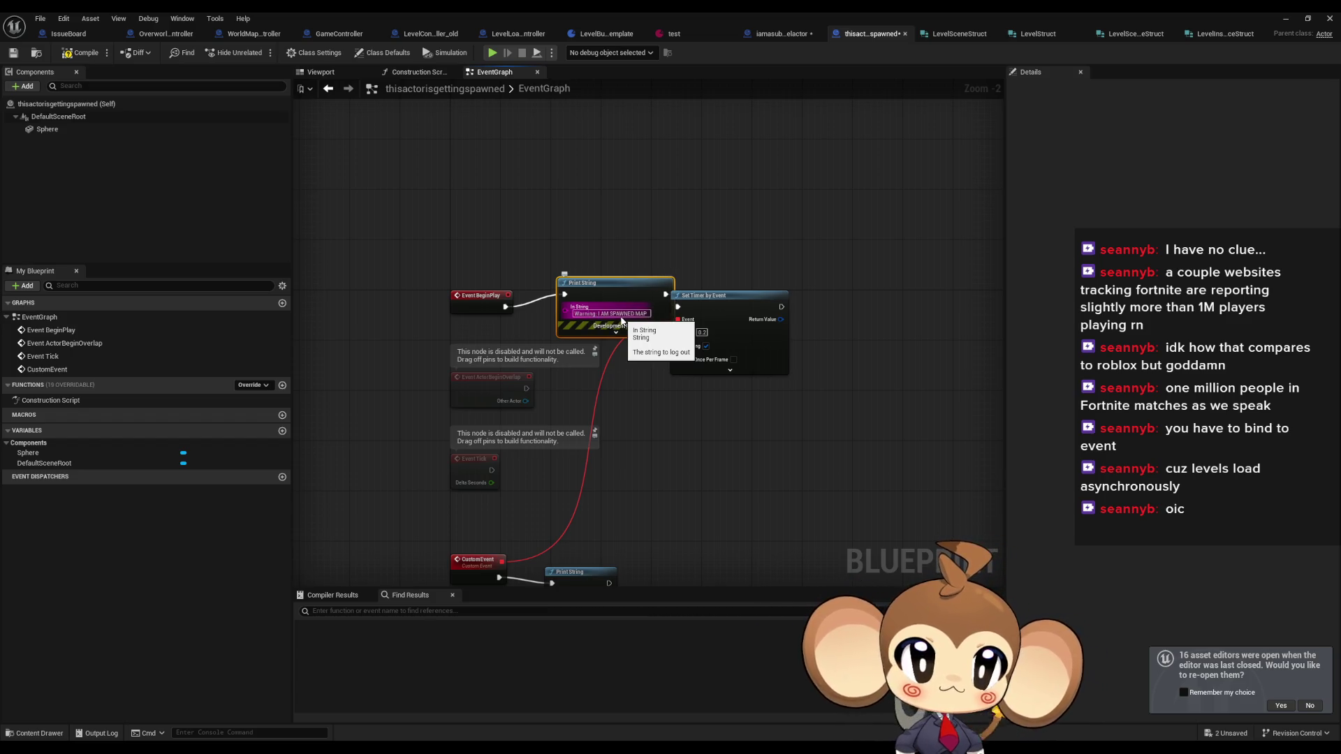
- Make the sublevel actor print "Error: I AM IN MAP", compile and save, then Play
left_click(781, 33)
left_click(744, 275)
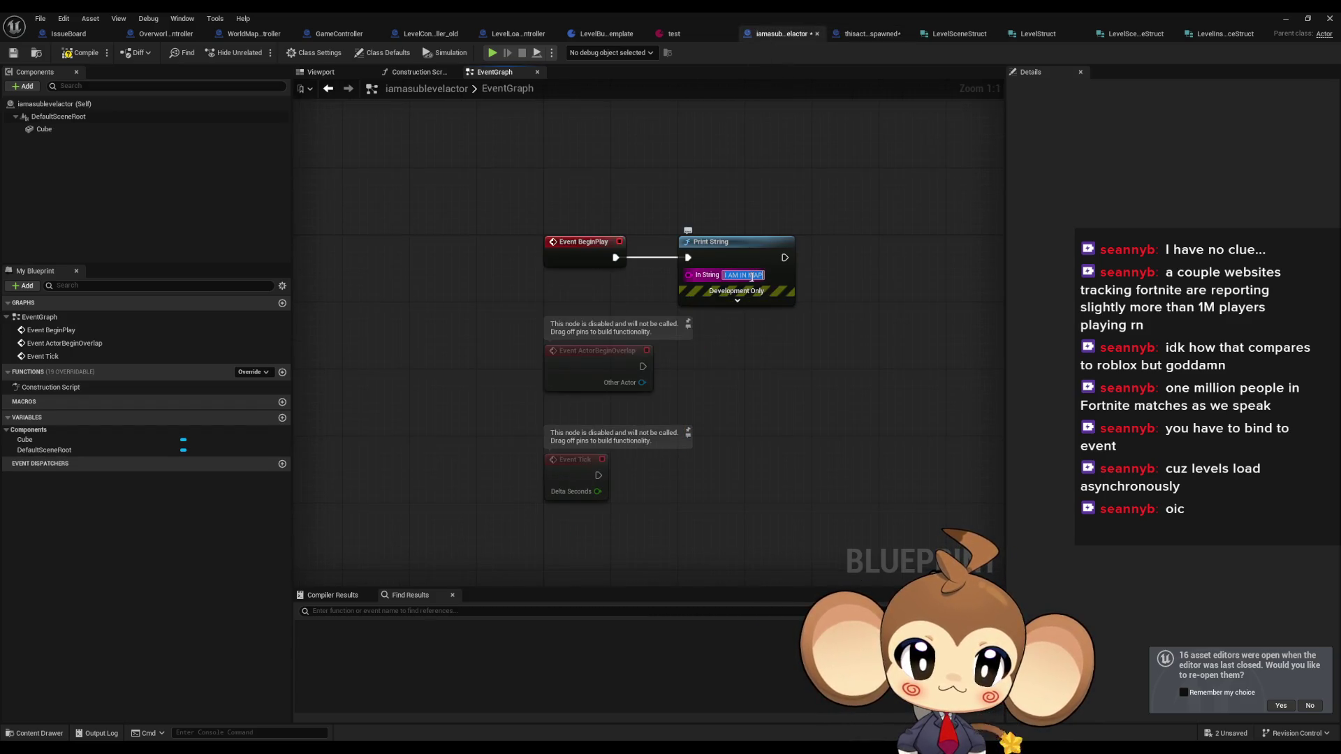
type("Error :")
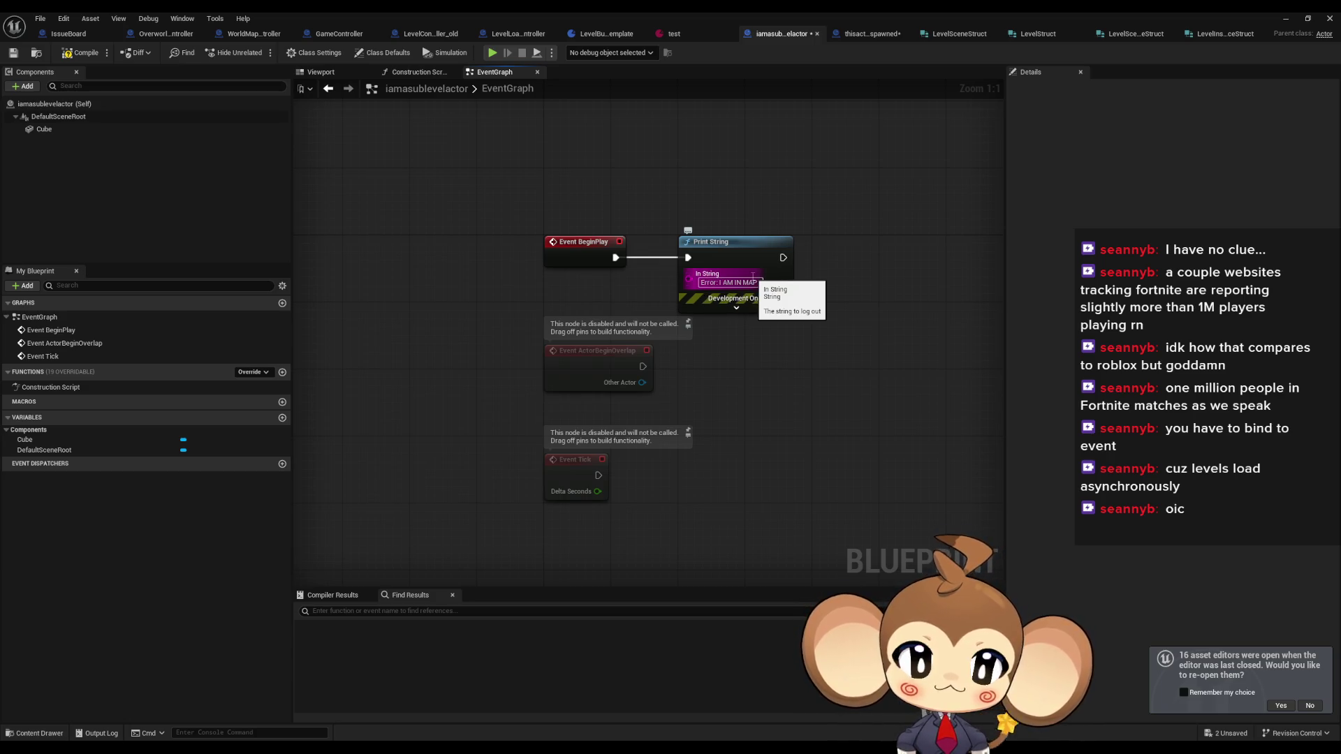
key("Return")
left_click(82, 52)
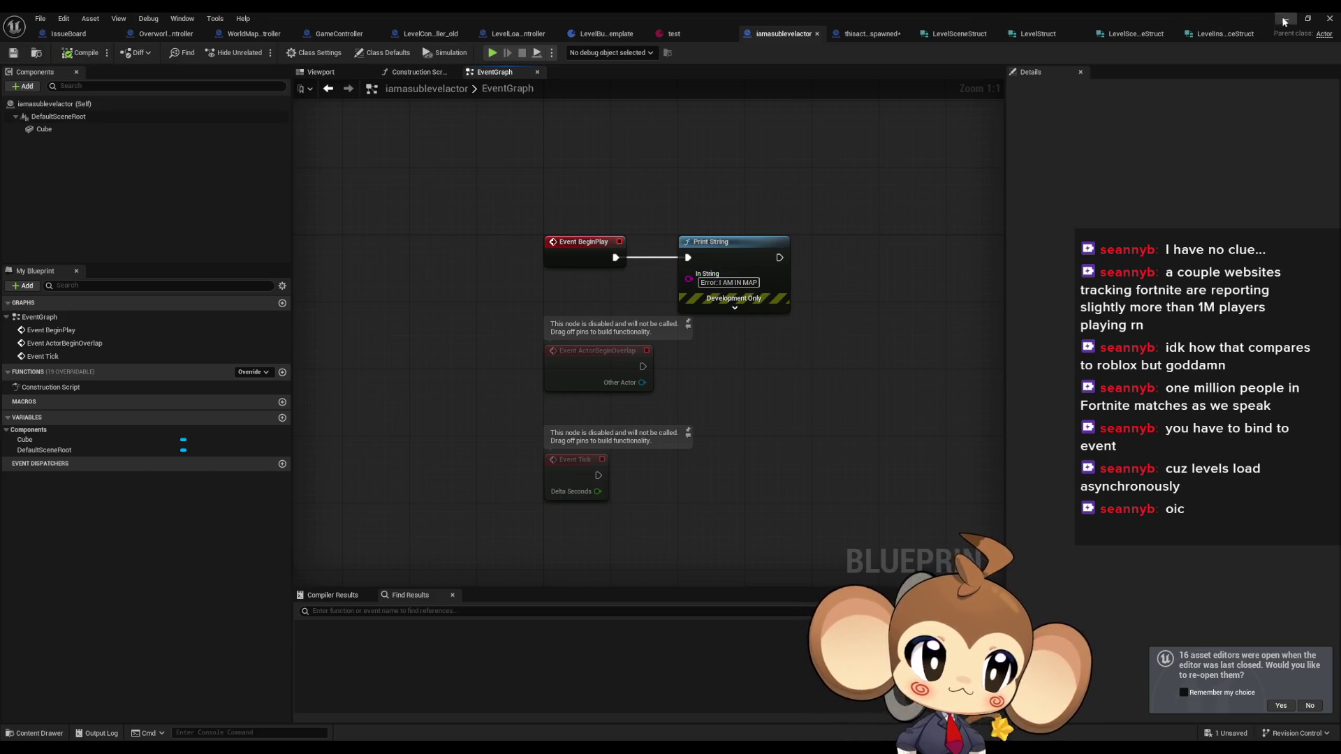
left_click(1284, 19)
left_click(260, 52)
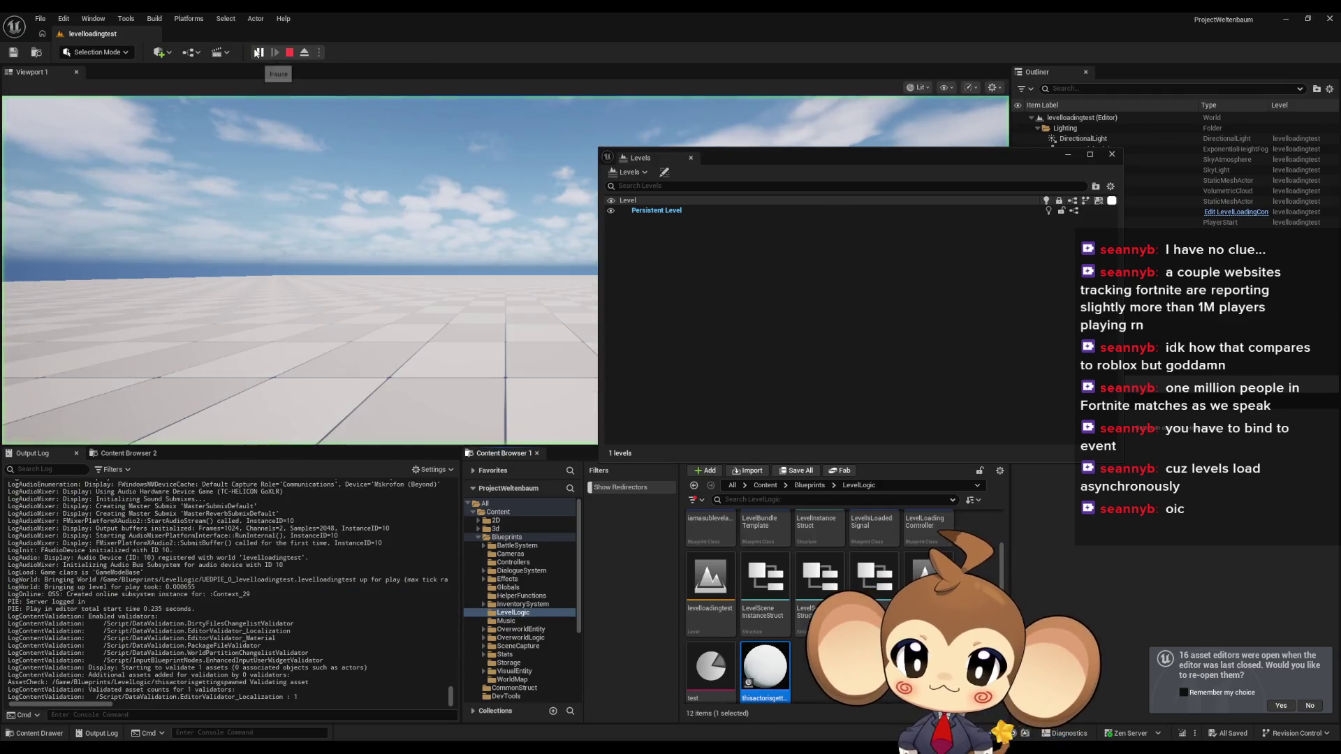
- Stop the play session and trace the NewVar_0 runtime error into the laod function
left_click(1111, 155)
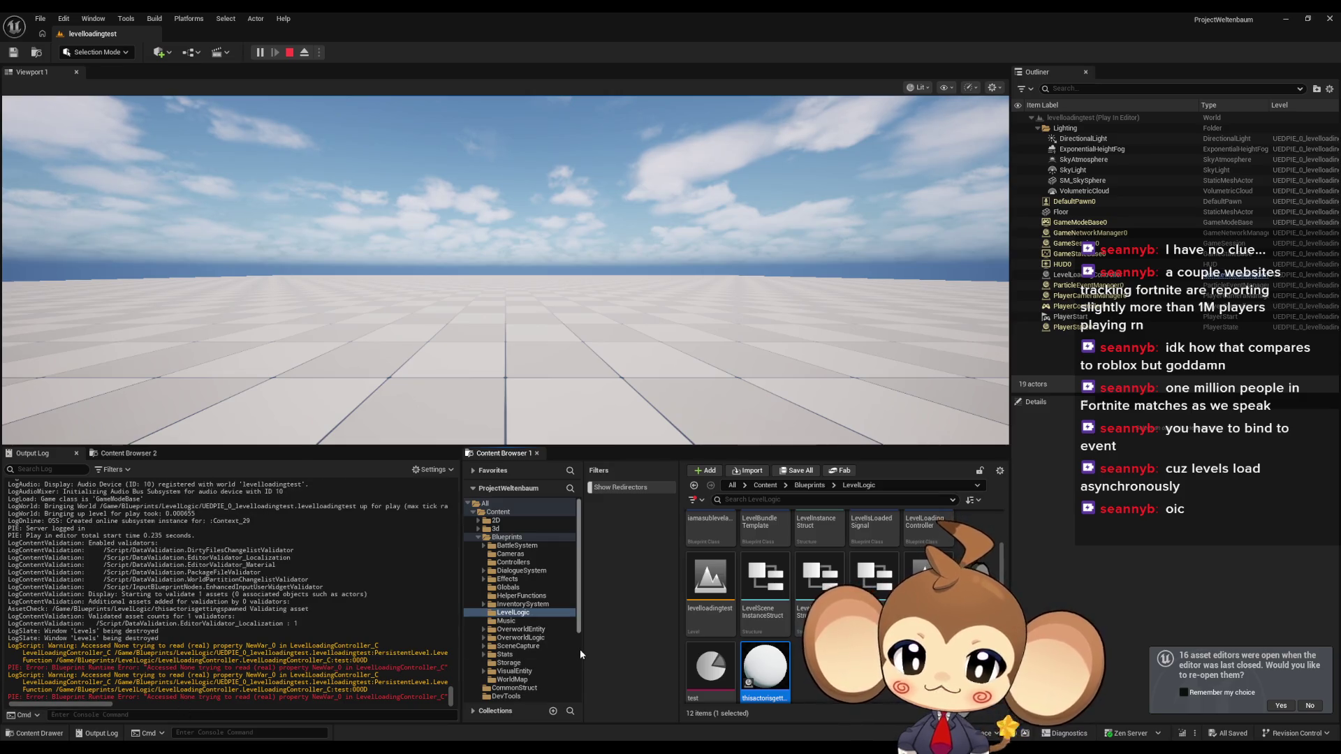
left_click(291, 54)
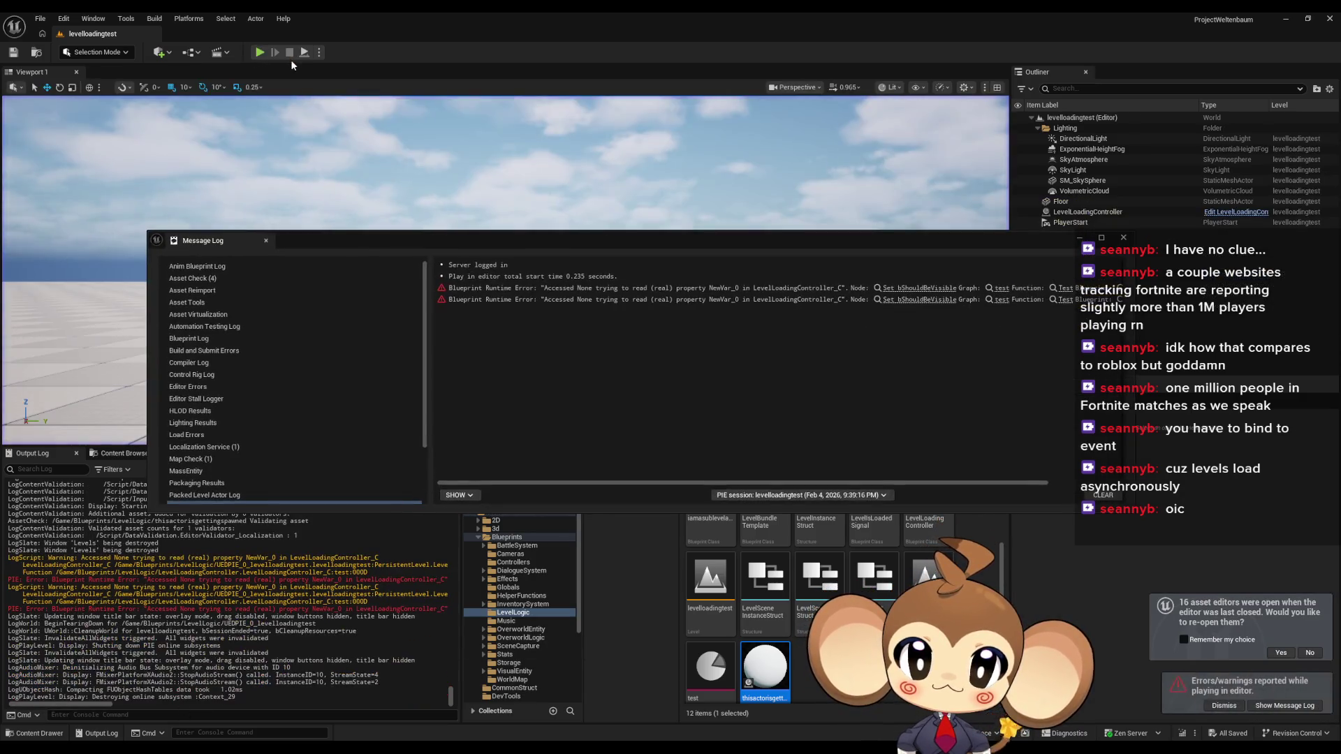
left_click(899, 290)
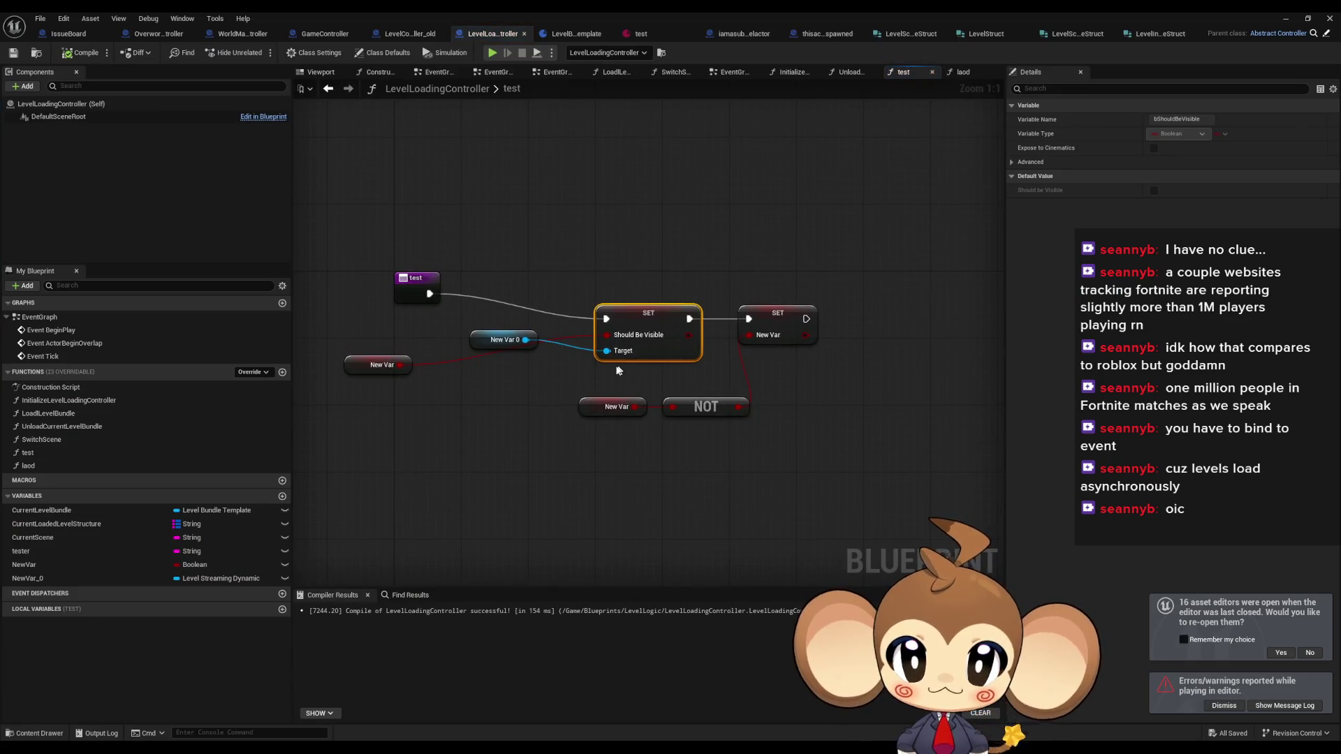
left_click_drag(488, 339, 512, 381)
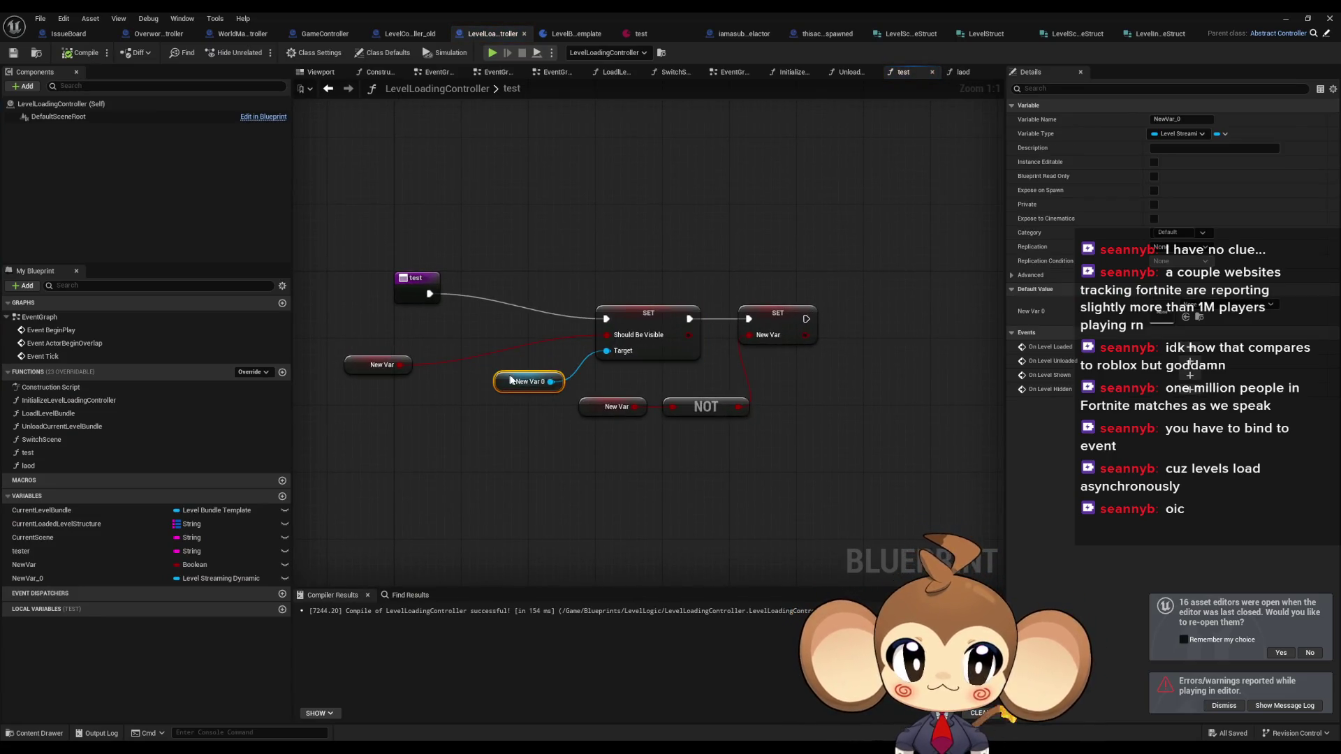
double_click(52, 465)
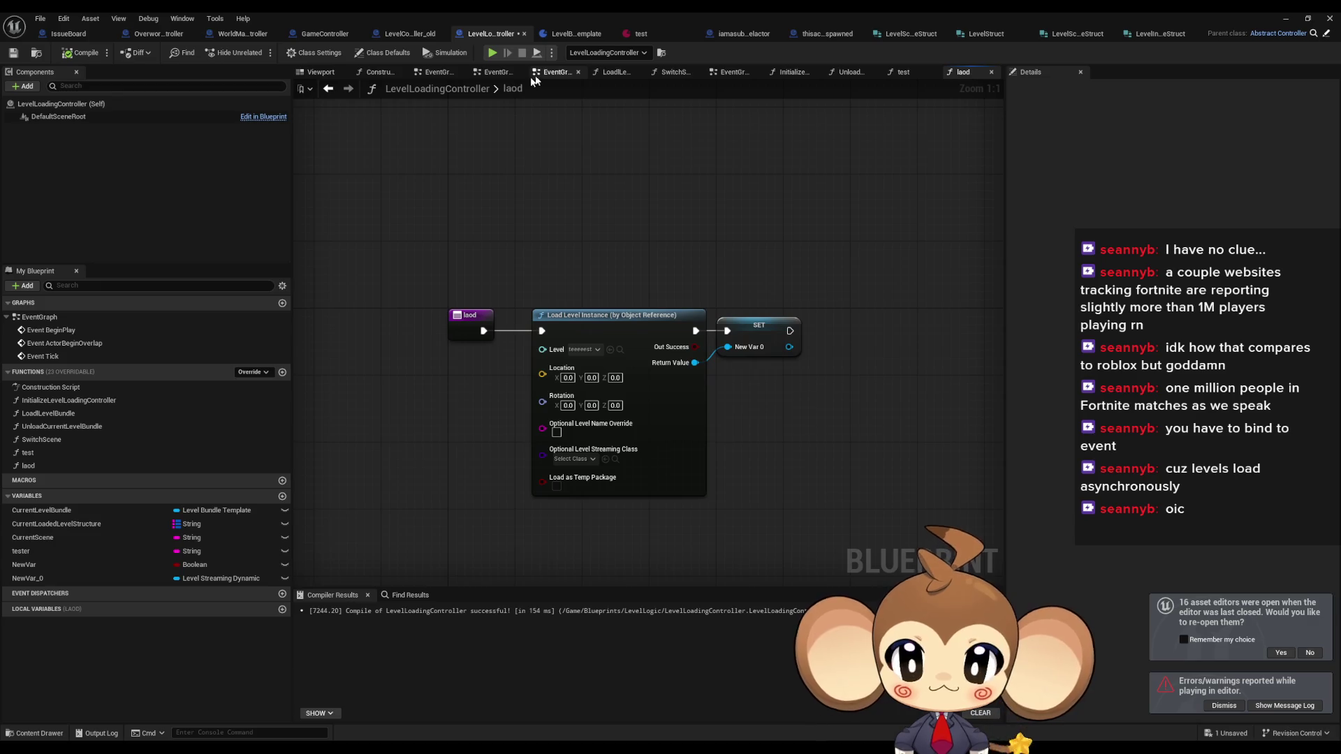
left_click(1286, 19)
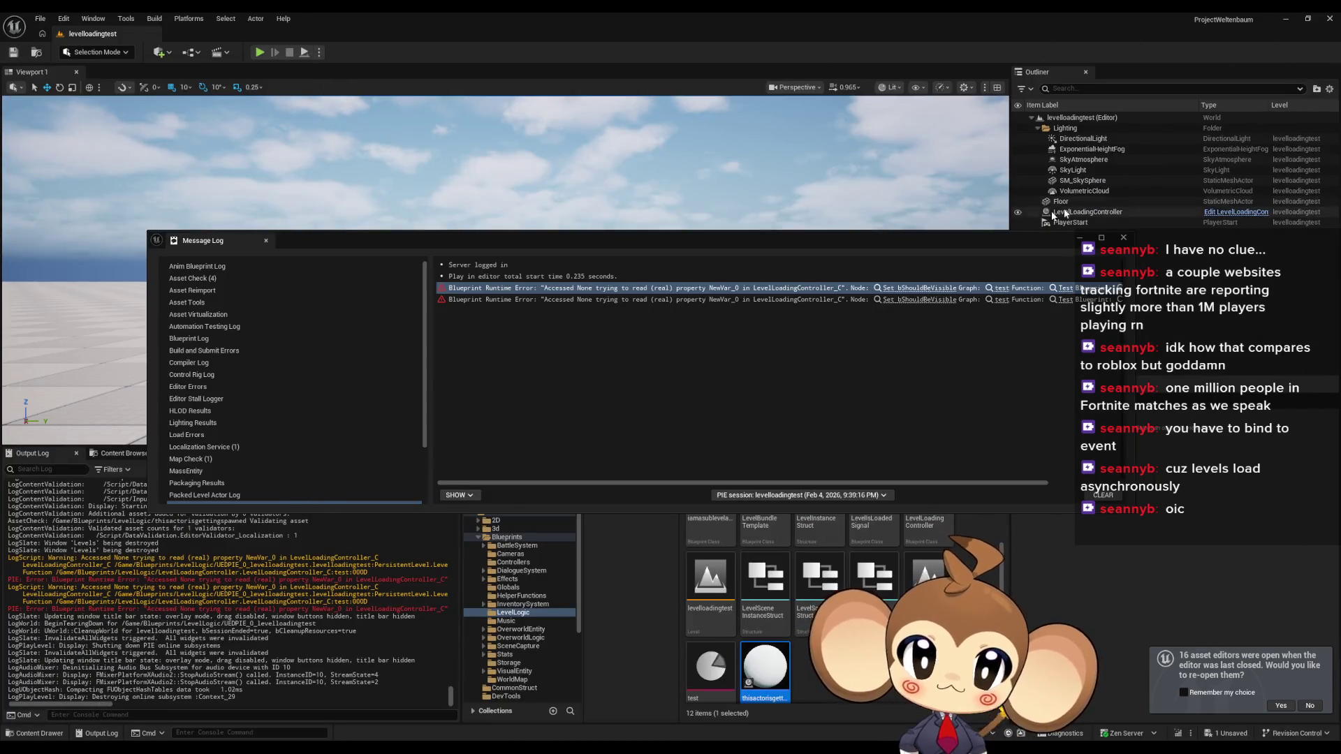
left_click(1123, 237)
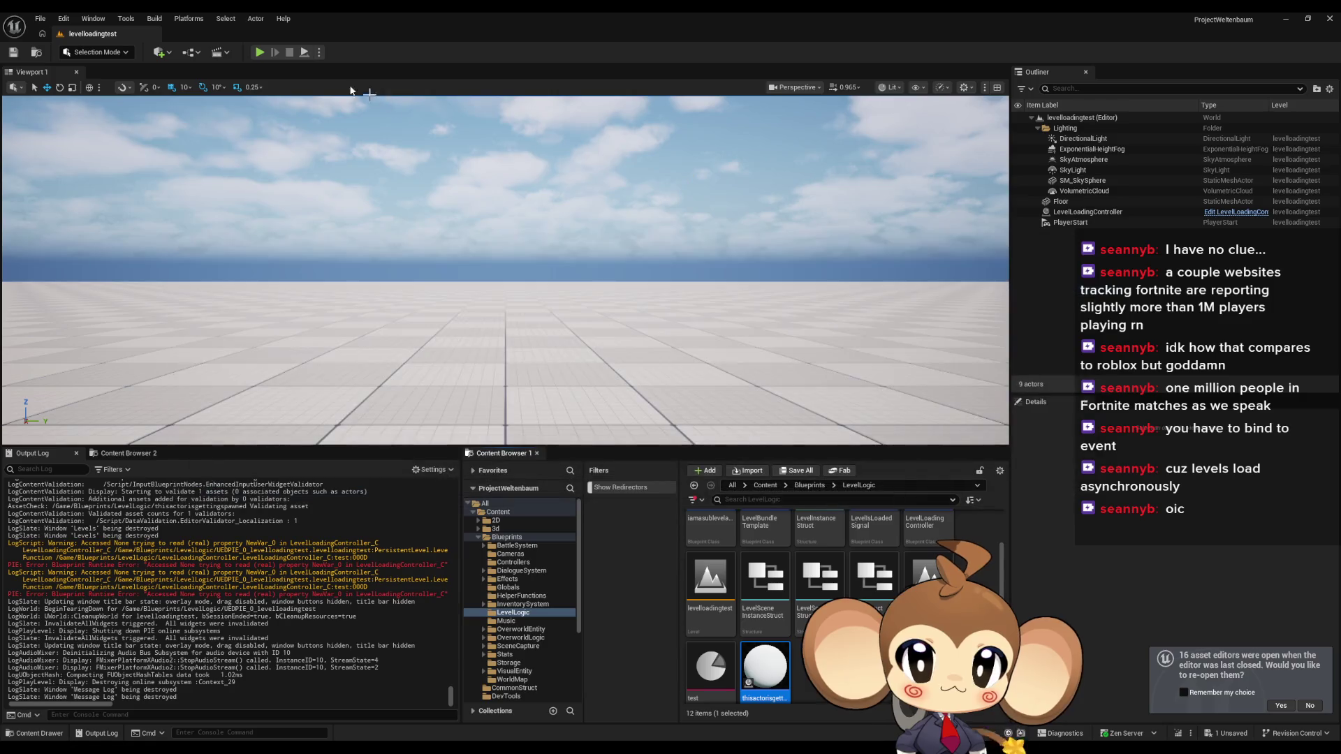
- Play-test the level again, stop it, and dismiss the message log
left_click(258, 54)
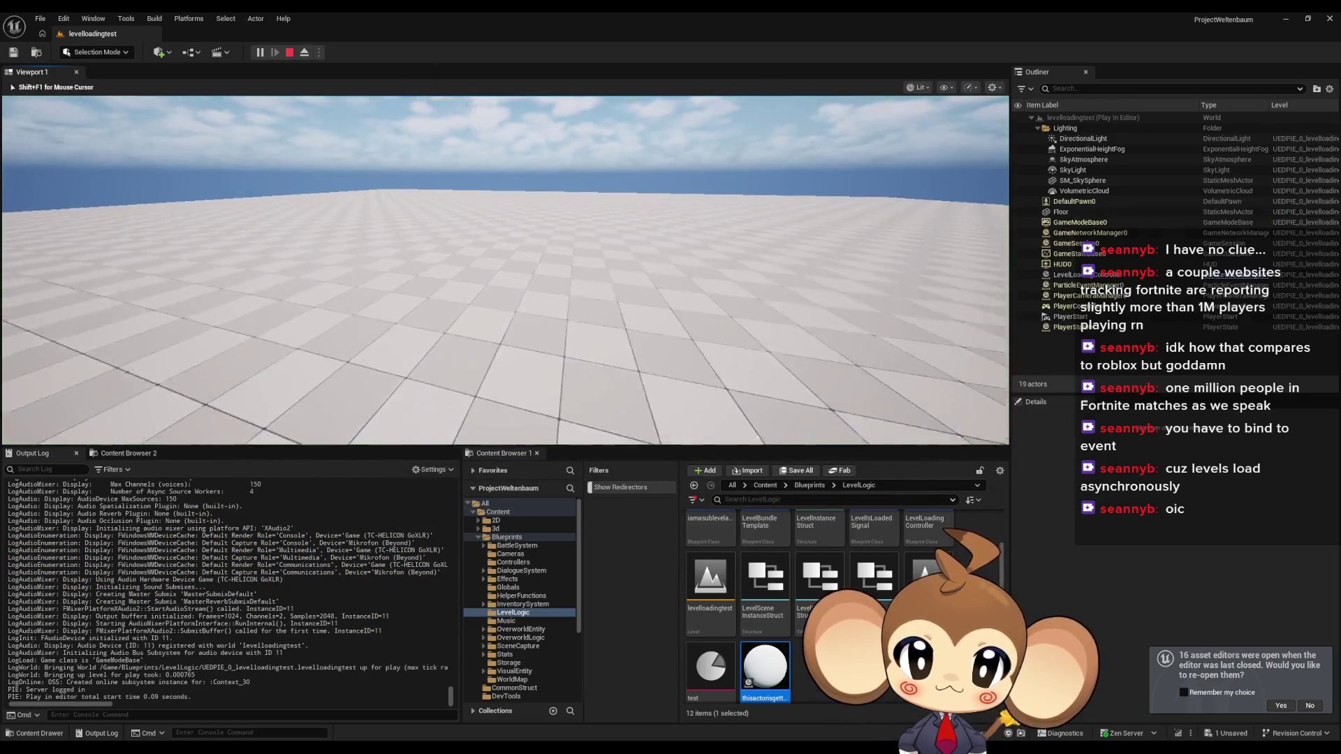
key("Left")
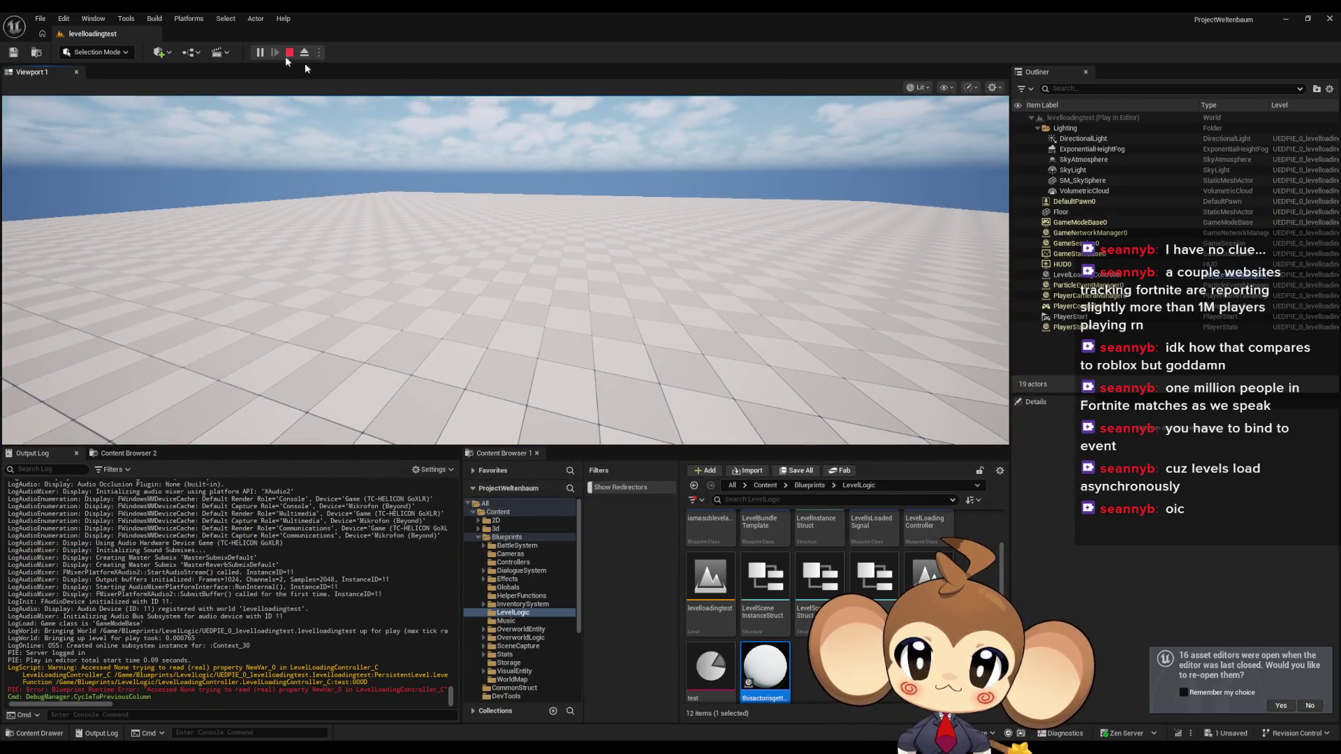
left_click(288, 56)
left_click(1123, 238)
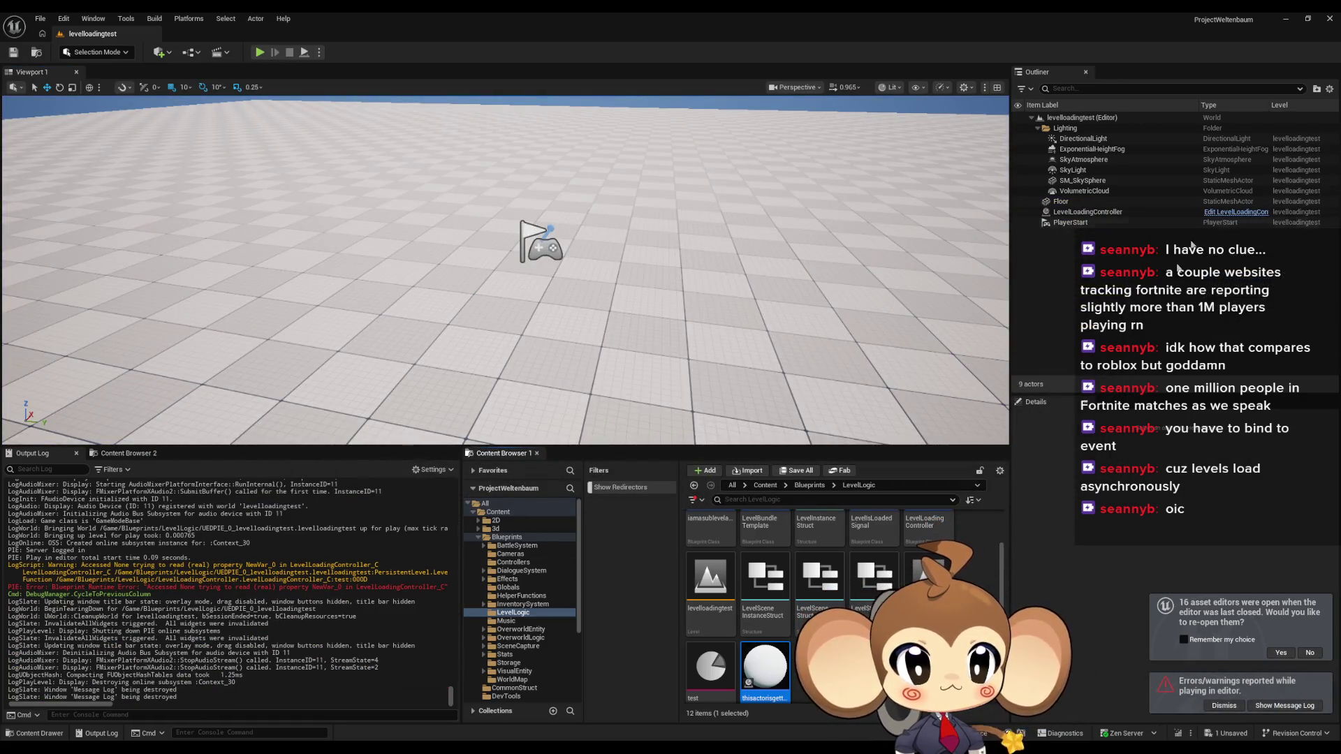
left_click(194, 59)
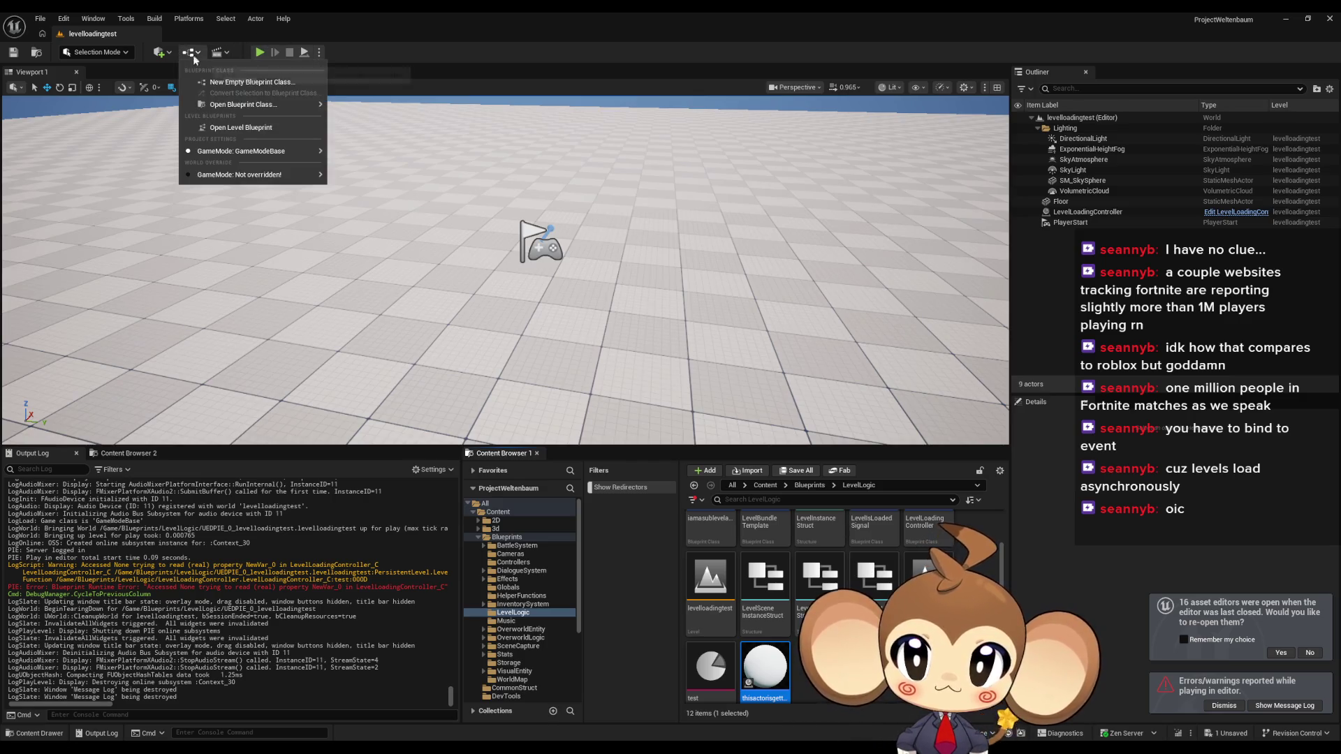
- Inspect the controller's Initialize Level Loading Controller, test, and laod function graphs
left_click(227, 135)
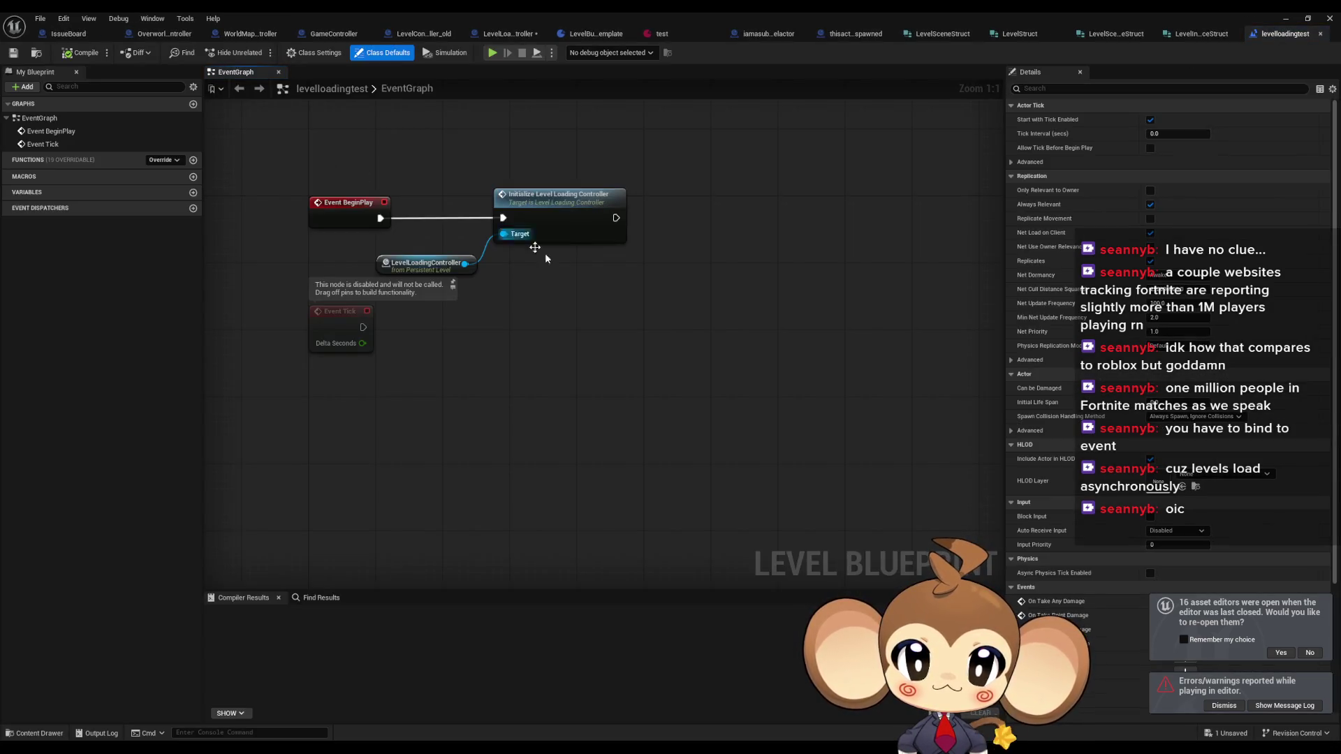
double_click(538, 224)
left_click(661, 340)
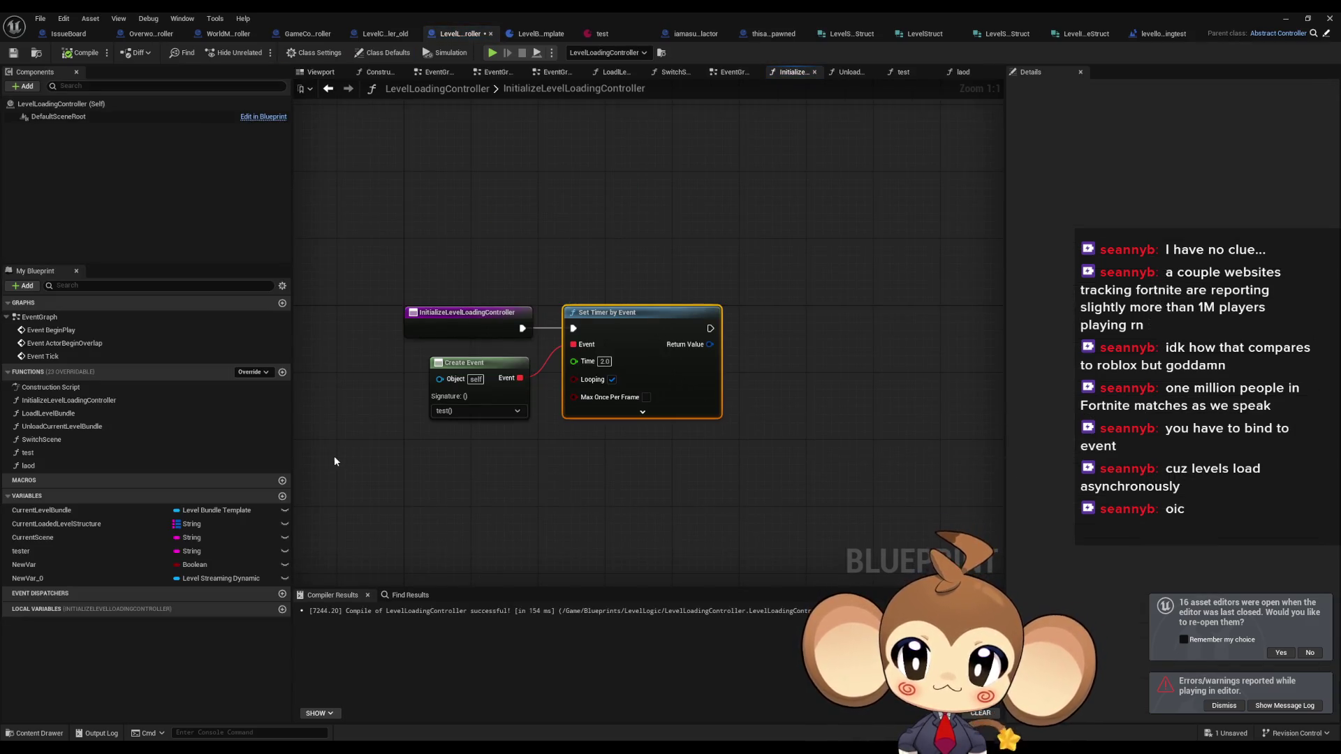
double_click(48, 455)
double_click(40, 466)
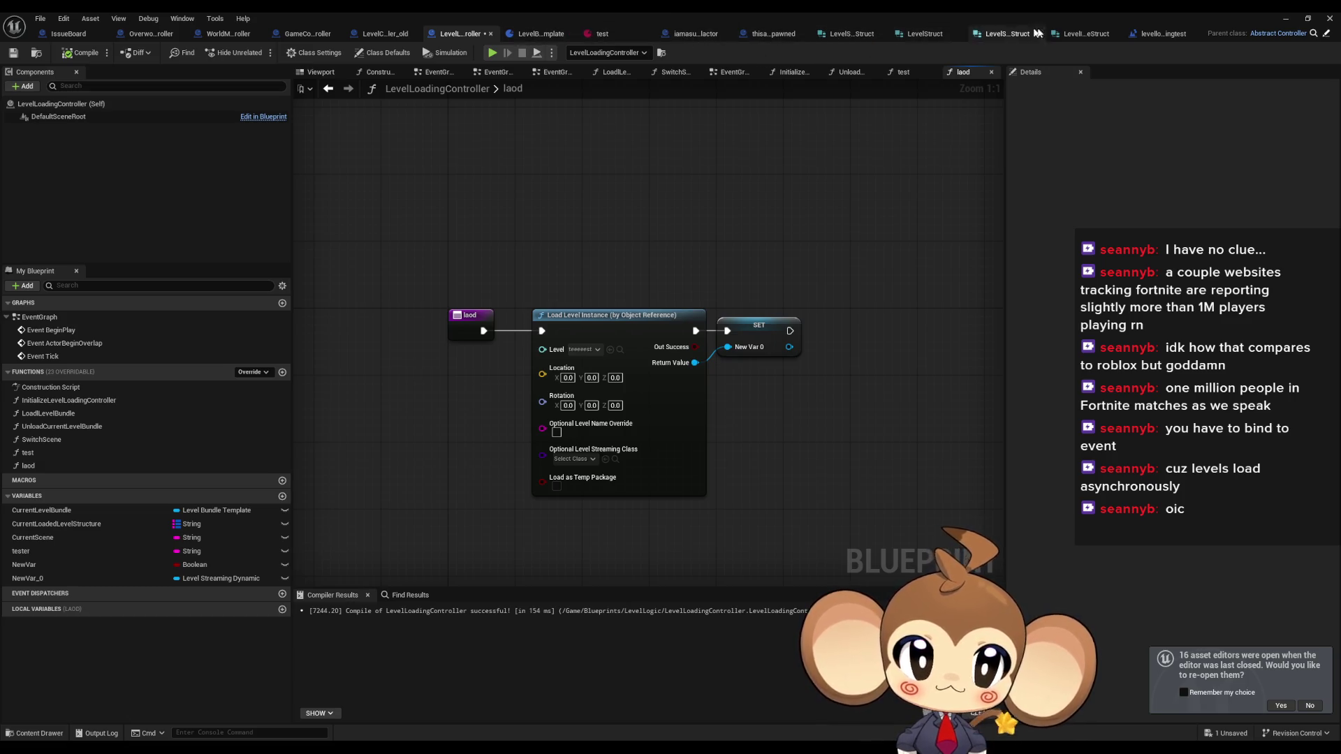
left_click(1163, 34)
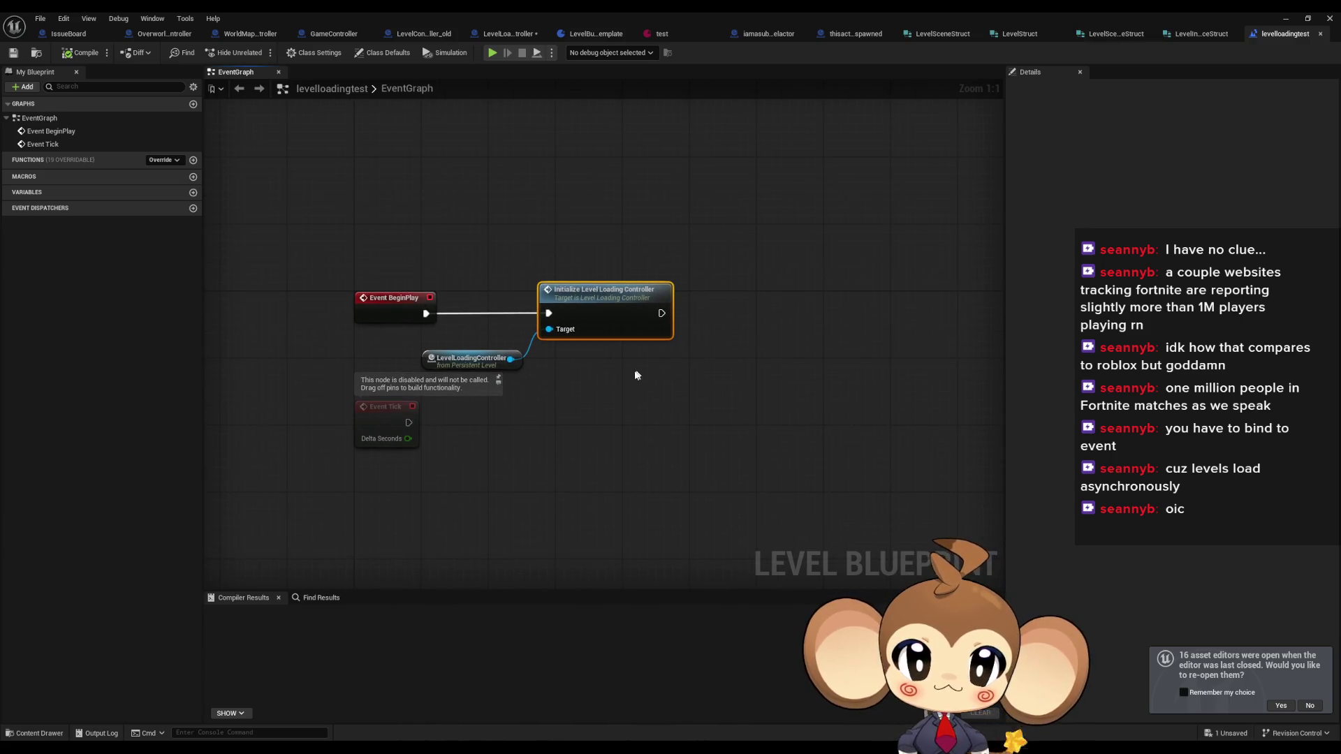
- Add a Laod call on LevelLoadingController, wired so BeginPlay runs Laod before Initialize
left_click_drag(511, 359, 549, 380)
type("laod")
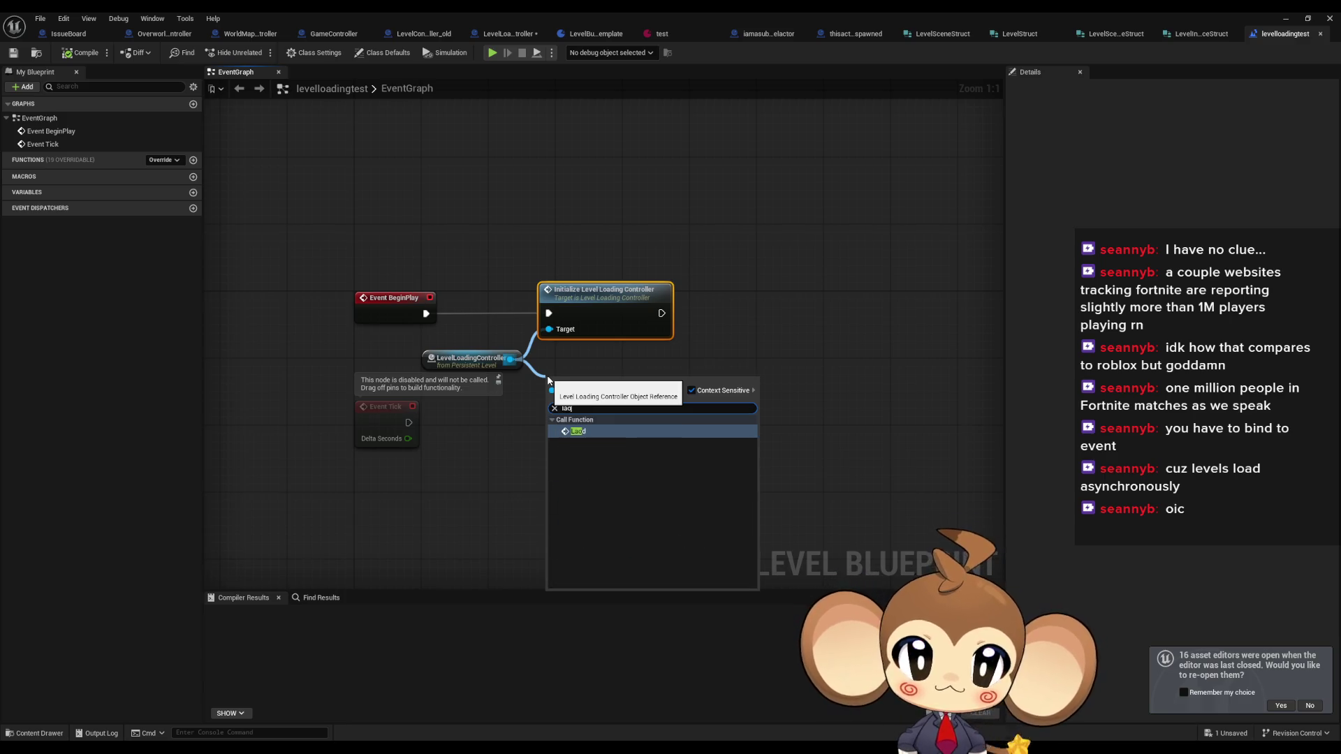
key("Return")
mouse_move(657, 405)
left_mouse_down()
mouse_move(440, 314)
mouse_move(556, 313)
mouse_move(444, 314)
mouse_move(550, 405)
left_mouse_up()
left_click(957, 228)
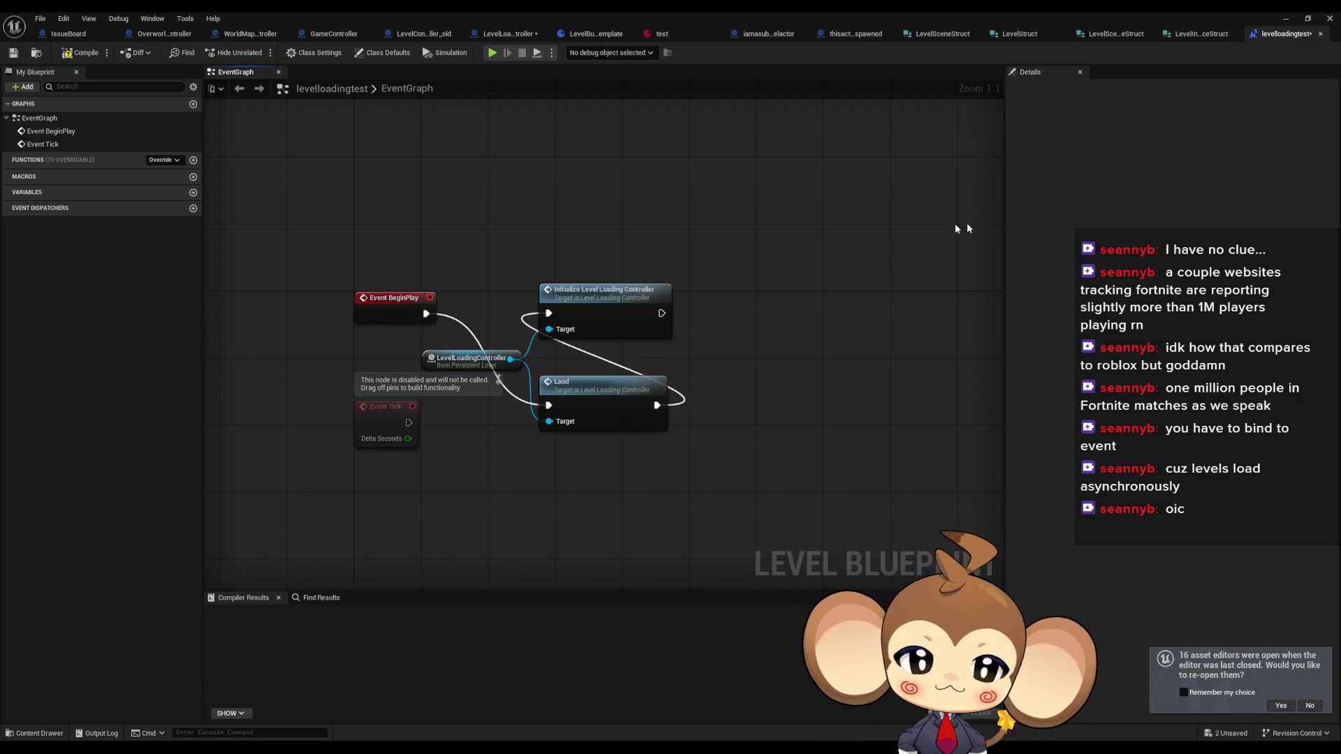
left_click(1286, 19)
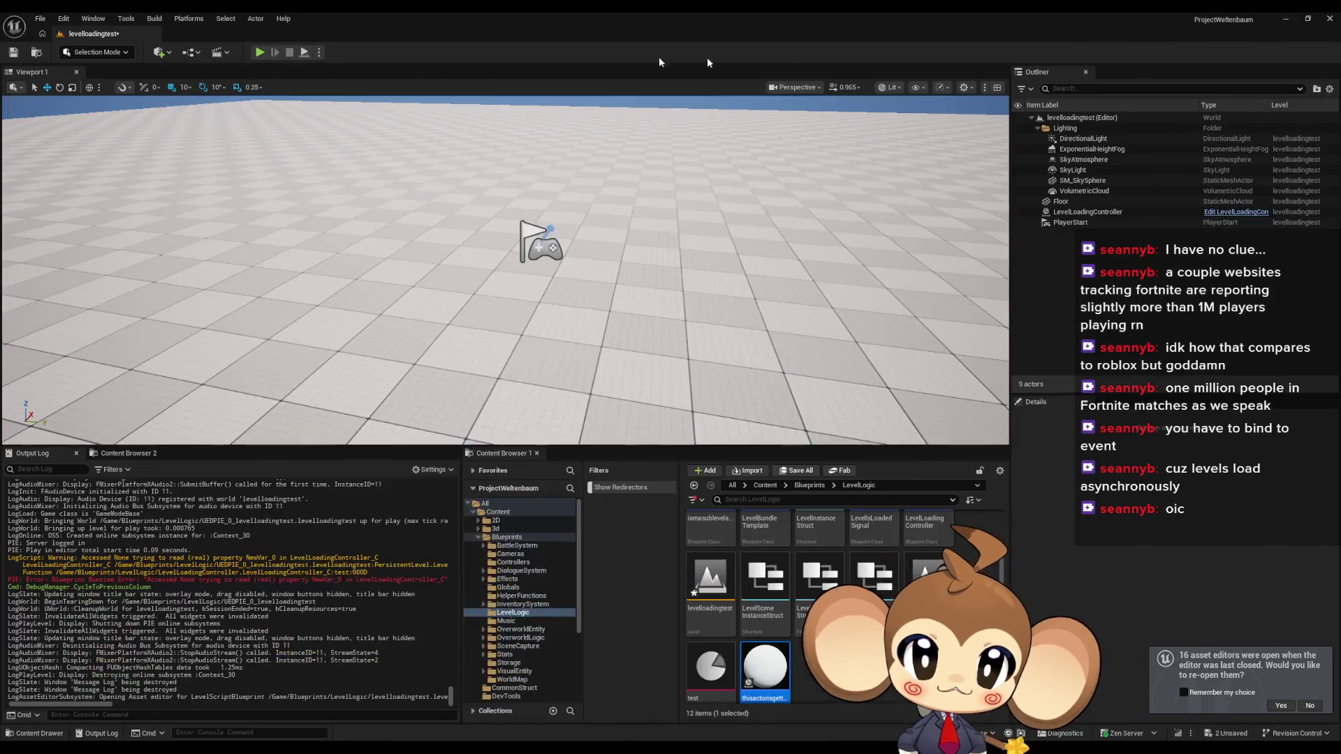
- Play-test the level twice, stopping each session, to check the Hello and I AM IN MAP logs
key("alt+p")
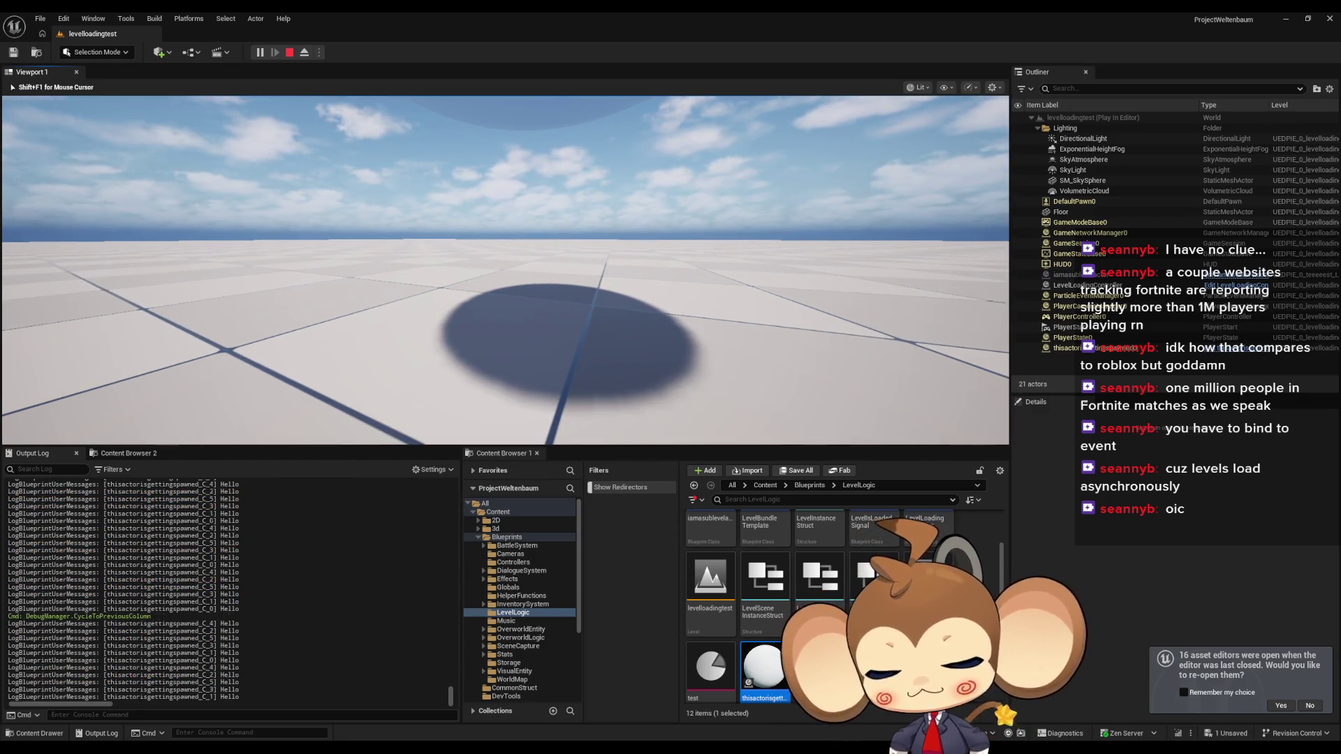
key("Escape")
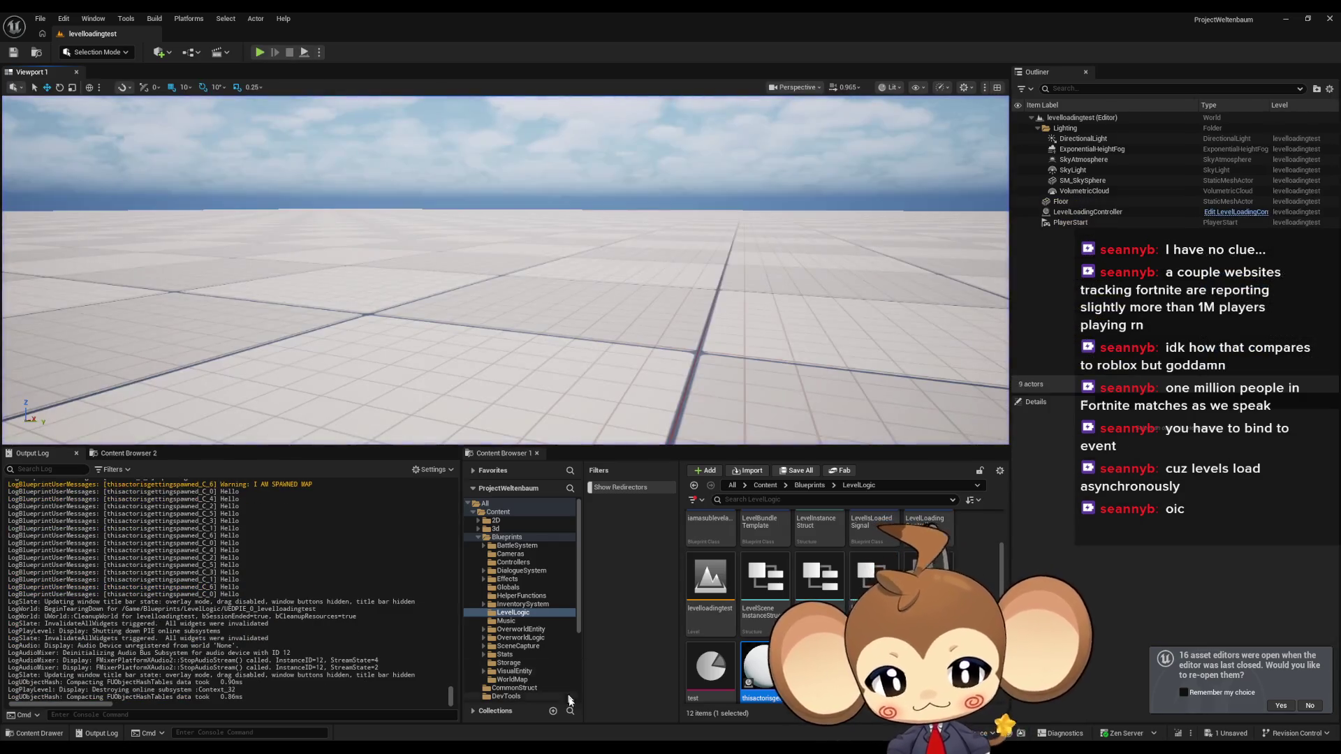
mouse_move(610, 704)
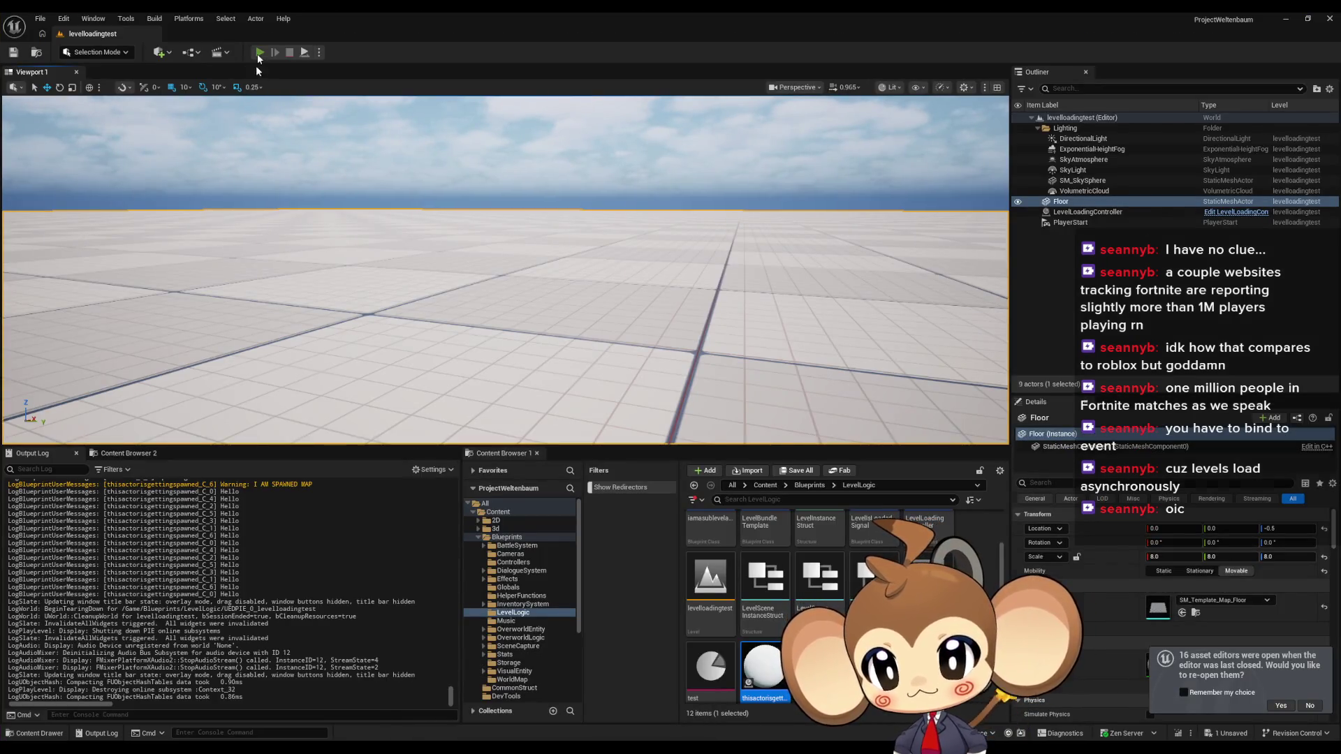
left_click(259, 53)
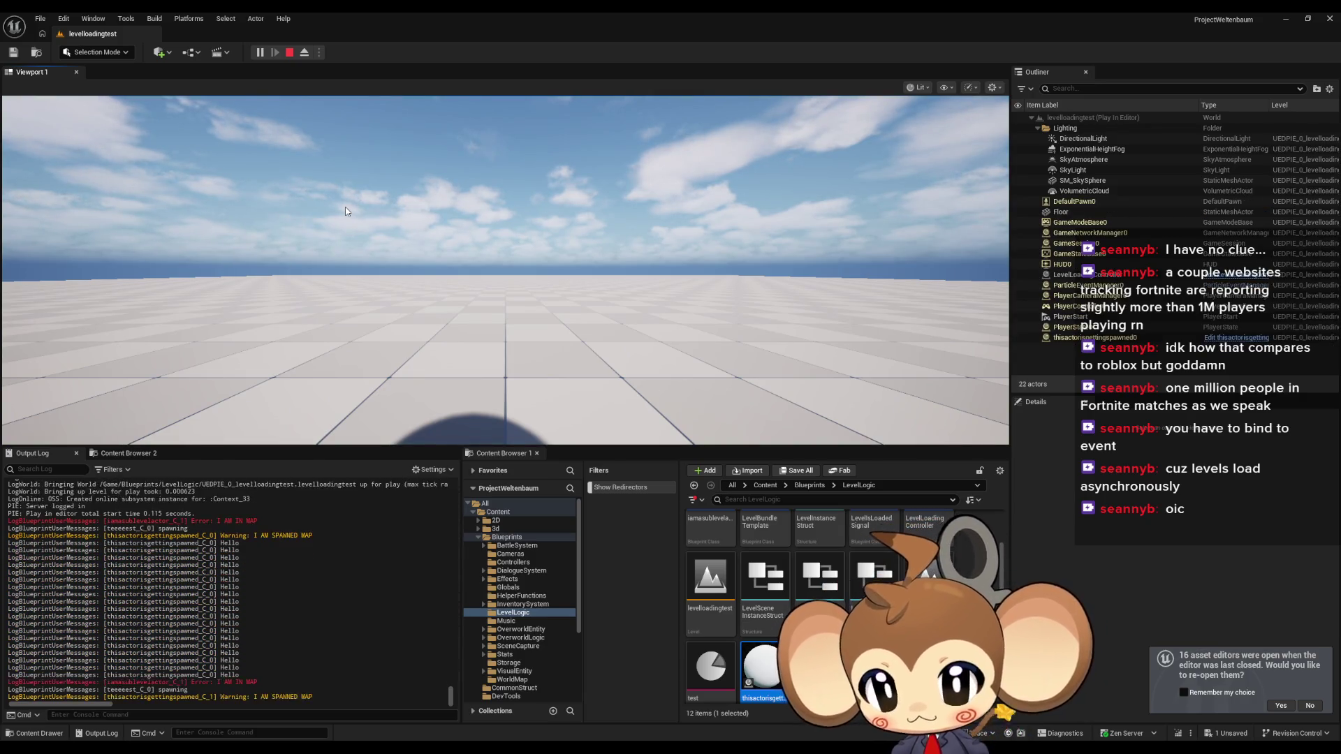
left_click(289, 52)
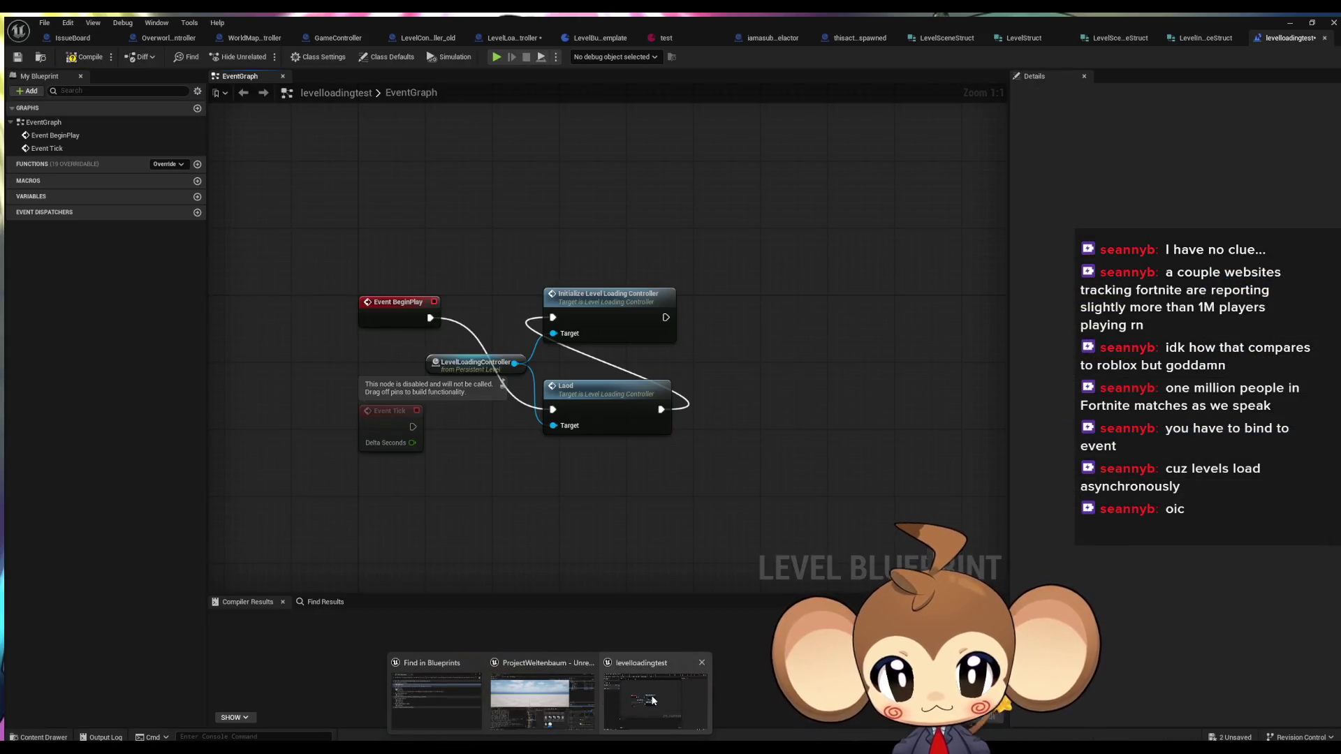
- Reposition the Set Timer by Event node in thisactorisgettingspawned
left_click(653, 700)
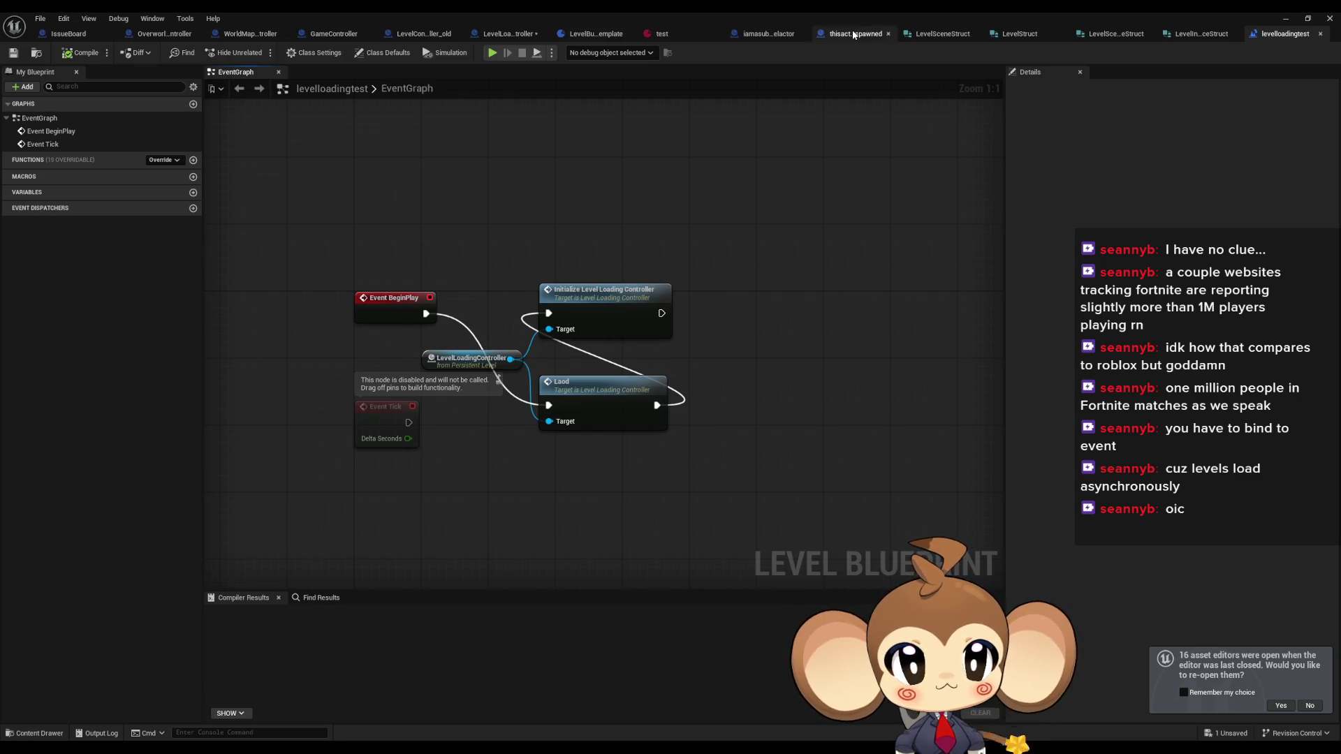
left_click(853, 35)
left_click_drag(701, 298, 733, 291)
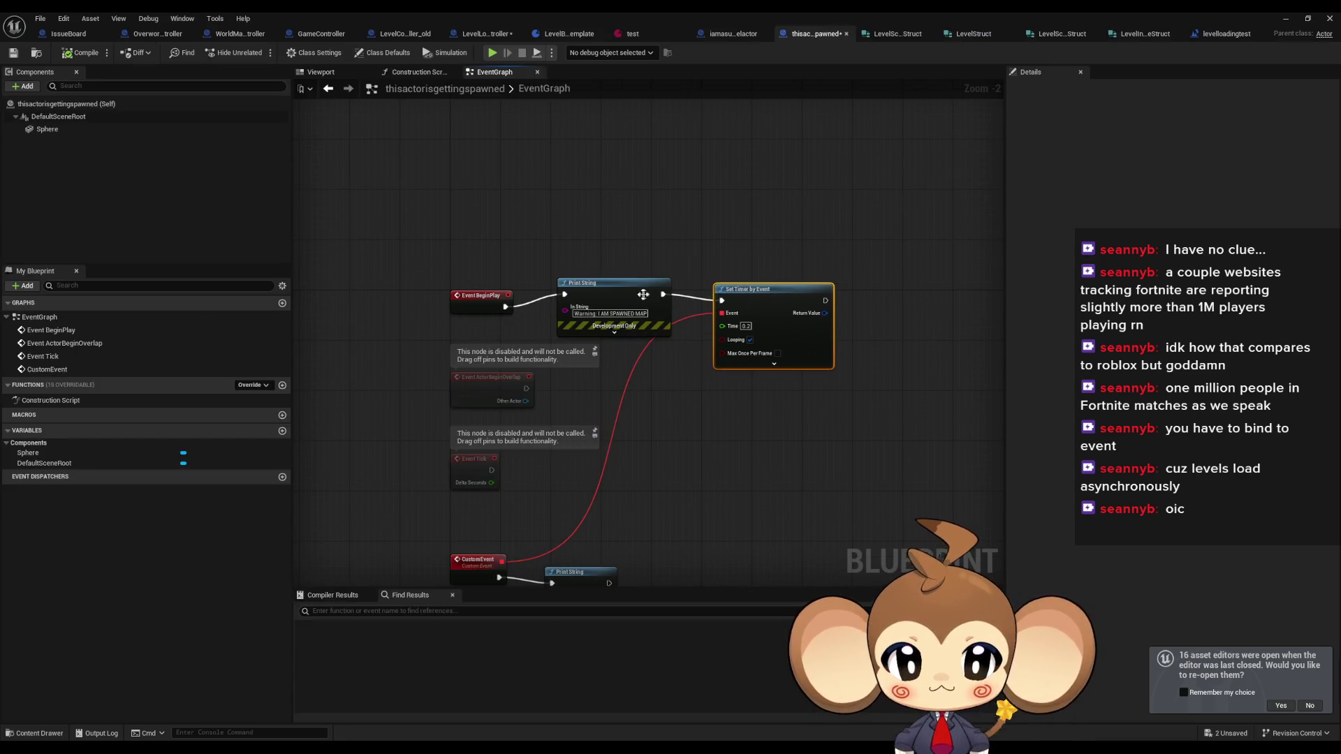
left_click(643, 294)
left_click(640, 248)
left_click_drag(640, 248, 629, 180)
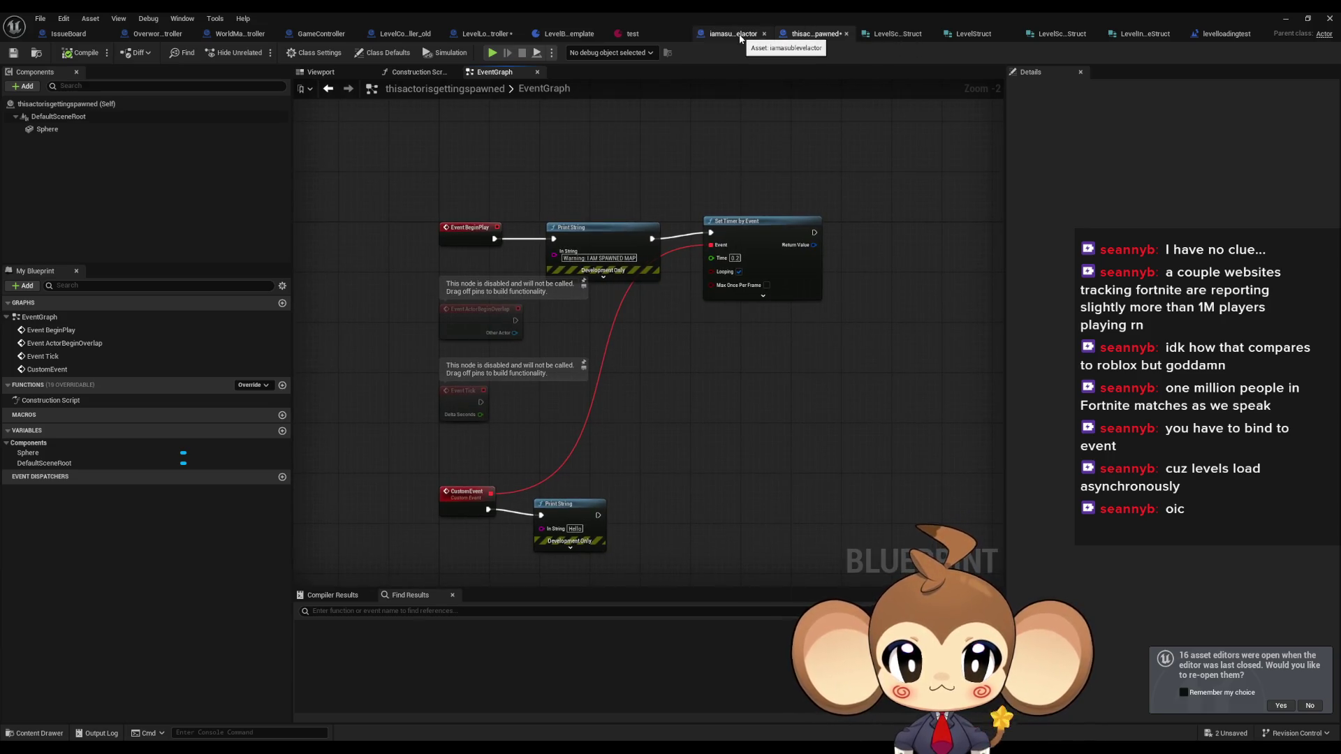
- Review iamasublevelactor's graph and restore the Blueprint editor to a small window
left_click(731, 35)
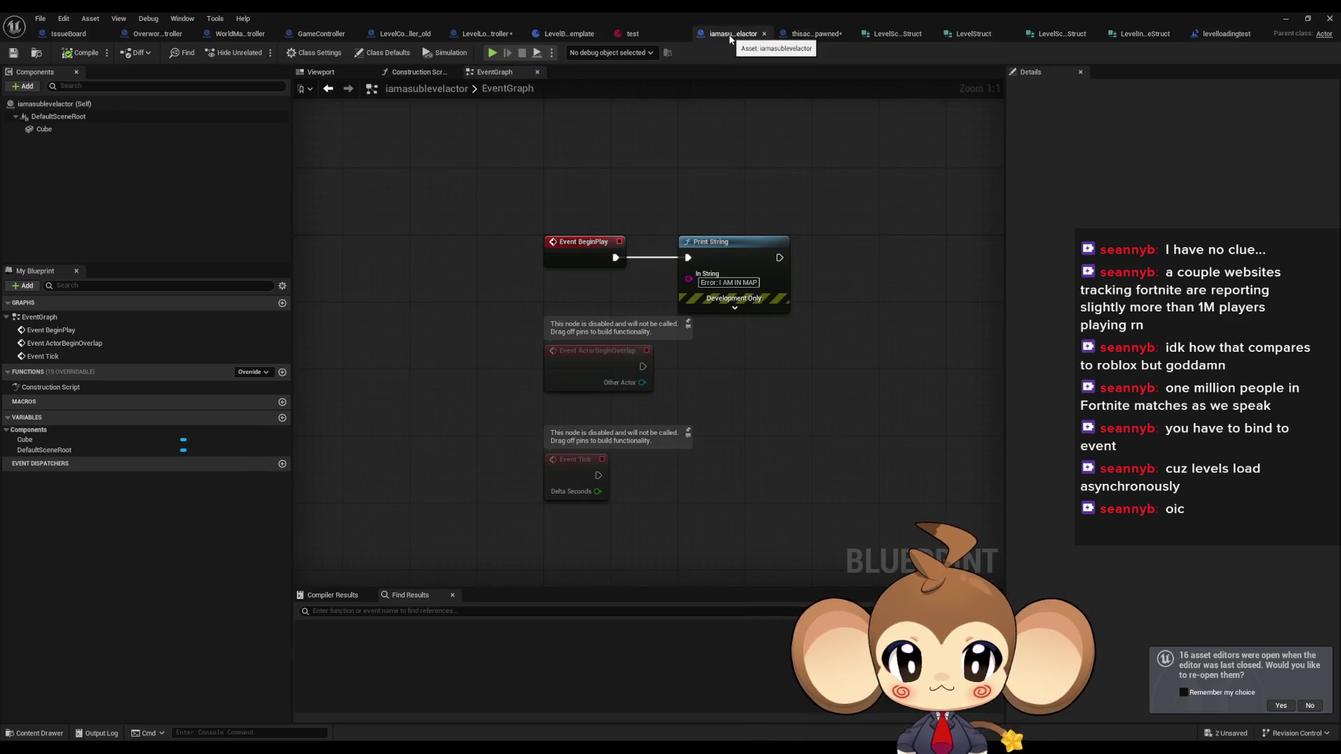
mouse_move(885, 225)
left_mouse_down()
mouse_move(773, 308)
mouse_move(782, 297)
mouse_move(764, 292)
left_mouse_up()
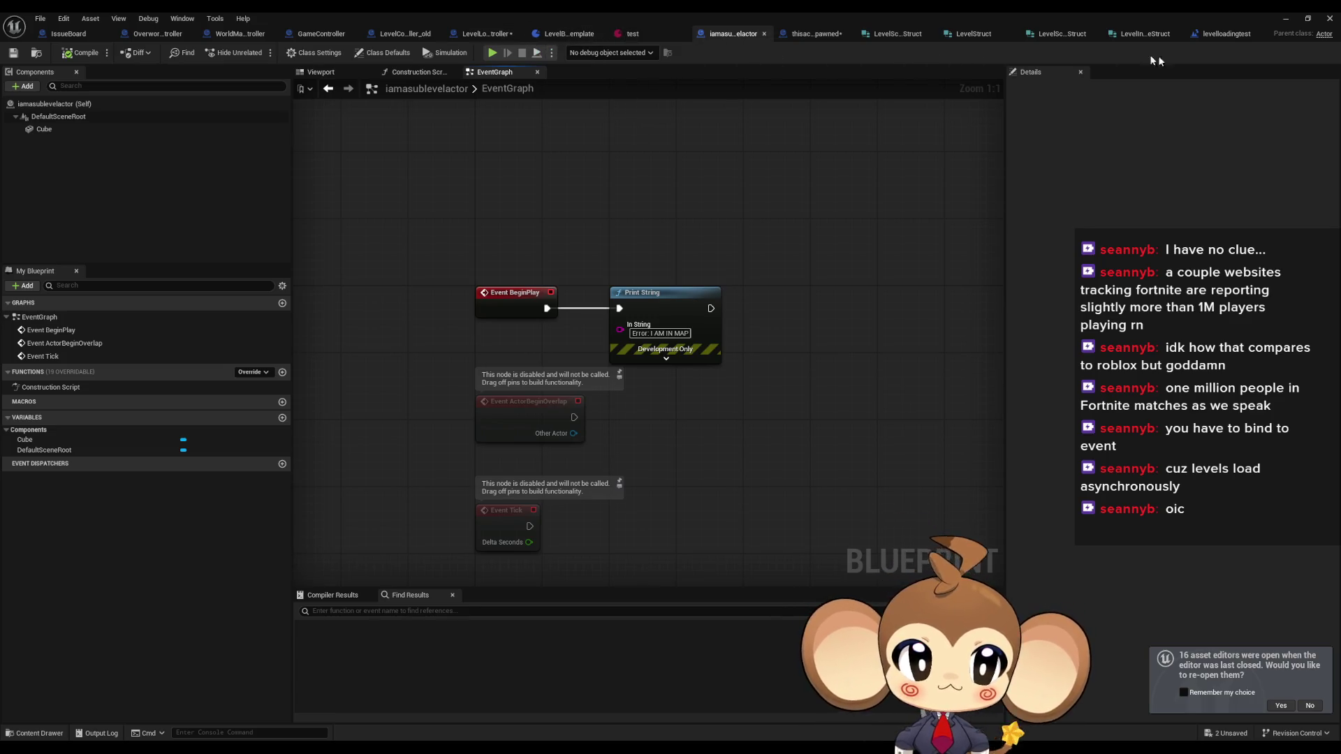
double_click(1086, 12)
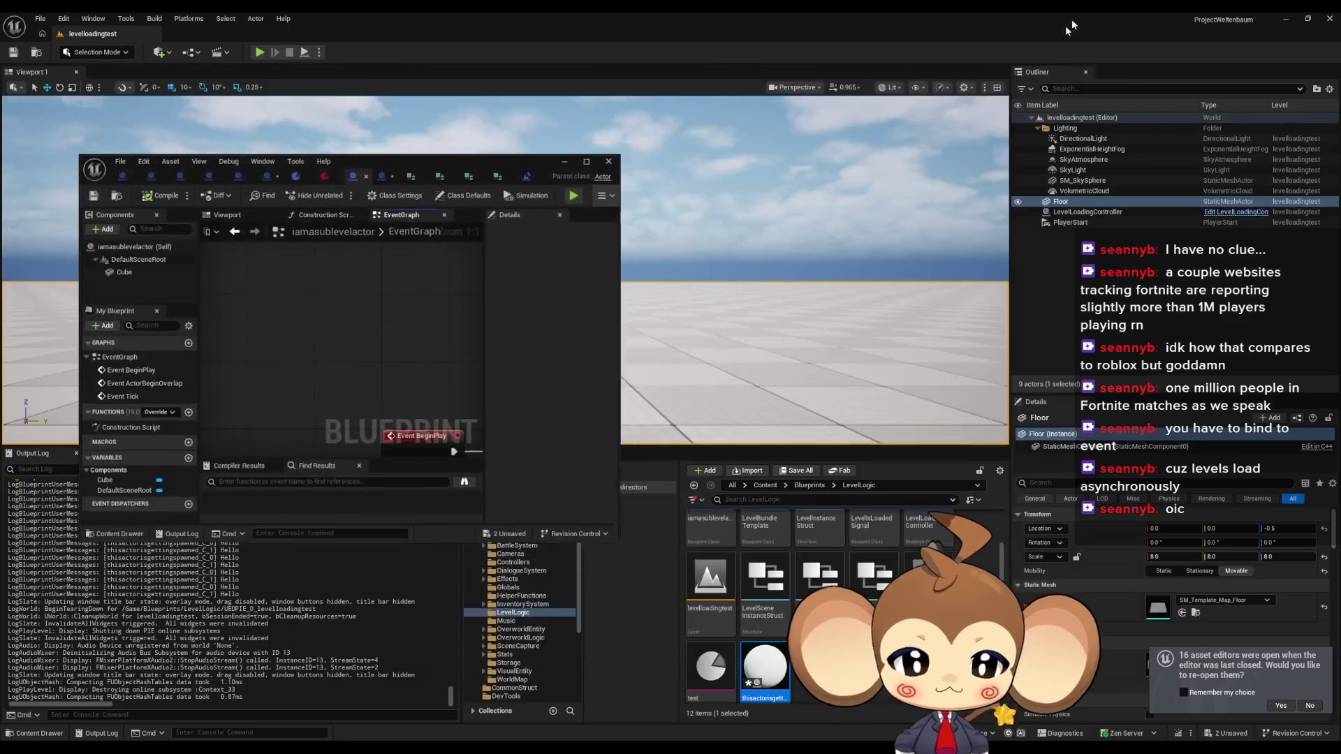
scroll(838, 608, "up", 1)
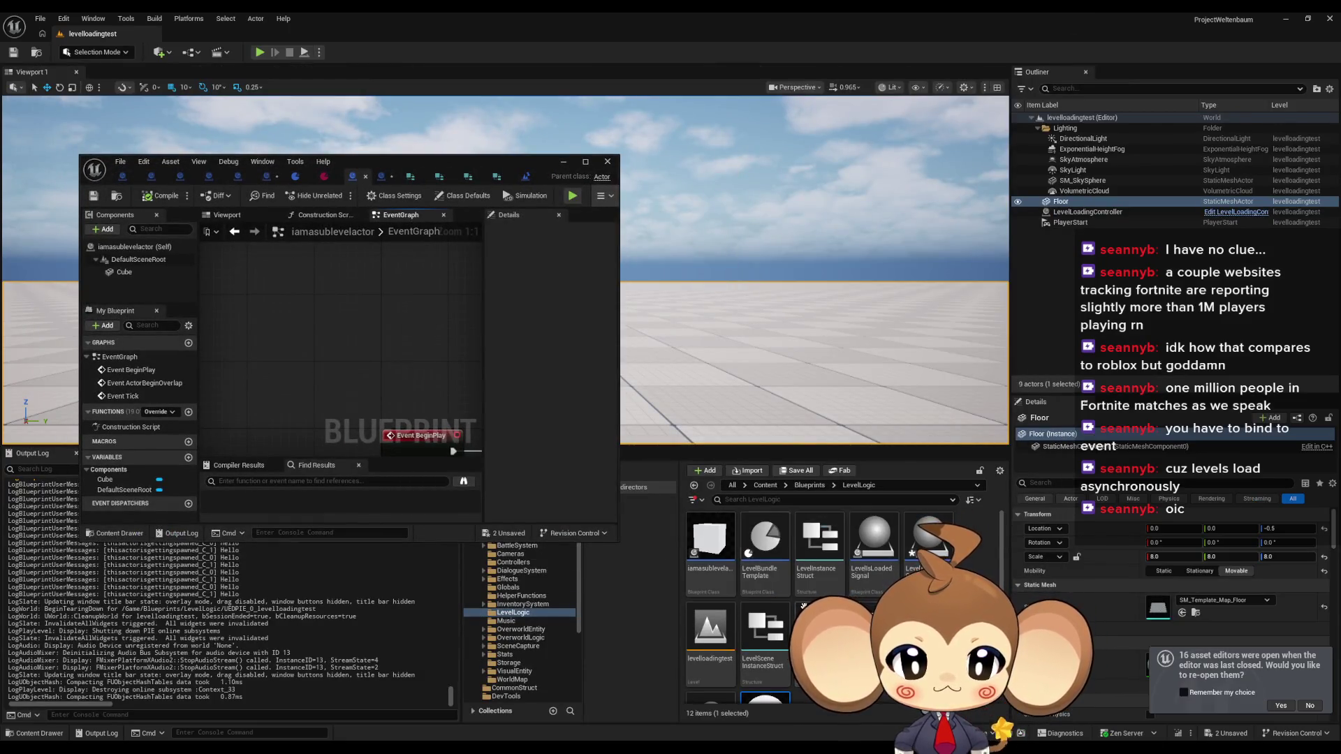
- Save the two changed assets and open the teeeeest Level Blueprint maximized
left_click(796, 470)
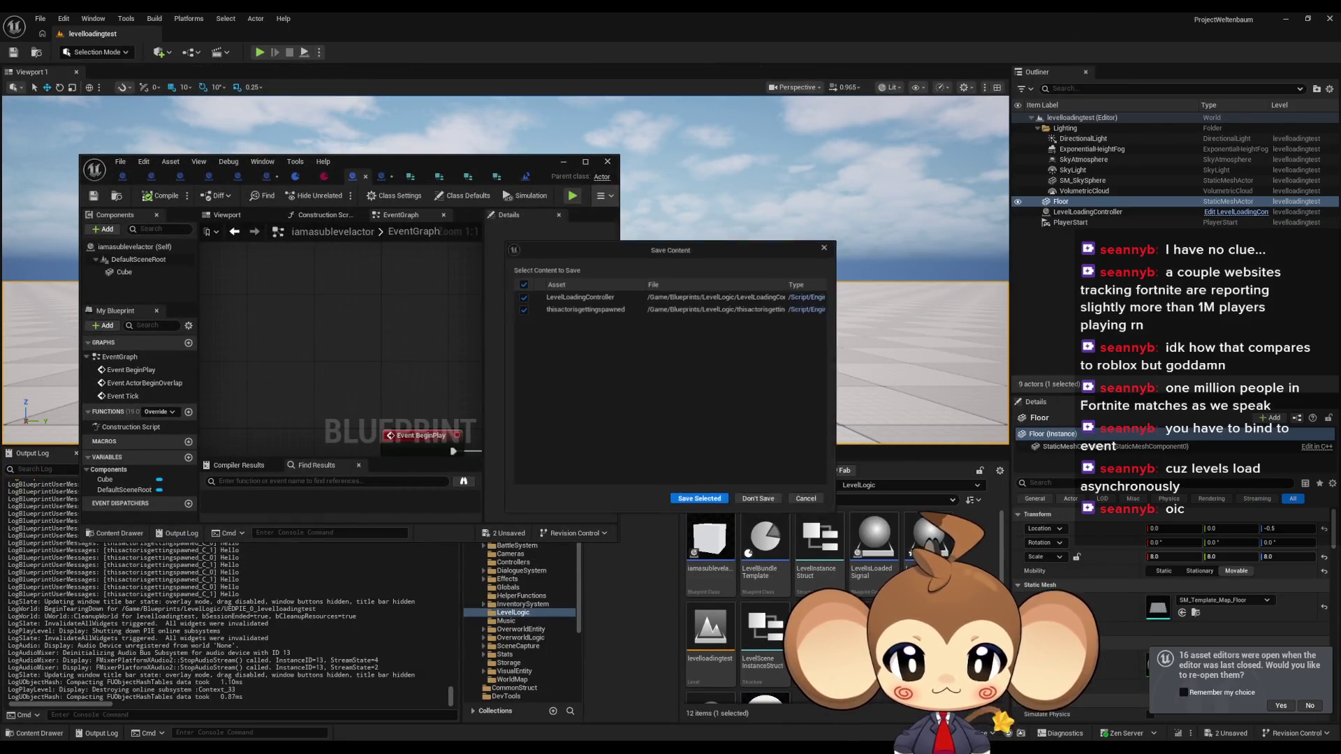
left_click(700, 501)
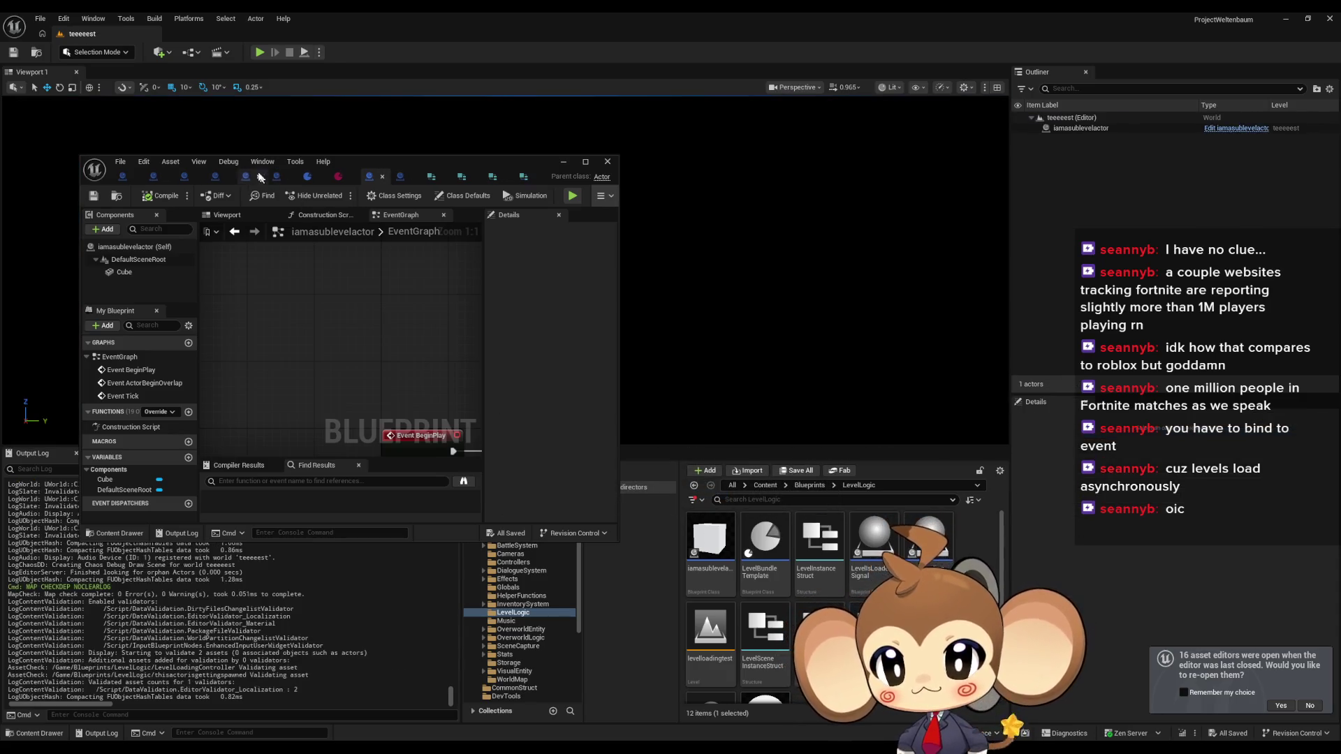
left_click(196, 53)
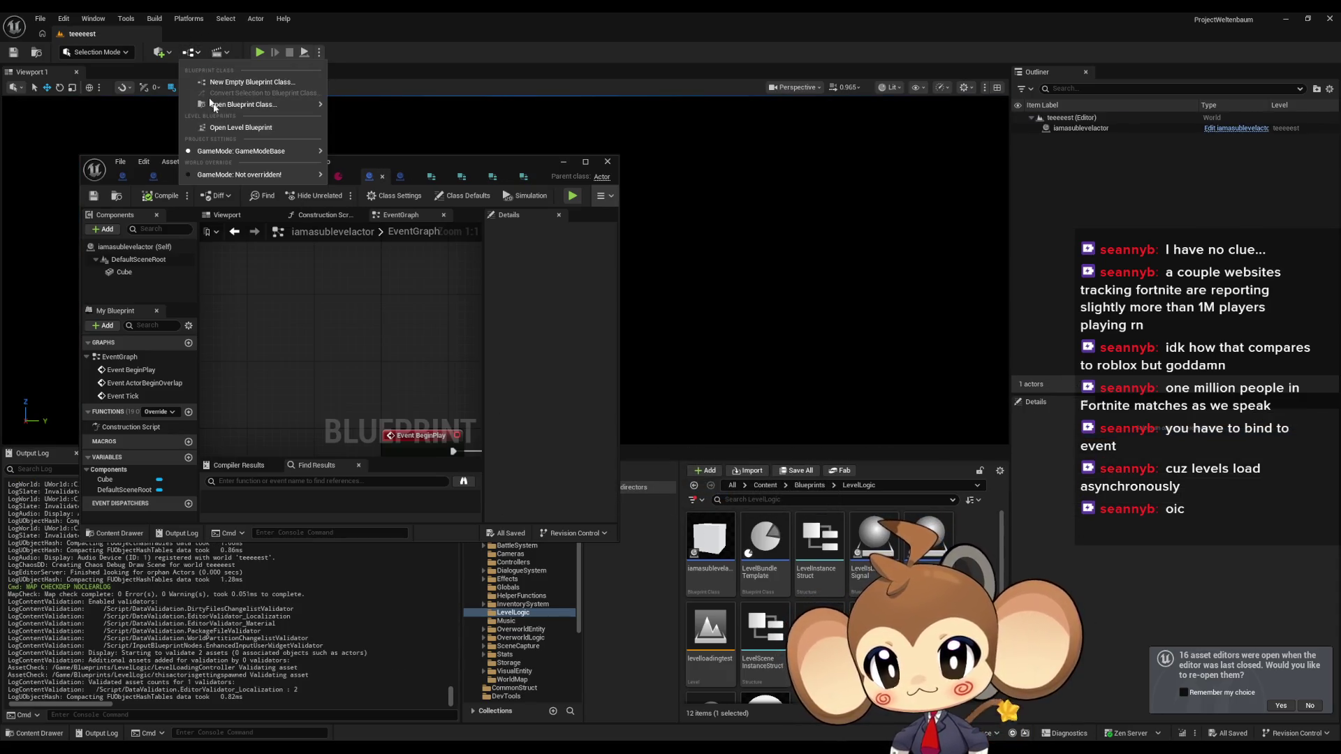
left_click(230, 132)
double_click(396, 161)
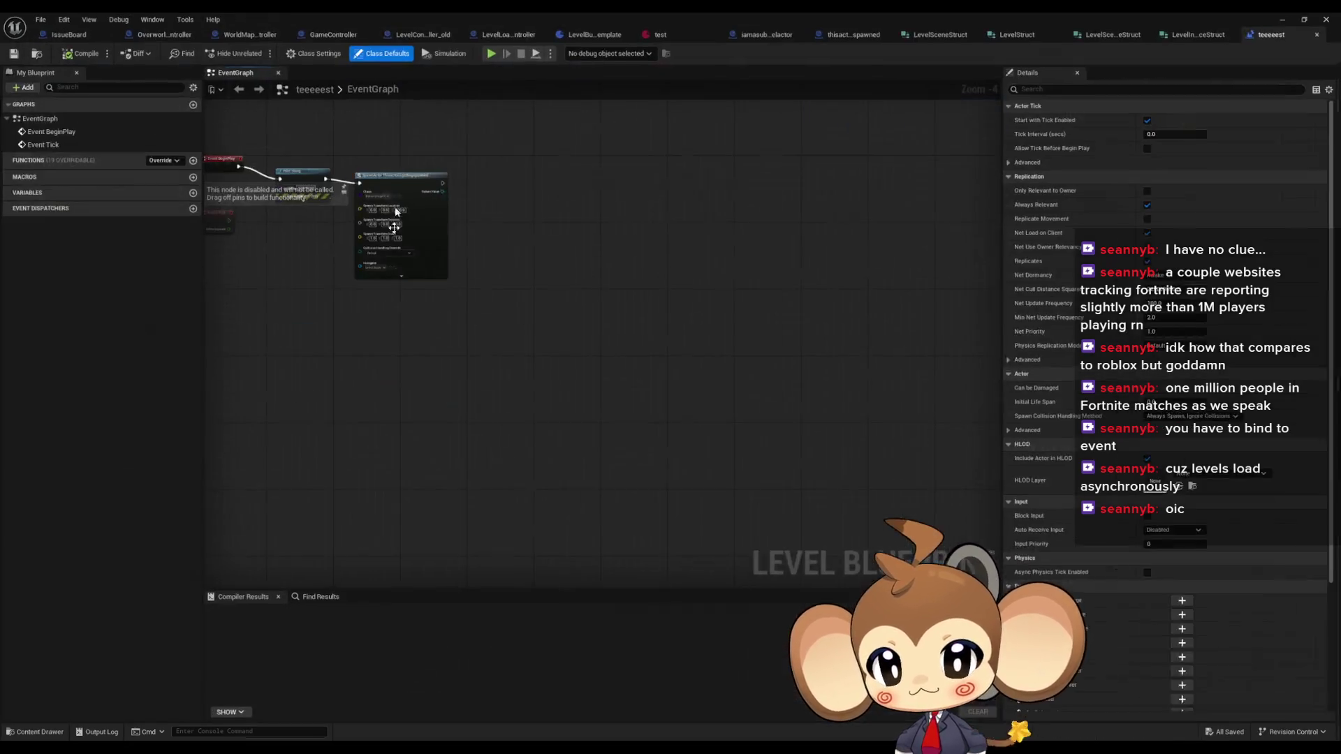
key("Home")
- Rearrange the Print String and SpawnActor nodes and reveal SpawnActor's advanced pins
left_click_drag(473, 295, 456, 270)
left_click_drag(652, 313, 618, 279)
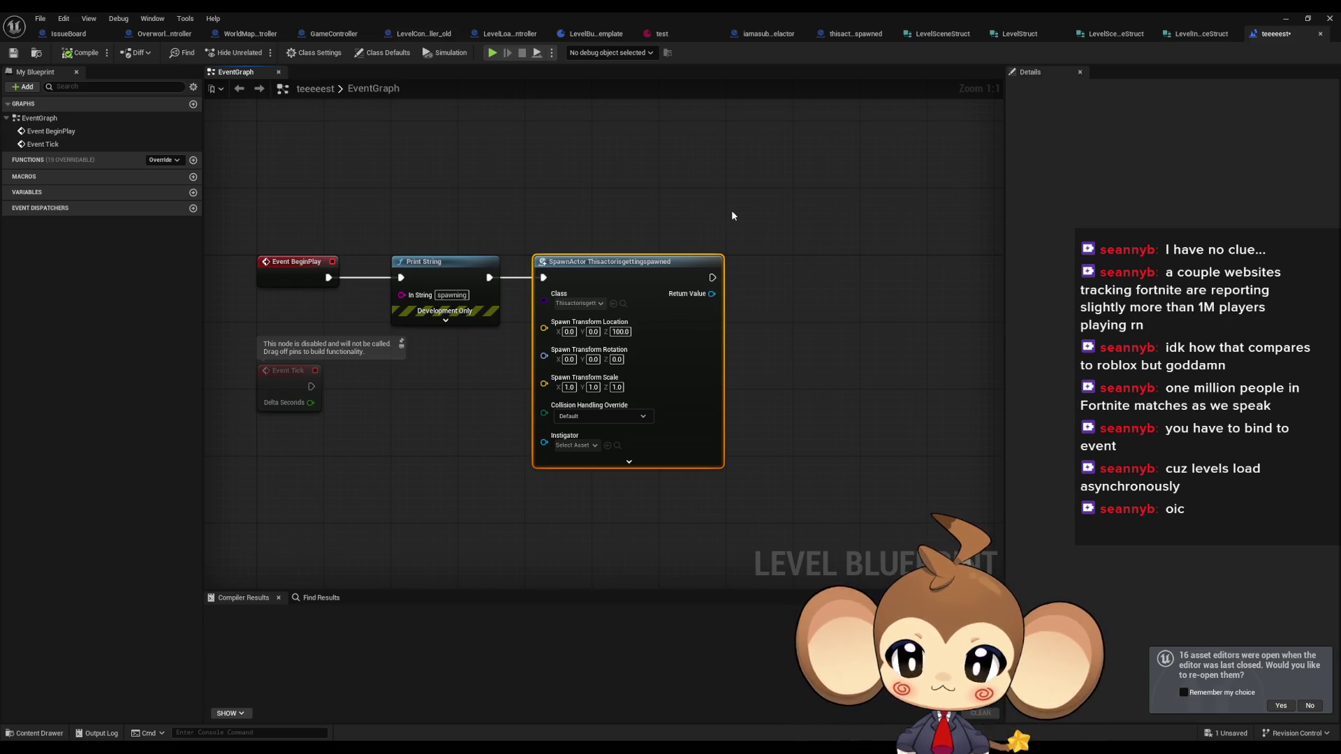
left_click(813, 393)
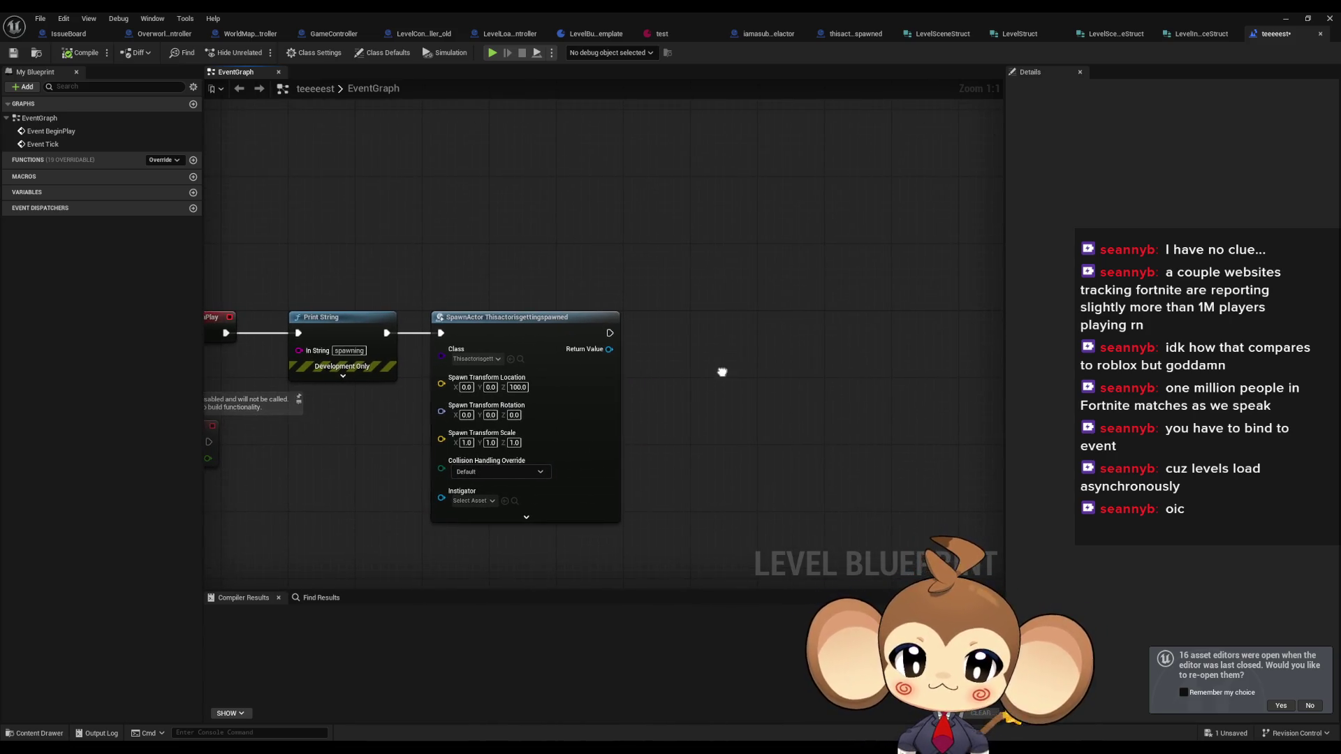
left_click_drag(513, 330, 656, 330)
left_click_drag(360, 329, 468, 328)
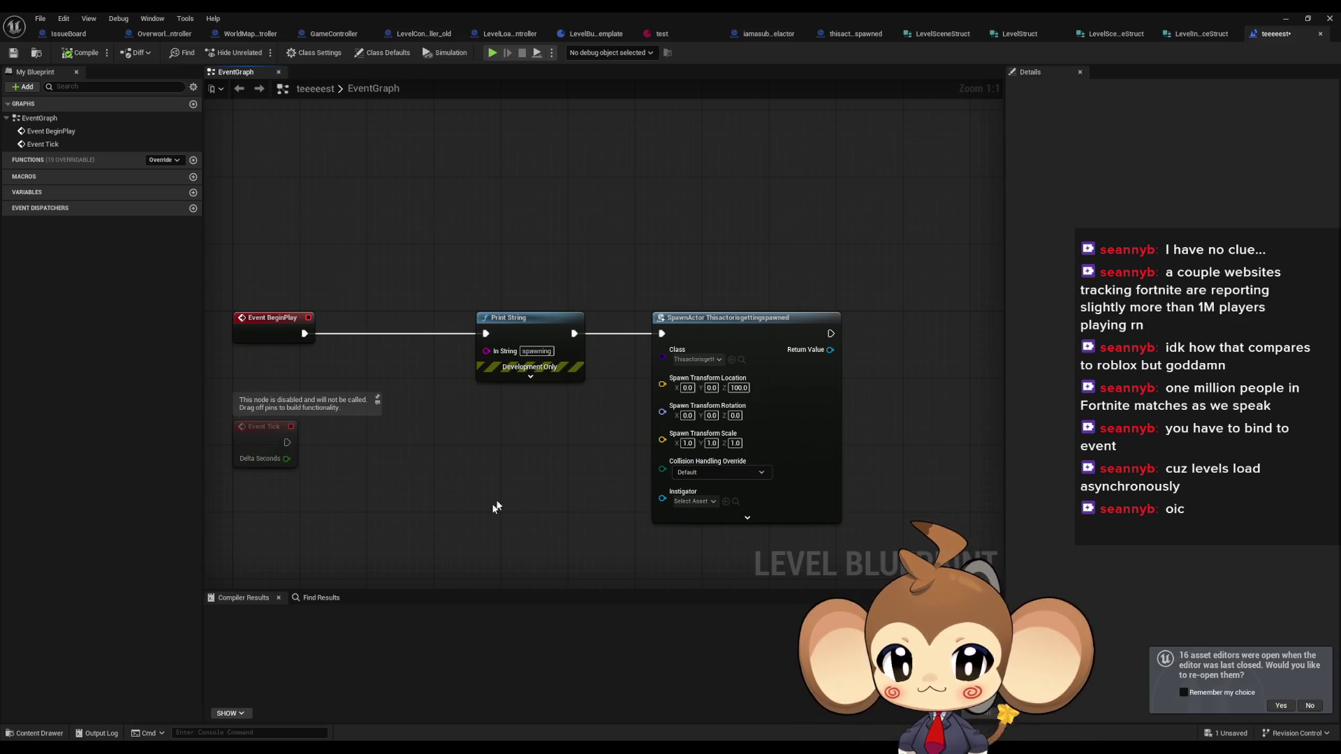
right_click(427, 494)
key("Escape")
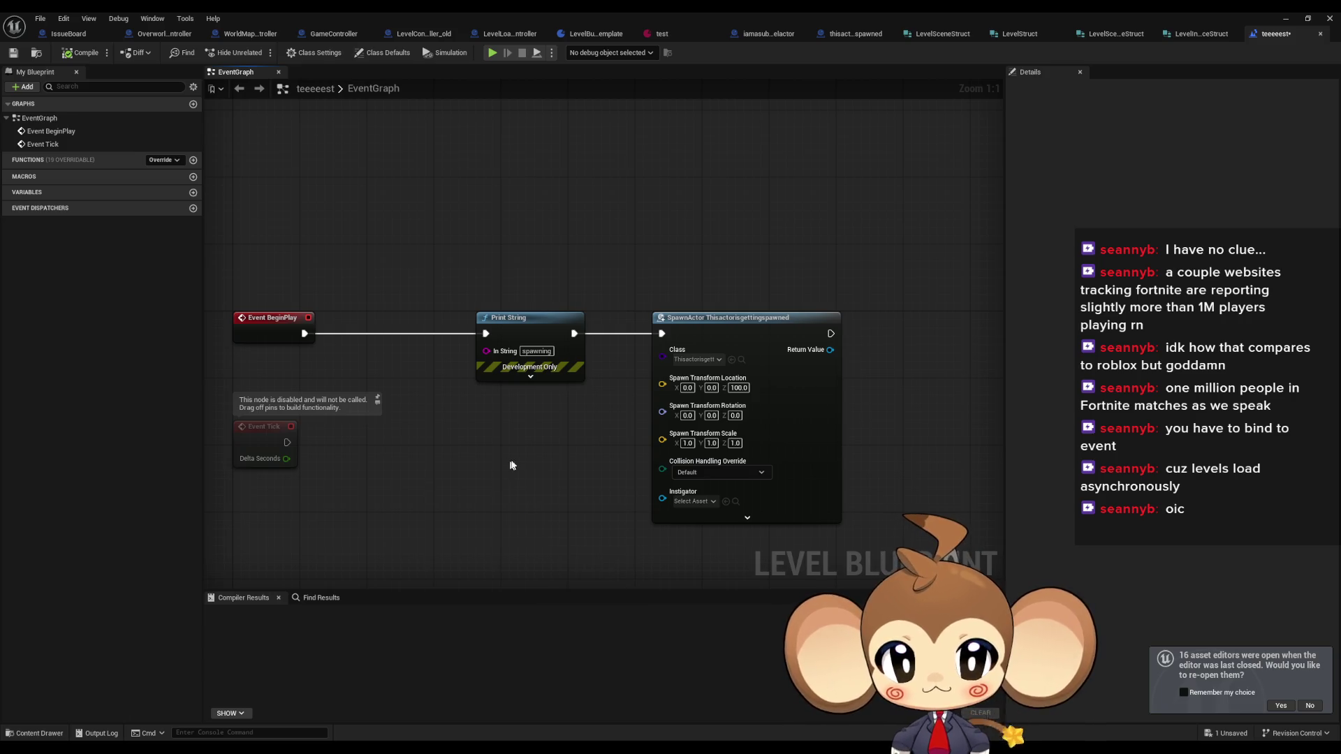
left_click(710, 517)
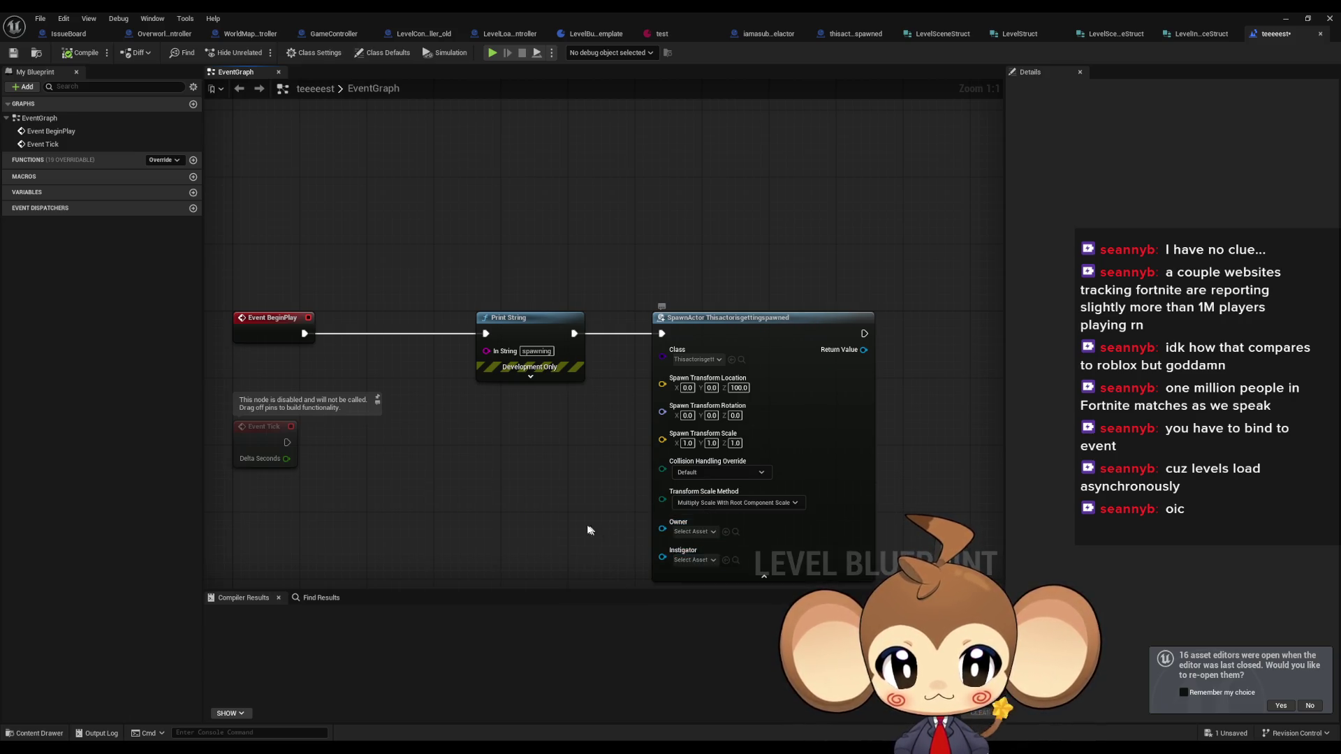
- Add a Get All Actors Of Class node set to iamasublevelactor
right_click(456, 393)
type("get all ac class")
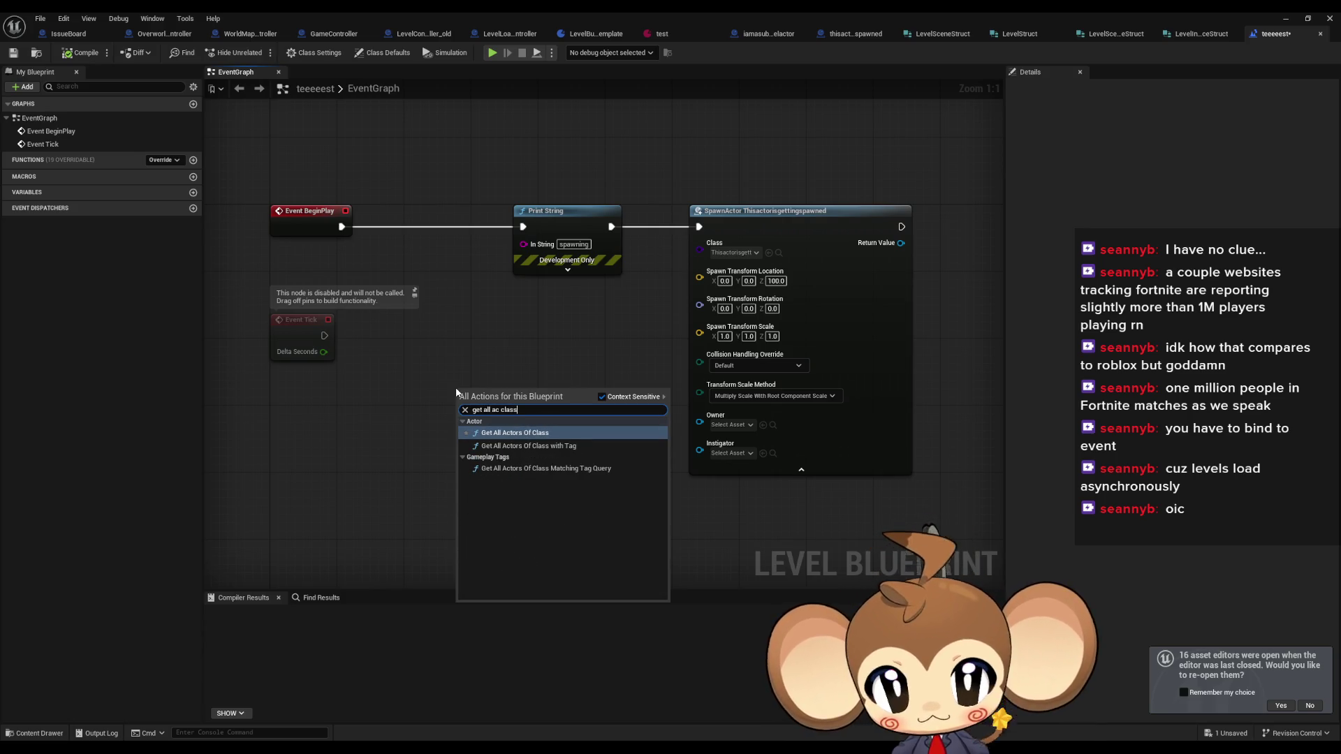
key("Return")
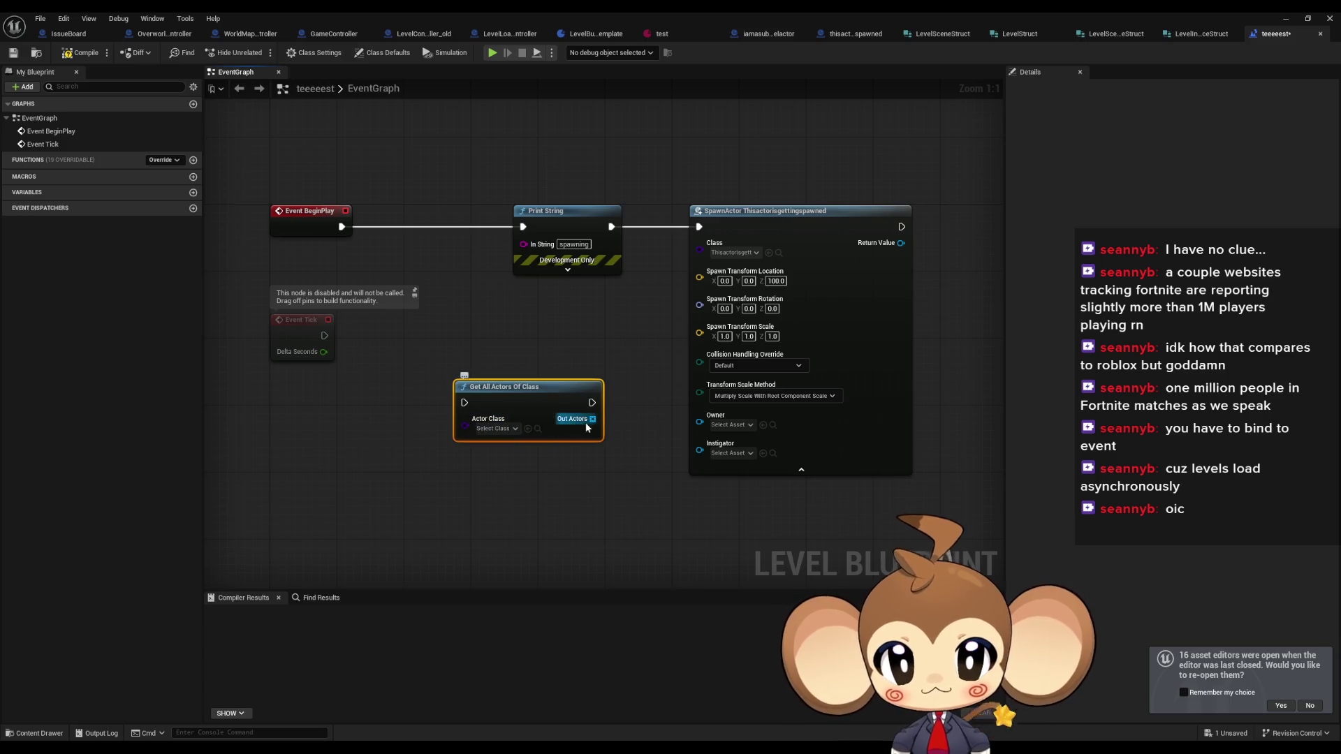
left_click(486, 430)
type("i am s")
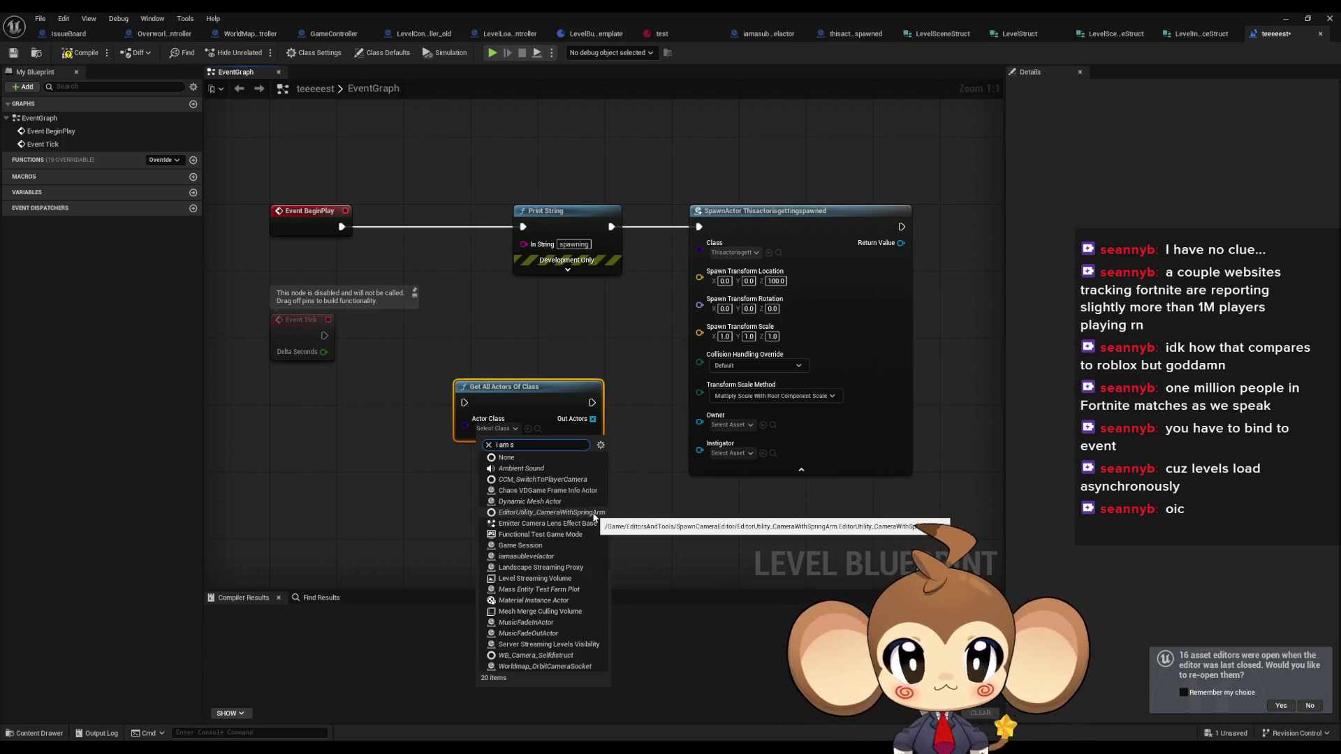
type("ub")
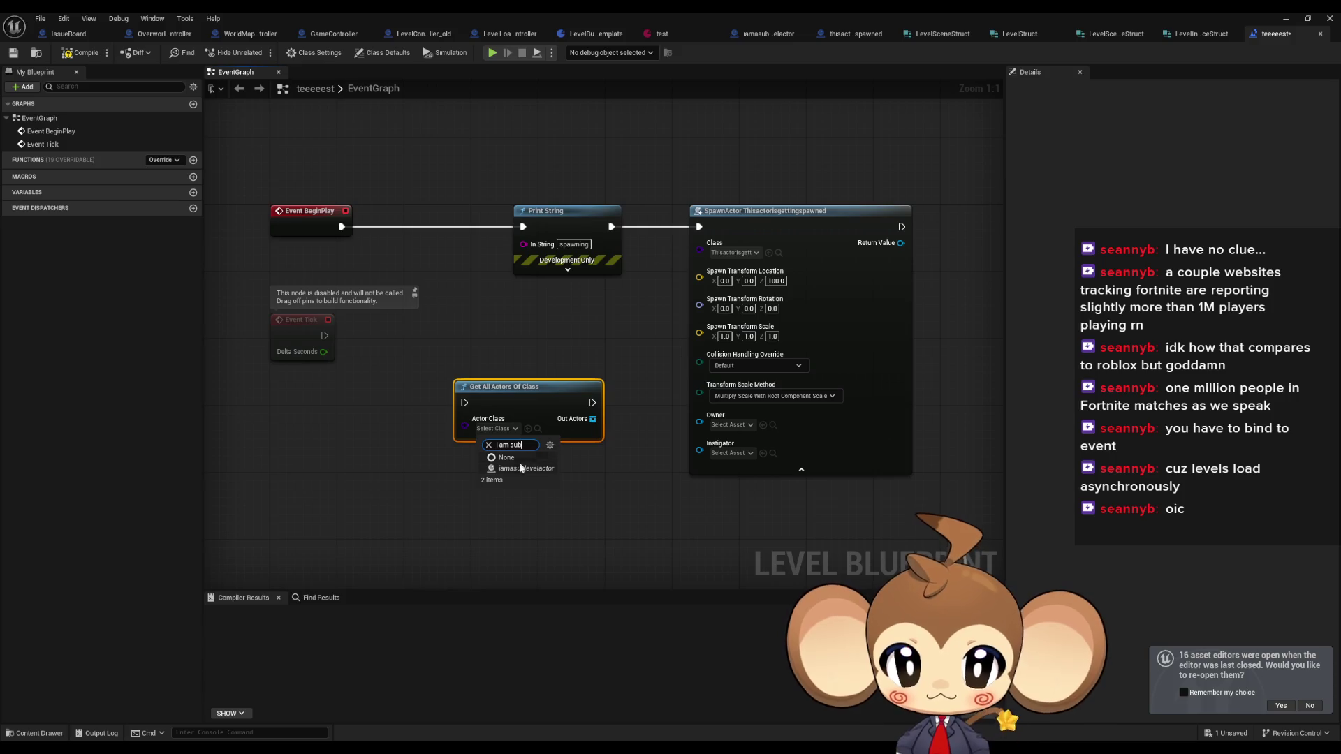
left_click(521, 468)
- Feed the first Out Actors element (GET) into SpawnActor's Owner pin
left_click_drag(598, 420, 589, 465)
type("get")
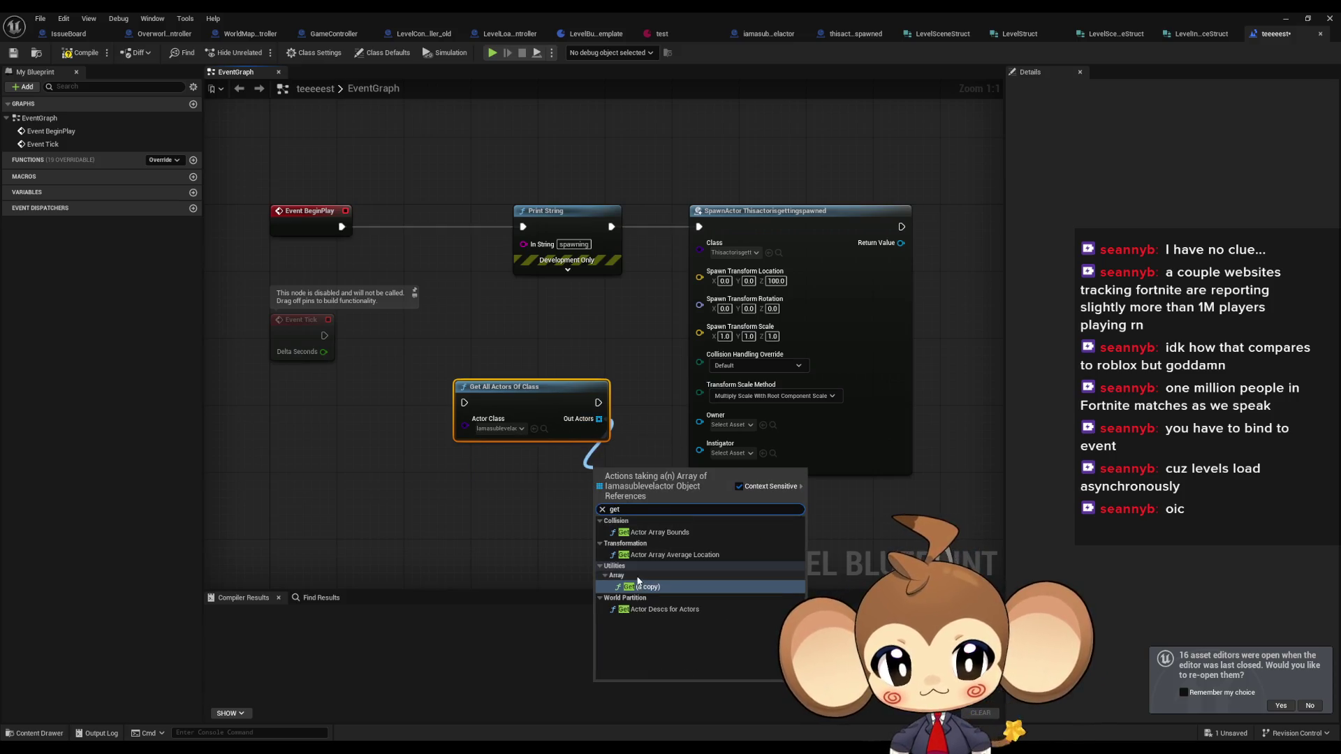
left_click(638, 585)
left_click_drag(677, 485, 695, 453)
left_click(689, 513)
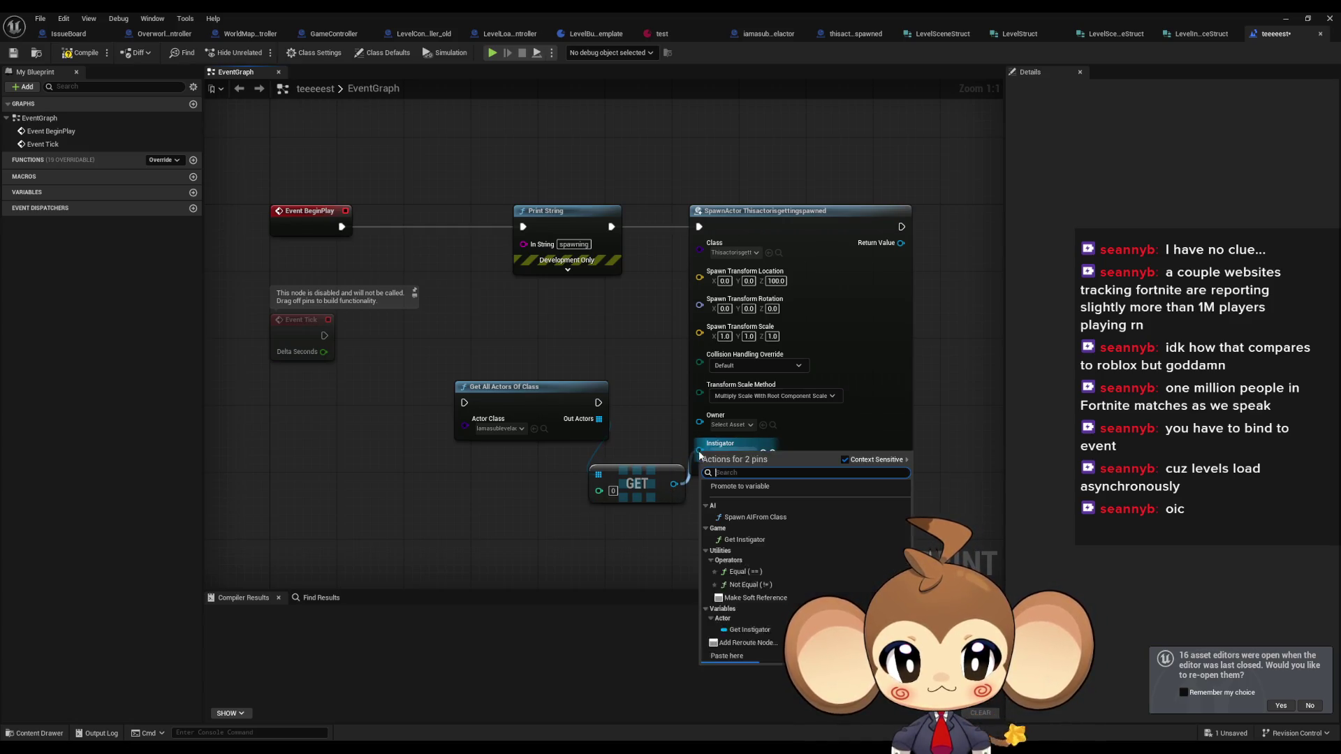
left_click(617, 441)
left_click_drag(531, 387, 422, 395)
mouse_move(637, 483)
left_mouse_down()
mouse_move(601, 475)
mouse_move(700, 425)
left_mouse_up()
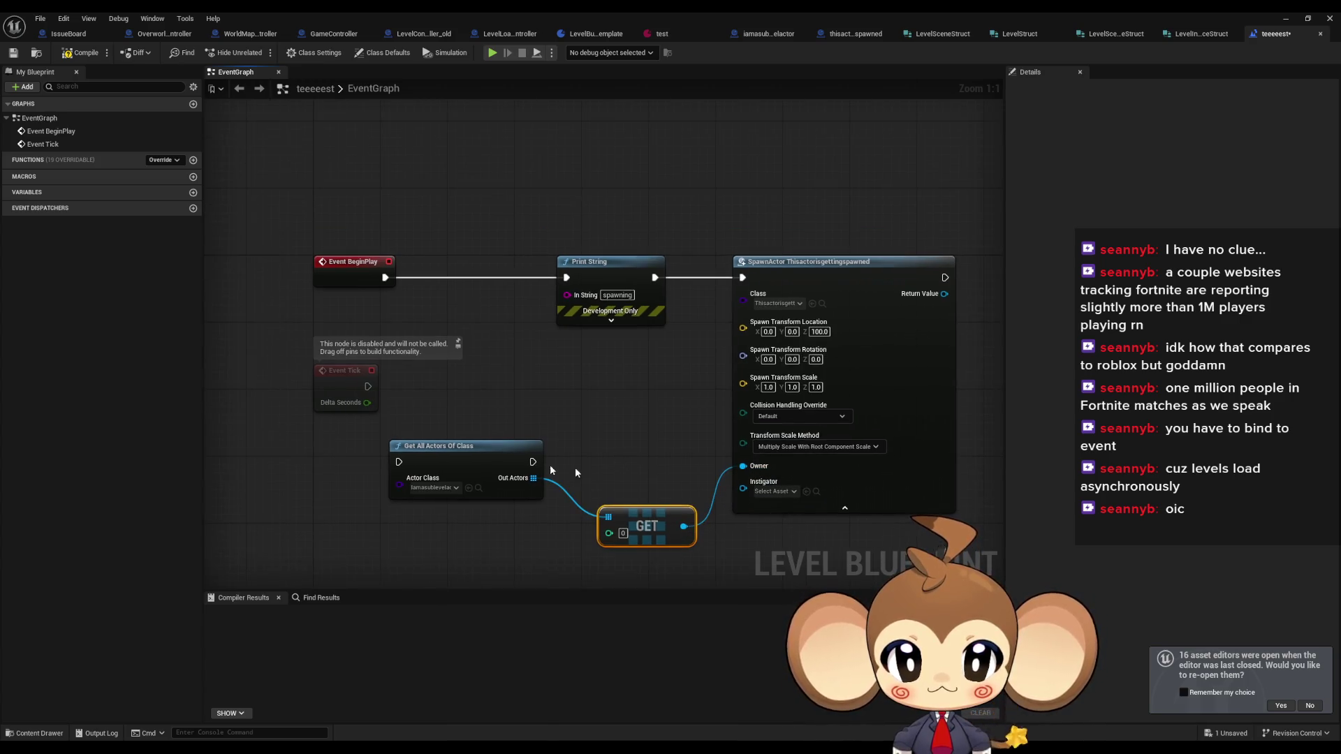
- Chain execution Print String → Get All Actors → SpawnActor and compile
left_click_drag(530, 461, 743, 278)
mouse_move(655, 277)
left_mouse_down()
mouse_move(552, 395)
mouse_move(399, 462)
mouse_move(591, 372)
left_mouse_up()
left_click(757, 166)
left_click(81, 54)
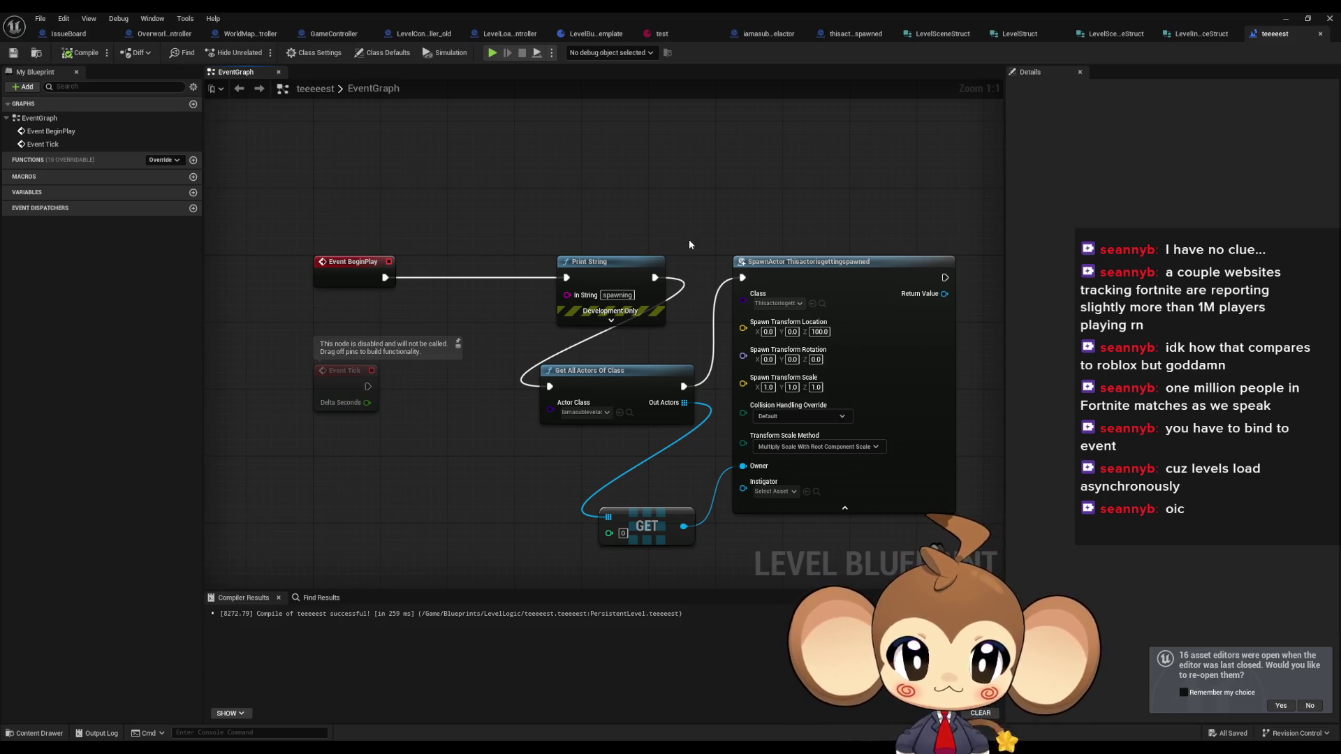
left_click_drag(676, 248, 645, 251)
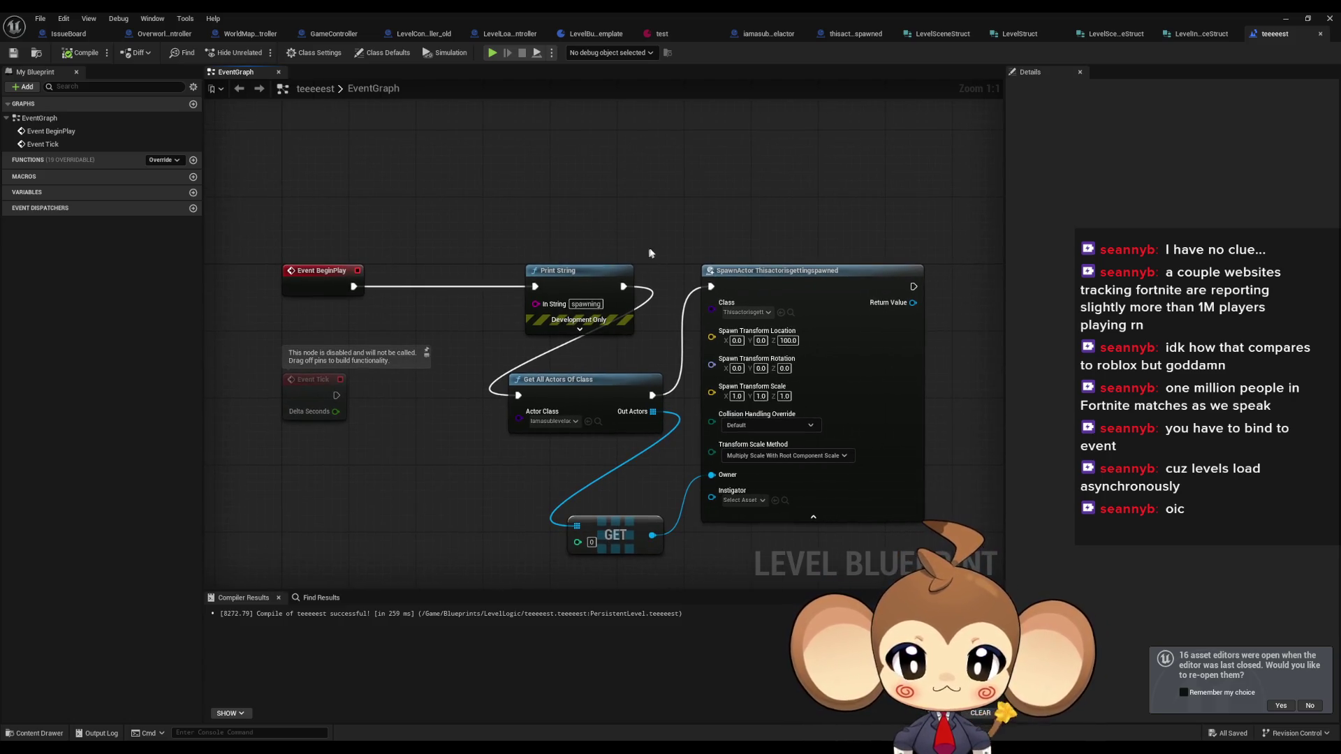
left_click(841, 35)
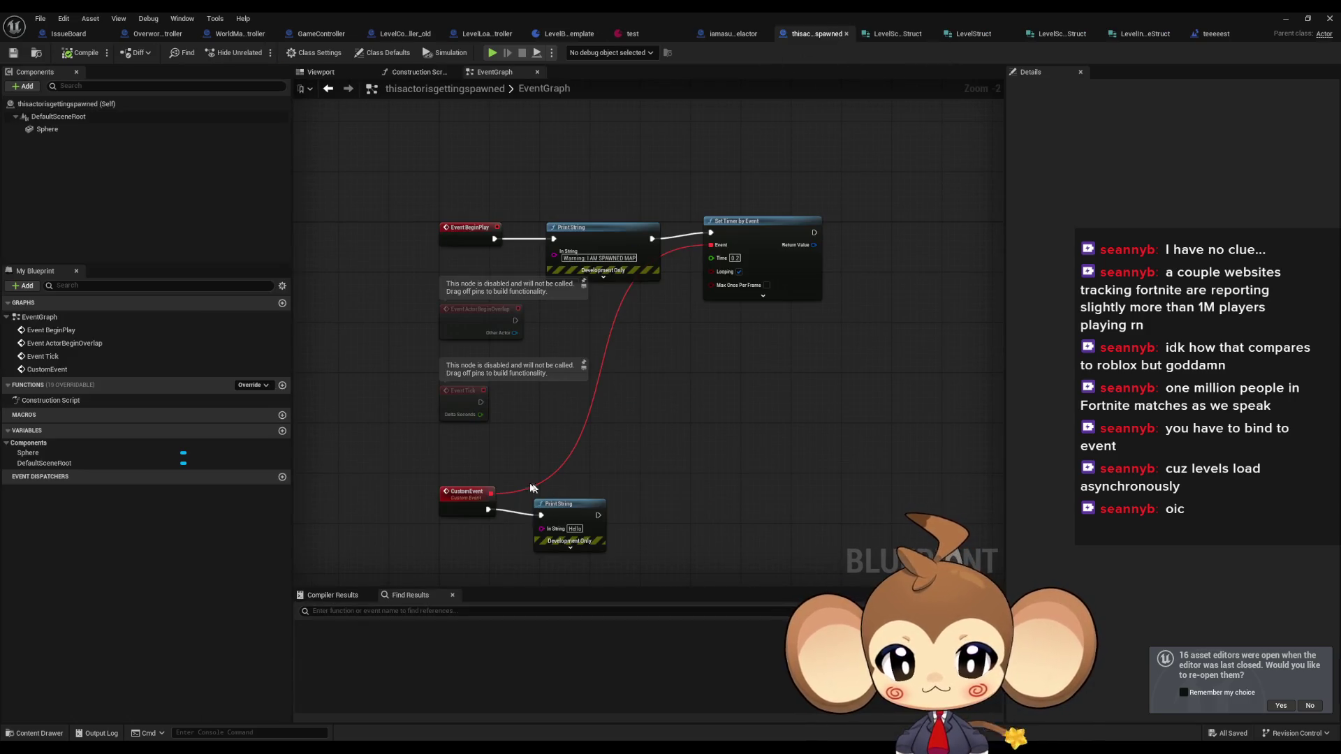
- Delete the Set Timer by Event node and the custom event with its Print String
left_click(764, 221)
key("Delete")
left_click_drag(441, 474, 695, 565)
key("Delete")
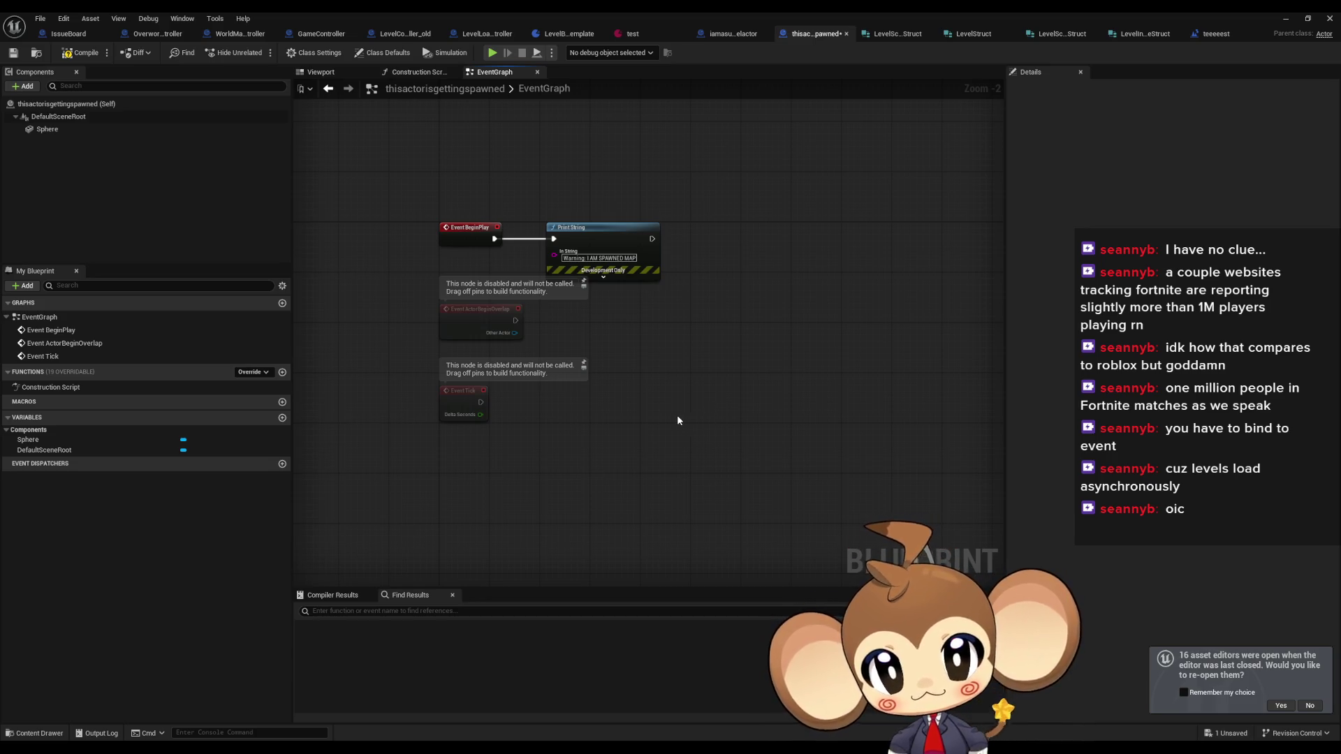
left_click_drag(697, 349, 672, 421)
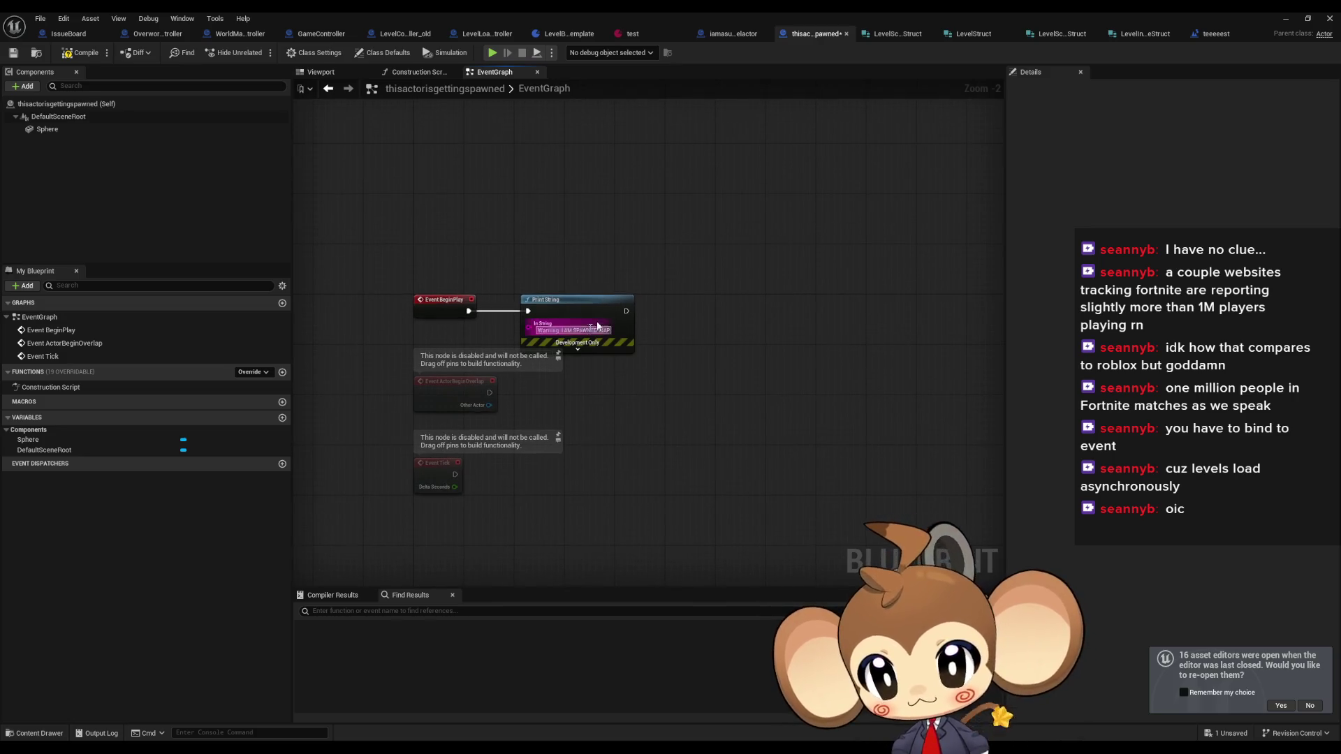
- Add a new integer variable named NewVar
left_click(282, 418)
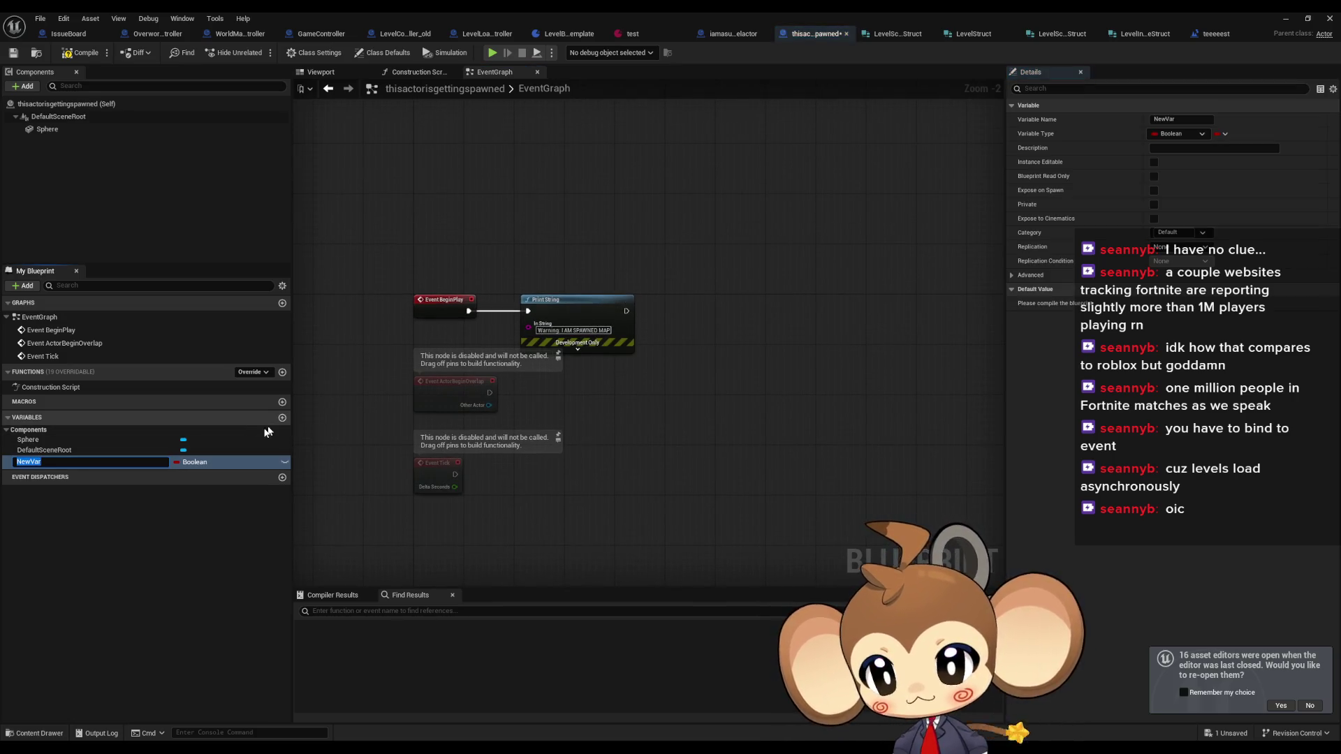
left_click(195, 462)
left_click(194, 462)
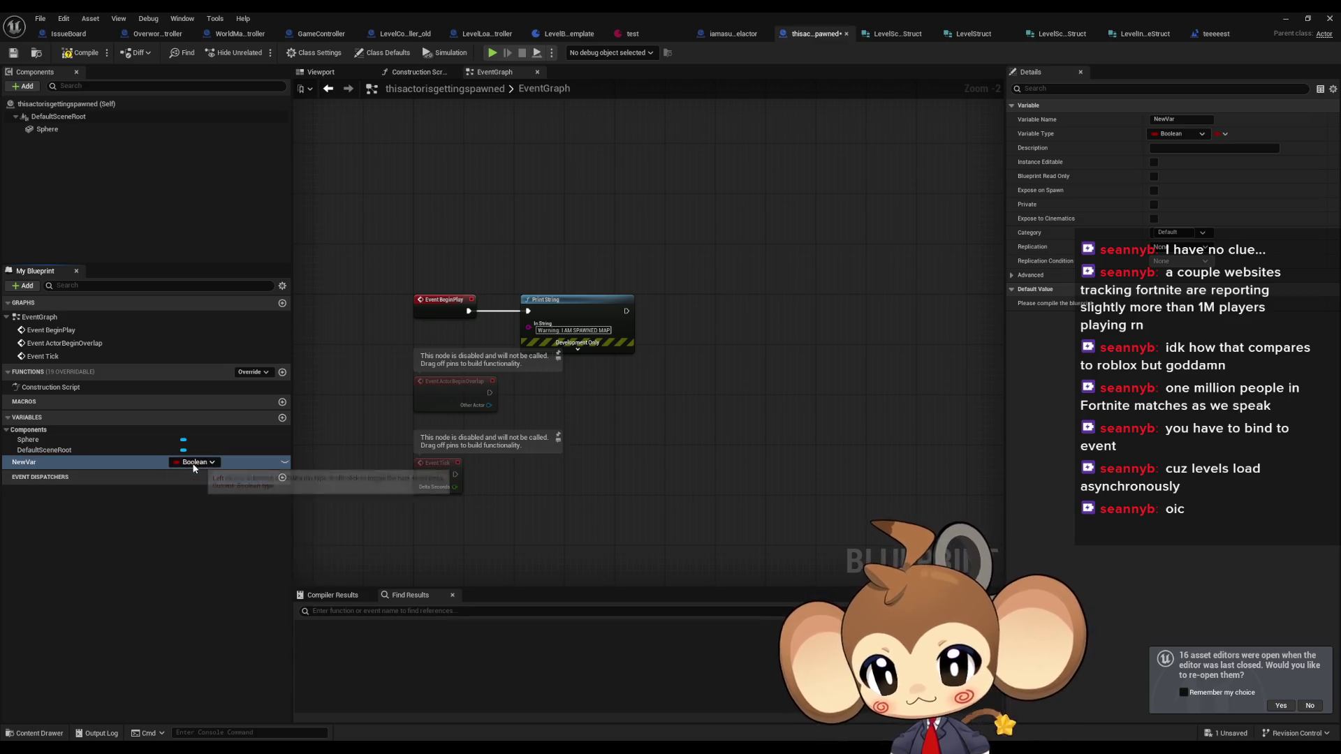
left_click(195, 462)
left_click(201, 517)
- Add a NewVar ++ increment node beside Print String and remove the stray SET node
mouse_move(42, 463)
left_mouse_down()
mouse_move(646, 351)
mouse_move(717, 306)
left_mouse_up()
left_click(735, 334)
mouse_move(87, 462)
left_mouse_down()
mouse_move(716, 370)
mouse_move(627, 307)
left_mouse_up()
left_click(677, 389)
type("++")
key("Return")
left_click(742, 301)
key("Delete")
left_click_drag(731, 378, 720, 315)
- Feed NewVar into the second Print String's text and compile
left_click(672, 364)
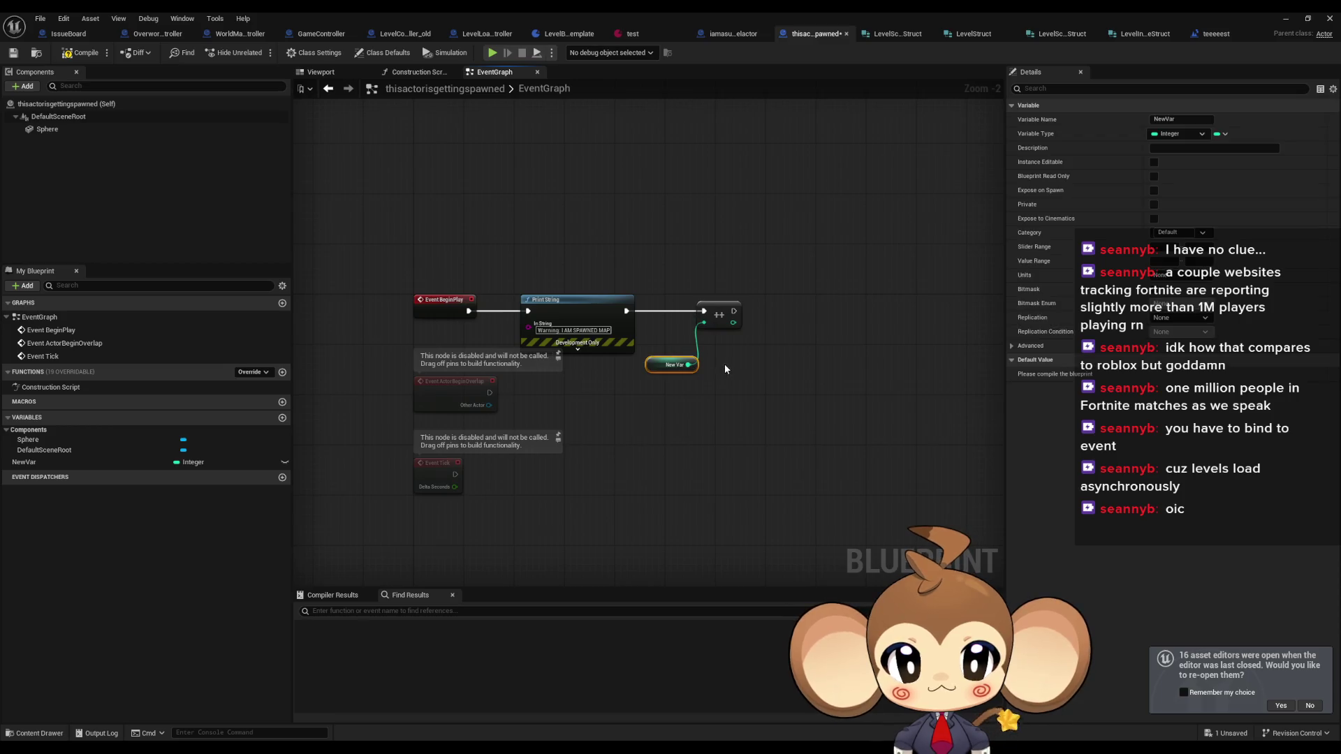
left_click(578, 299)
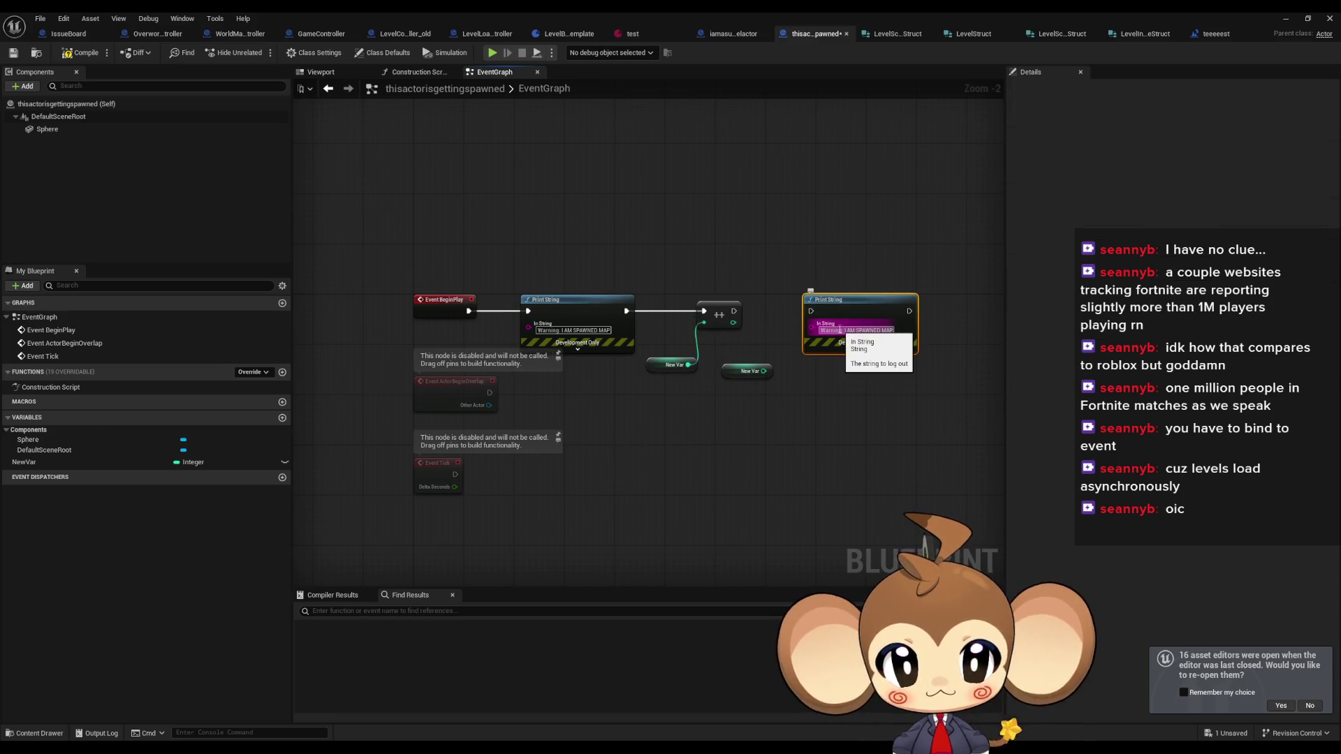
type("print")
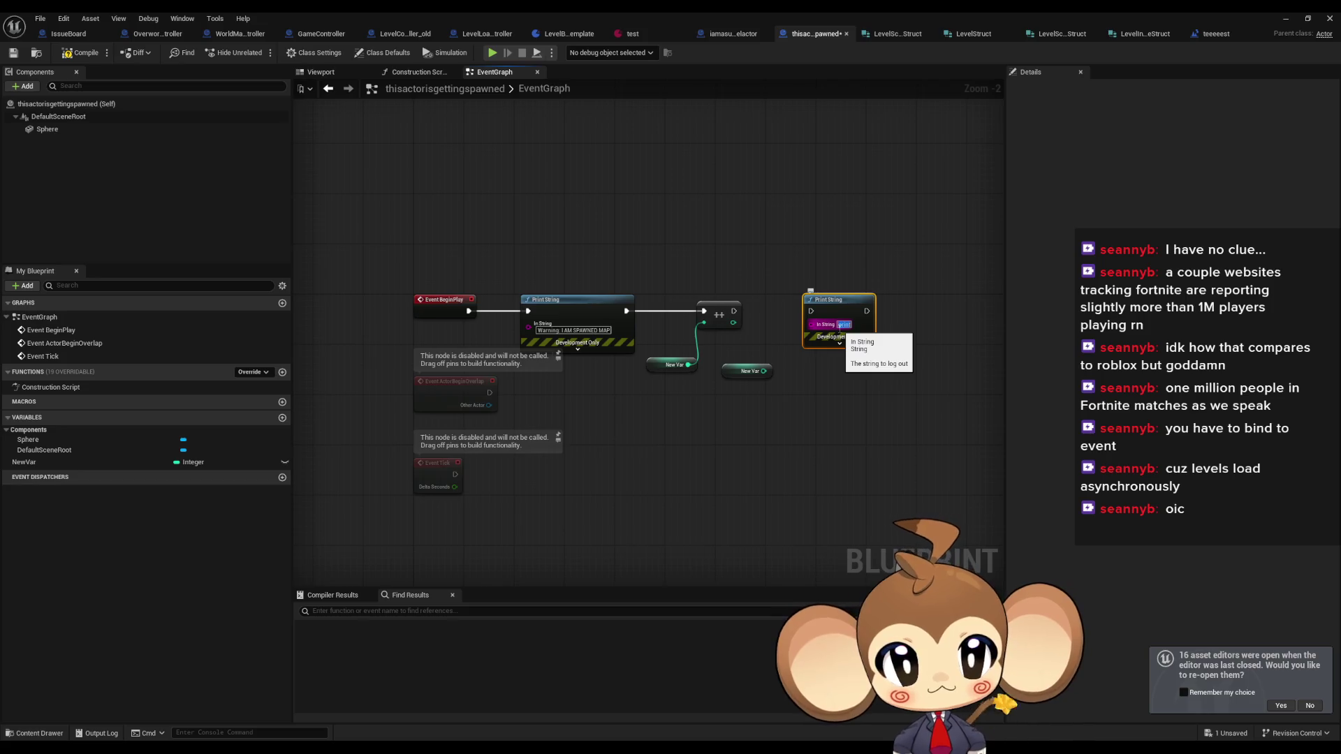
left_click_drag(812, 325, 765, 376)
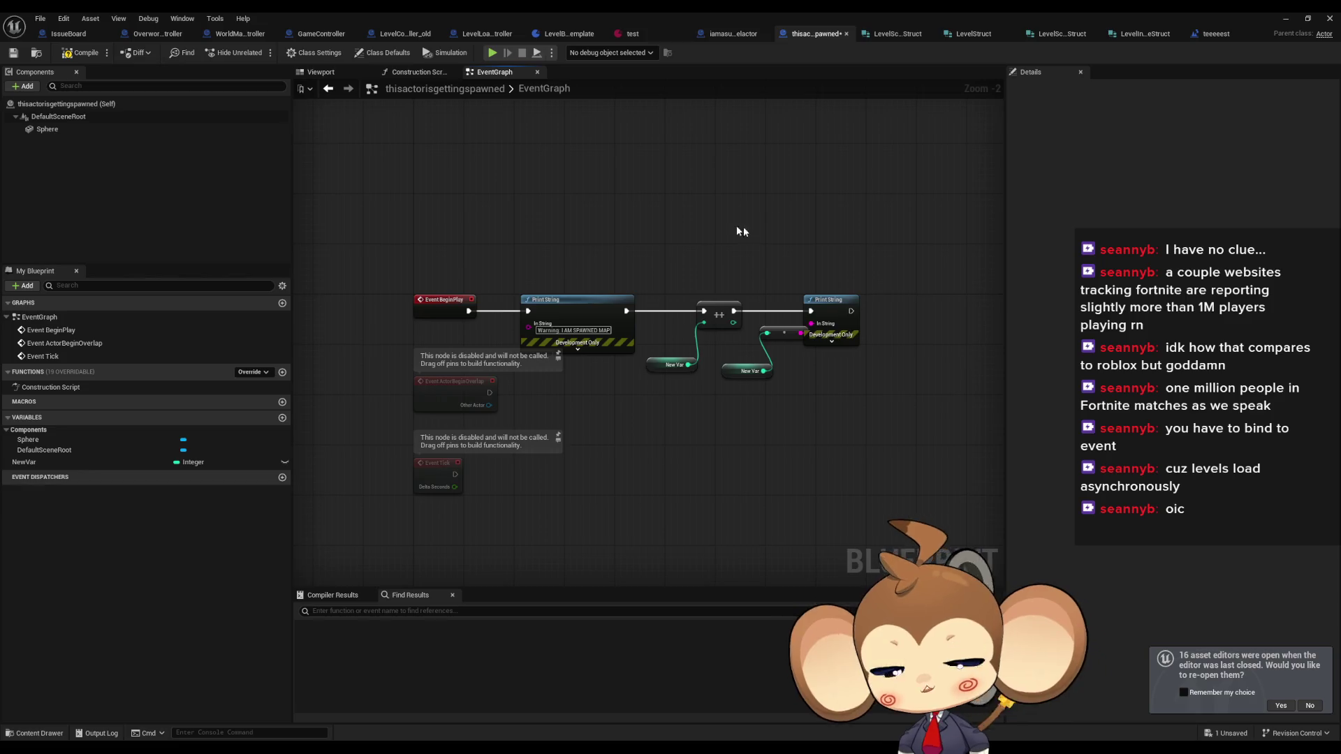
left_click(81, 52)
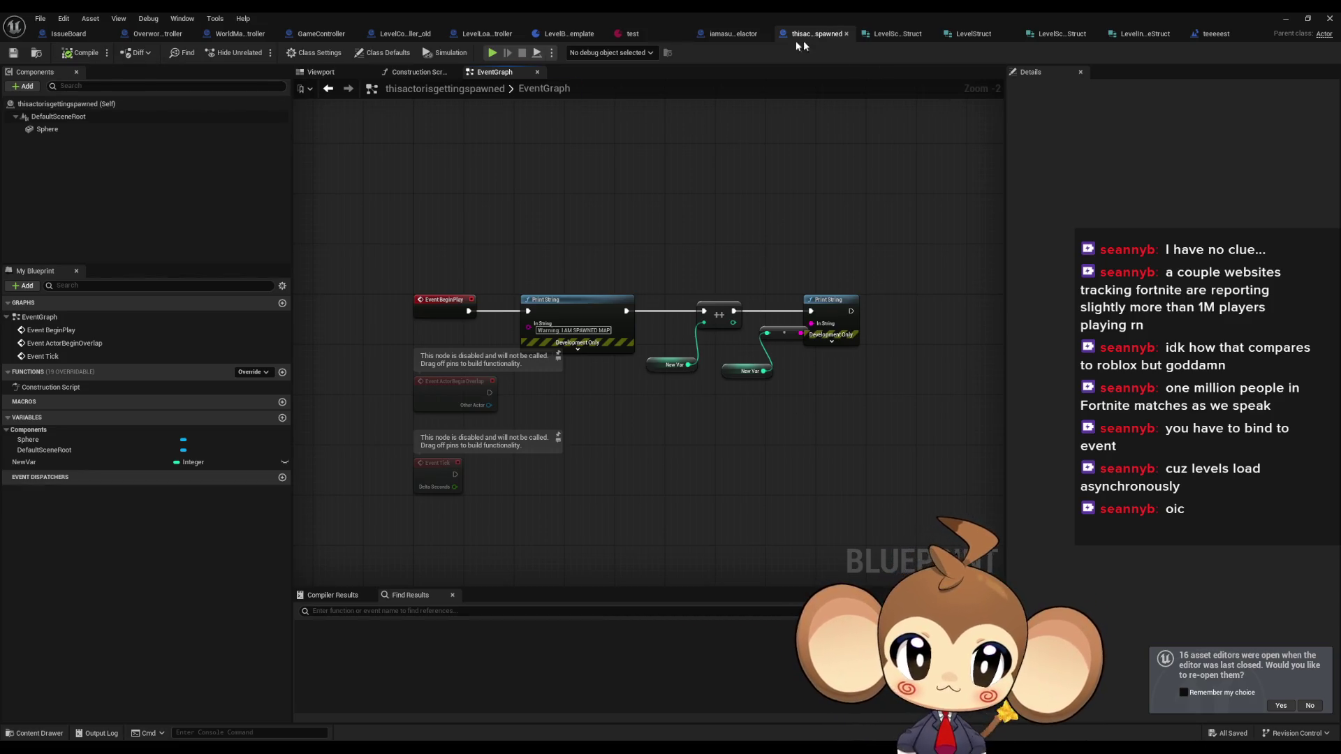
- Insert an Append node joining 'spawned one' with the count before Print String
left_click(726, 35)
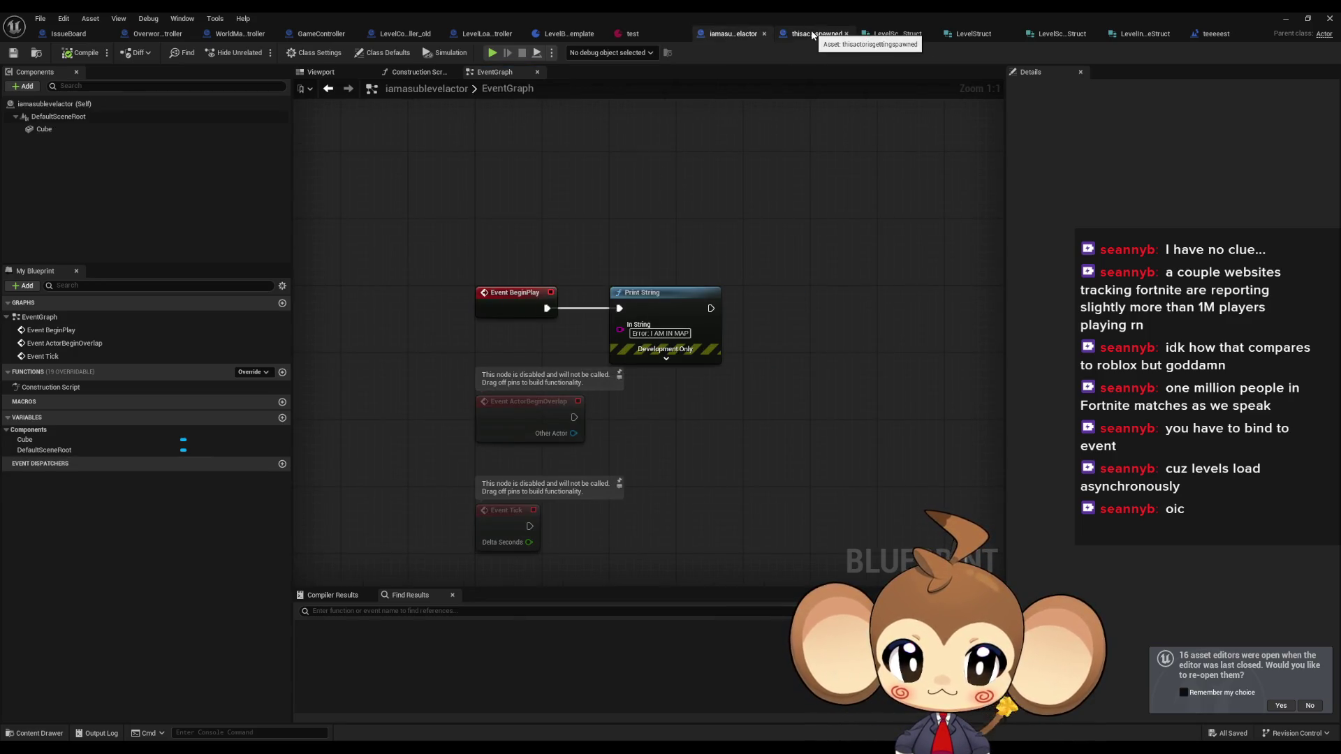
left_click(814, 35)
mouse_move(857, 297)
left_mouse_down()
mouse_move(912, 290)
mouse_move(828, 358)
left_mouse_up()
type("append")
key("Return")
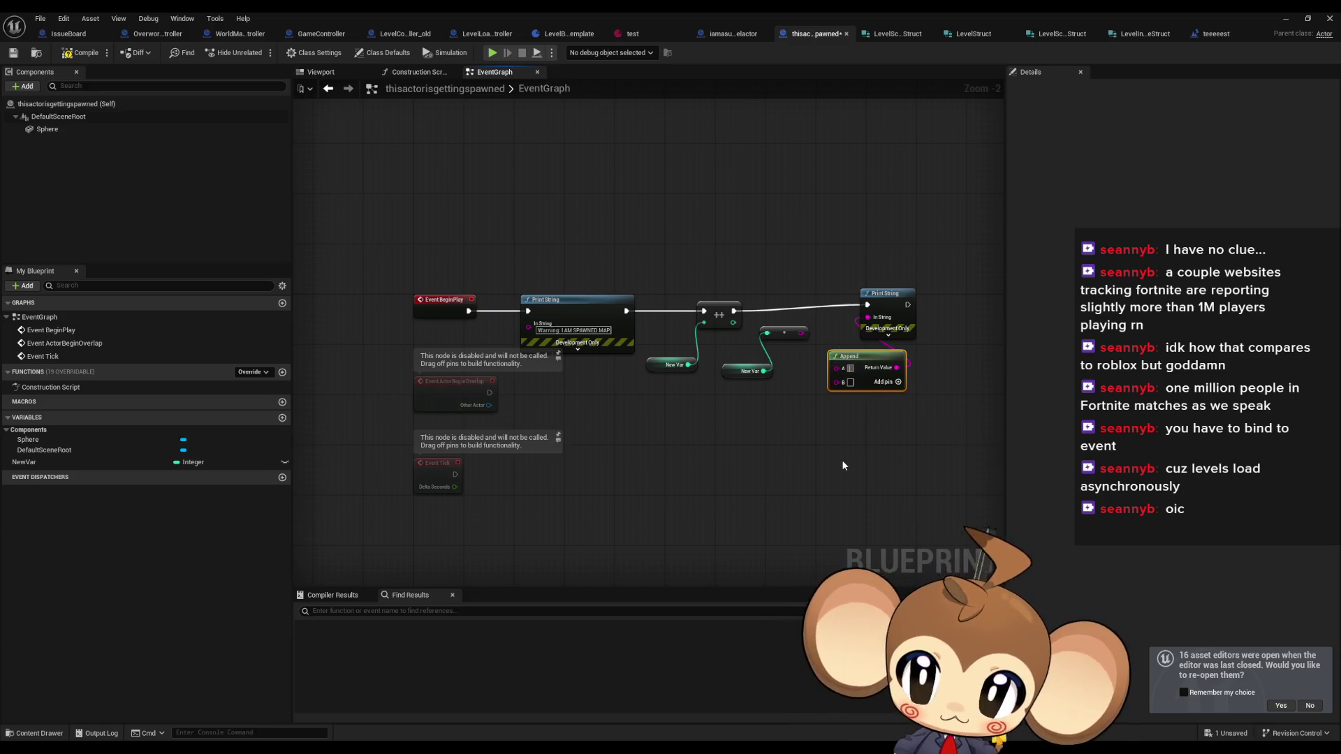
type("spawned one")
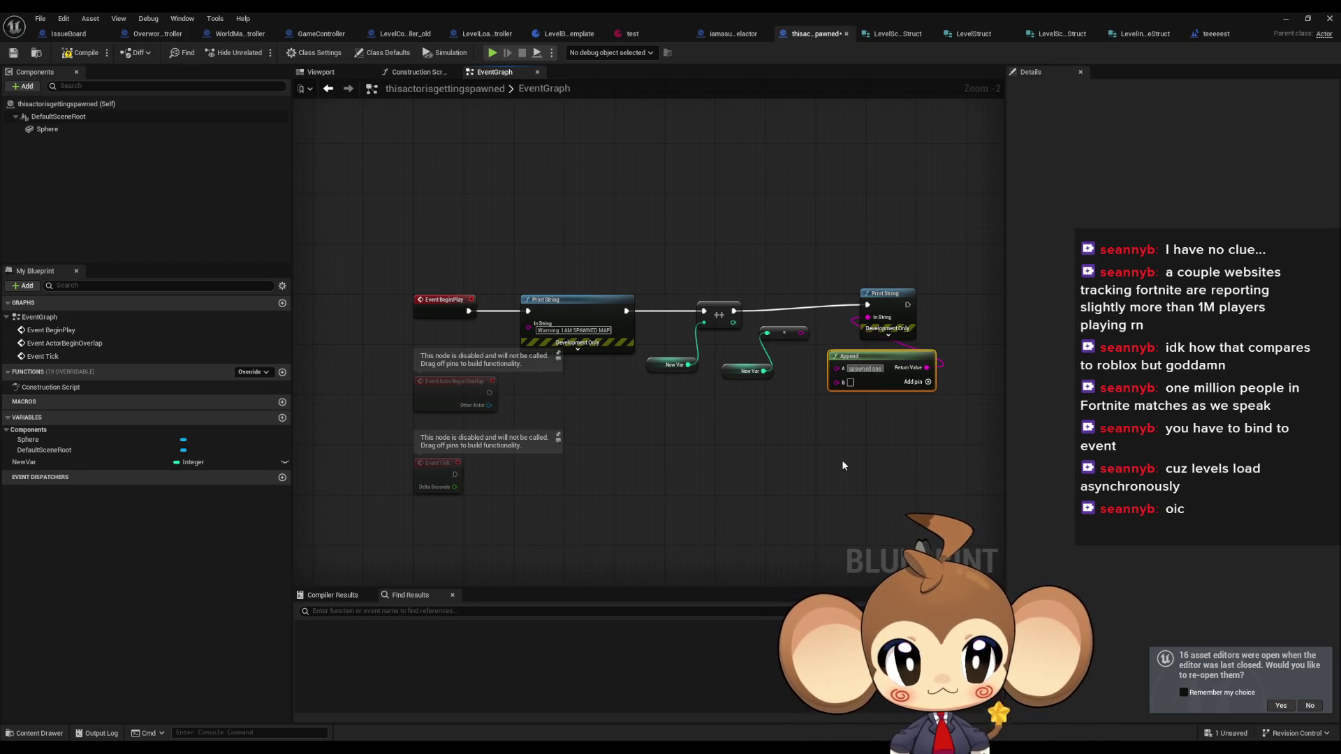
left_click_drag(836, 382, 801, 333)
- Copy the counter and print nodes into the iamasublevelactor blueprint
left_click_drag(664, 249, 933, 409)
key("ctrl+c")
left_click(731, 34)
key("ctrl+v")
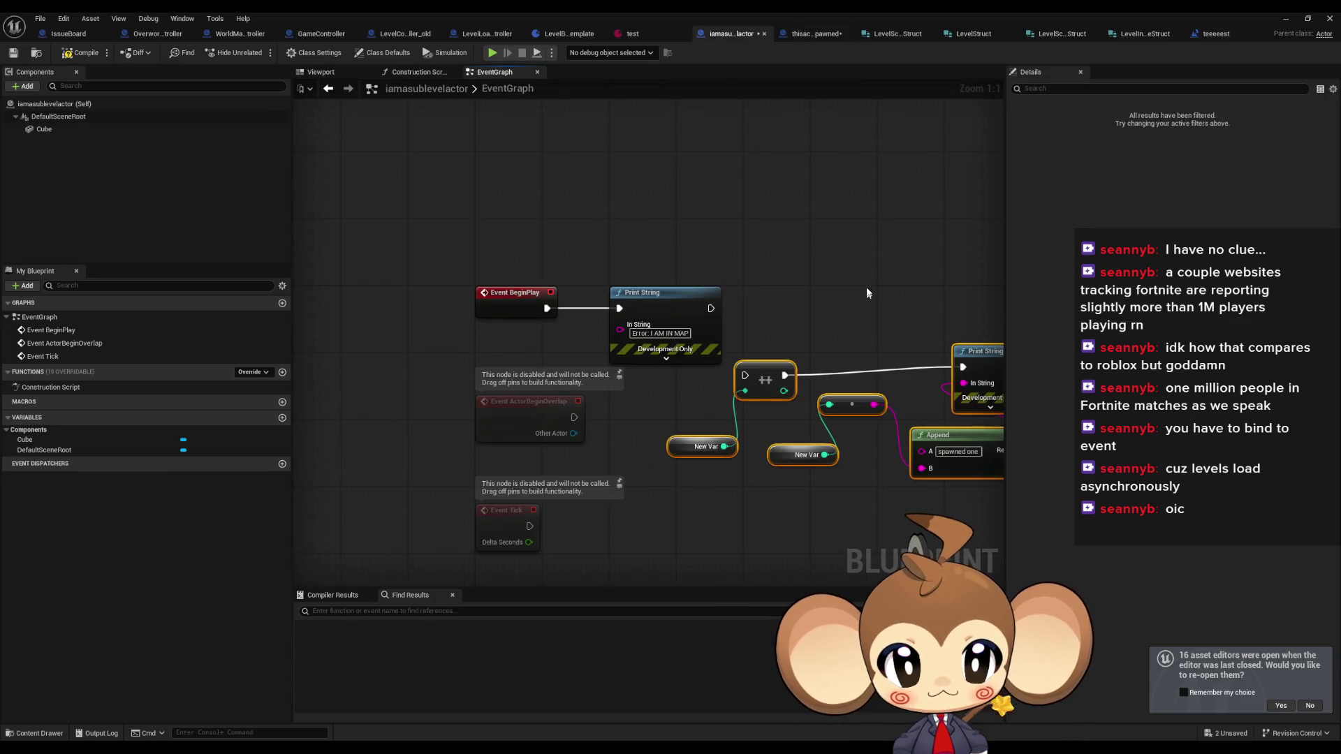
- Create the missing New Var variable, run the counter after the first print, and compile
right_click(615, 447)
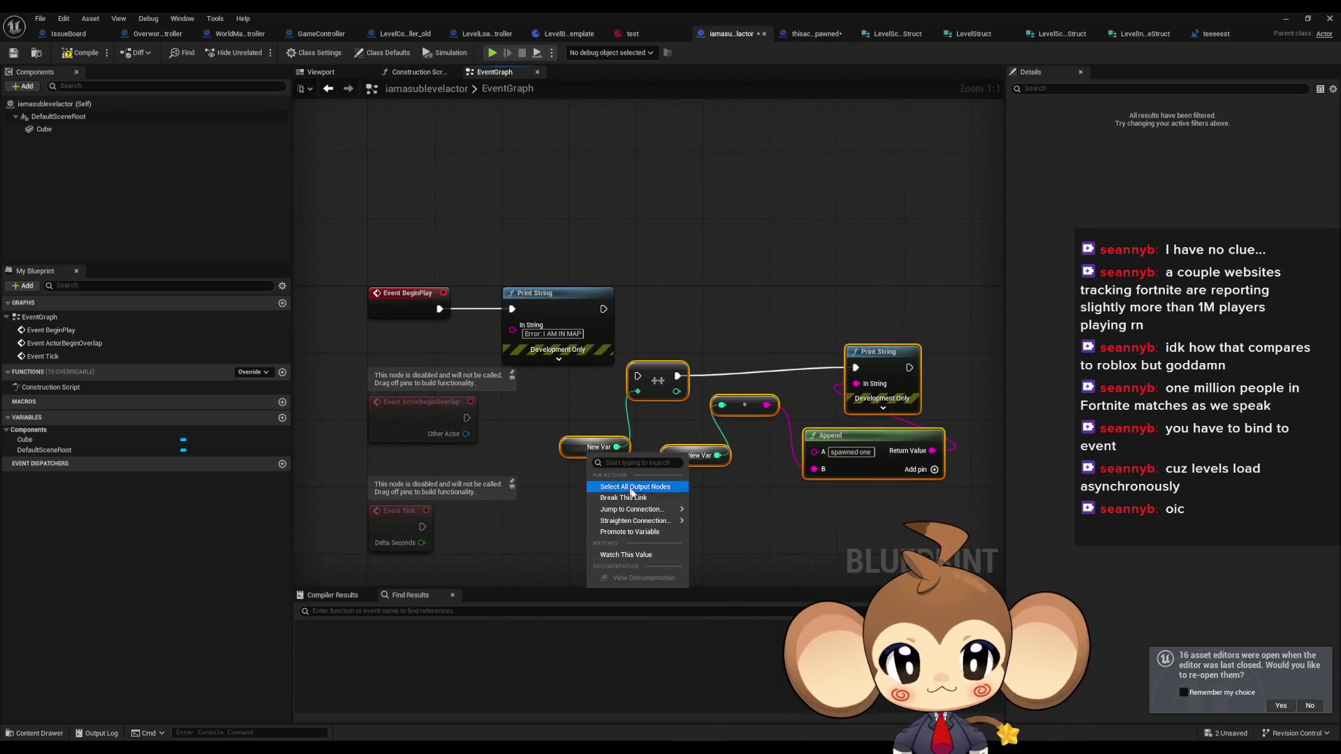
left_click(630, 532)
left_click_drag(638, 376, 604, 309)
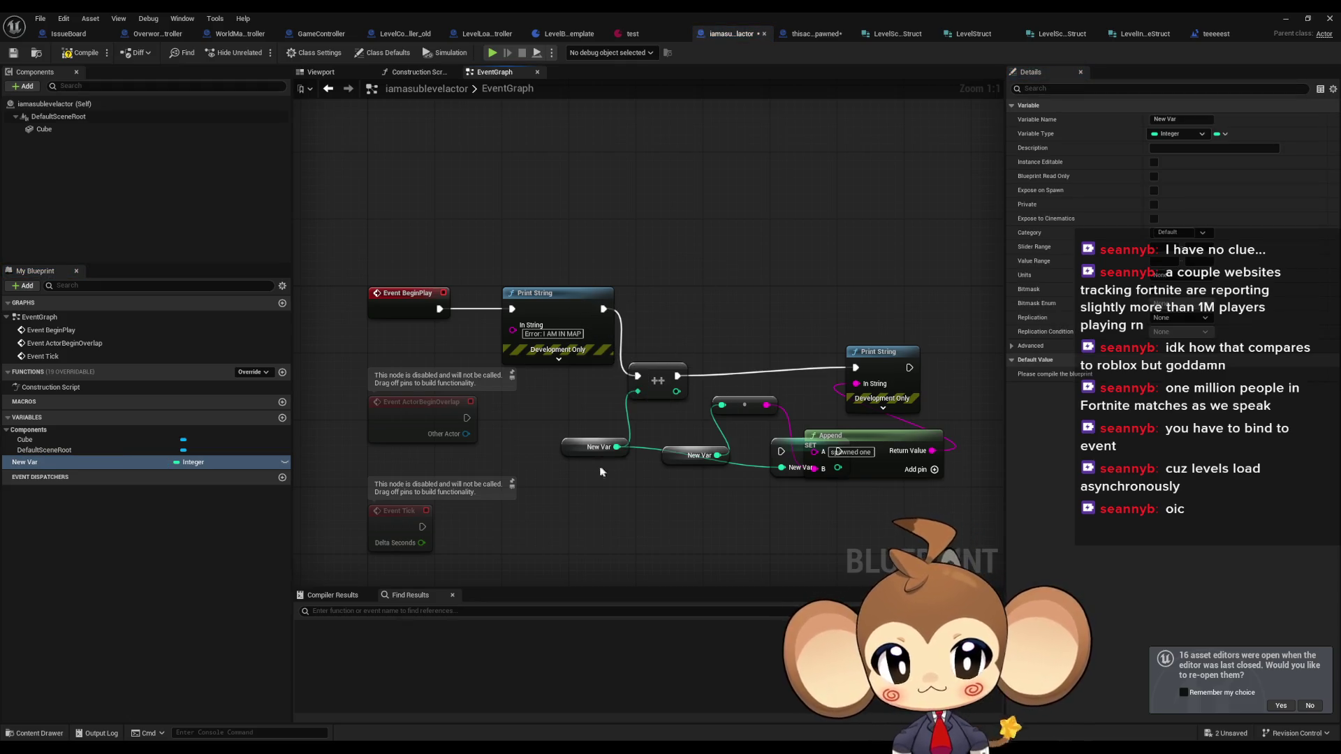
left_click(81, 52)
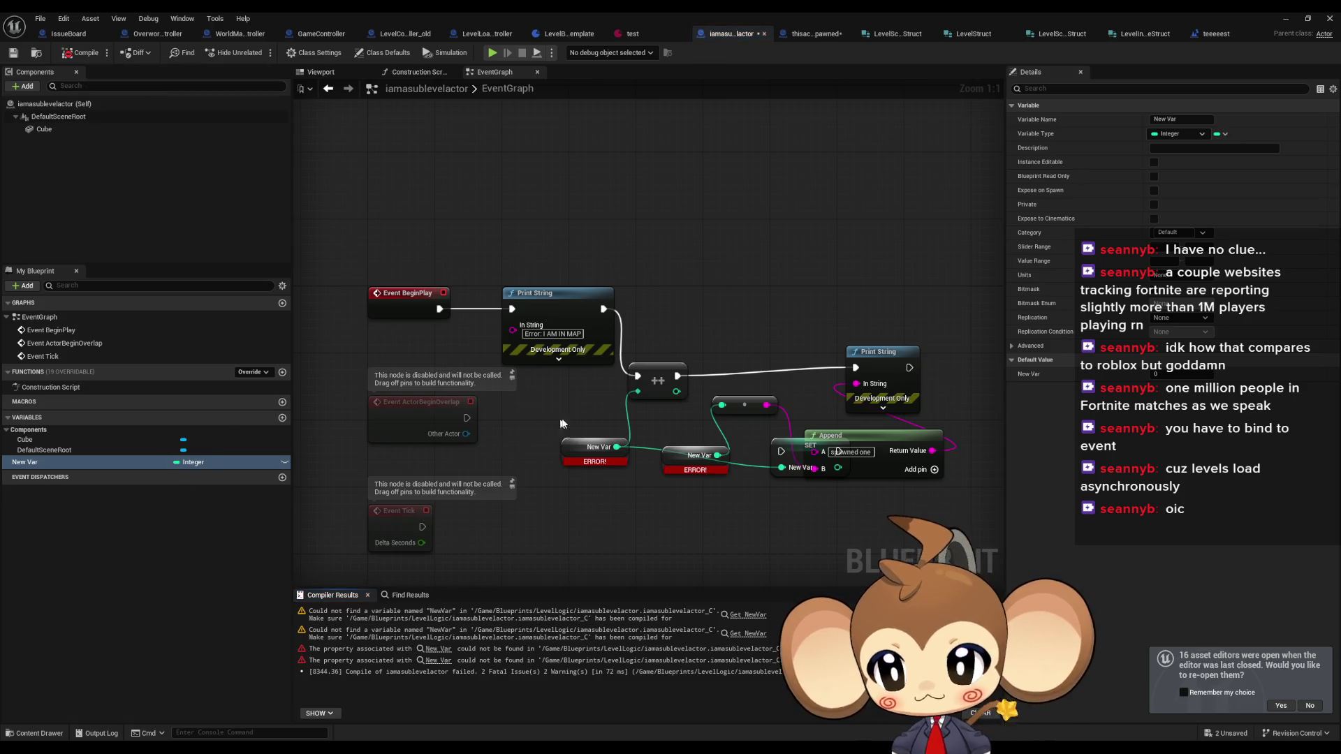
- Wire a New Var getter into the increment and conversion, and delete the leftover SET node
mouse_move(25, 461)
left_mouse_down()
mouse_move(359, 463)
mouse_move(570, 440)
mouse_move(638, 391)
left_mouse_up()
left_click(598, 457)
left_click_drag(617, 439, 722, 405)
left_click_drag(873, 448, 940, 447)
left_click_drag(816, 445, 754, 481)
key("Delete")
mouse_move(900, 369)
left_mouse_down()
mouse_move(772, 380)
mouse_move(924, 389)
left_mouse_up()
mouse_move(802, 457)
left_mouse_down()
mouse_move(756, 403)
mouse_move(640, 375)
left_mouse_up()
- Change the Append text to 'already in one', compile, and minimize the blueprint editor
key("Return")
type("ady in one")
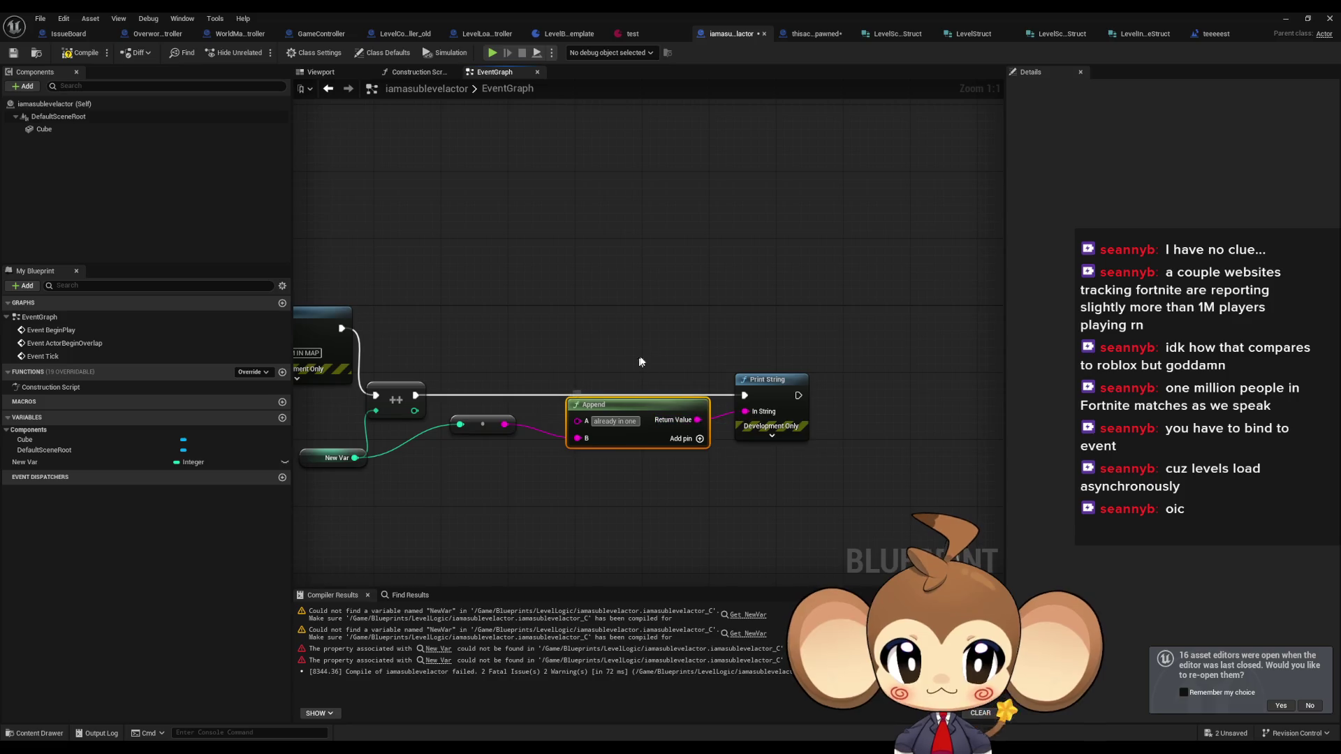
left_click(624, 329)
left_click_drag(623, 329, 832, 325)
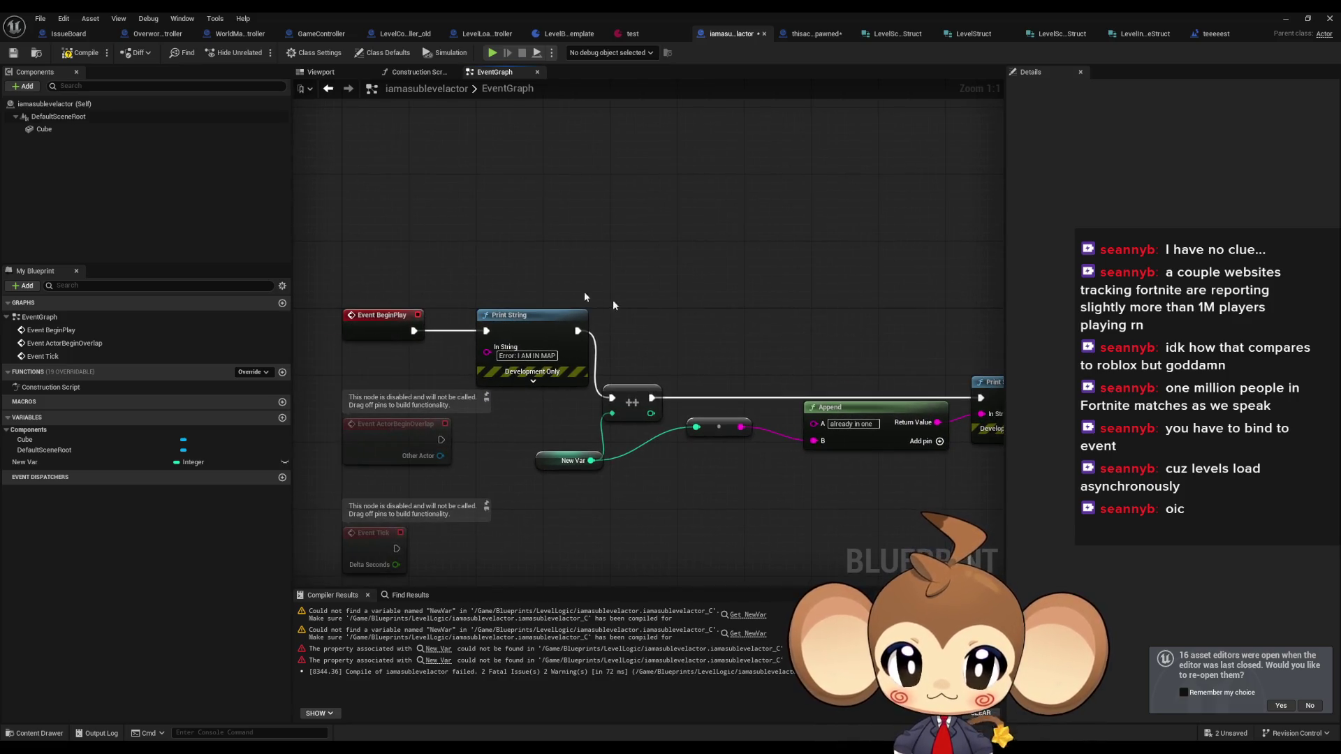
key("ctrl+s")
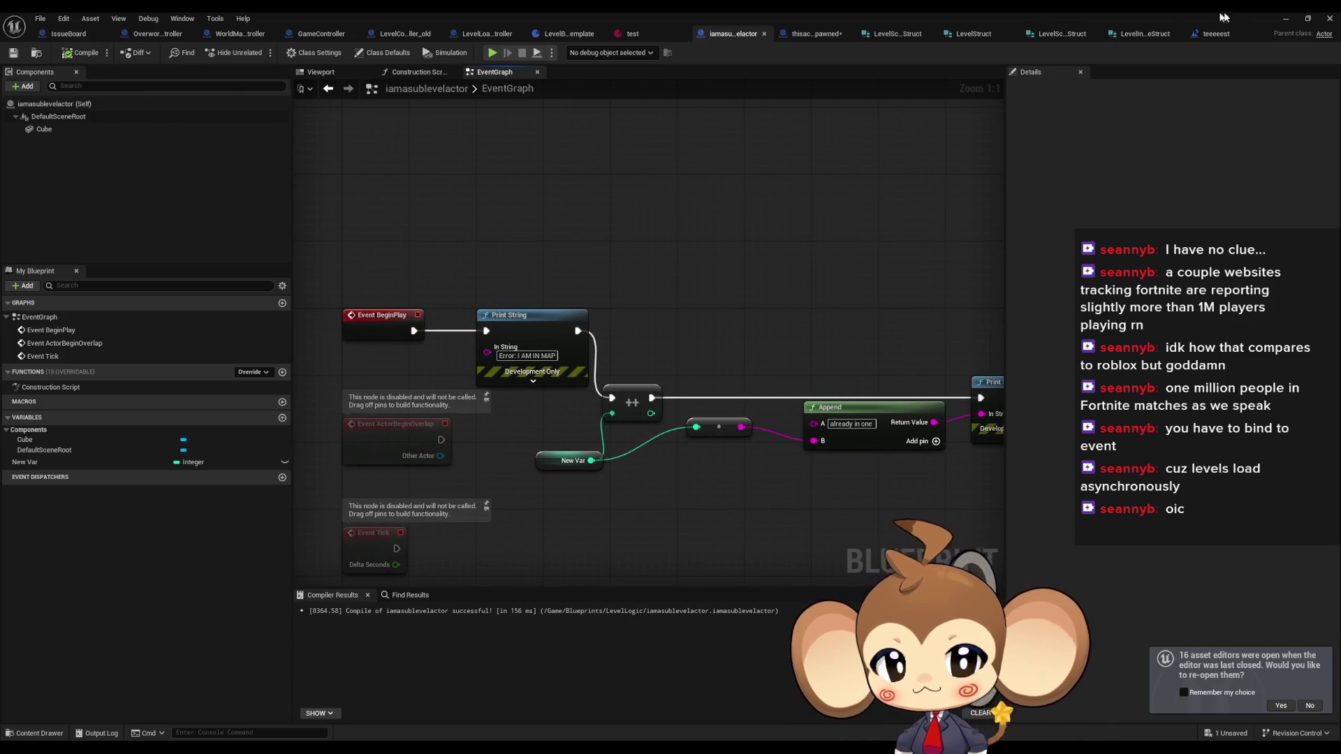
left_click(1286, 19)
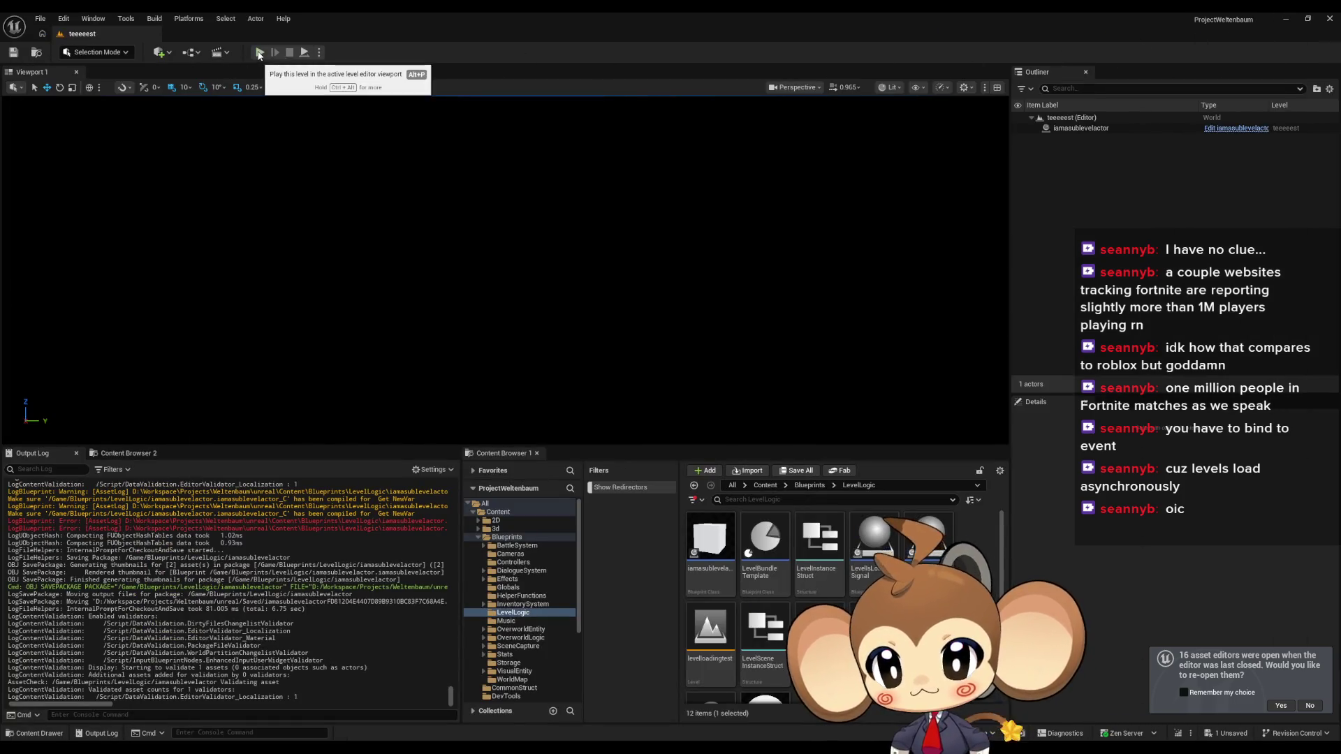
- Clear the Output Log and briefly play-test the current level
right_click(208, 533)
left_click(274, 547)
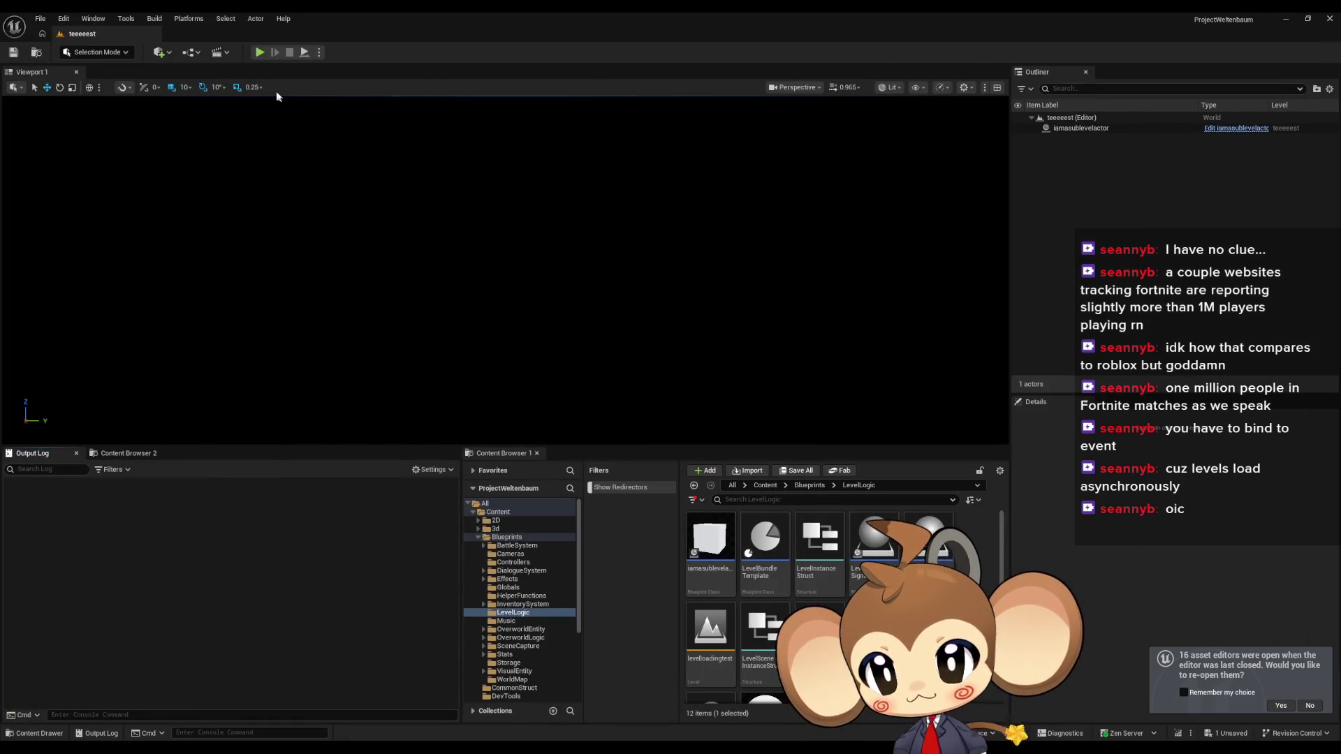
left_click(261, 55)
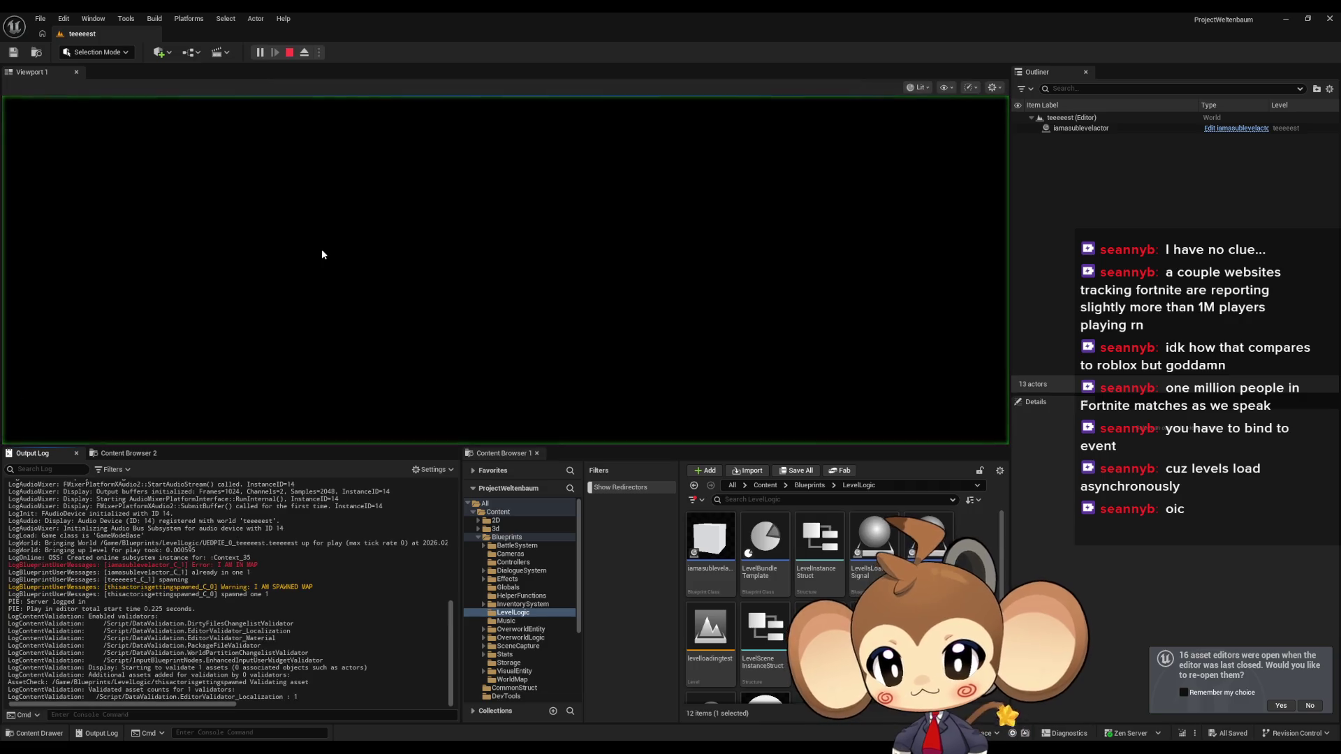
left_click(290, 55)
- Open levelloadingtest, play and stop it, then bring back the iamasublevelactor blueprint
left_click(709, 622)
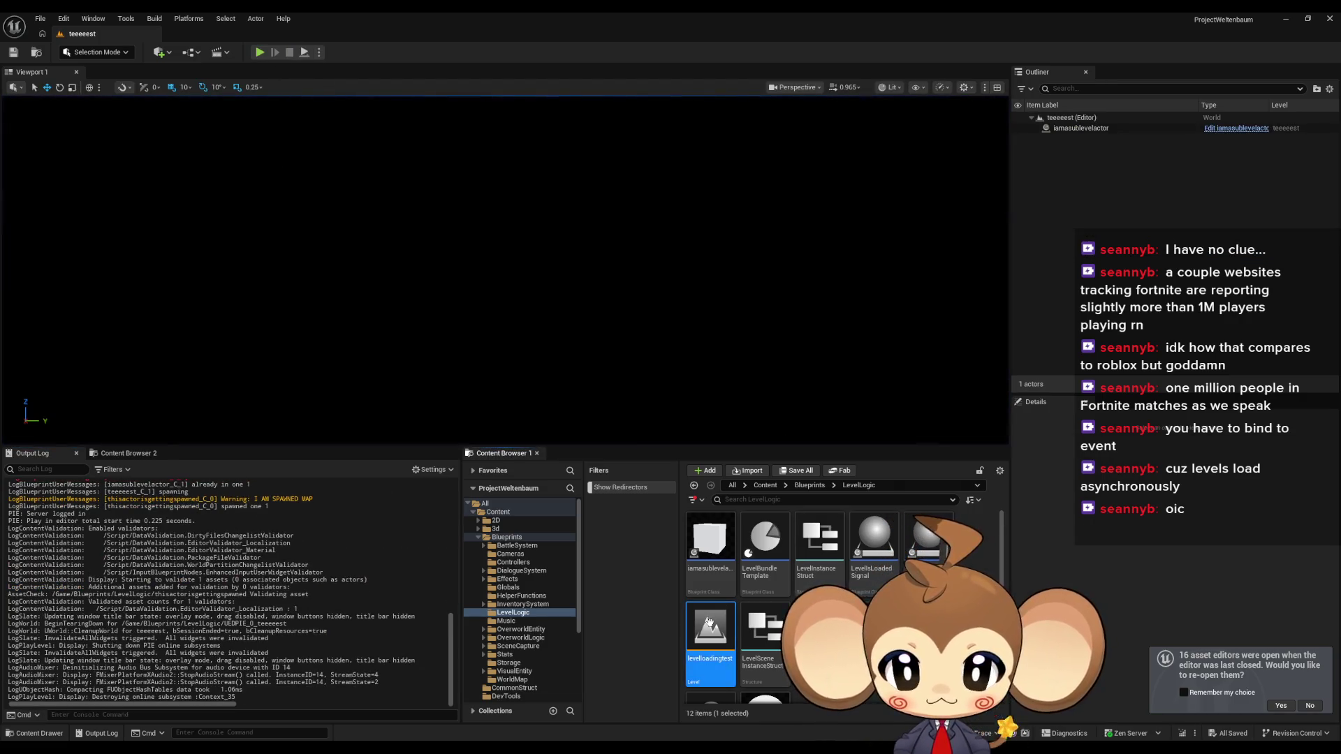
double_click(709, 621)
left_click(260, 52)
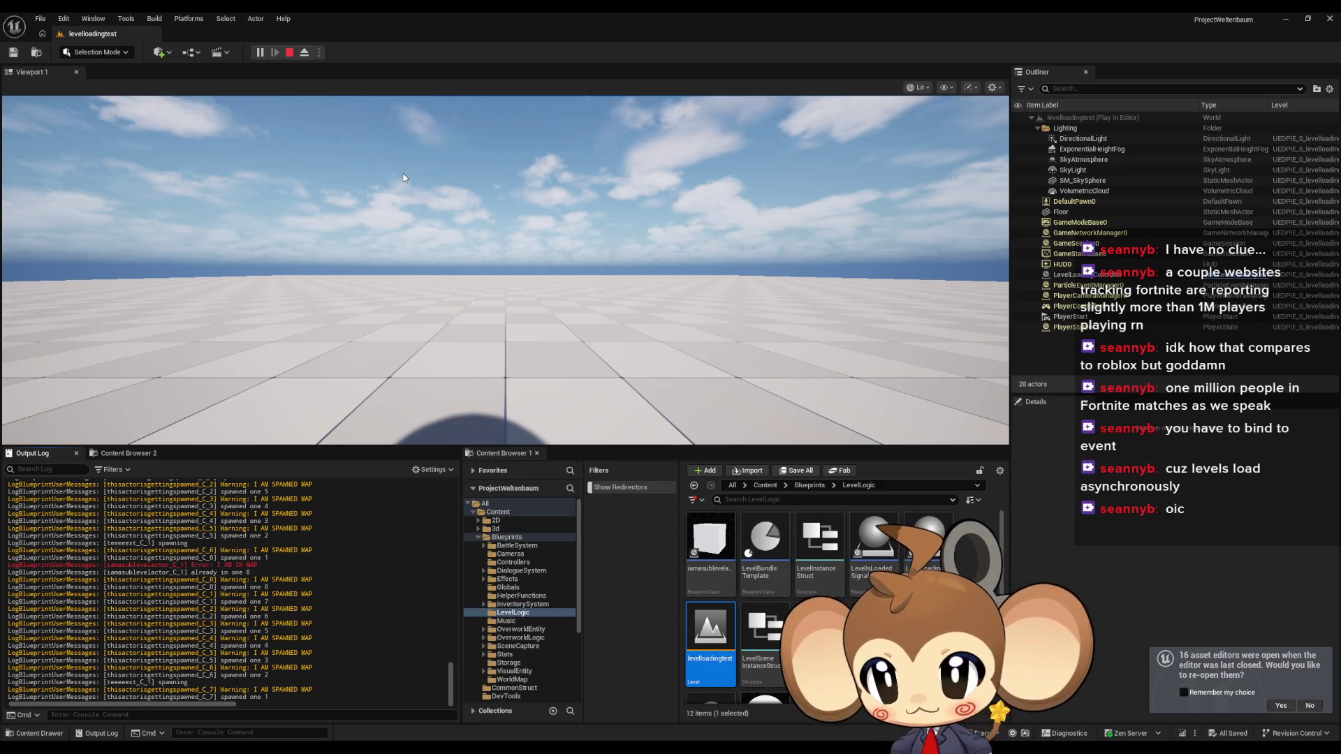
left_click(290, 53)
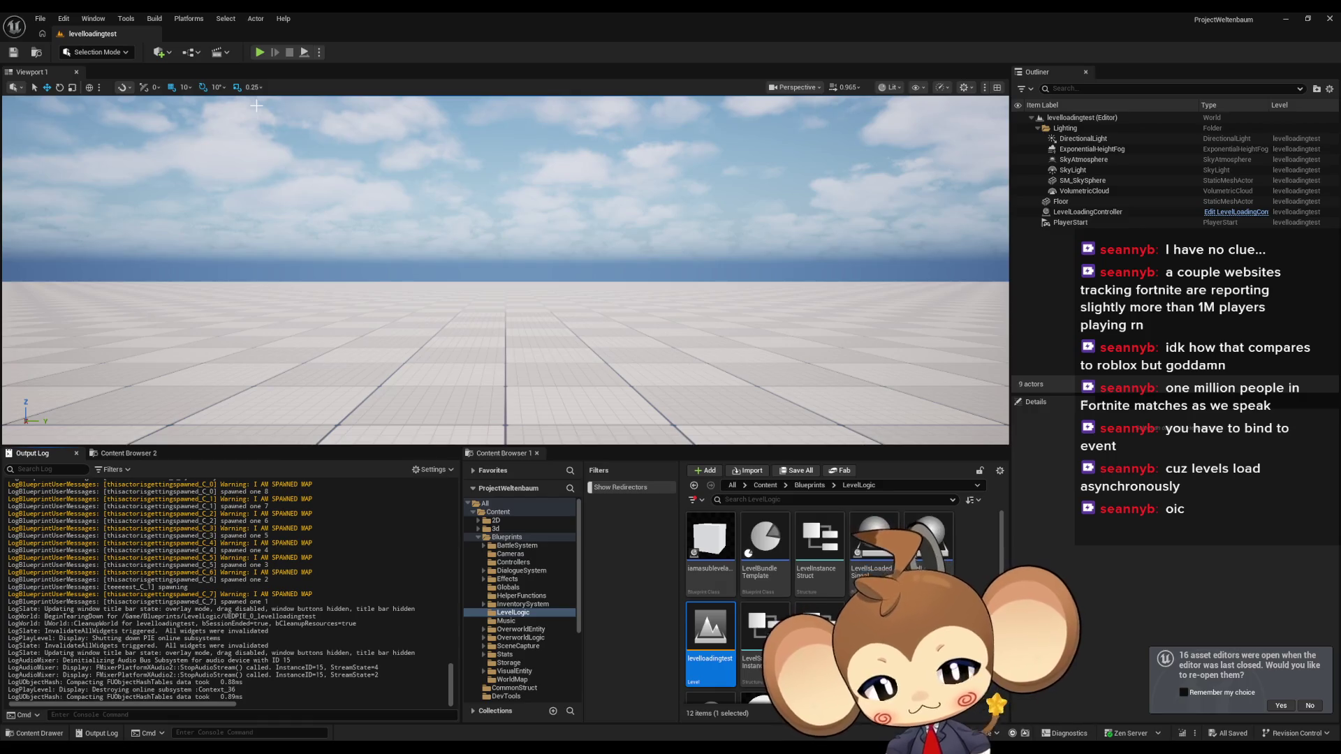
mouse_move(560, 737)
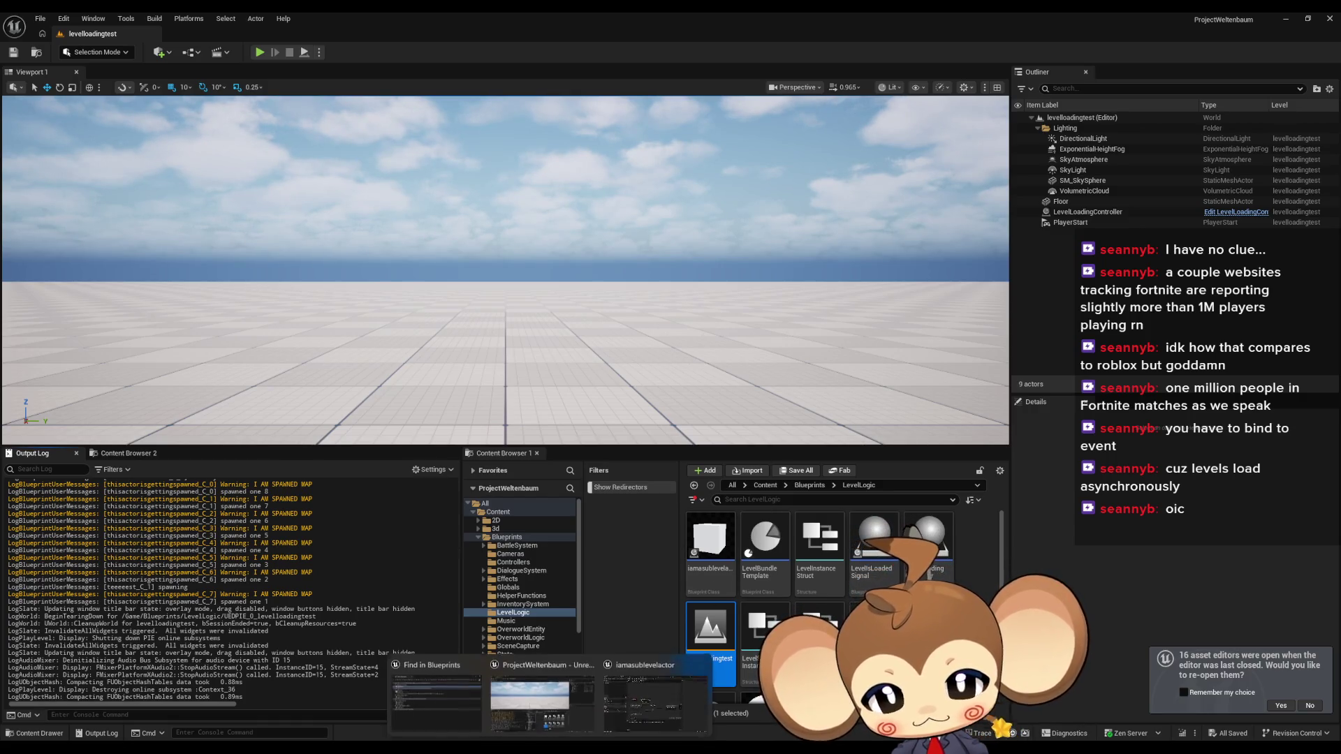
left_click(657, 688)
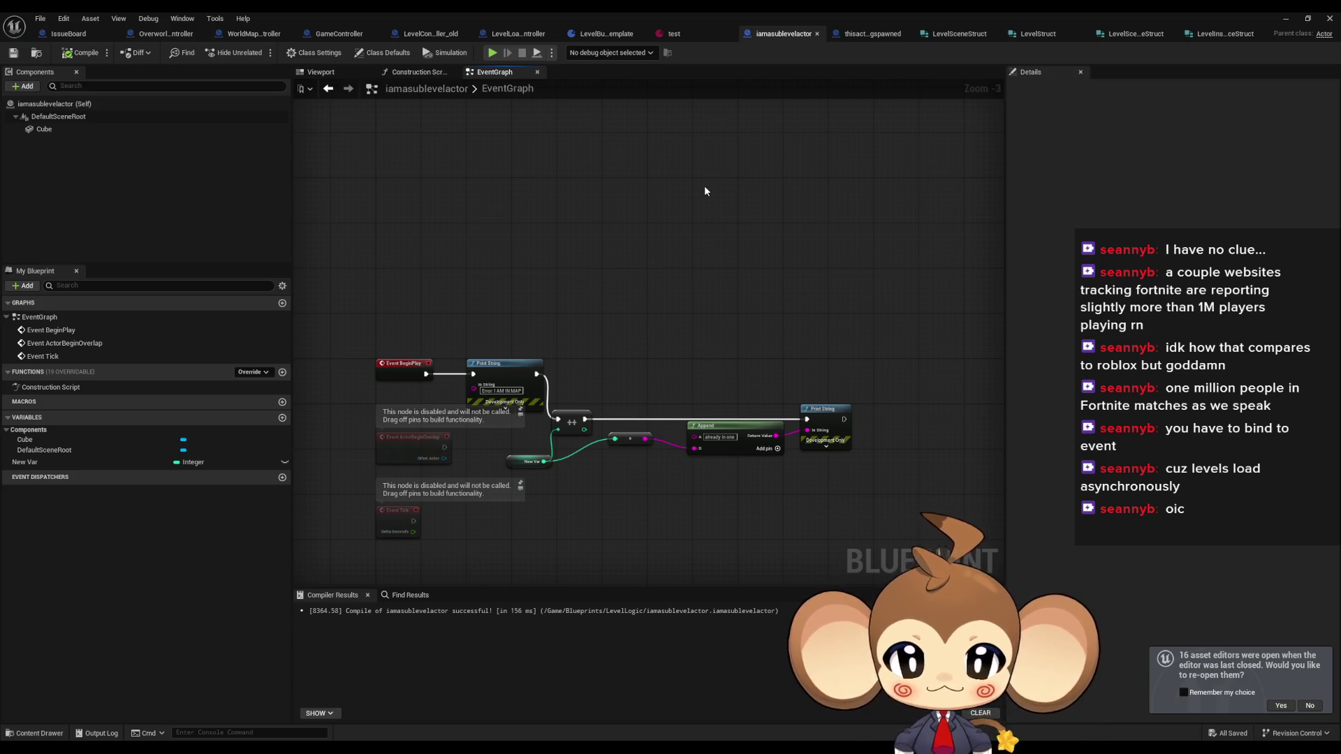
- In LevelLoadingController, step through LoadLevelBundle and UnloadCurrentLevelBundle to the SwitchScene graph
left_click(518, 40)
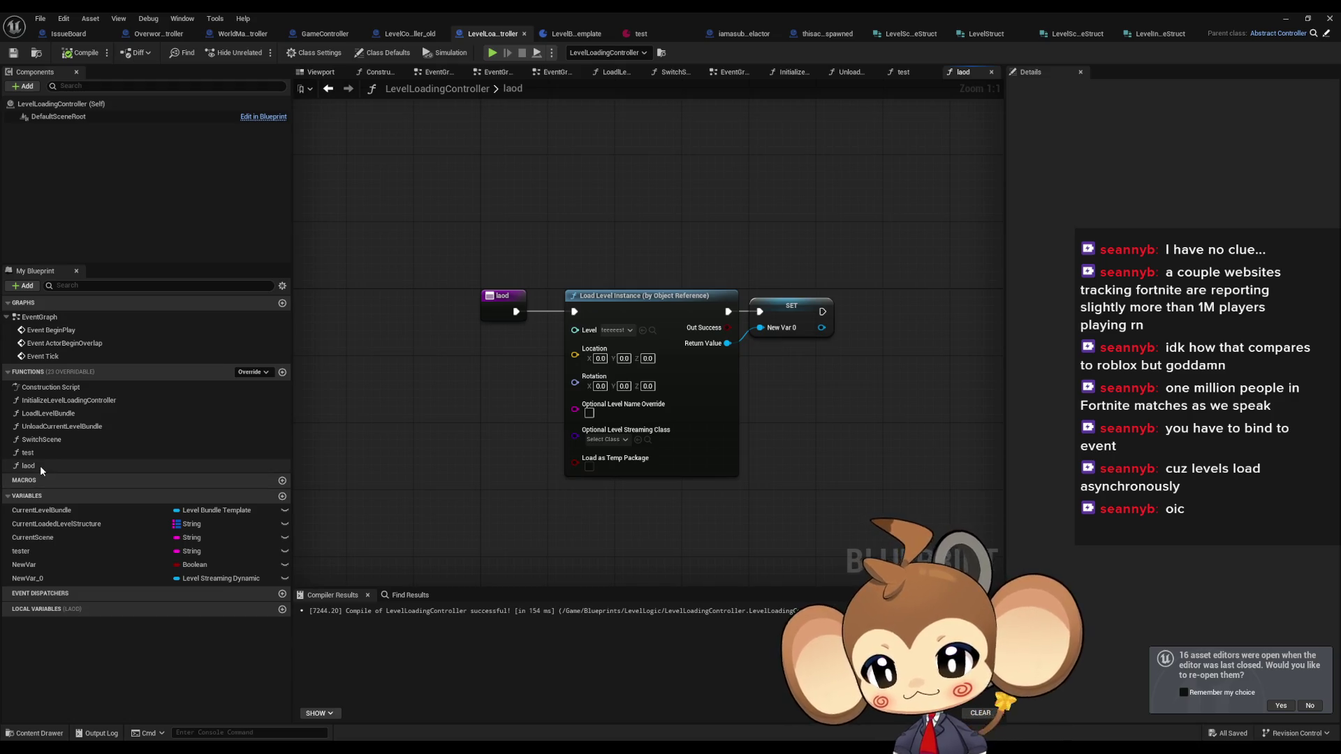
left_click(53, 402)
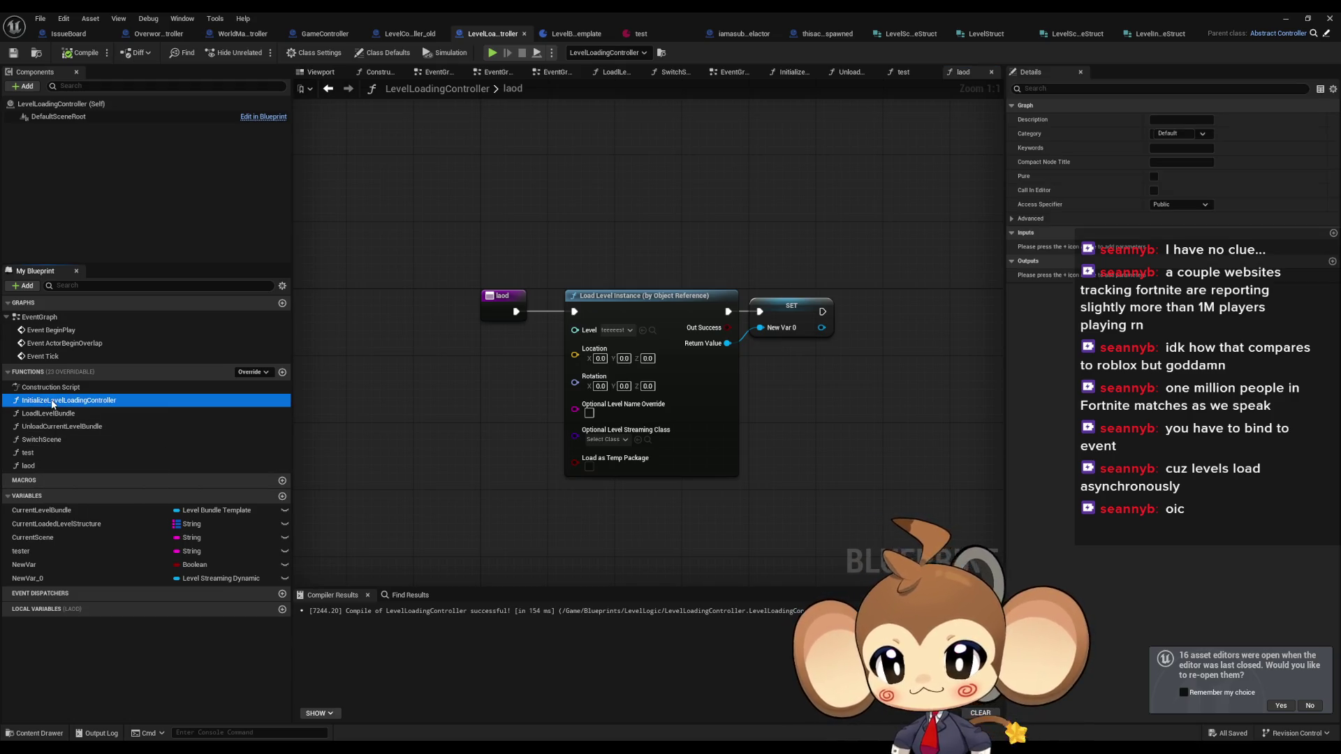
double_click(49, 413)
double_click(91, 426)
double_click(44, 439)
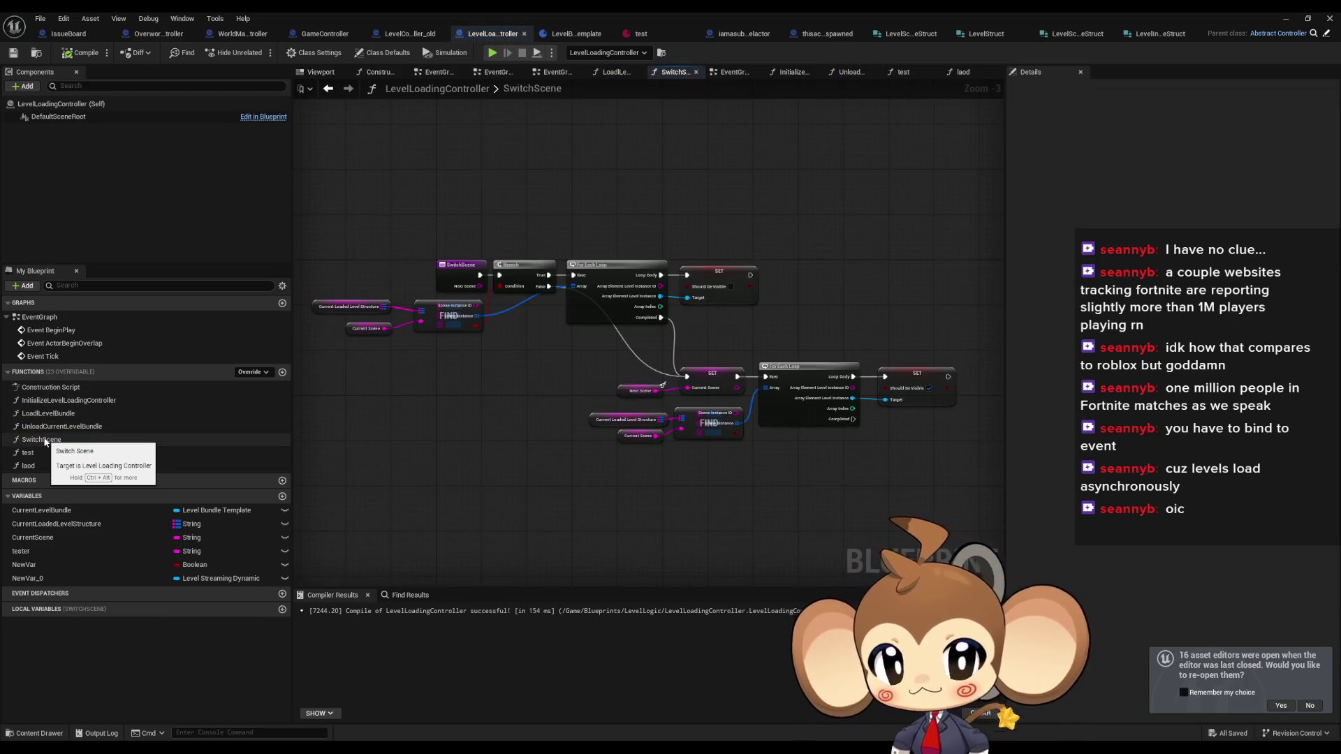
left_click_drag(479, 400, 436, 409)
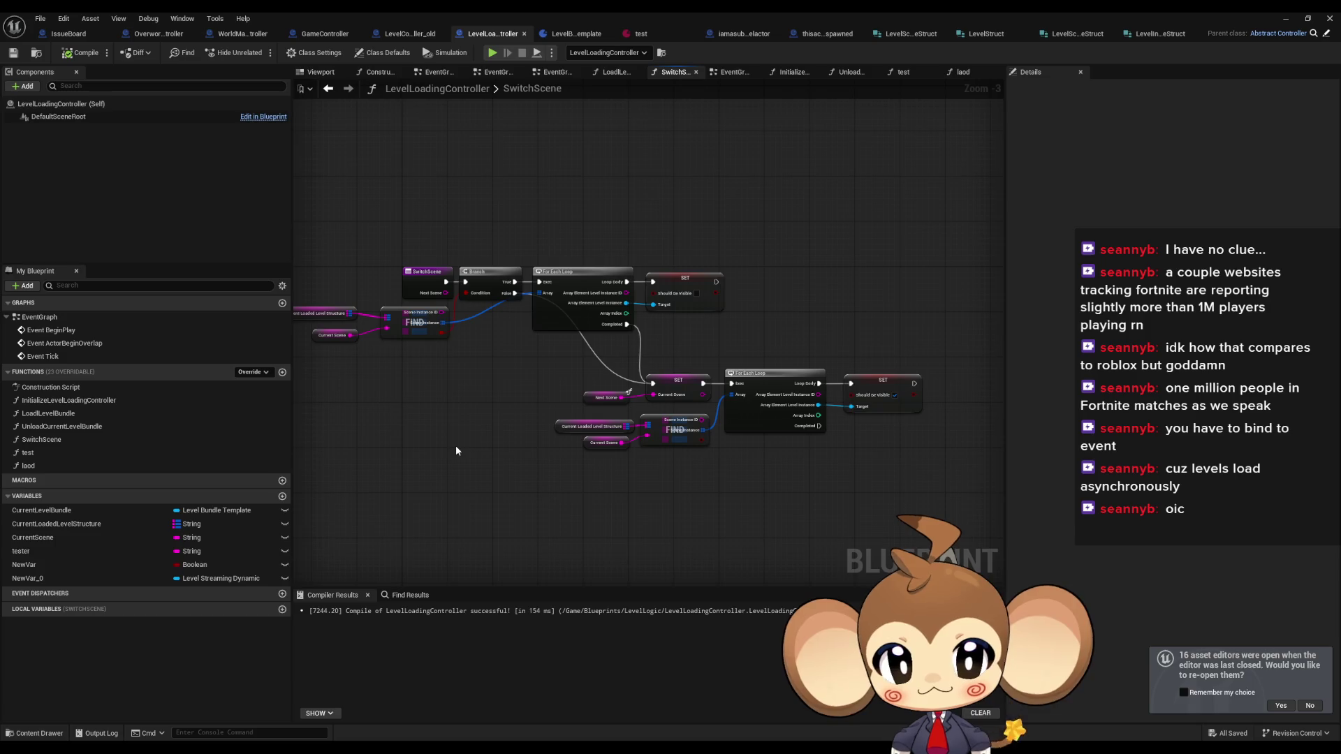
- Add a new Boolean member to the LevelStruct structure
left_click(568, 36)
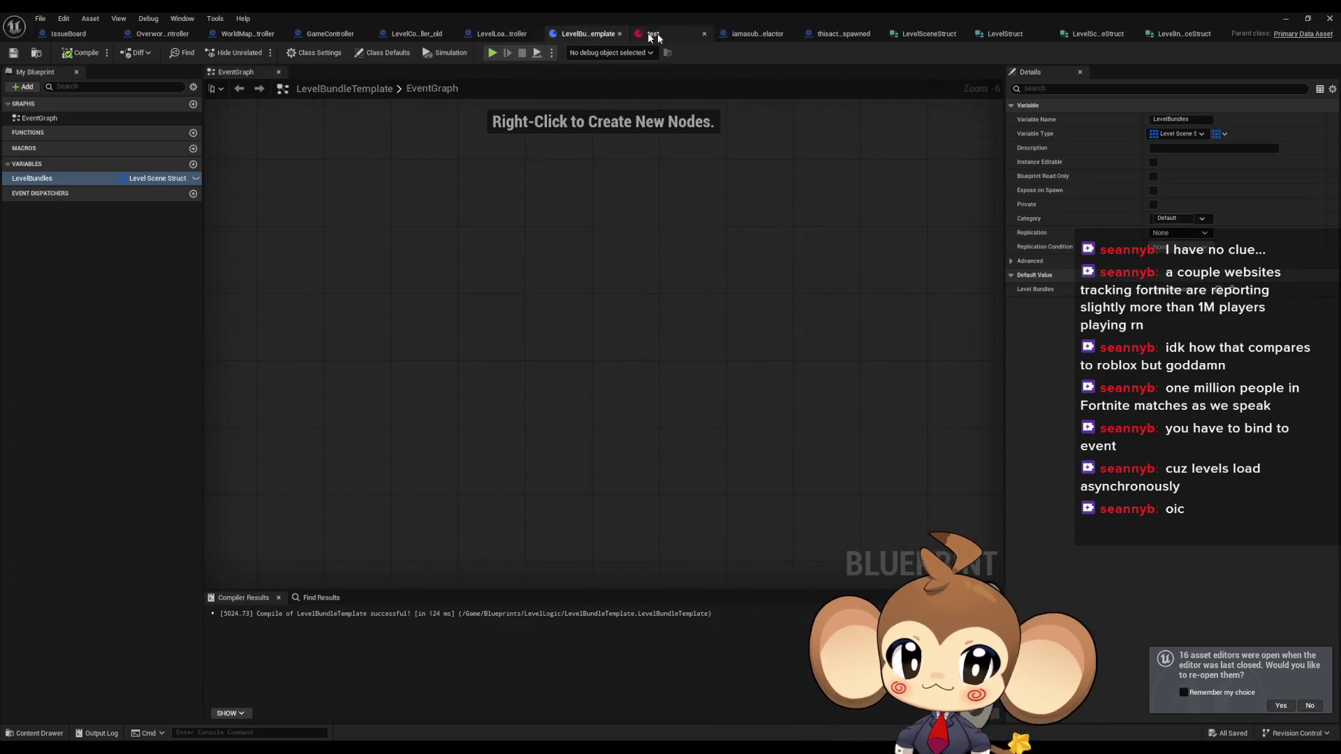
left_click(936, 39)
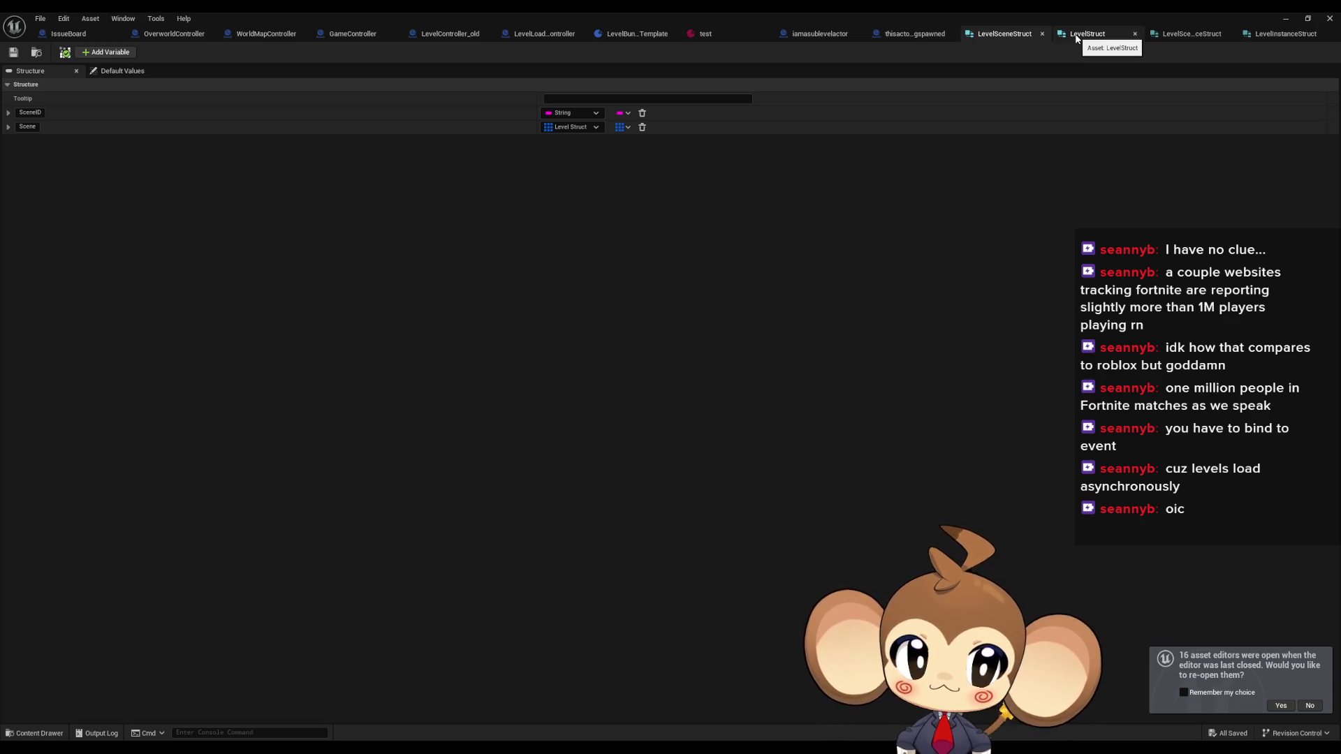
left_click(1078, 39)
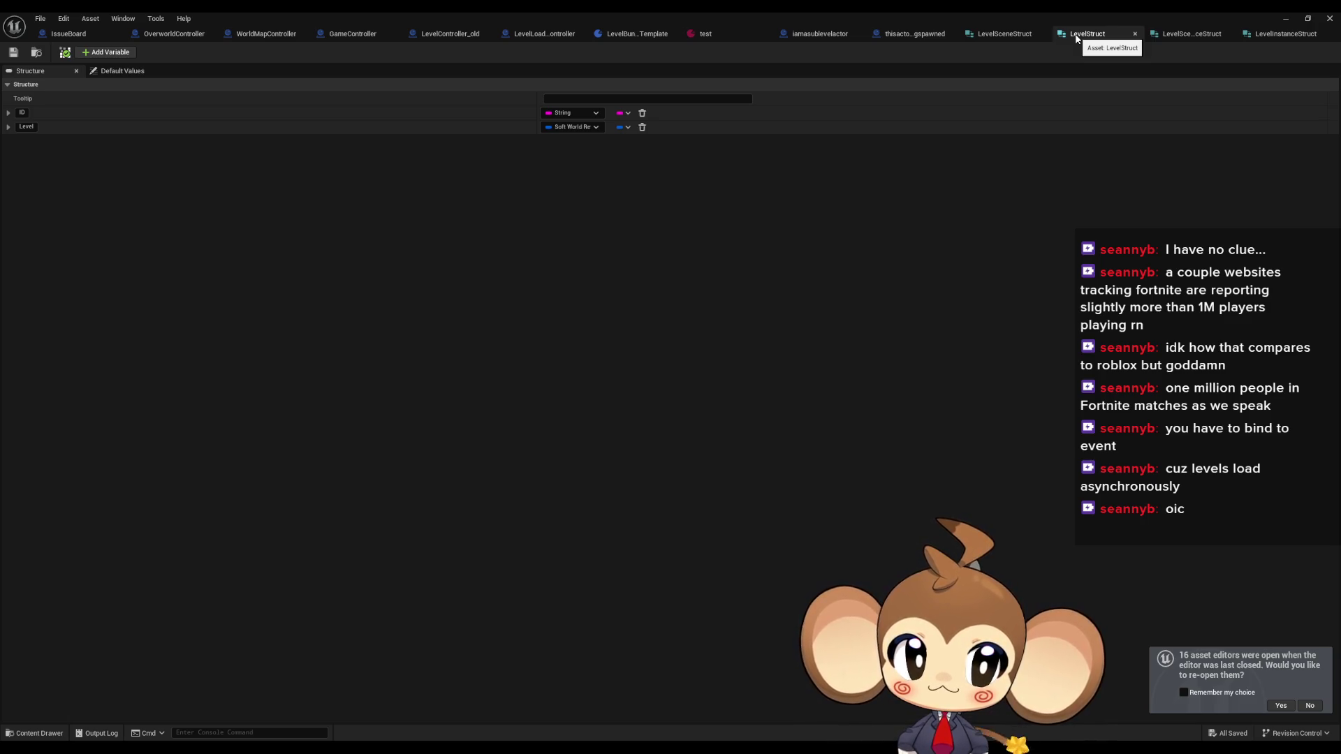
left_click(92, 53)
left_click(571, 141)
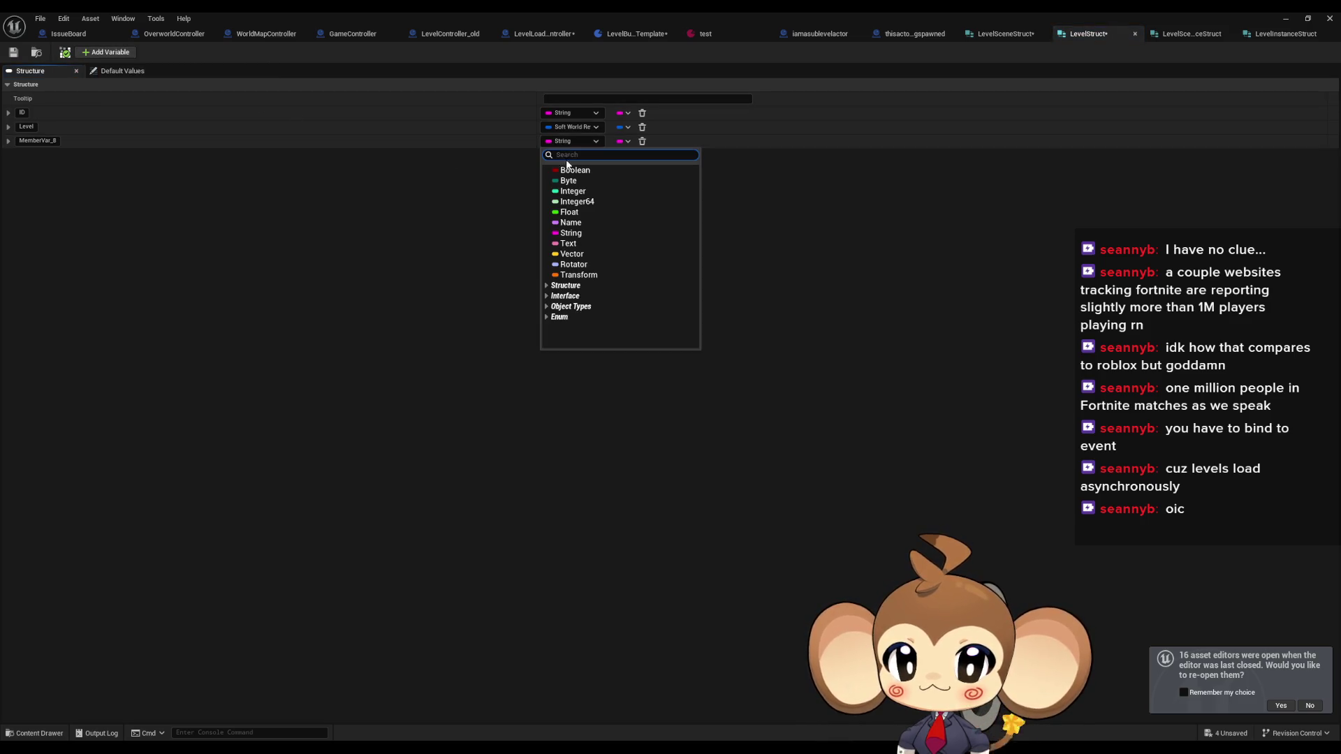
left_click(566, 172)
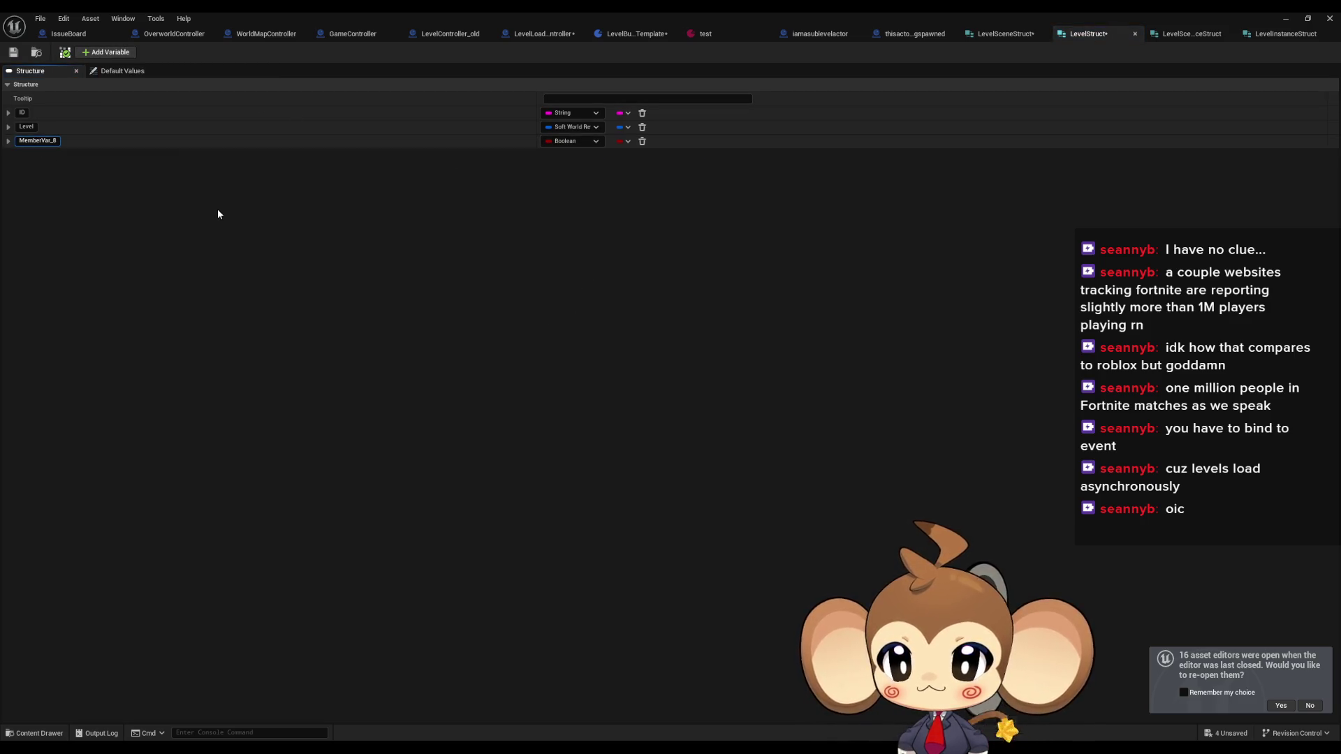
- Name the LevelStruct member FiresSignalWhenLoaded and save the structure
type("Shou")
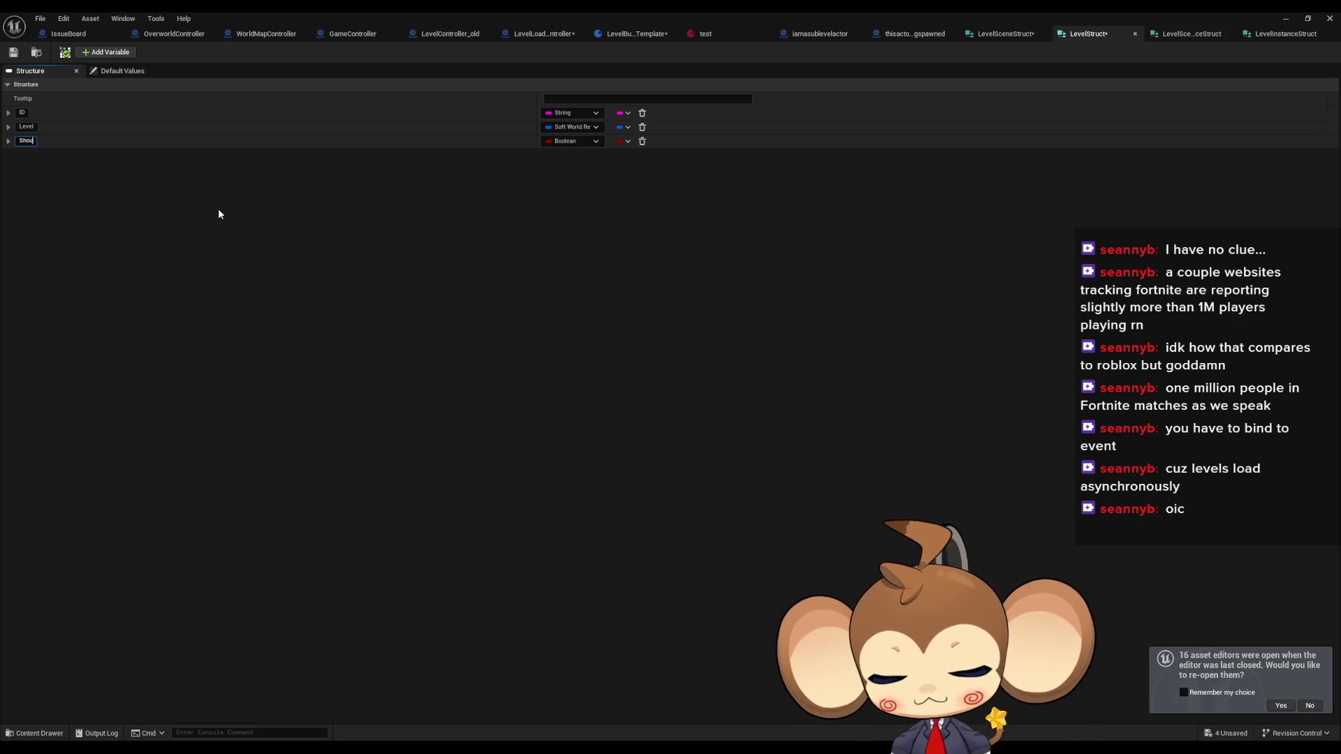
type("ldBeLi")
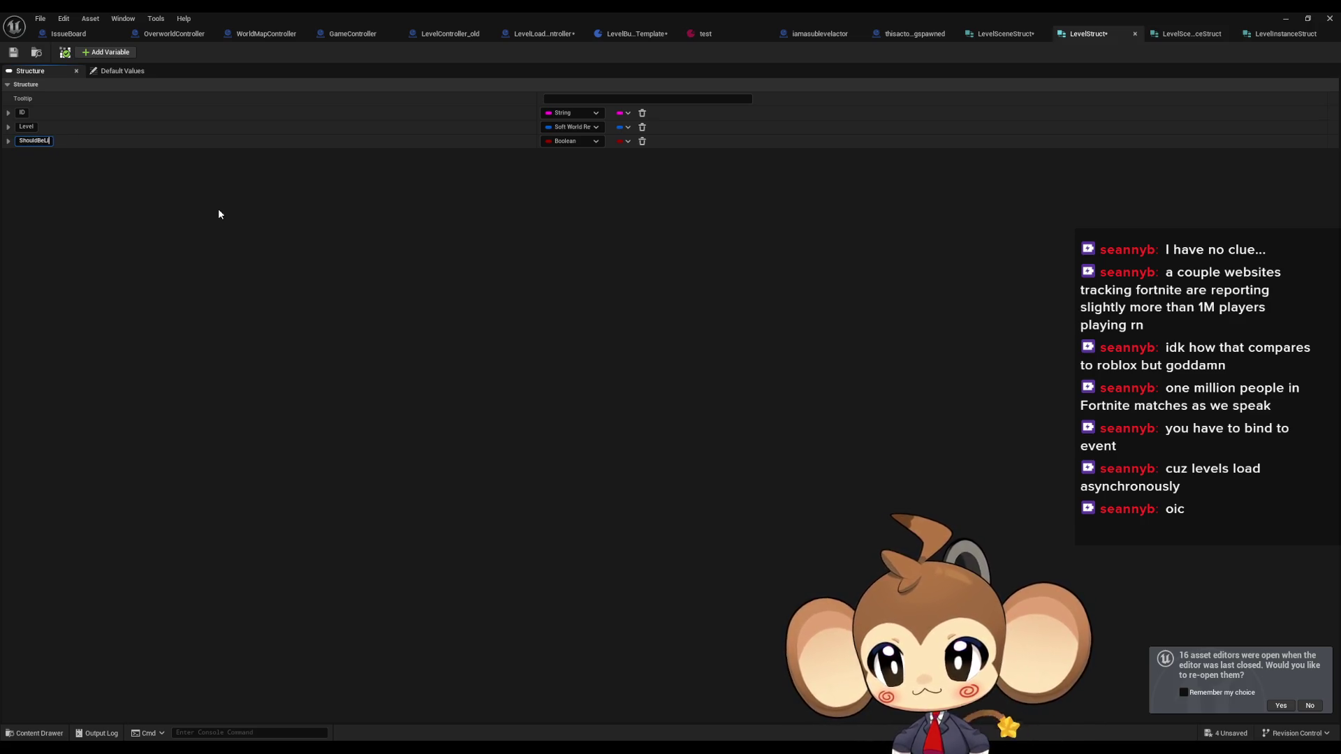
type("ste")
key("ctrl+a")
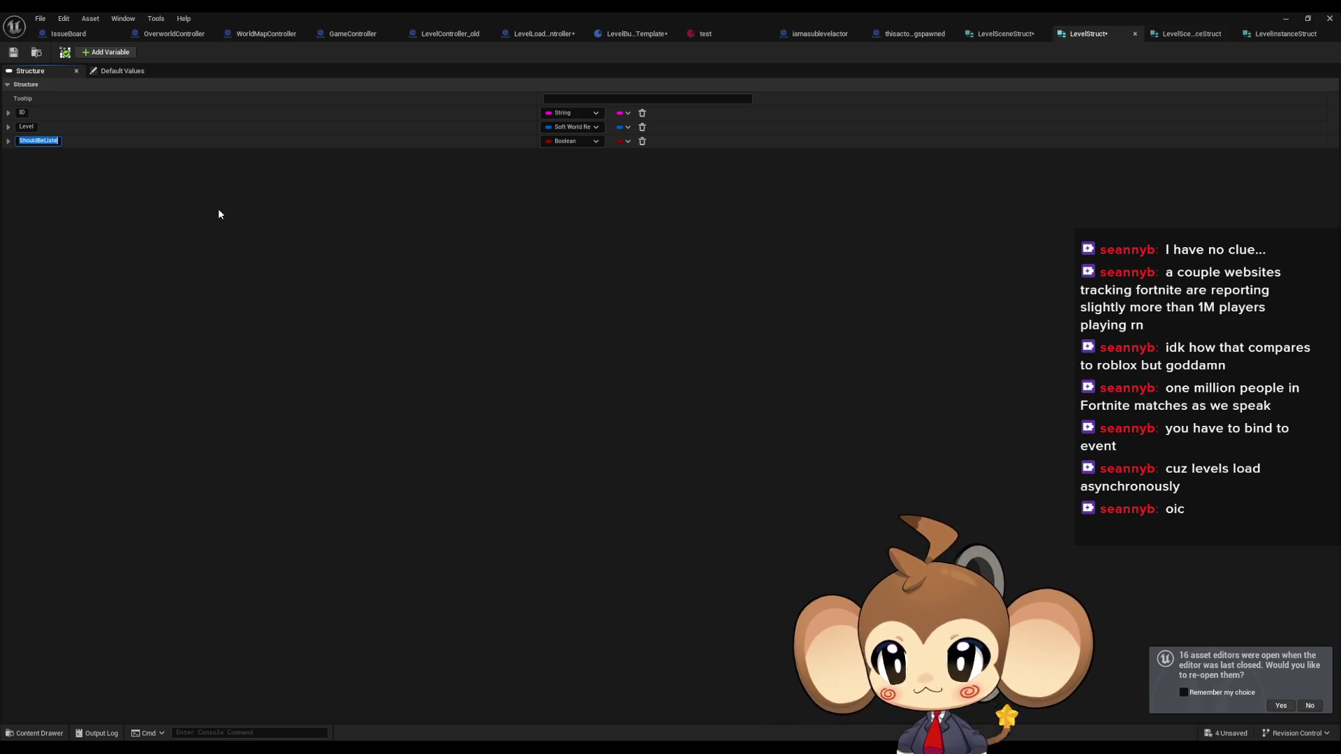
type("Shoul")
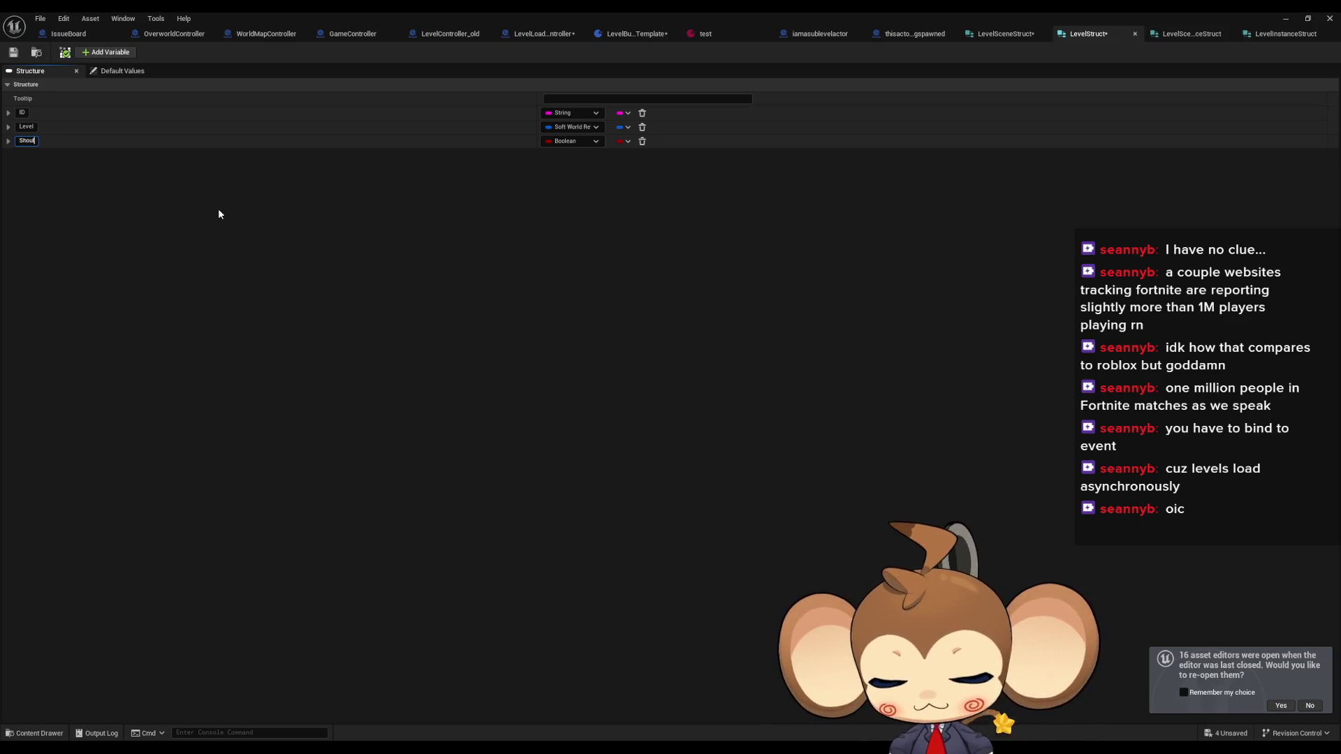
type("dFireSignal")
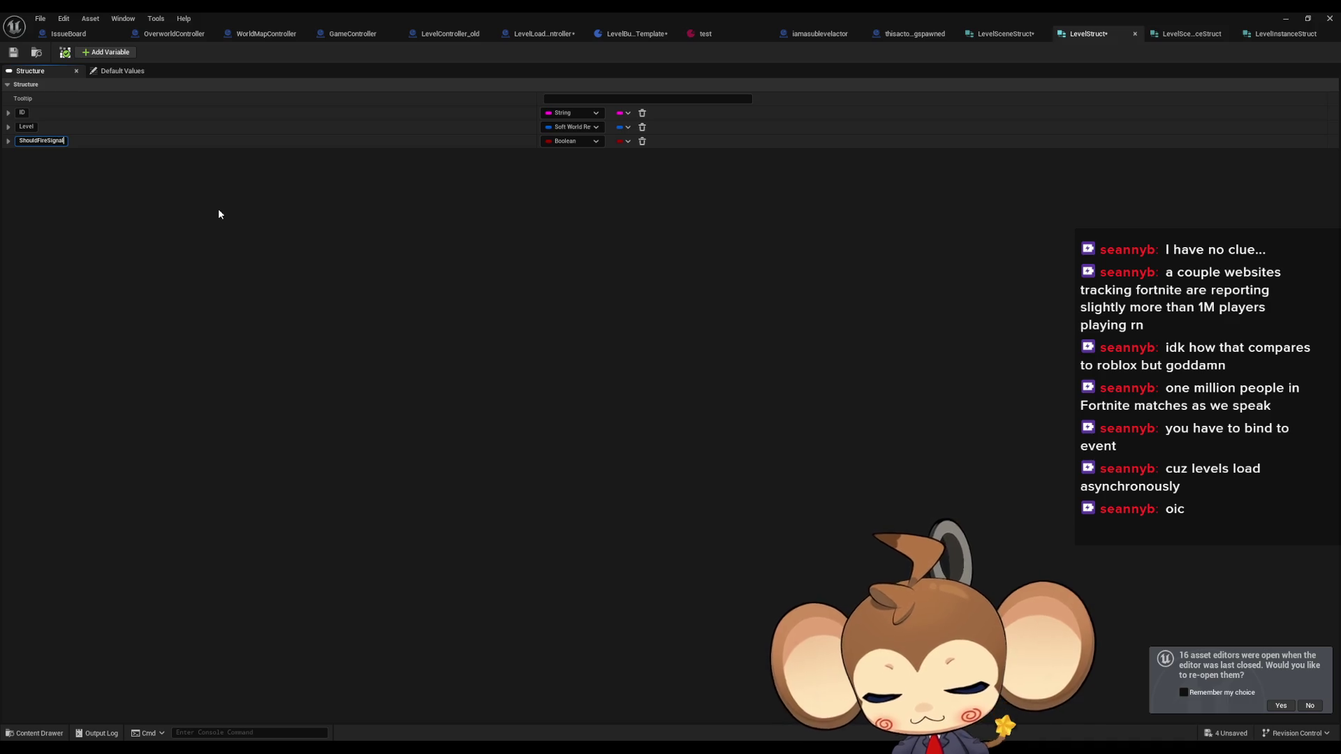
type("WhenLoaded")
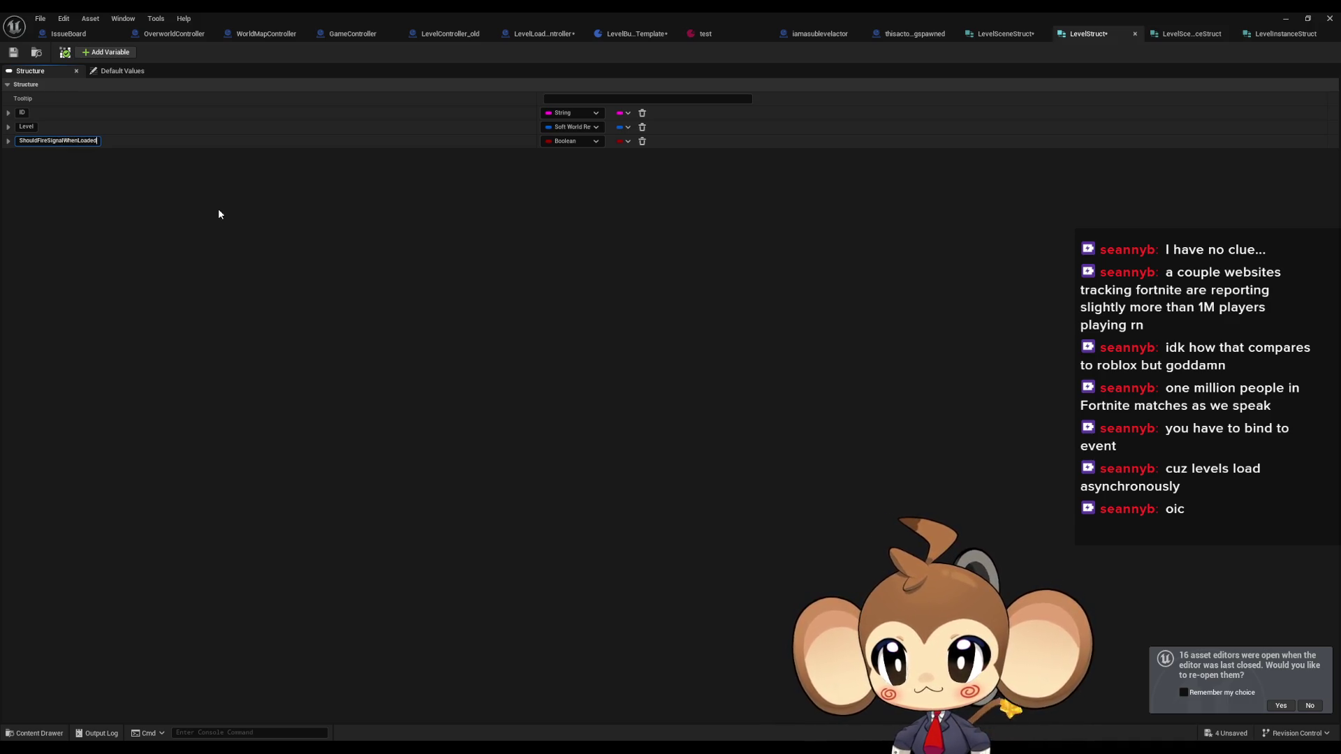
key("ctrl+a")
type("F")
type("res")
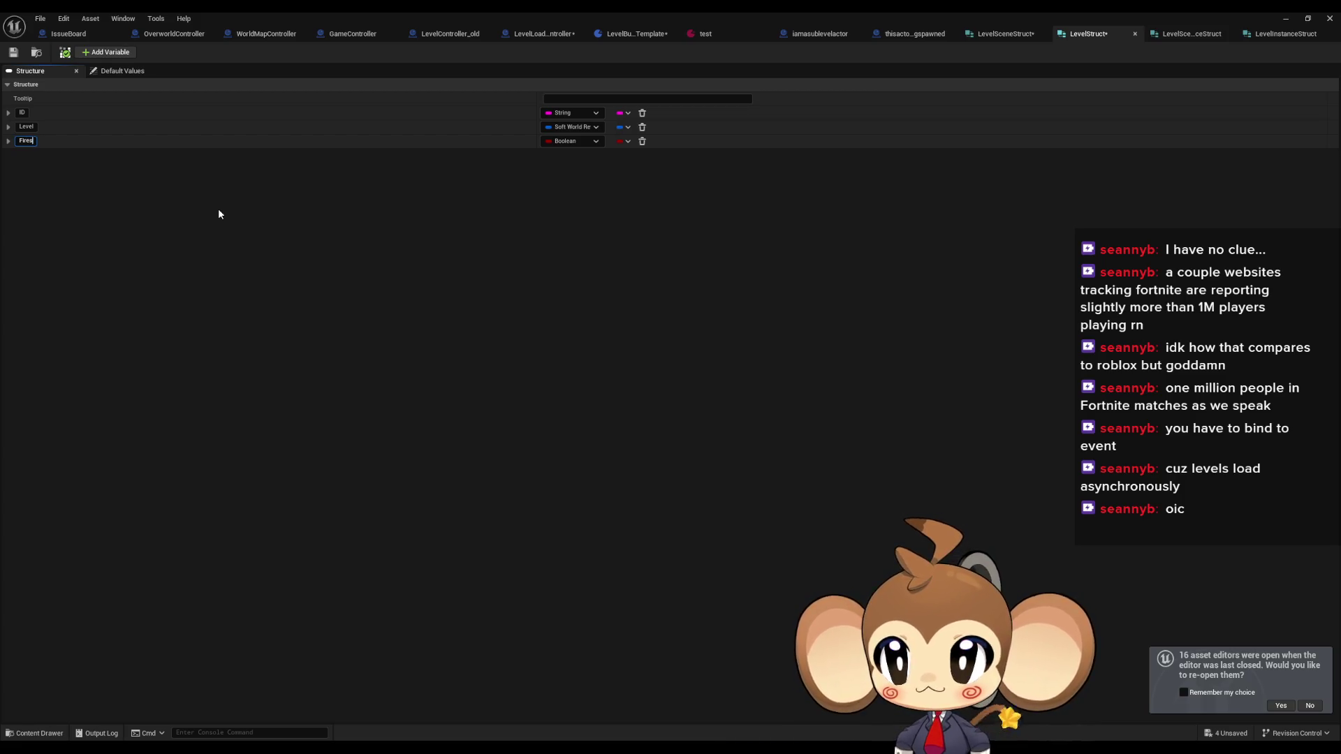
type("SignalWhenLoaded")
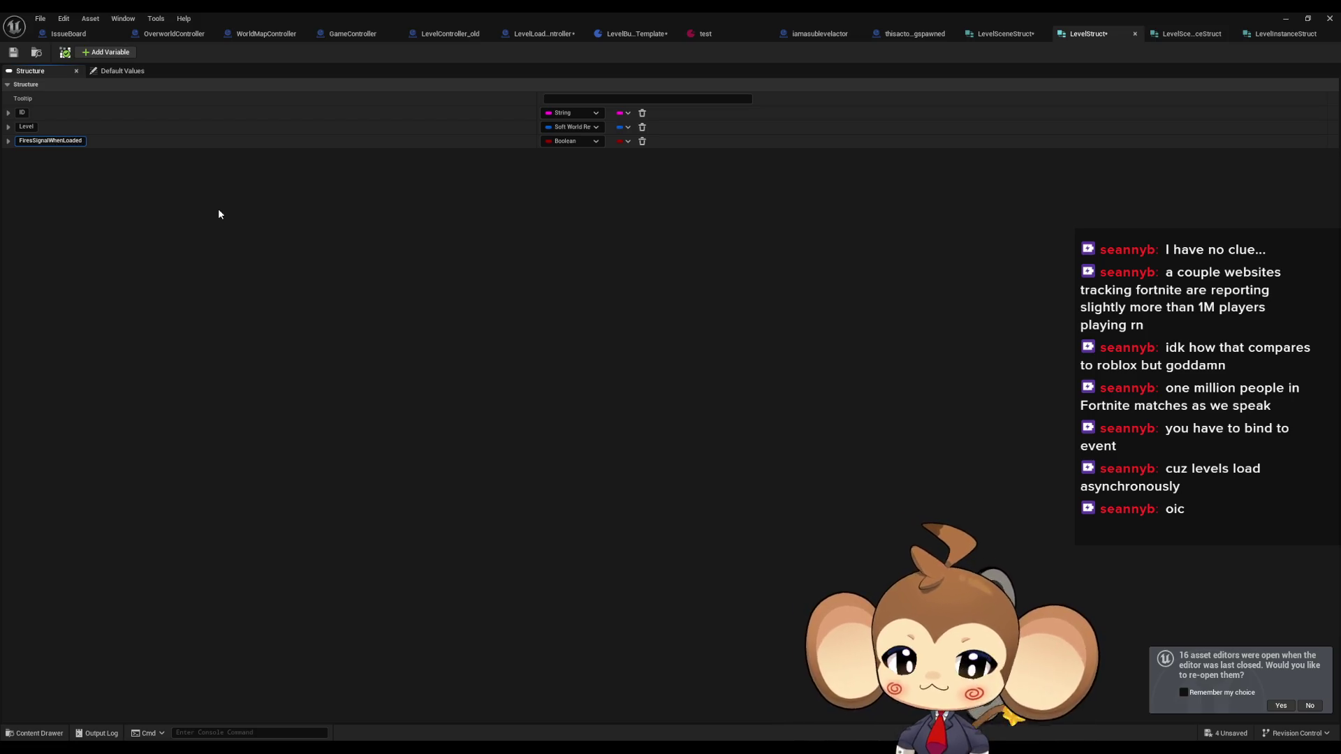
key("Return")
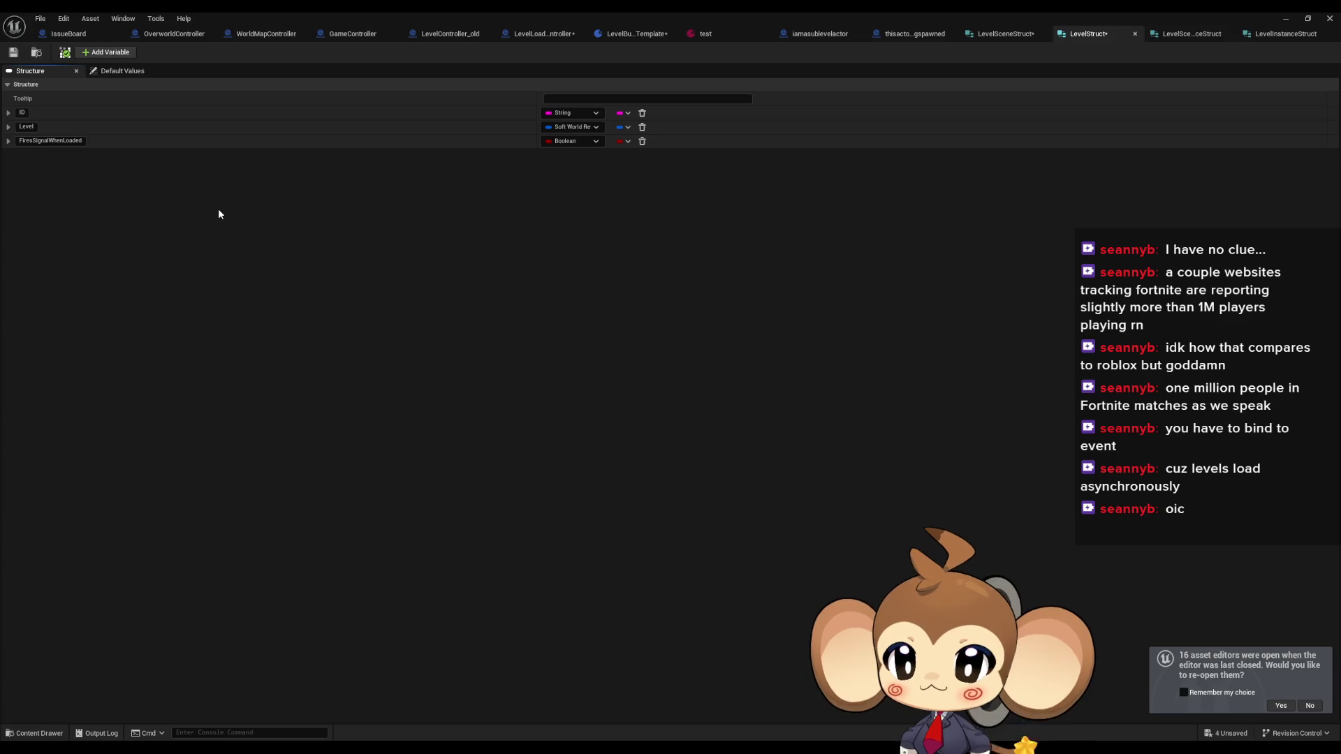
left_click(19, 52)
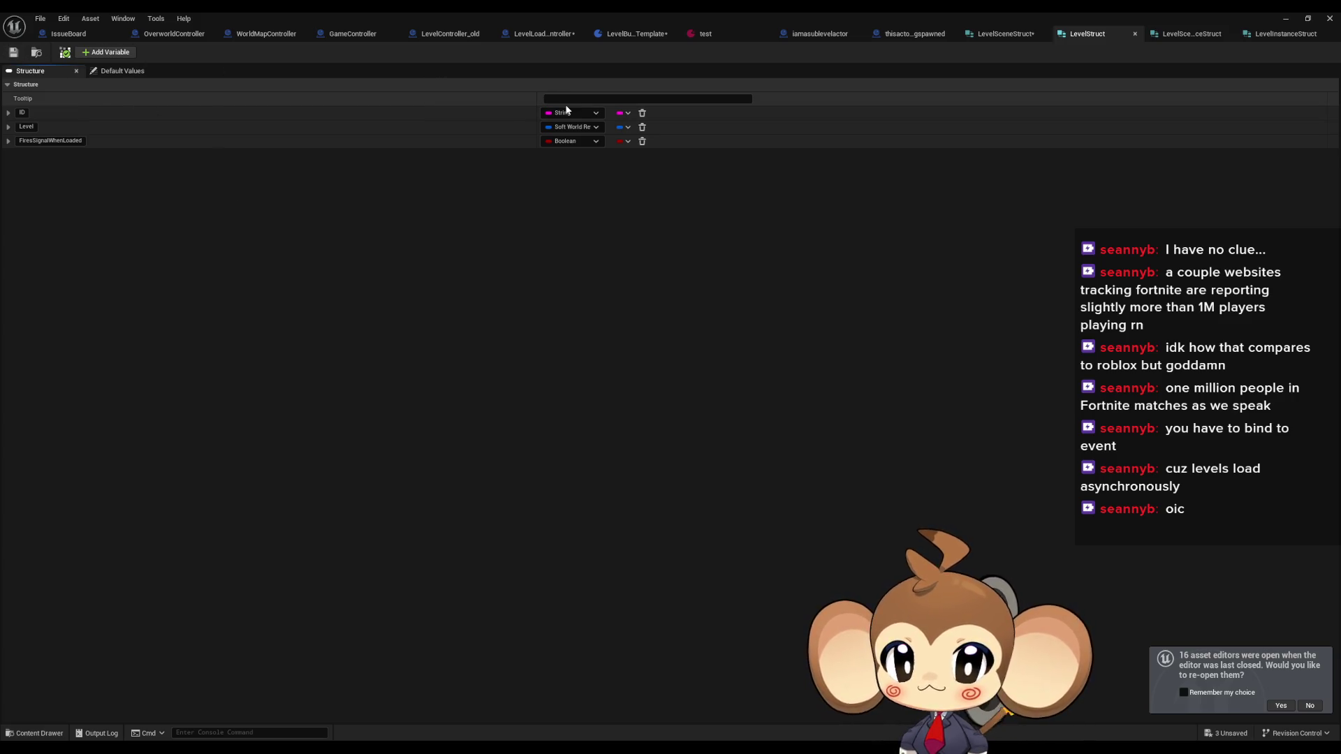
- Save LevelSceneStruct, compile and save LevelBundleTemplate, and check the test asset's bundles
left_click(1006, 33)
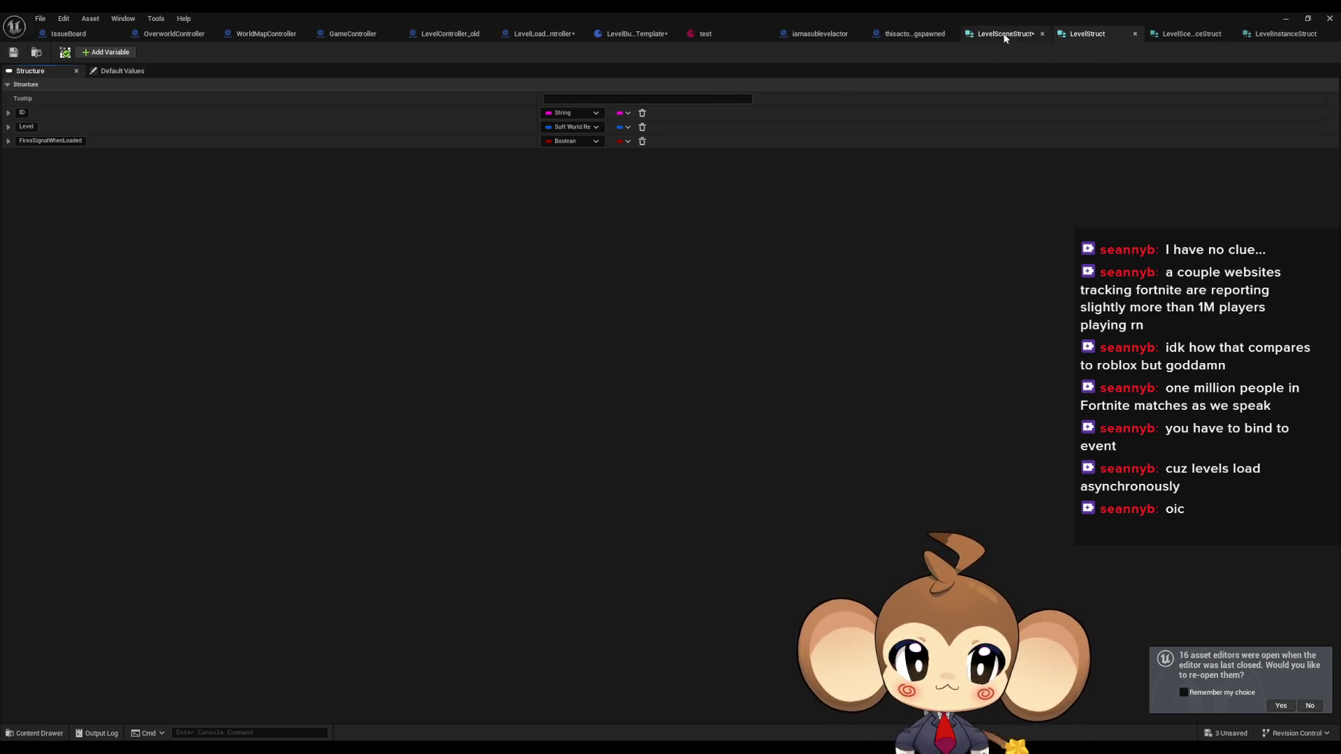
key("ctrl+s")
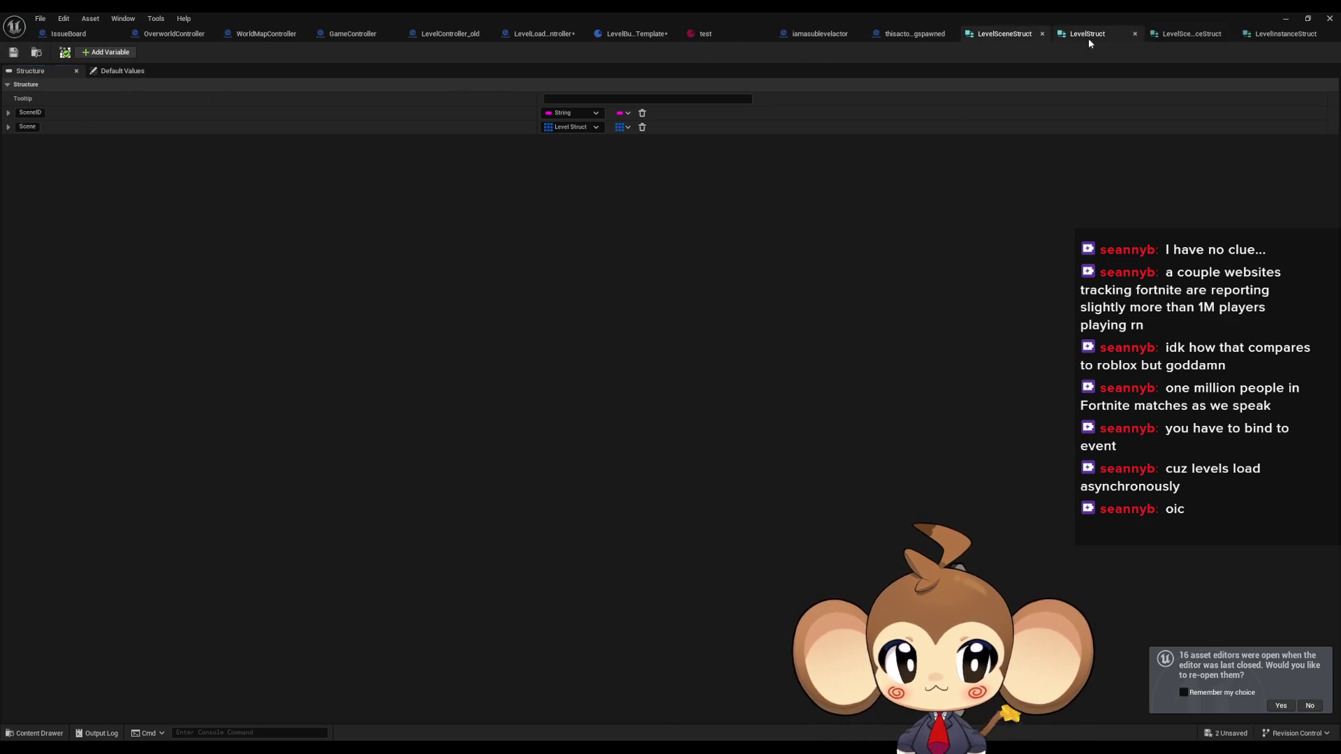
left_click(1087, 35)
left_click(1006, 34)
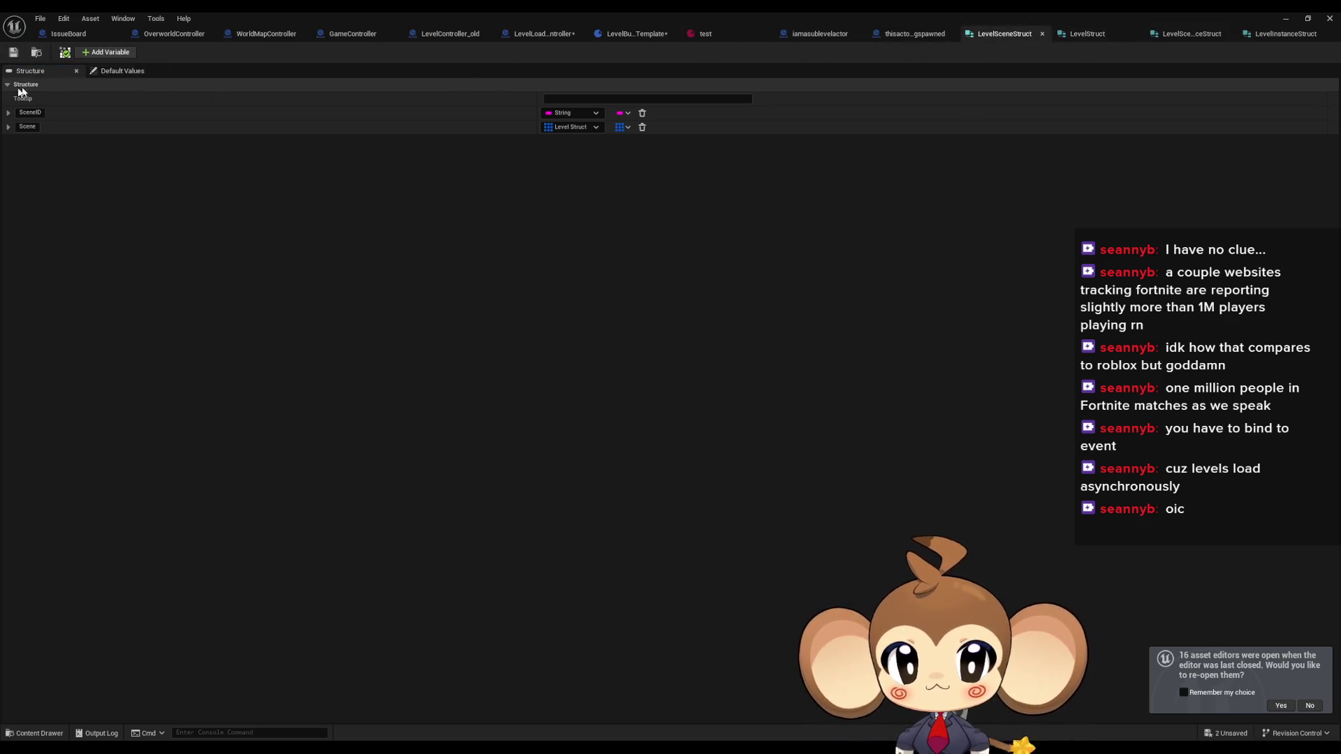
left_click(633, 34)
left_click(82, 53)
left_click(654, 33)
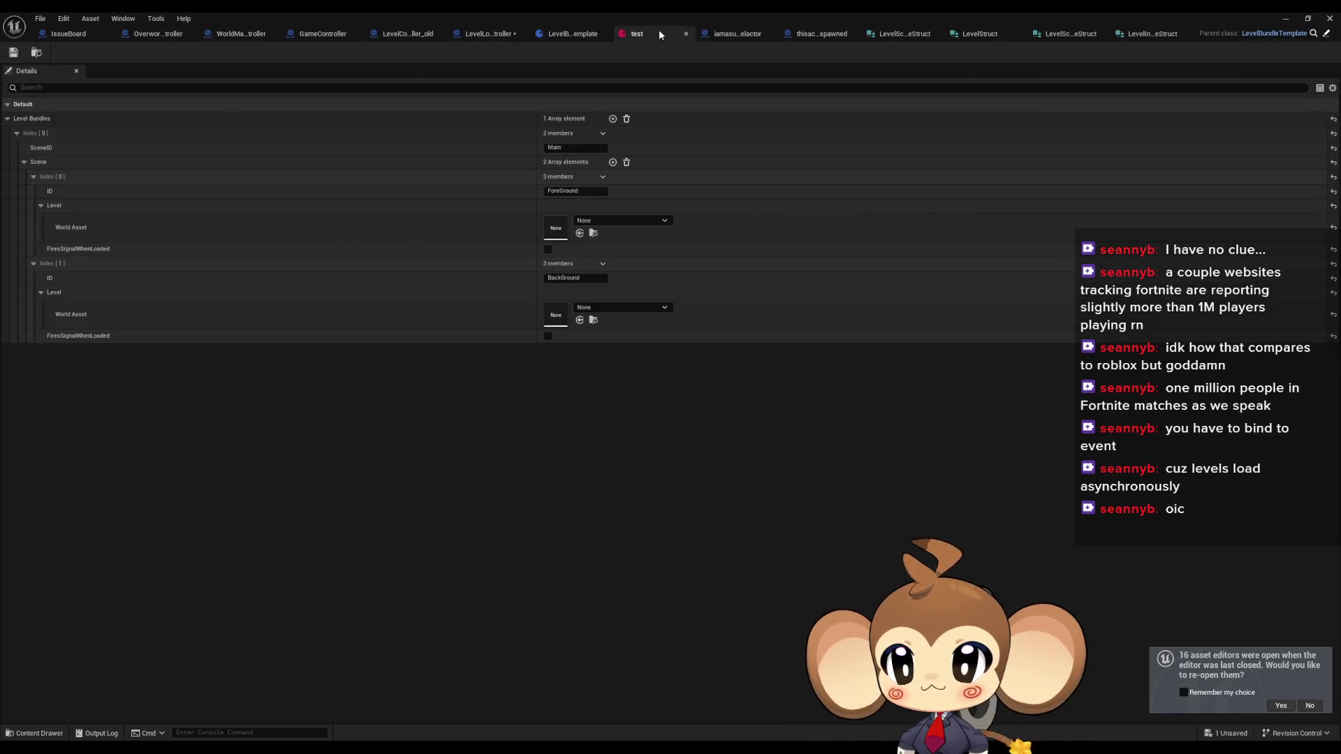
left_click(560, 32)
left_click(503, 33)
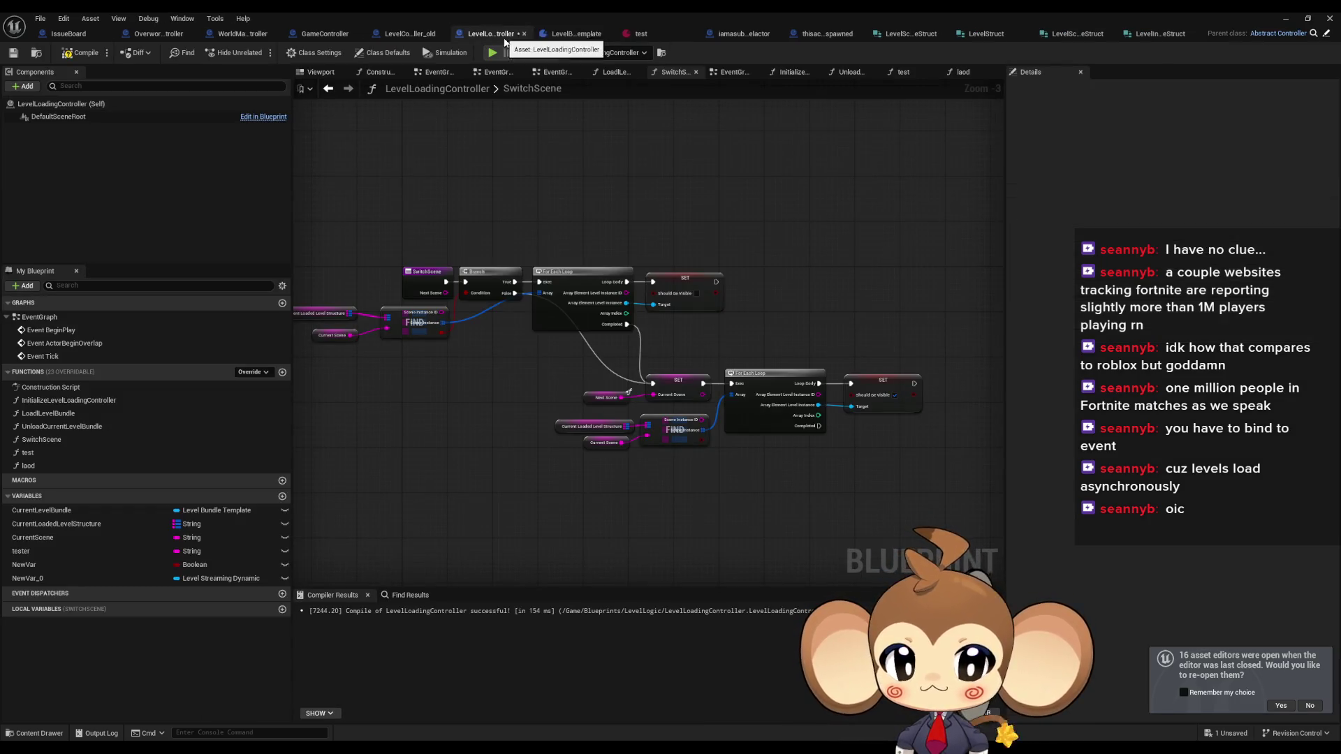
- Split LoadLevelBundle's Array Element Level pin and wire World Asset into Load Level Instance's Level
left_click_drag(517, 463, 559, 445)
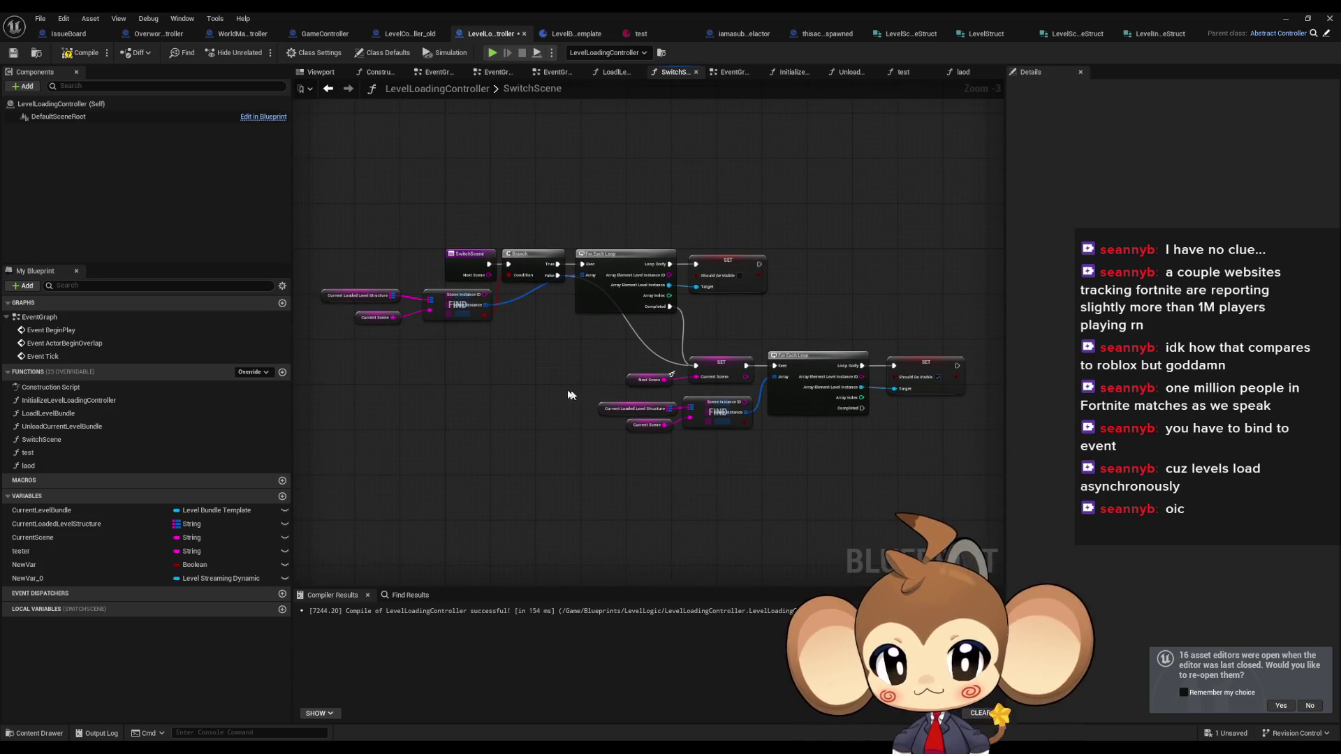
double_click(48, 413)
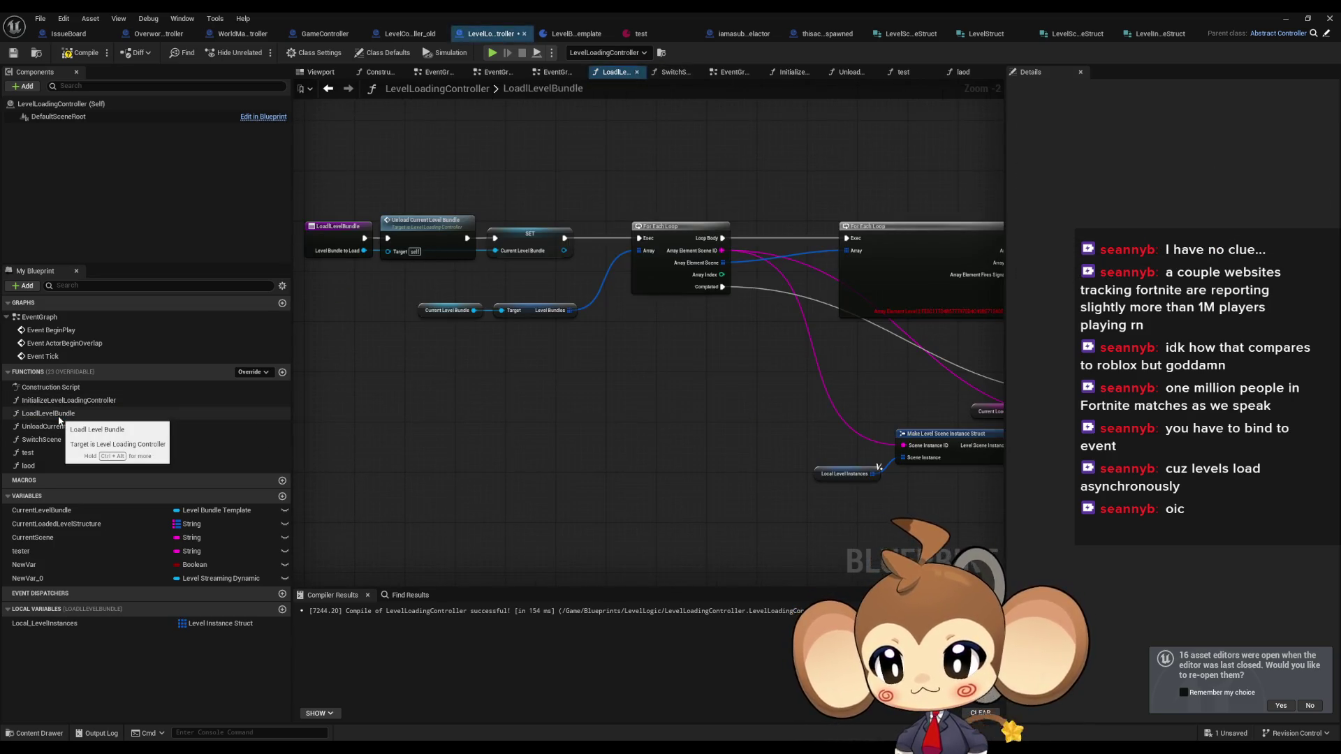
scroll(594, 301, "up", 1)
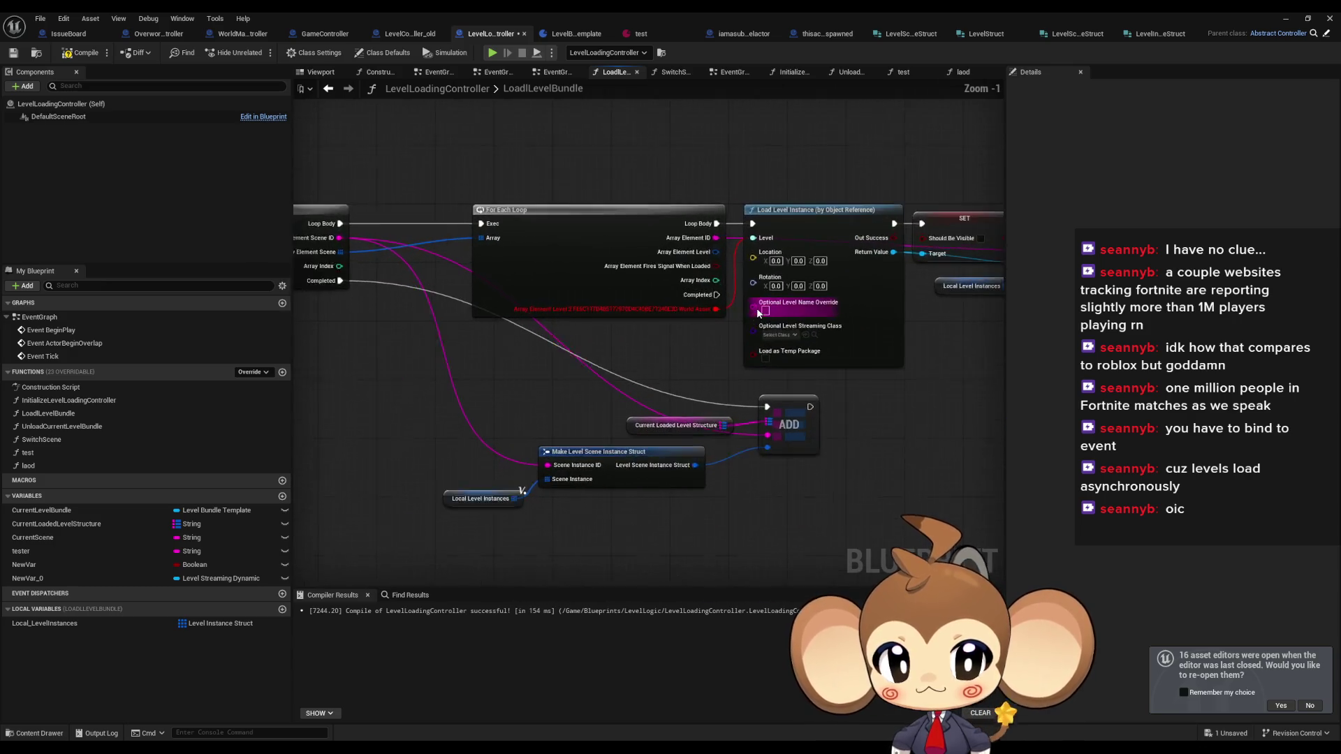
scroll(706, 299, "up", 1)
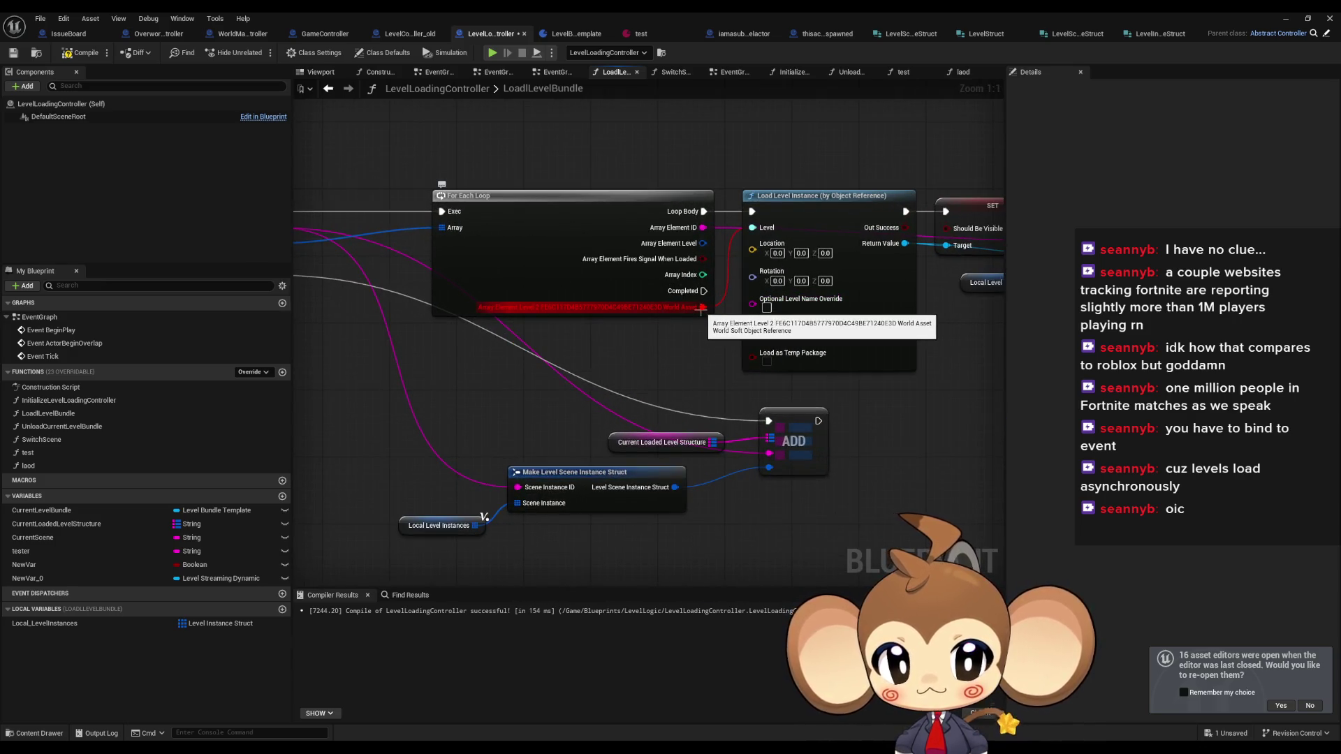
right_click(703, 244)
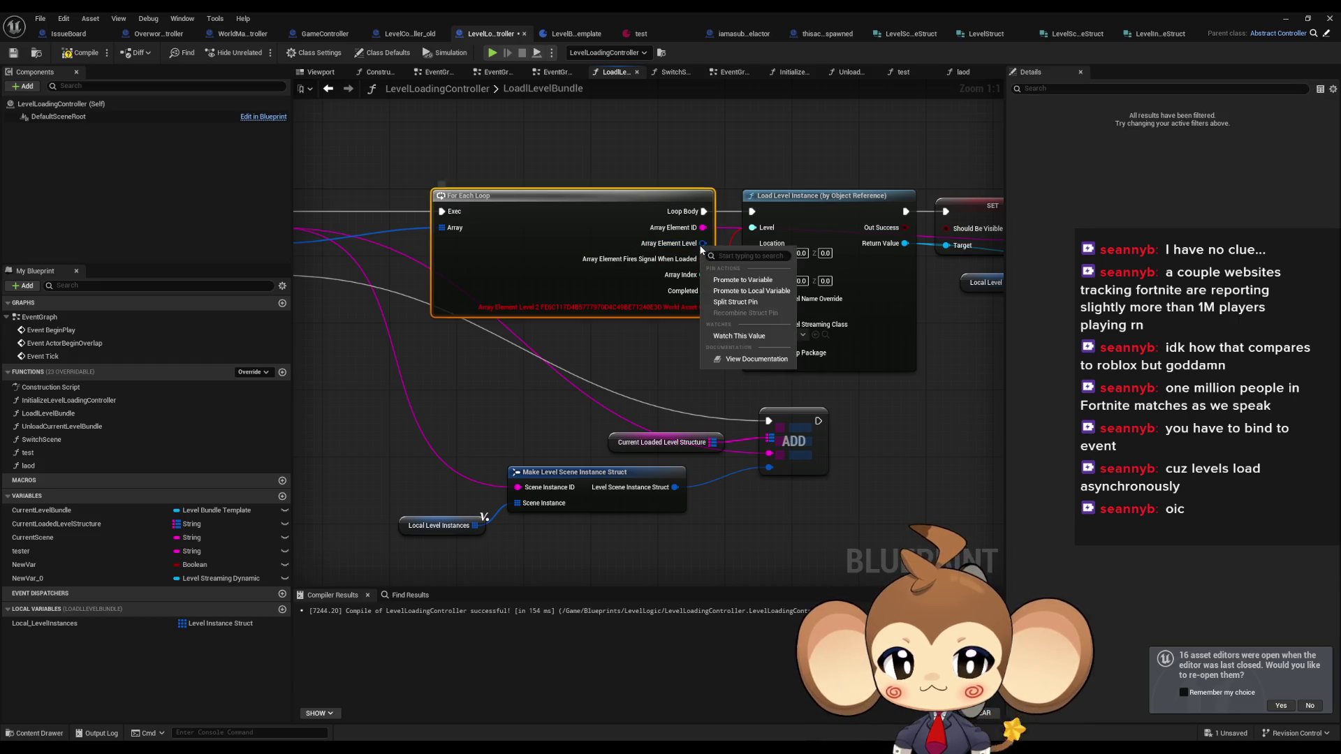
left_click(730, 302)
mouse_move(703, 243)
left_mouse_down()
mouse_move(719, 253)
mouse_move(752, 228)
left_mouse_up()
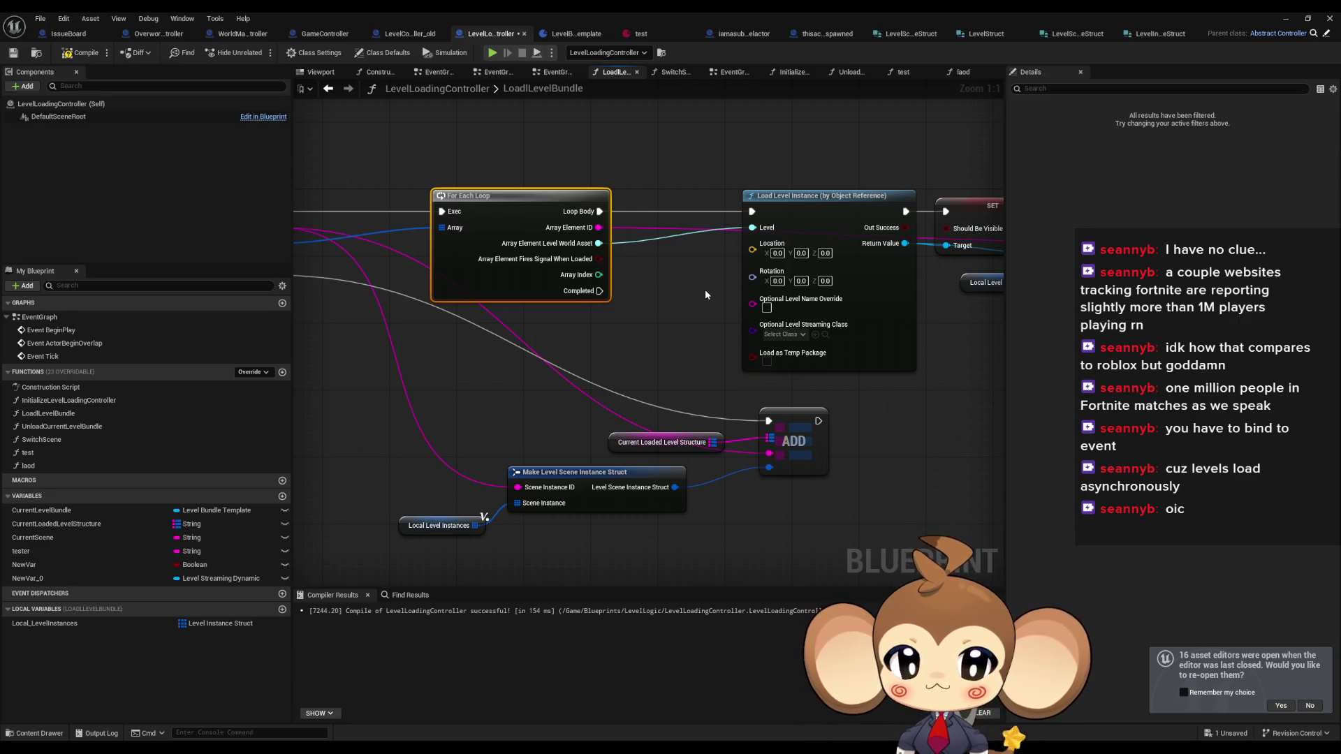
mouse_move(682, 282)
left_mouse_down()
mouse_move(913, 282)
mouse_move(253, 278)
mouse_move(398, 269)
mouse_move(768, 290)
left_mouse_up()
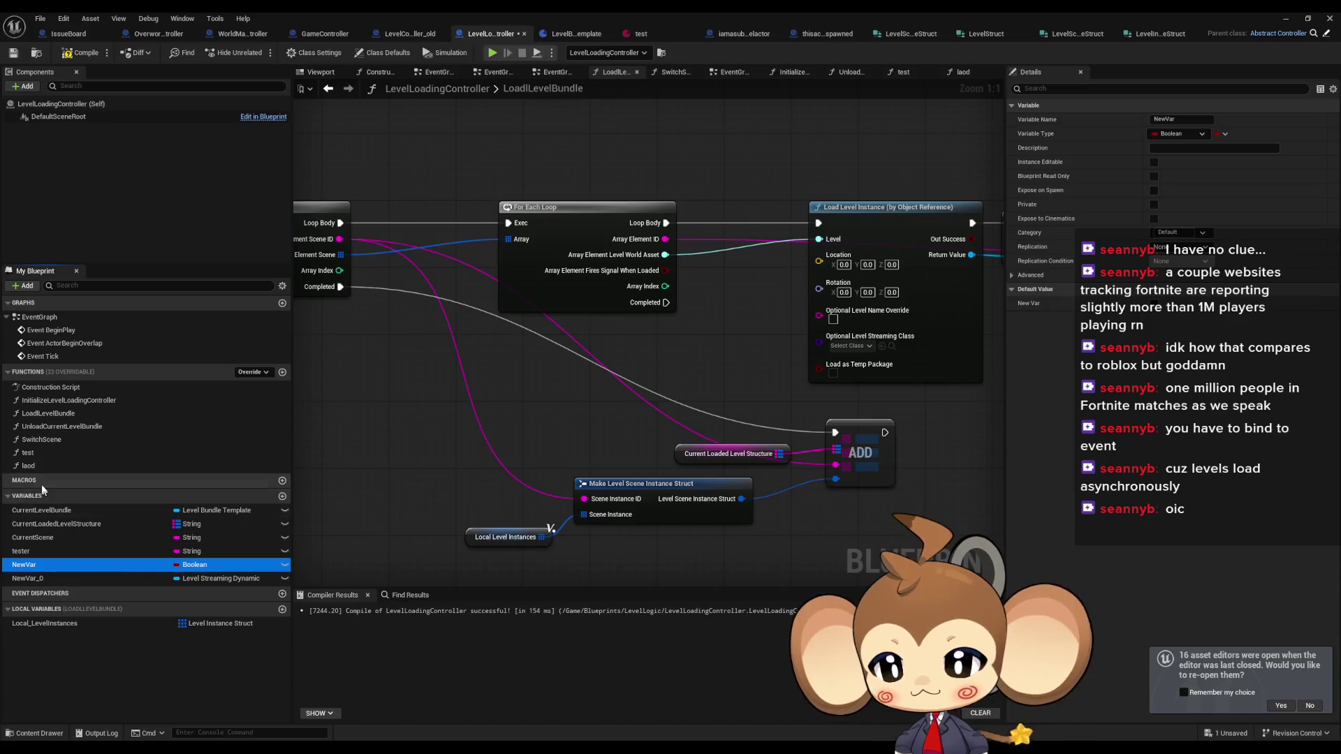
- Delete the unused laod and test functions
left_click(283, 464)
key("Delete")
left_click(721, 403)
left_click(118, 453)
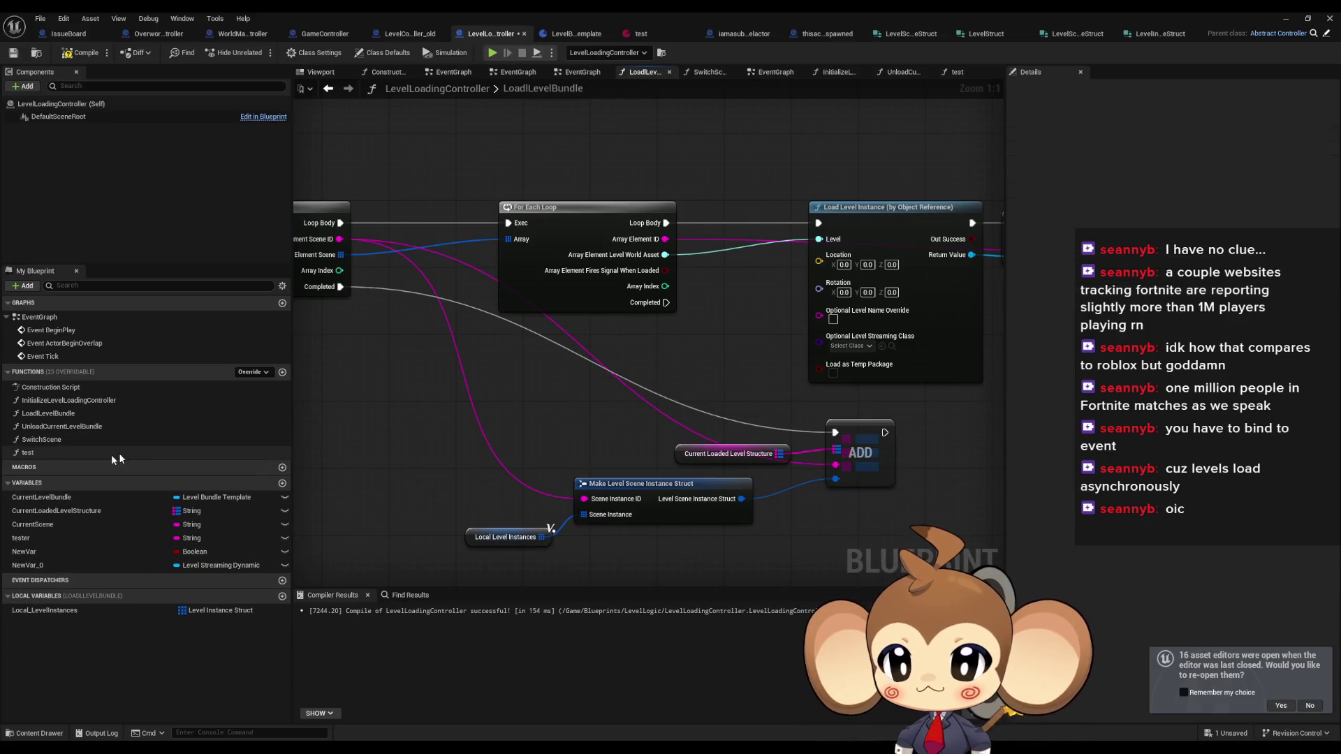
key("Delete")
- Remove the timer nodes from InitializeLevelLoadingController
double_click(68, 401)
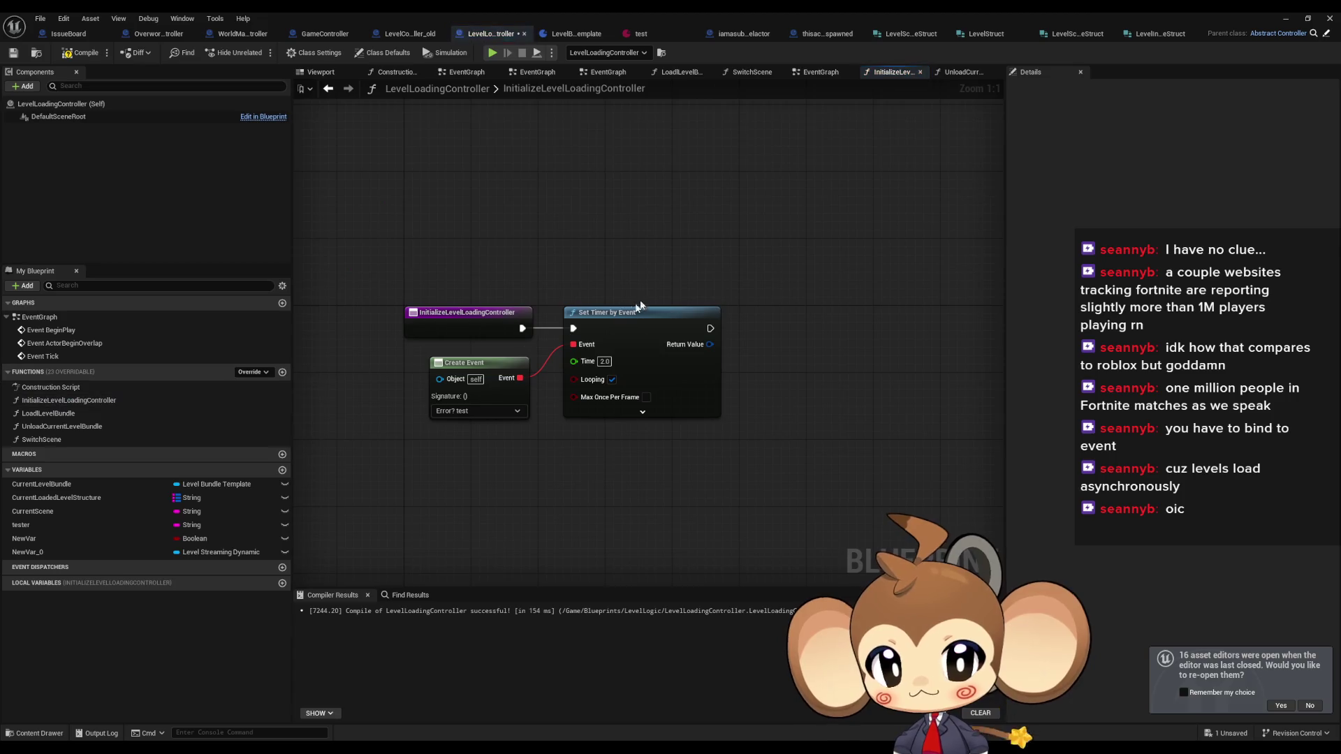
key("Delete")
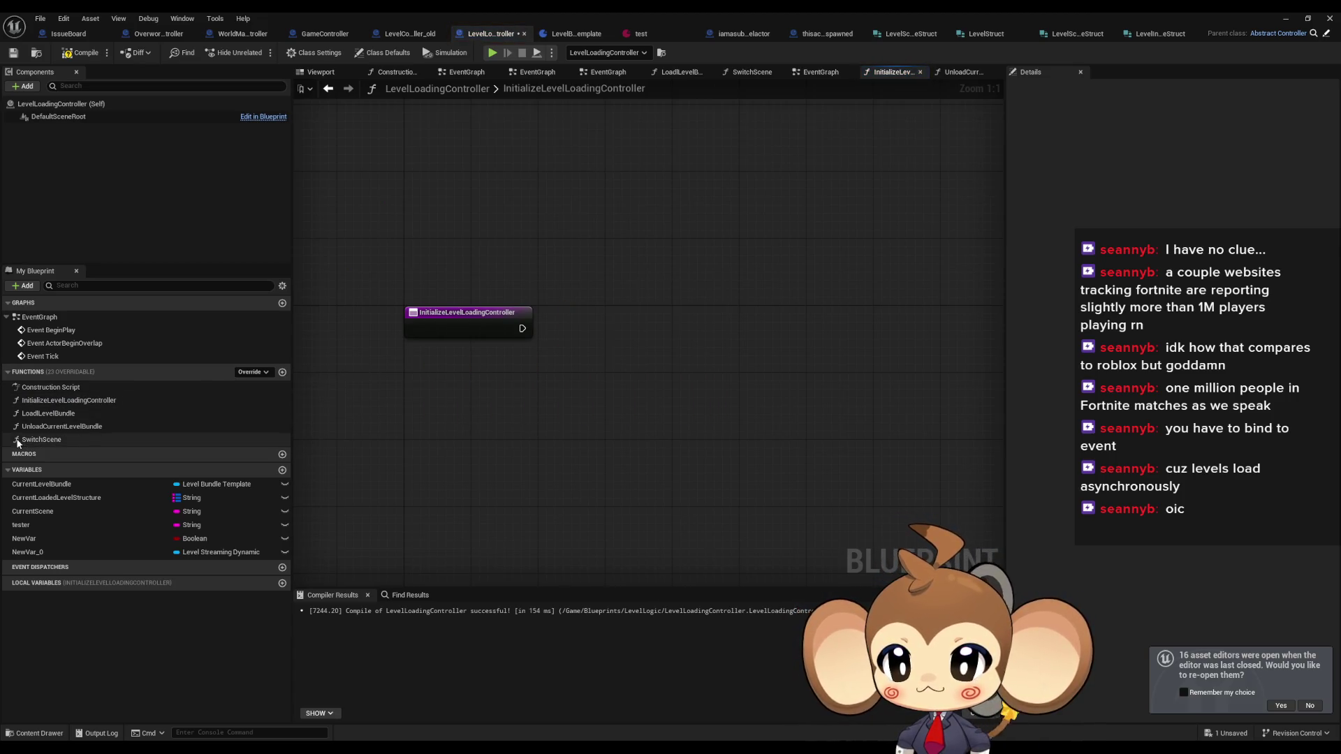
double_click(41, 439)
double_click(43, 426)
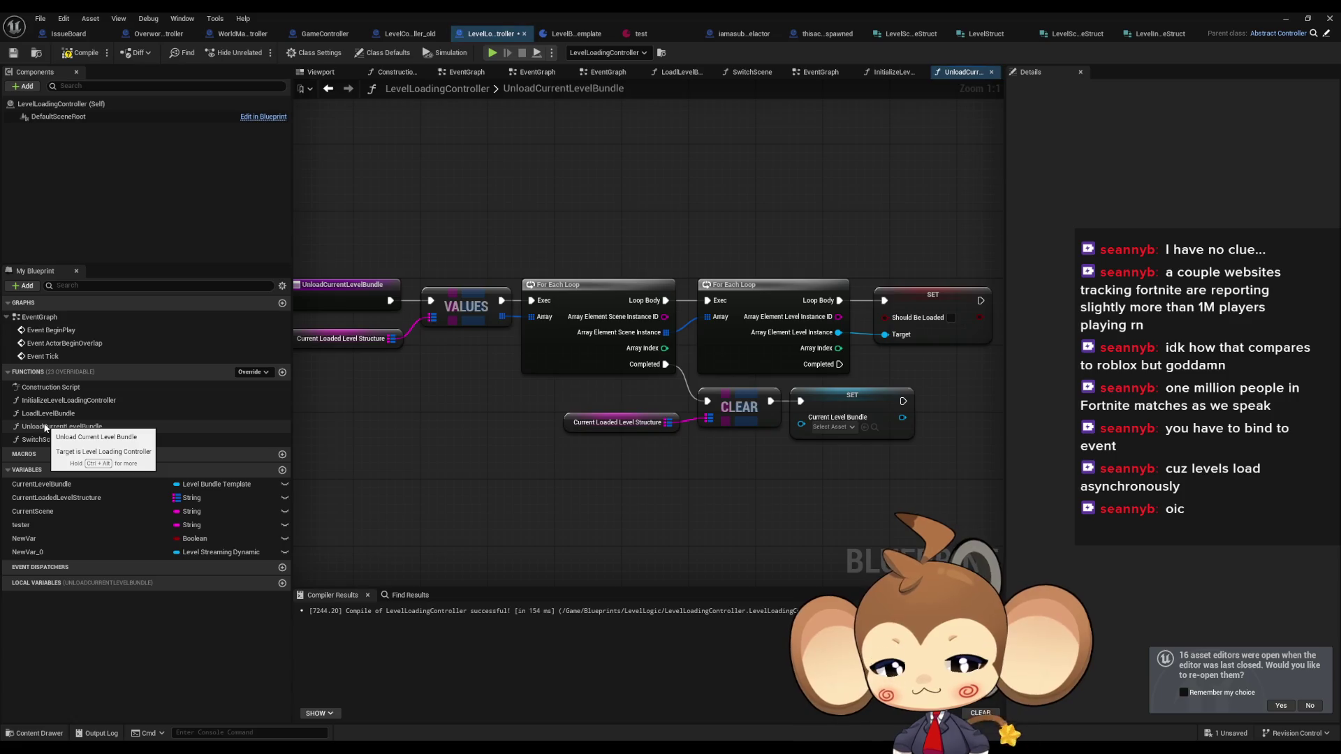
double_click(47, 413)
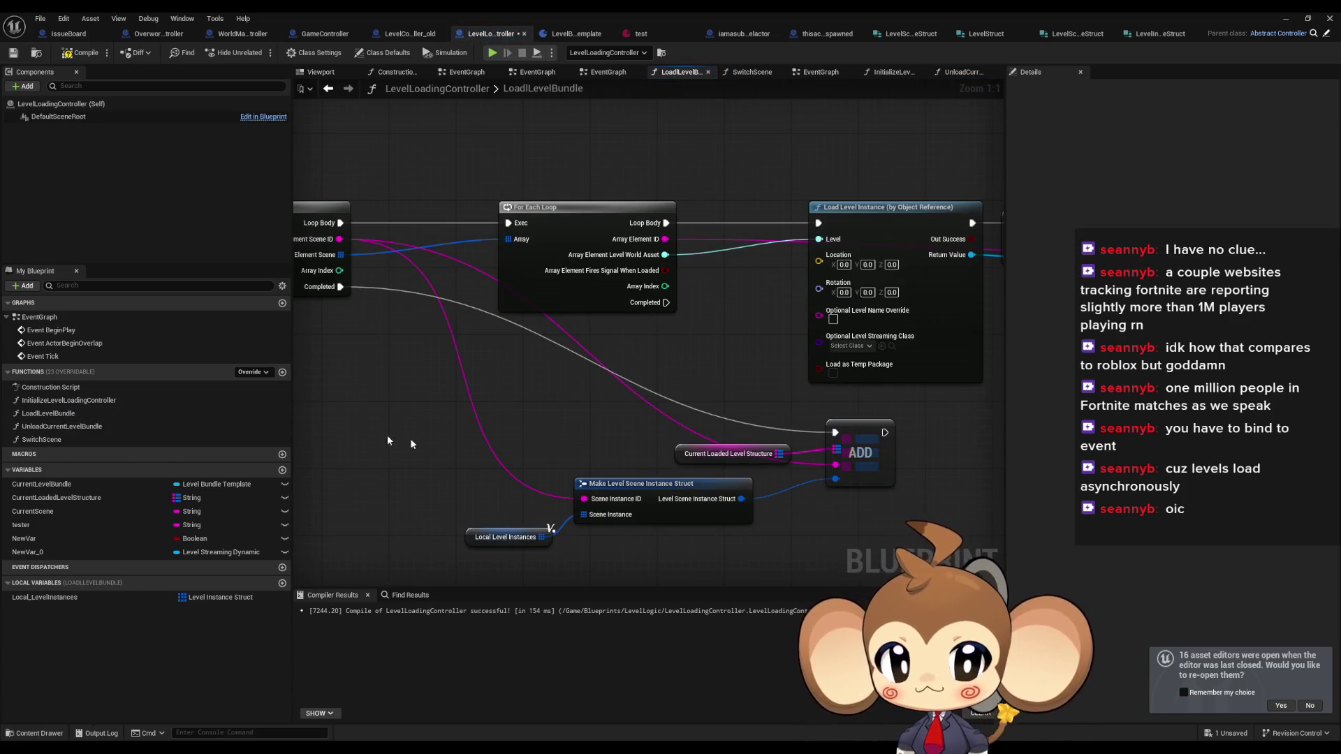
- Delete the NewVar_0 and tester variables
left_click(70, 552)
key("Delete")
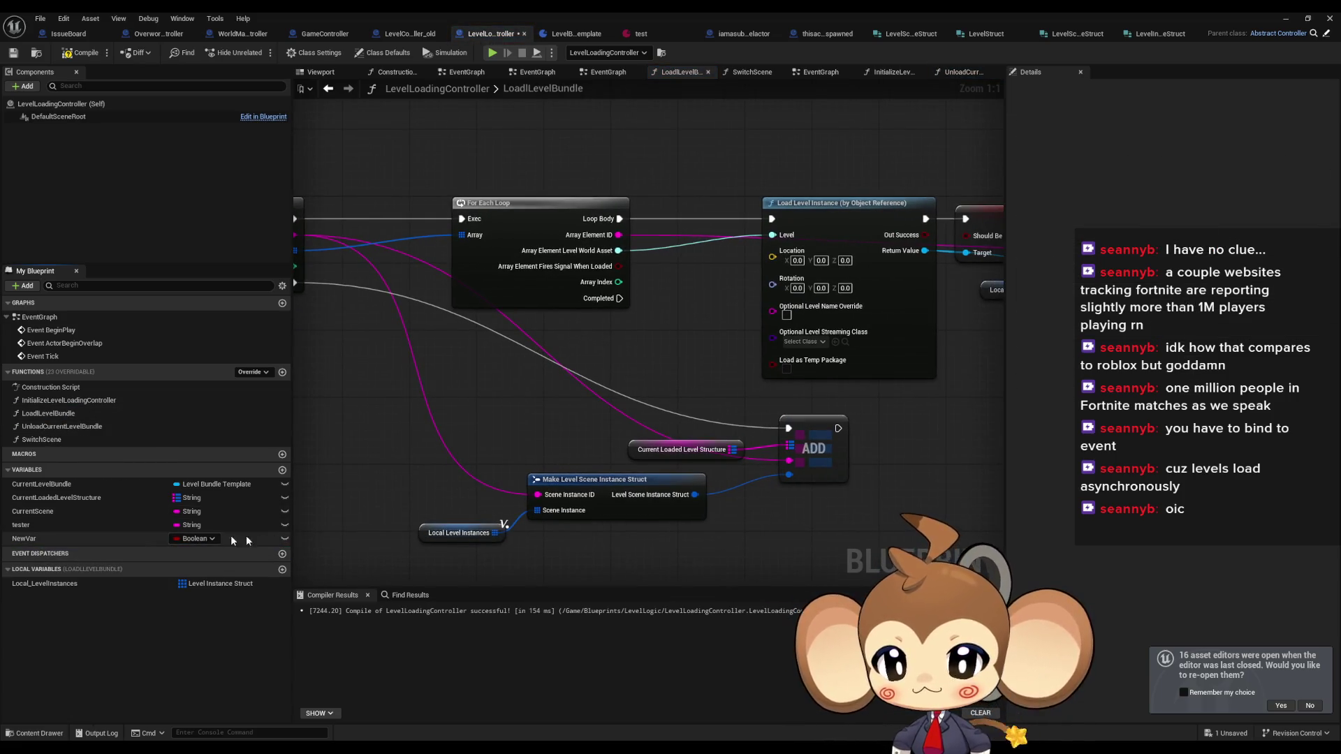
left_click(44, 538)
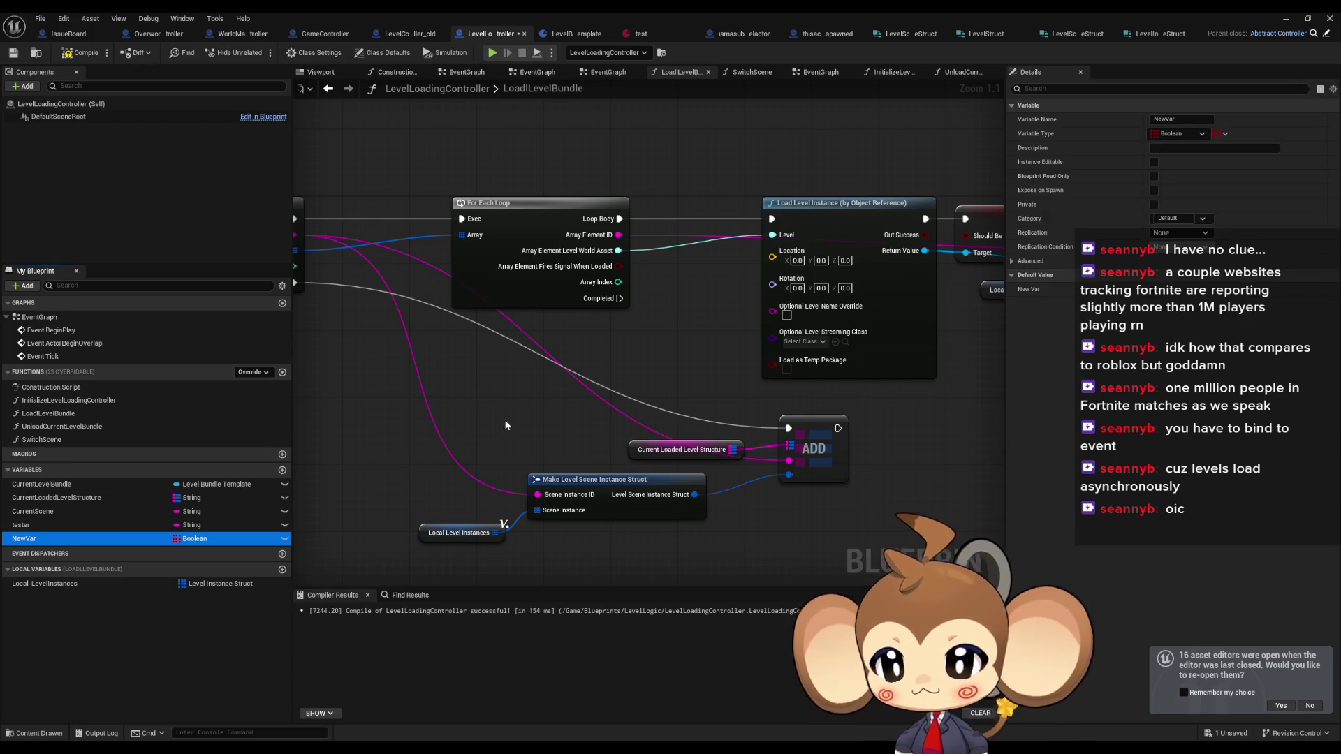
left_click(44, 528)
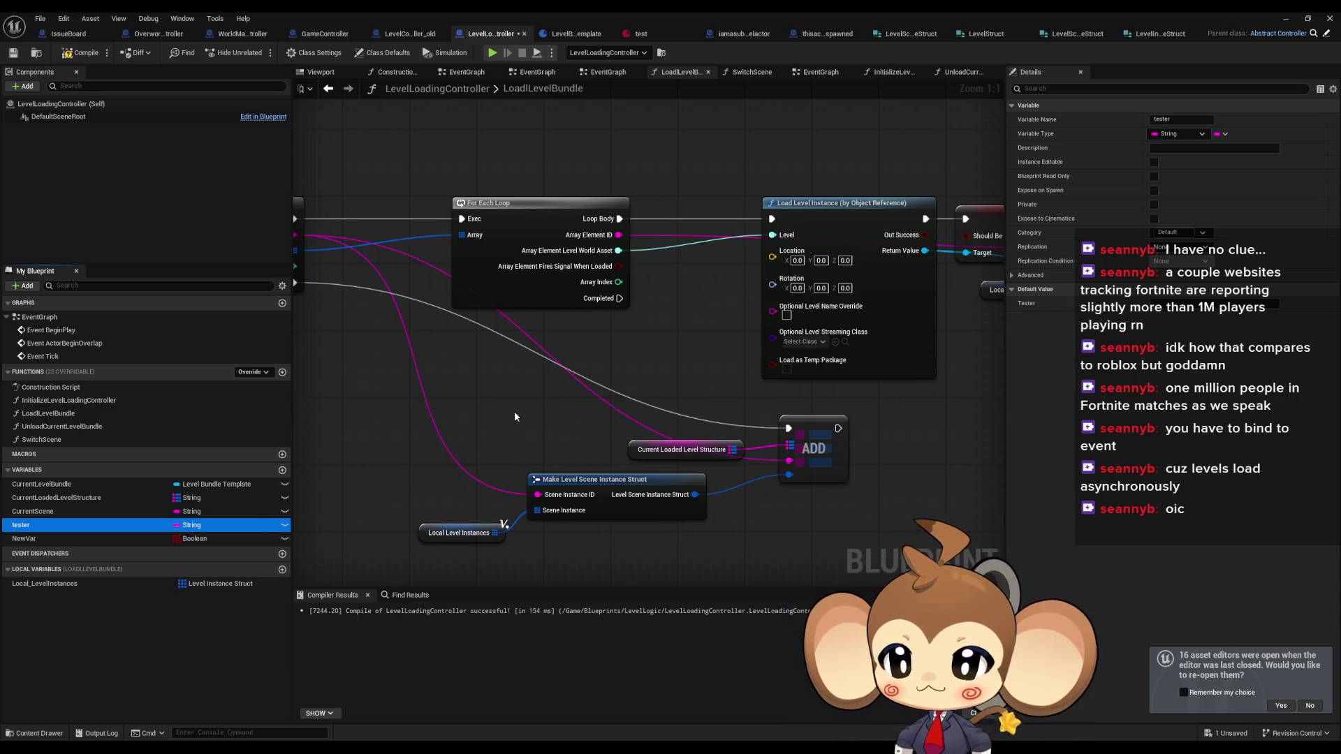
key("Delete")
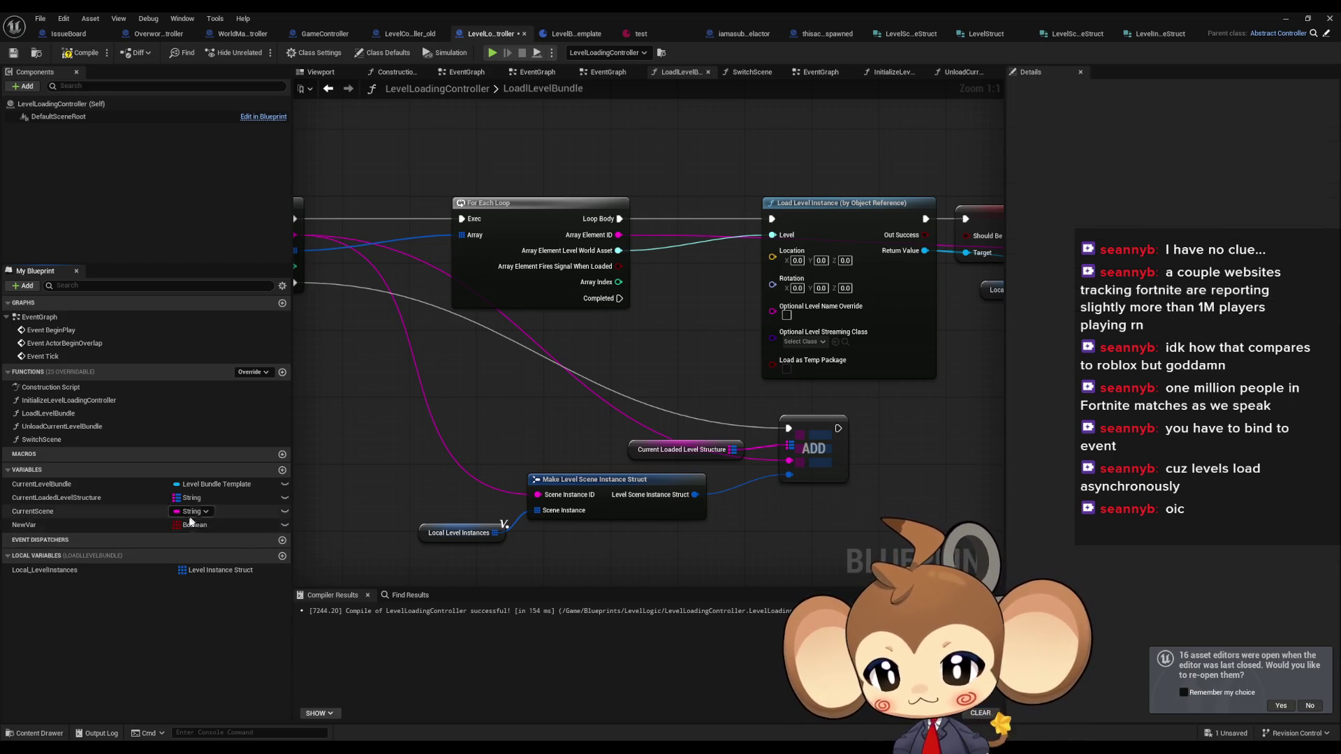
- Change NewVar's type to String and begin renaming it
left_click(185, 528)
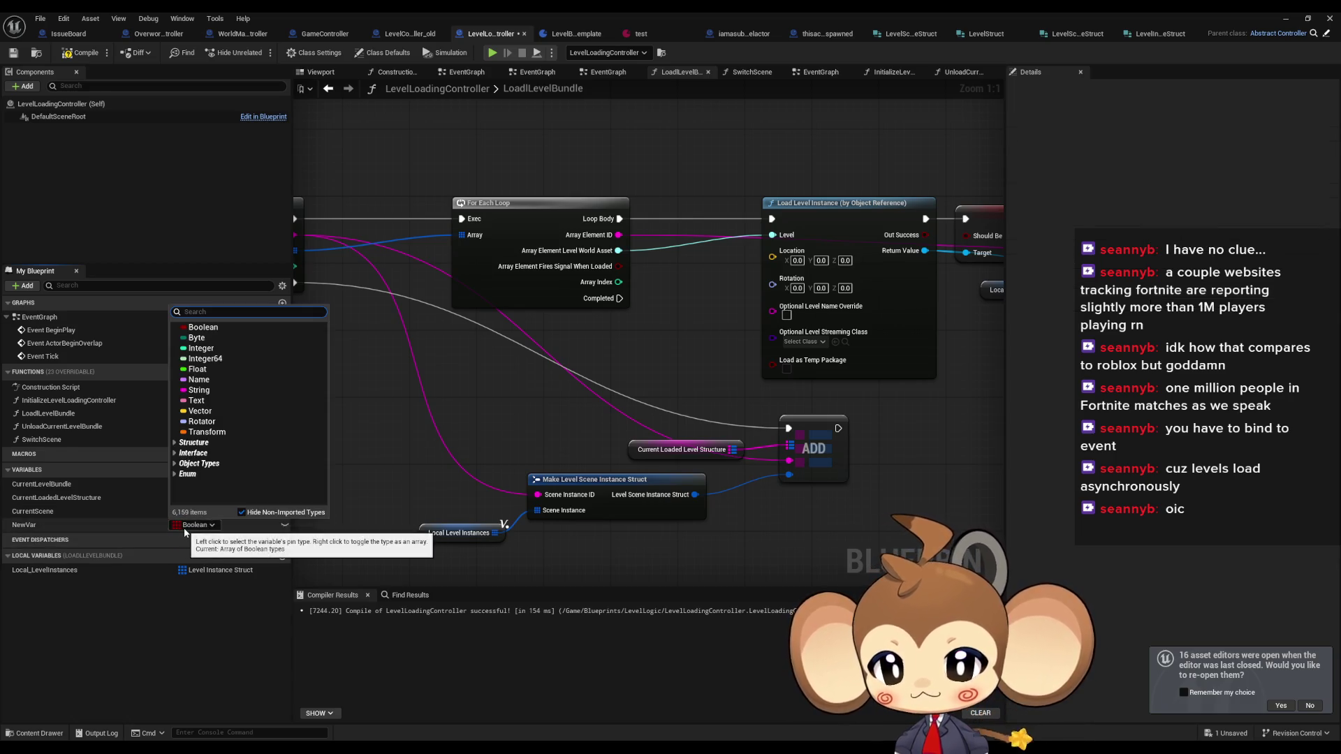
left_click(199, 389)
left_click(40, 523)
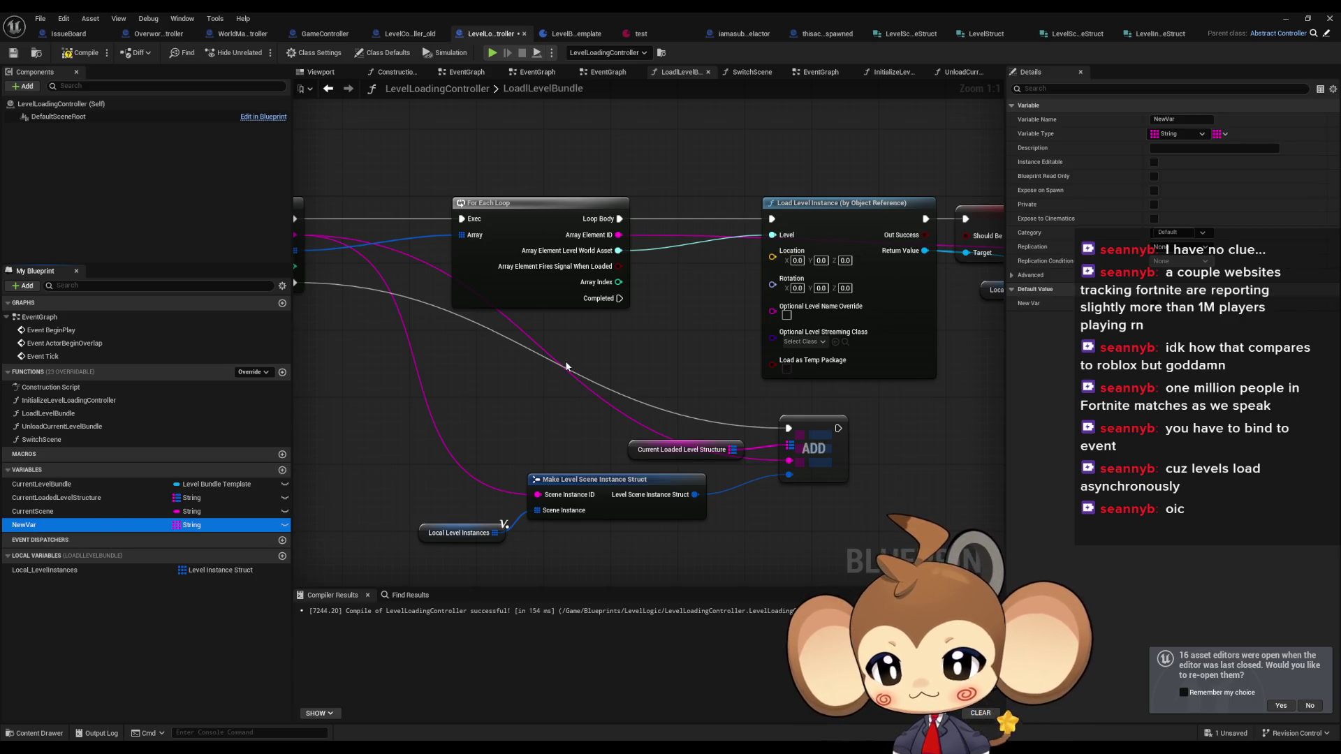
key("F2")
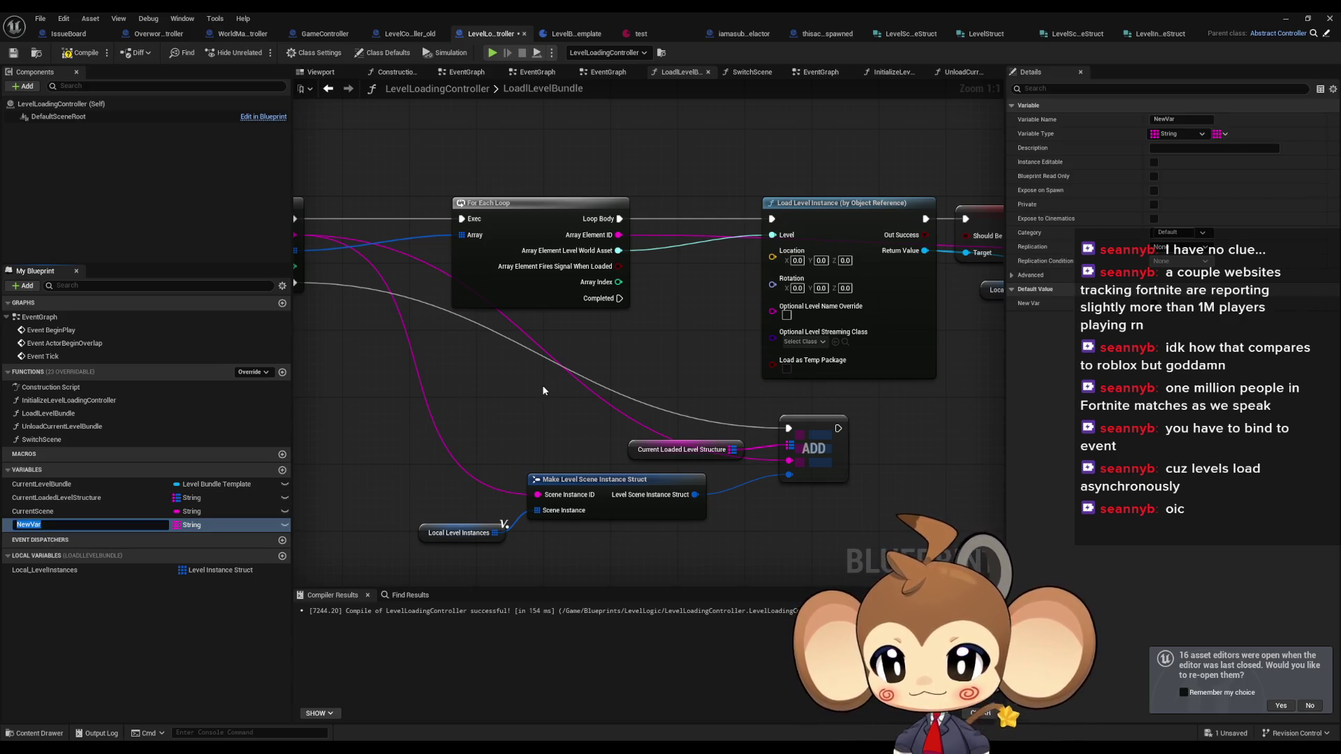
type("LevelSignalRegistry")
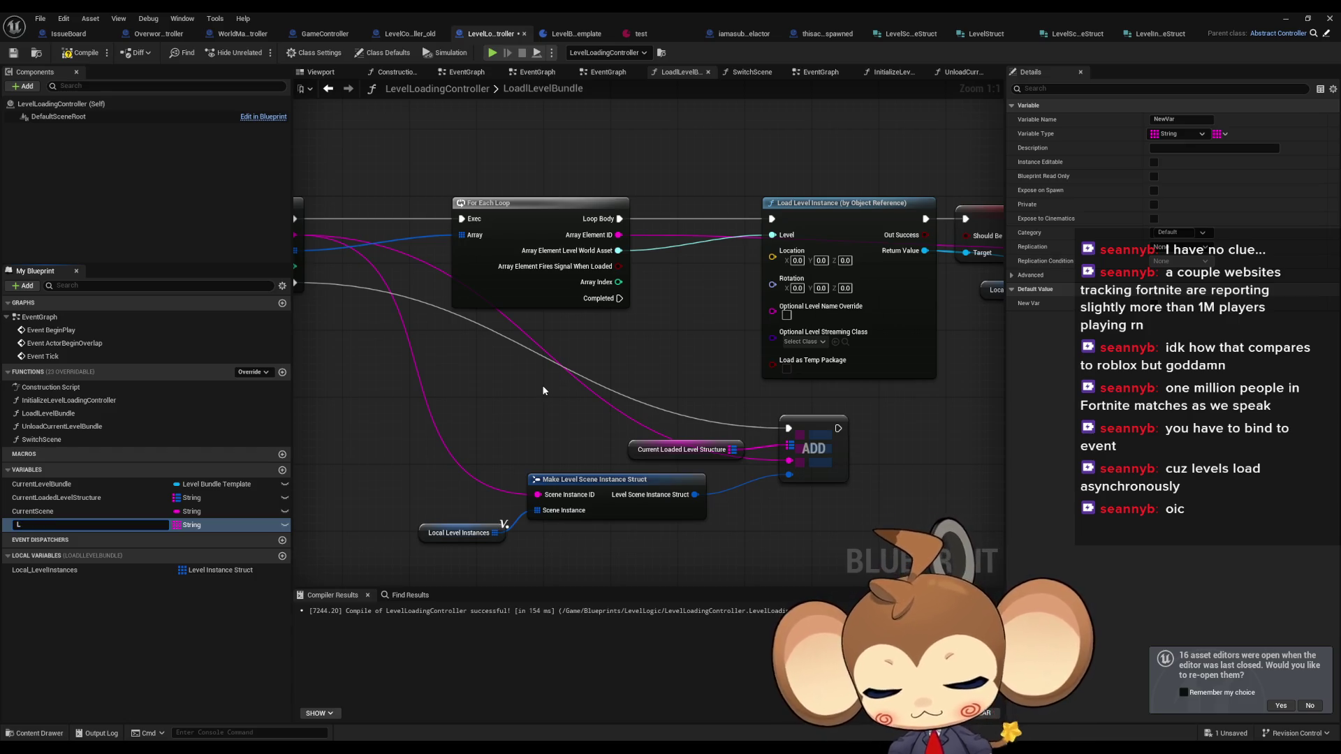
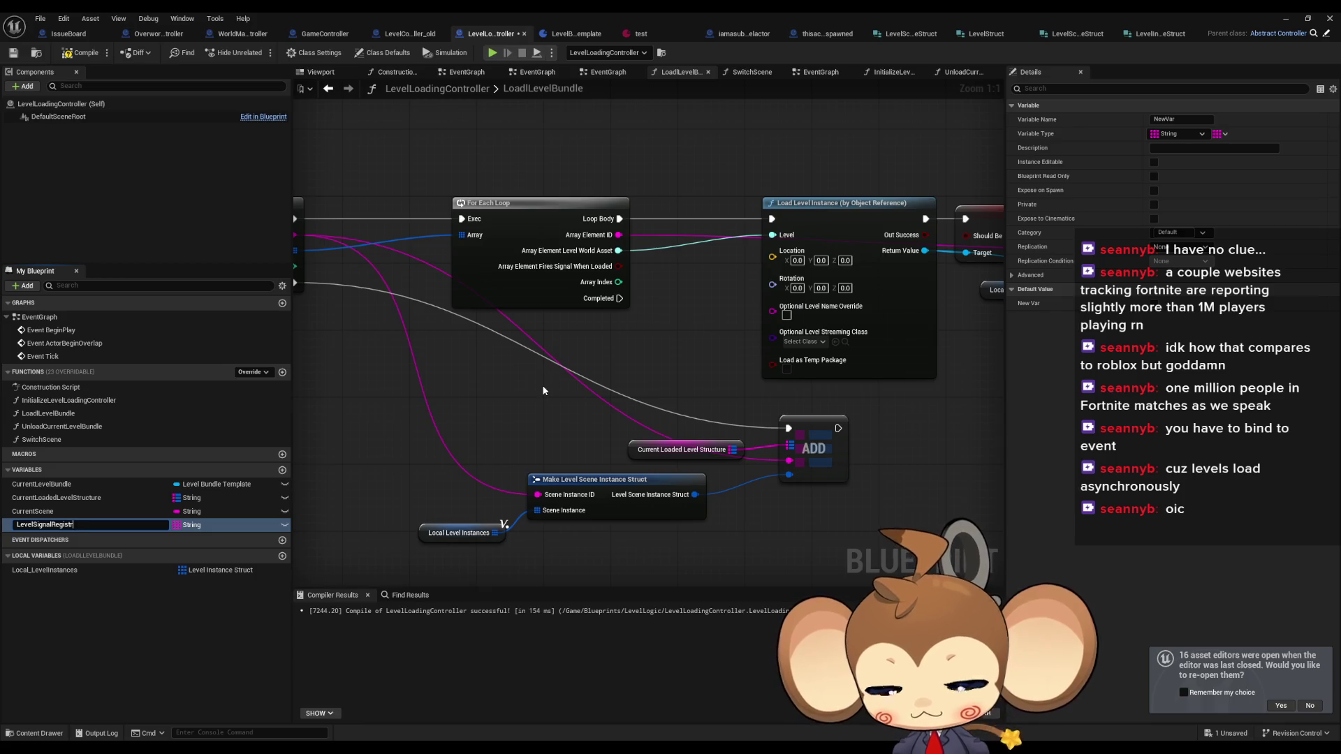
- Name the variable LevelSignalRegistry and place its getter feeding an array Add node
key("Return")
mouse_move(42, 525)
left_mouse_down()
mouse_move(139, 514)
mouse_move(325, 447)
mouse_move(515, 340)
mouse_move(514, 320)
mouse_move(512, 336)
mouse_move(642, 334)
left_mouse_up()
left_click(538, 342)
type("add")
left_click(676, 443)
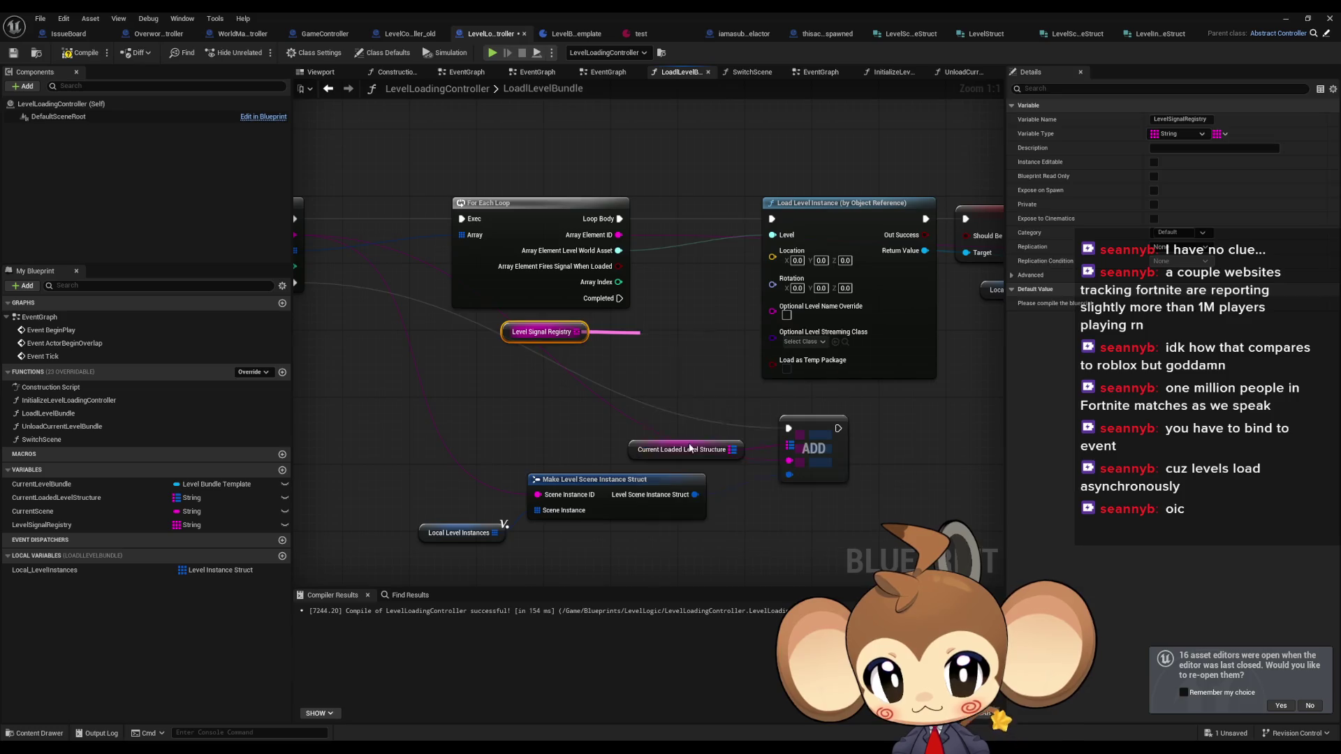
- Cut the registry getter and Add node out of LoadLevelBundle to move them into SwitchScene
left_click_drag(472, 334, 705, 388)
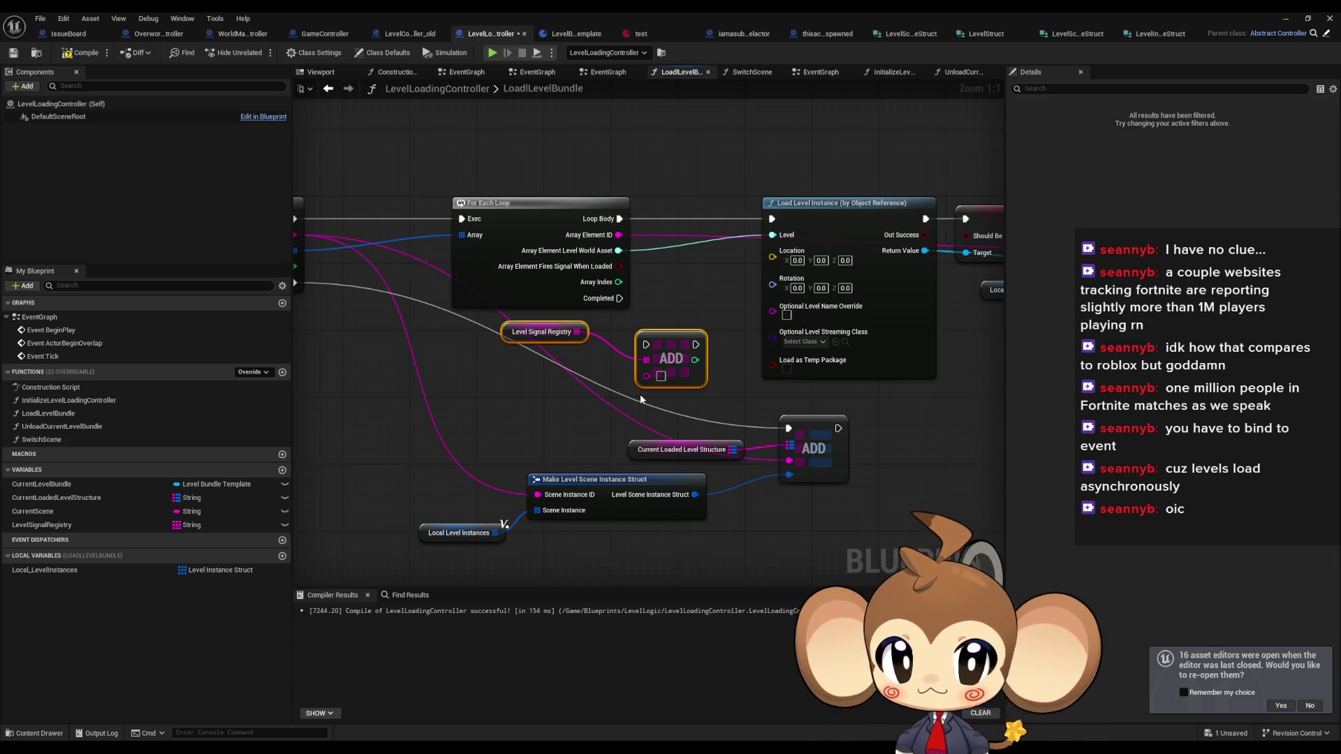
mouse_move(654, 366)
left_mouse_down()
mouse_move(615, 559)
mouse_move(660, 545)
mouse_move(646, 551)
left_mouse_up()
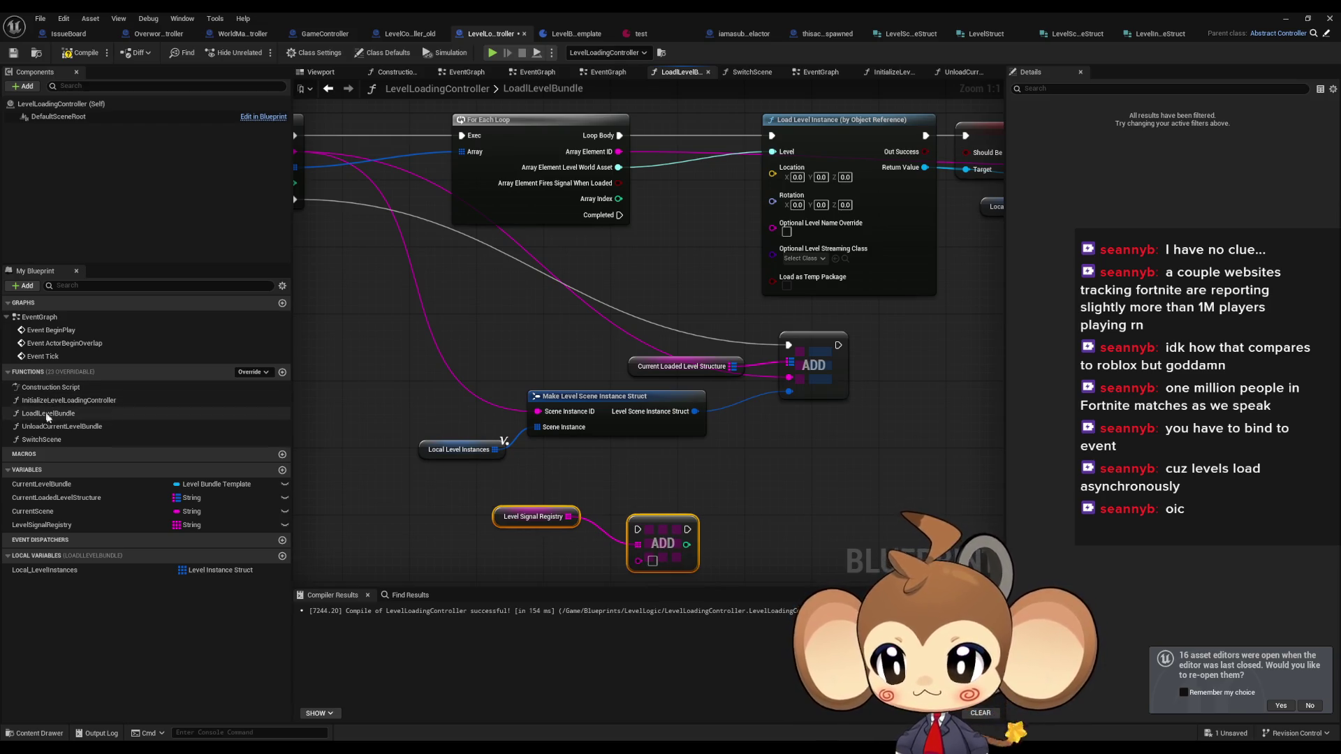
key("ctrl+x")
double_click(85, 438)
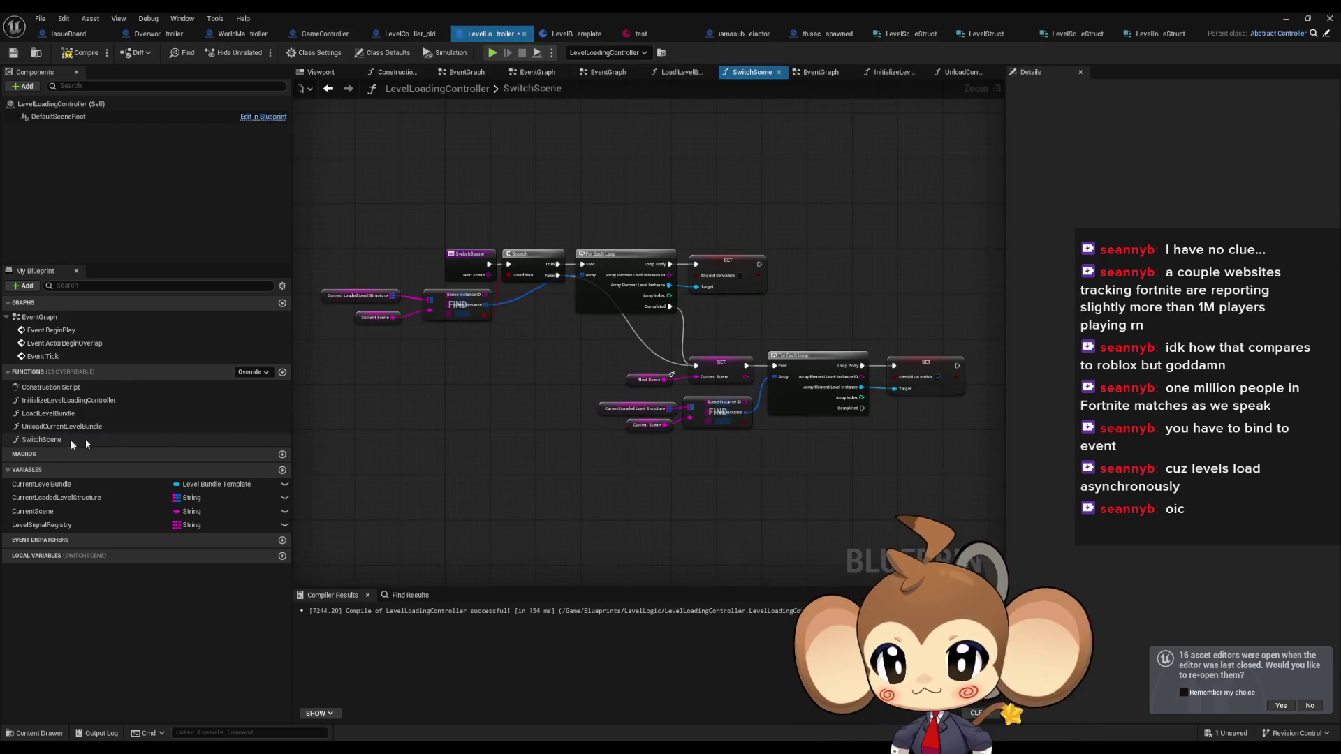
- Paste the registry getter and Add node below the second For Each Loop in SwitchScene
key("ctrl+v")
mouse_move(732, 475)
left_mouse_down()
mouse_move(856, 548)
mouse_move(828, 492)
left_mouse_up()
scroll(850, 453, "up", 3)
mouse_move(647, 498)
left_mouse_down()
mouse_move(815, 473)
mouse_move(819, 419)
left_mouse_up()
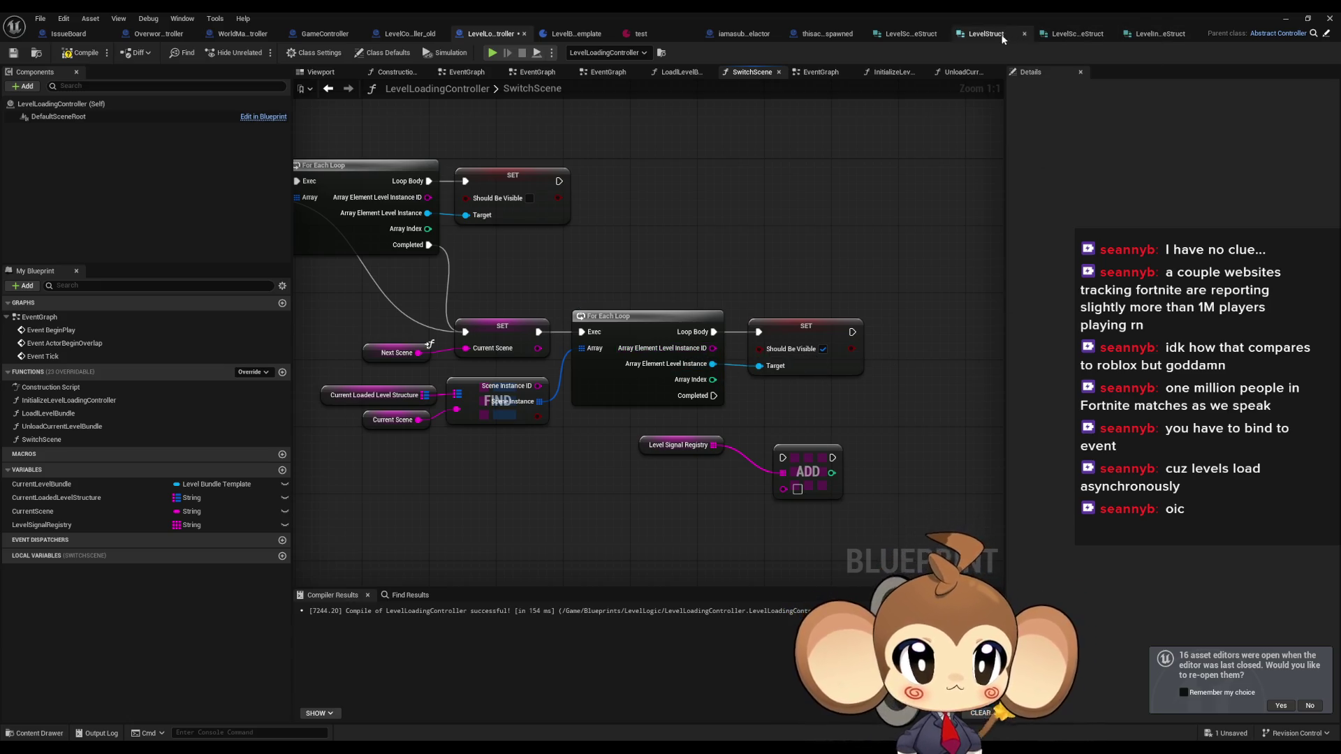
left_click(1163, 36)
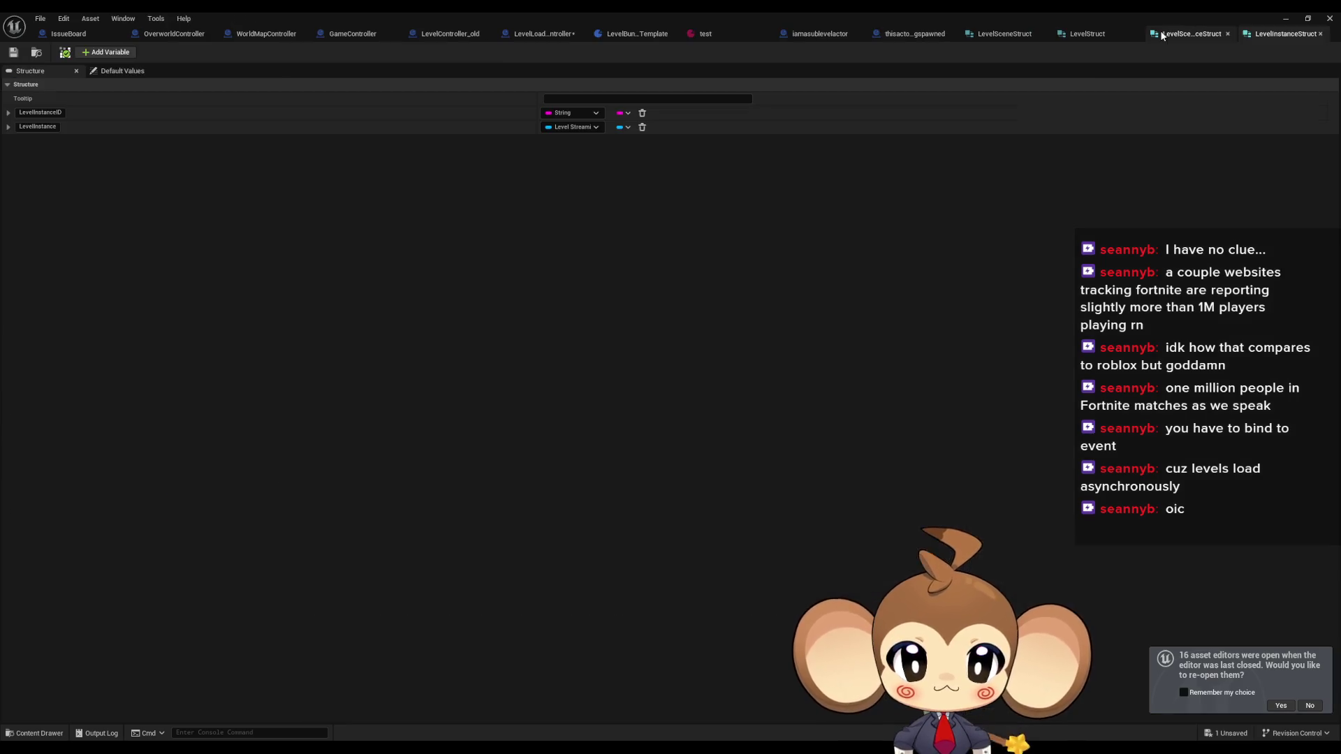
- Add a WillFireLevelVisibleSignal member to LevelInstanceStruct and save it
left_click(105, 52)
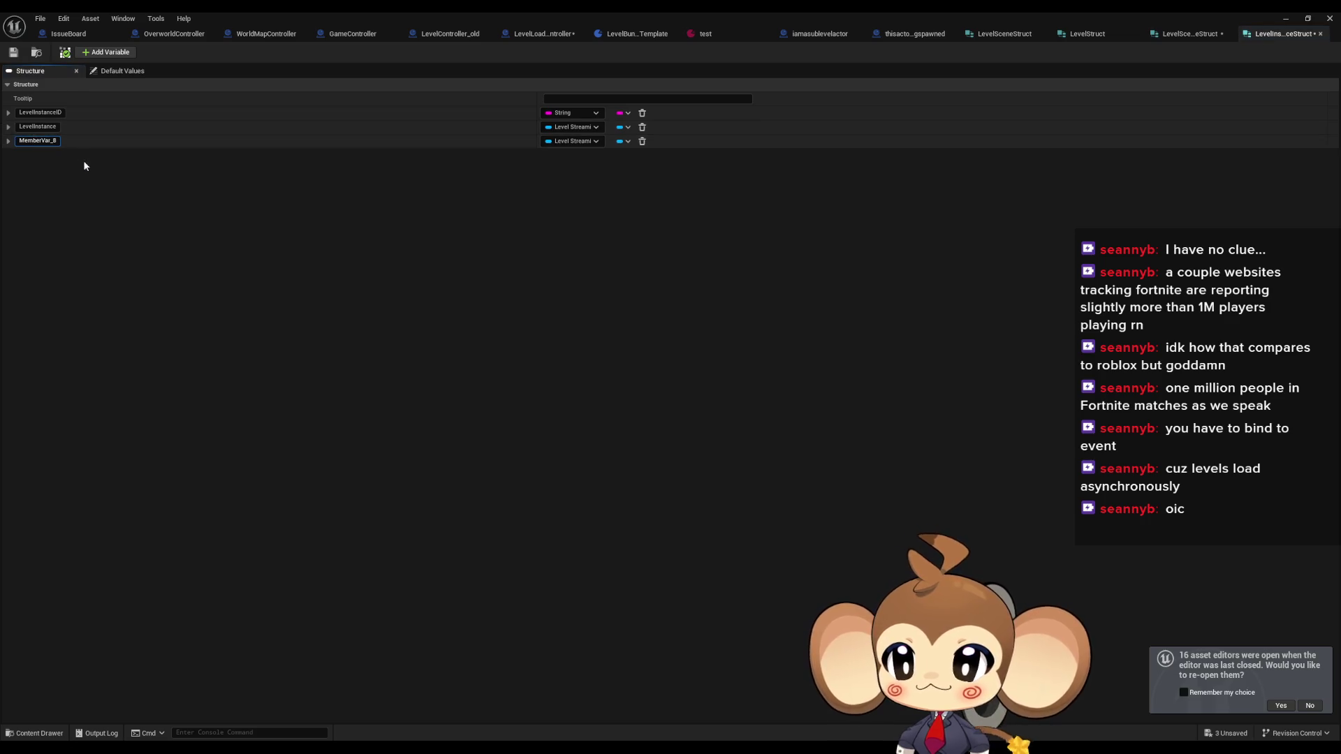
type("Wi")
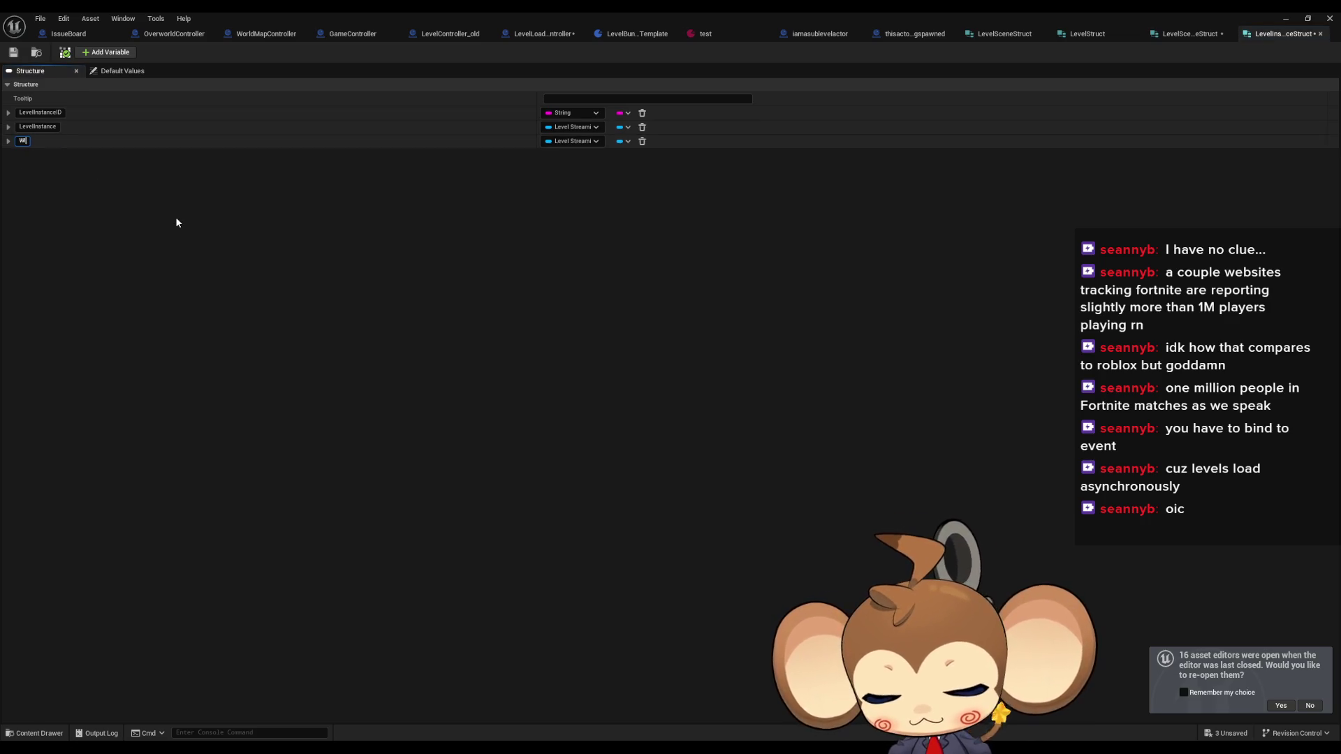
type("llFireSignal")
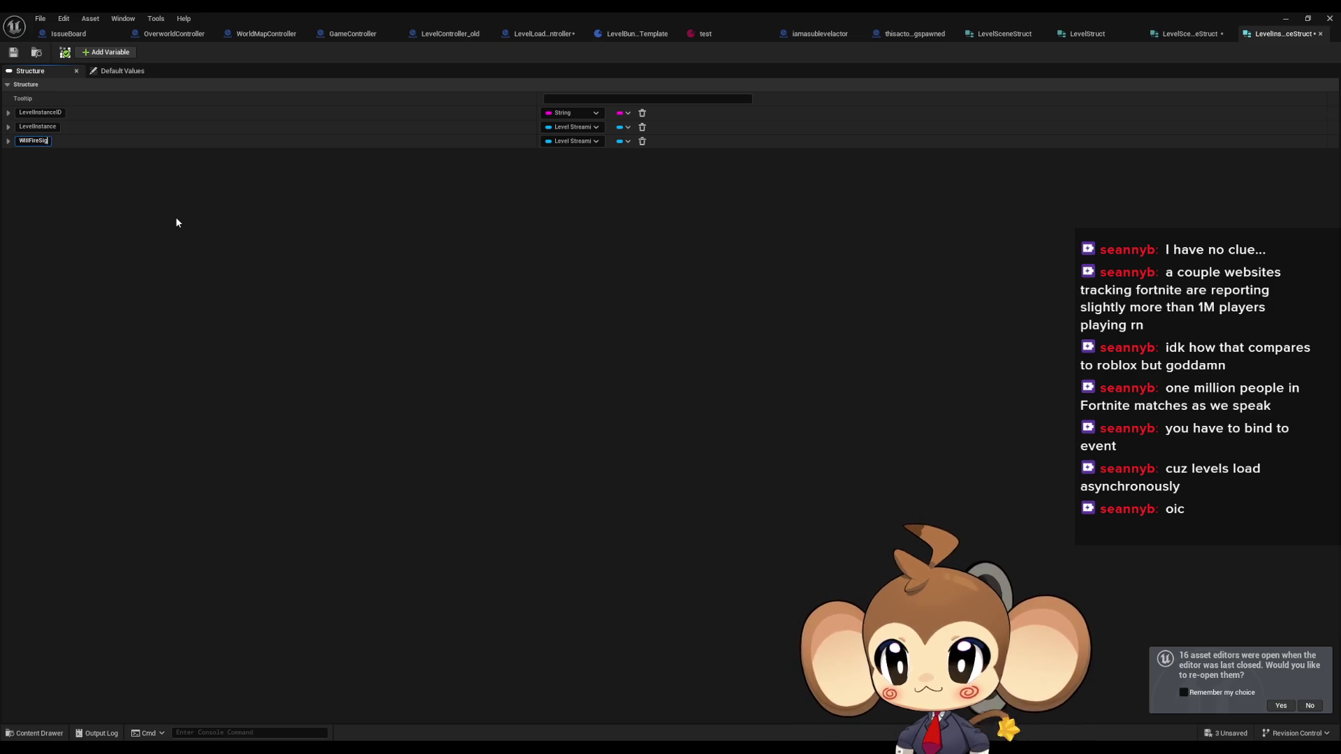
key("Return")
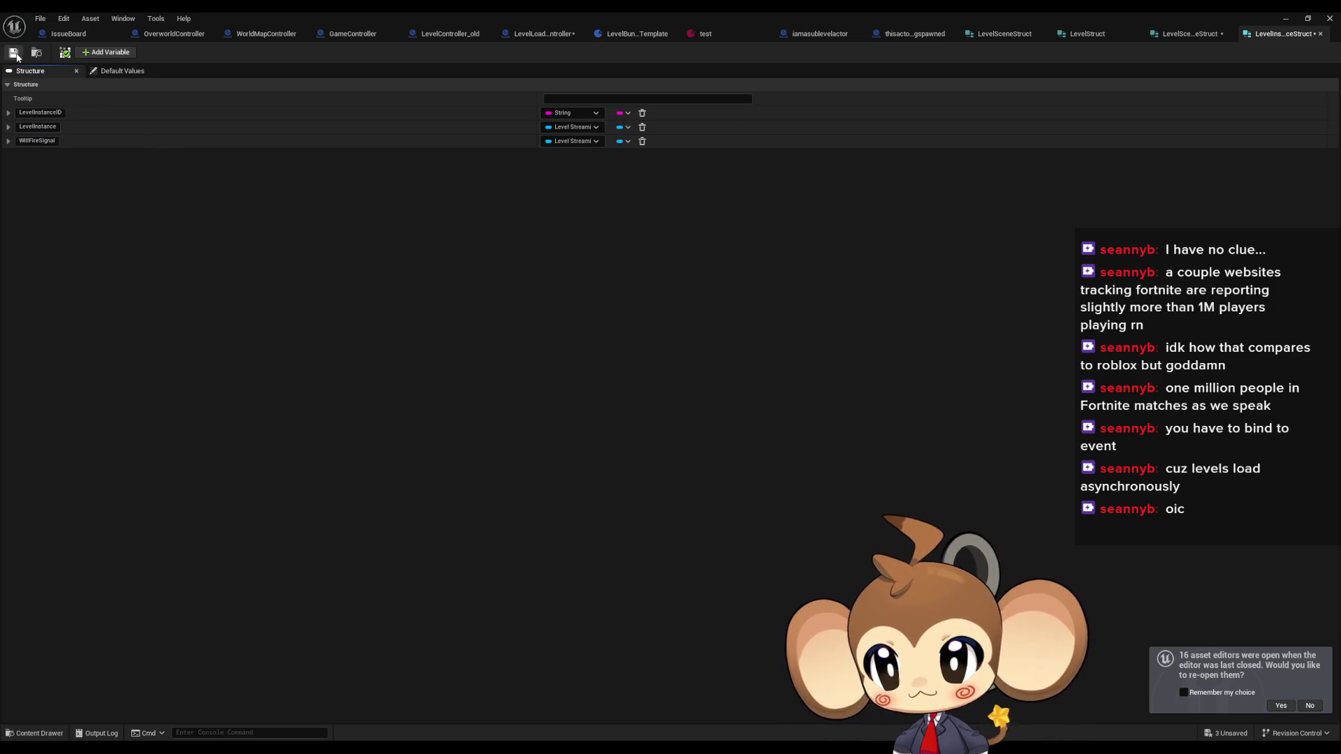
left_click(14, 53)
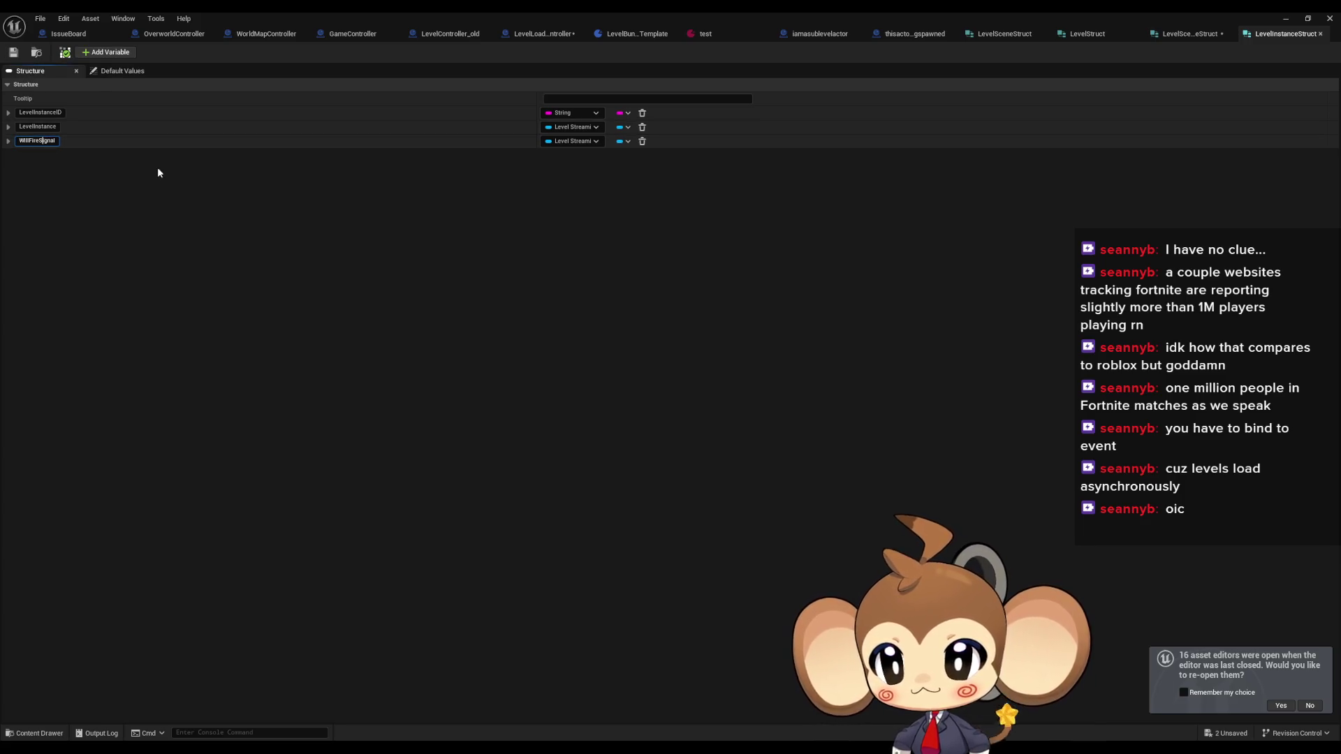
type("LevelL")
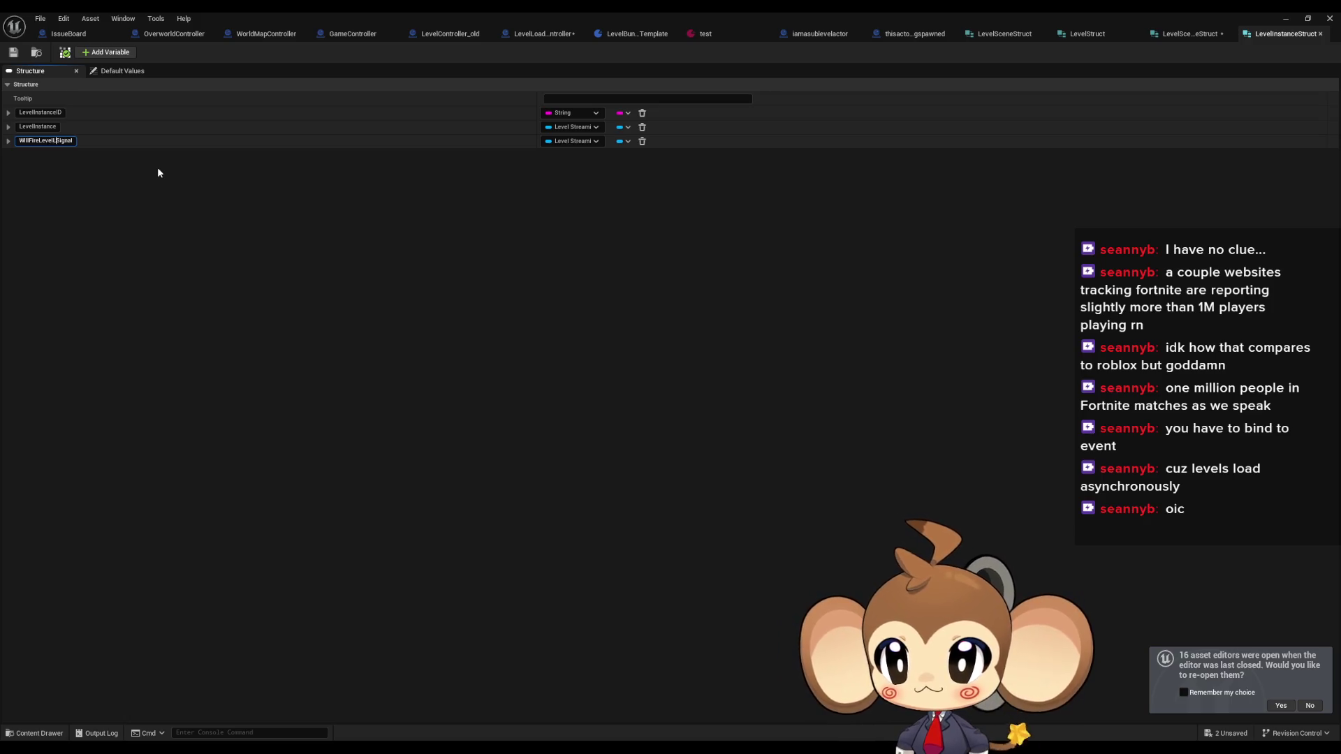
key("Return")
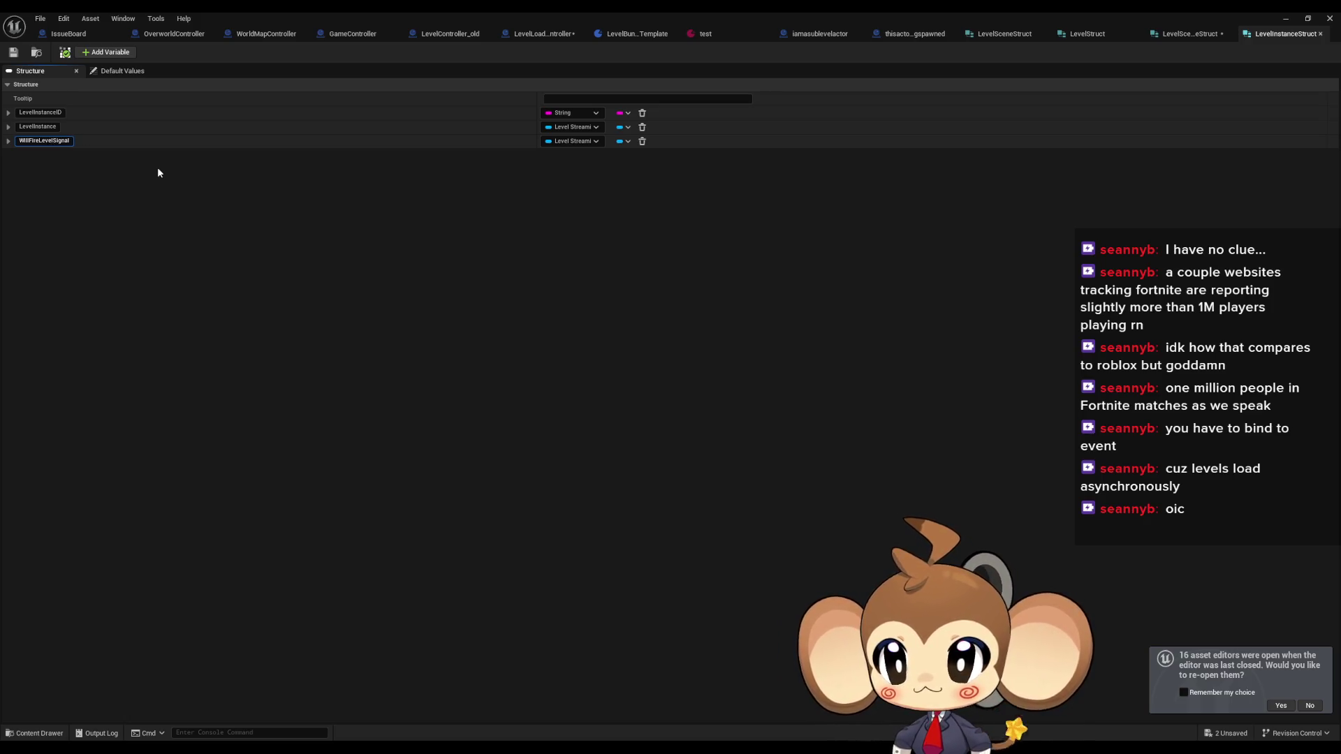
type("Visible")
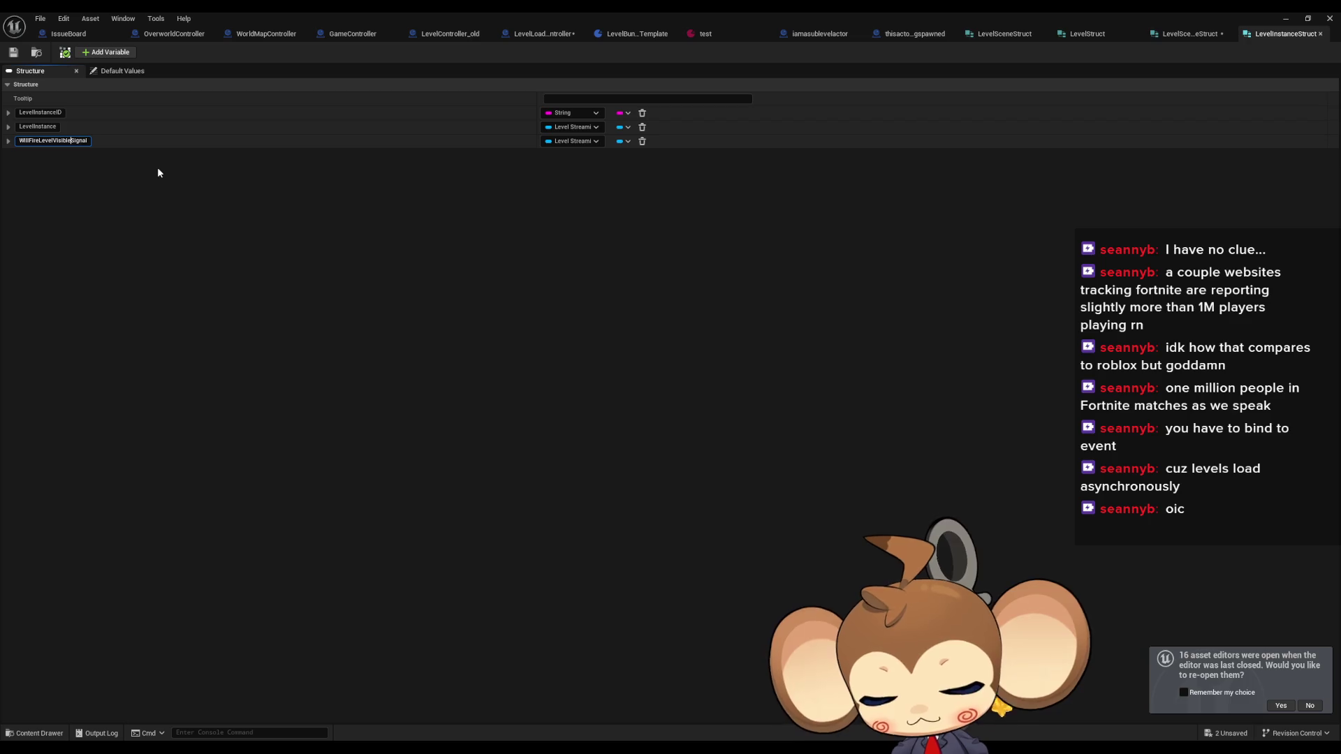
key("Return")
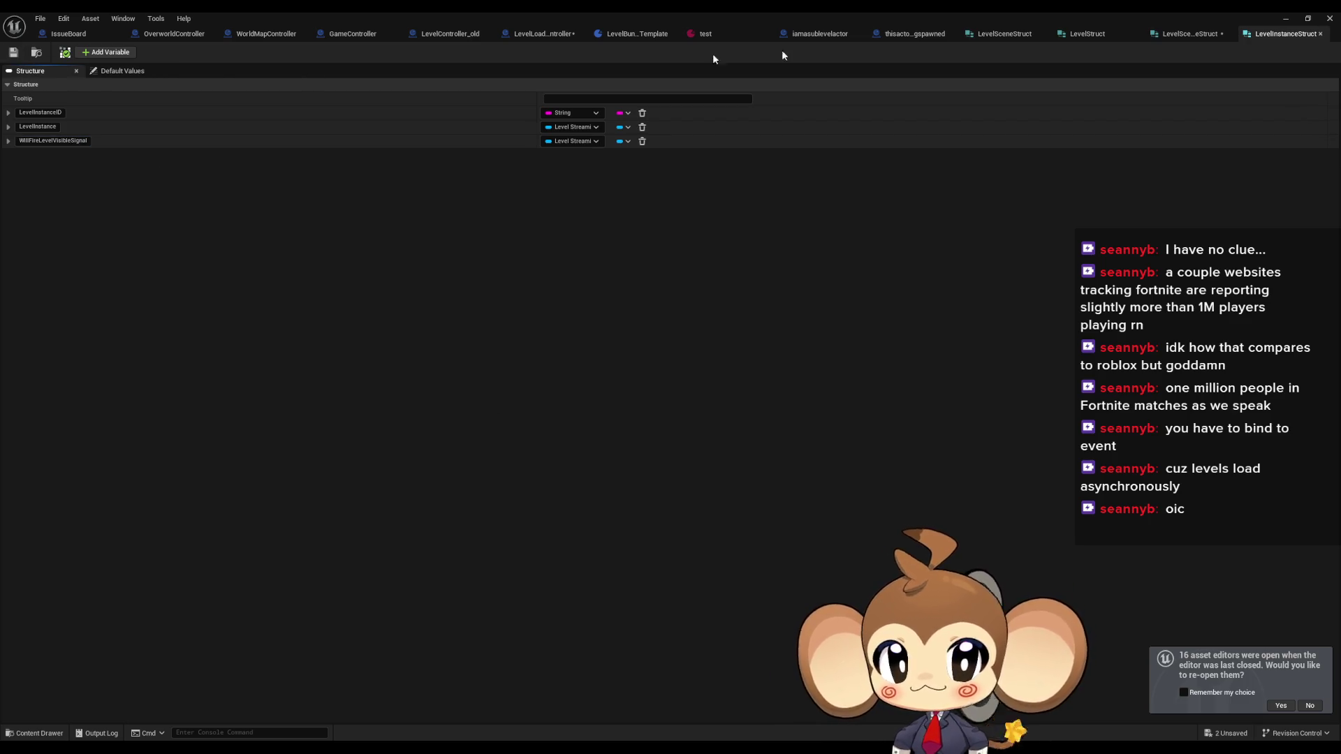
- Save the scene-instance structure and rename LevelStruct's FiresSignalWhenLoaded to WillFireLevelVisibleSignal
left_click(1180, 34)
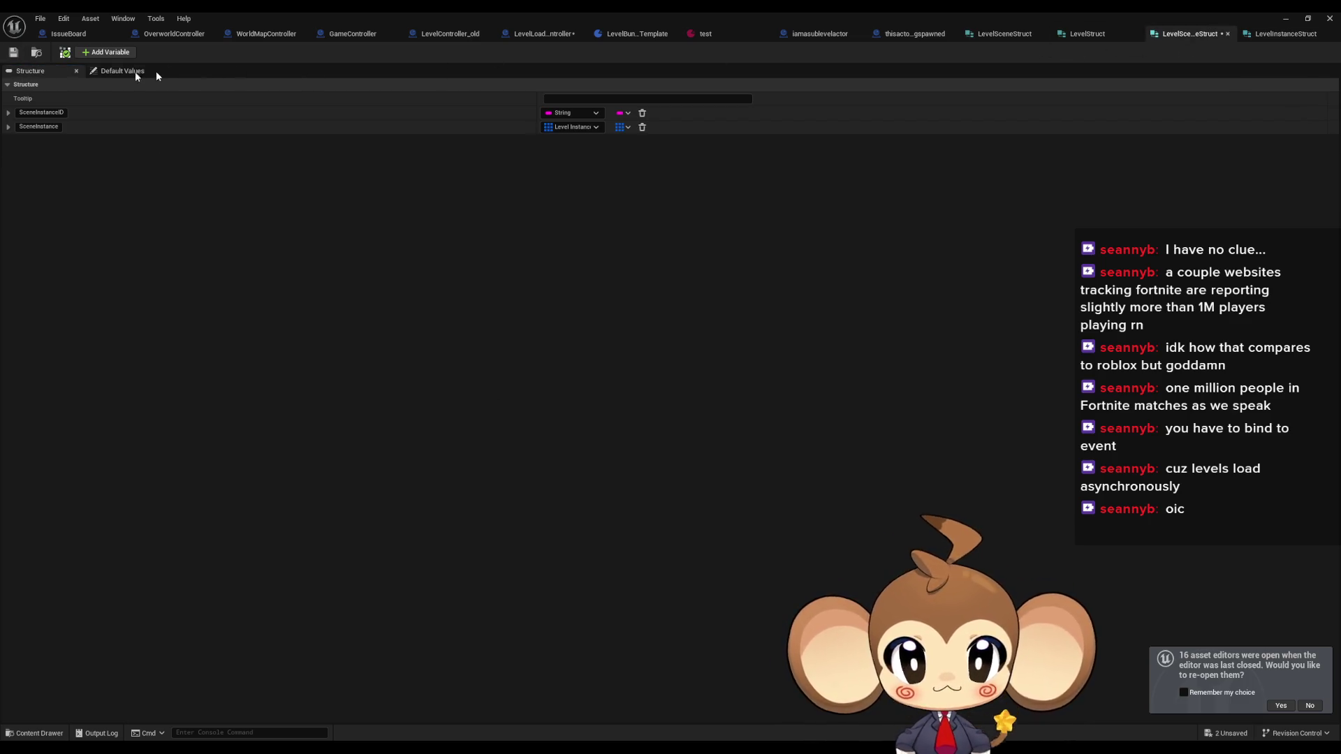
left_click(14, 54)
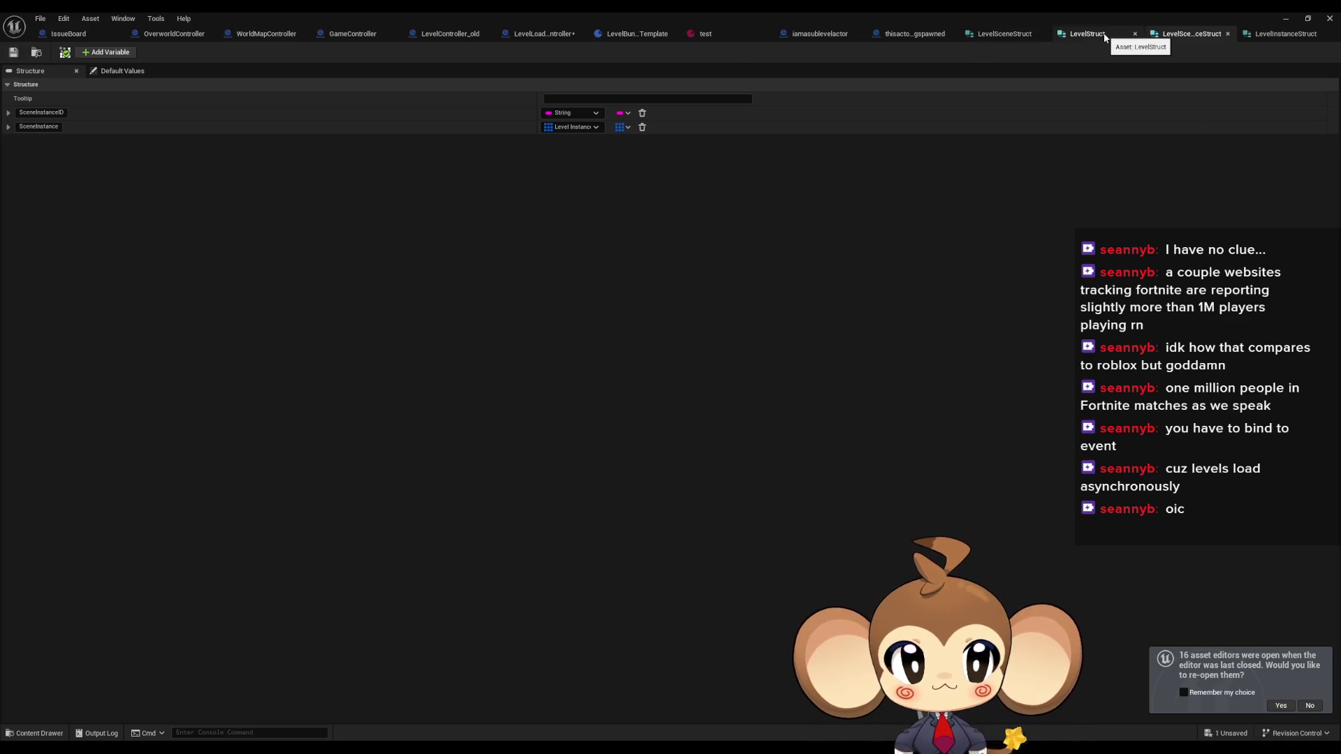
left_click(1255, 35)
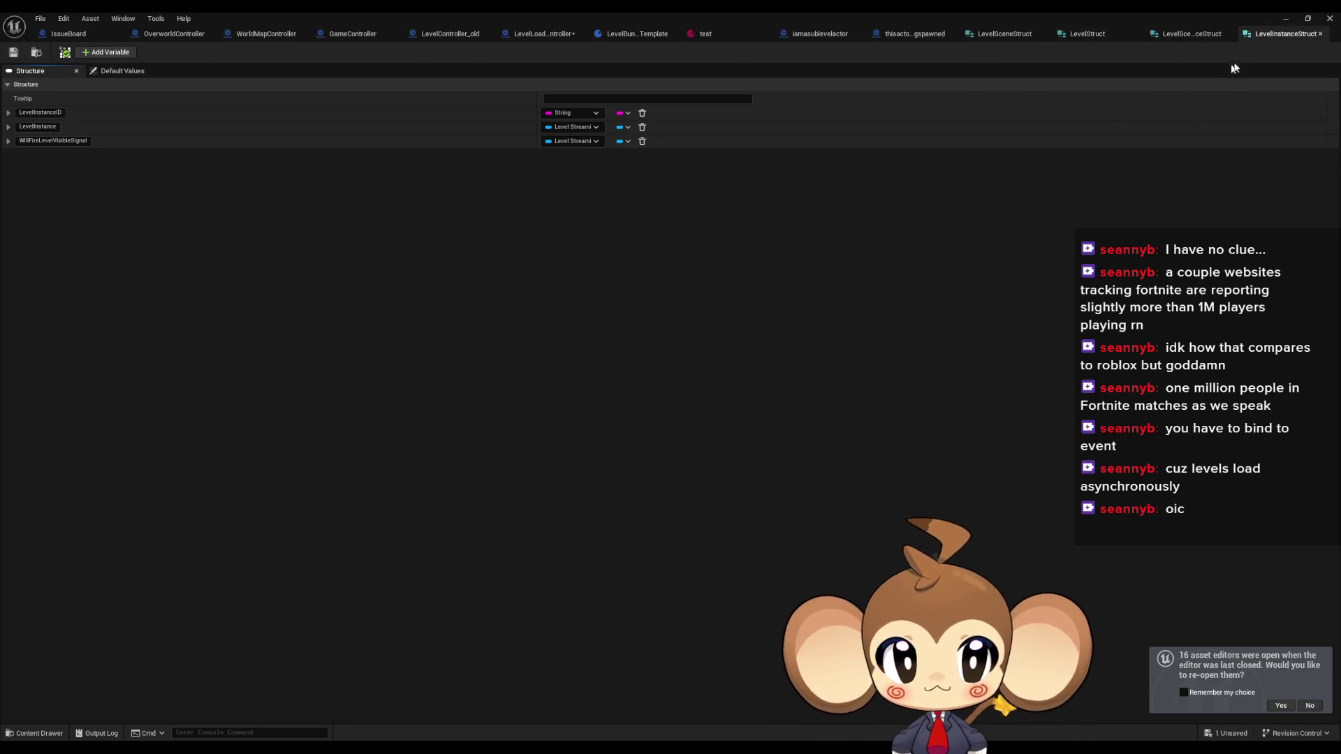
left_click(1191, 34)
left_click(1090, 33)
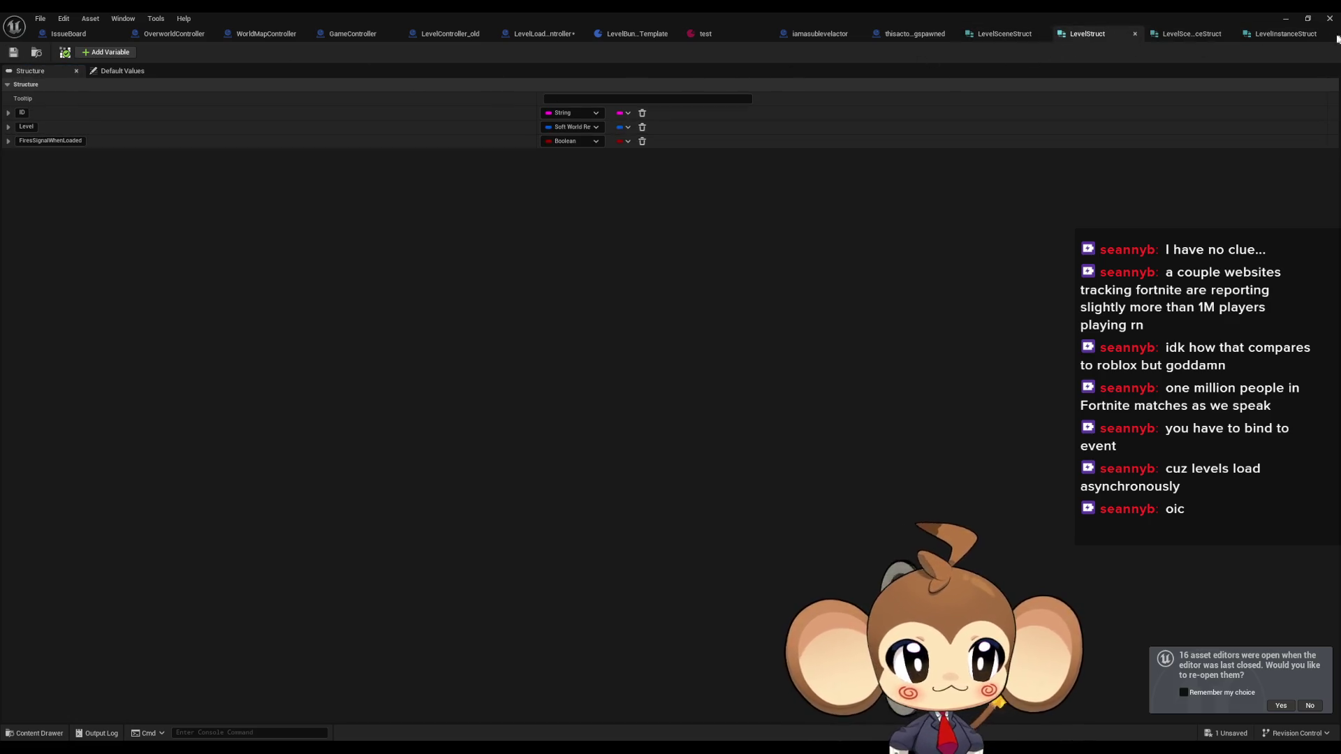
left_click(1250, 35)
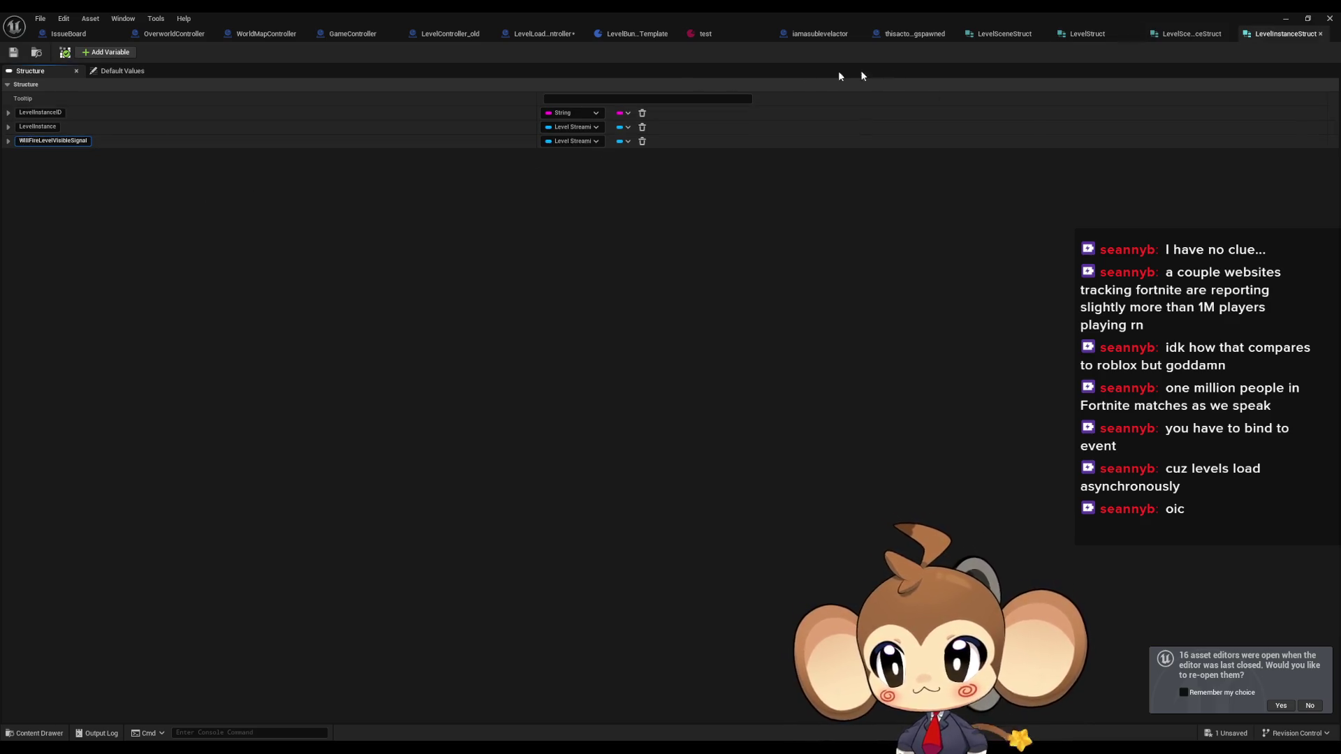
left_click(1084, 35)
left_click(70, 140)
type("WillFireLevelVisibleSignal")
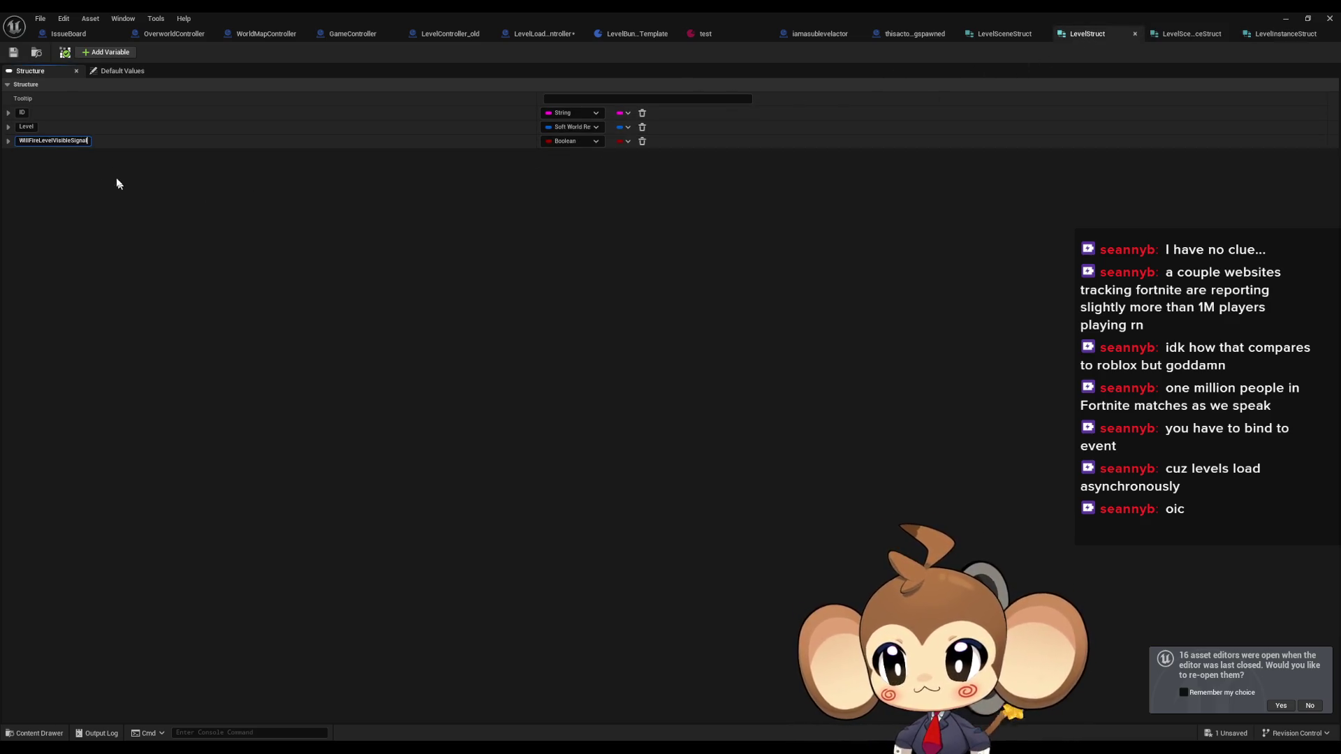
key("Return")
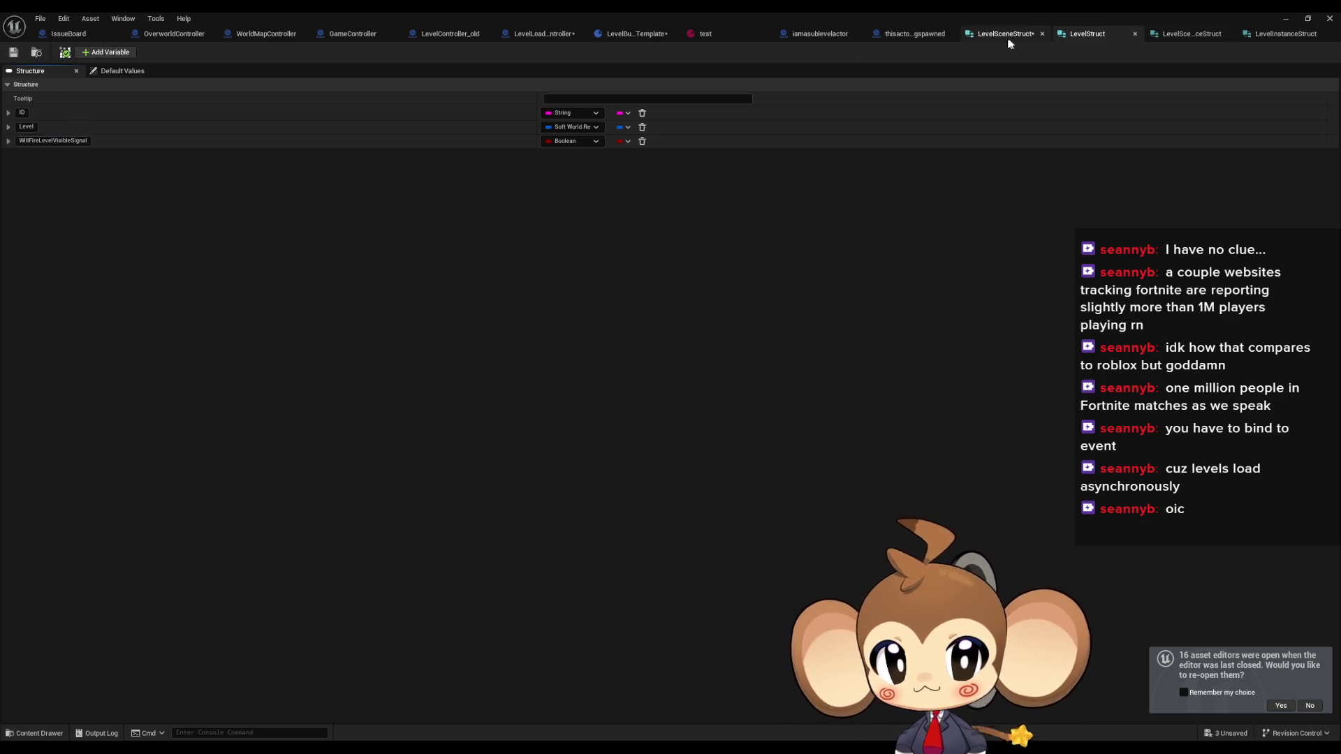
- Save LevelSceneStruct, the current structure and the LevelBundleTemplate blueprint
left_click(1006, 35)
left_click(14, 53)
left_click(1087, 34)
left_click(1004, 34)
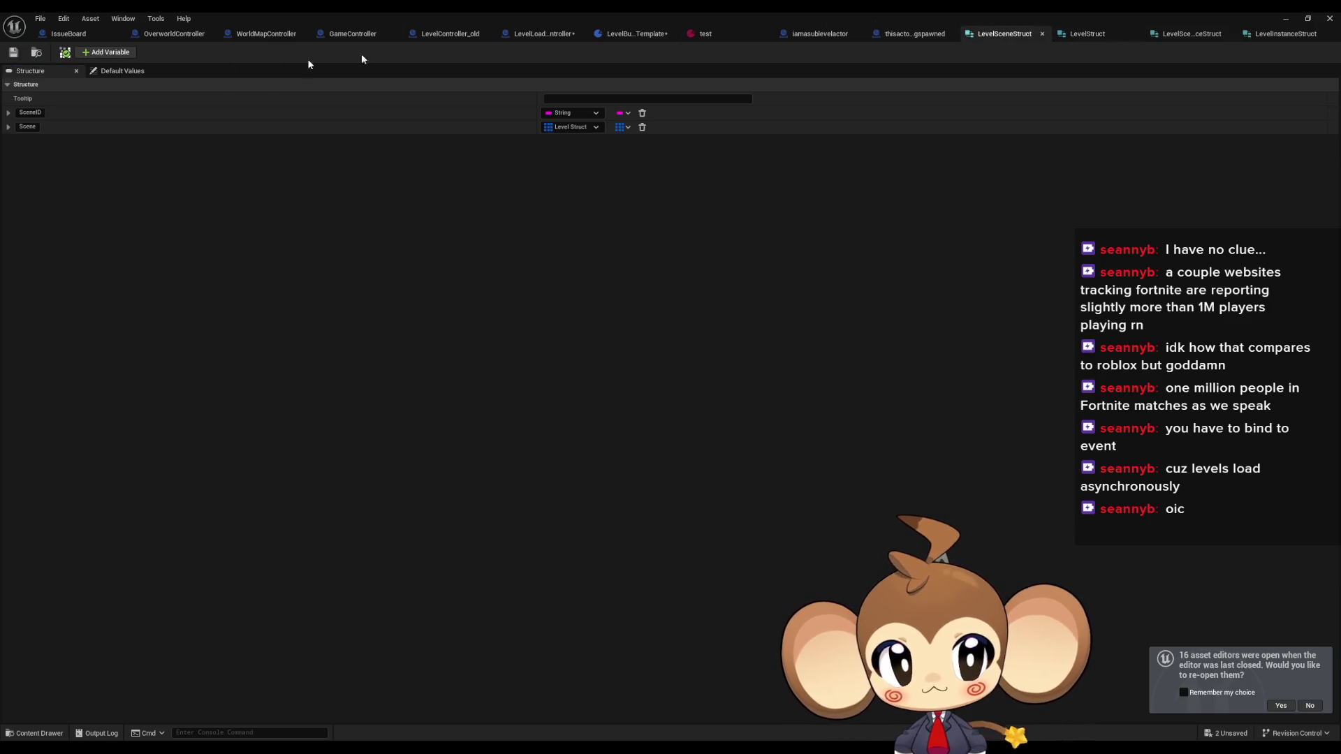
left_click(13, 52)
left_click(633, 34)
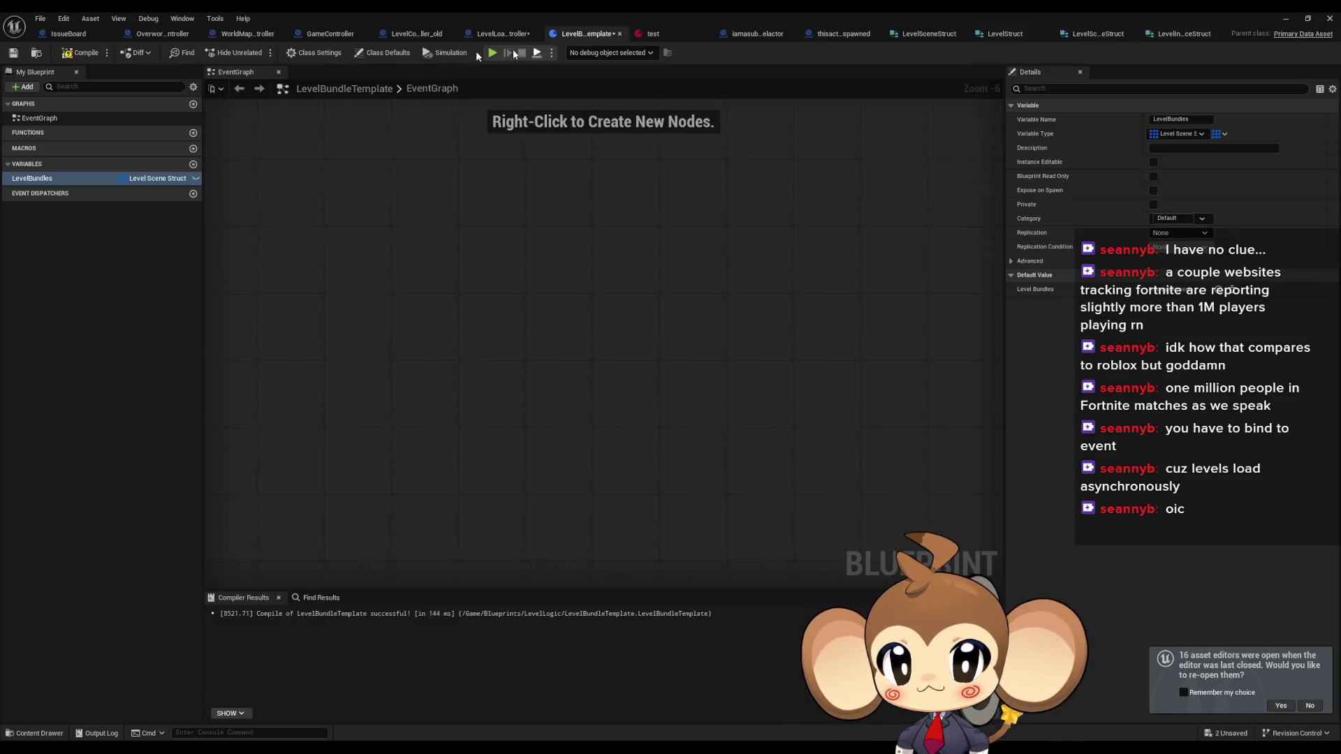
left_click(81, 55)
left_click(500, 33)
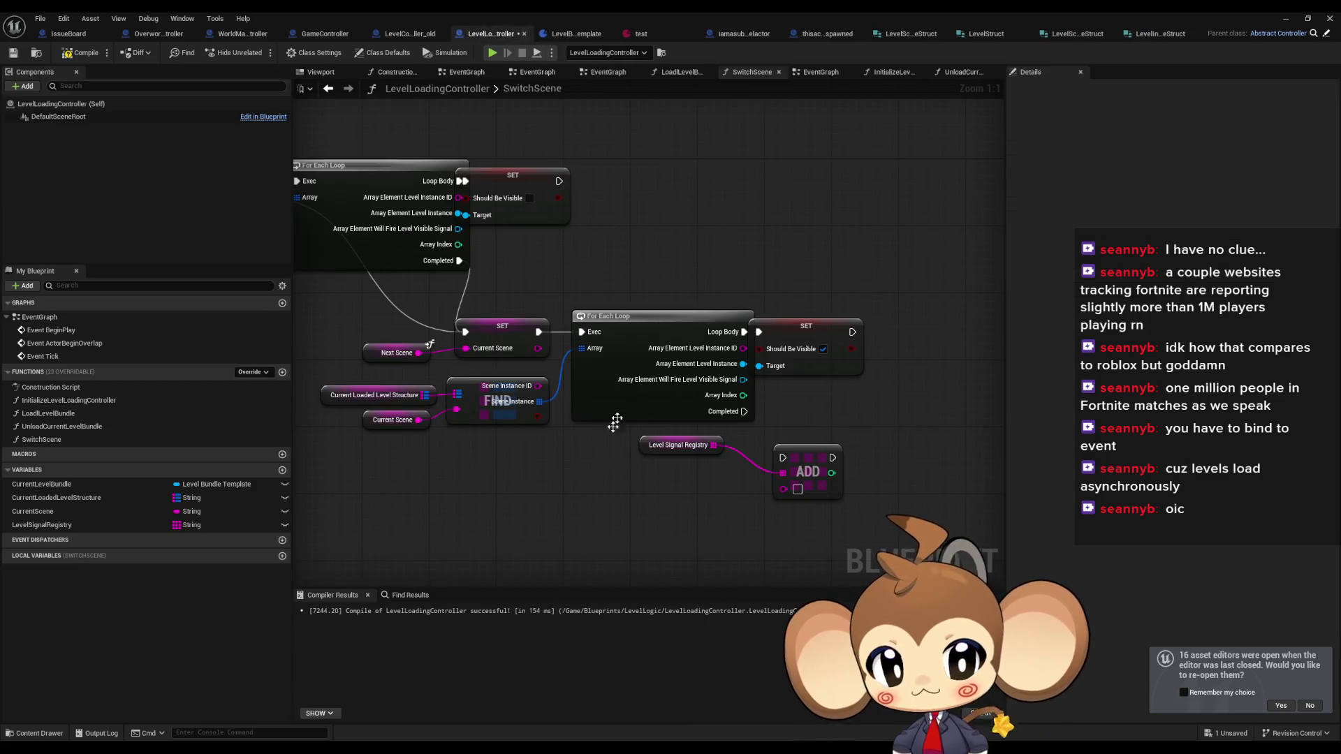
- Set WillFireLevelVisibleSignal in LevelInstanceStruct to Boolean, then save it and the scene-instance structure
left_click_drag(812, 338, 837, 338)
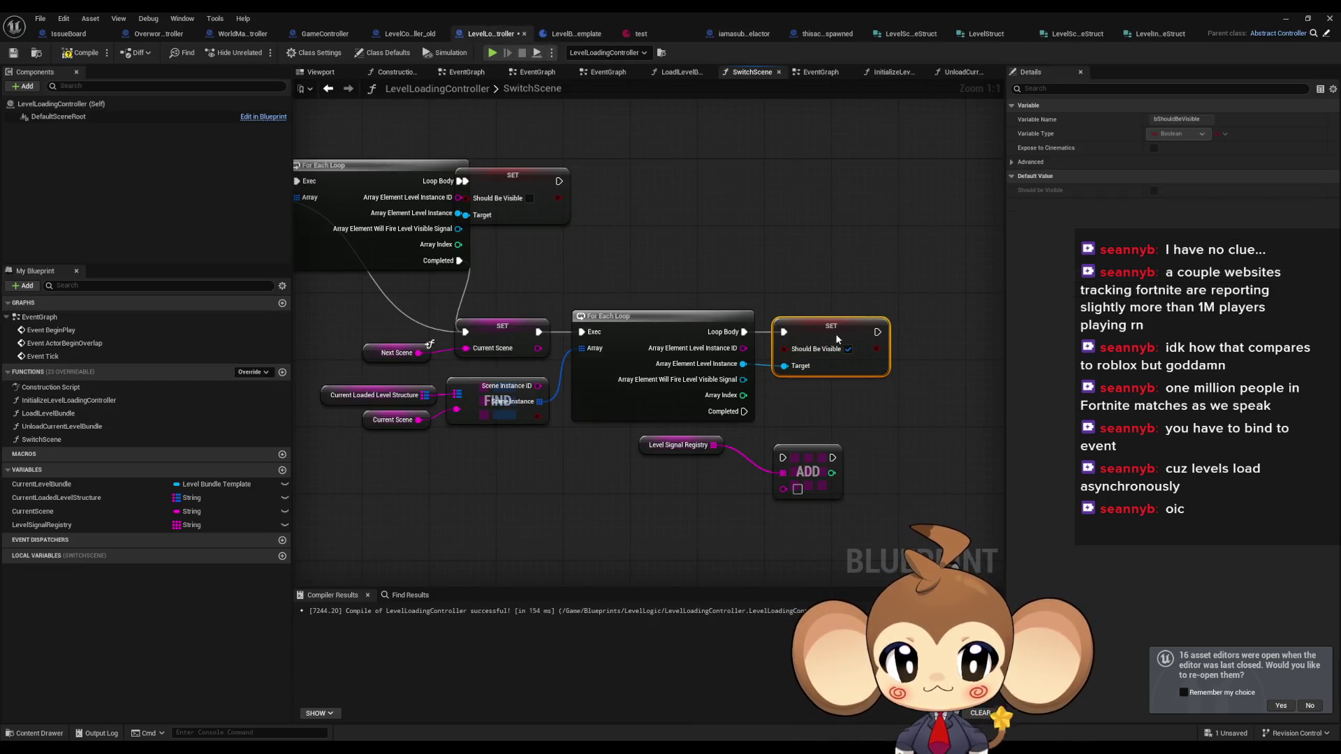
left_click(1160, 34)
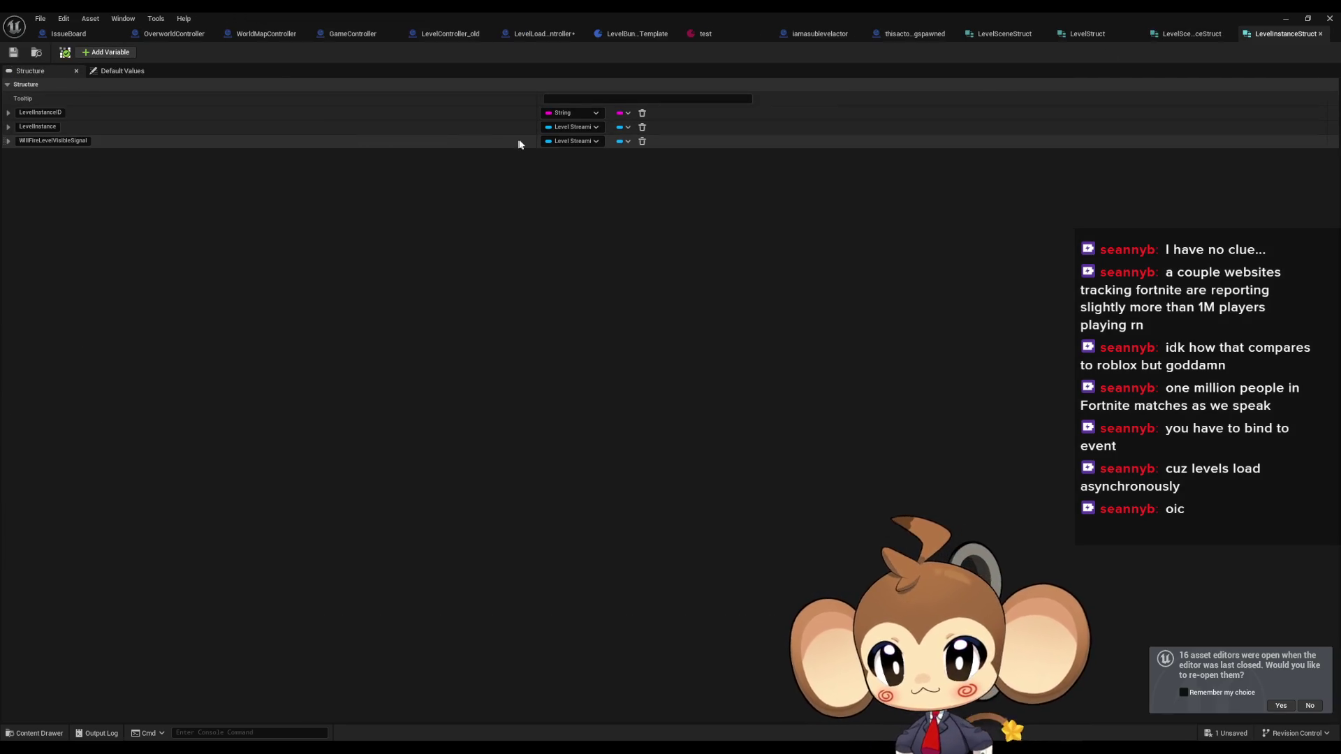
left_click(547, 144)
left_click(574, 170)
left_click(15, 54)
left_click(1187, 34)
left_click(13, 53)
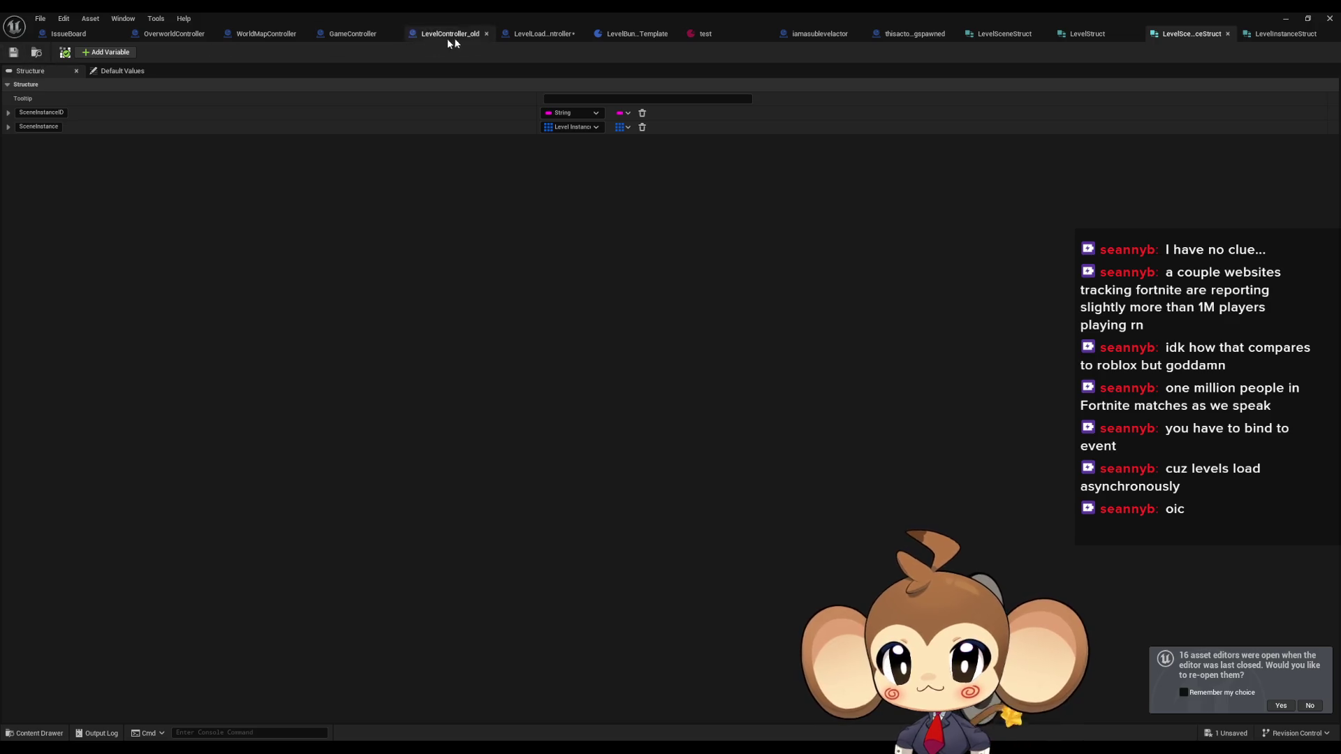
left_click(544, 33)
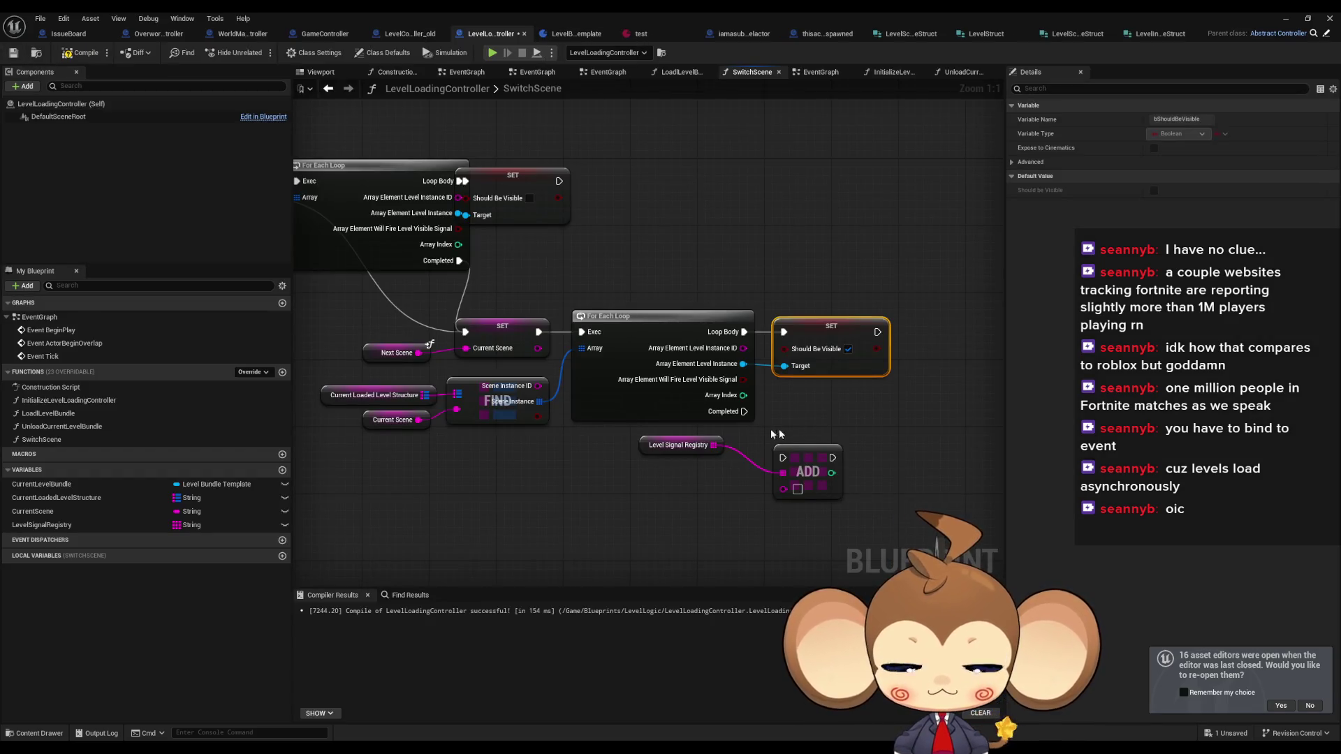
- In LoadLevelBundle, split the Array Element Level pin and wire World Asset into Load Level Instance's Level
double_click(59, 414)
mouse_move(735, 228)
left_mouse_down()
mouse_move(711, 289)
mouse_move(674, 315)
left_mouse_up()
left_click(666, 315, "alt")
right_click(562, 250)
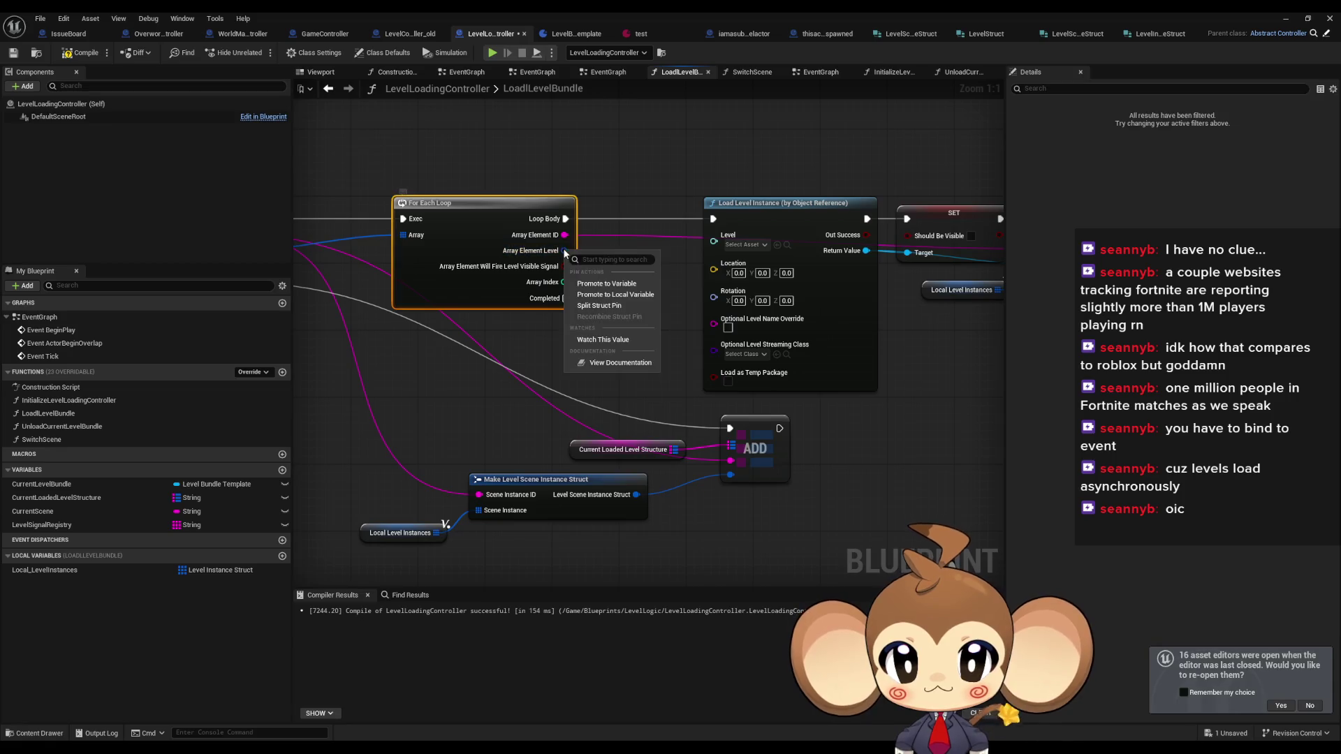
left_click(600, 306)
left_click_drag(564, 250, 713, 235)
left_click(635, 299)
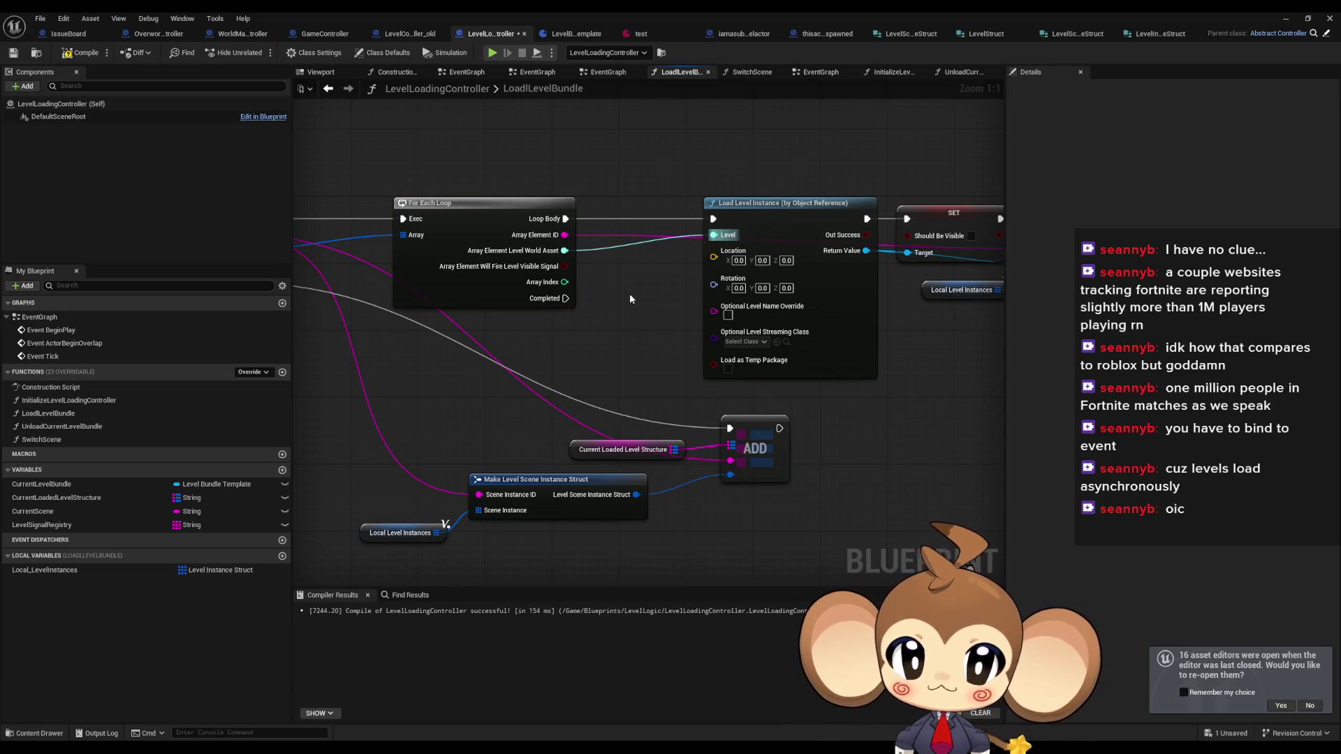
- Refresh the Add node, connect its Will Fire Level Visible Signal to the loop, and compile
scroll(637, 288, "down", 1)
scroll(638, 289, "down", 1)
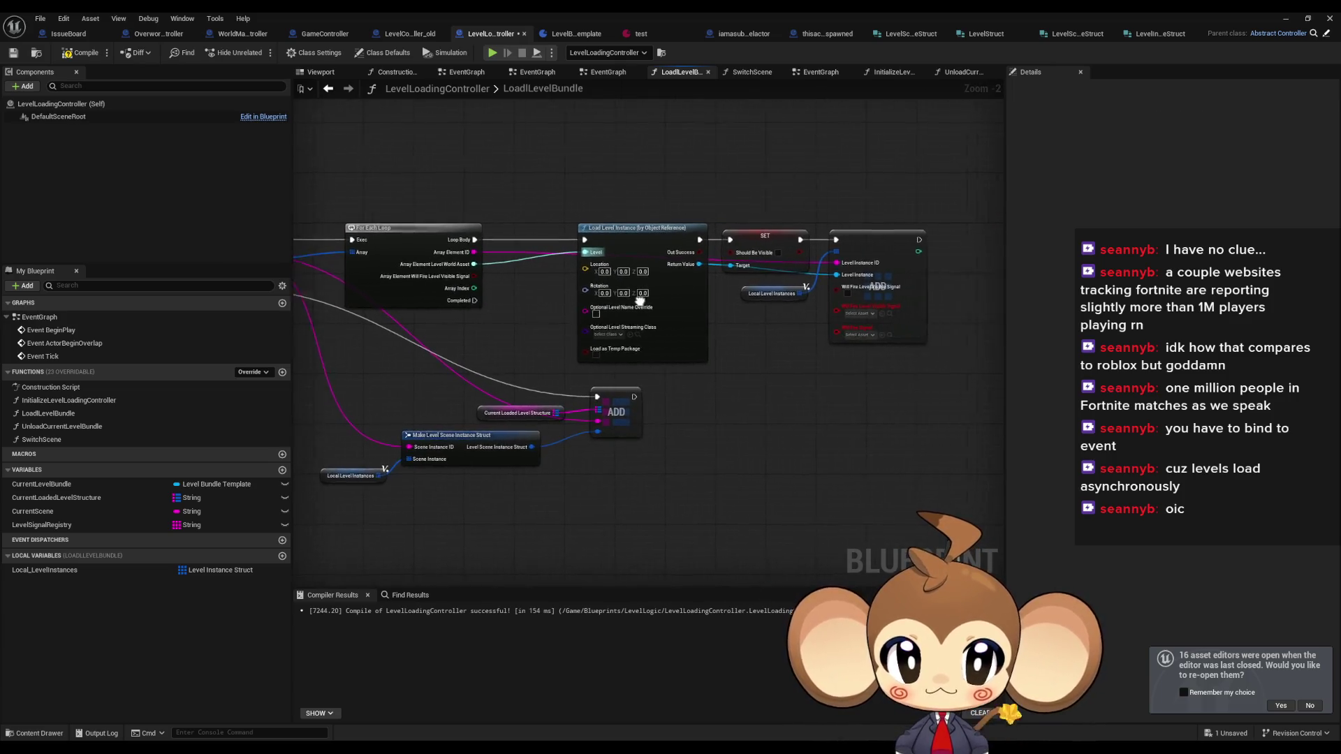
scroll(774, 301, "up", 1)
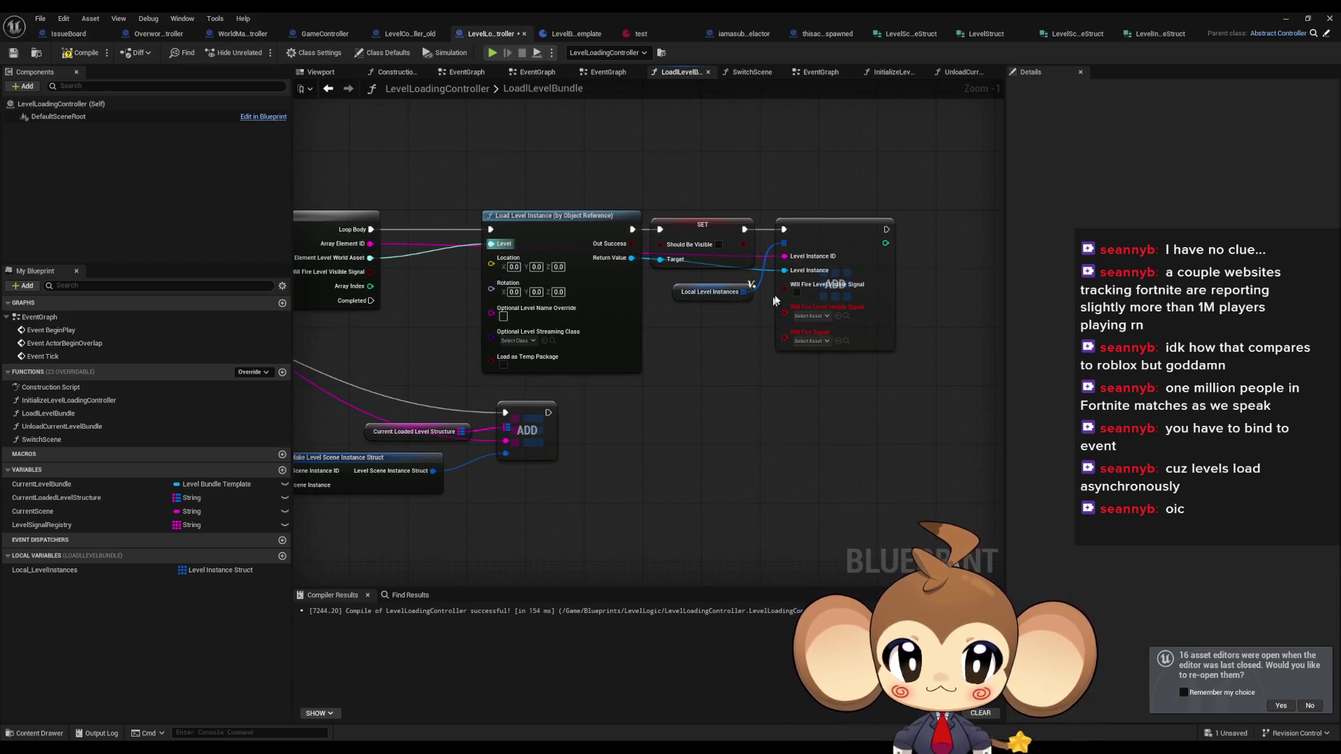
right_click(840, 241)
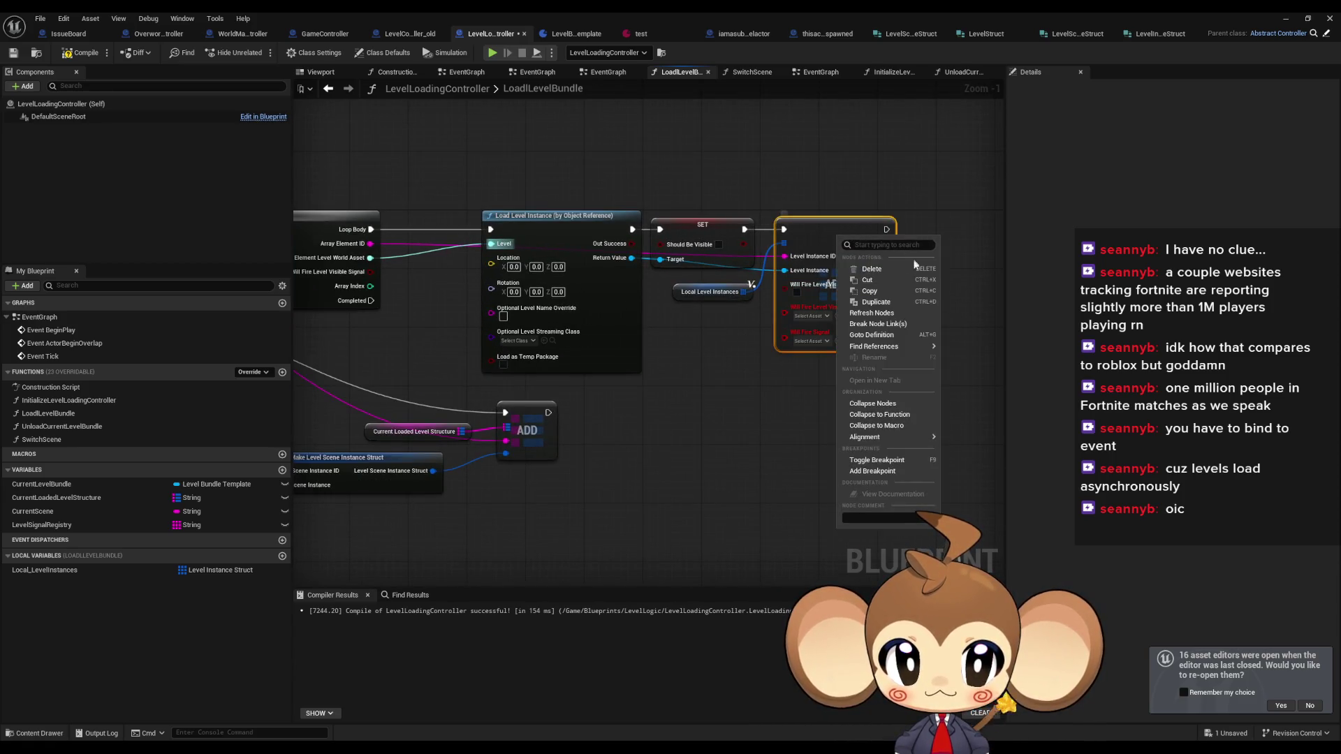
left_click(871, 313)
mouse_move(776, 288)
left_mouse_down()
mouse_move(788, 293)
mouse_move(370, 272)
left_mouse_up()
left_click(781, 367)
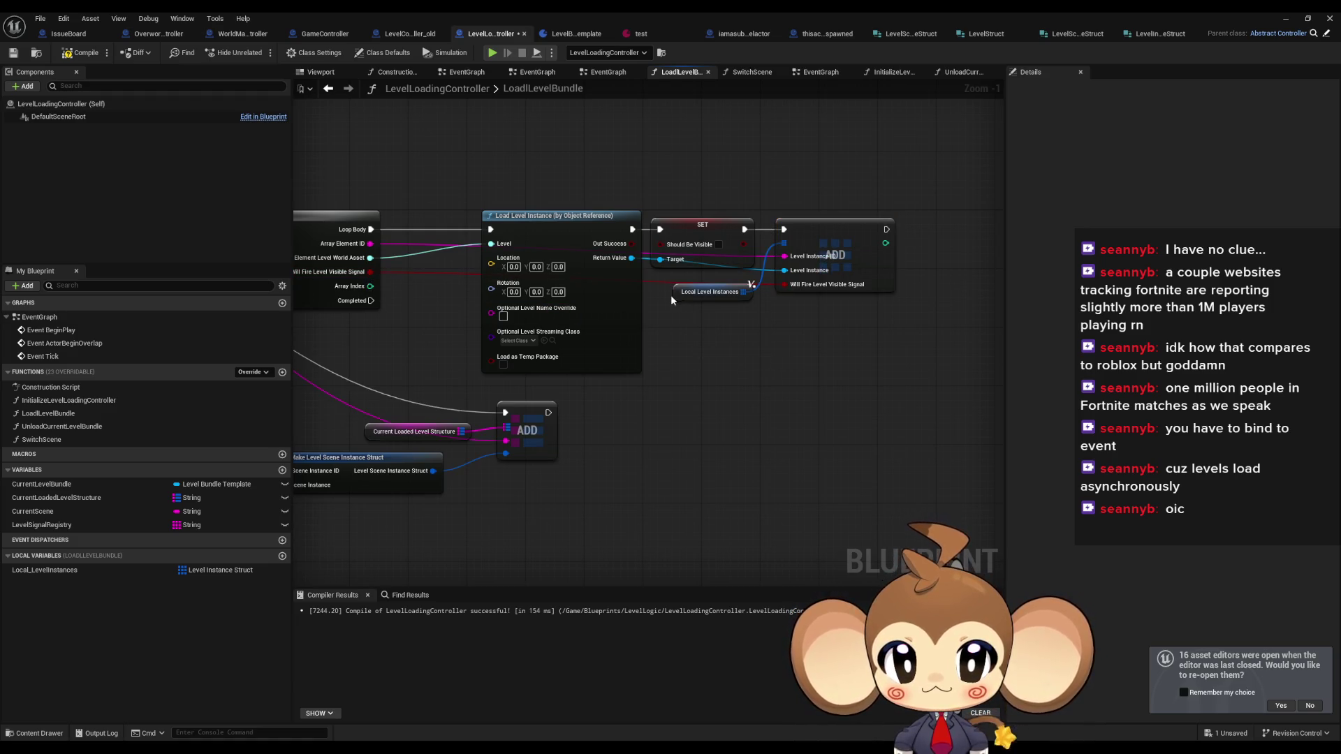
left_click_drag(675, 296, 668, 296)
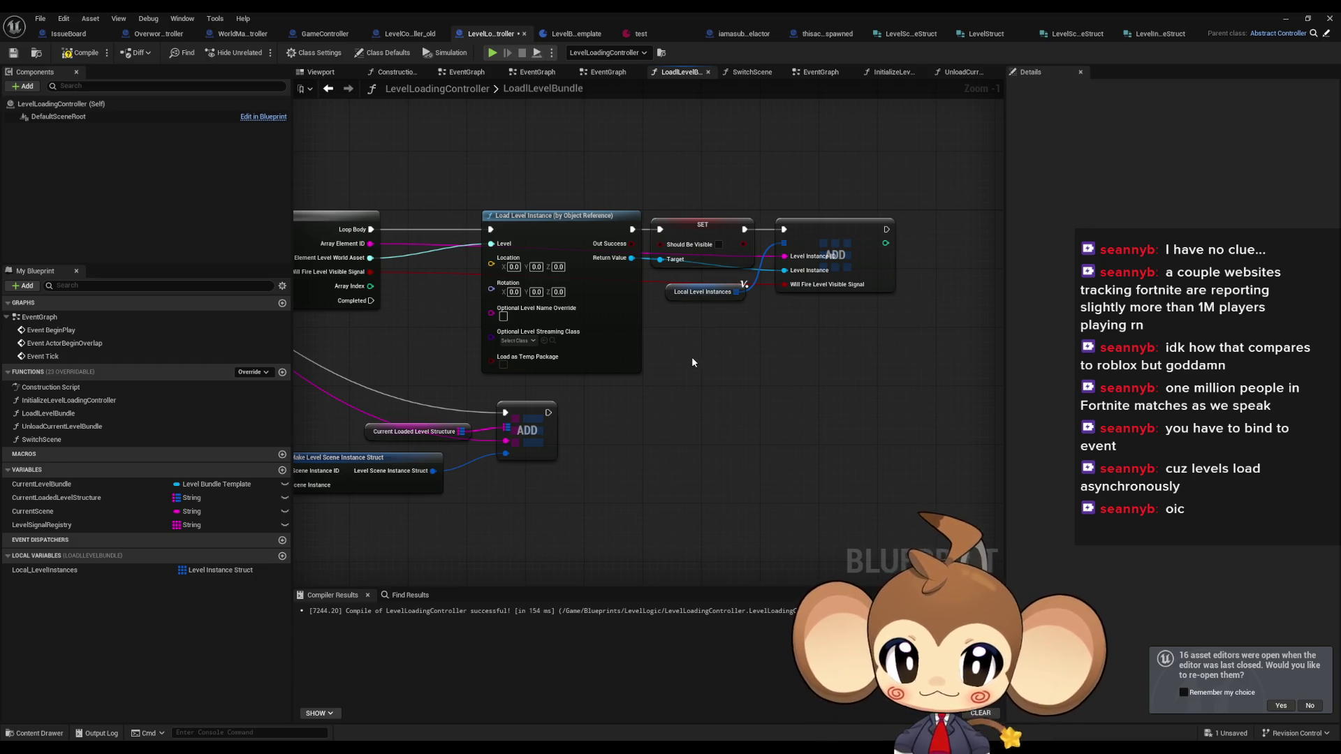
left_click_drag(692, 356, 1200, 394)
left_click_drag(838, 363, 482, 280)
left_click(79, 54)
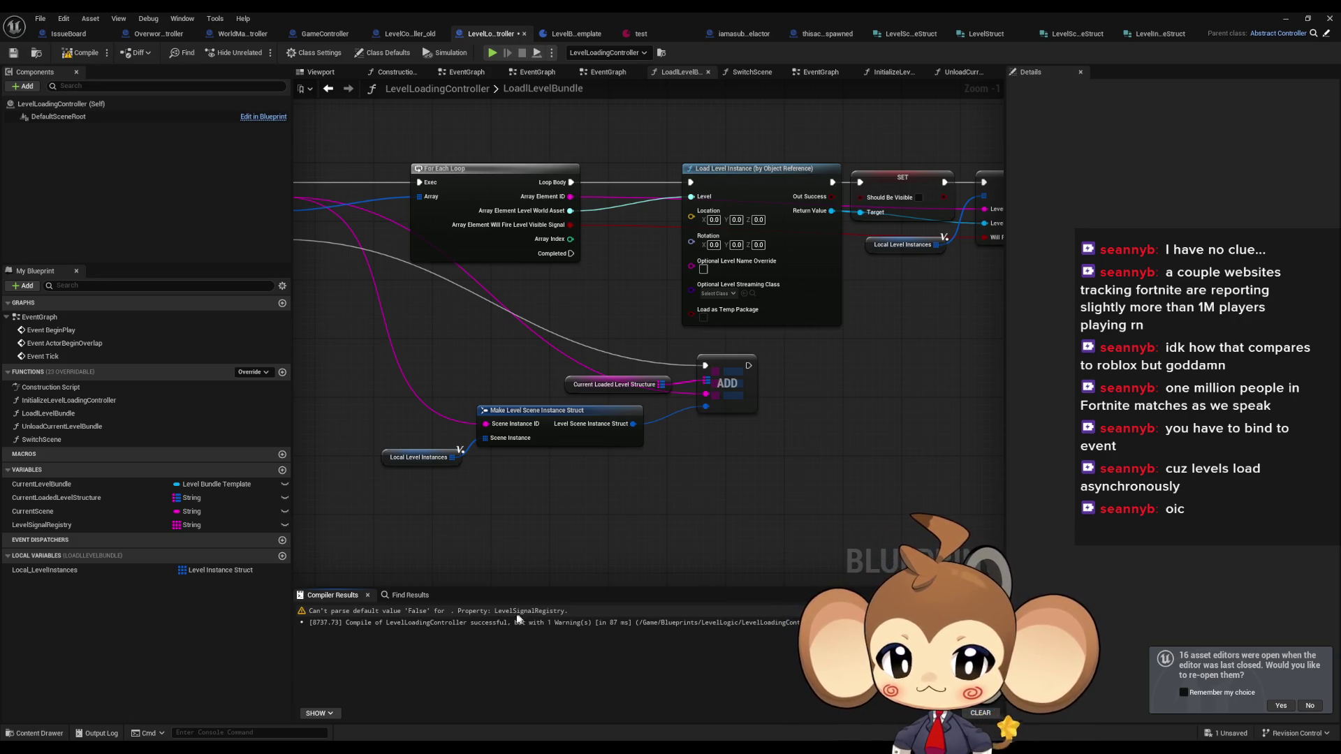
- Jump to the 'Can't parse default value' warning and reposition UnloadCurrentLevelBundle's structure, Clear and Set nodes
left_click(349, 615)
double_click(349, 618)
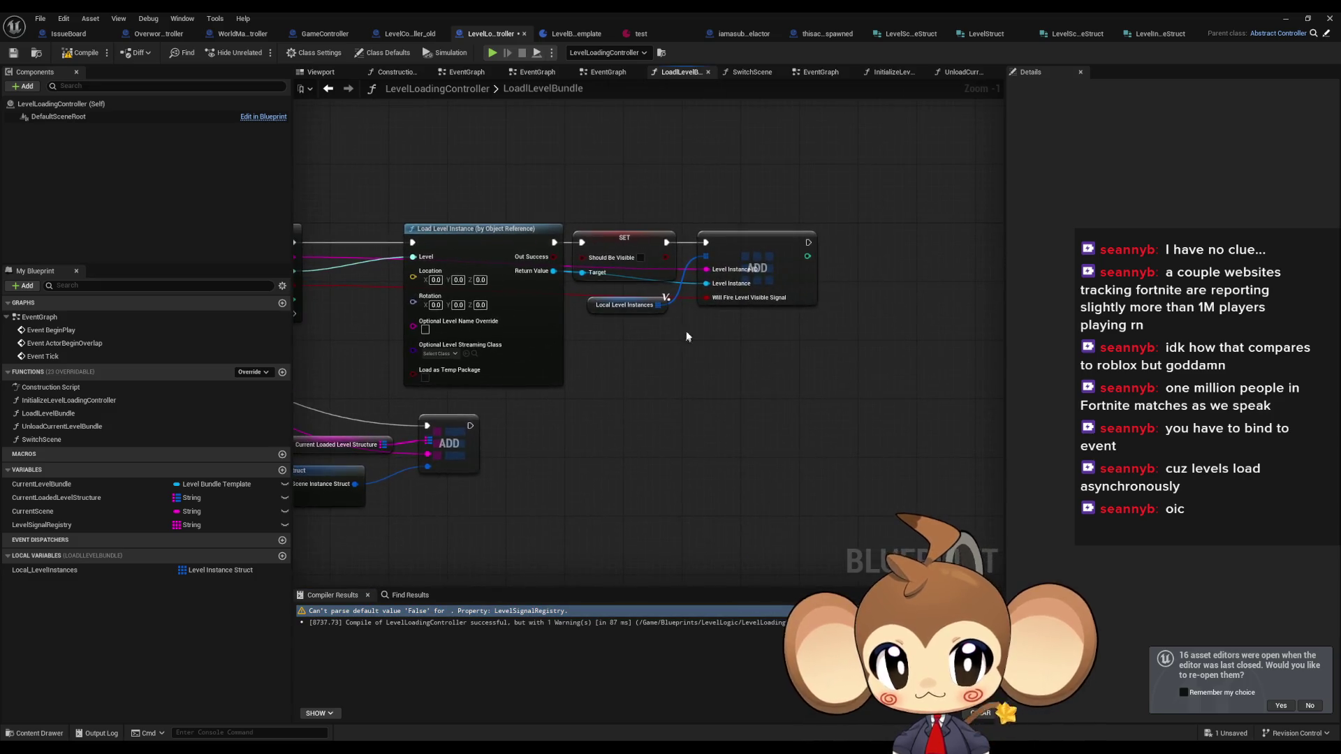
double_click(61, 427)
mouse_move(430, 419)
left_mouse_down()
mouse_move(718, 387)
mouse_move(743, 429)
left_mouse_up()
mouse_move(798, 275)
left_mouse_down()
mouse_move(875, 274)
mouse_move(831, 274)
left_mouse_up()
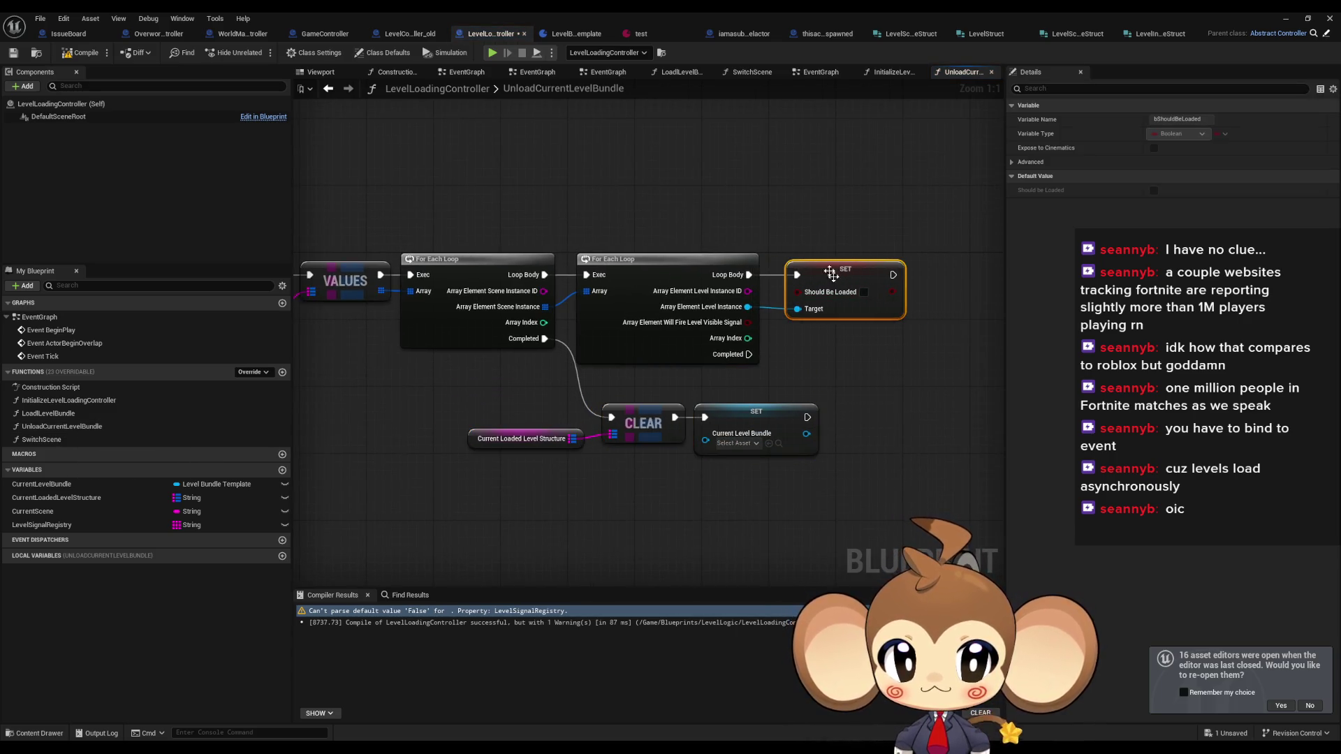
- Look through the InitializeLevelLoadingController and LoadLevelBundle graphs before returning to SwitchScene
double_click(52, 403)
double_click(48, 414)
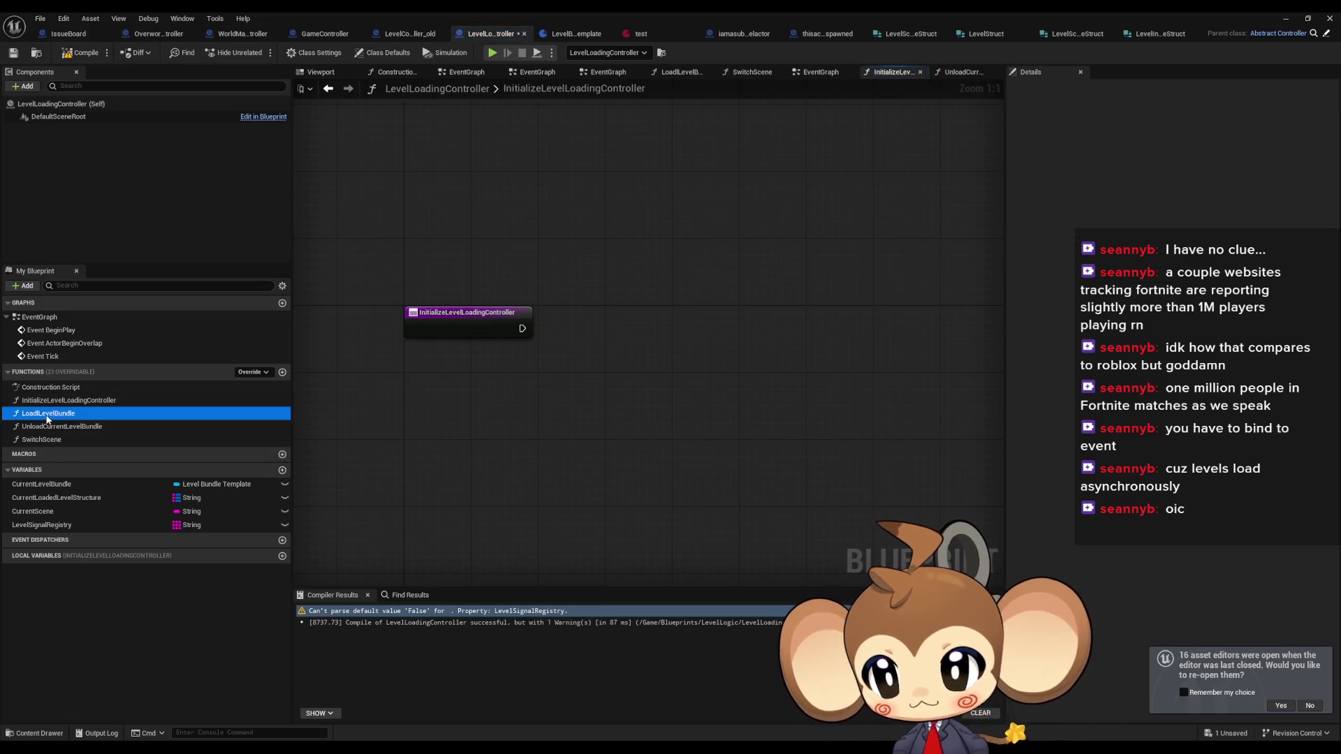
double_click(56, 438)
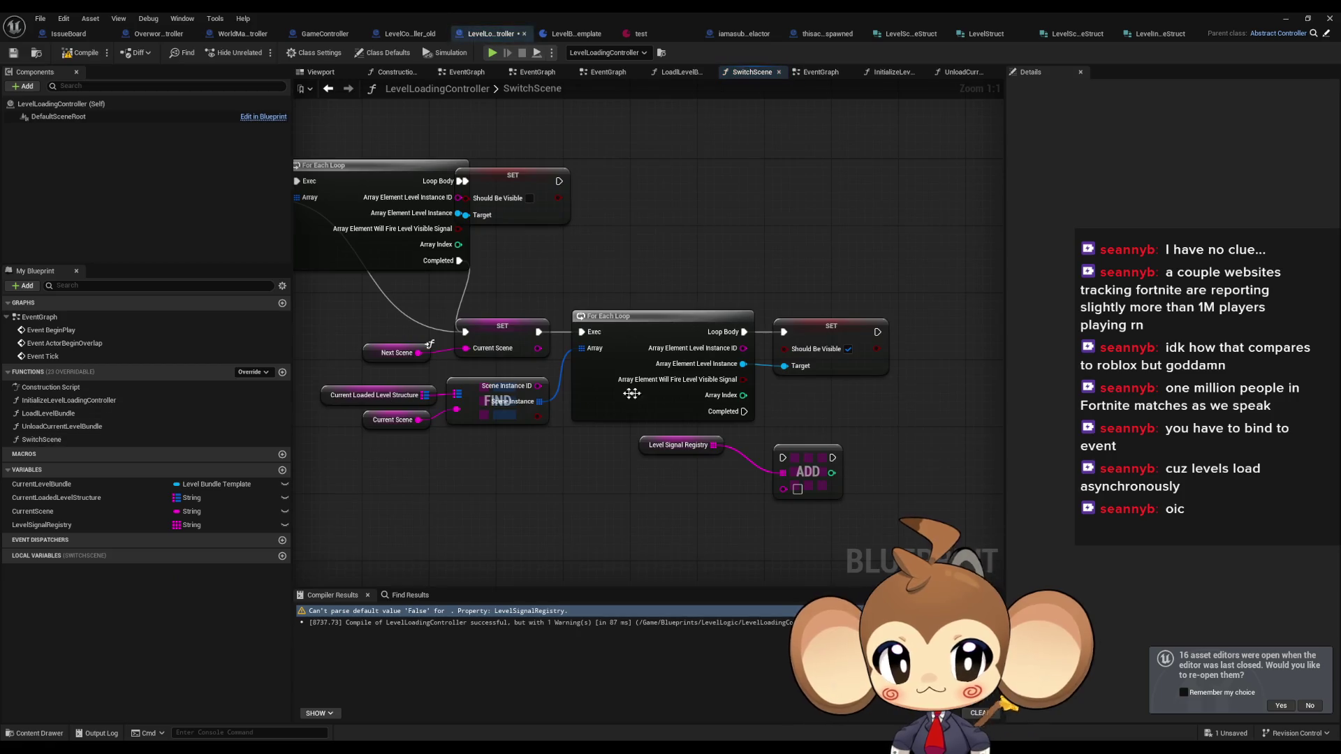
- Add a Branch on Will Fire Level Visible Signal after the SET node and compile
mouse_move(621, 488)
left_mouse_down()
mouse_move(548, 478)
mouse_move(567, 462)
left_mouse_up()
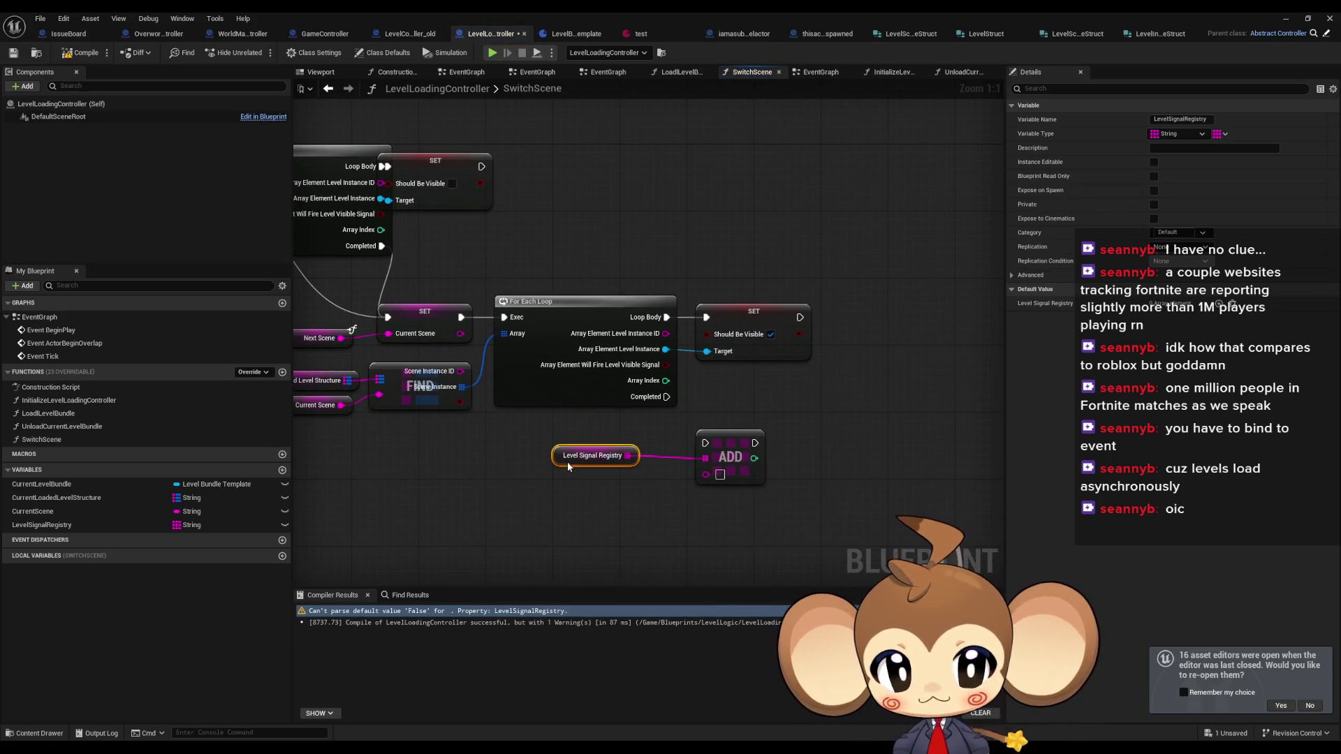
left_click(819, 395)
left_click_drag(667, 365, 791, 383)
type("branch")
key("Return")
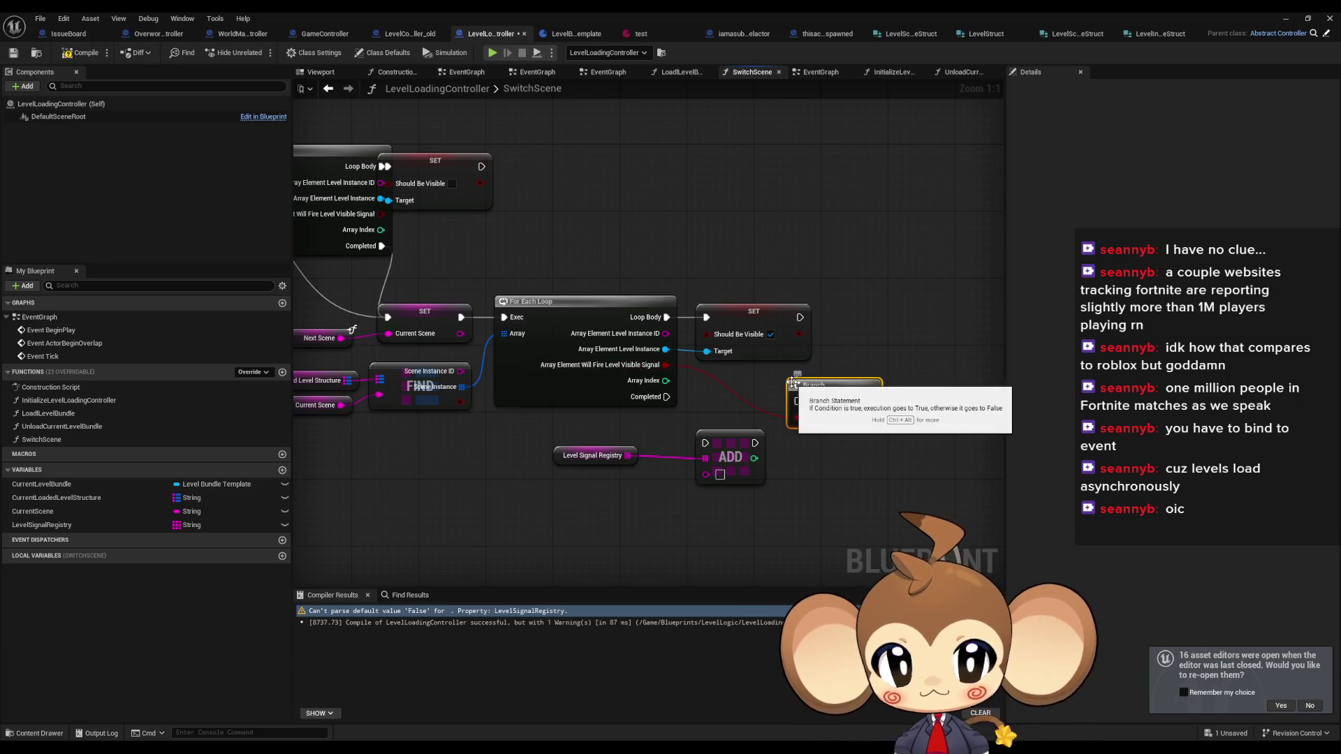
left_click_drag(439, 154, 473, 155)
left_click(821, 219)
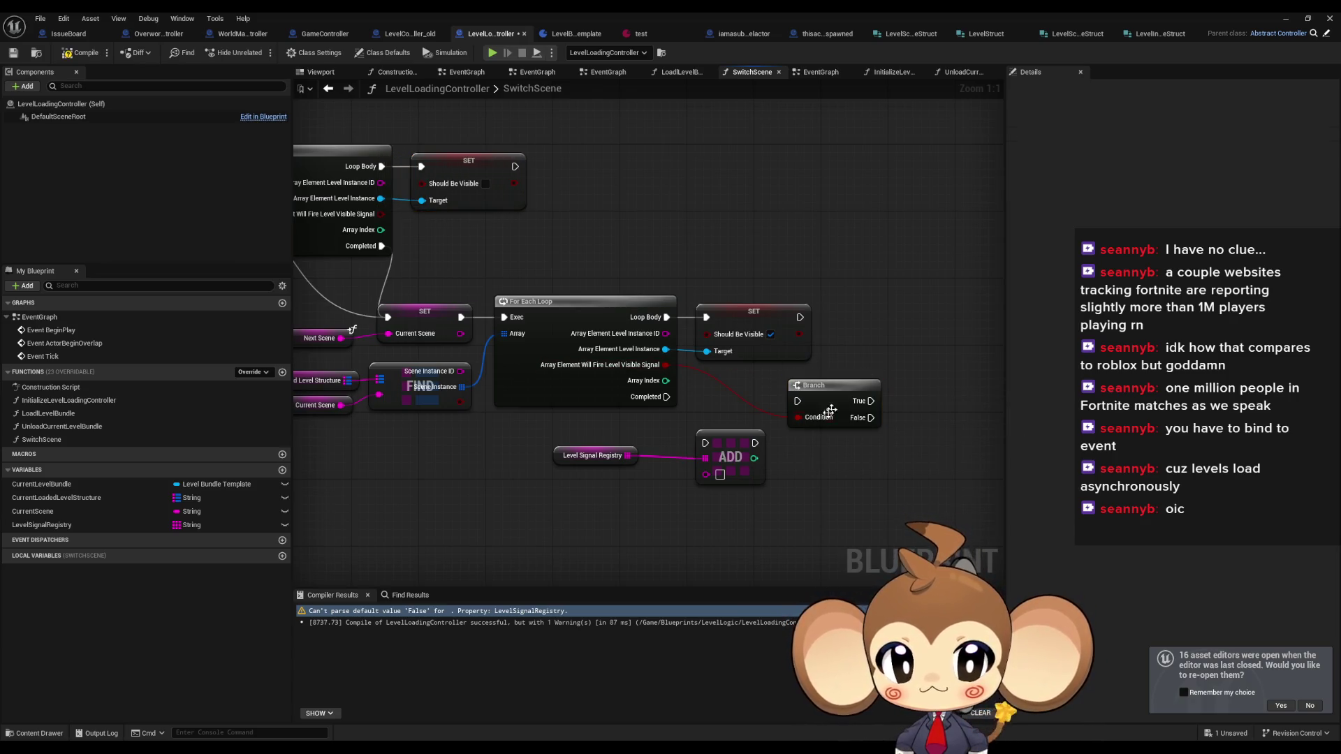
left_click(75, 56)
- Wire the Branch's True output and the level instance ID into the registry's ADD node
mouse_move(822, 401)
left_mouse_down()
mouse_move(864, 334)
mouse_move(862, 316)
mouse_move(839, 317)
left_mouse_up()
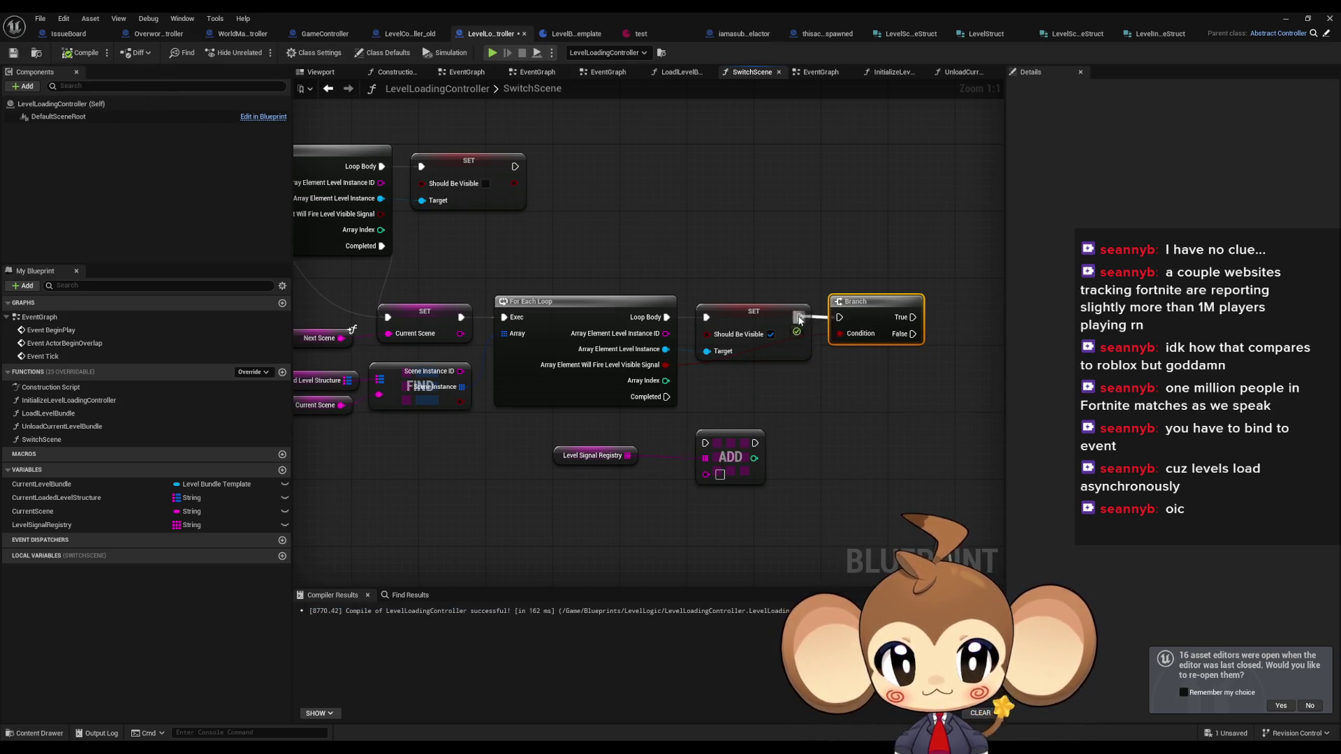
left_click_drag(843, 383, 731, 367)
mouse_move(594, 419)
left_mouse_down()
mouse_move(769, 419)
mouse_move(529, 311)
left_mouse_up()
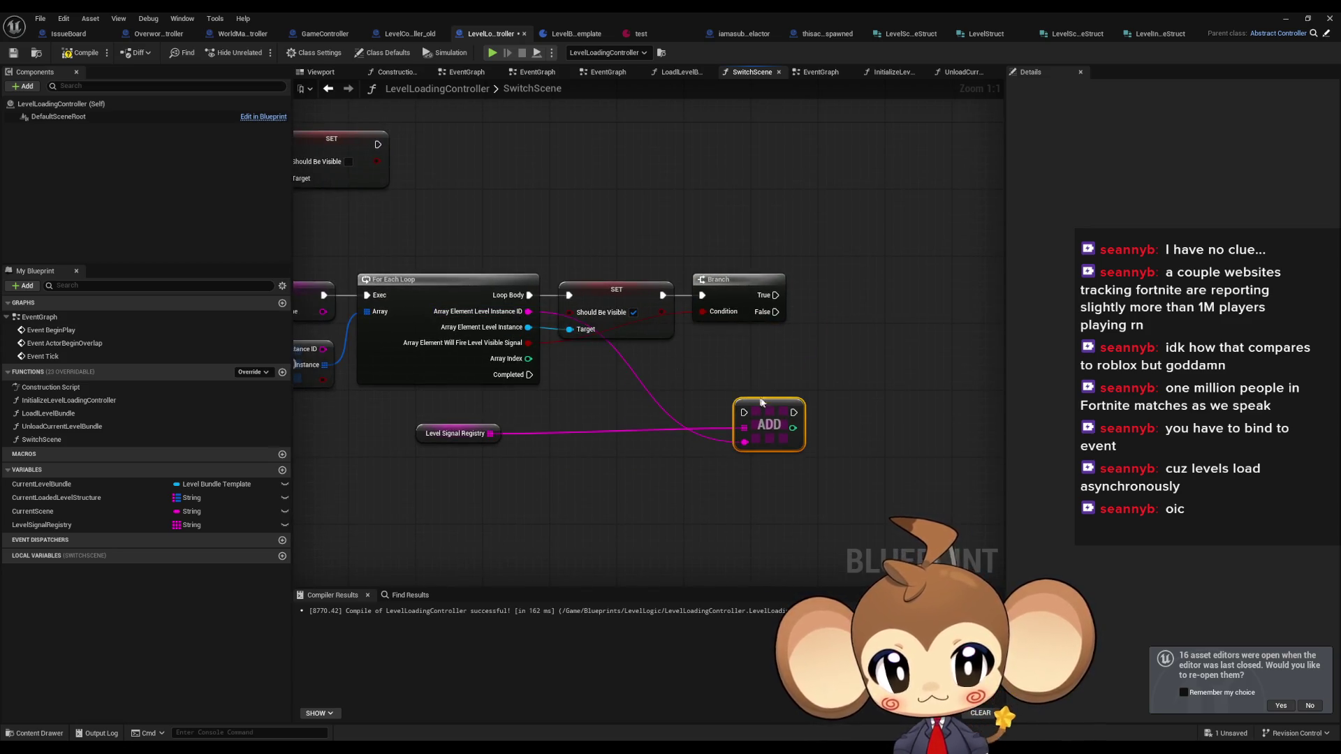
mouse_move(744, 412)
left_mouse_down()
mouse_move(774, 296)
mouse_move(851, 286)
mouse_move(836, 288)
left_mouse_up()
mouse_move(458, 426)
left_mouse_down()
mouse_move(712, 356)
mouse_move(744, 331)
left_mouse_up()
left_click(734, 418)
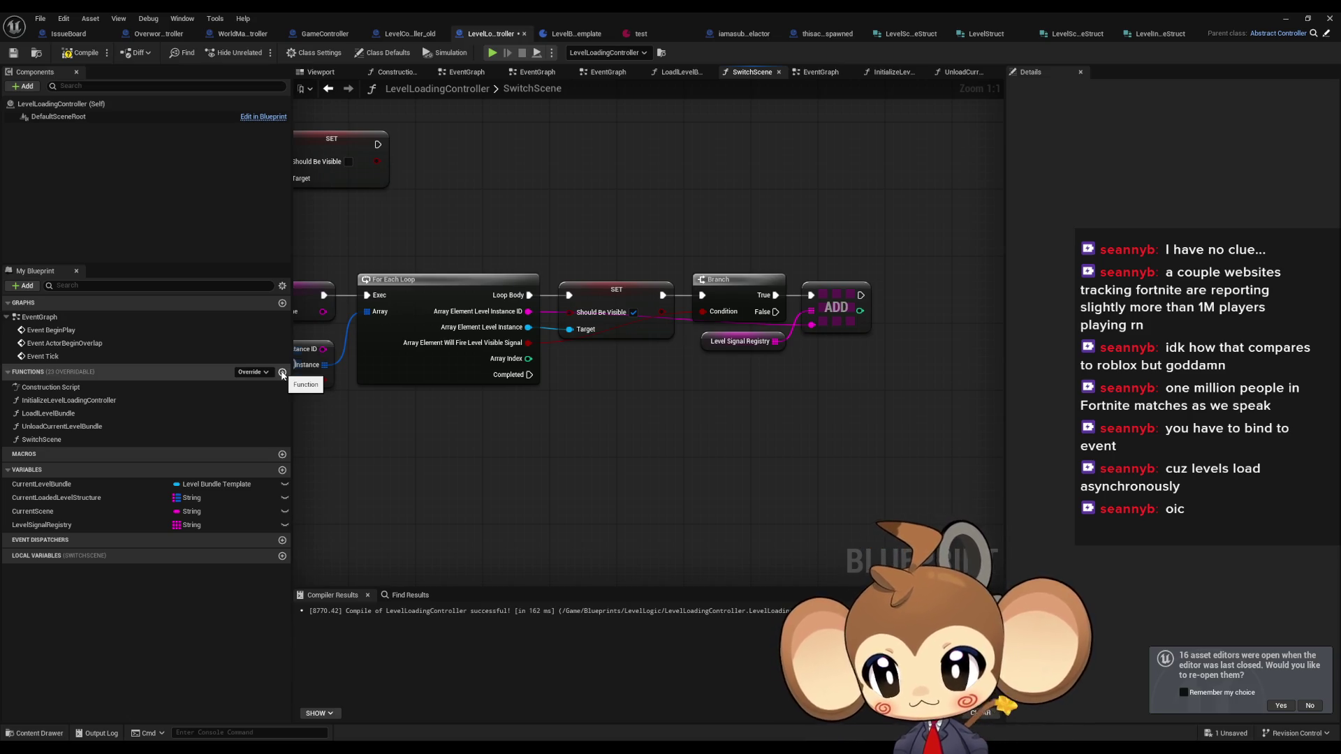
- Create a new function named AllSceneLevelsVisibleSignal
left_click(283, 375)
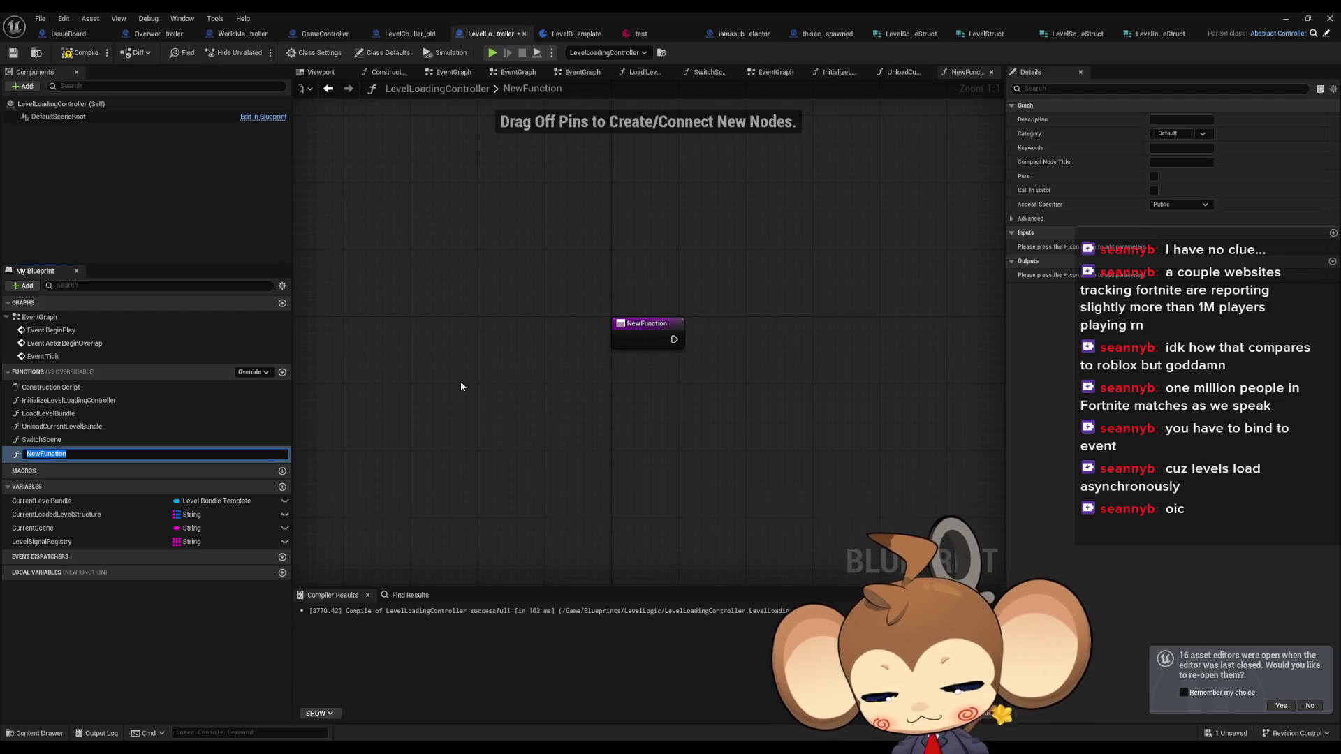
type("AllLevels")
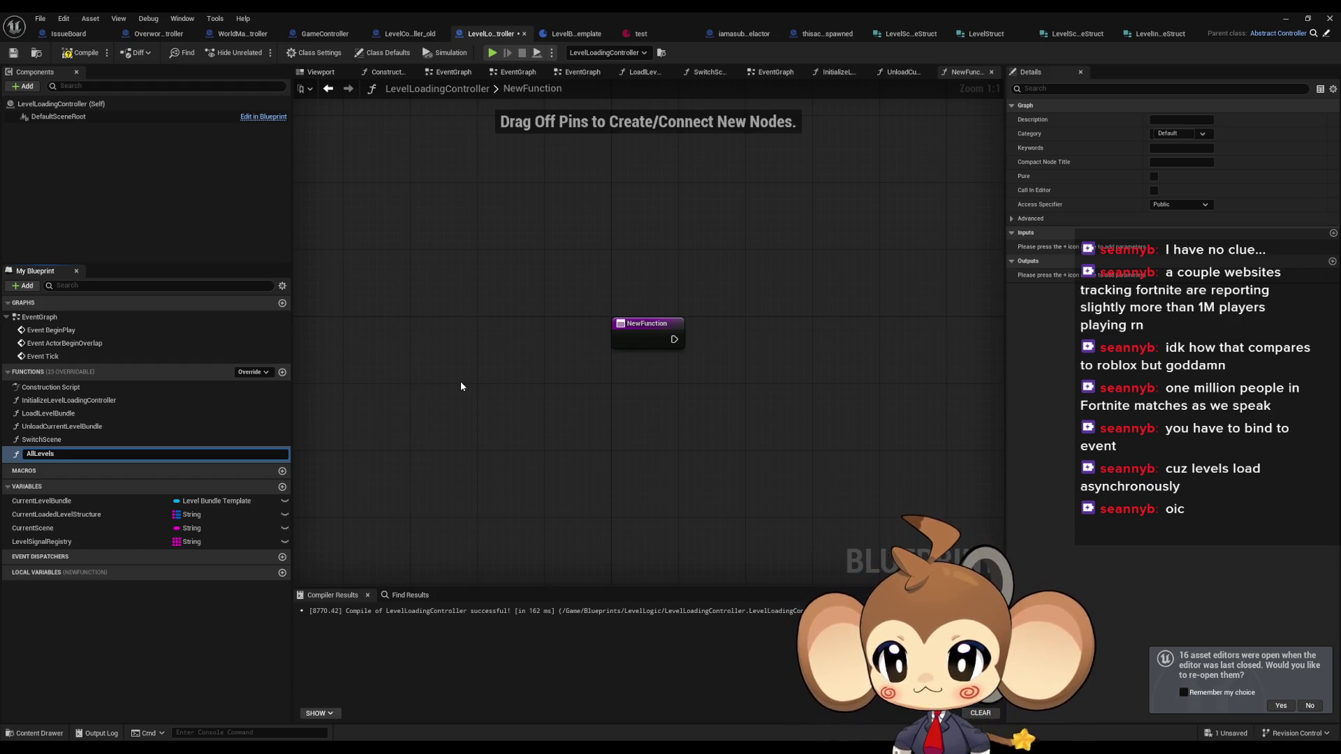
key("ctrl+a")
type("A")
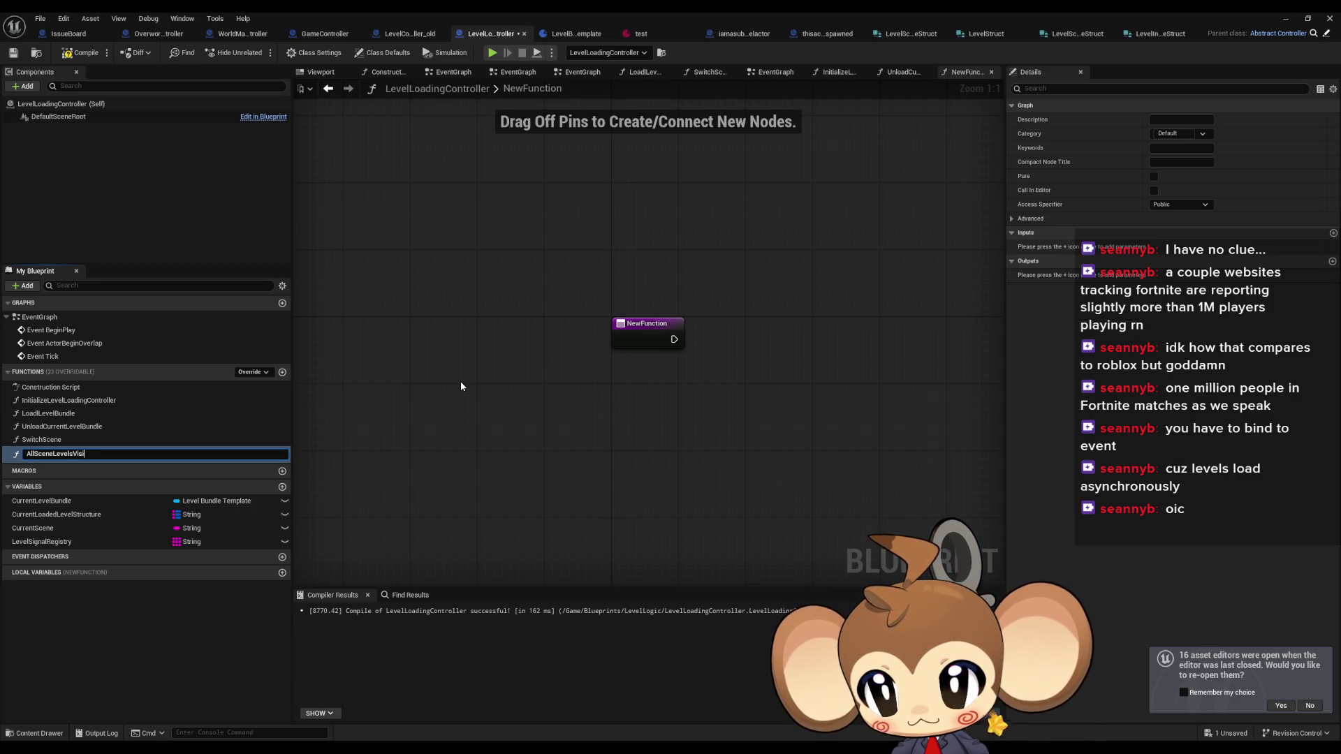
type("nal")
key("Return")
- Rename the function to CheckAllSceneLevelsVisibleAndBroadcast
left_click_drag(543, 410, 429, 400)
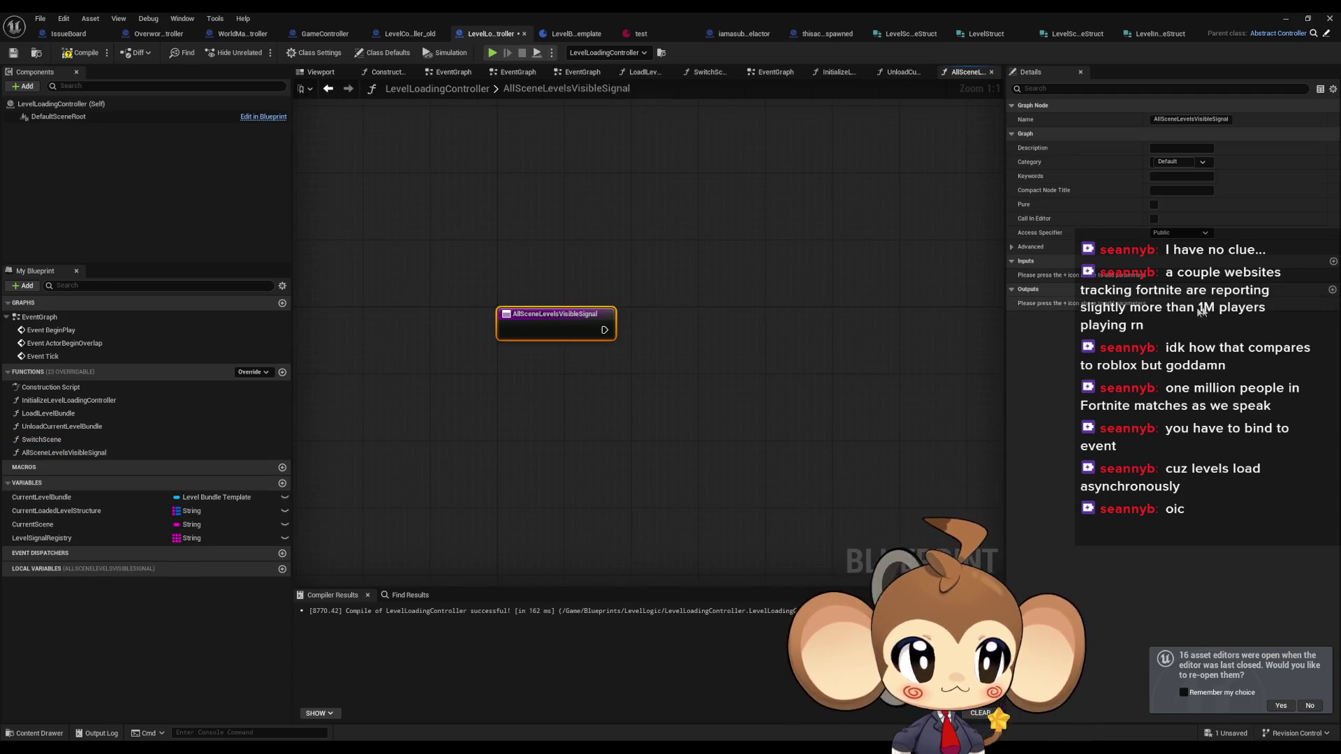
left_click(90, 456)
left_click(90, 455)
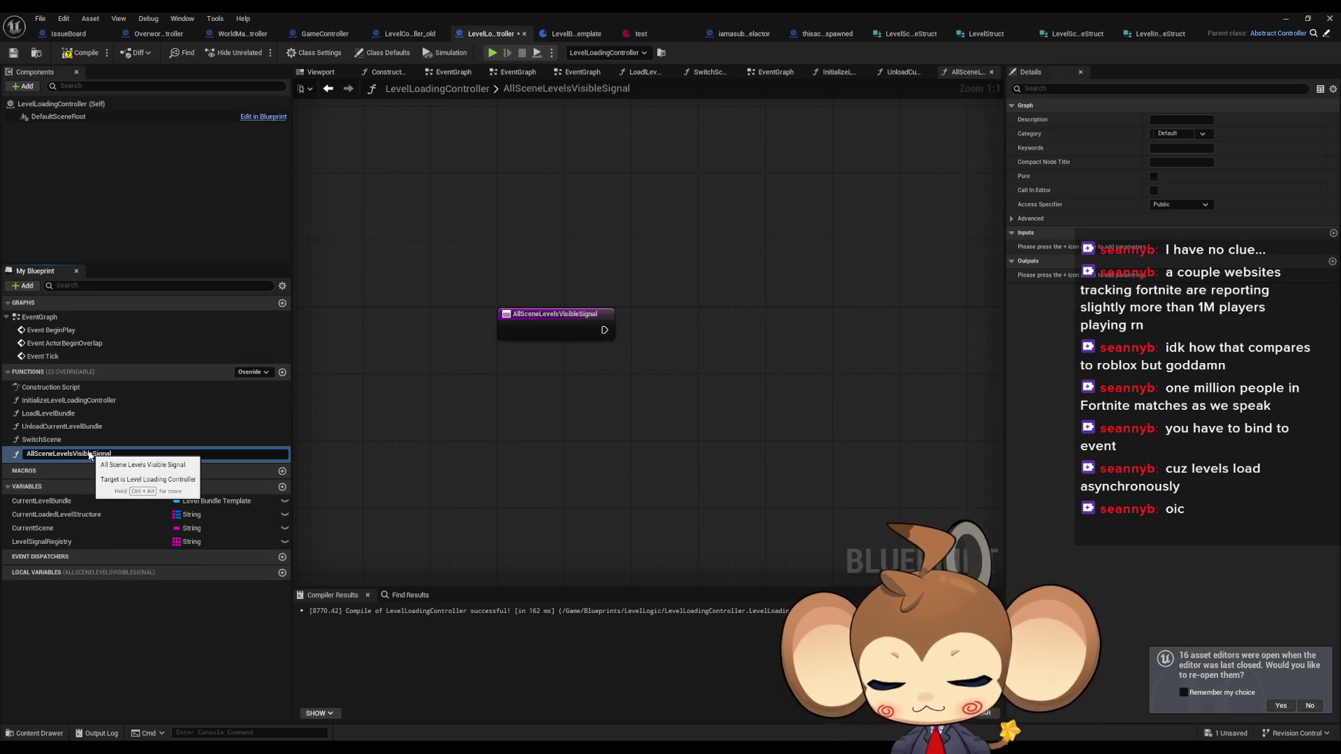
type("Check")
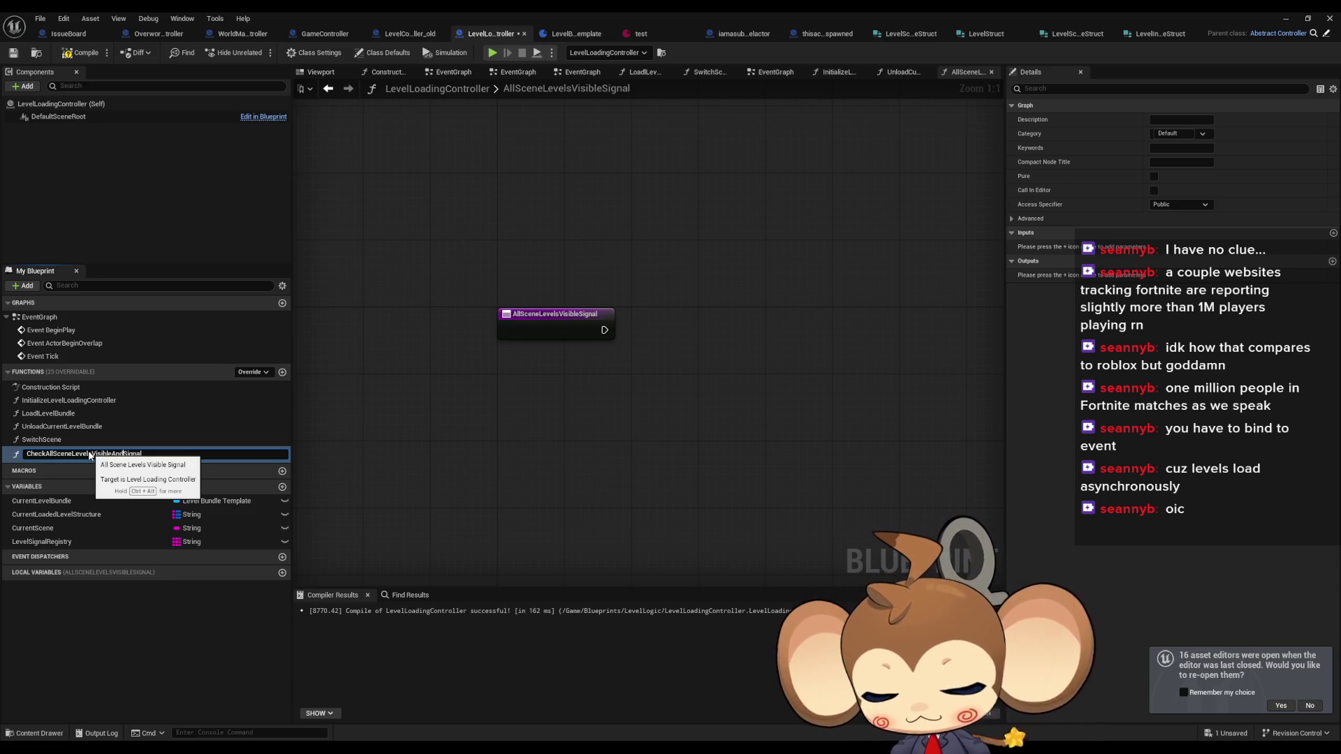
type("cast")
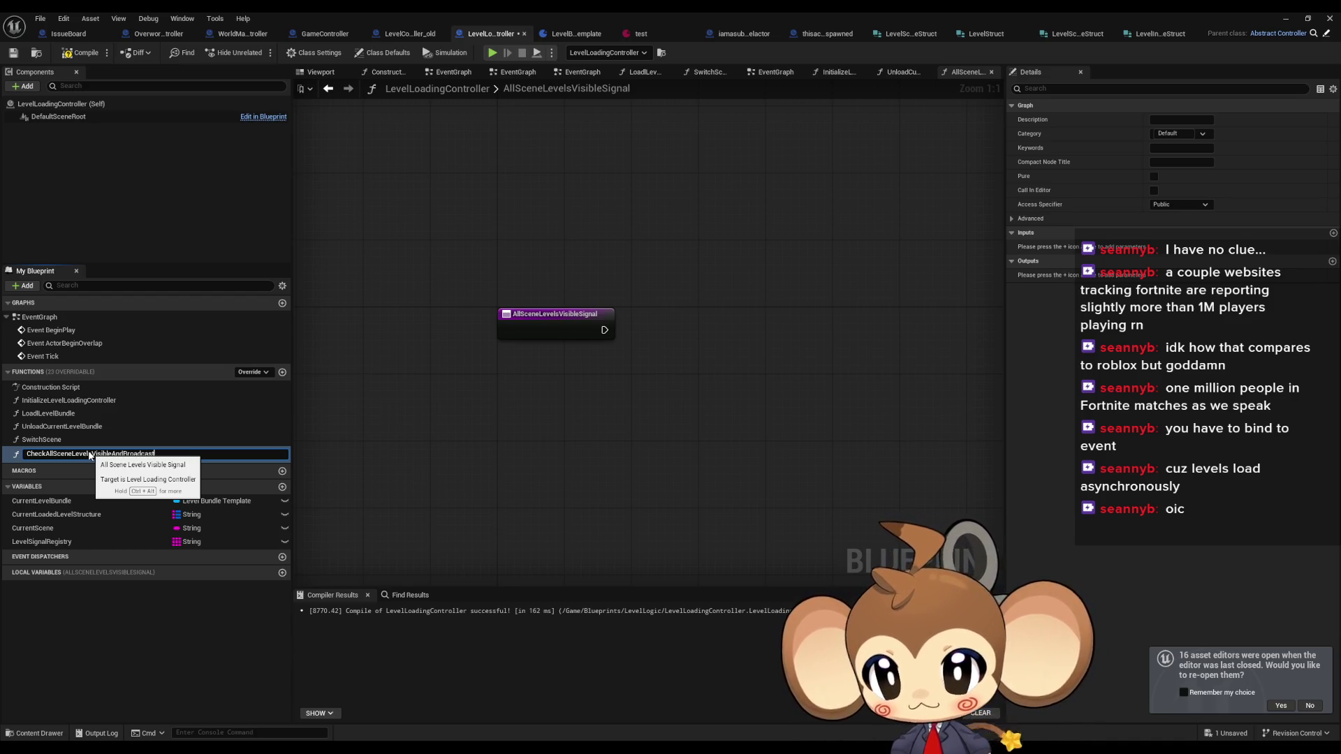
key("Return")
- Add a Remove node on Level Signal Registry fed by a new Item function input
mouse_move(35, 535)
left_mouse_down()
mouse_move(618, 425)
mouse_move(567, 442)
mouse_move(723, 399)
left_mouse_up()
left_click(593, 450)
type("c")
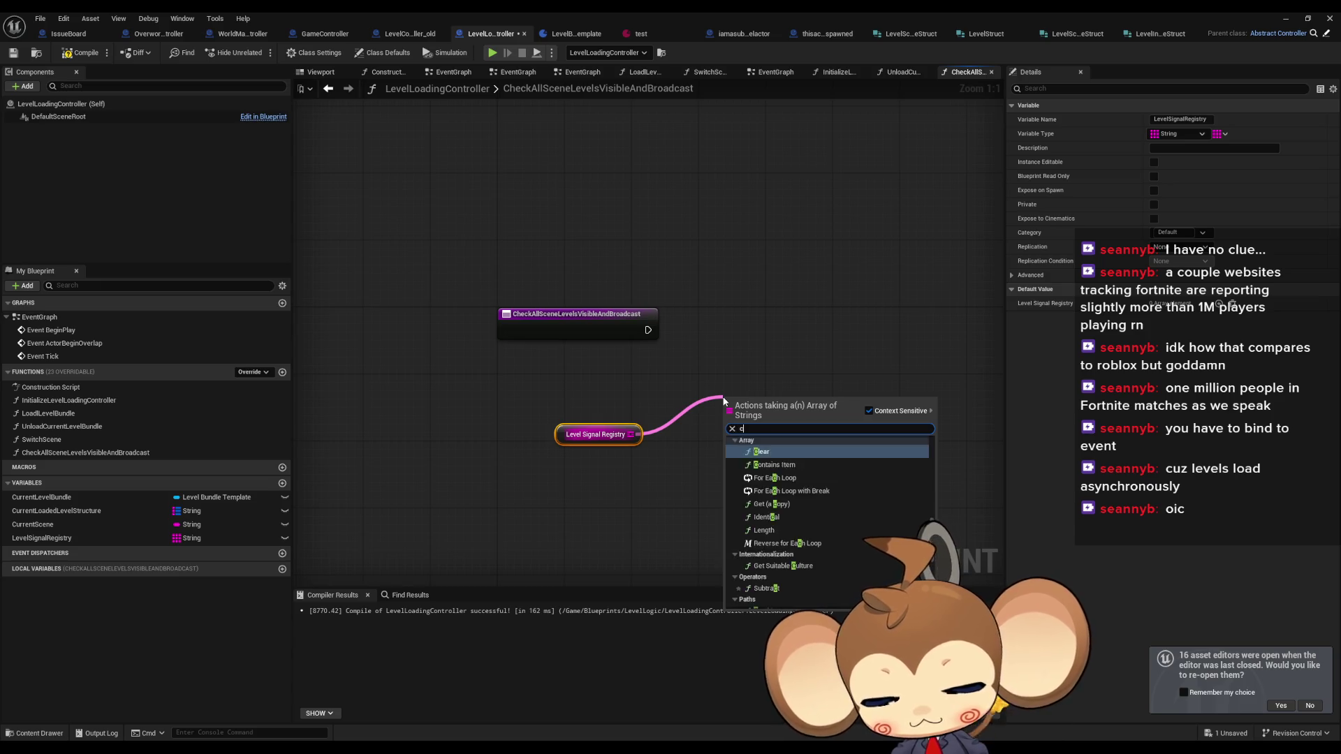
type("onta")
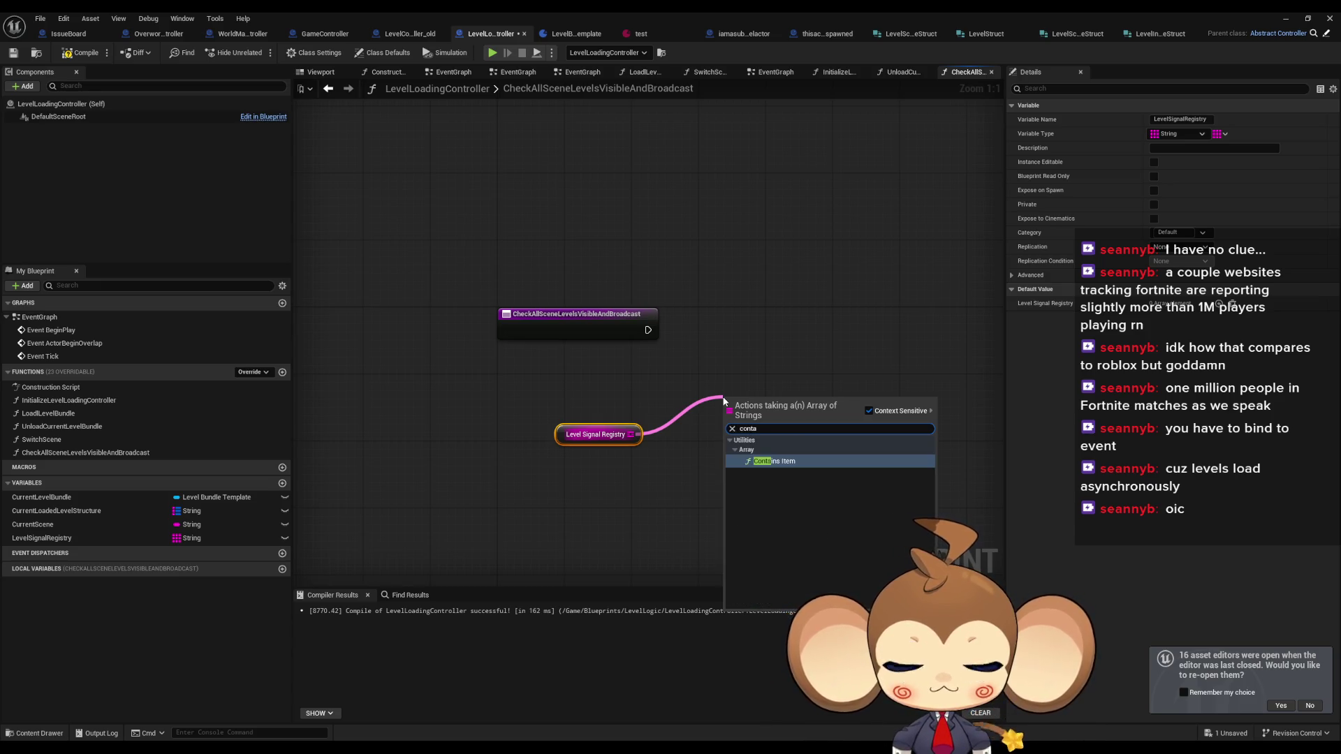
key("BackSpace")
key("BackSpace")
key("BackSpace")
type("remo")
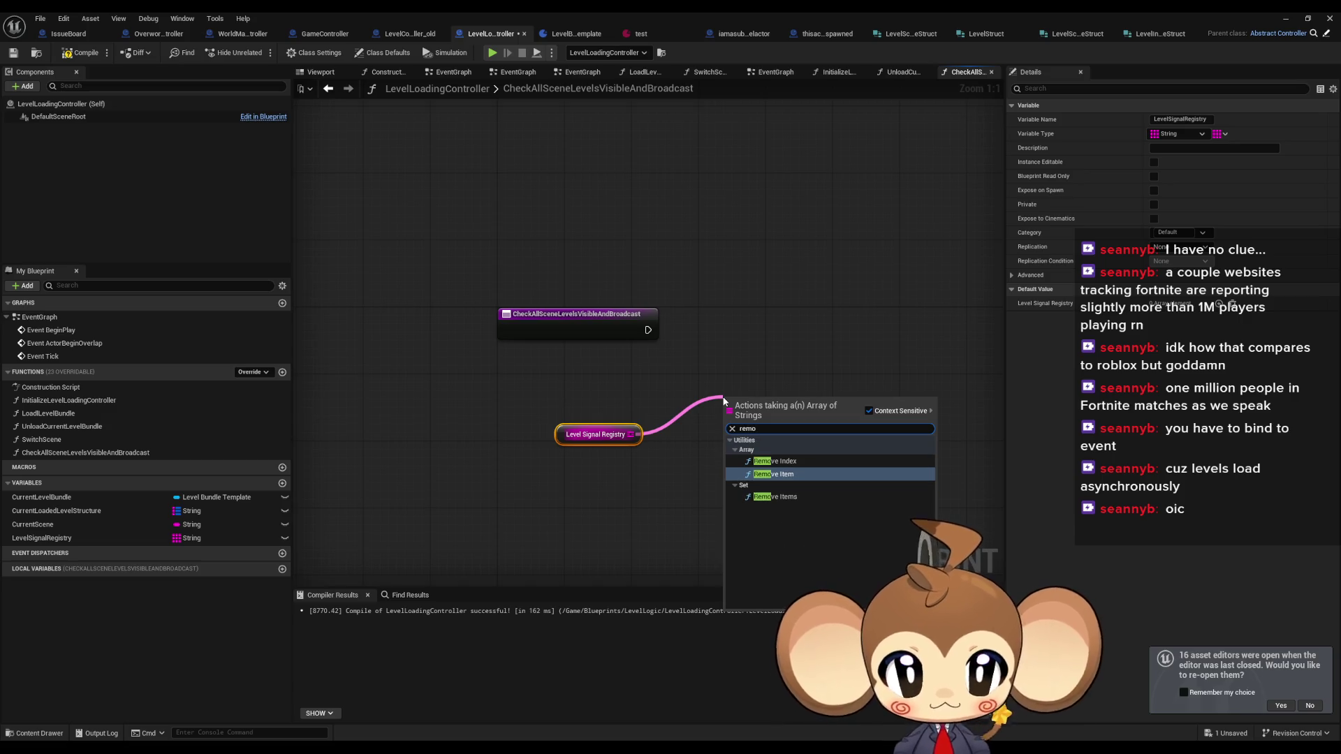
key("Return")
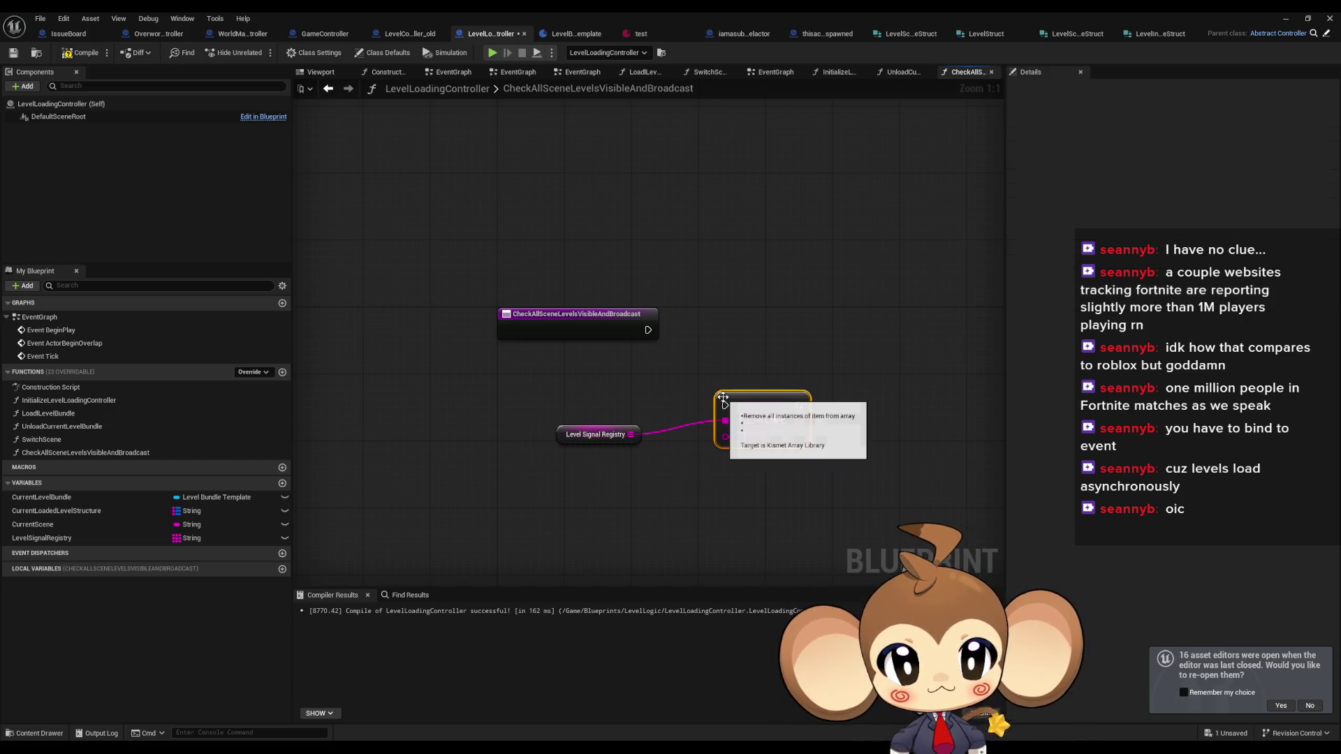
left_click_drag(726, 436, 597, 325)
left_click(487, 417)
- Paste a second registry getter, try an emptiness check, and undo the Is Not Empty node
key("ctrl+c")
key("ctrl+v")
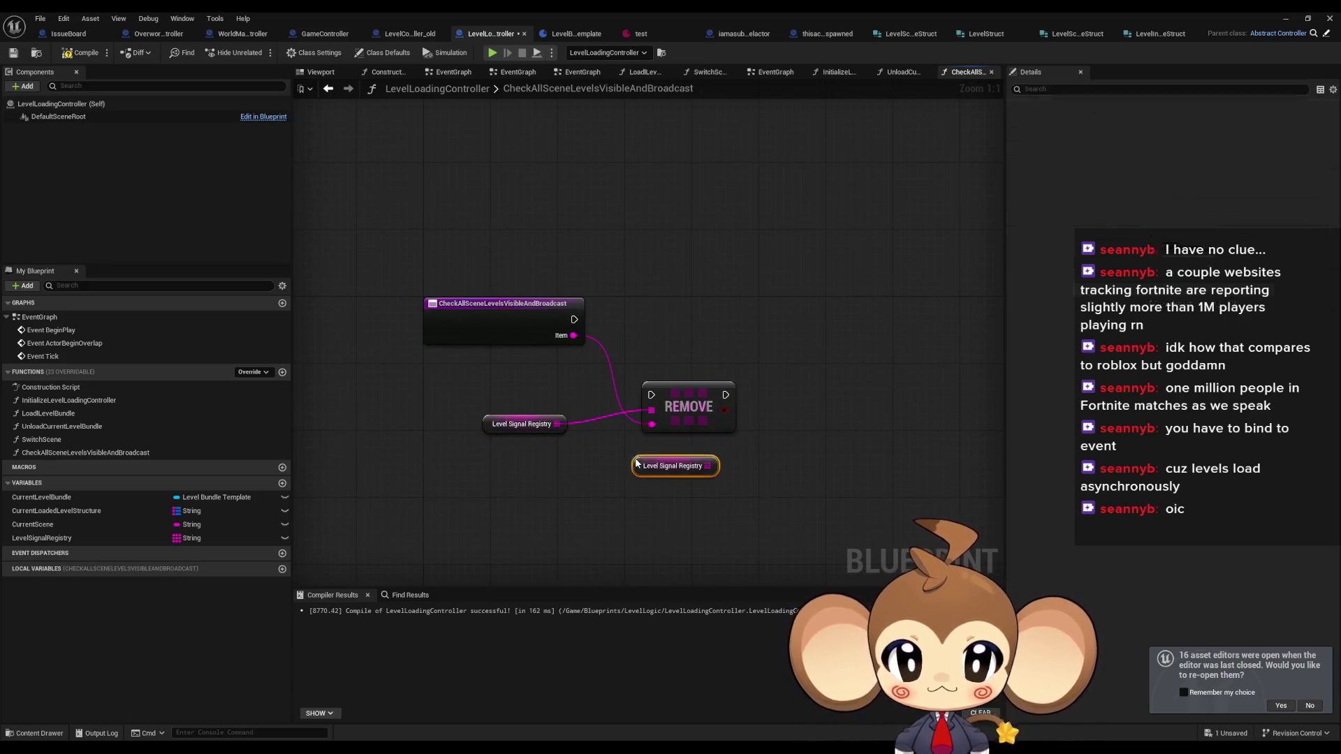
left_click_drag(708, 466, 766, 462)
type("is emp")
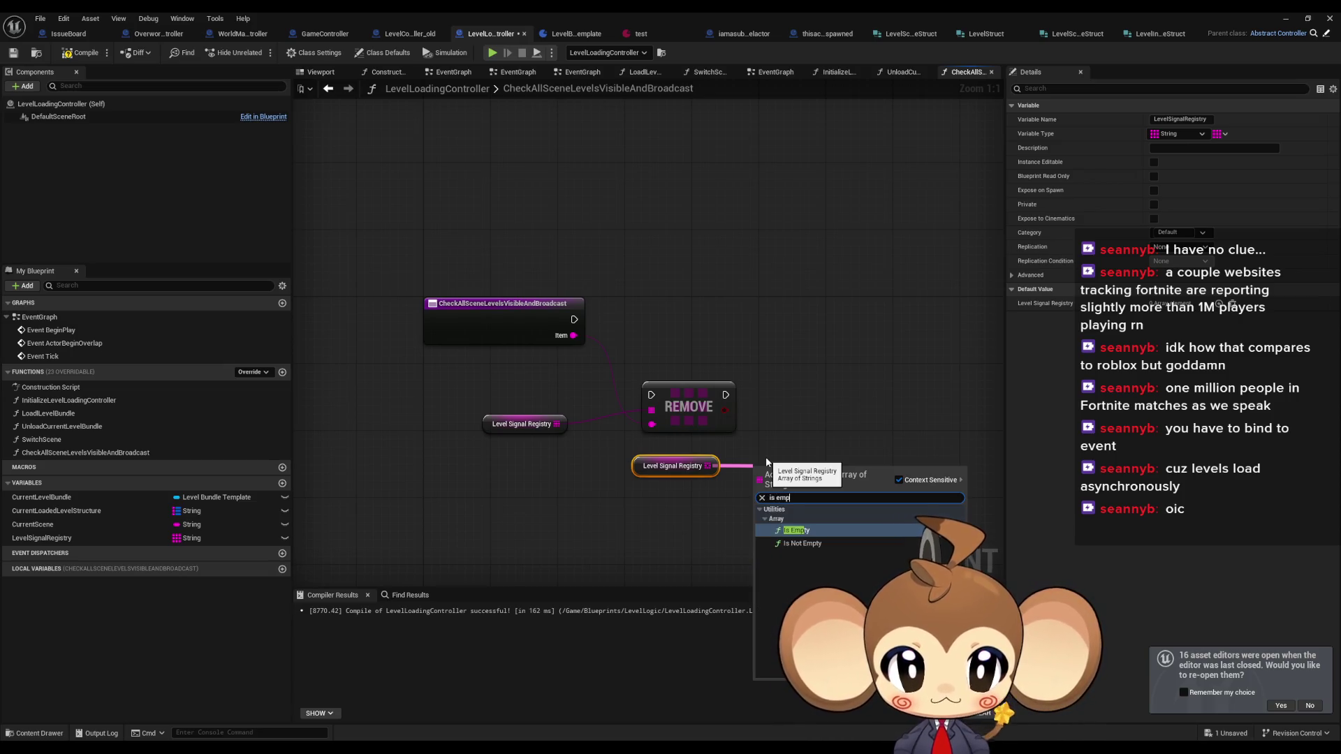
key("Return")
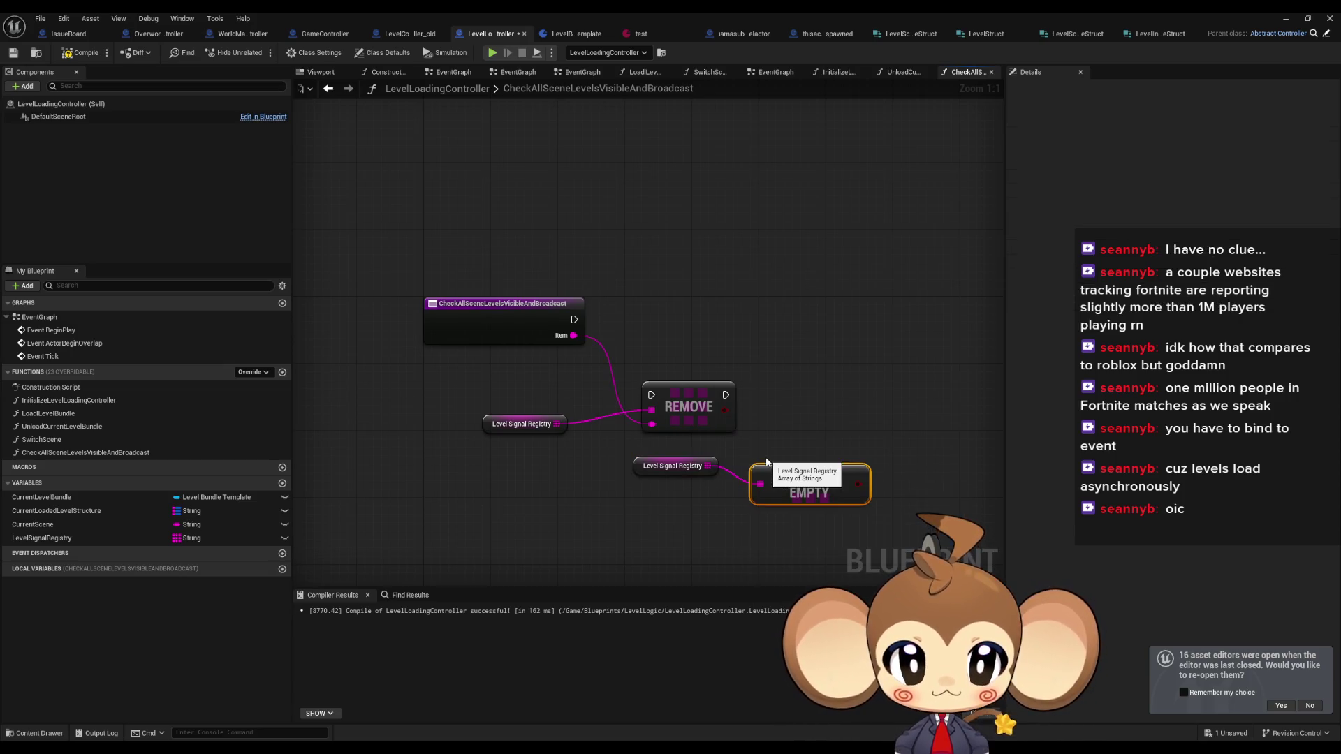
left_click_drag(858, 484, 886, 339)
left_click(805, 384)
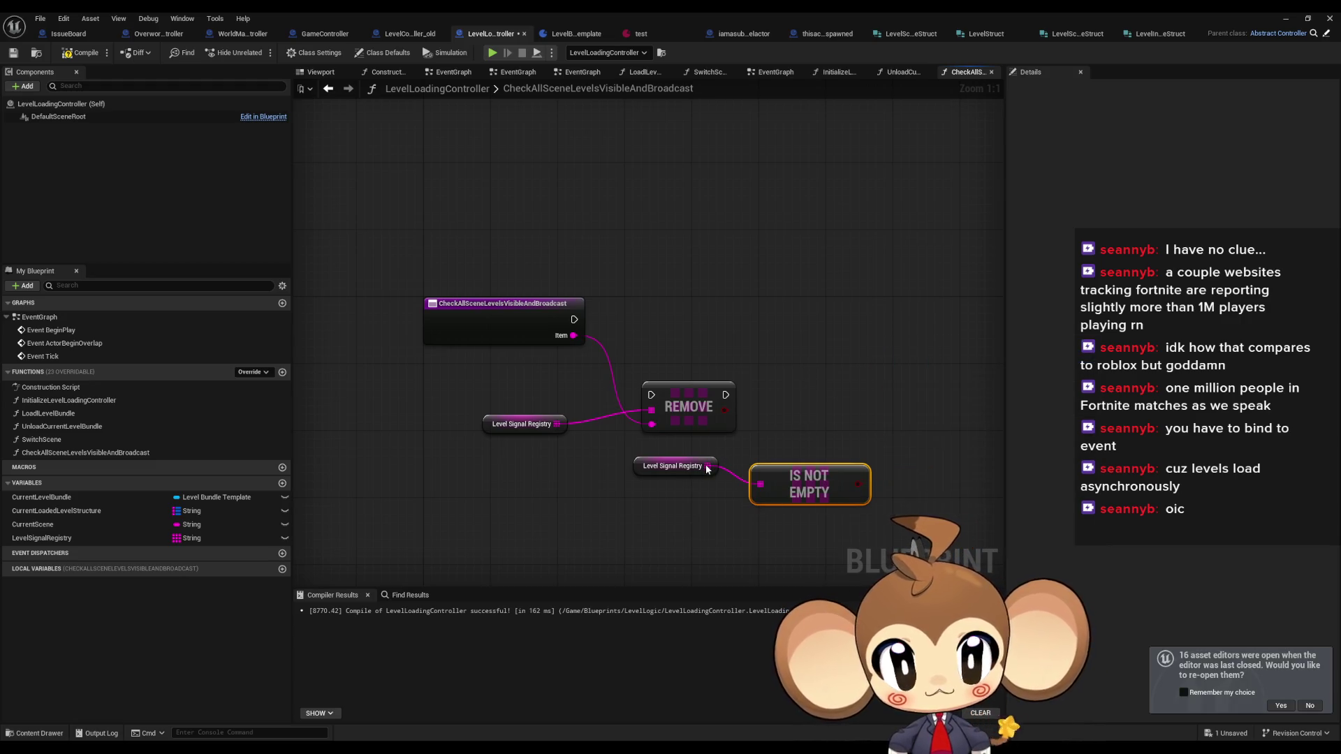
left_click(774, 452)
key("ctrl+z")
- Add an Is Empty check on the registry driving a Branch, wired after REMOVE
left_click_drag(707, 466, 790, 447)
type("if is")
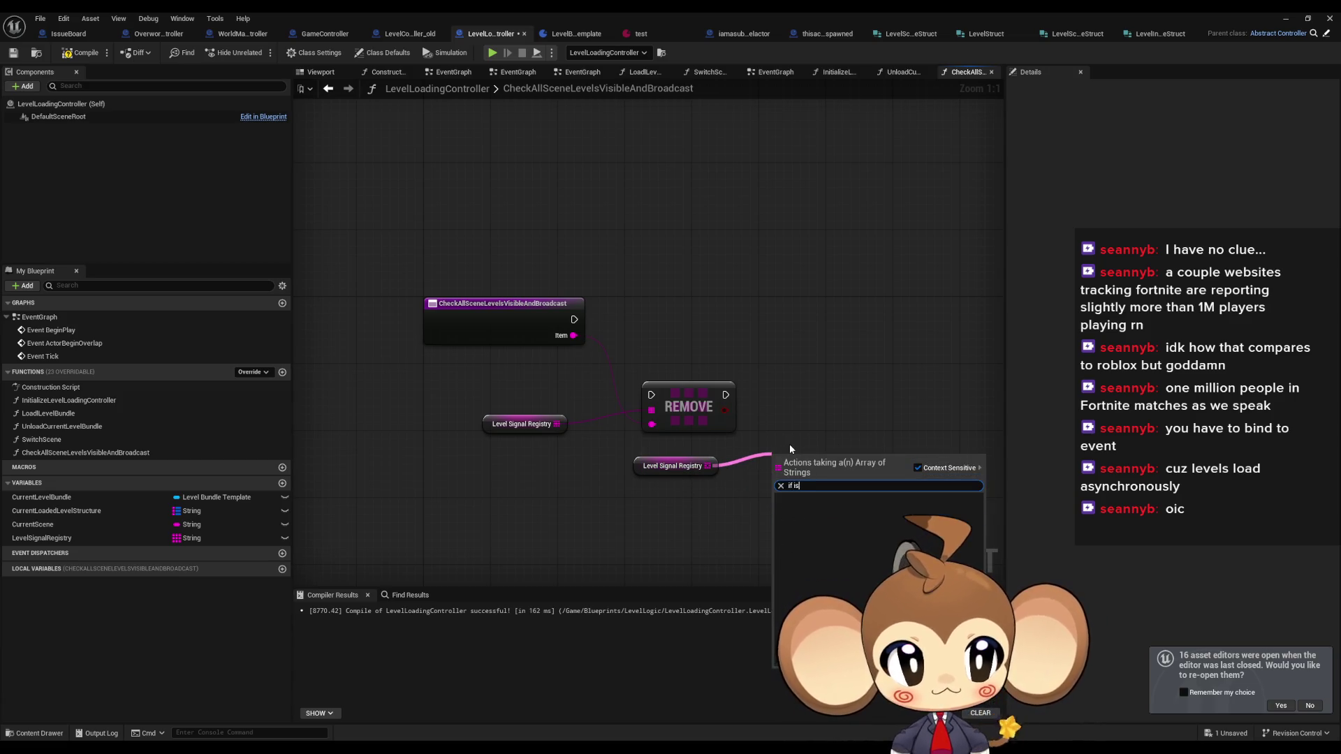
key("BackSpace")
key("BackSpace")
key("BackSpace")
type("is emp")
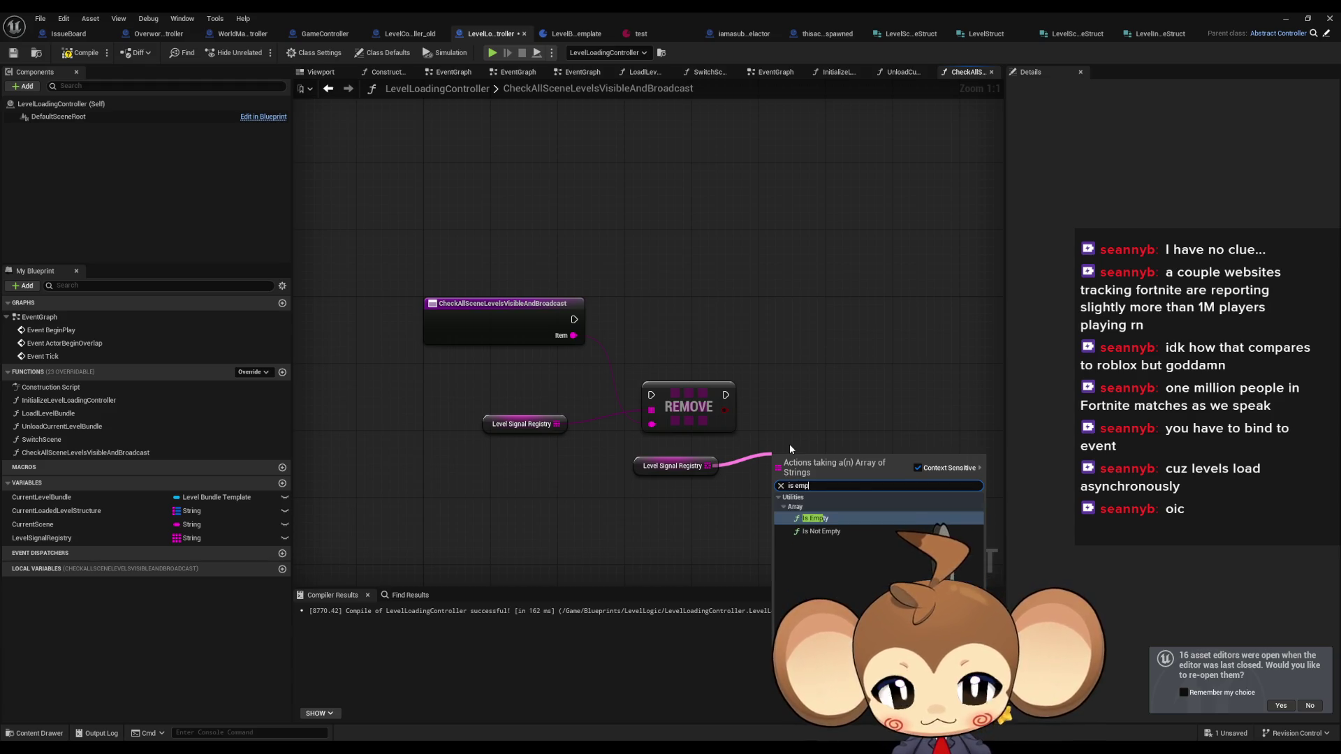
key("Return")
mouse_move(875, 468)
left_mouse_down()
mouse_move(901, 328)
mouse_move(726, 395)
mouse_move(574, 320)
left_mouse_up()
type("branch")
key("Return")
left_click(676, 395)
- Arrange REMOVE, the registry getter and the Branch beside the function entry
left_click_drag(676, 395, 627, 321)
mouse_move(527, 427)
left_mouse_down()
mouse_move(552, 370)
mouse_move(536, 376)
mouse_move(891, 493)
mouse_move(733, 389)
mouse_move(638, 402)
mouse_move(649, 401)
left_mouse_up()
left_click_drag(936, 328, 769, 309)
mouse_move(908, 350)
left_mouse_down()
mouse_move(766, 355)
mouse_move(686, 403)
left_mouse_up()
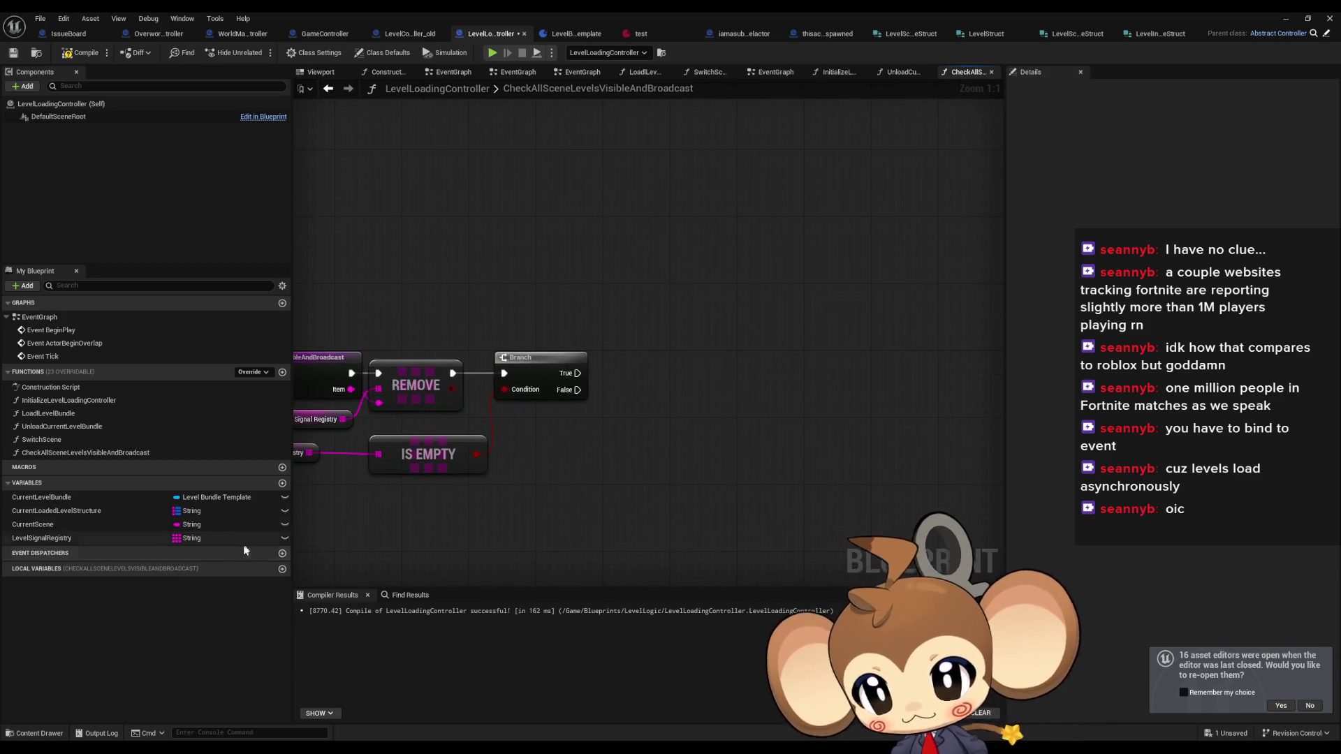
- Create a SceneLoaded event dispatcher and call it from the Branch's True output
left_click(281, 554)
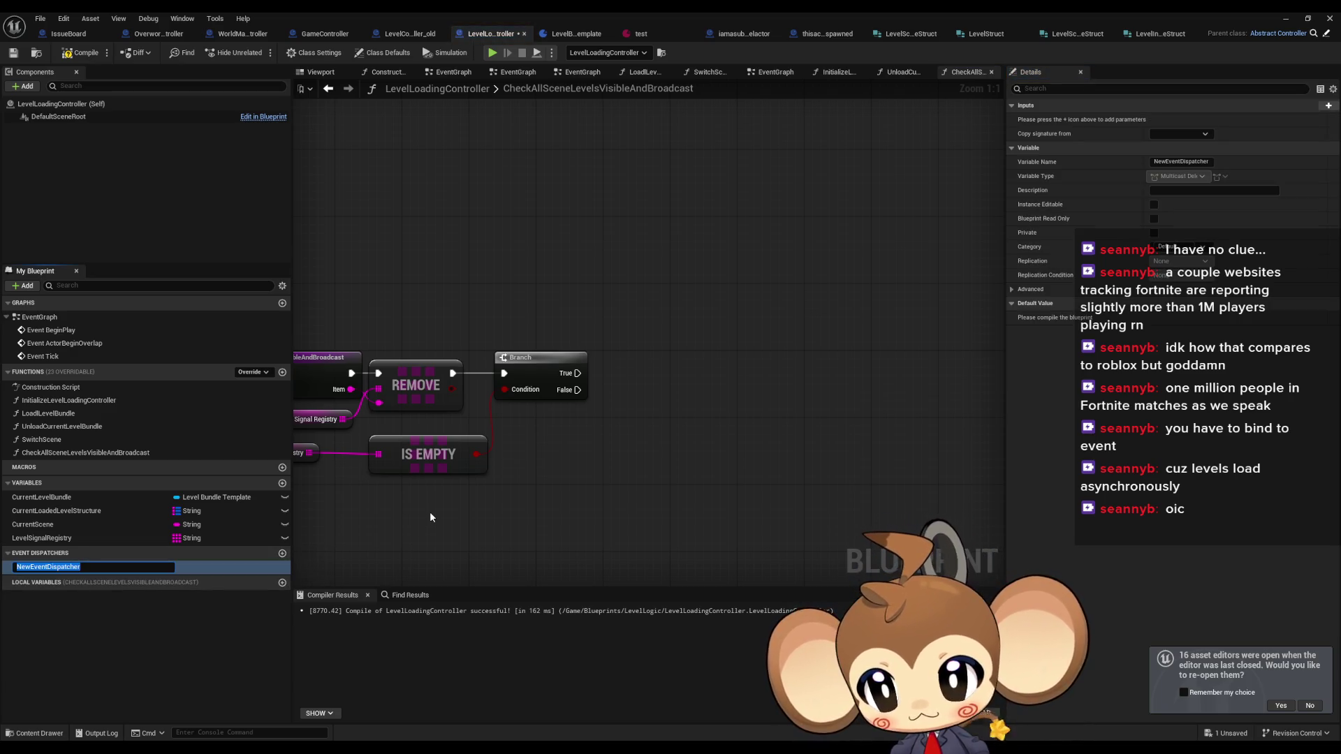
type("SceneLoaded")
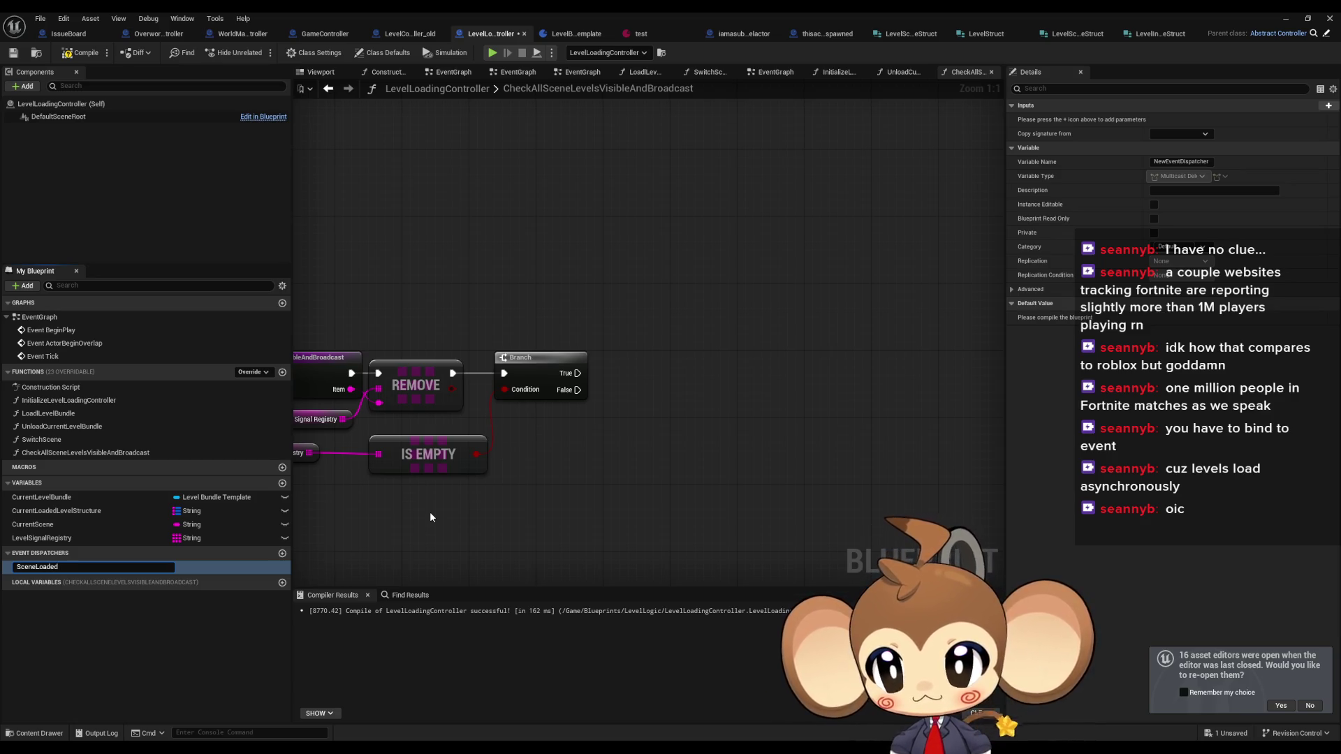
key("Return")
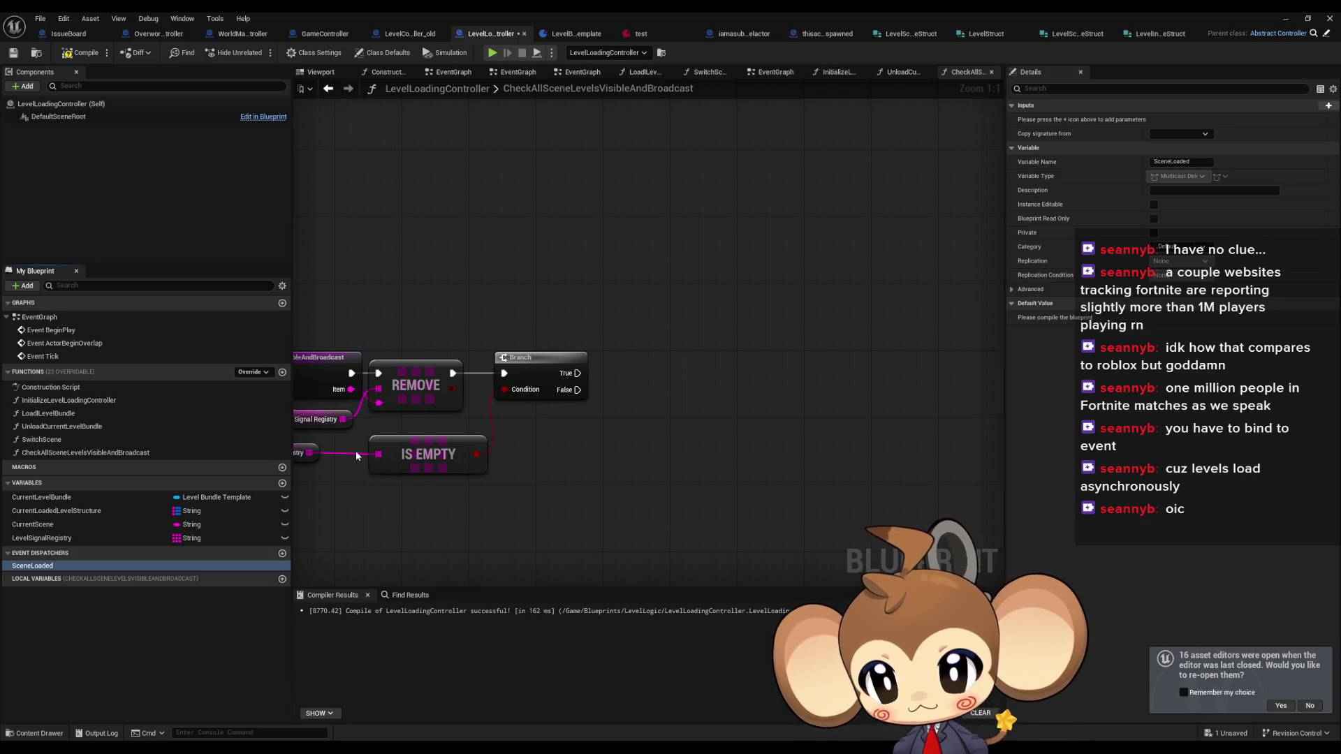
mouse_move(60, 559)
left_mouse_down()
mouse_move(156, 552)
mouse_move(686, 437)
mouse_move(729, 378)
left_mouse_up()
left_click(731, 385)
mouse_move(578, 373)
left_mouse_down()
mouse_move(718, 376)
mouse_move(685, 374)
left_mouse_up()
- Tidy the Call Scene Loaded and IS EMPTY node positions, then box-select the entry and REMOVE nodes
left_click(664, 433)
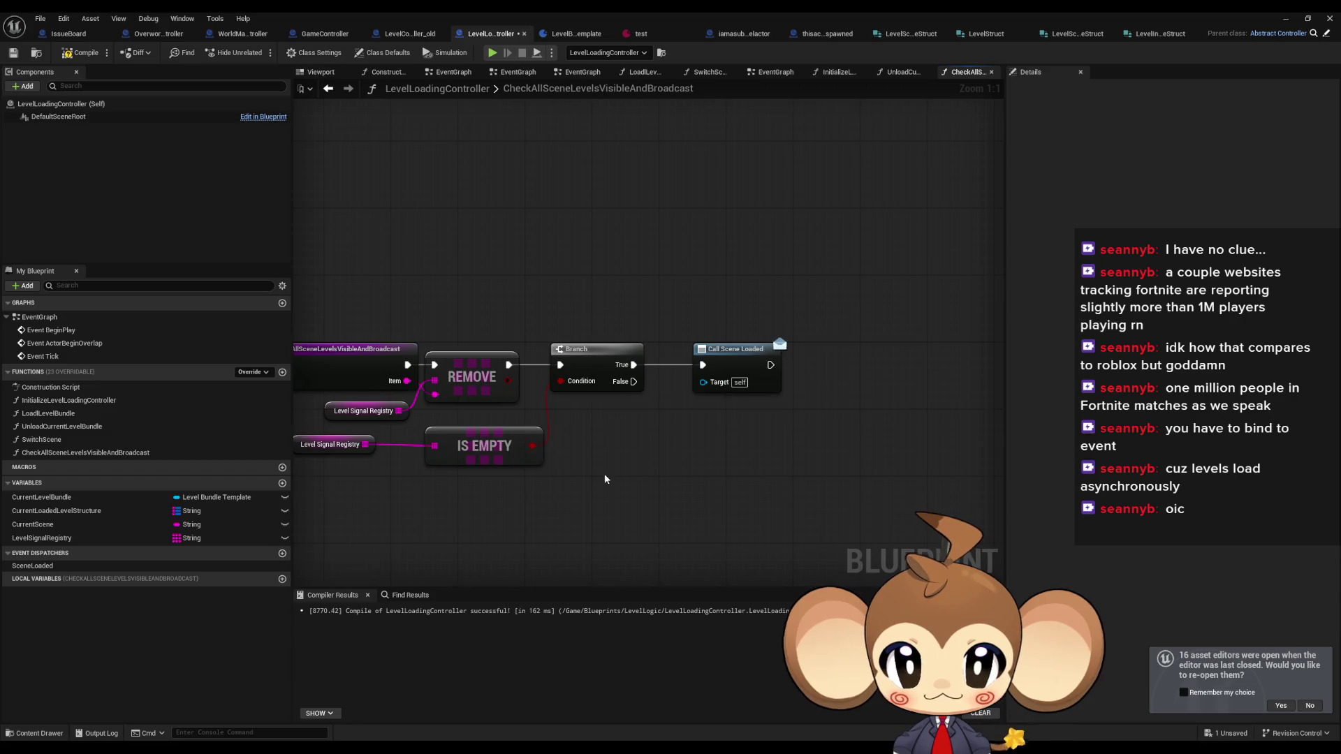
left_click_drag(605, 475, 665, 474)
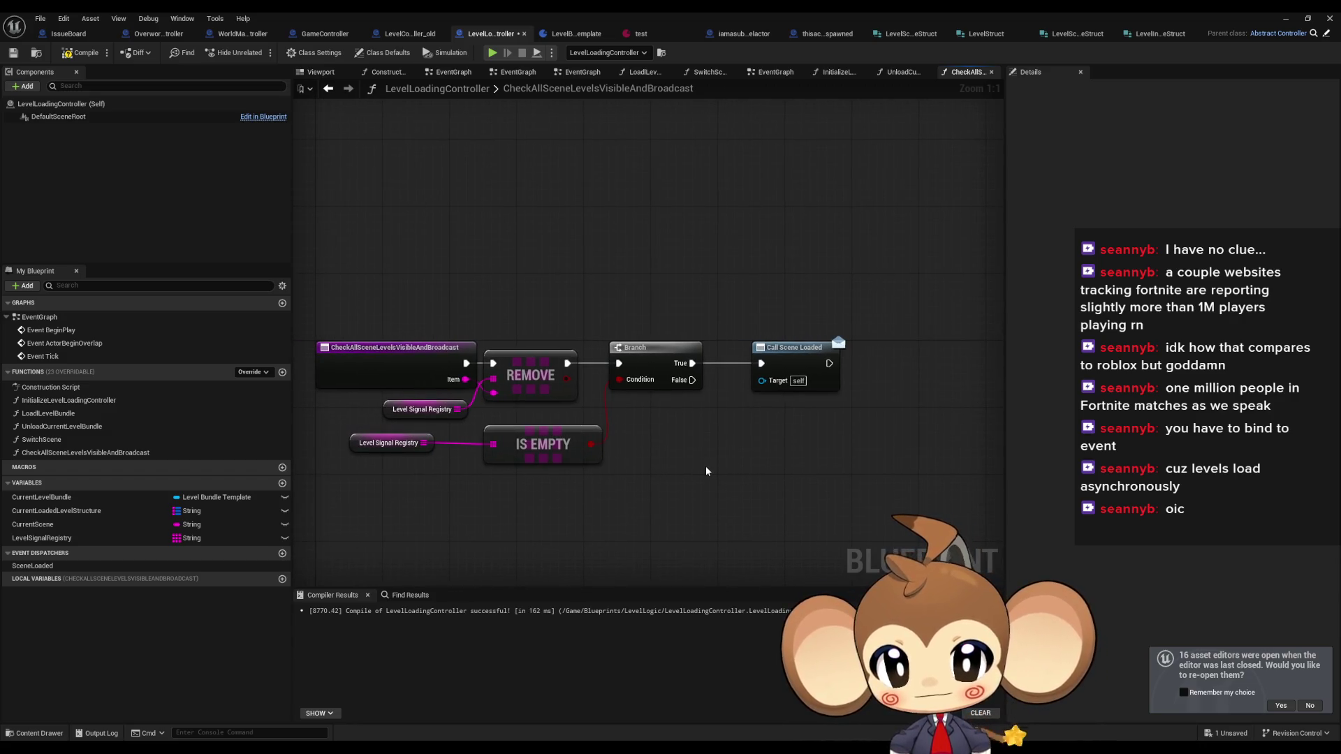
left_click_drag(559, 444, 533, 445)
left_click(731, 465)
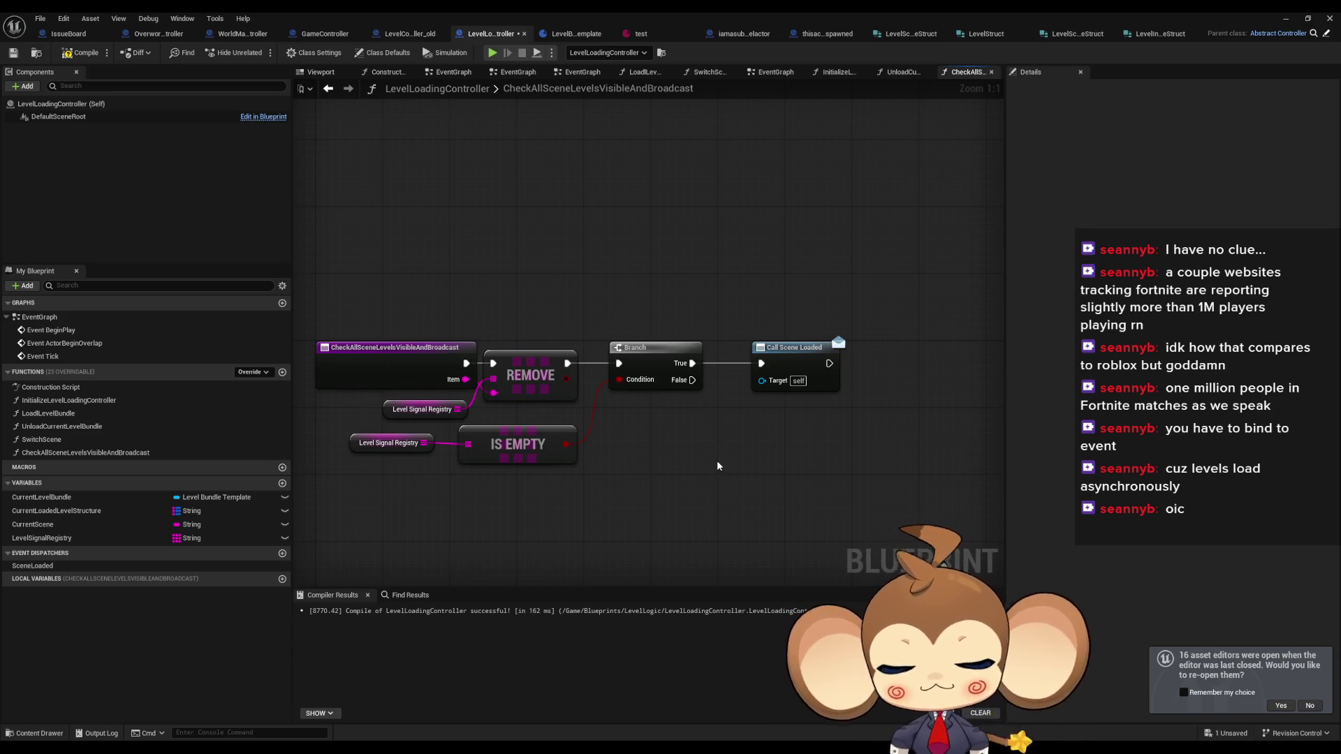
left_click_drag(397, 292, 575, 367)
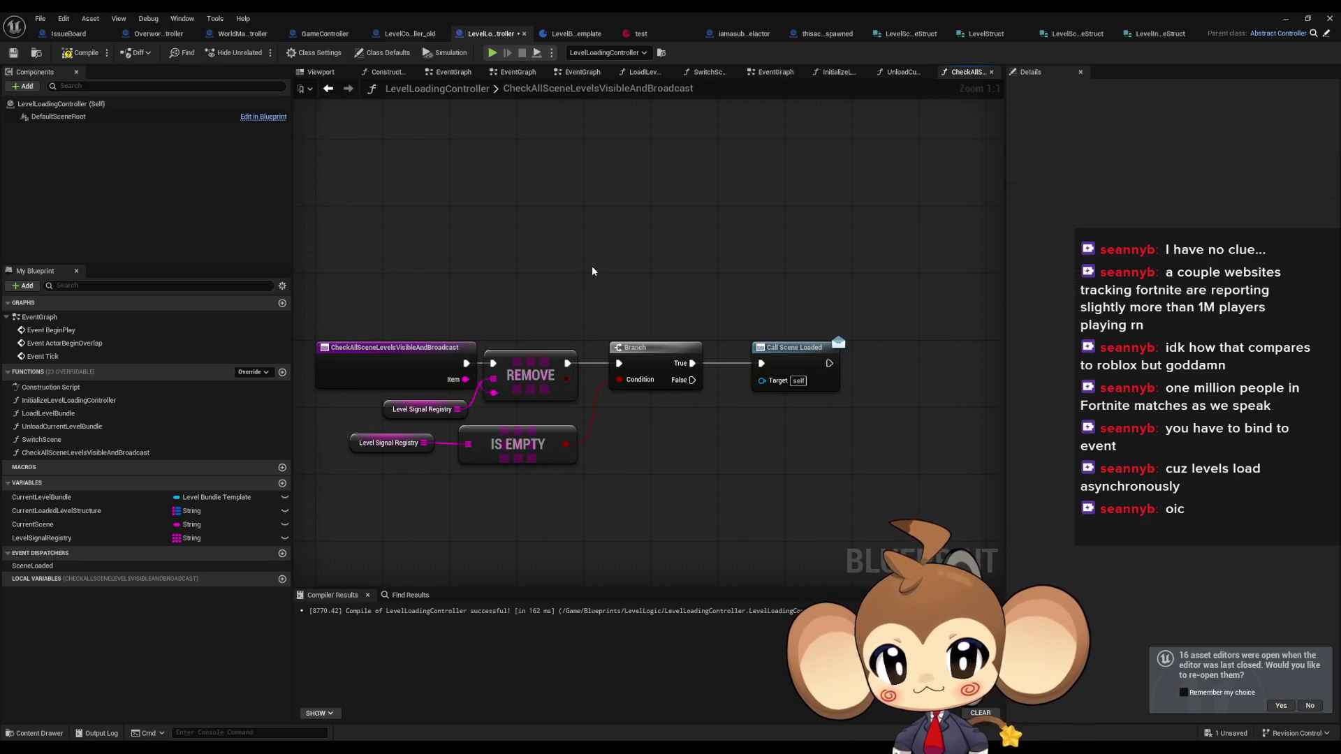
double_click(54, 440)
mouse_move(579, 348)
left_mouse_down()
mouse_move(634, 368)
mouse_move(591, 362)
left_mouse_up()
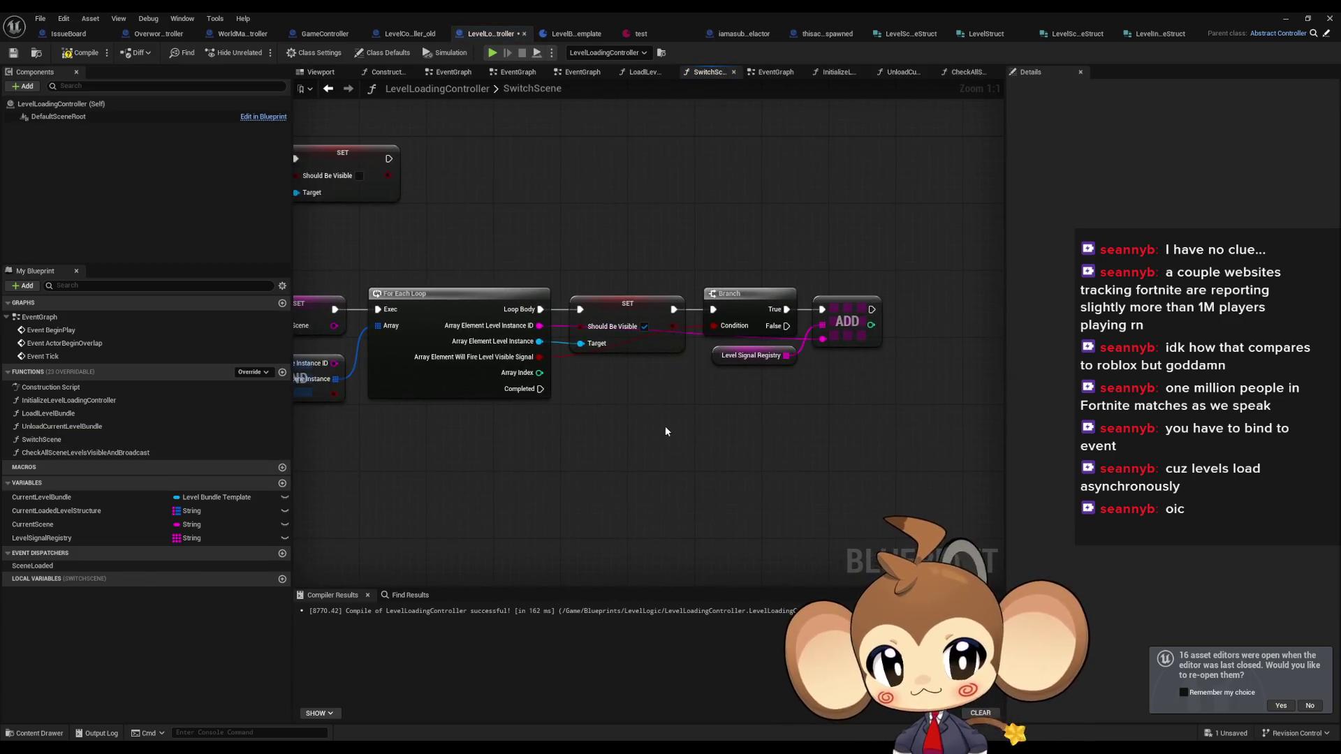
double_click(67, 453)
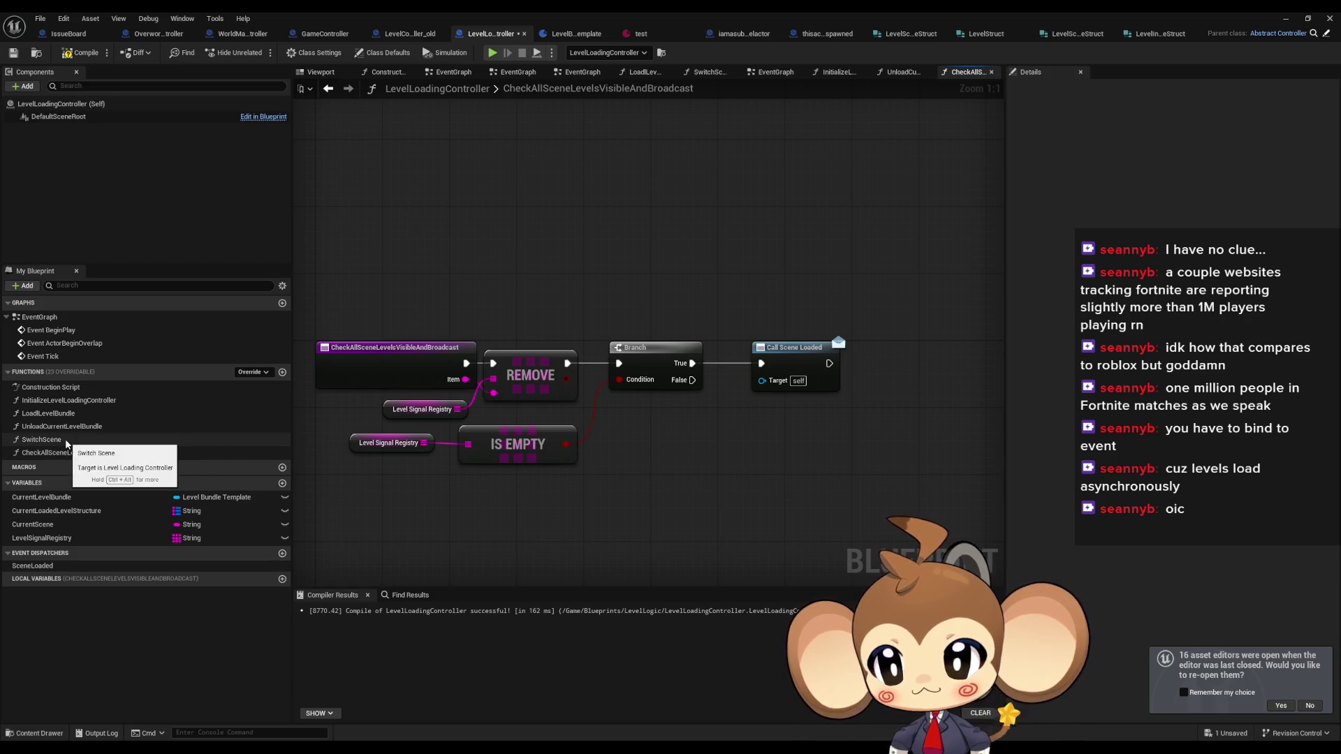
left_click(283, 554)
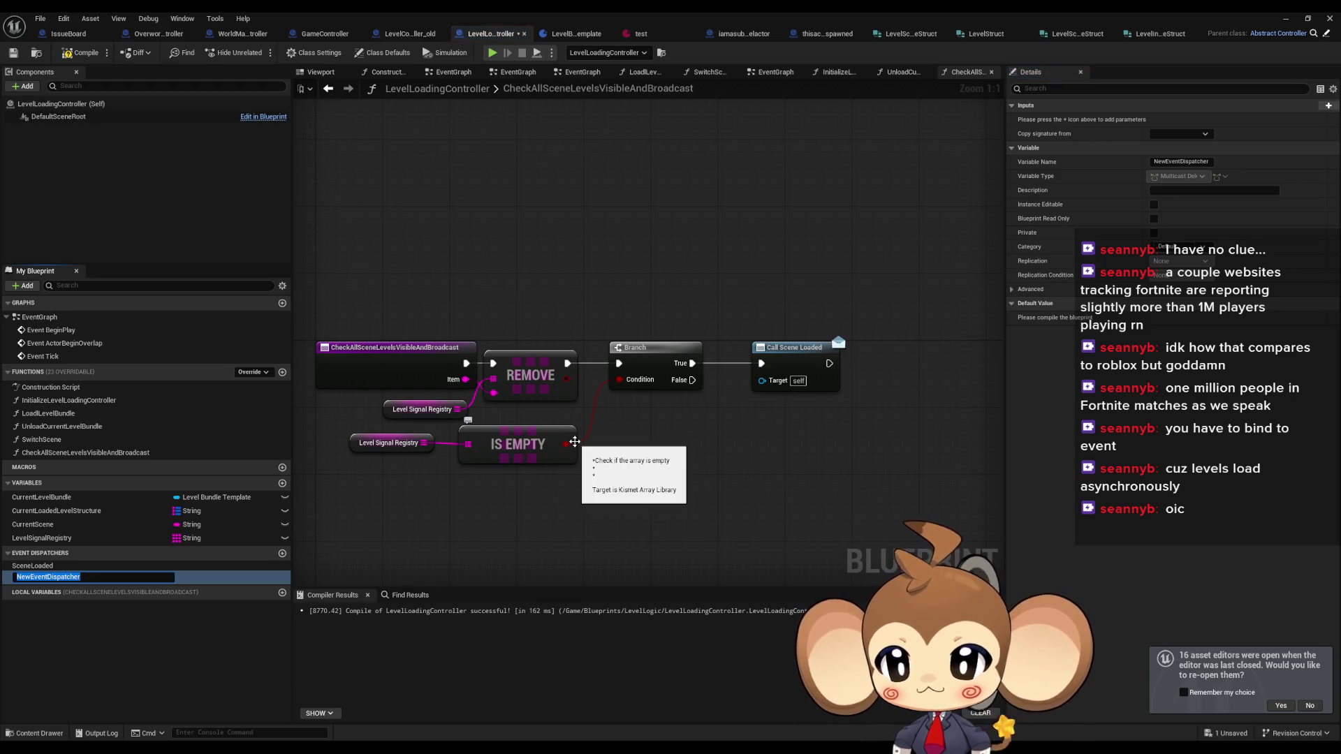
type("LevelSignal")
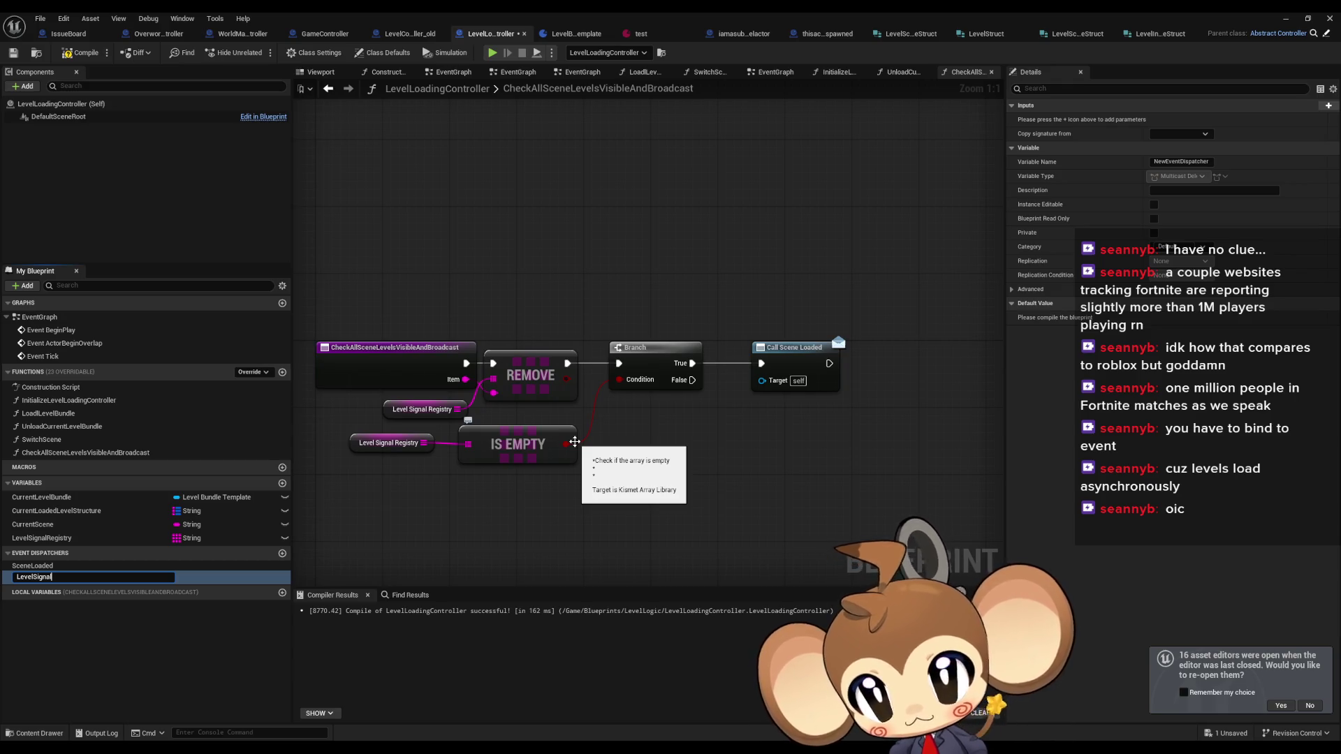
key("Return")
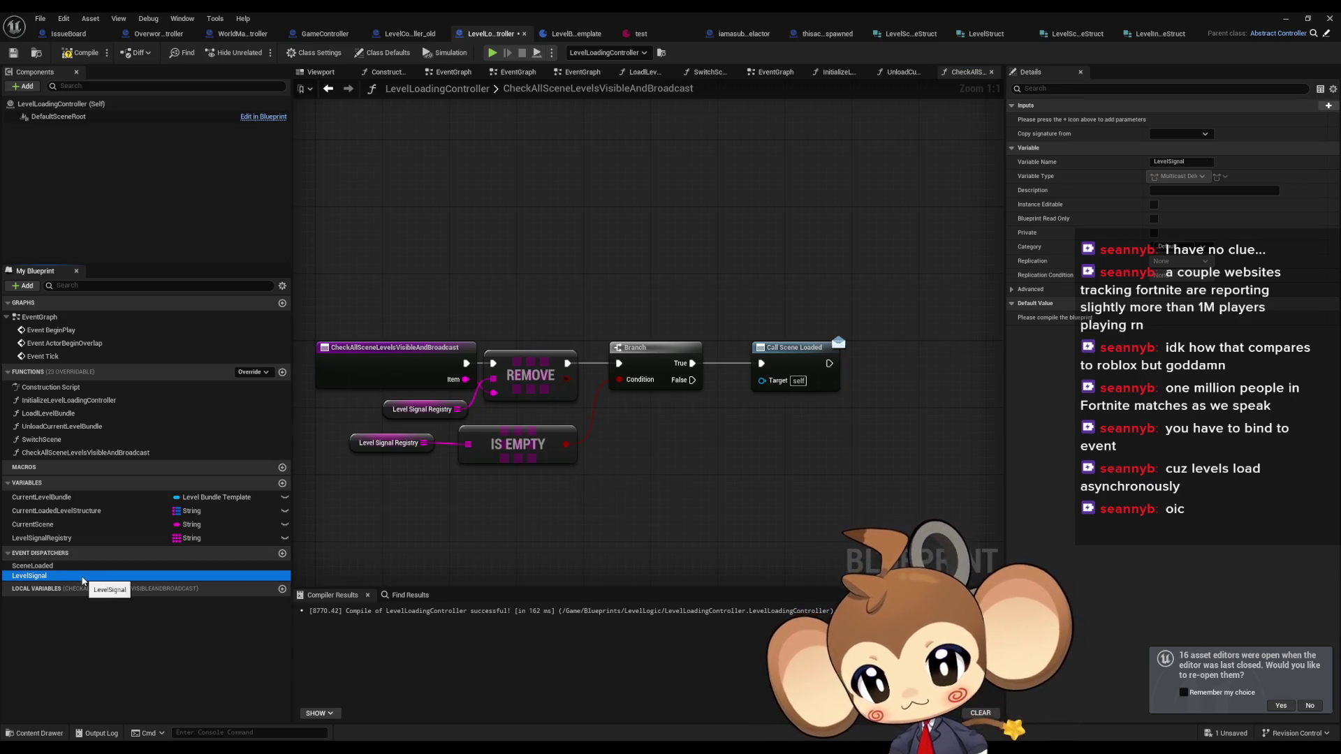
key("Delete")
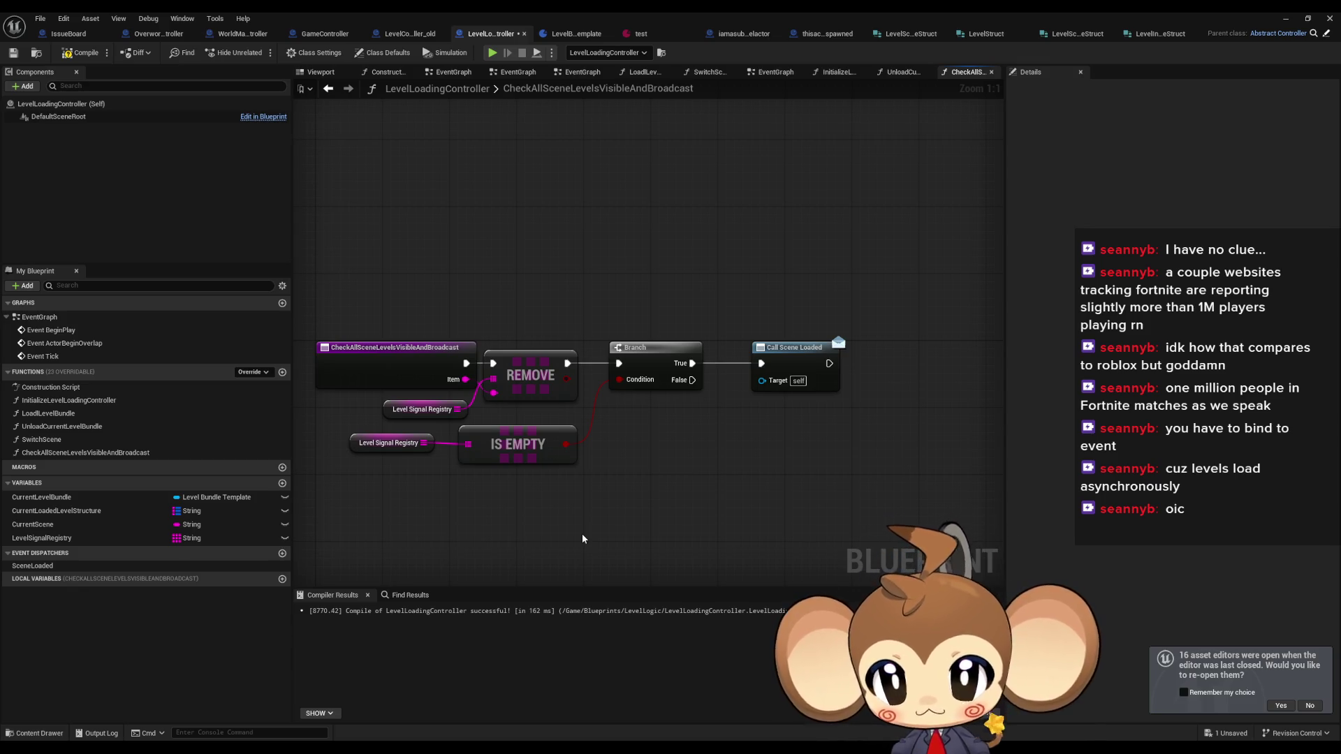
- Restore the level editor and open the LevelsLoaded Signal Blueprint from the Content Browser
double_click(655, 11)
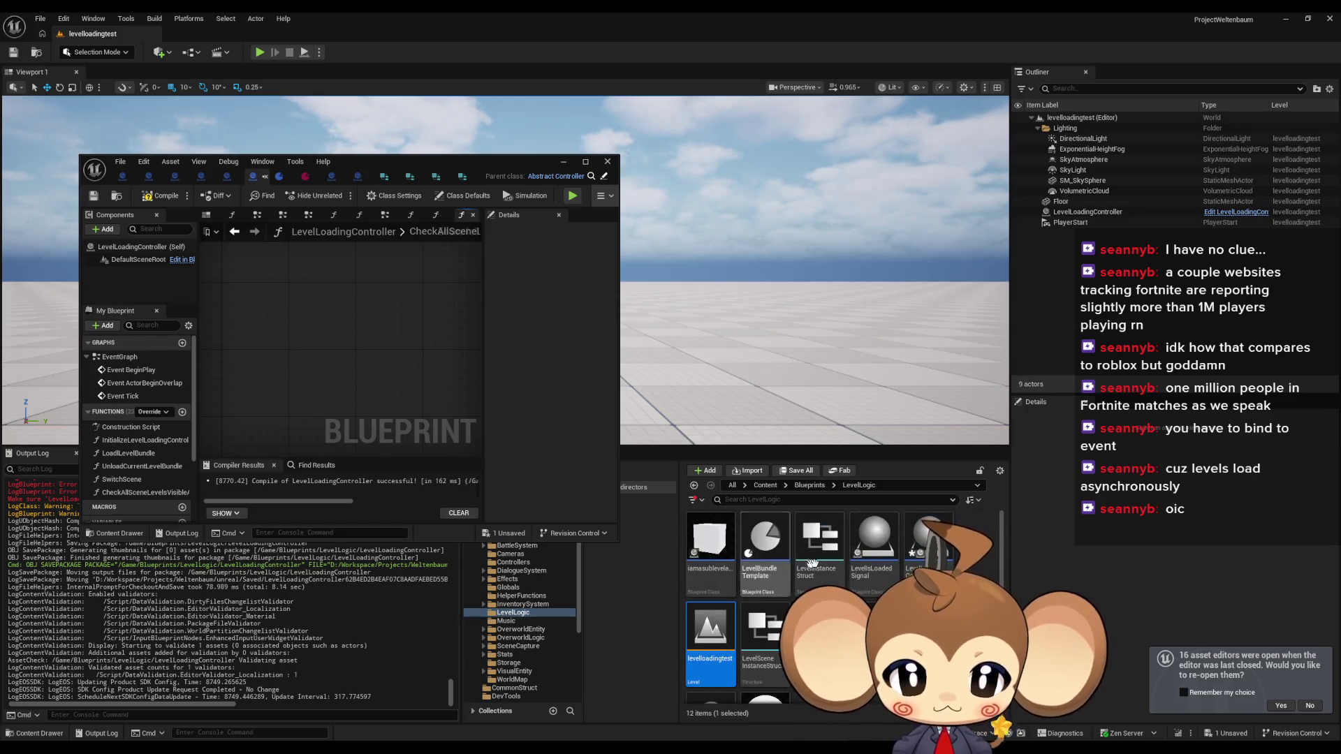
mouse_move(933, 549)
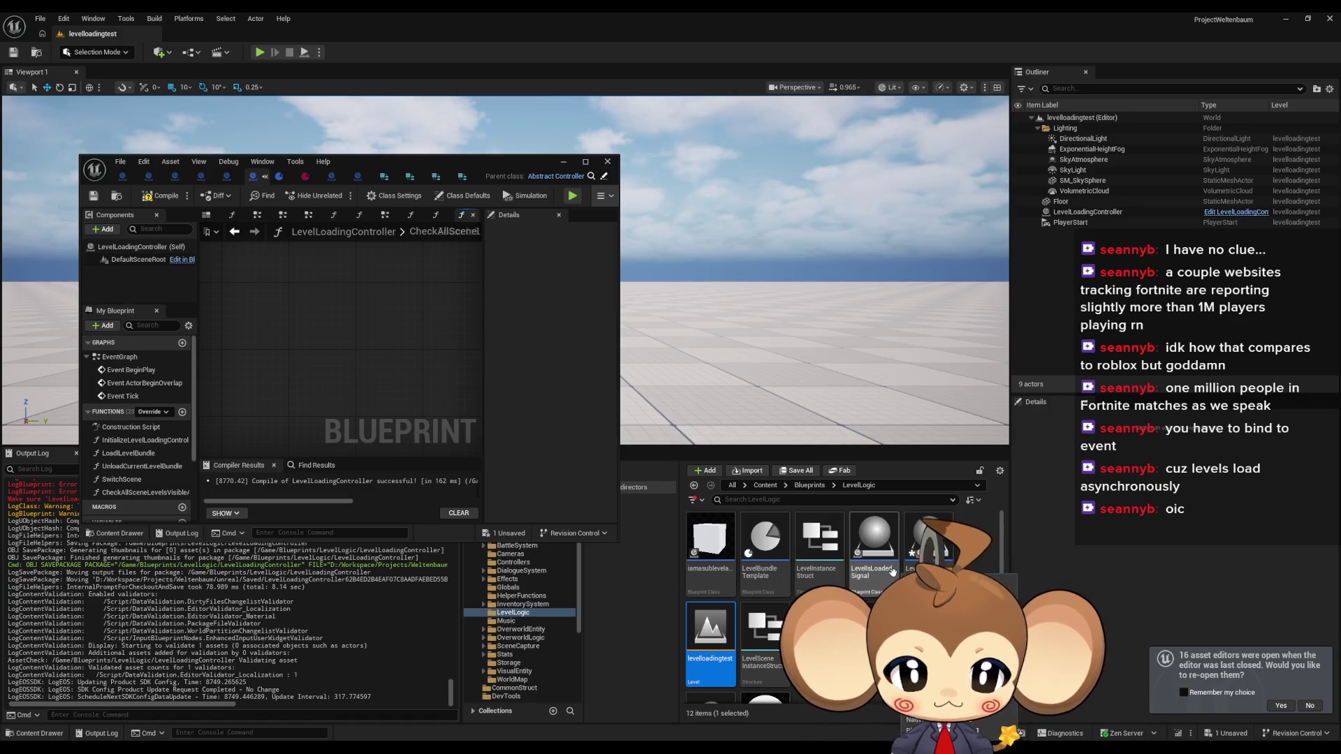
left_click(869, 567)
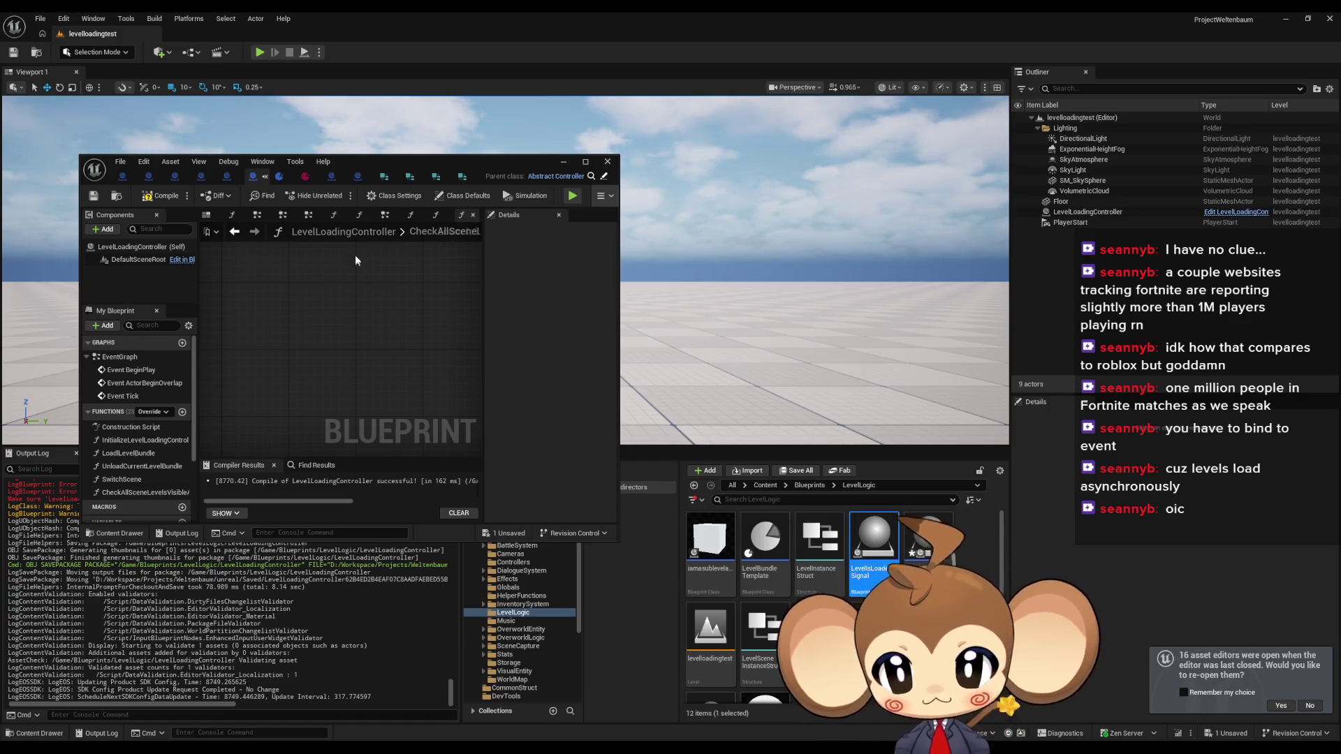
double_click(497, 179)
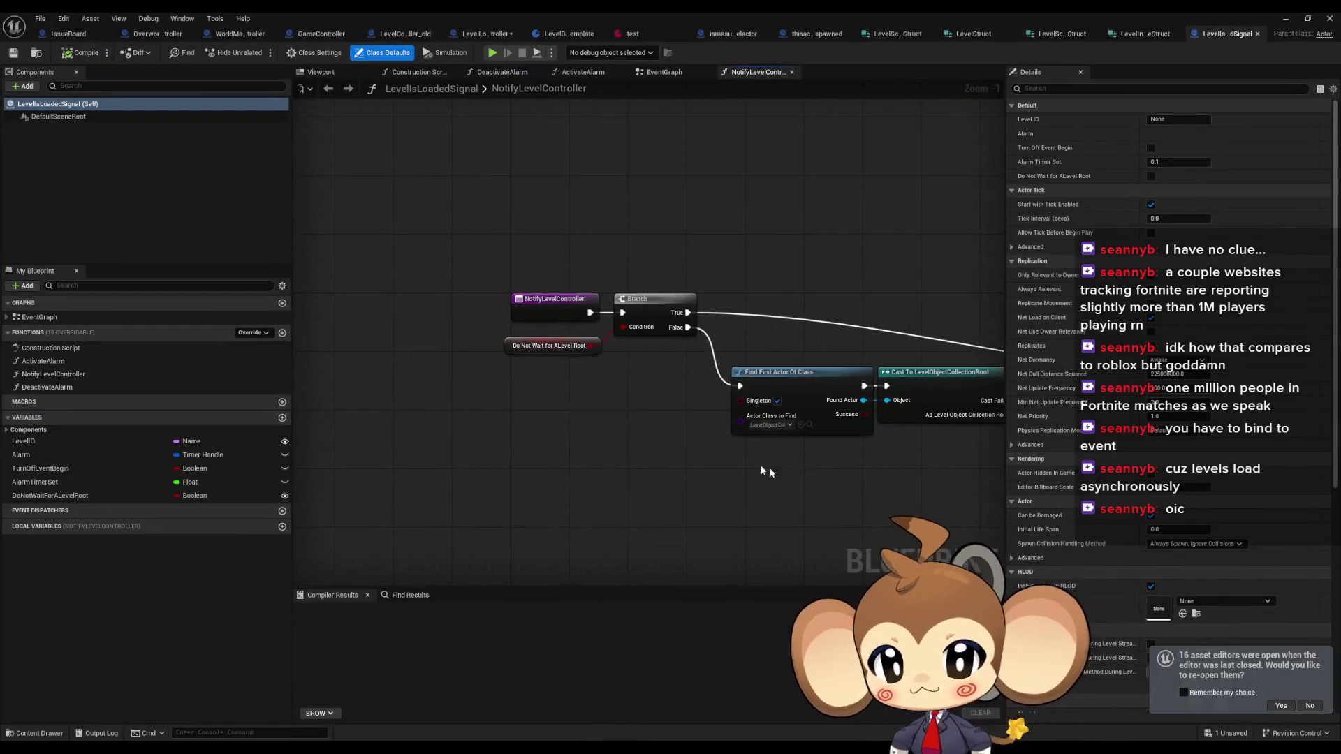
- Browse its EventGraph, ActivateAlarm and NotifyLevelController graphs
double_click(39, 317)
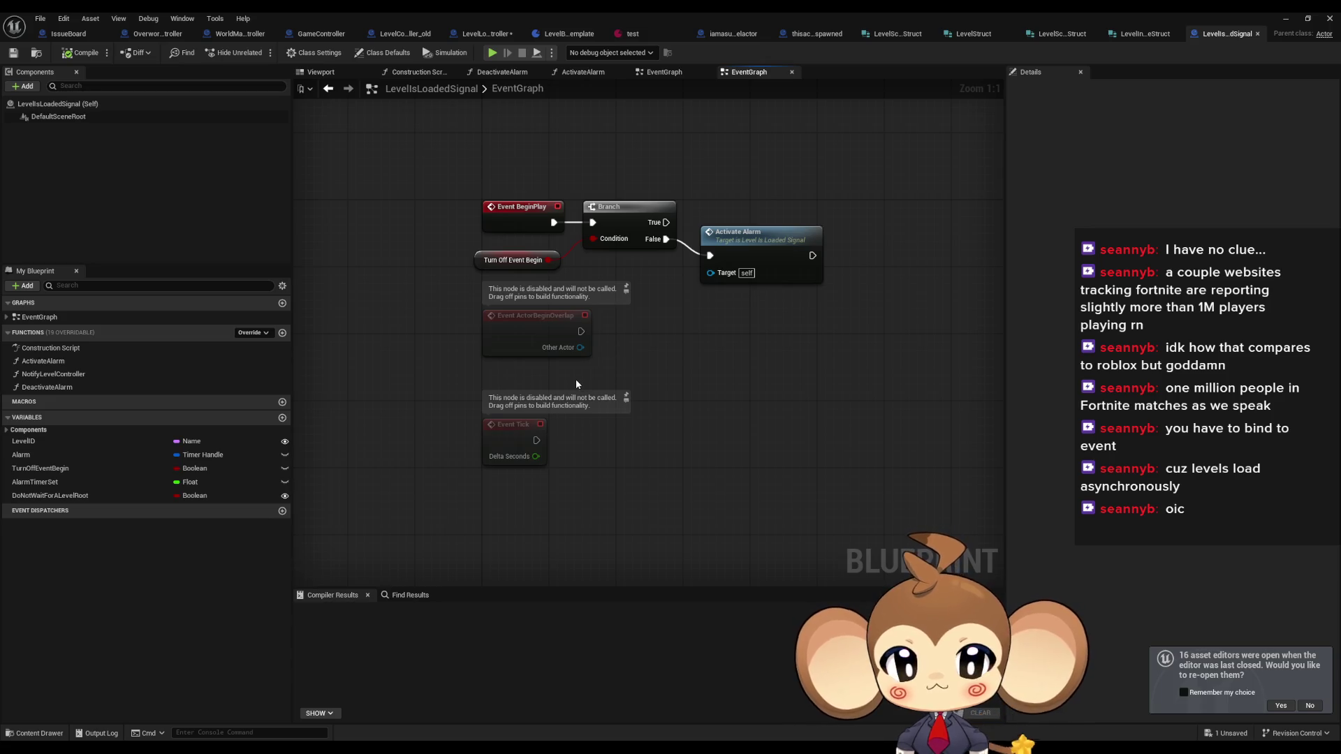
double_click(748, 253)
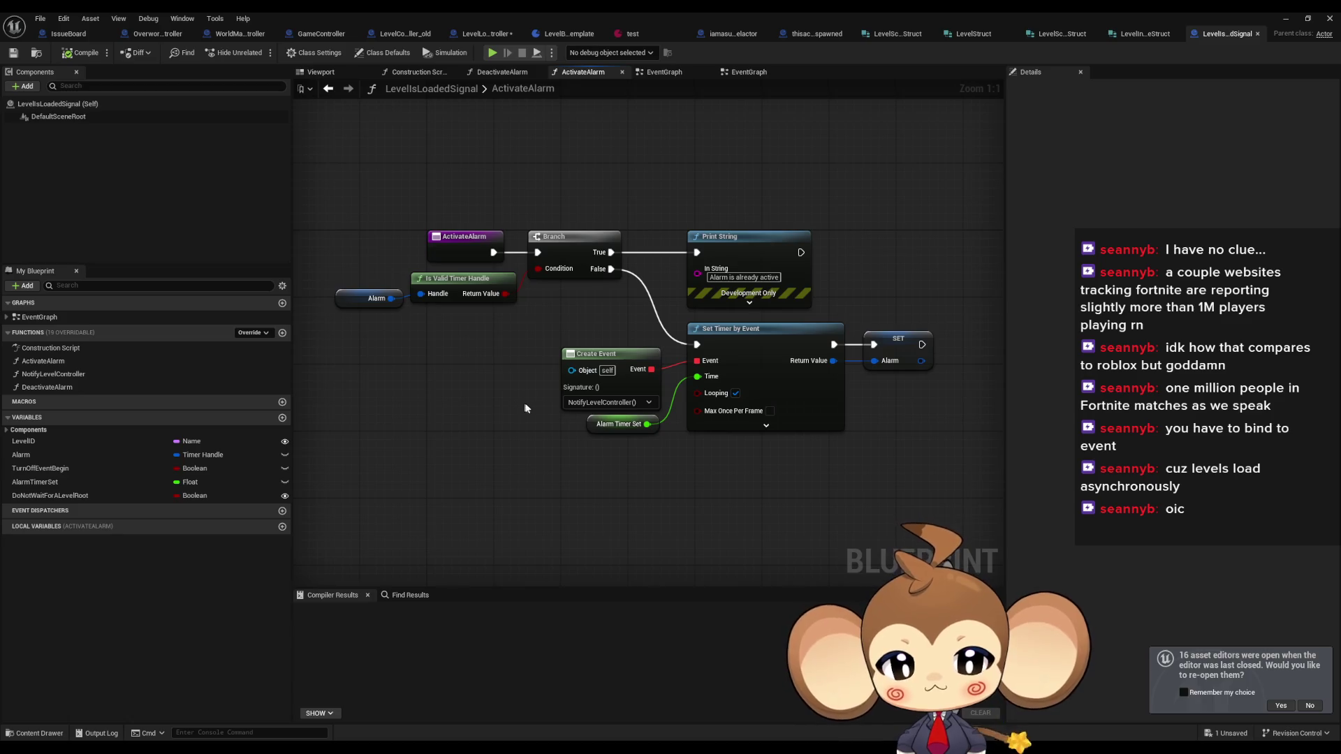
double_click(63, 377)
- Look over NotifyLevelController's Deactivate Alarm and Find First Actor nodes, cross-checking EventGraph and ActivateAlarm
left_click_drag(862, 351, 580, 373)
mouse_move(668, 278)
left_mouse_down()
mouse_move(709, 369)
mouse_move(770, 437)
left_mouse_up()
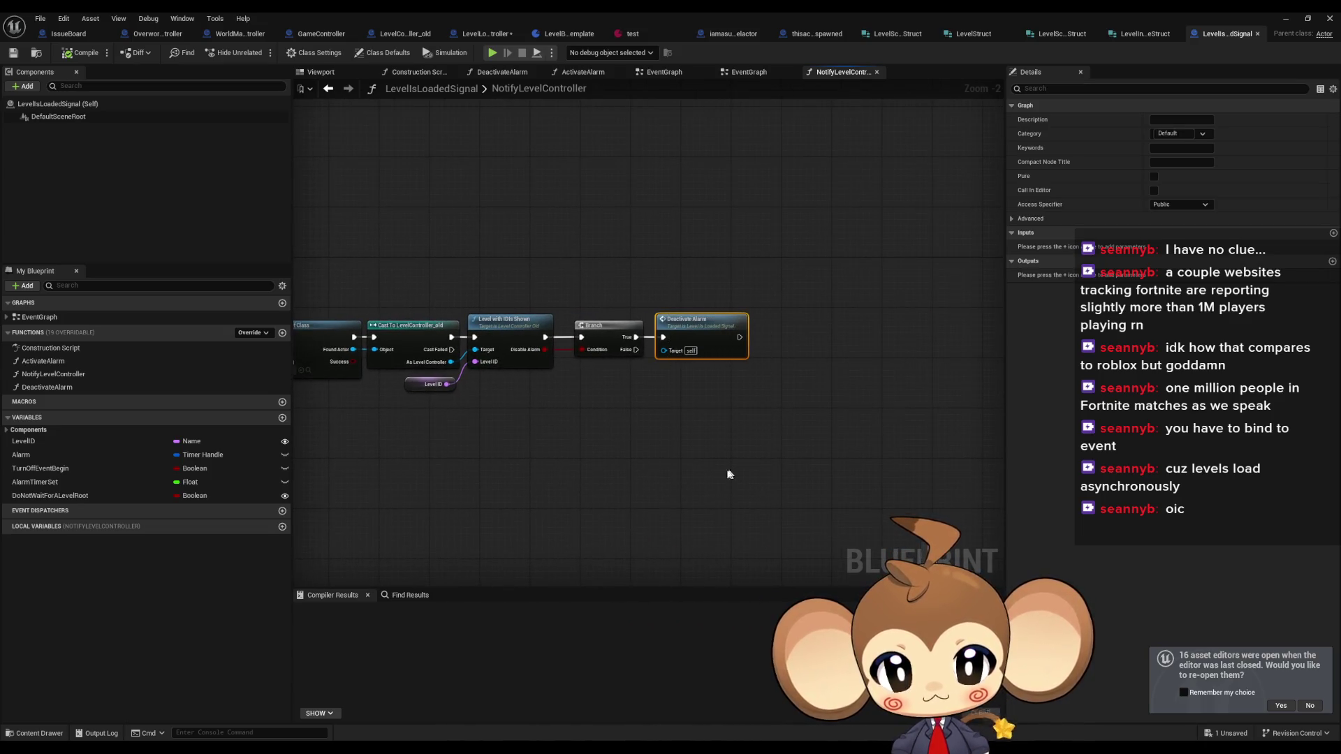
mouse_move(585, 489)
left_mouse_down()
mouse_move(601, 470)
mouse_move(648, 476)
left_mouse_up()
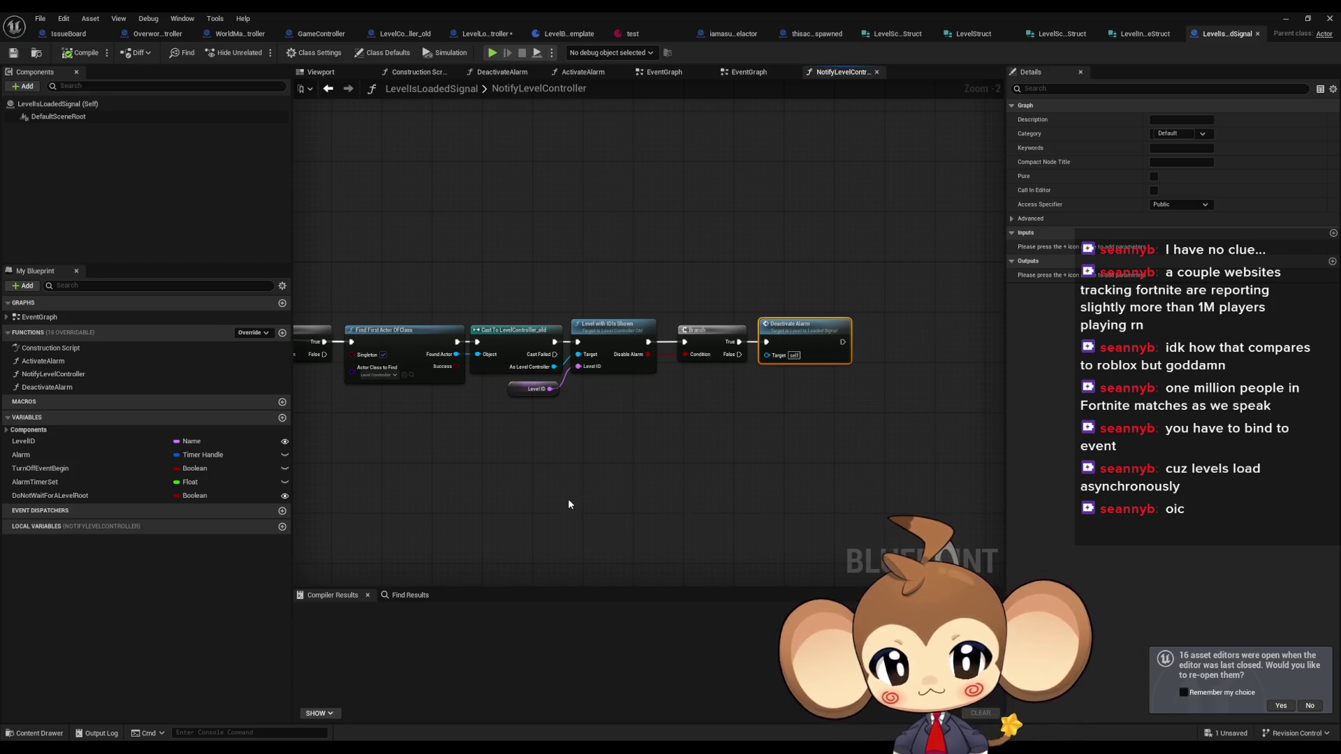
left_click_drag(533, 503, 558, 499)
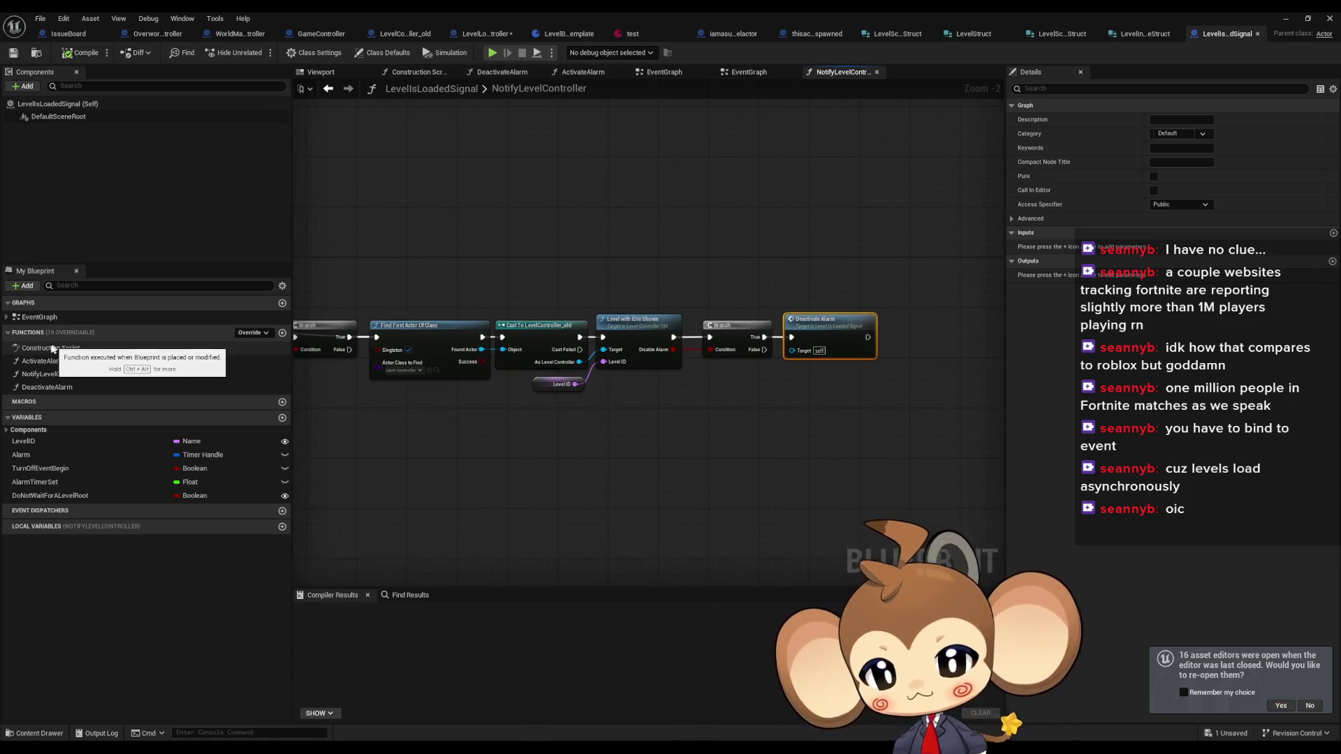
double_click(39, 317)
left_click(489, 260)
double_click(43, 361)
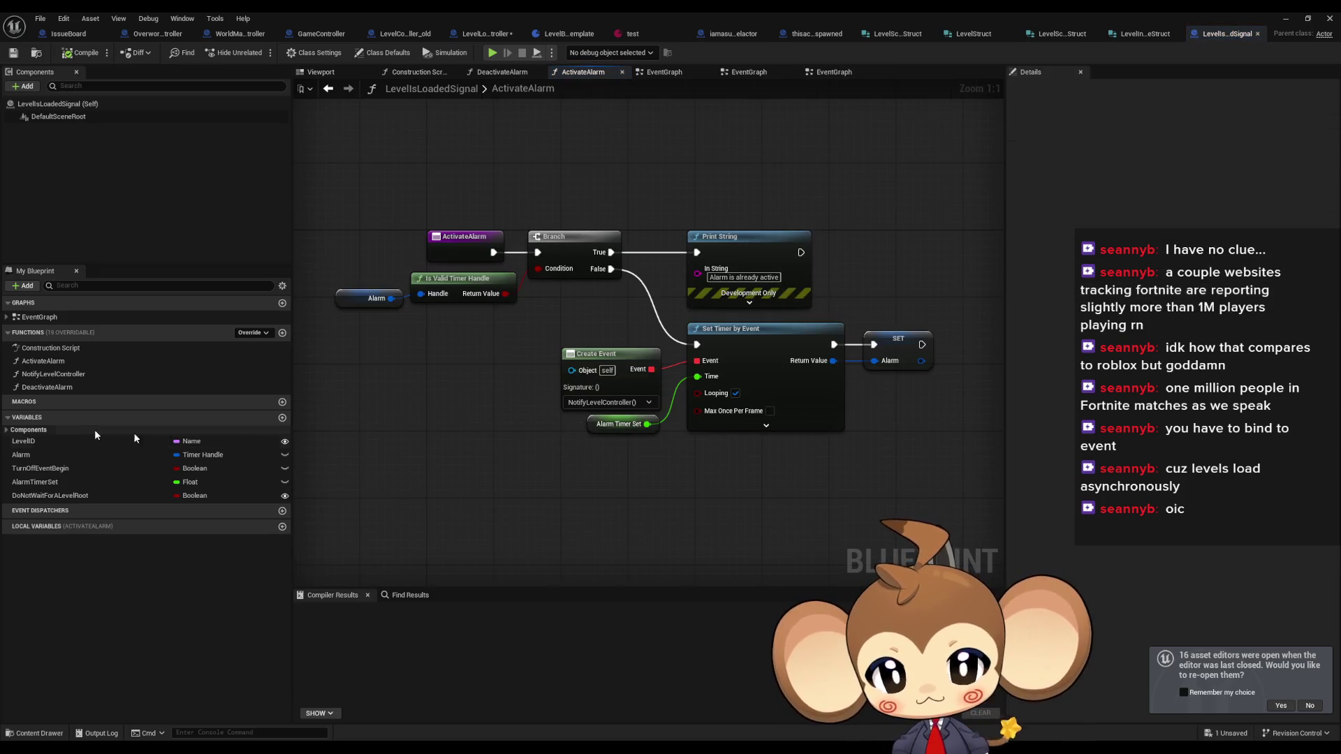
double_click(77, 374)
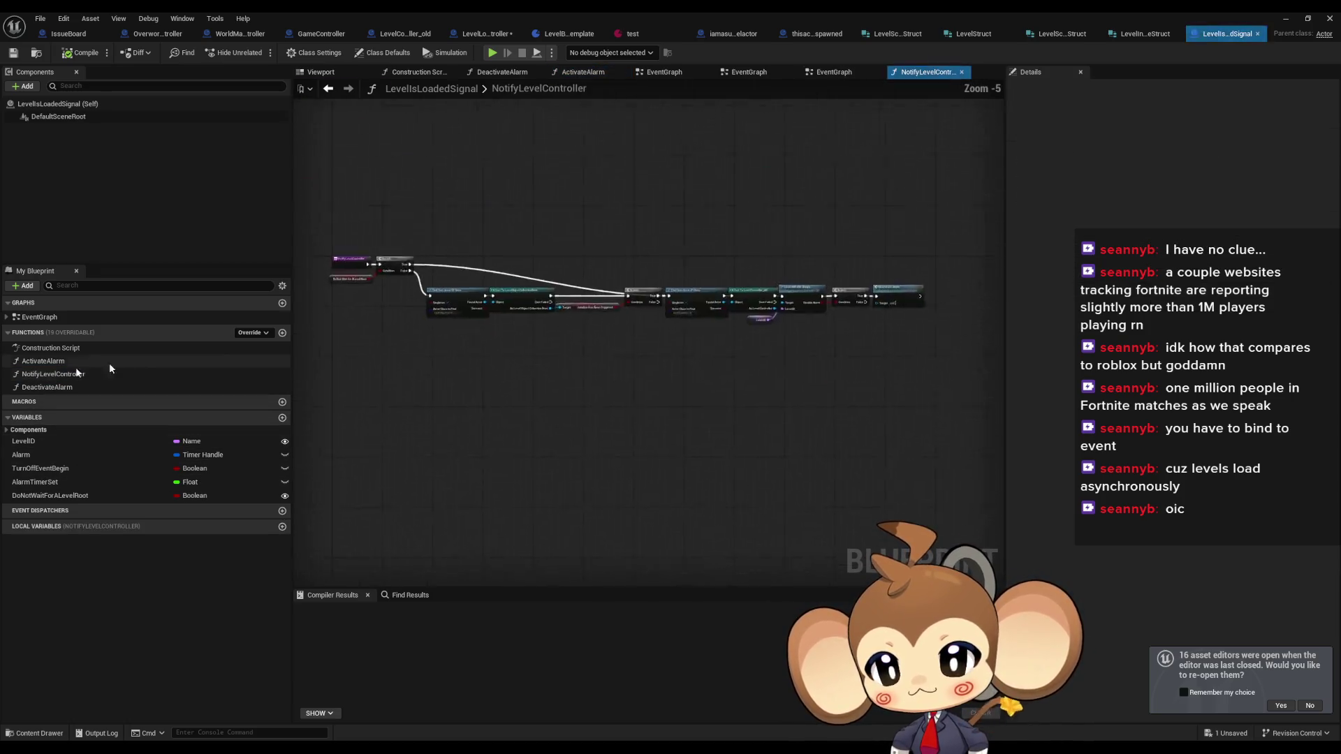
left_click(461, 336)
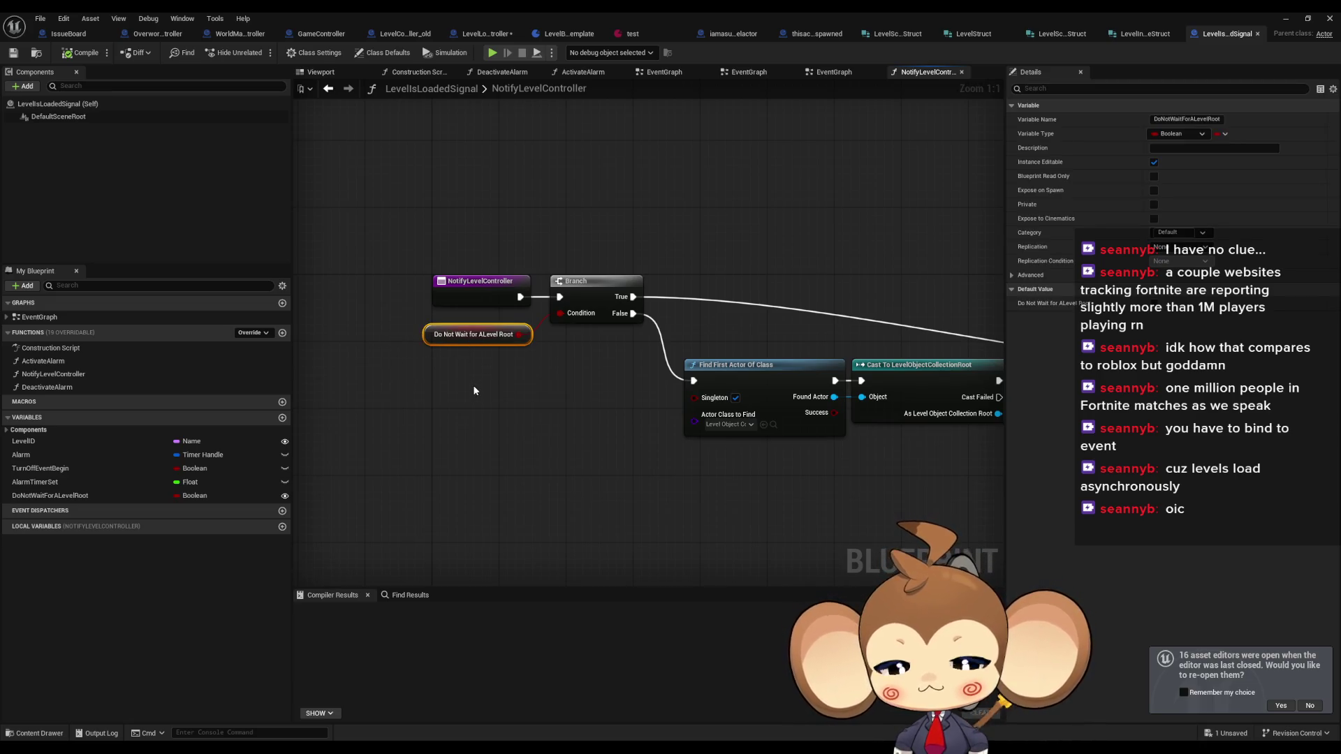
- Follow the node chain to Initialize Has Been Triggered and open its context menu
mouse_move(571, 415)
left_mouse_down()
mouse_move(526, 398)
mouse_move(437, 400)
mouse_move(501, 385)
mouse_move(880, 438)
left_mouse_up()
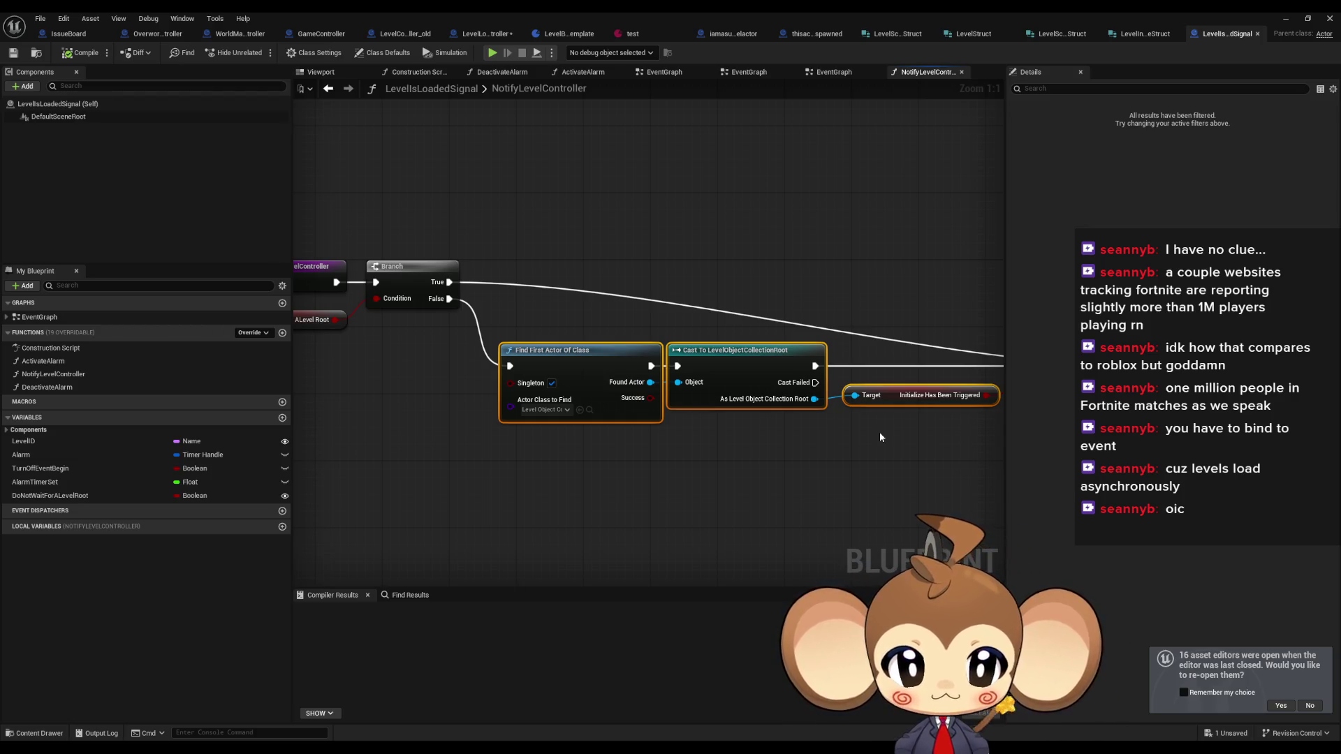
left_click_drag(879, 432, 740, 427)
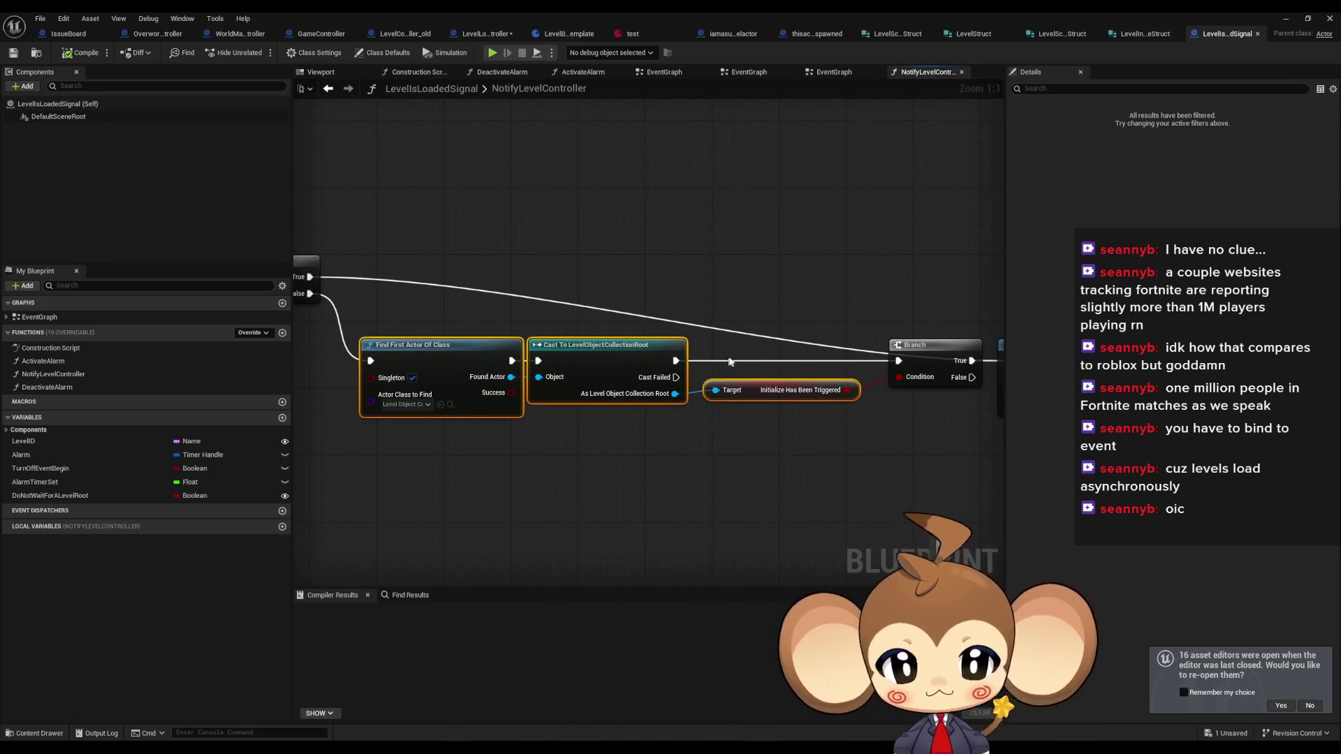
scroll(730, 361, "down", 1)
left_click(789, 387)
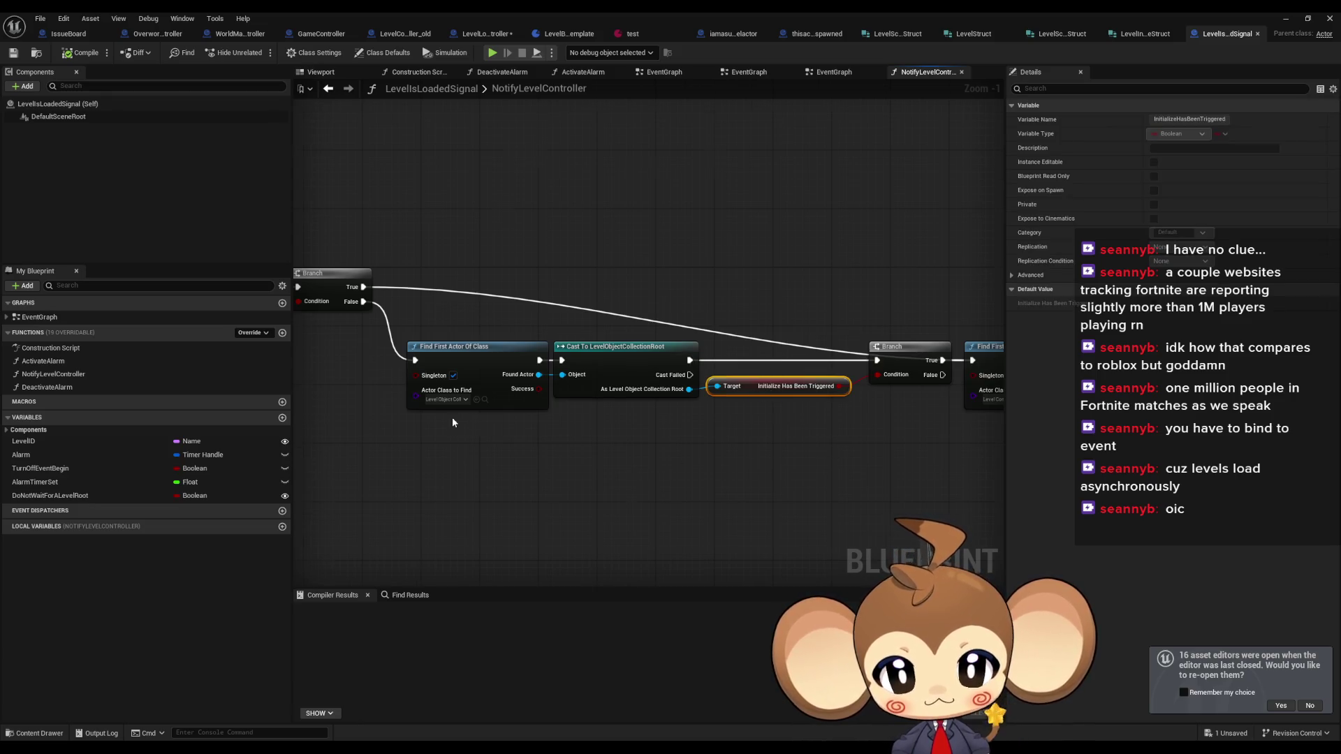
scroll(681, 431, "up", 1)
left_click_drag(957, 435, 617, 428)
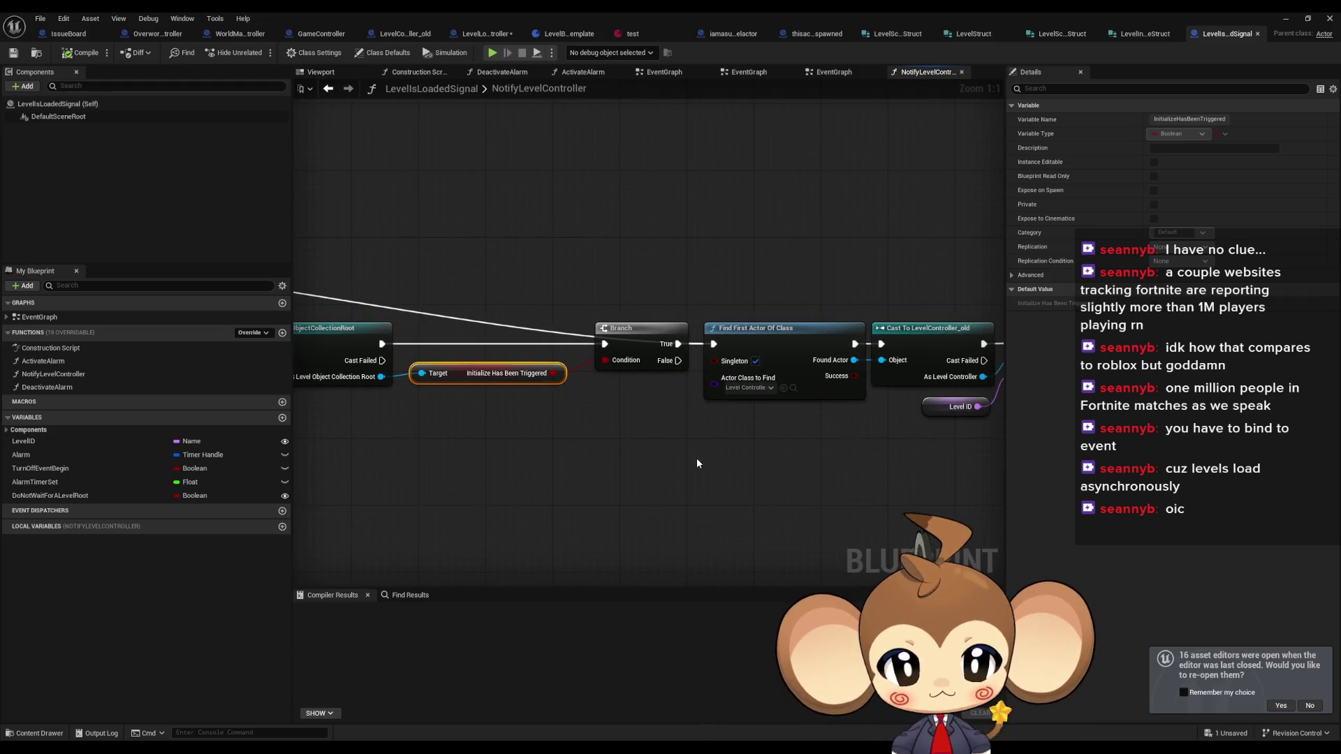
mouse_move(688, 461)
left_mouse_down()
mouse_move(673, 470)
mouse_move(929, 474)
mouse_move(919, 475)
left_mouse_up()
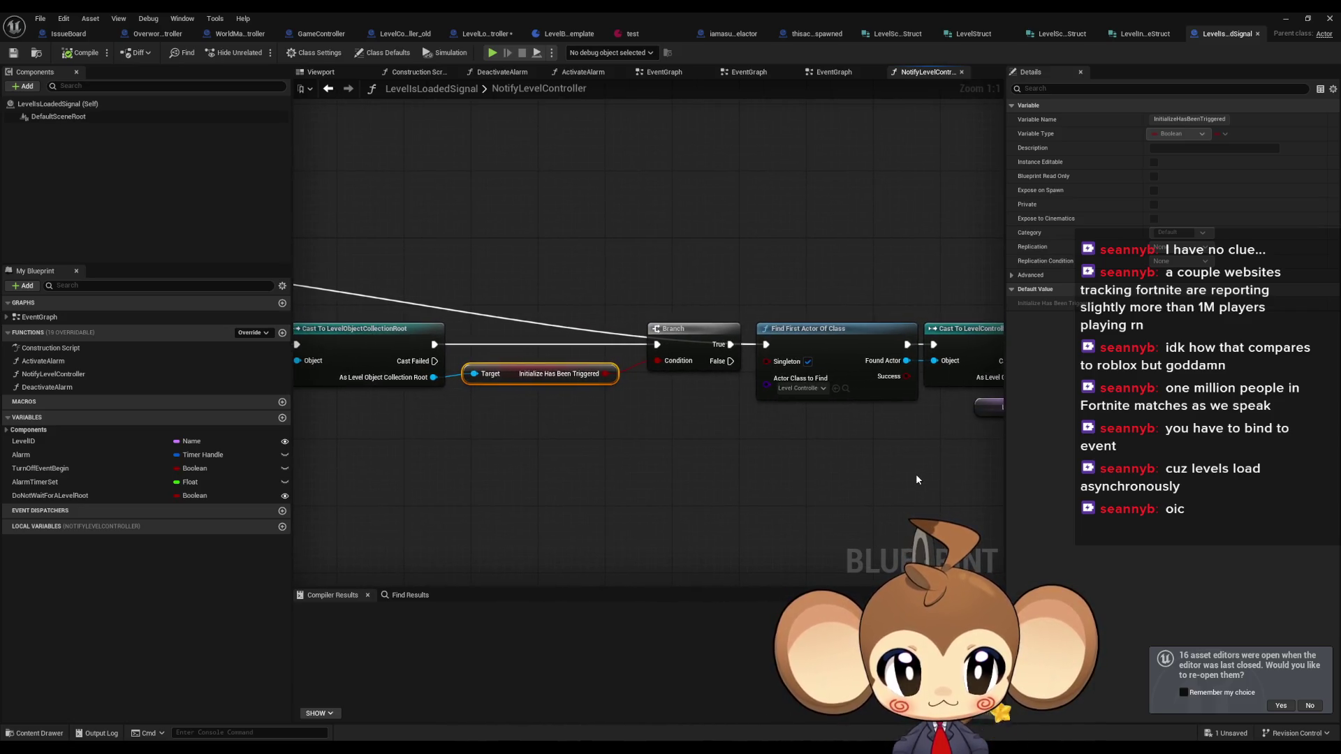
left_click_drag(517, 378, 605, 371)
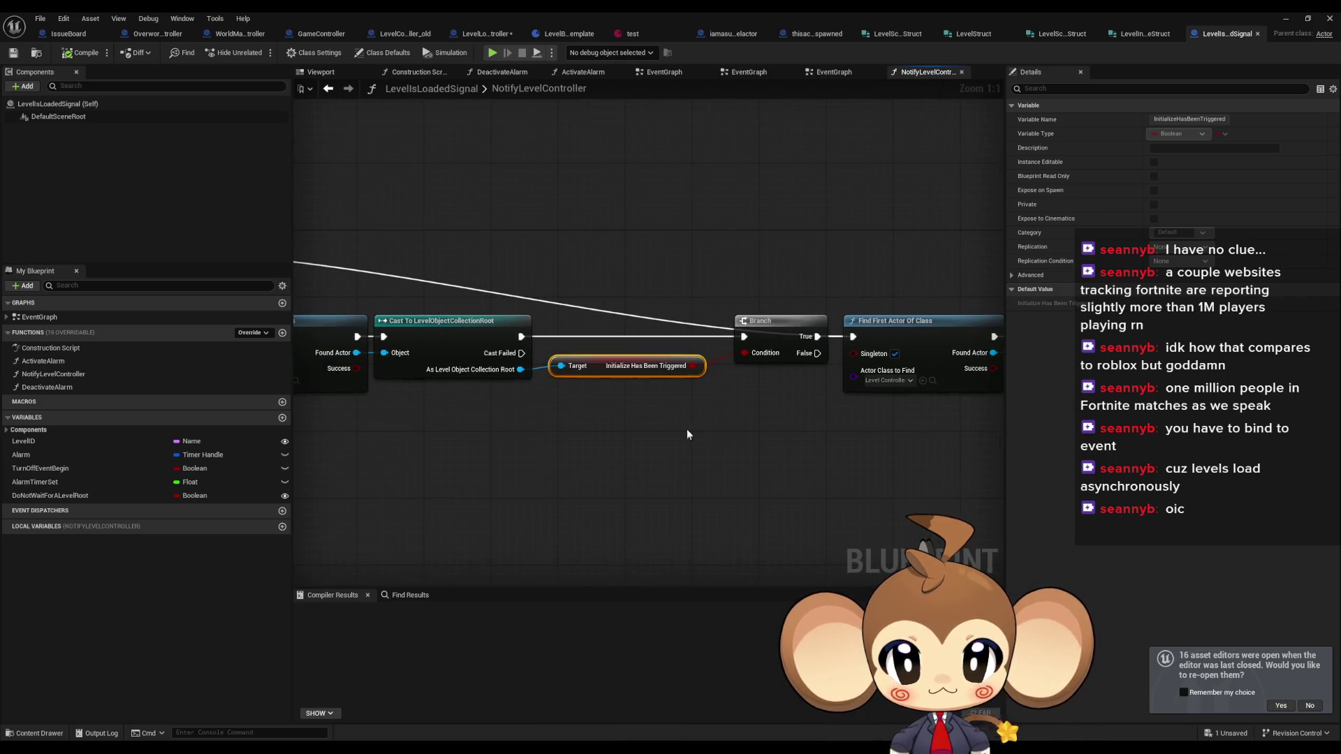
right_click(605, 370)
- Find all class-member references to Initialize Has Been Triggered, landing in InitializeLevelRoot
mouse_move(726, 467)
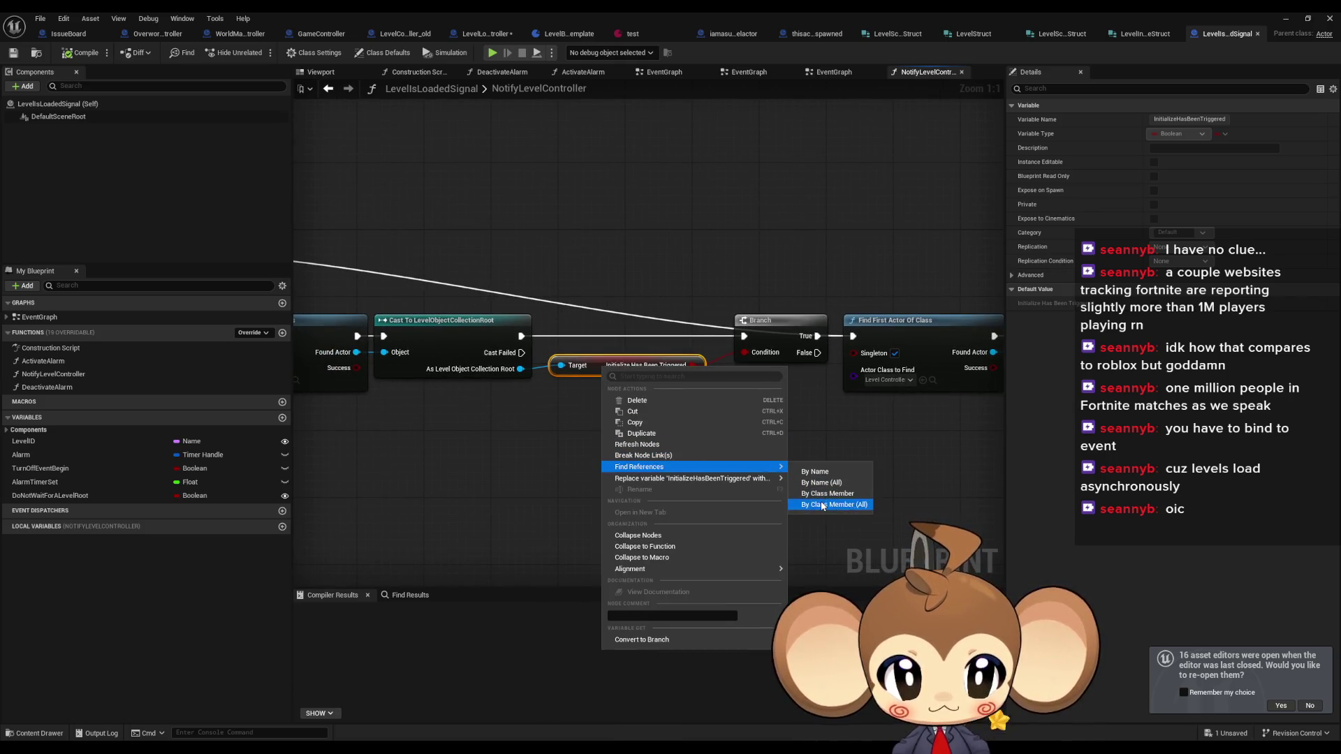
left_click(823, 506)
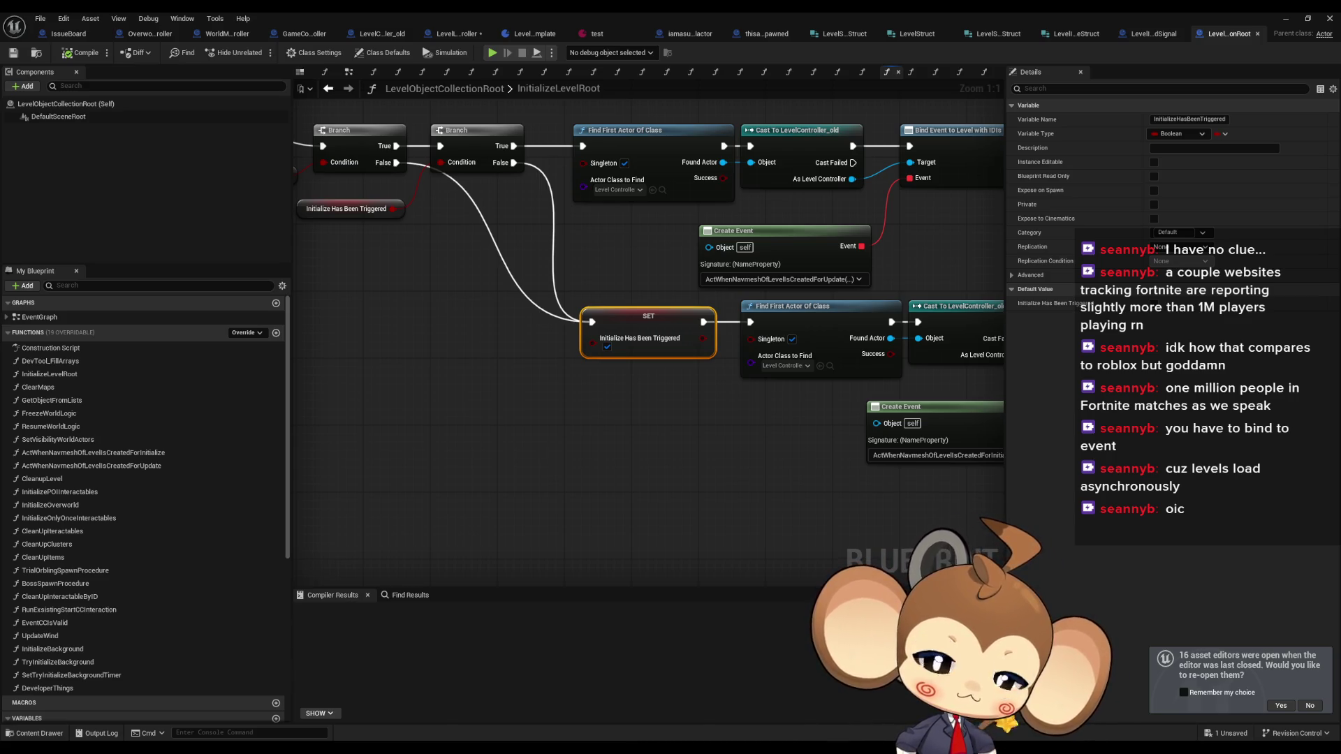
scroll(600, 433, "down", 5)
left_click_drag(608, 419, 698, 480)
scroll(622, 342, "up", 5)
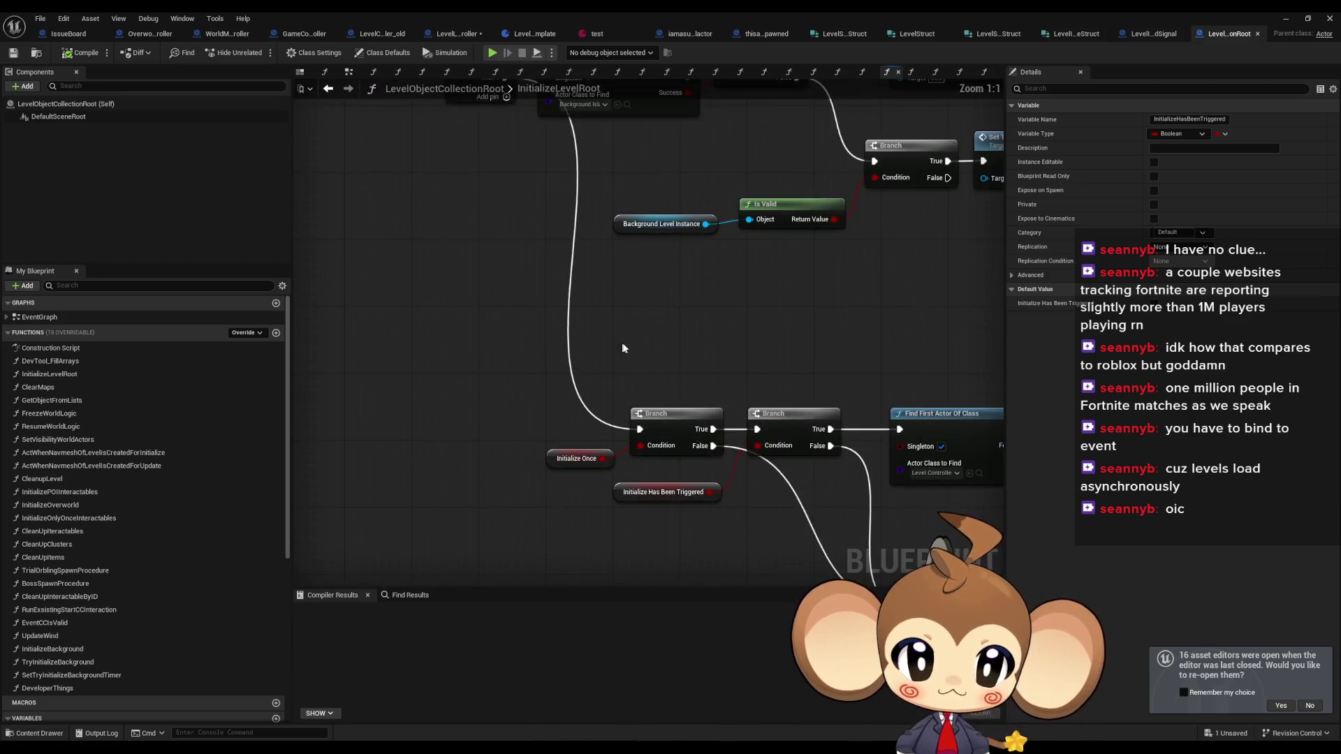
- Examine InitializeLevelRoot's SET, Cast and Bind Event nodes and the Initialize Once variable
scroll(740, 377, "down", 1)
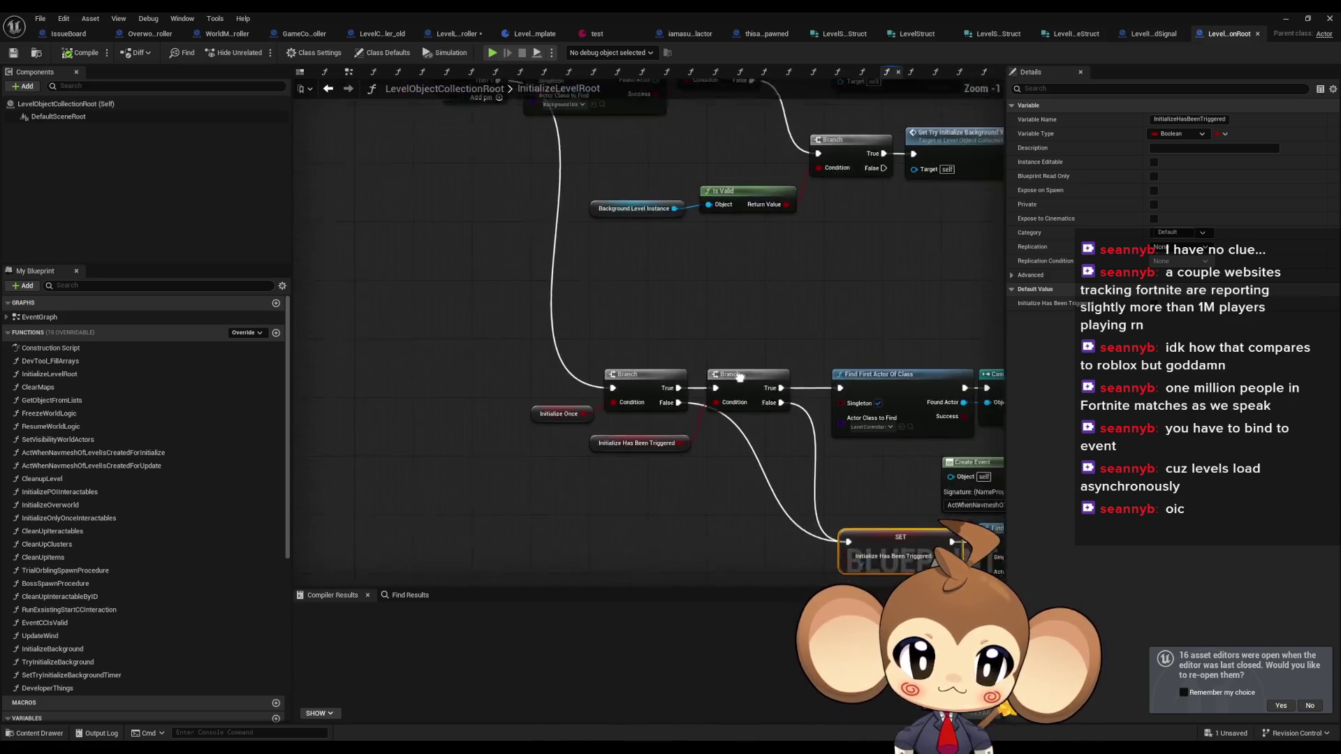
left_click_drag(740, 377, 691, 335)
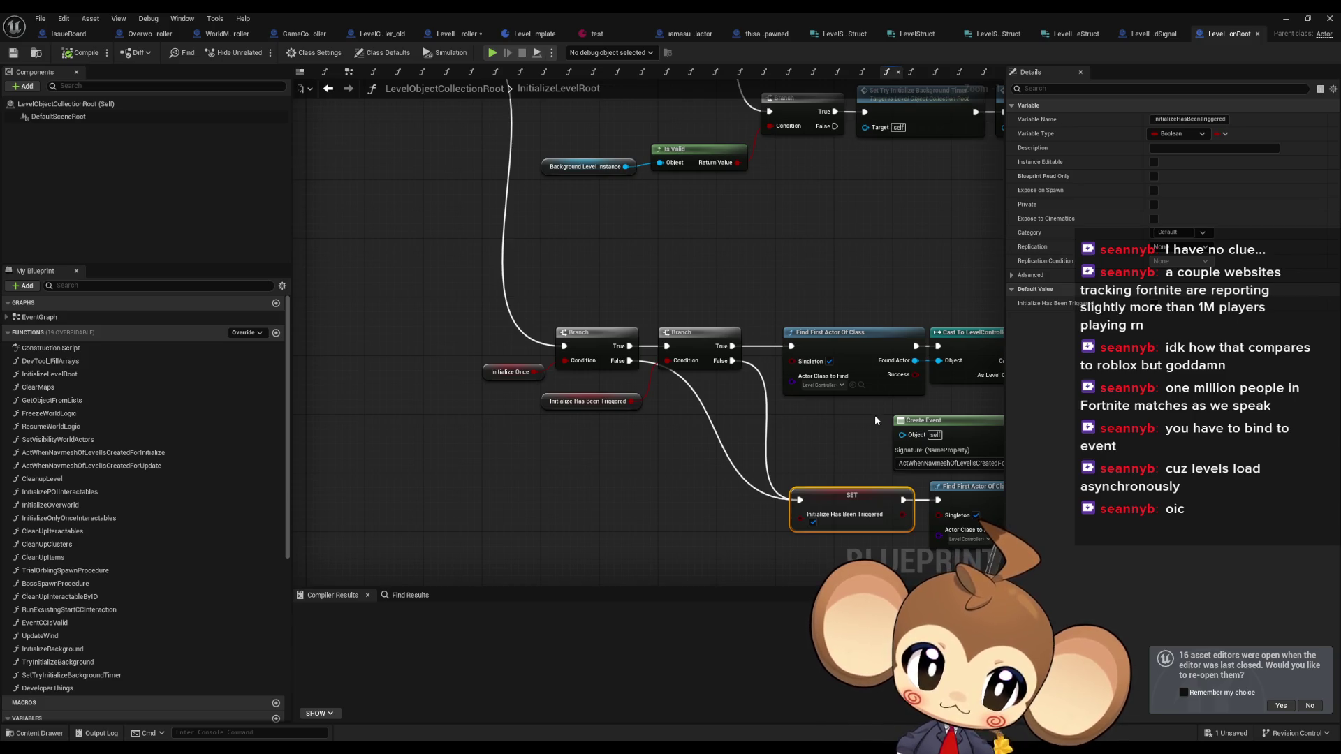
mouse_move(875, 417)
left_mouse_down()
mouse_move(673, 386)
mouse_move(513, 389)
mouse_move(810, 397)
left_mouse_up()
scroll(675, 388, "down", 2)
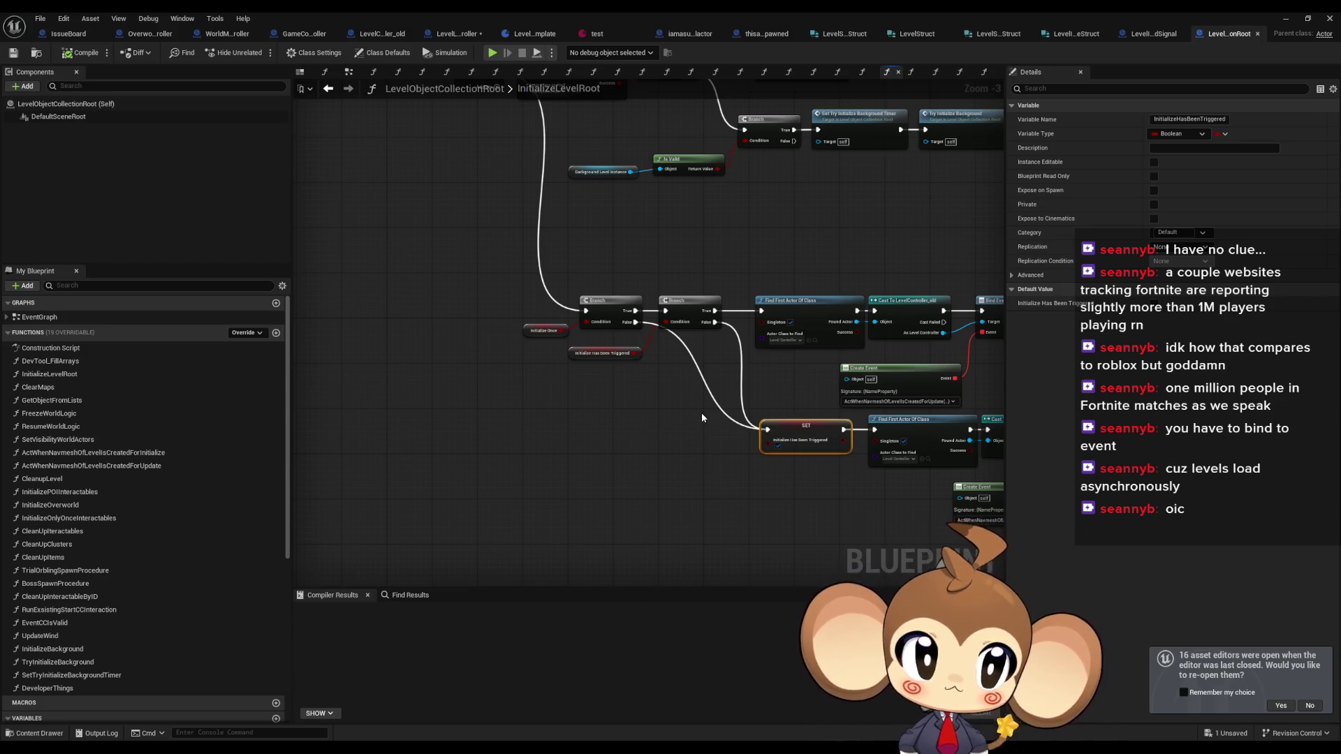
left_click(526, 330)
left_click(557, 401)
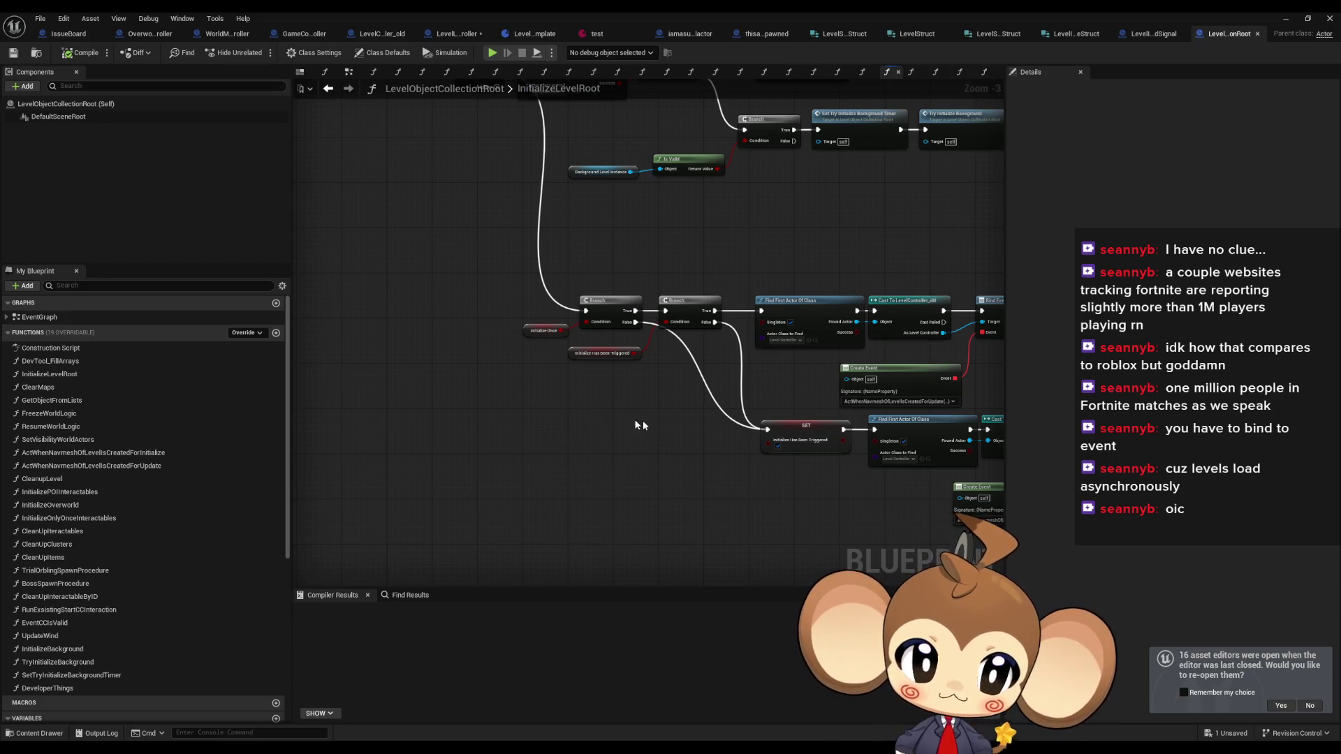
scroll(611, 418, "up", 3)
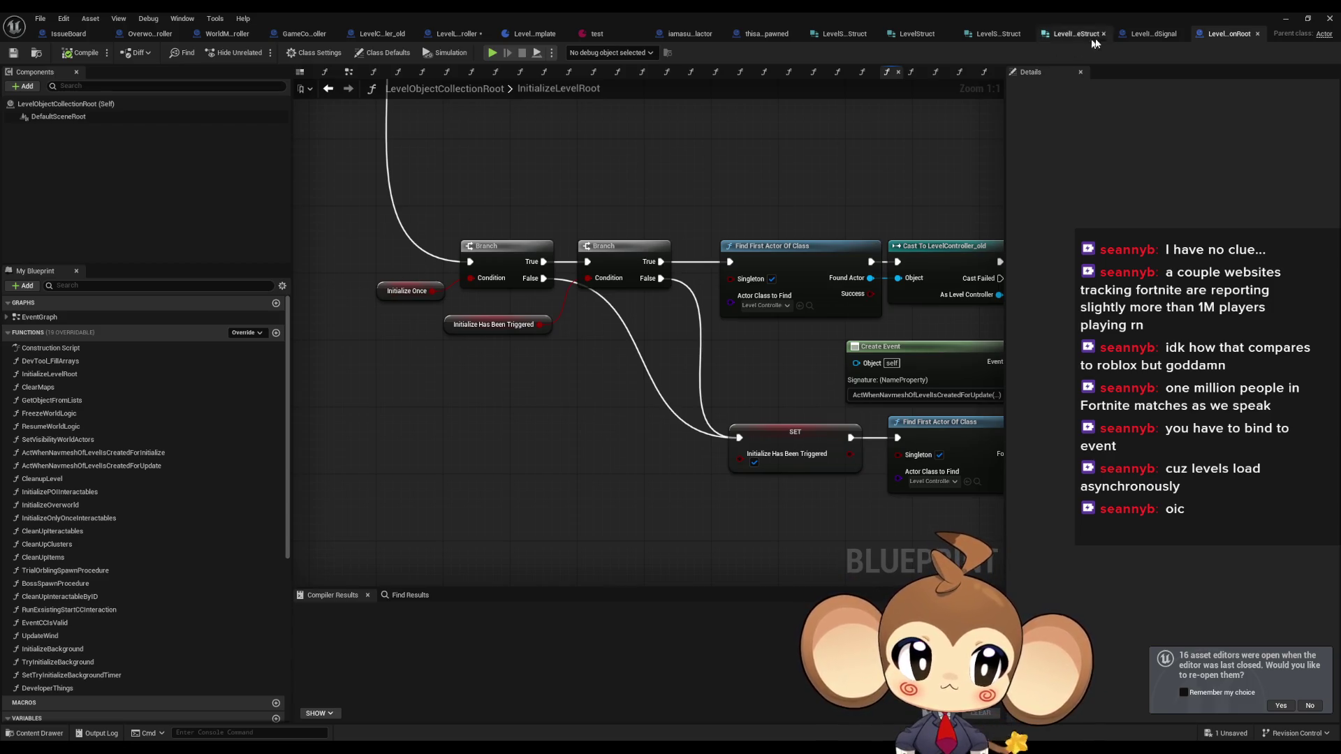
left_click(1138, 34)
- Duplicate the Find First Actor Of Class node at the end of NotifyLevelController's chain
scroll(601, 347, "down", 3)
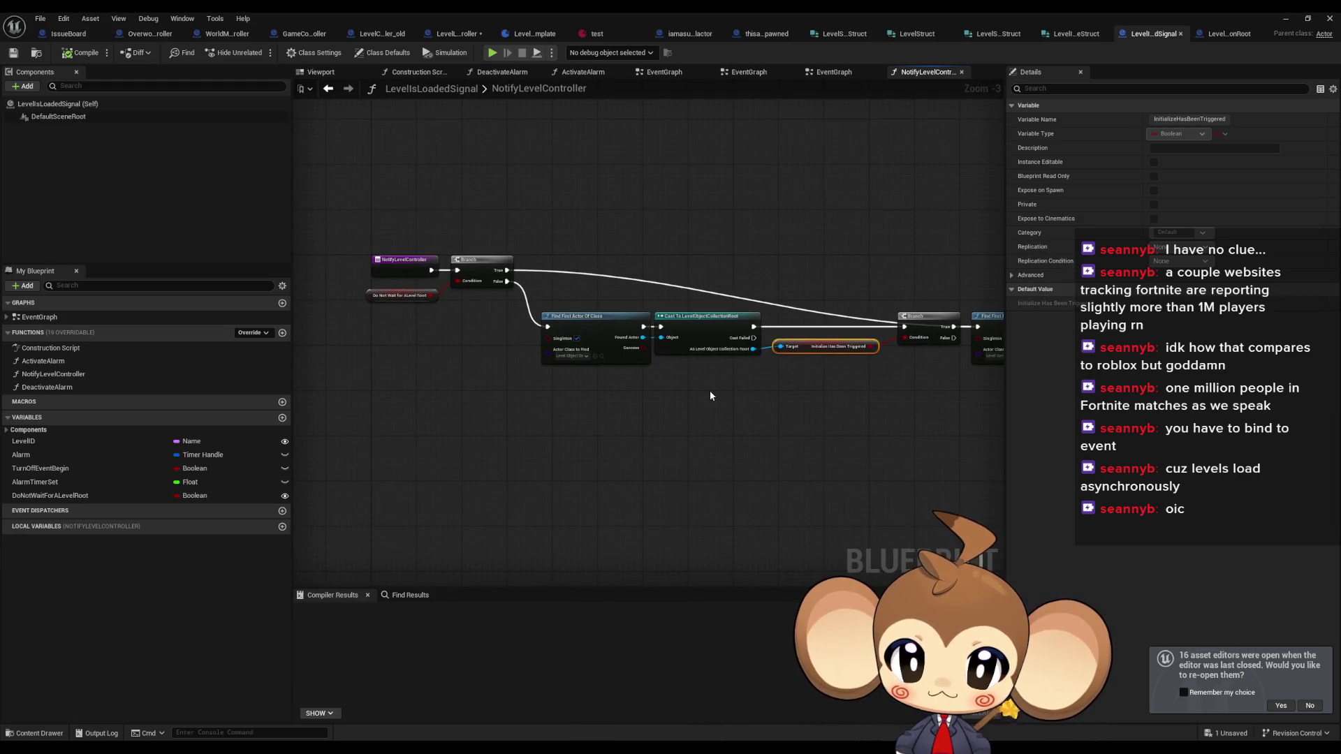
mouse_move(804, 387)
left_mouse_down()
mouse_move(437, 377)
mouse_move(389, 342)
left_mouse_up()
mouse_move(530, 416)
left_mouse_down()
mouse_move(402, 442)
mouse_move(738, 419)
left_mouse_up()
left_click_drag(739, 302, 771, 376)
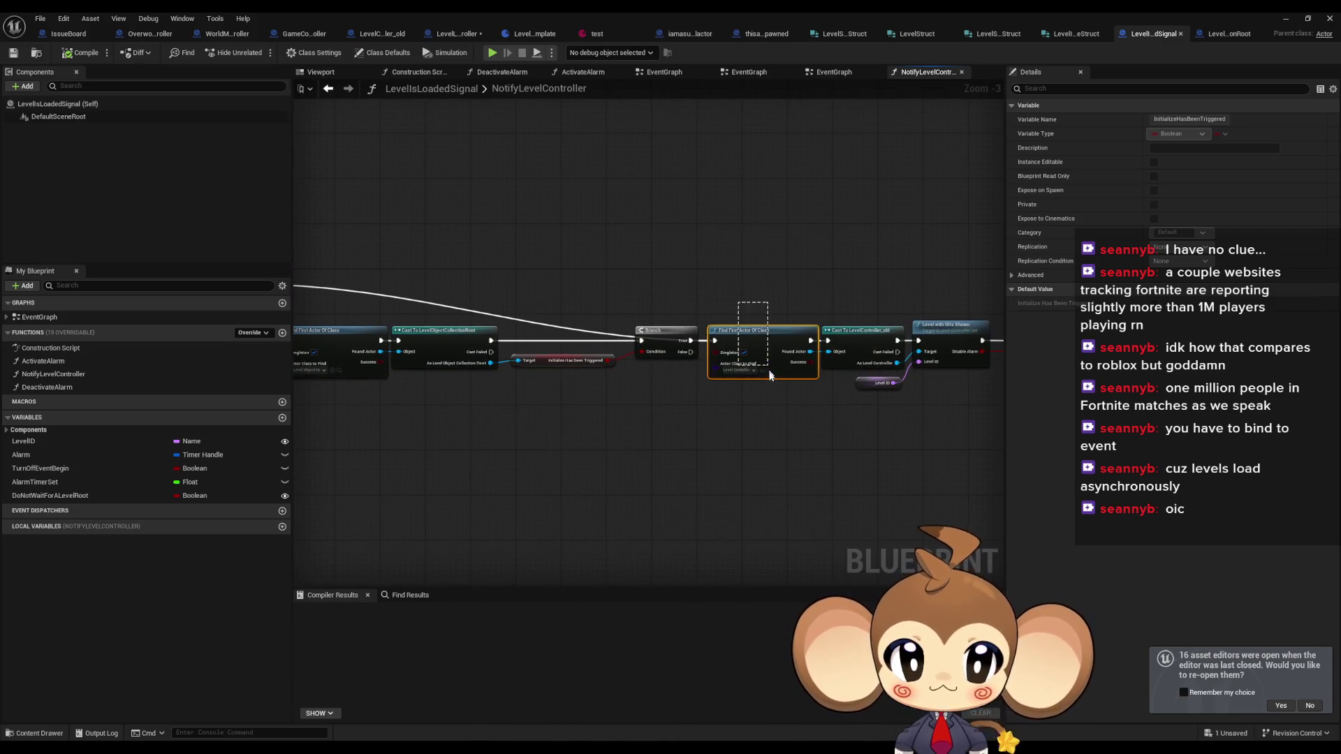
key("ctrl+c")
left_click_drag(546, 303, 837, 409)
key("ctrl+v")
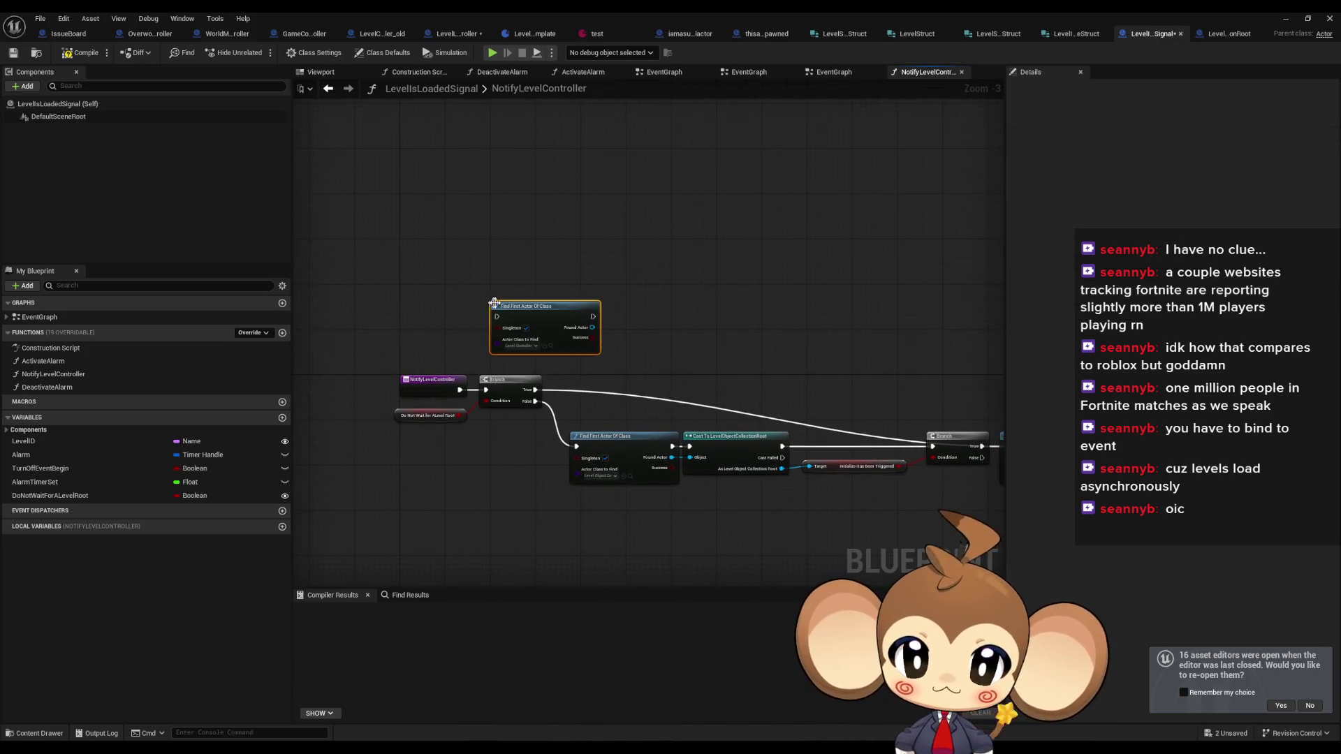
- Set the copy's class to LevelLoadingController and cast its Found Actor to LevelLoadingController
scroll(494, 303, "up", 3)
left_click(534, 366)
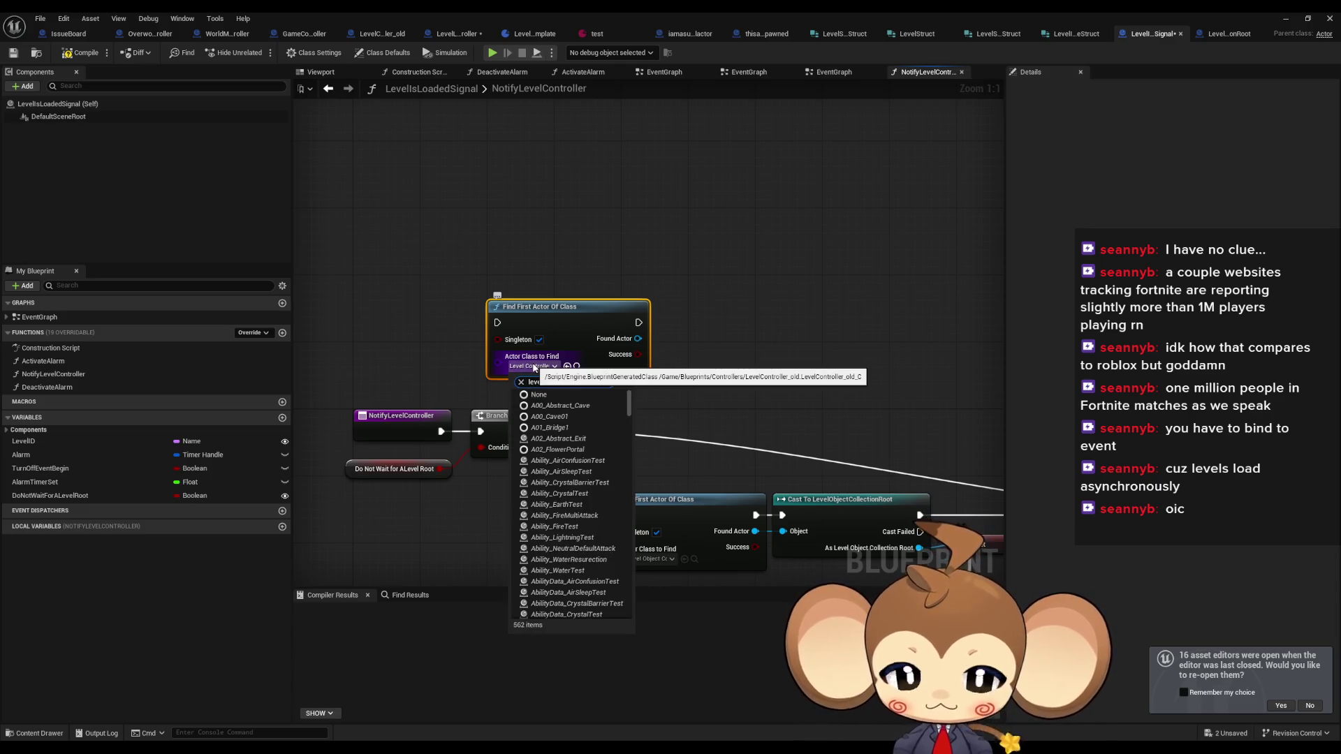
type("l load con")
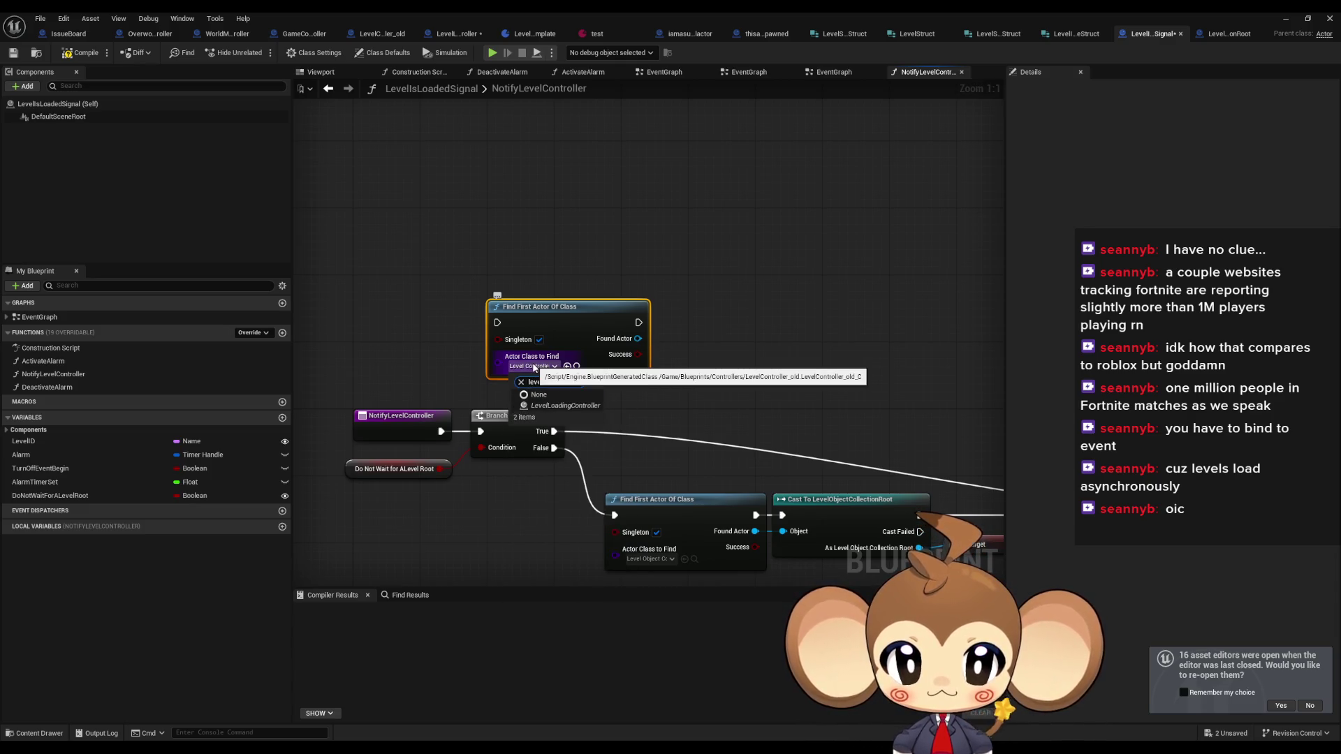
left_click(566, 406)
mouse_move(636, 343)
left_mouse_down()
mouse_move(619, 300)
mouse_move(669, 297)
left_mouse_up()
type("ast level loadi")
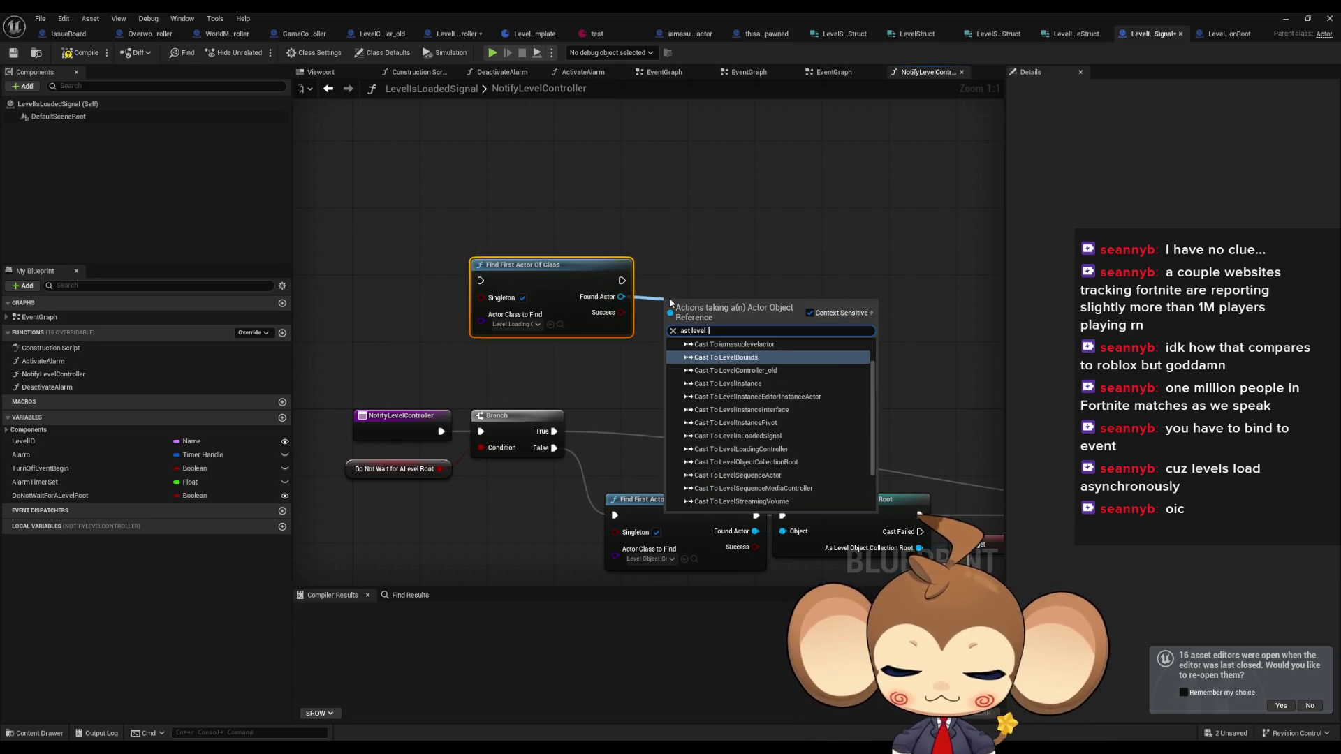
key("Return")
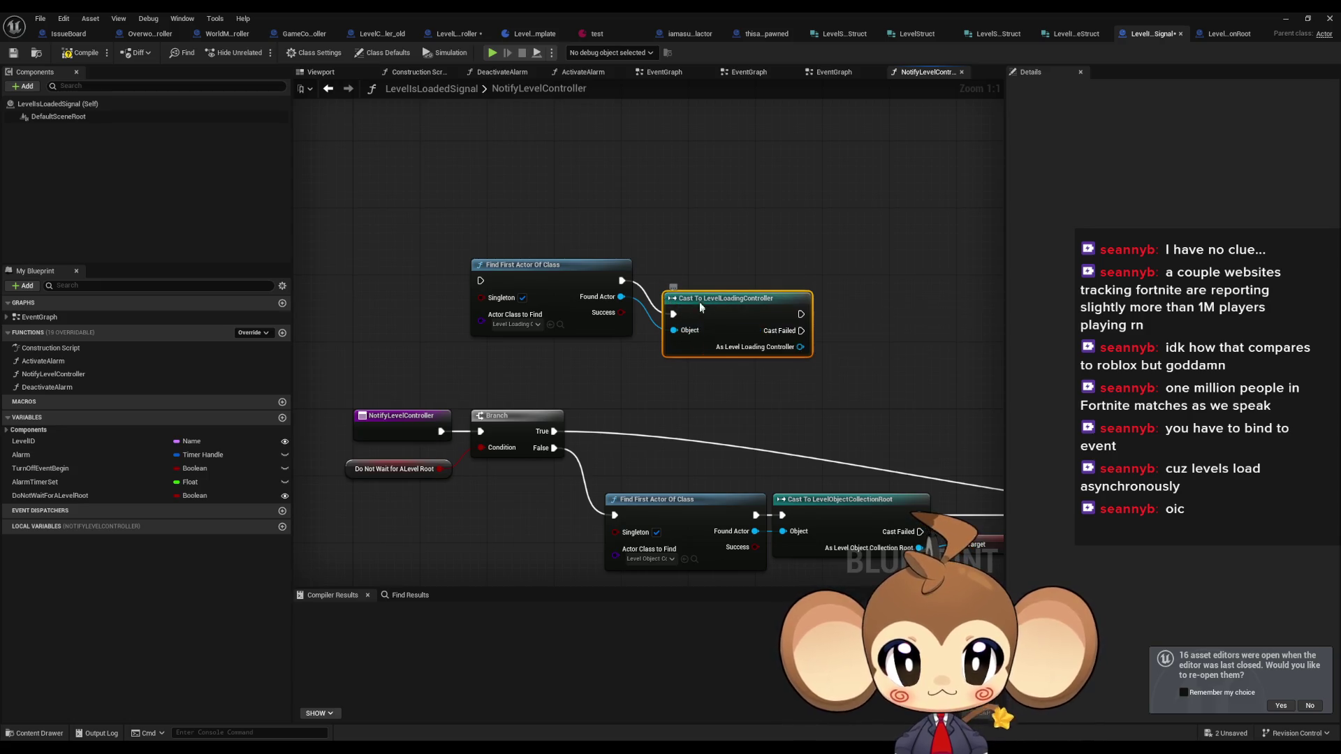
- Call Check All Scene Levels Visible and Broadcast from the cast result and drop in a LevelID variable
left_click(714, 381)
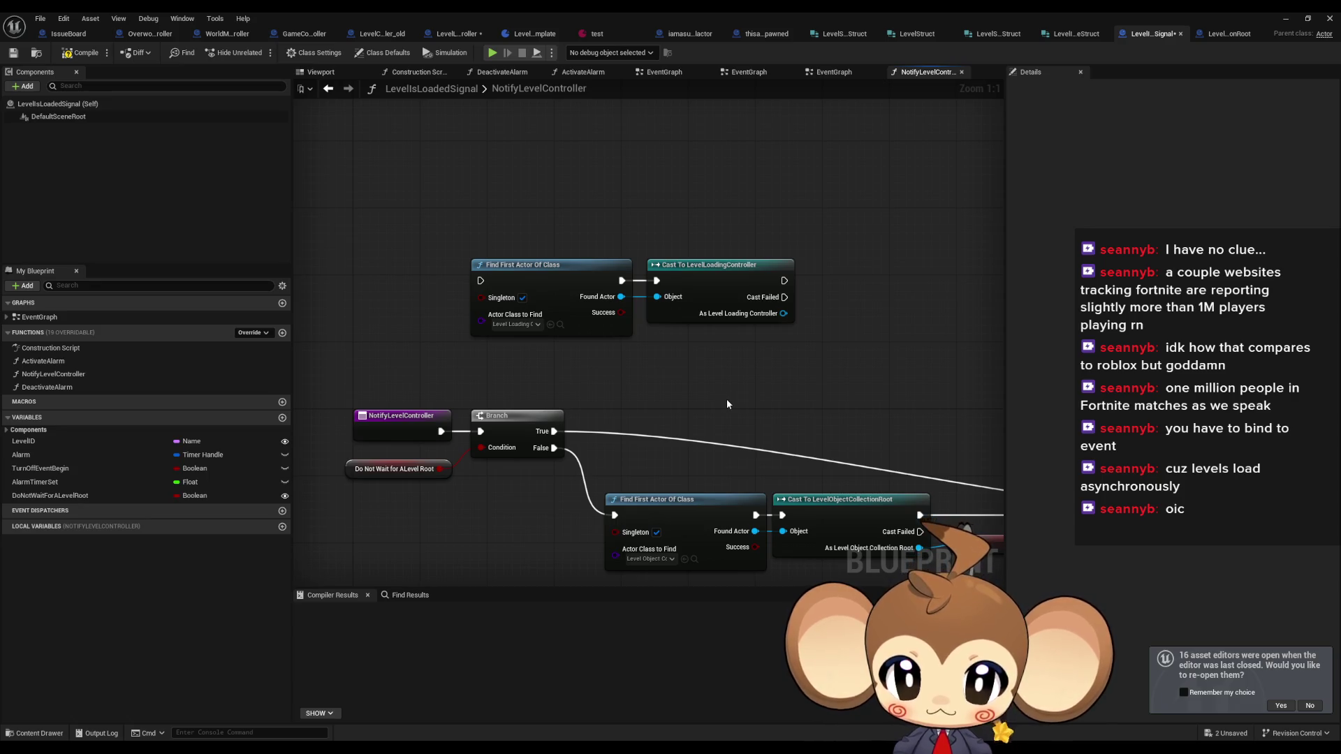
mouse_move(718, 320)
left_mouse_down()
mouse_move(755, 324)
mouse_move(824, 263)
left_mouse_up()
type("check")
key("Return")
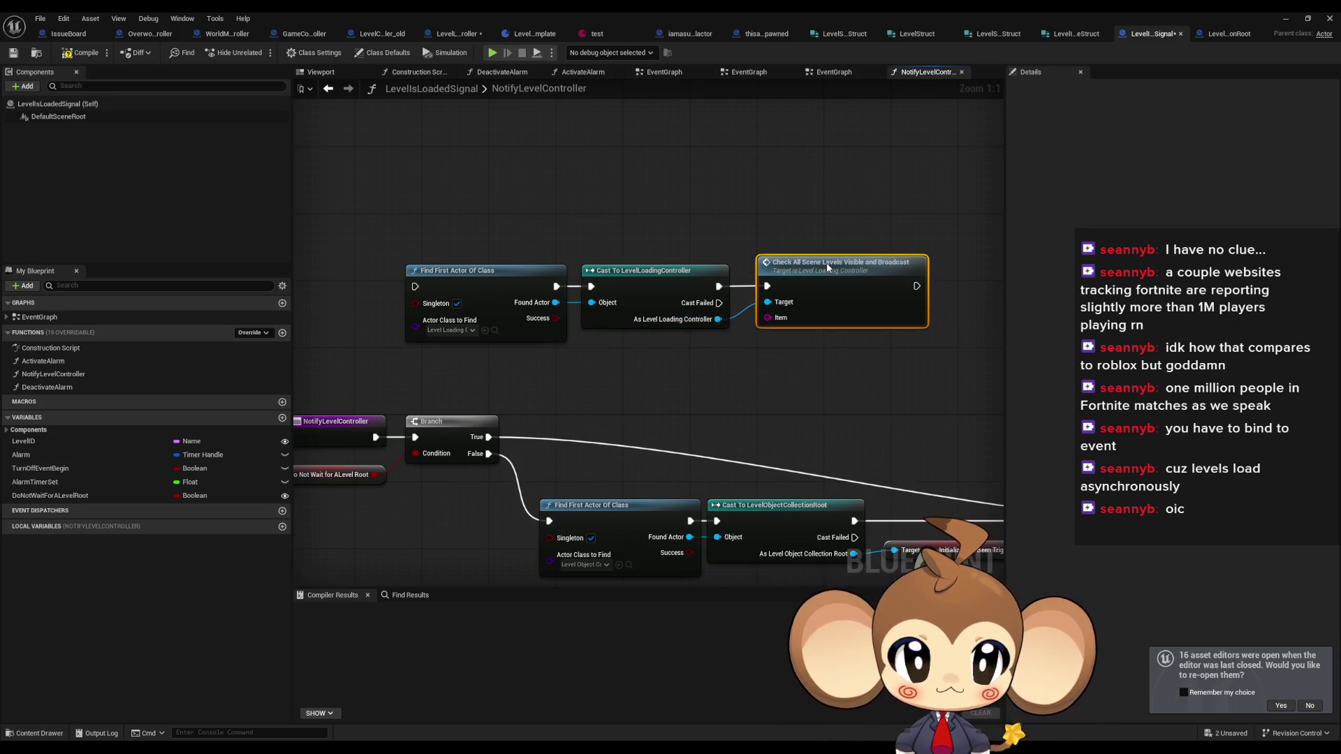
mouse_move(70, 438)
left_mouse_down()
mouse_move(349, 419)
mouse_move(683, 346)
mouse_move(643, 338)
left_mouse_up()
double_click(832, 275)
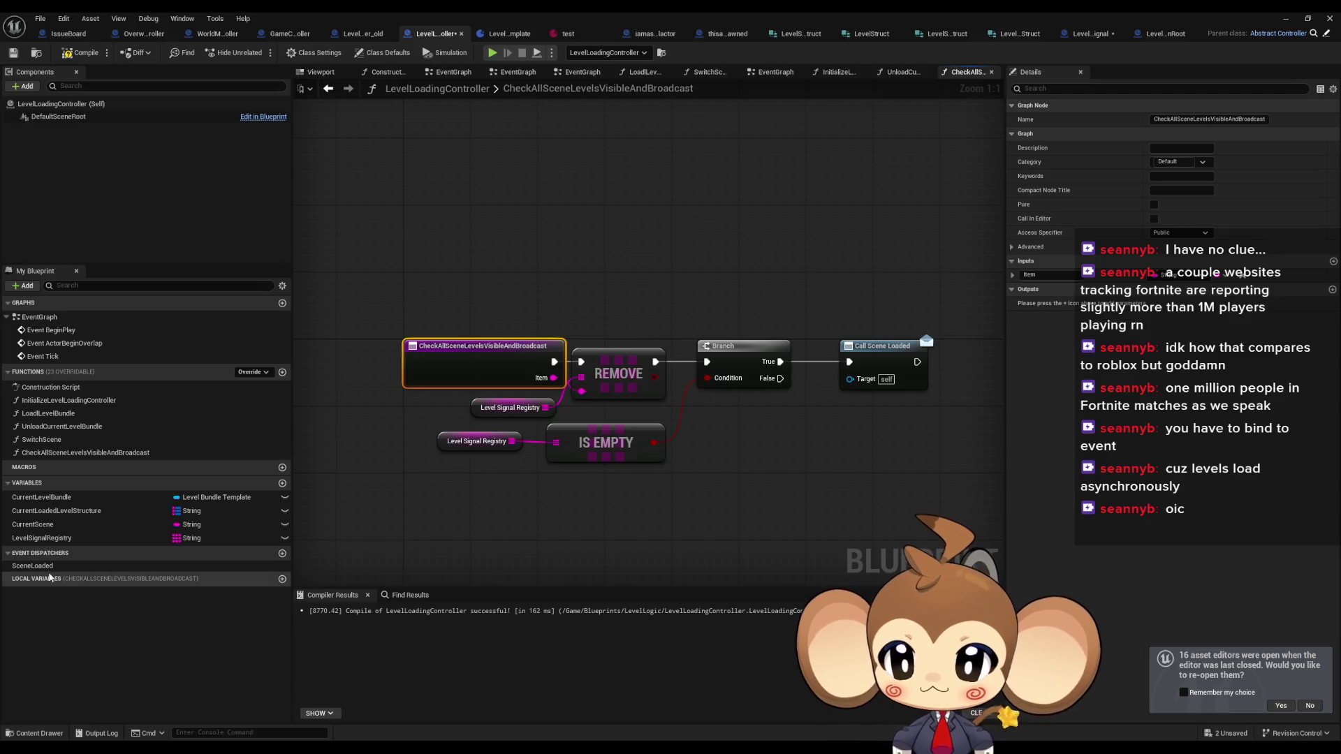
- Rename the function's Item input to Level ID and recompile LevelLoadingController
left_click(1048, 275)
type("LevelN")
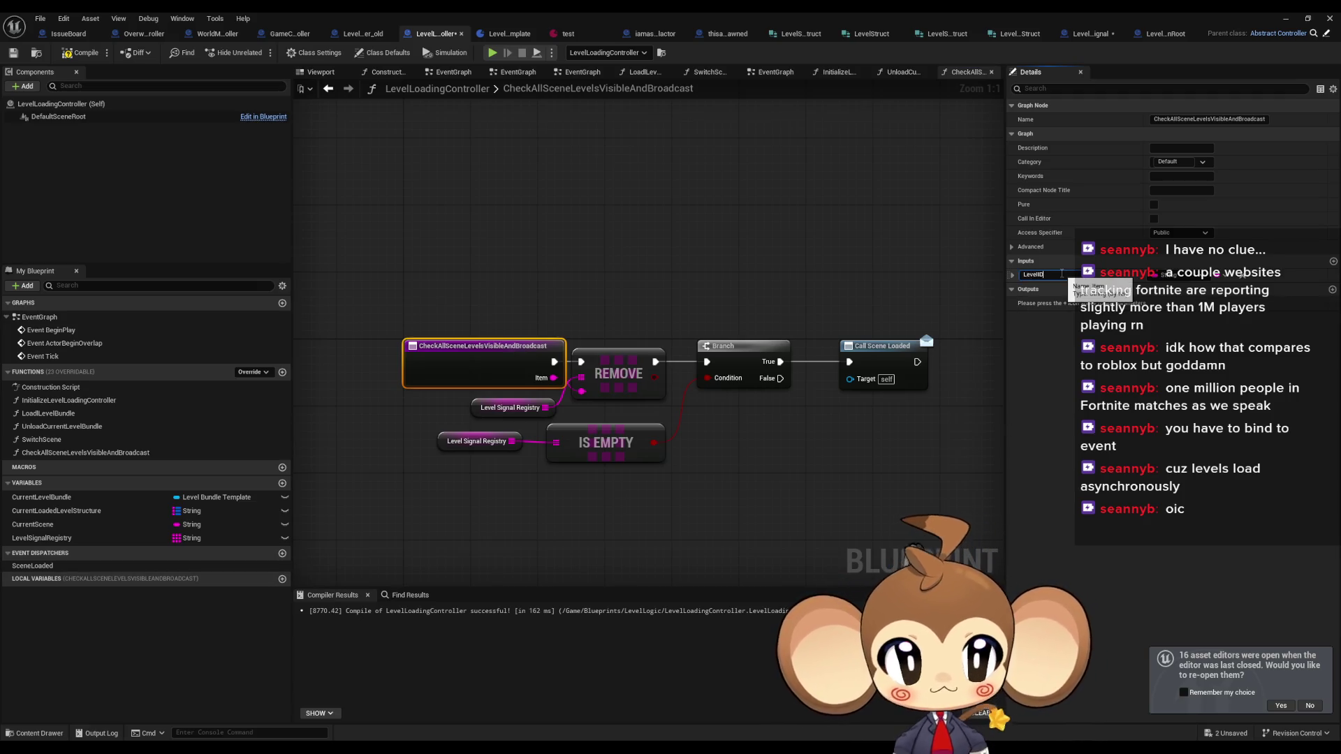
key("Return")
left_click(445, 234)
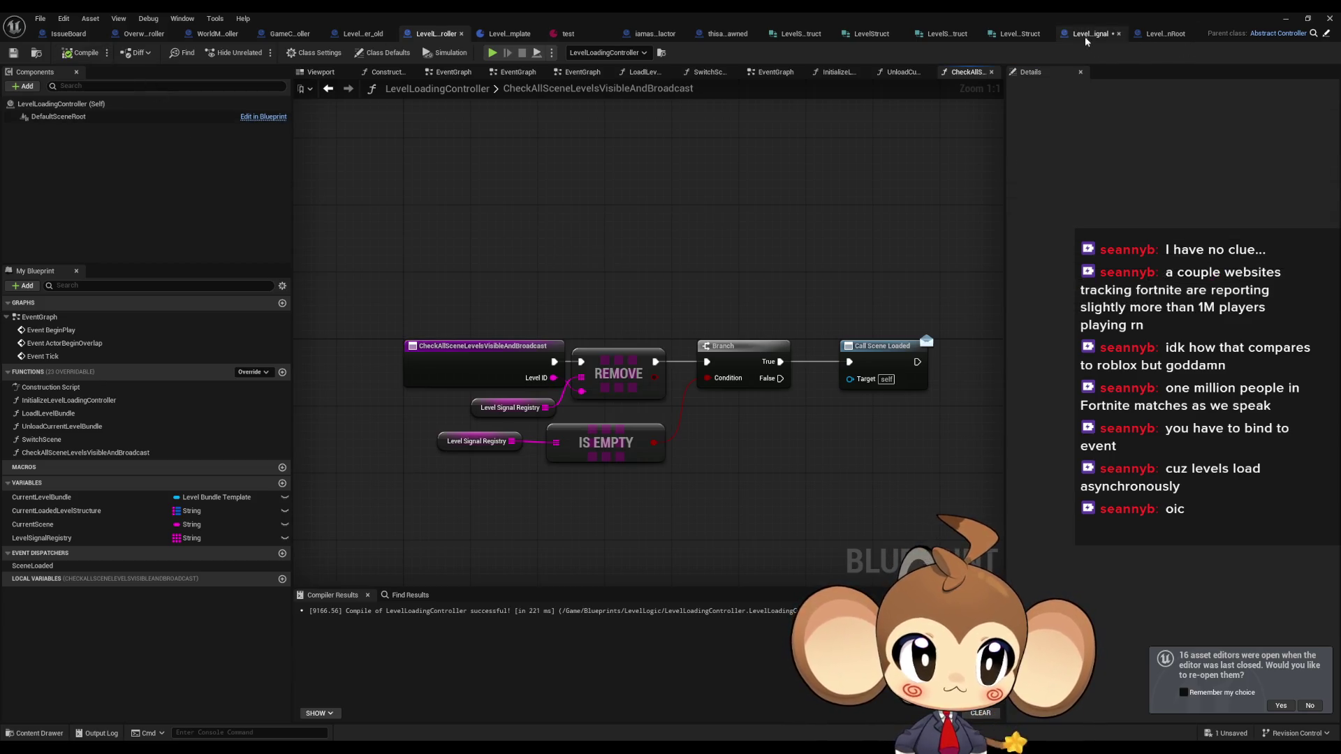
left_click(1084, 35)
- Wire the LevelID getter into the call's Level ID pin through a reroute point
left_click_drag(667, 354, 682, 350)
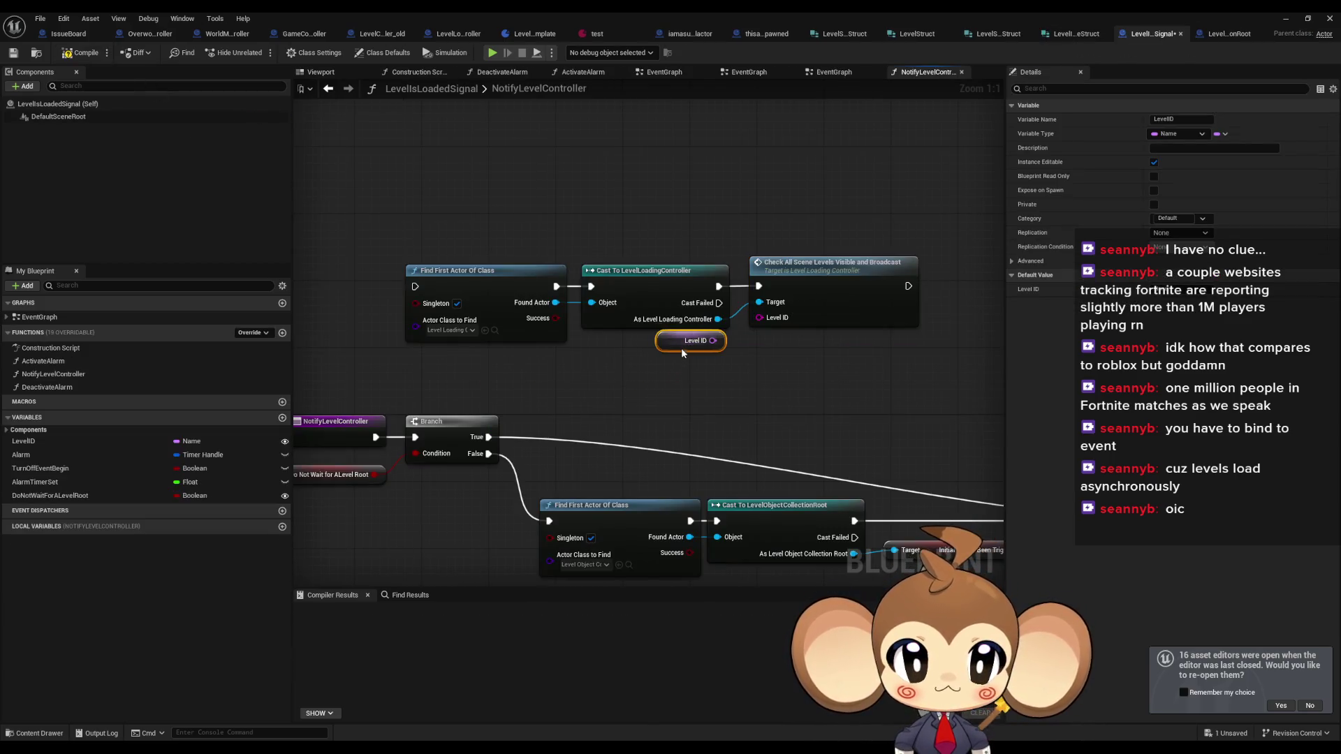
left_click_drag(711, 401, 717, 379)
mouse_move(718, 326)
left_mouse_down()
mouse_move(766, 295)
mouse_move(630, 343)
left_mouse_up()
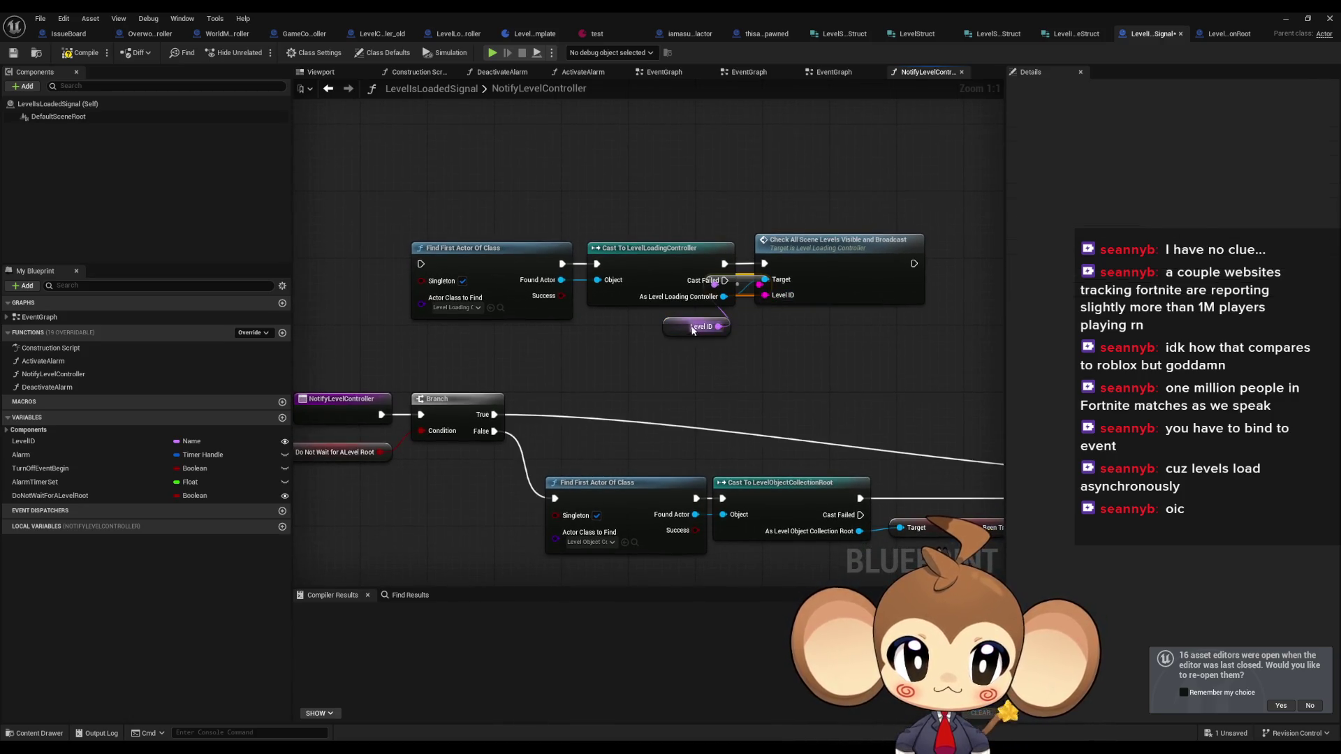
double_click(688, 311)
mouse_move(688, 311)
left_mouse_down()
mouse_move(703, 343)
mouse_move(693, 328)
left_mouse_up()
left_click(745, 380)
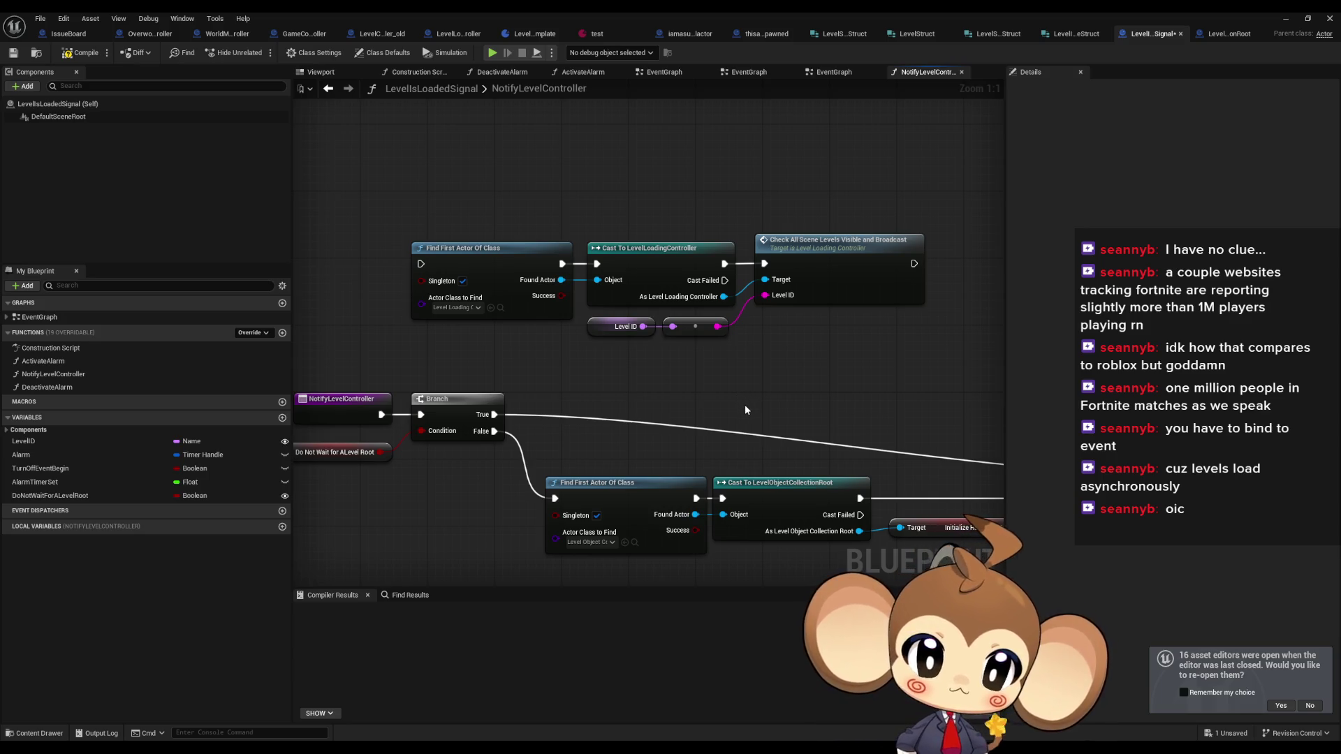
- Move the new LevelLoadingController node row up and right, then select the Branch and Do Not Wait nodes
left_click_drag(745, 410, 845, 367)
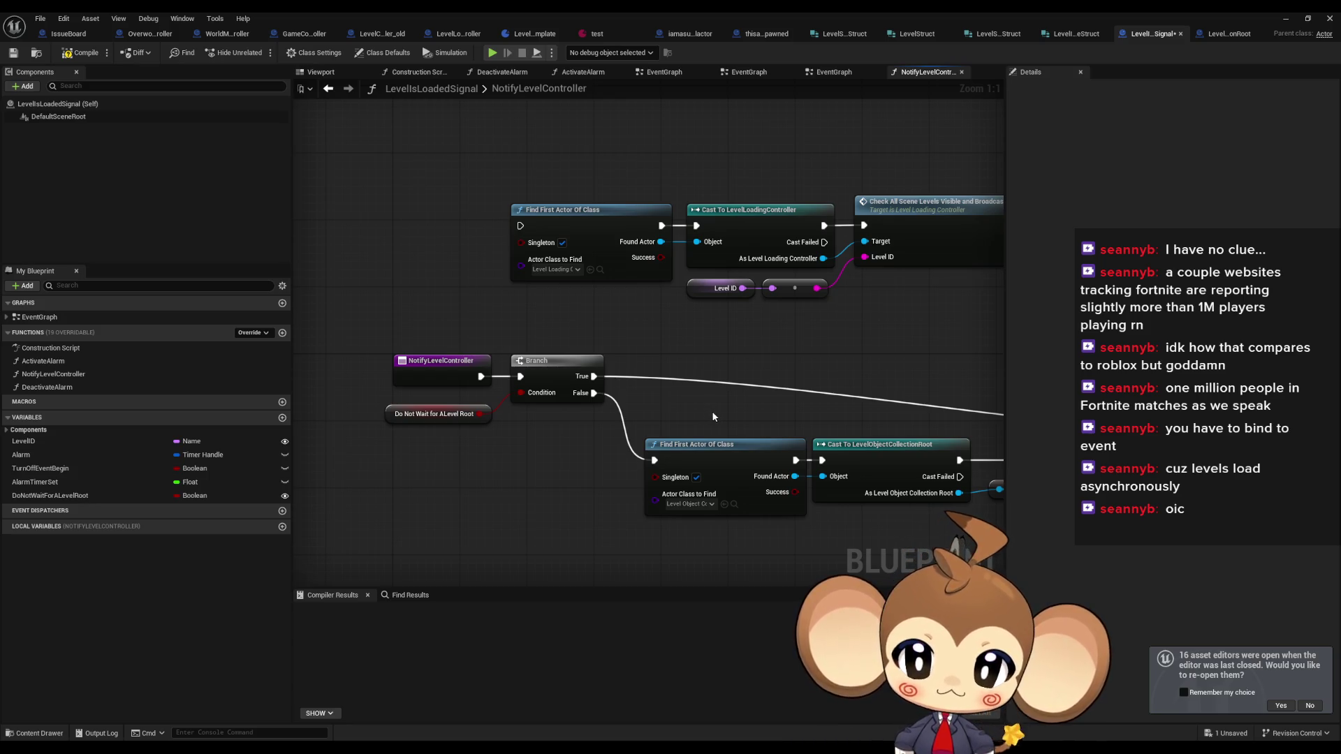
left_click_drag(758, 415, 699, 411)
scroll(486, 428, "down", 2)
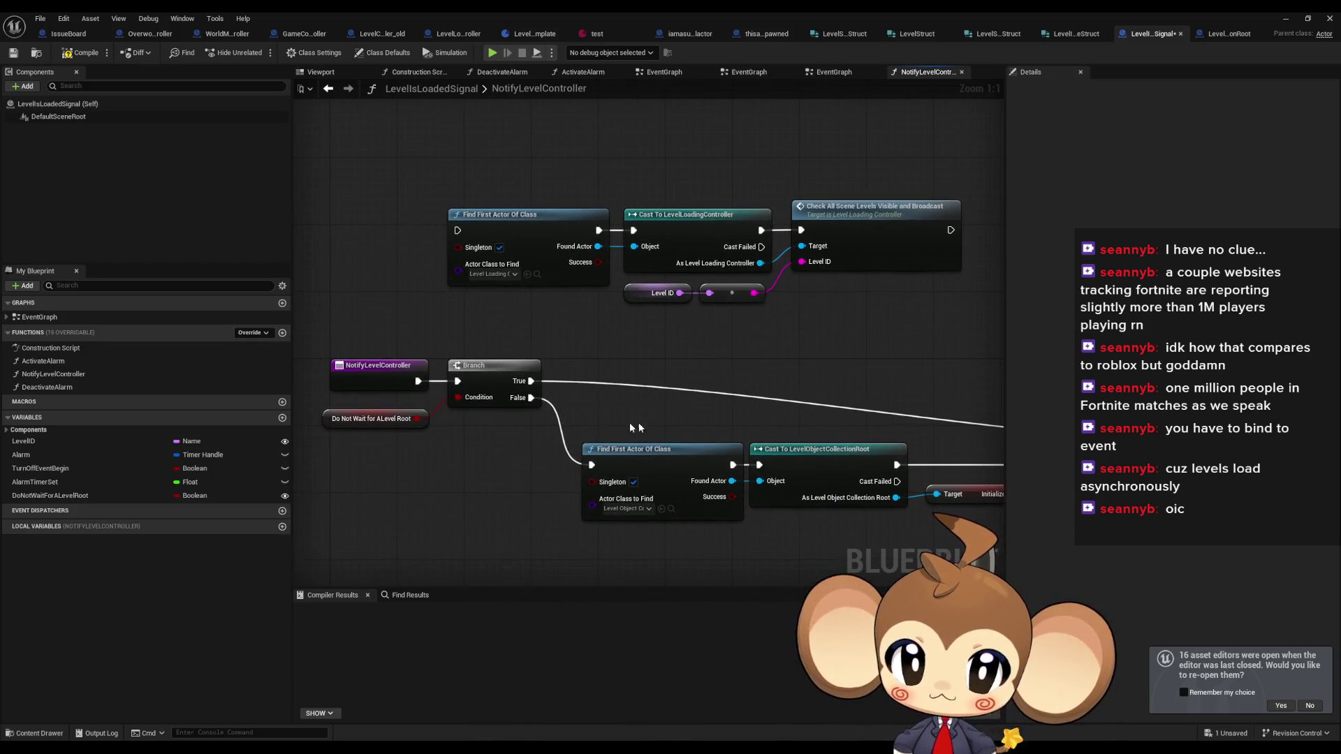
left_click_drag(517, 230, 733, 335)
left_click_drag(516, 275, 772, 206)
mouse_move(399, 404)
left_mouse_down()
mouse_move(391, 358)
mouse_move(886, 454)
left_mouse_up()
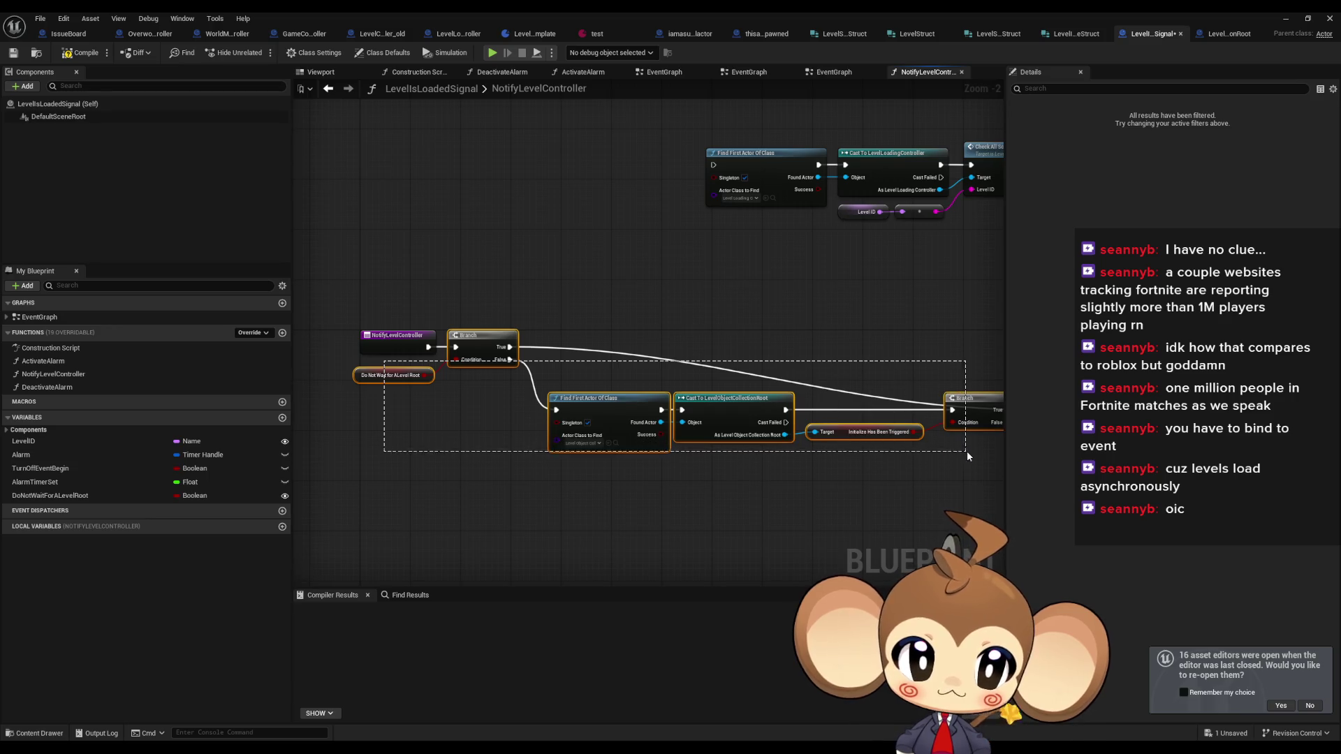
left_click_drag(330, 153, 380, 248)
key("ctrl+v")
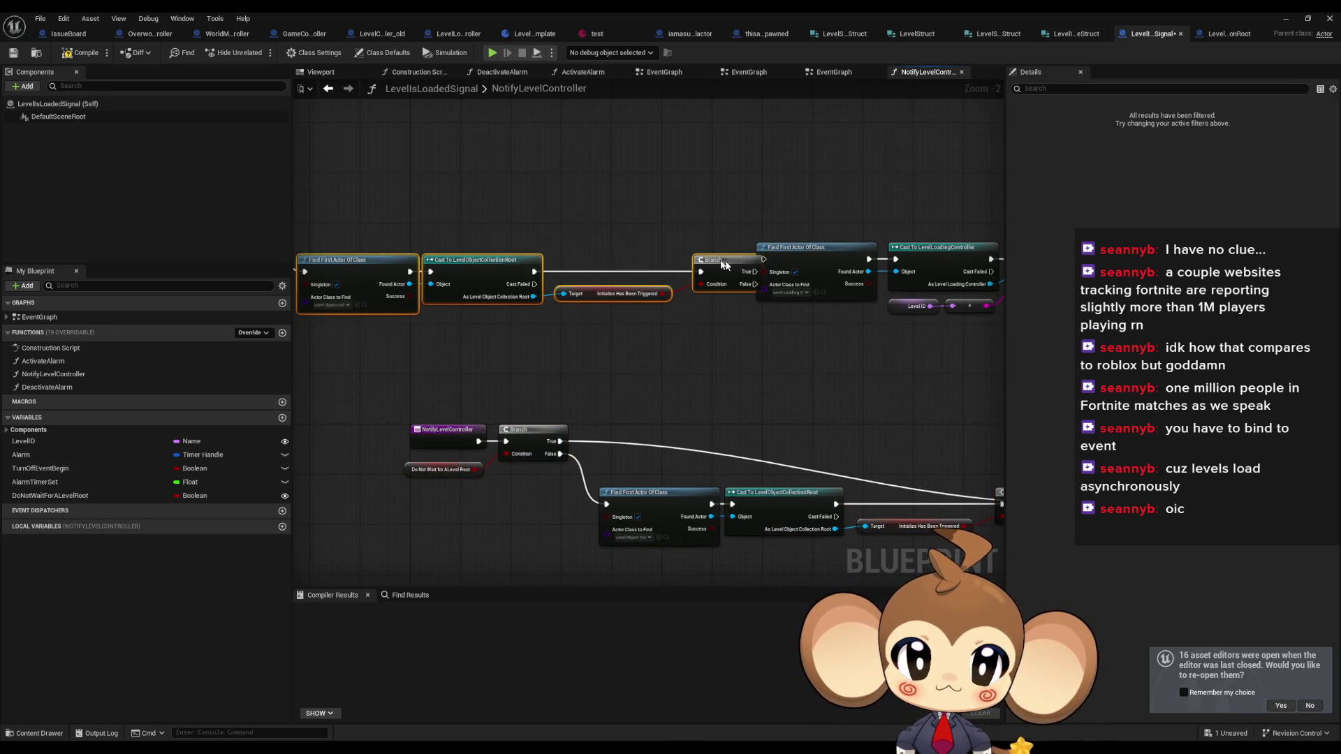
left_click_drag(720, 263, 664, 255)
mouse_move(728, 283)
left_mouse_down()
mouse_move(633, 325)
mouse_move(557, 296)
mouse_move(597, 259)
left_mouse_up()
mouse_move(877, 544)
left_mouse_down()
mouse_move(769, 338)
mouse_move(894, 344)
left_mouse_up()
left_click_drag(410, 236, 980, 300)
scroll(806, 347, "down", 3)
mouse_move(435, 242)
left_mouse_down()
mouse_move(978, 364)
mouse_move(671, 350)
mouse_move(775, 329)
mouse_move(879, 342)
mouse_move(852, 343)
left_mouse_up()
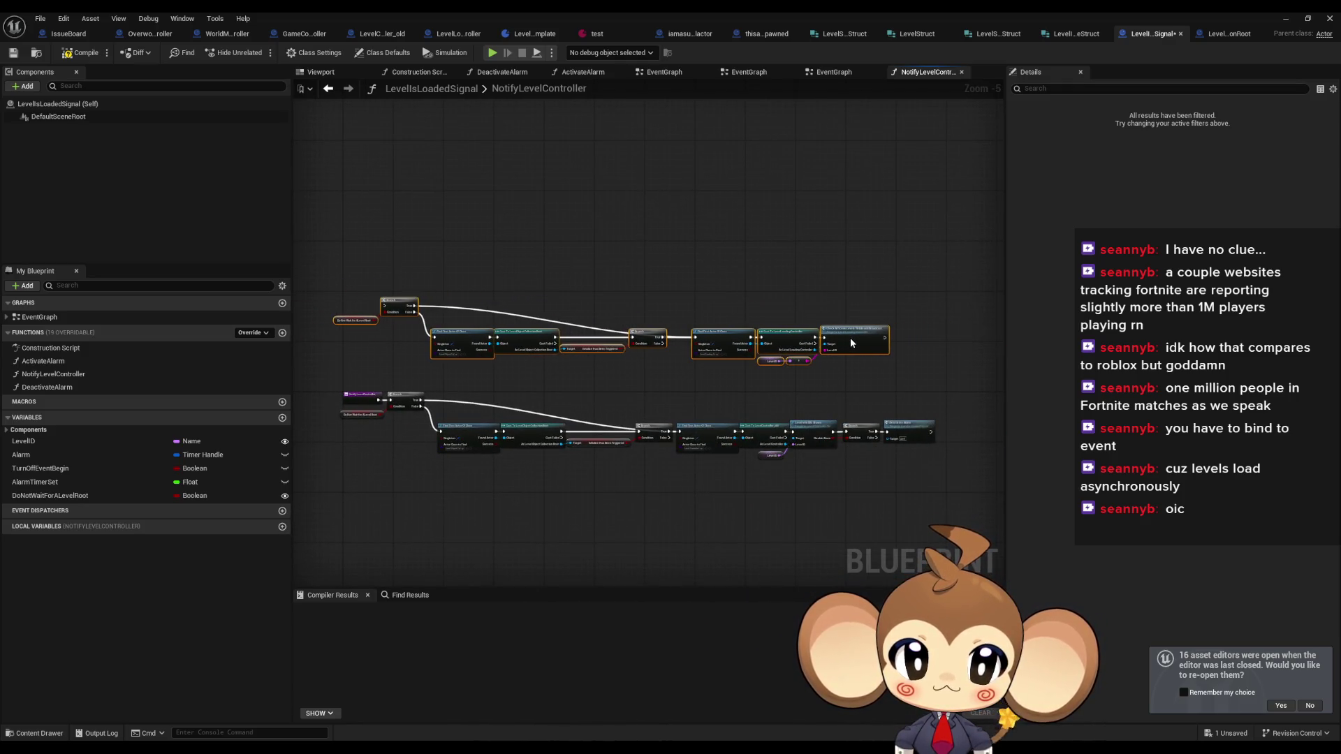
scroll(884, 442, "up", 4)
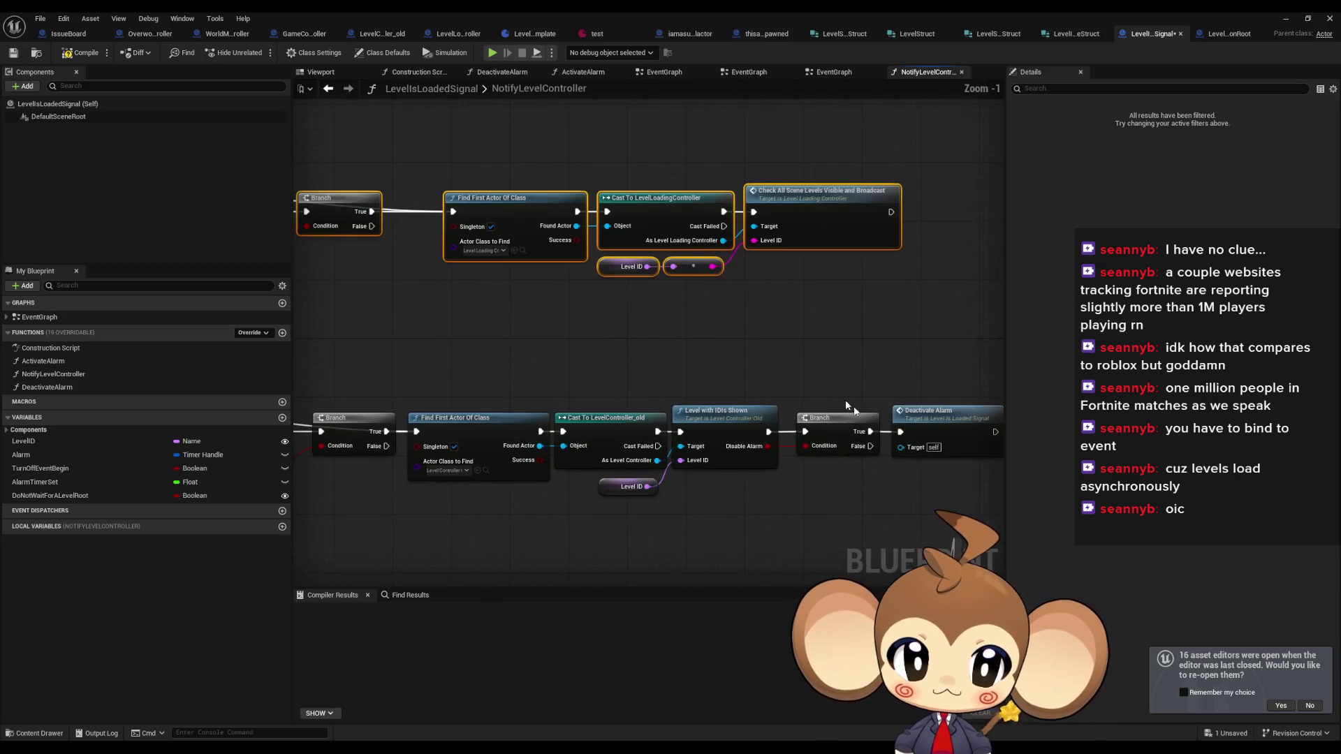
left_click(785, 353)
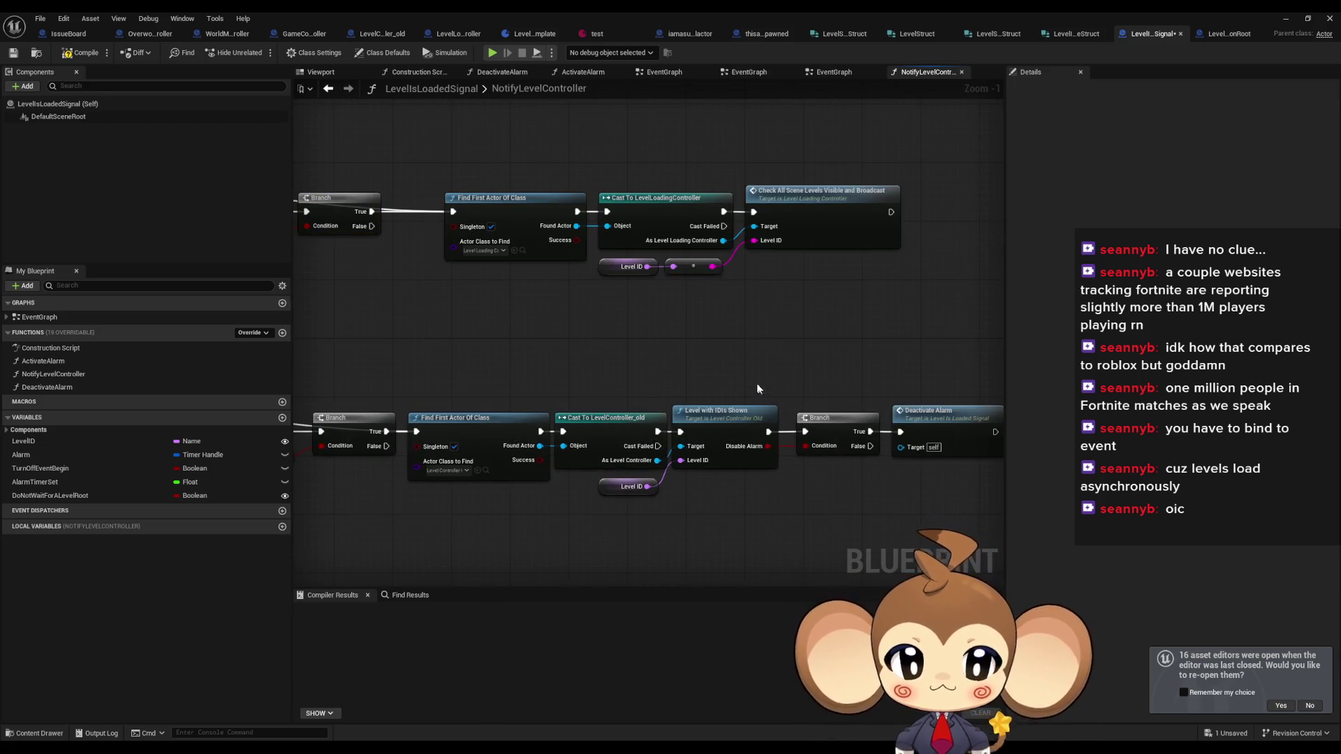
left_click_drag(758, 389, 677, 345)
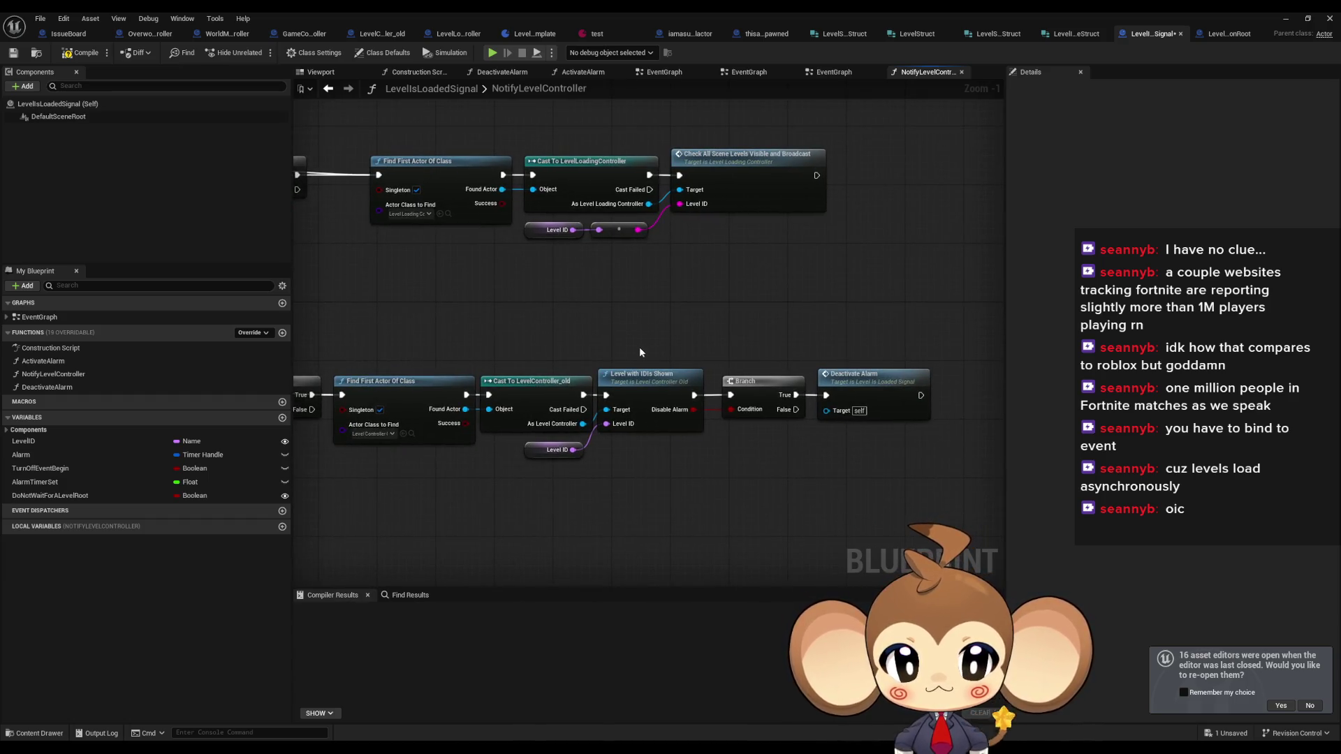
left_click(657, 383)
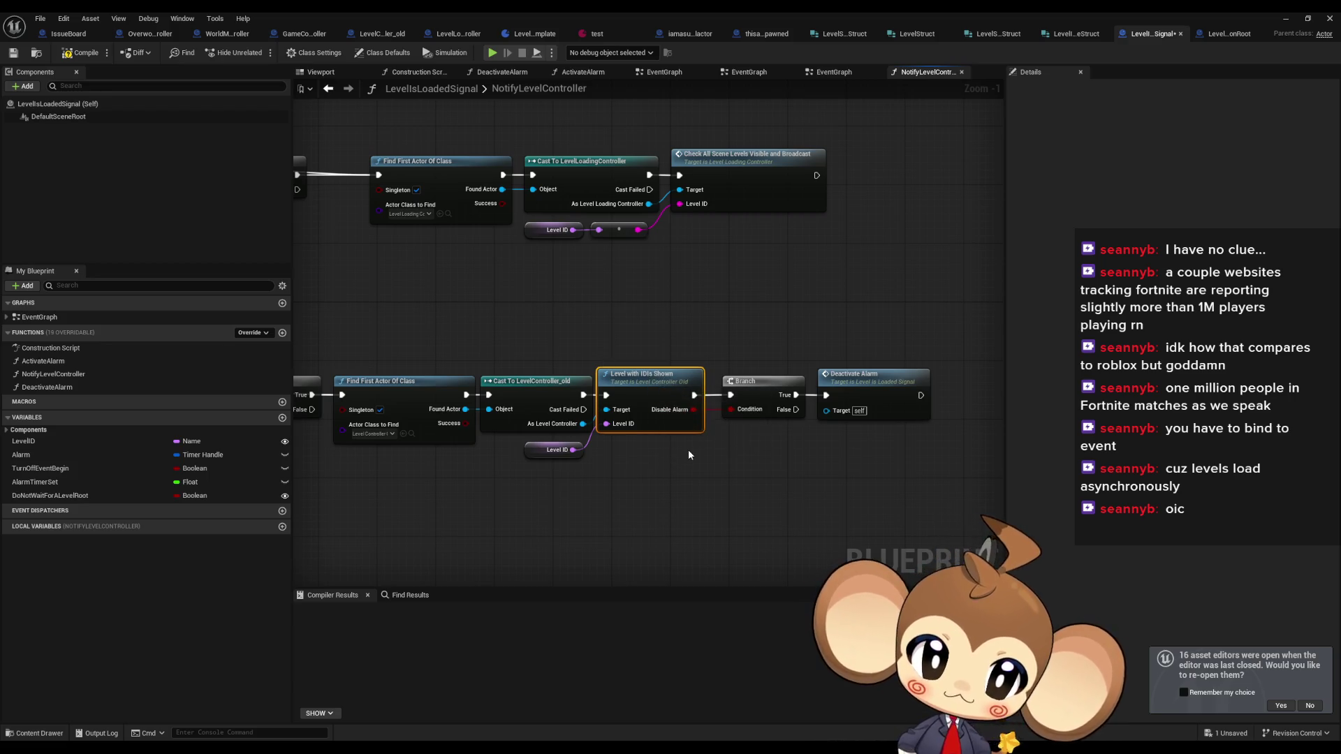
double_click(647, 390)
- Route LevelWithIDsShown's entry straight into the Branch and delete the 'Error: huh' print and reroute
scroll(613, 459, "down", 4)
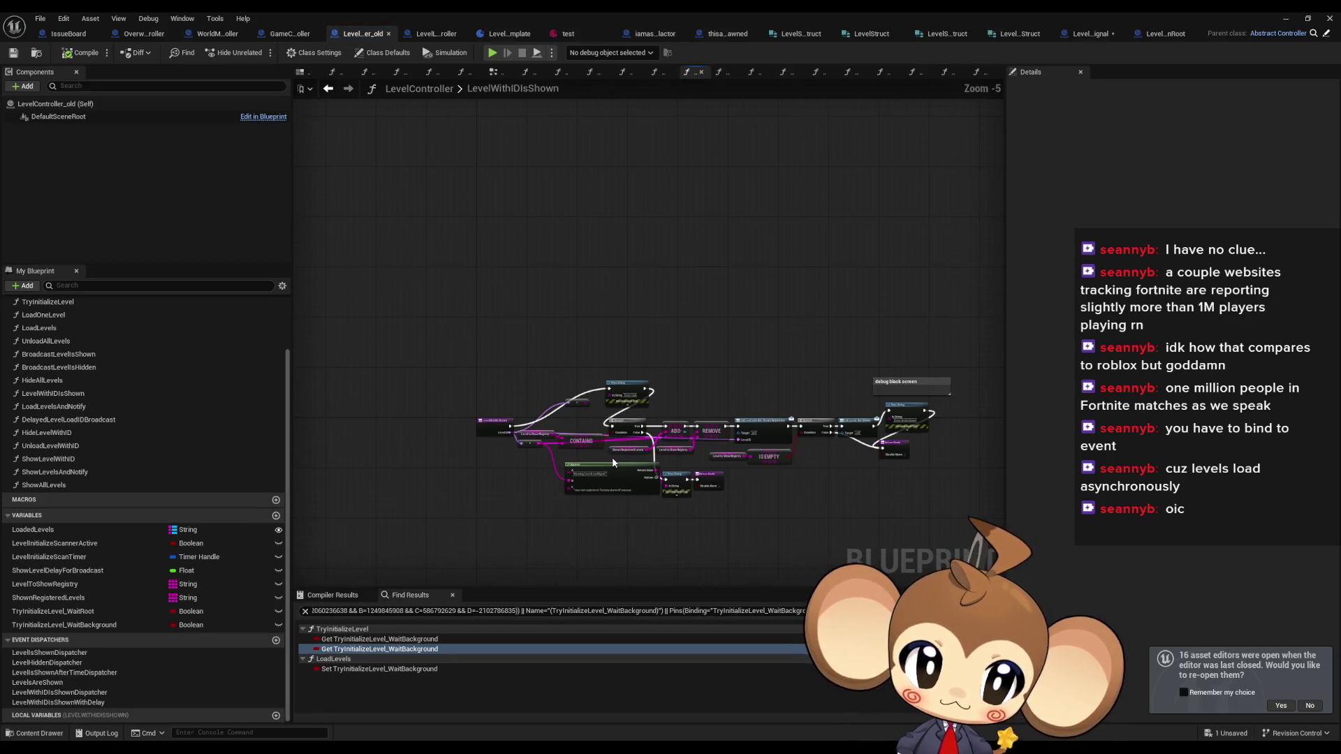
scroll(613, 459, "up", 5)
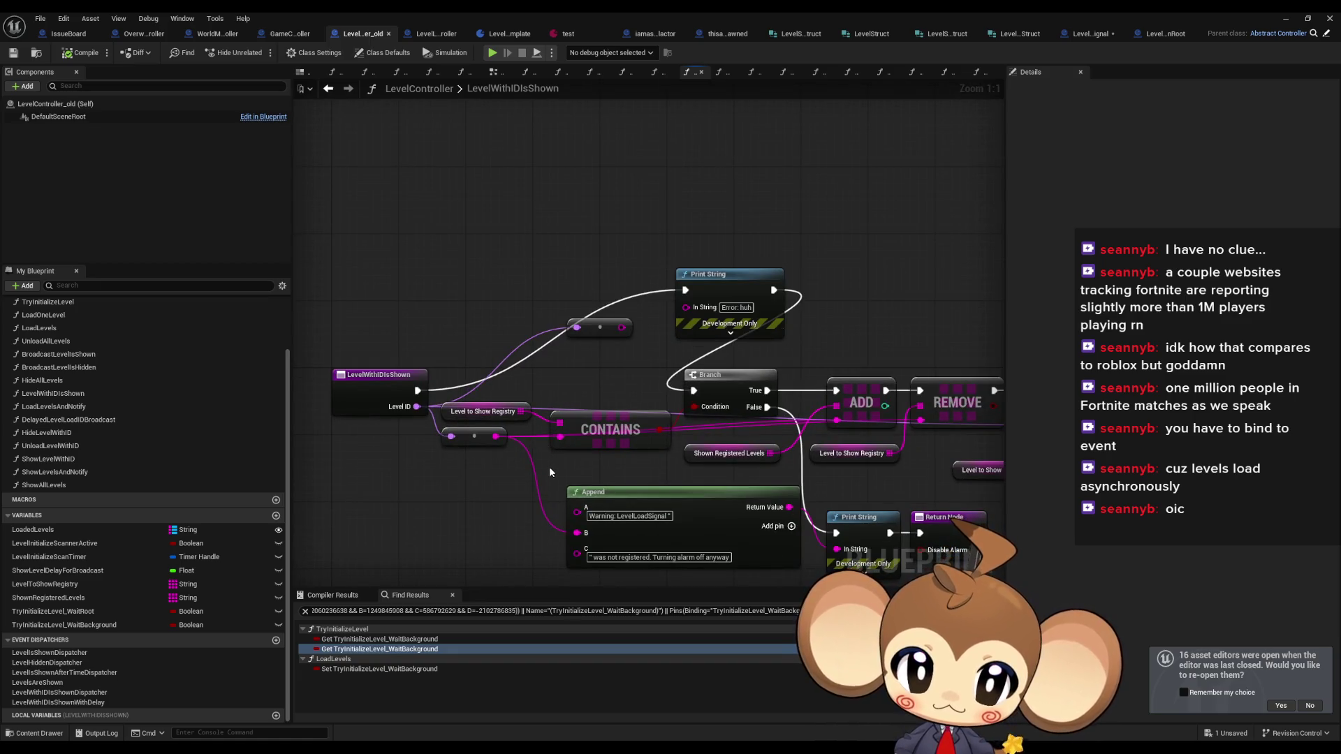
scroll(549, 466, "down", 3)
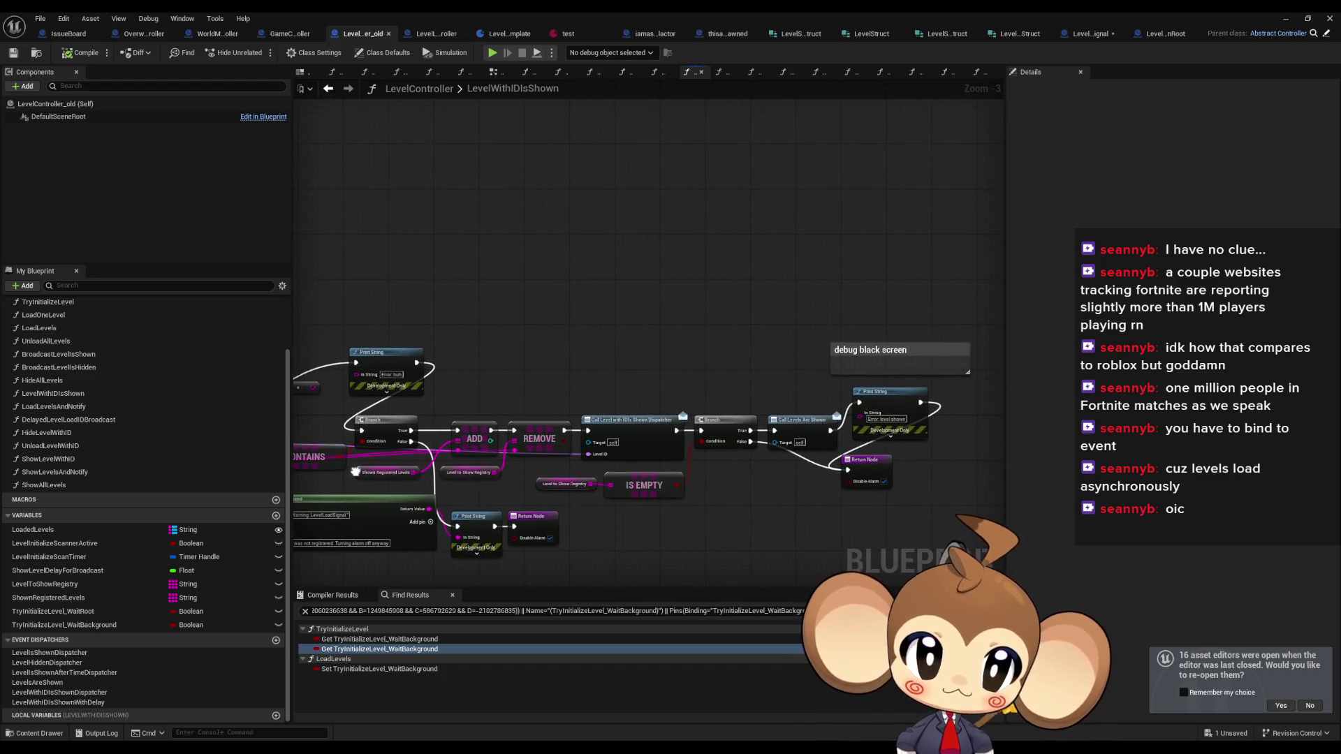
scroll(375, 431, "up", 3)
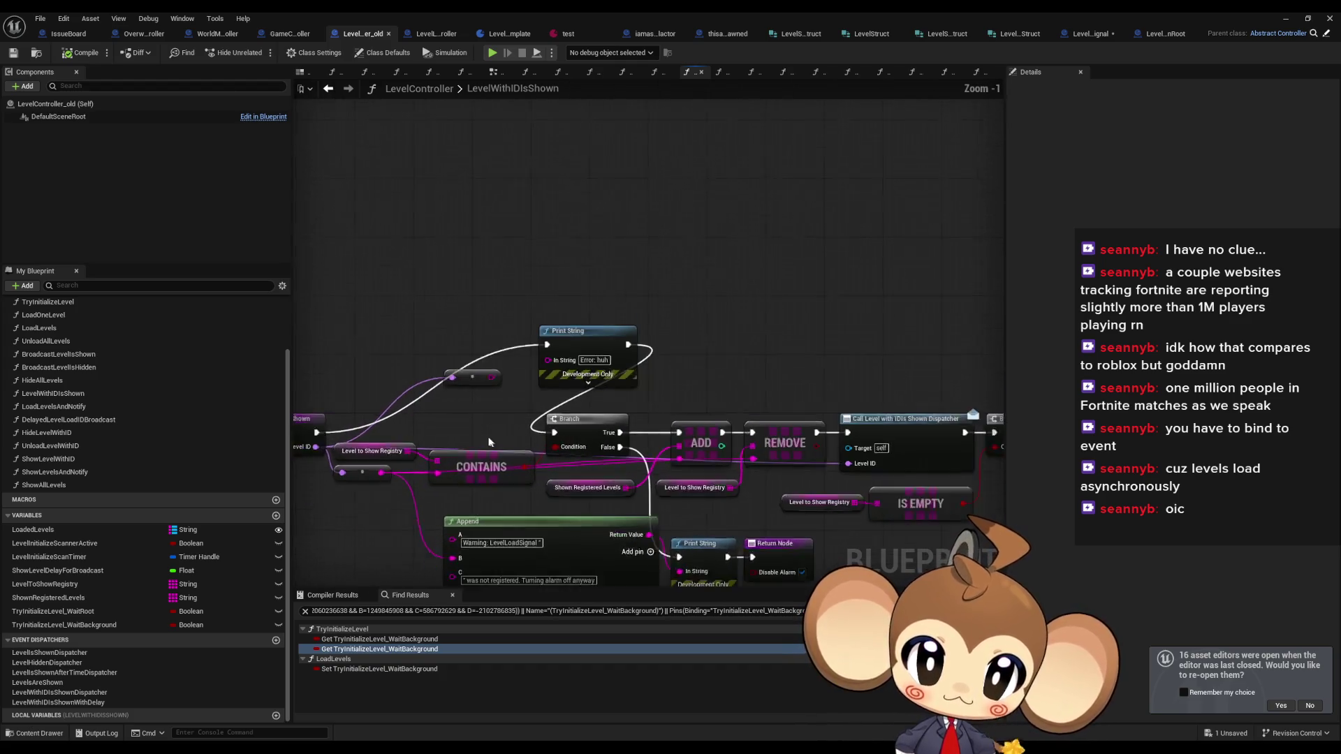
mouse_move(369, 427)
left_mouse_down()
mouse_move(698, 430)
mouse_move(645, 427)
left_mouse_up()
left_click_drag(501, 282, 719, 369)
key("Delete")
- Review the rest of the function: IS EMPTY, CONTAINS, Append, ADD/REMOVE and Return nodes
scroll(529, 361, "down", 2)
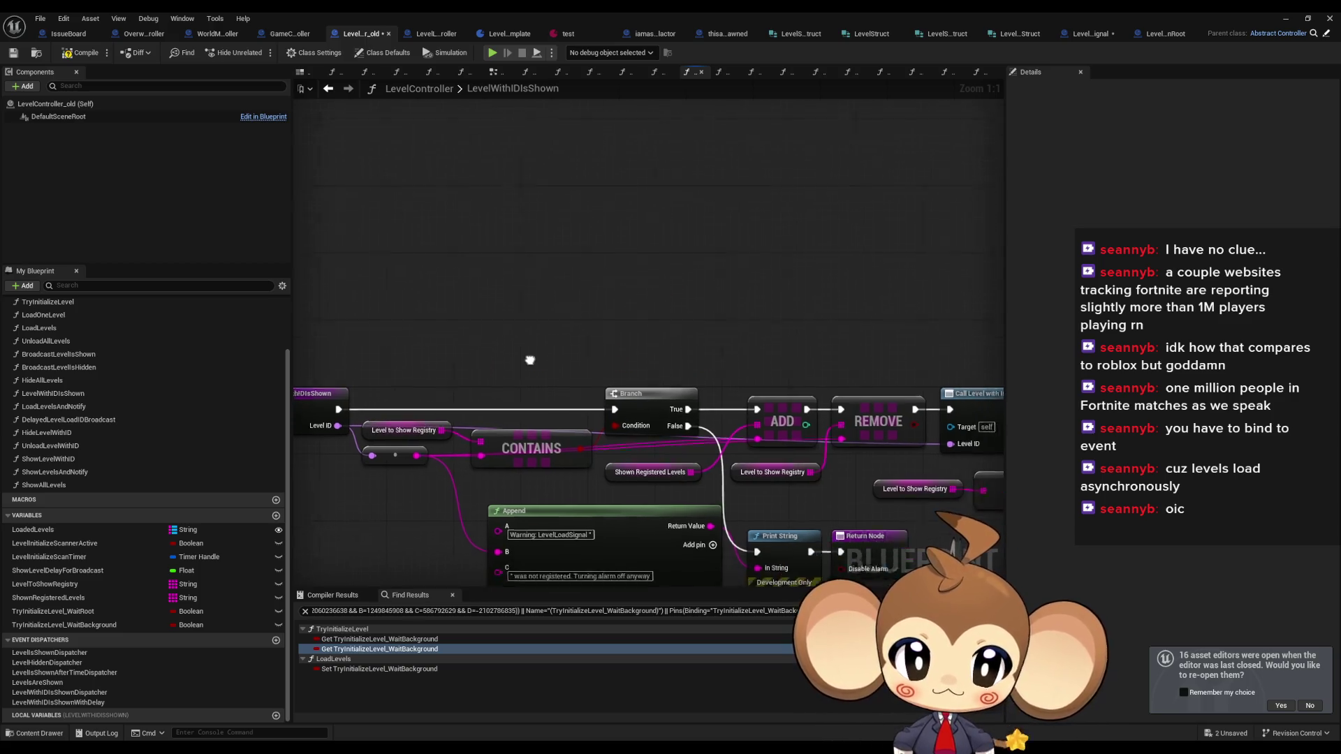
mouse_move(606, 371)
left_mouse_down()
mouse_move(203, 349)
mouse_move(225, 341)
left_mouse_up()
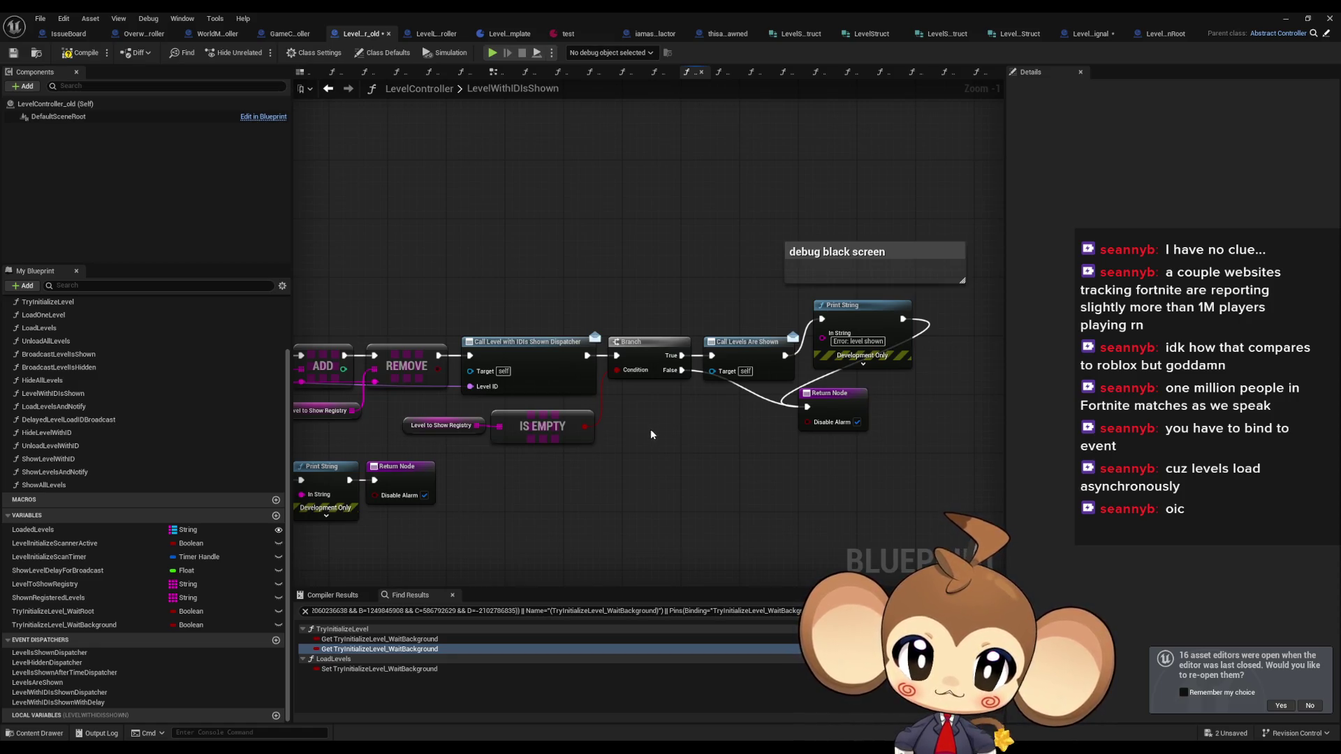
left_click_drag(531, 444, 702, 439)
mouse_move(501, 413)
left_mouse_down()
mouse_move(760, 396)
mouse_move(187, 419)
left_mouse_up()
scroll(789, 416, "up", 1)
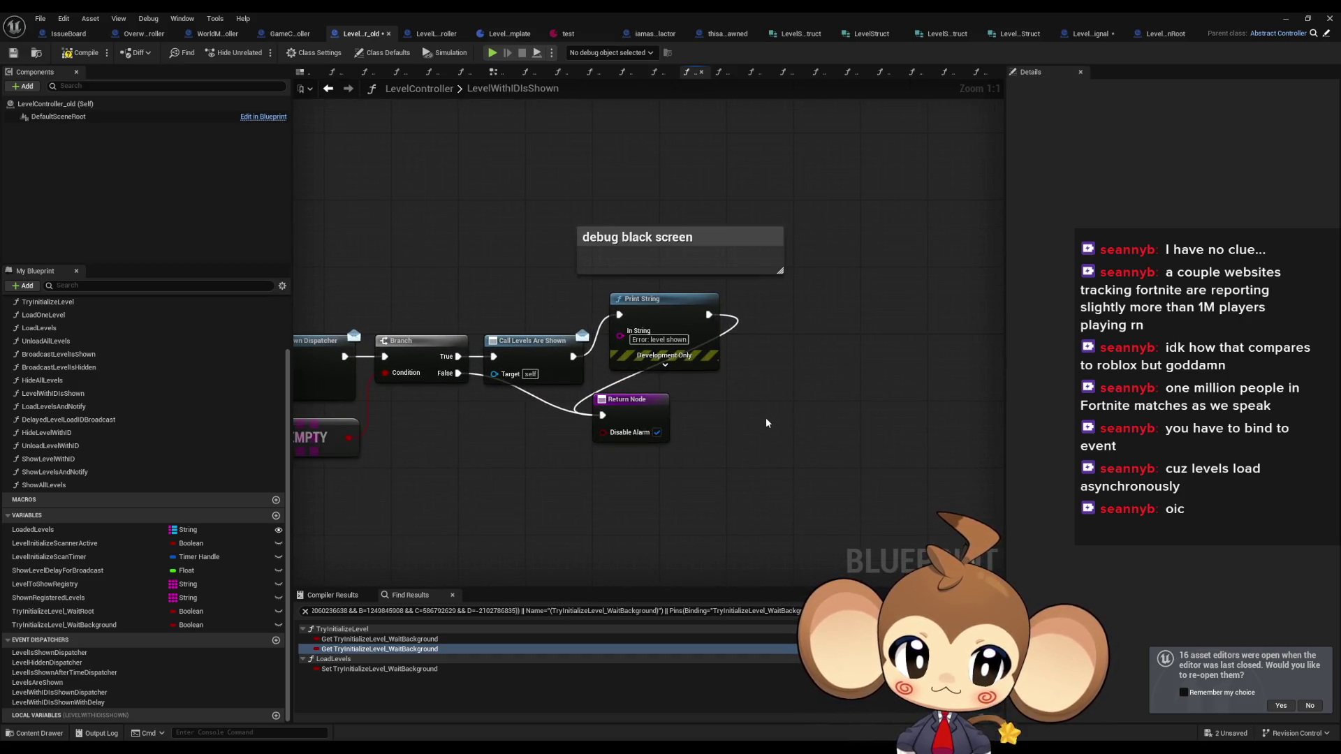
left_click_drag(748, 402, 605, 464)
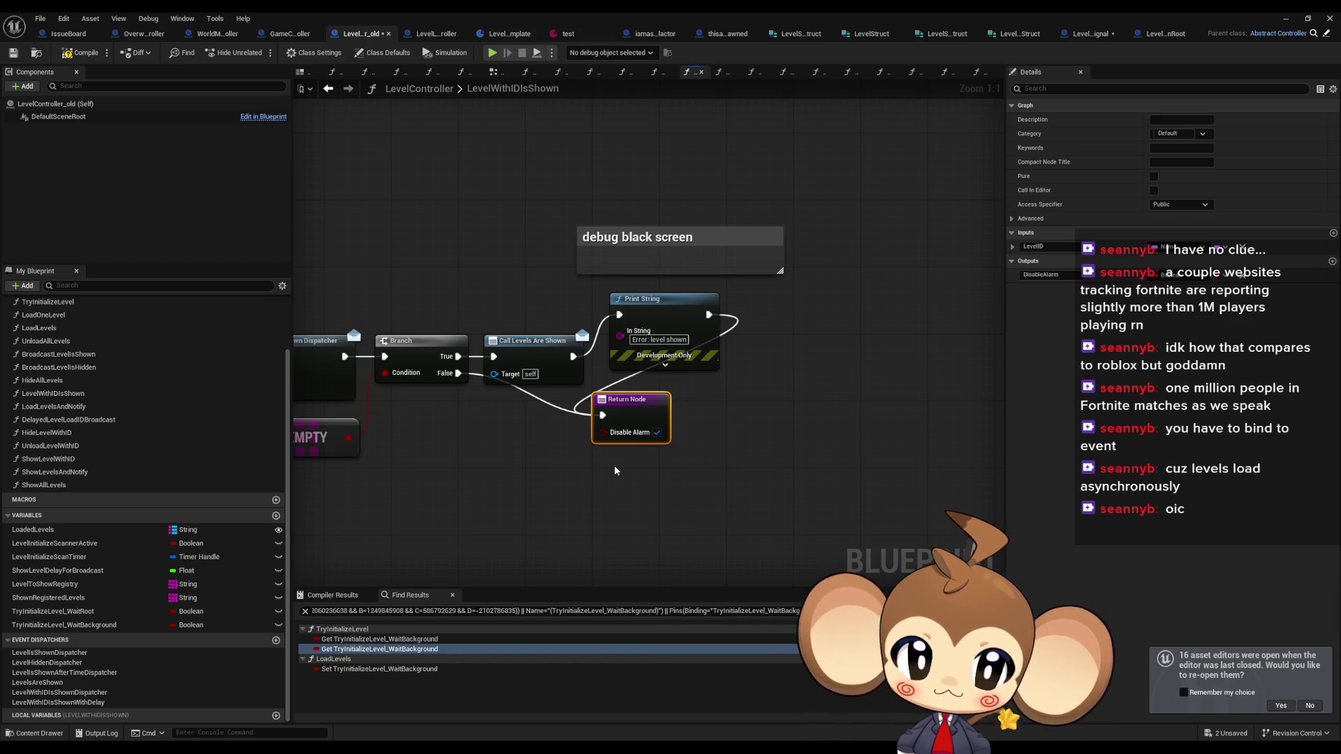
left_click_drag(527, 488, 807, 480)
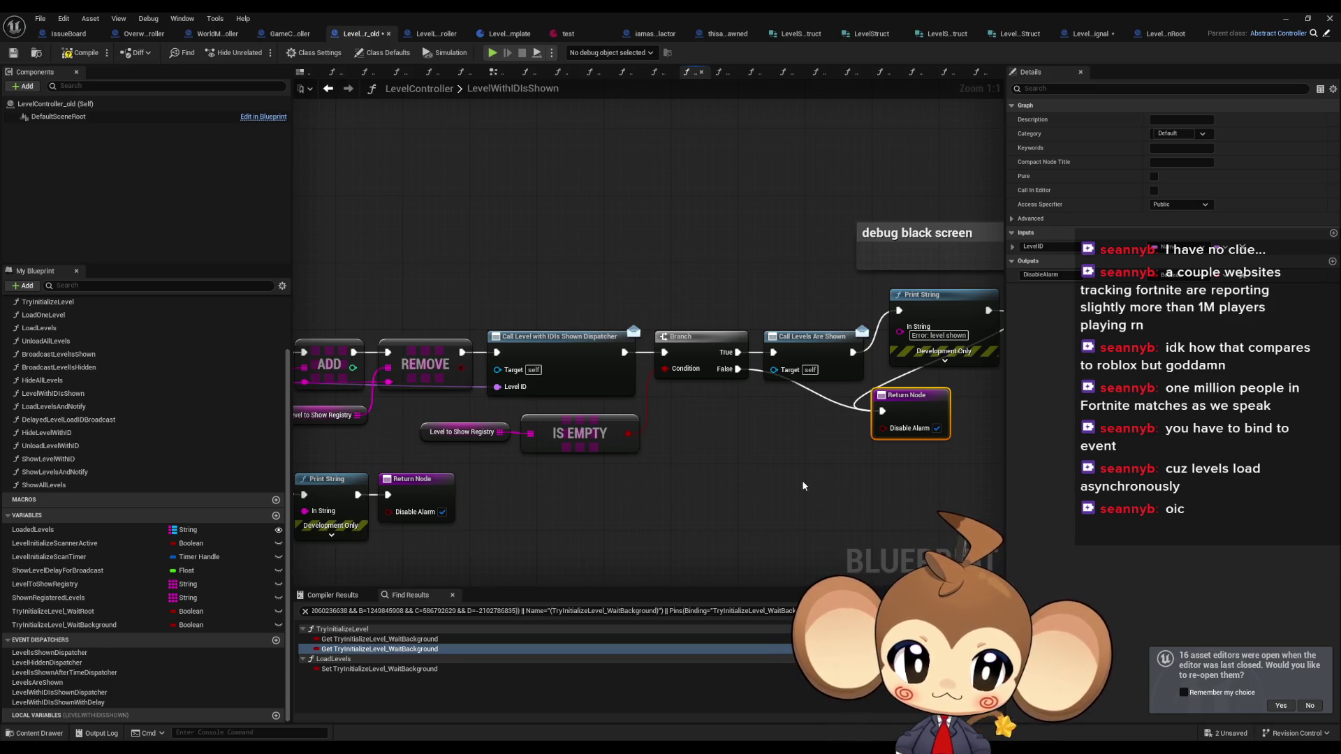
left_click_drag(802, 487, 752, 502)
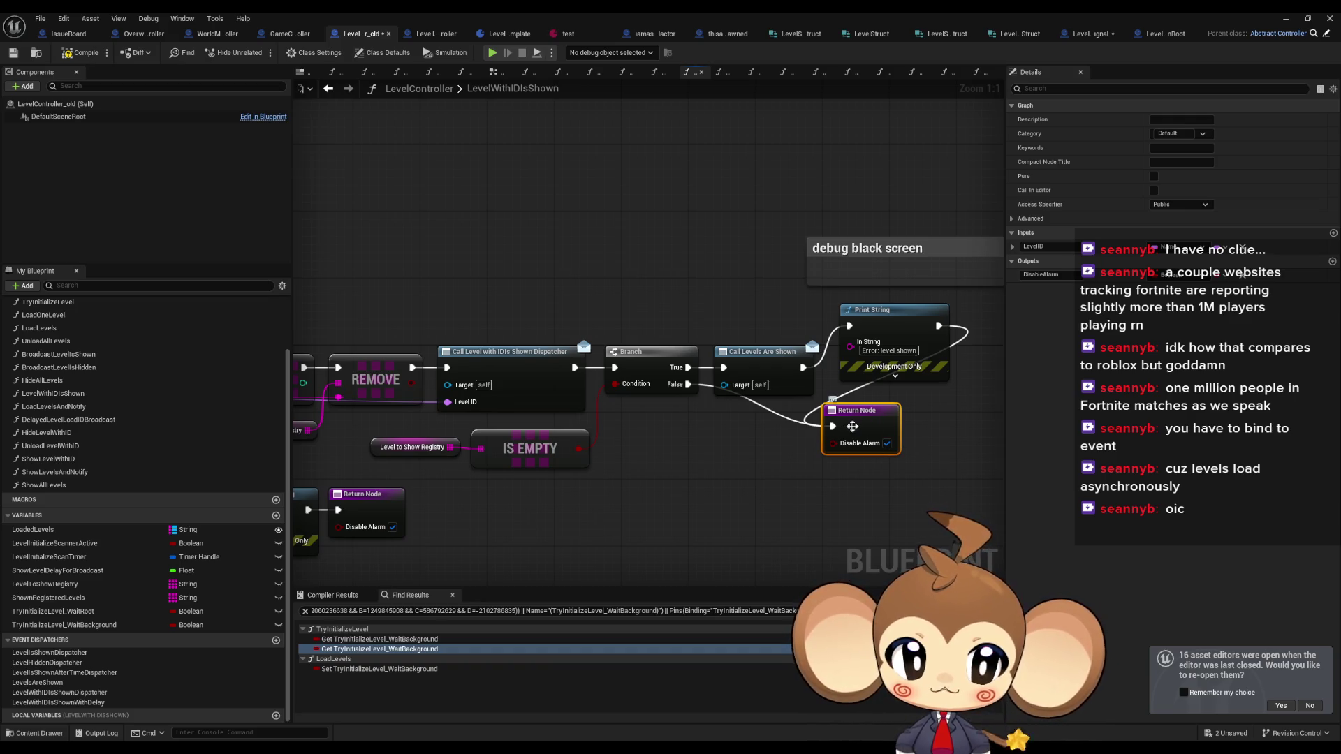
scroll(699, 491, "down", 2)
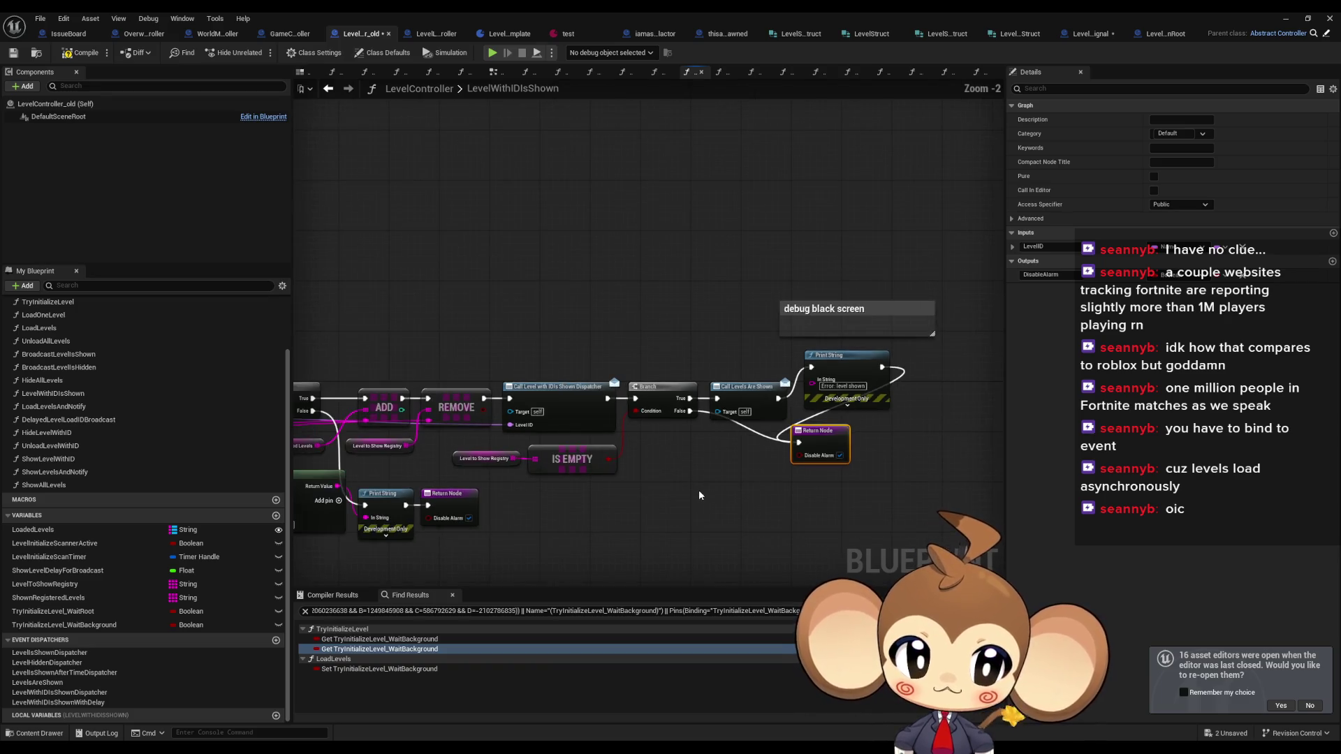
mouse_move(682, 496)
left_mouse_down()
mouse_move(904, 437)
mouse_move(895, 428)
mouse_move(959, 425)
mouse_move(522, 452)
mouse_move(733, 461)
mouse_move(809, 510)
mouse_move(613, 408)
left_mouse_up()
left_click(810, 507)
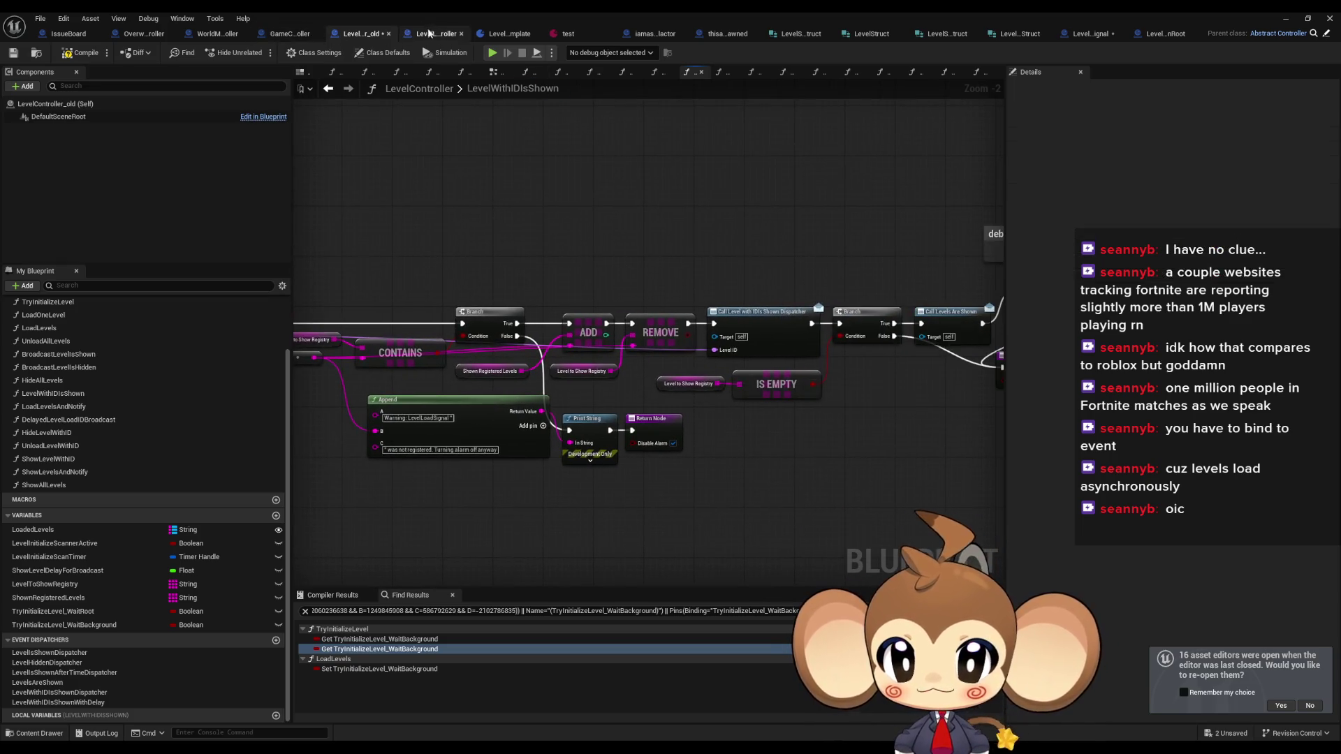
- Switch through LevelLoadingController and LevelController_old to the LevelObjectCollectionRoot blueprint
left_click(422, 33)
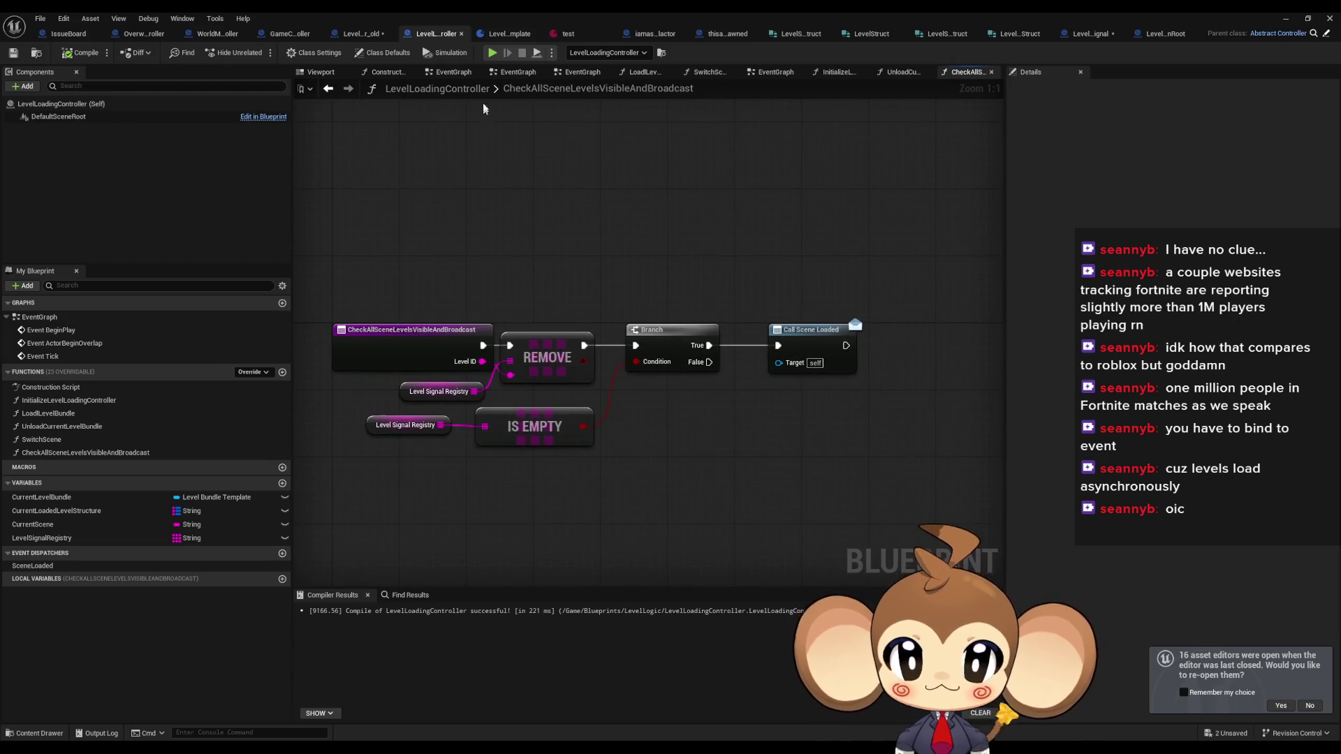
left_click(362, 33)
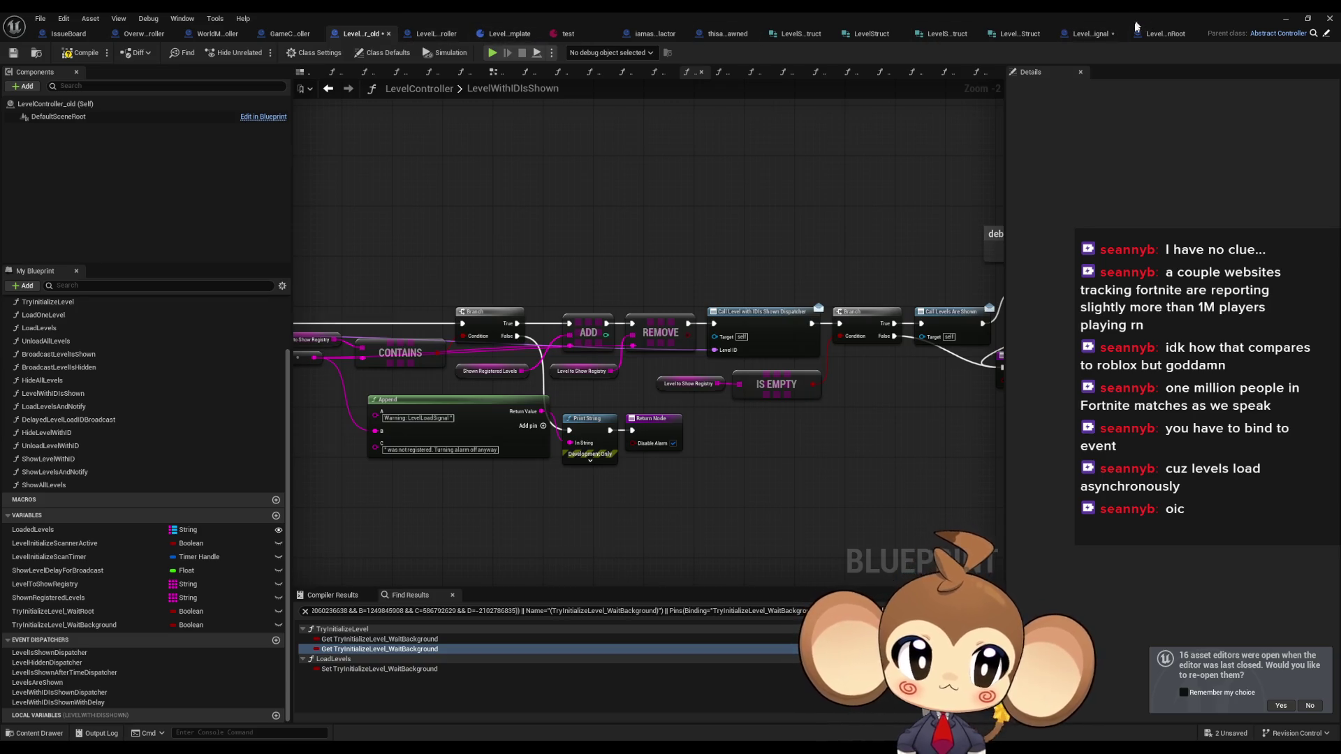
left_click(1157, 36)
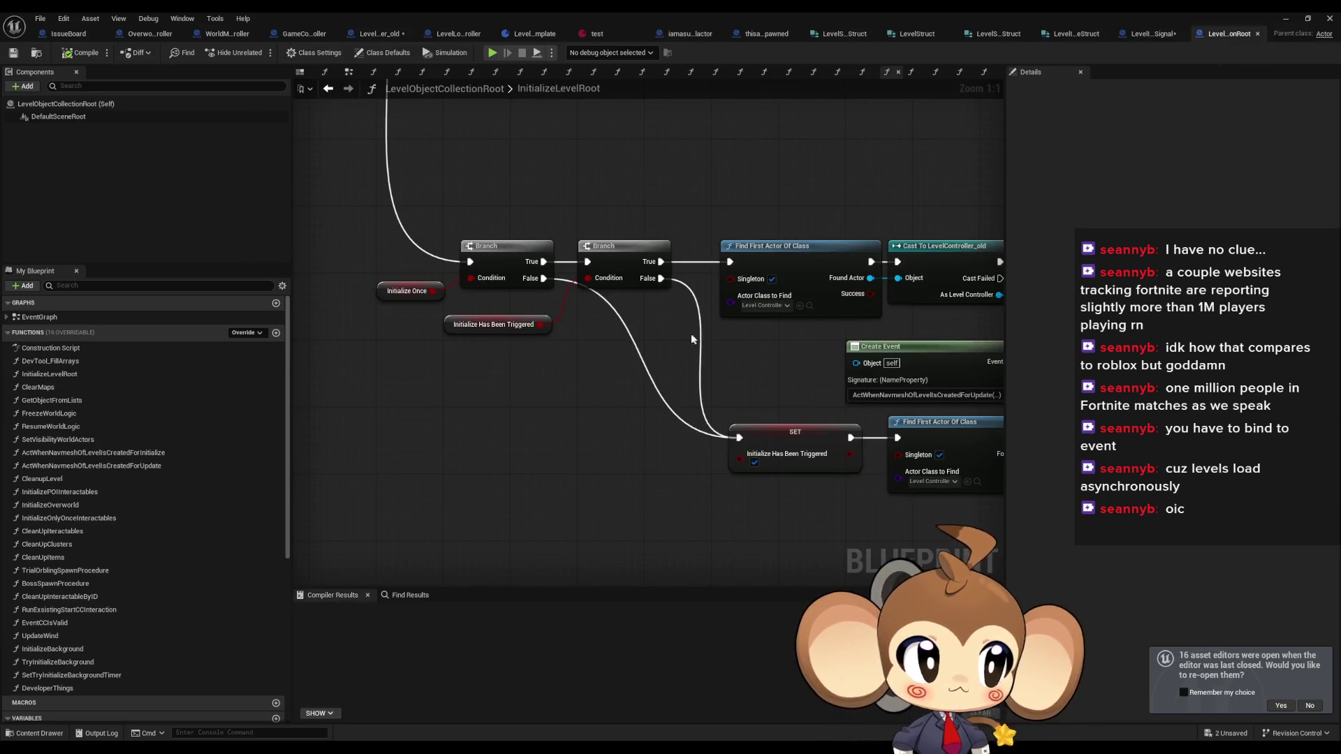
- Add a copy of Deactivate Alarm wired after Check All Scene Levels Visible and Broadcast
left_click(1152, 41)
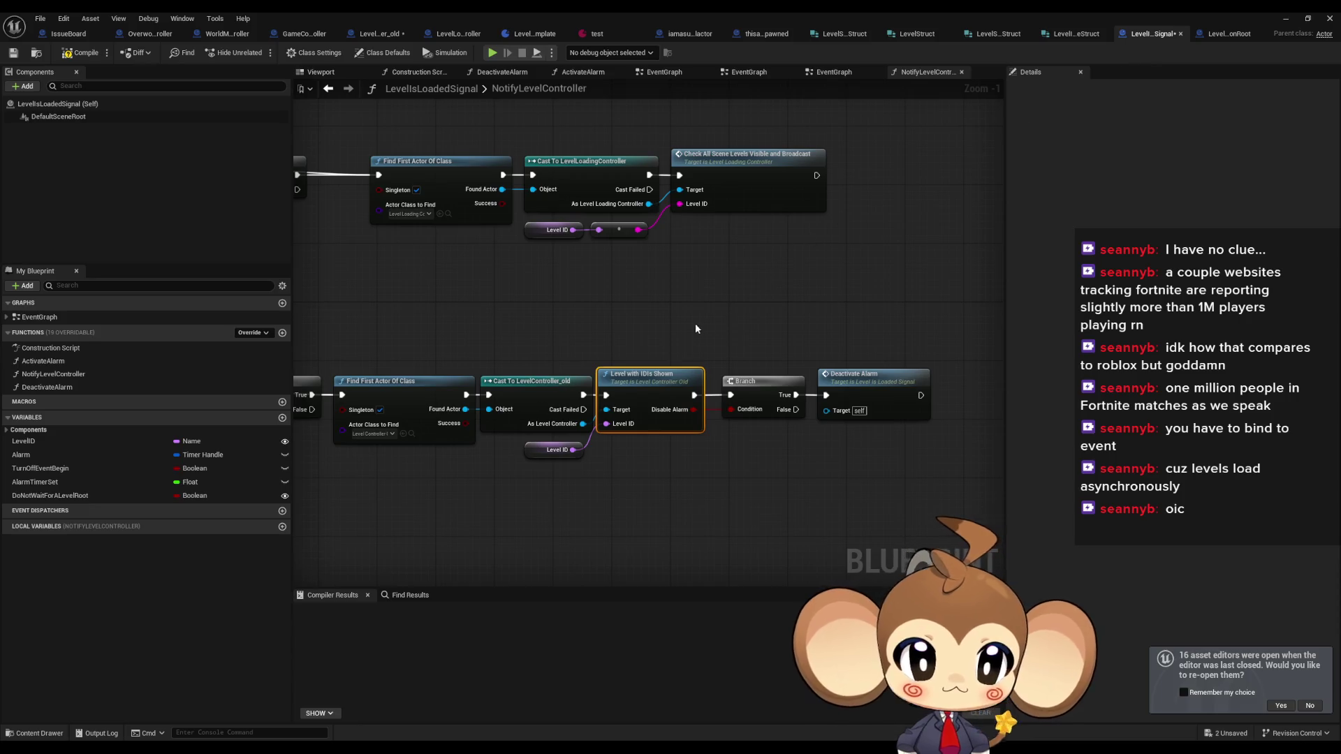
scroll(695, 328, "down", 1)
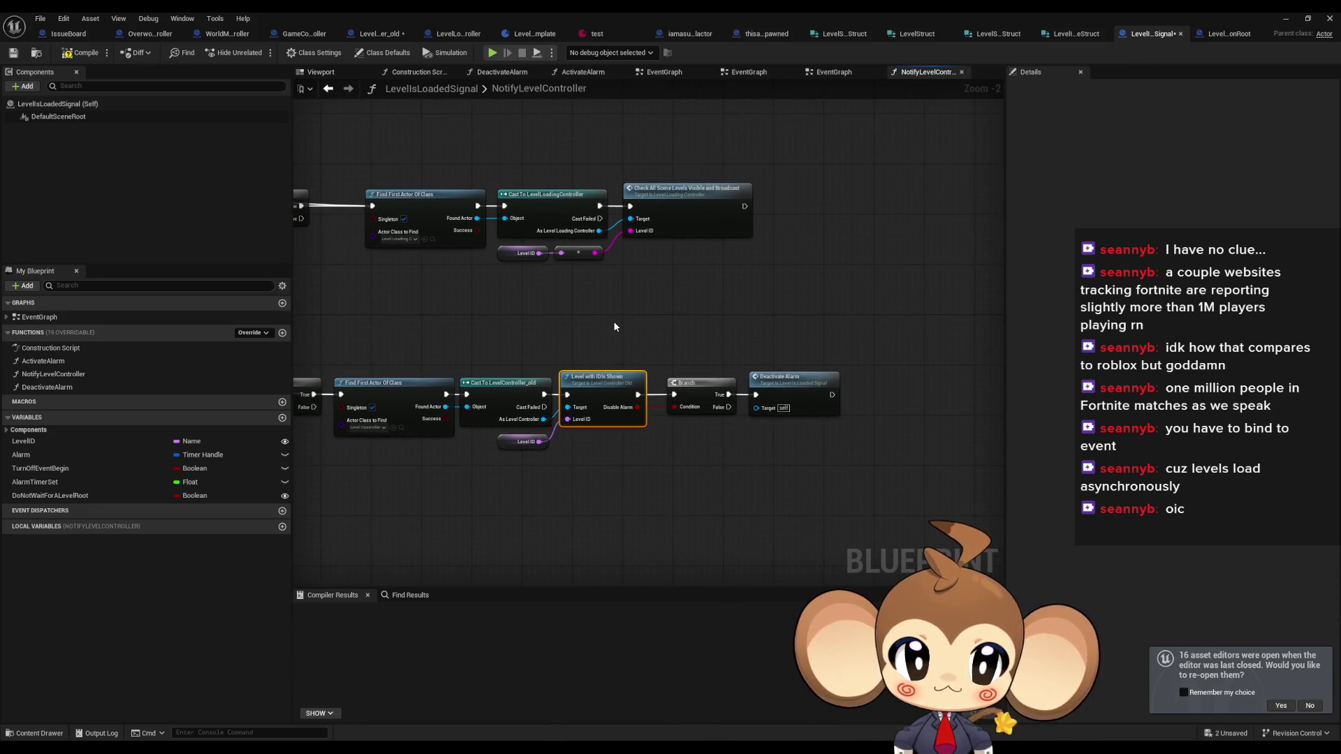
left_click(802, 413)
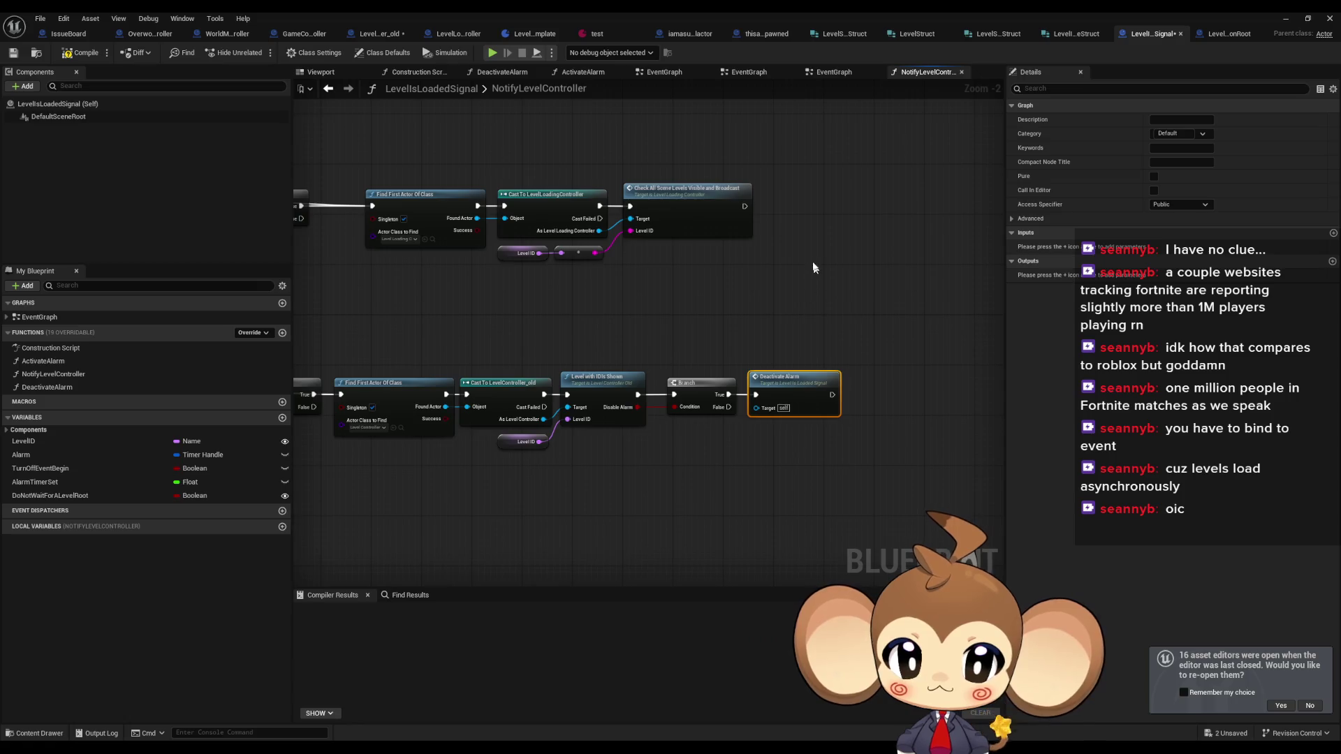
key("ctrl+v")
scroll(786, 225, "up", 2)
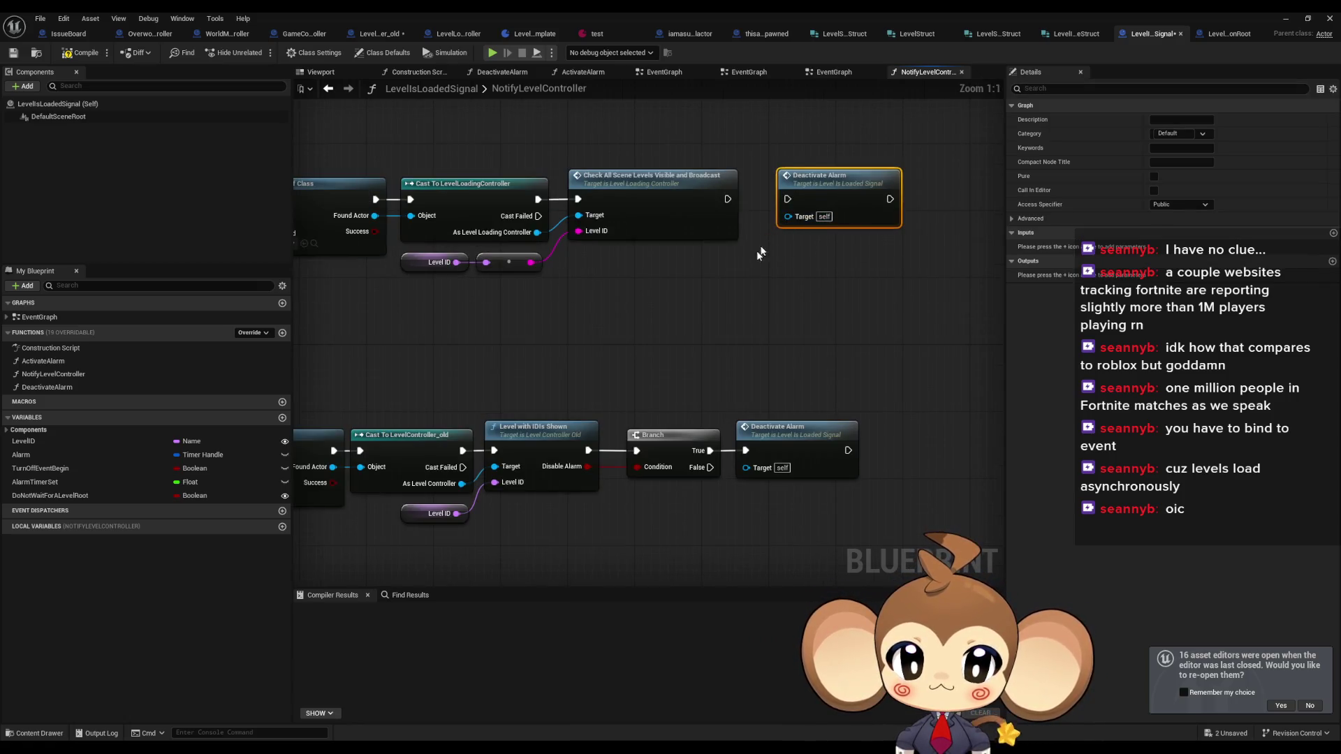
left_click_drag(756, 251, 694, 274)
mouse_move(684, 212)
left_mouse_down()
mouse_move(746, 217)
mouse_move(760, 190)
left_mouse_up()
left_click(758, 326)
- Route NotifyLevelController into the upper Branch and compile LevelIsLoadedSignal
scroll(755, 328, "down", 2)
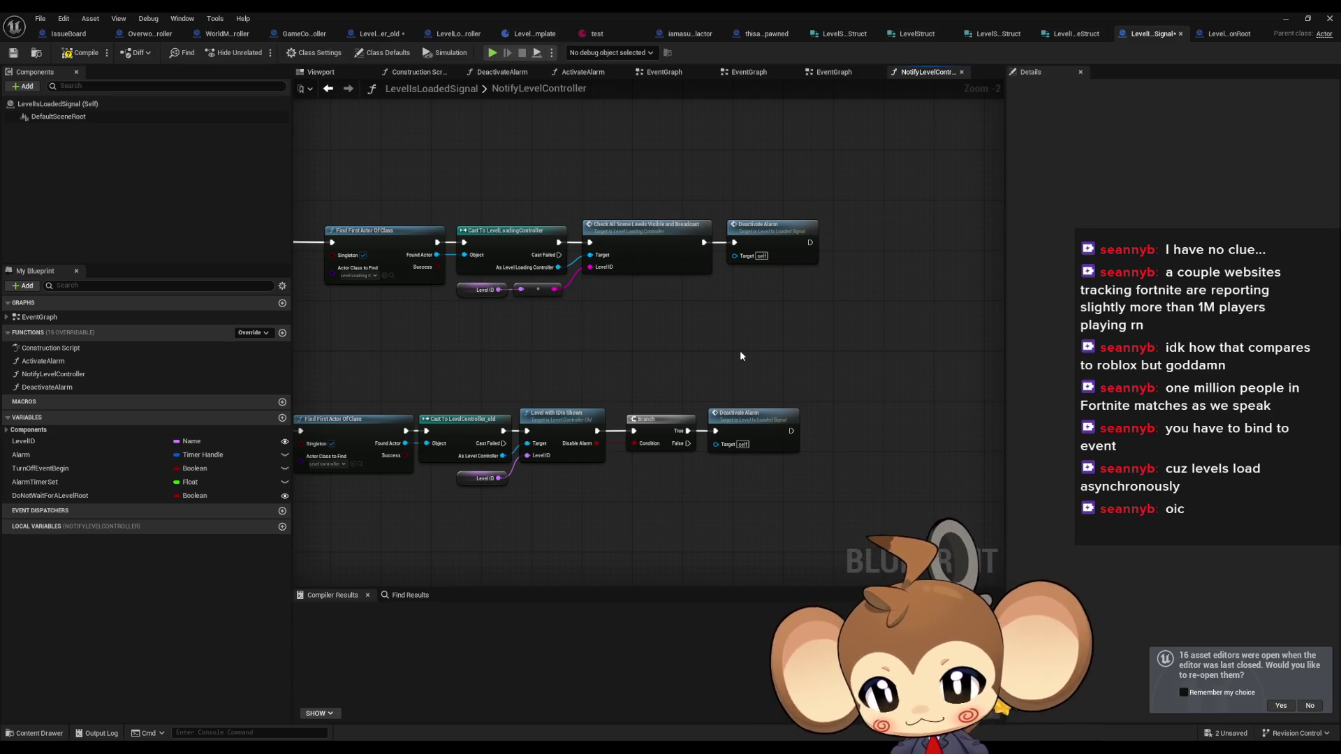
mouse_move(785, 333)
left_mouse_down()
mouse_move(808, 351)
mouse_move(999, 356)
mouse_move(524, 401)
left_mouse_up()
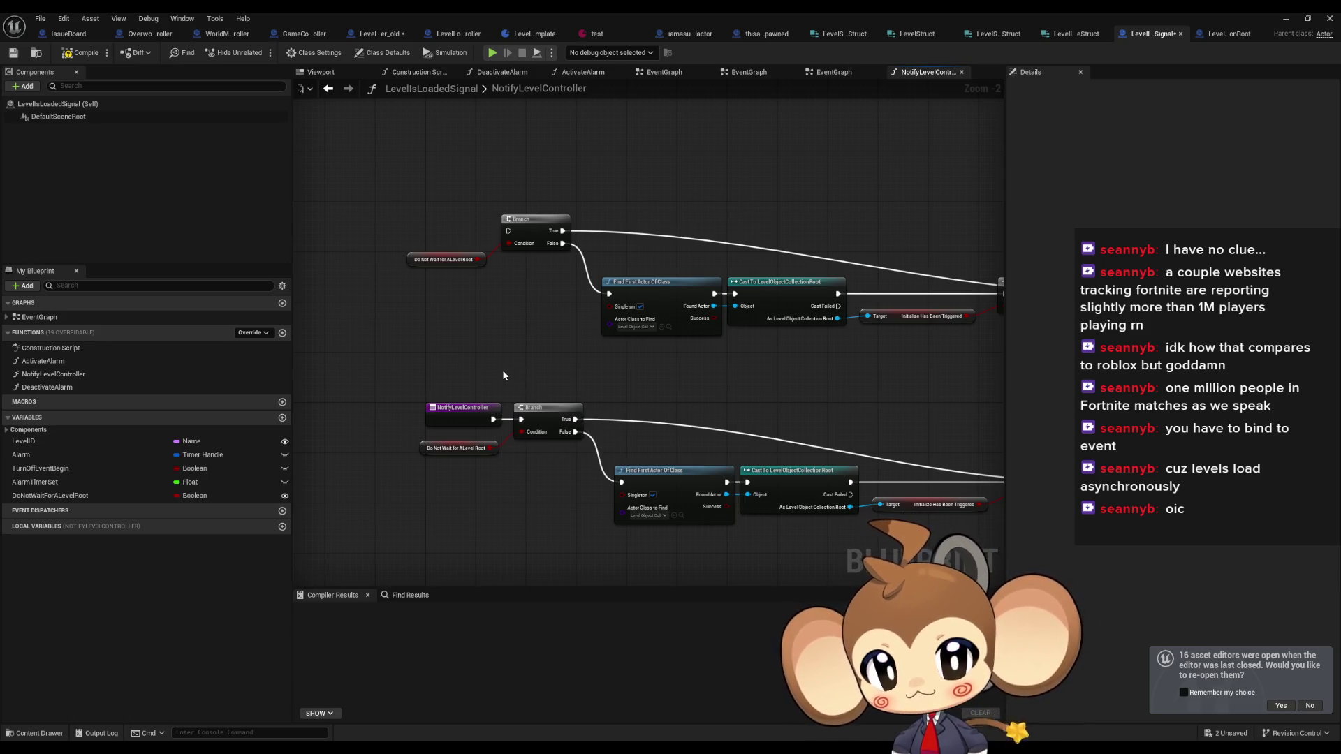
left_click_drag(504, 374, 445, 338)
left_click_drag(438, 386, 452, 197)
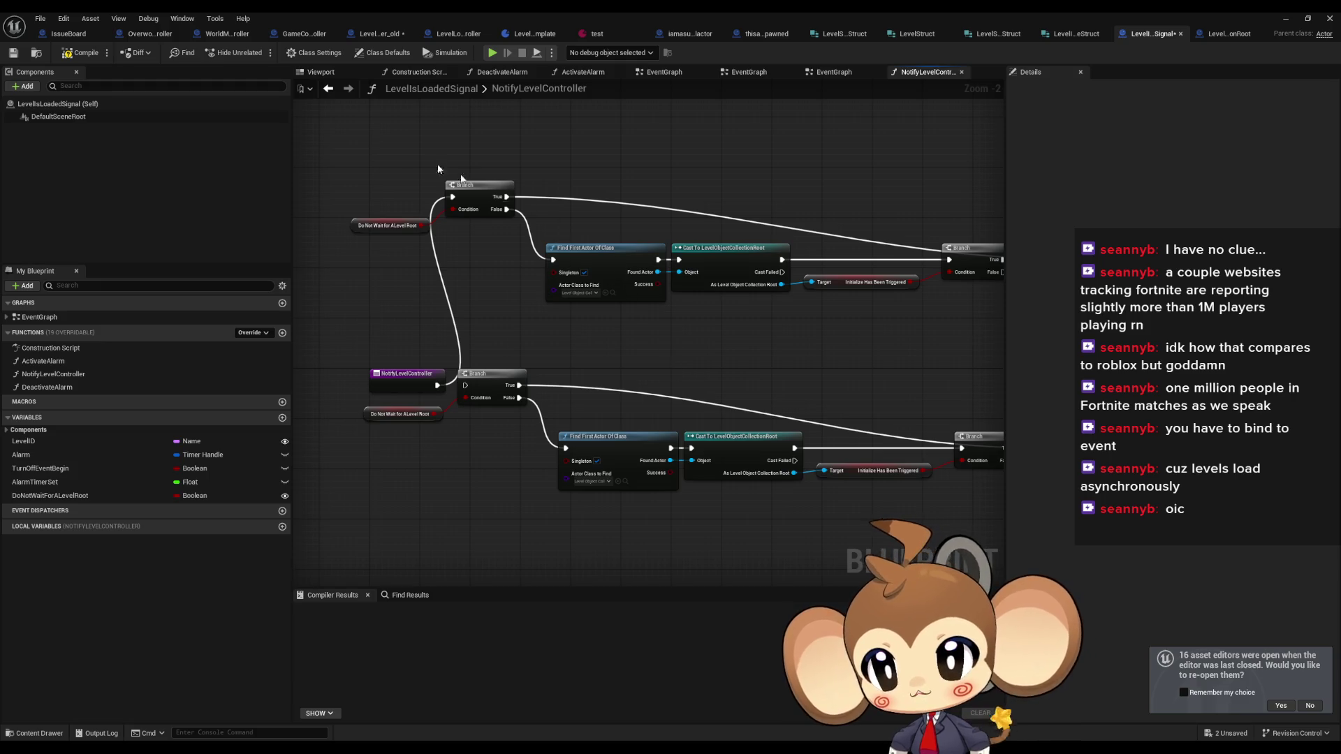
left_click(79, 55)
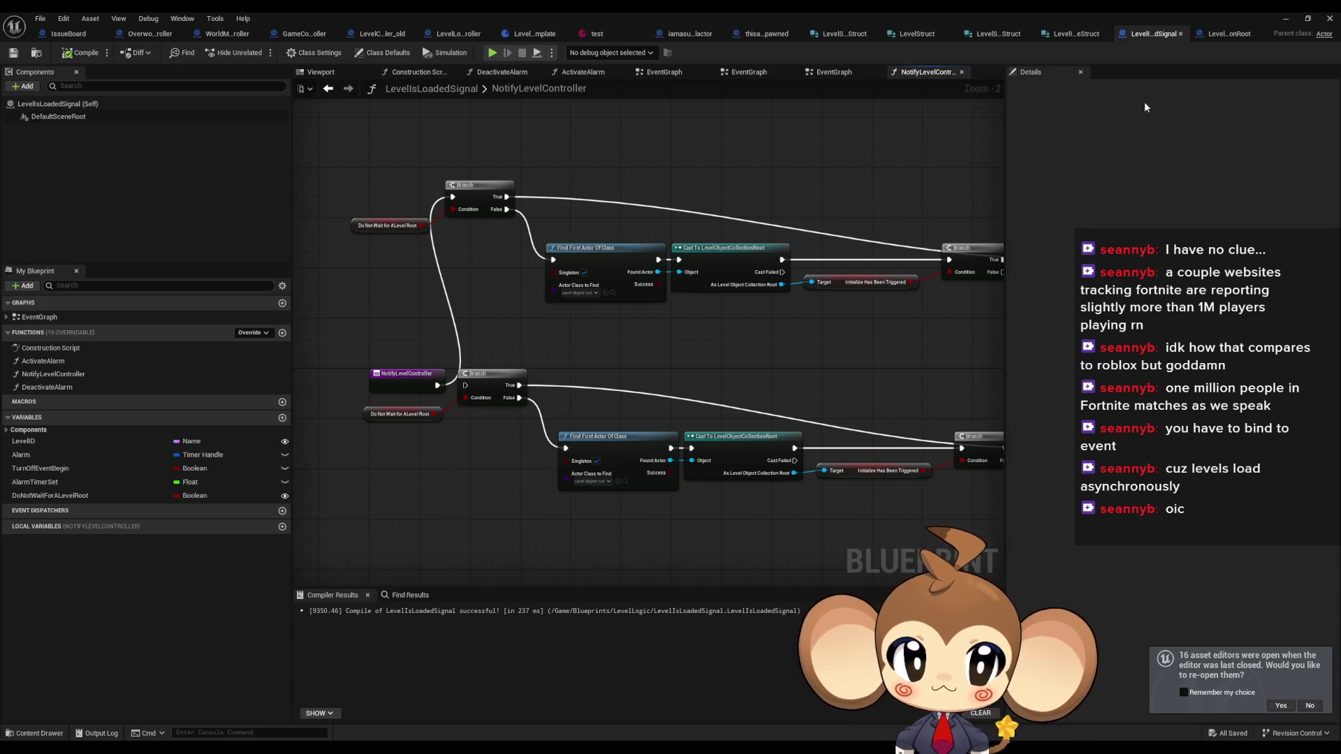
left_click(1229, 35)
- Pan down through InitializeLevelRoot's lower nodes
scroll(753, 354, "down", 5)
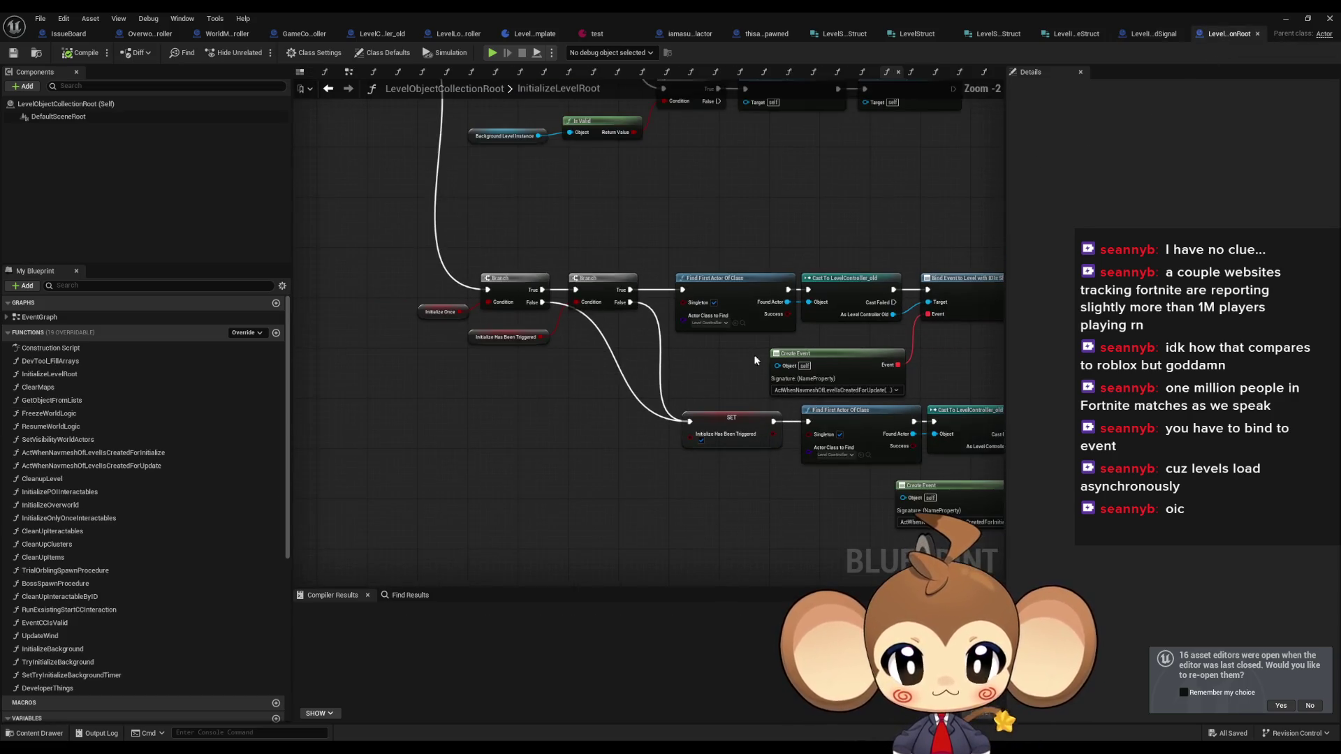
scroll(535, 374, "up", 3)
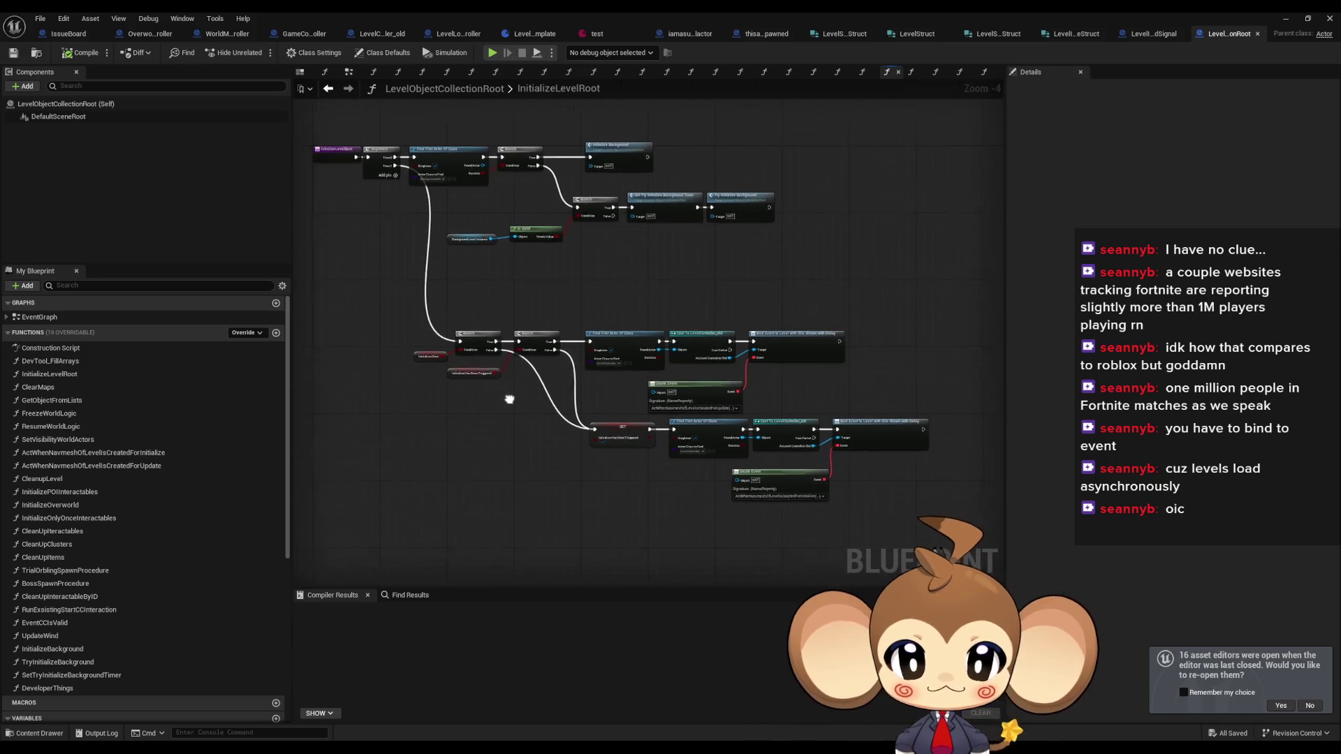
left_click_drag(468, 414, 488, 459)
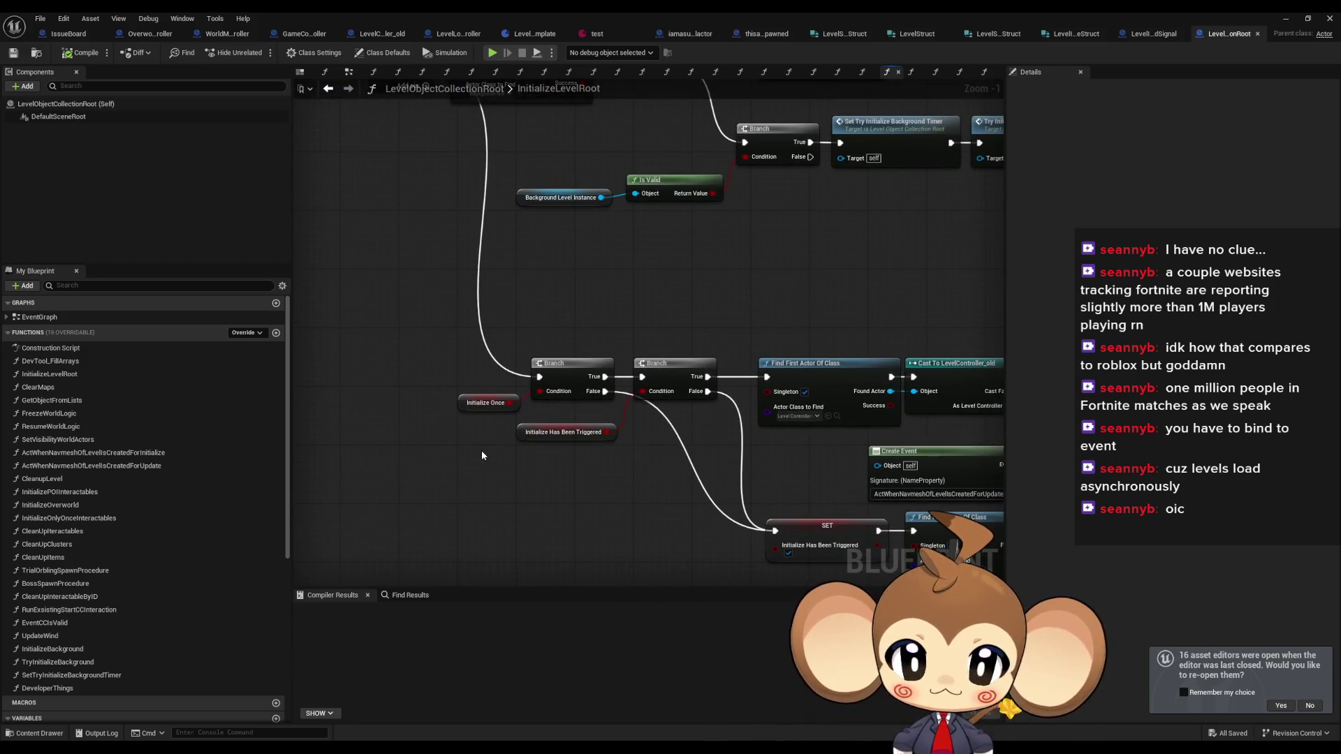
scroll(480, 449, "down", 2)
left_click_drag(459, 437, 504, 462)
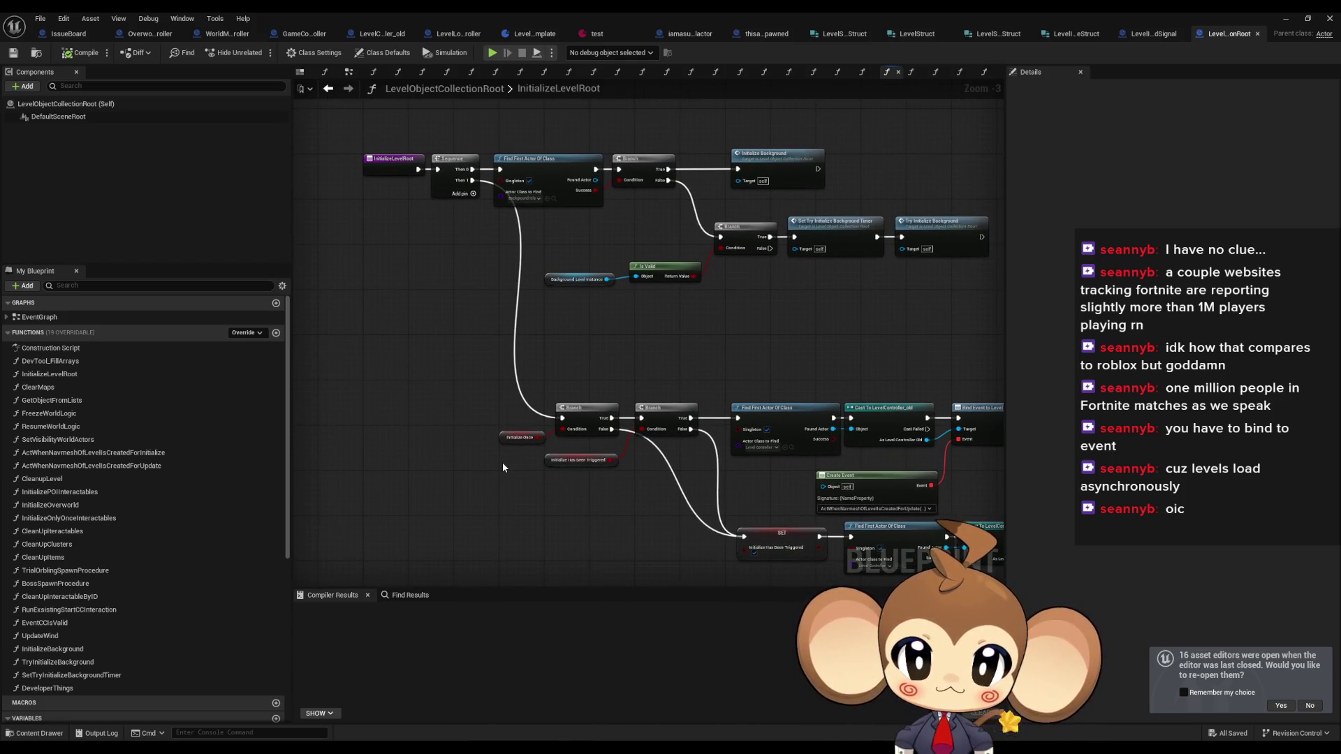
left_click_drag(695, 478, 548, 428)
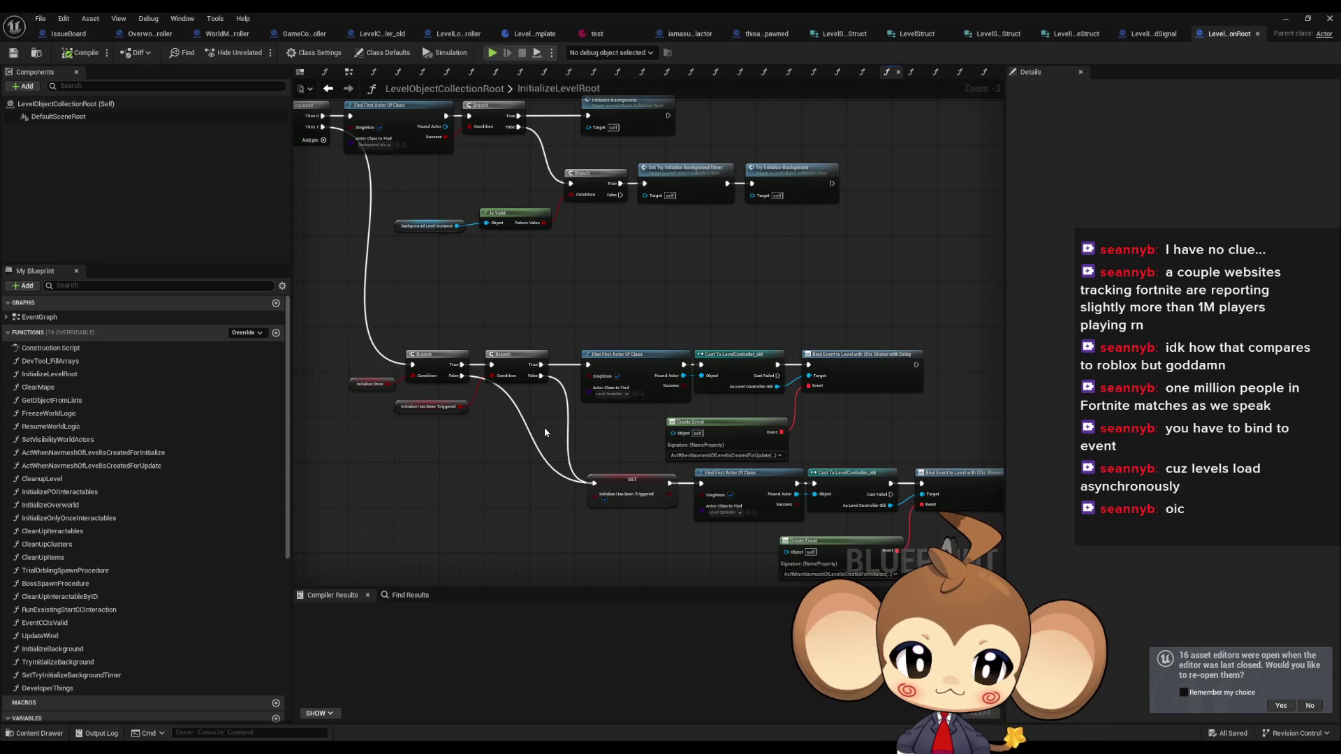
scroll(545, 432, "down", 1)
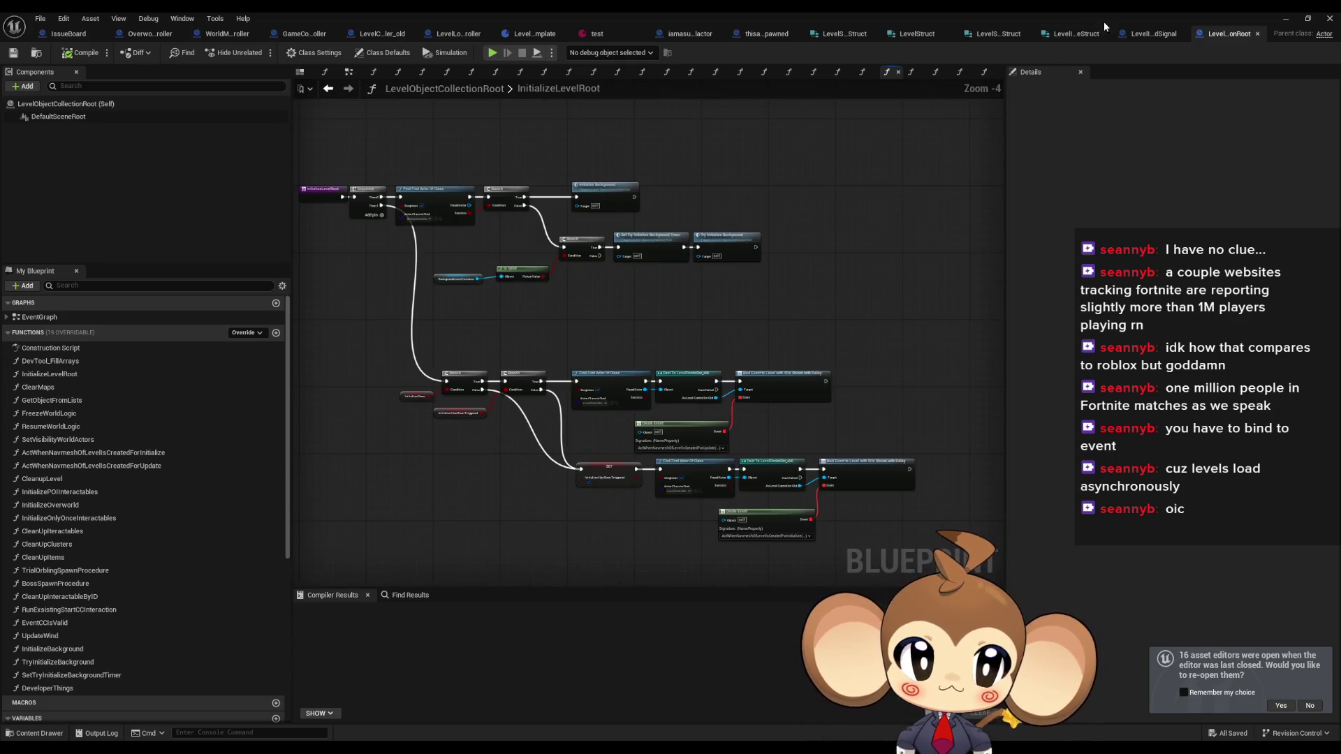
- View LevelController_old's LevelWithIDIsShown, then shift LevelLoadingController's Call Scene Loaded slightly left
left_click(453, 35)
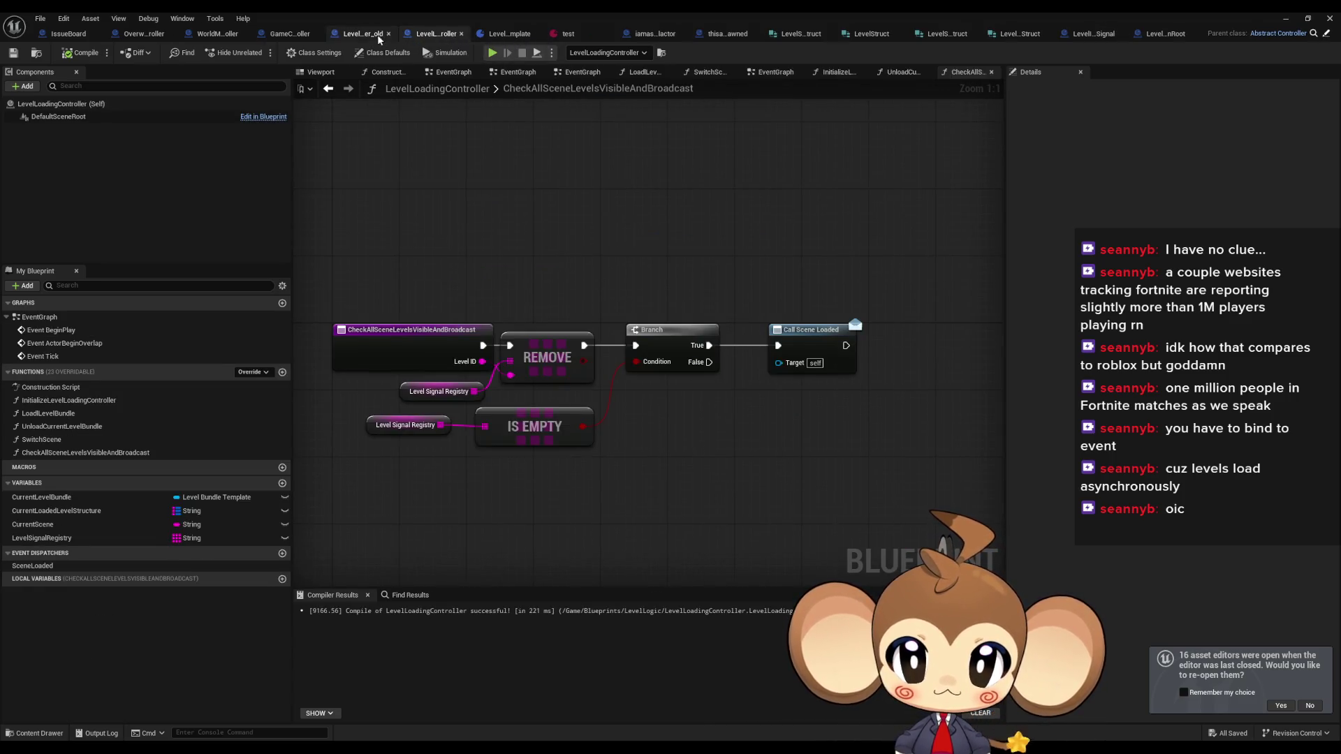
left_click(377, 35)
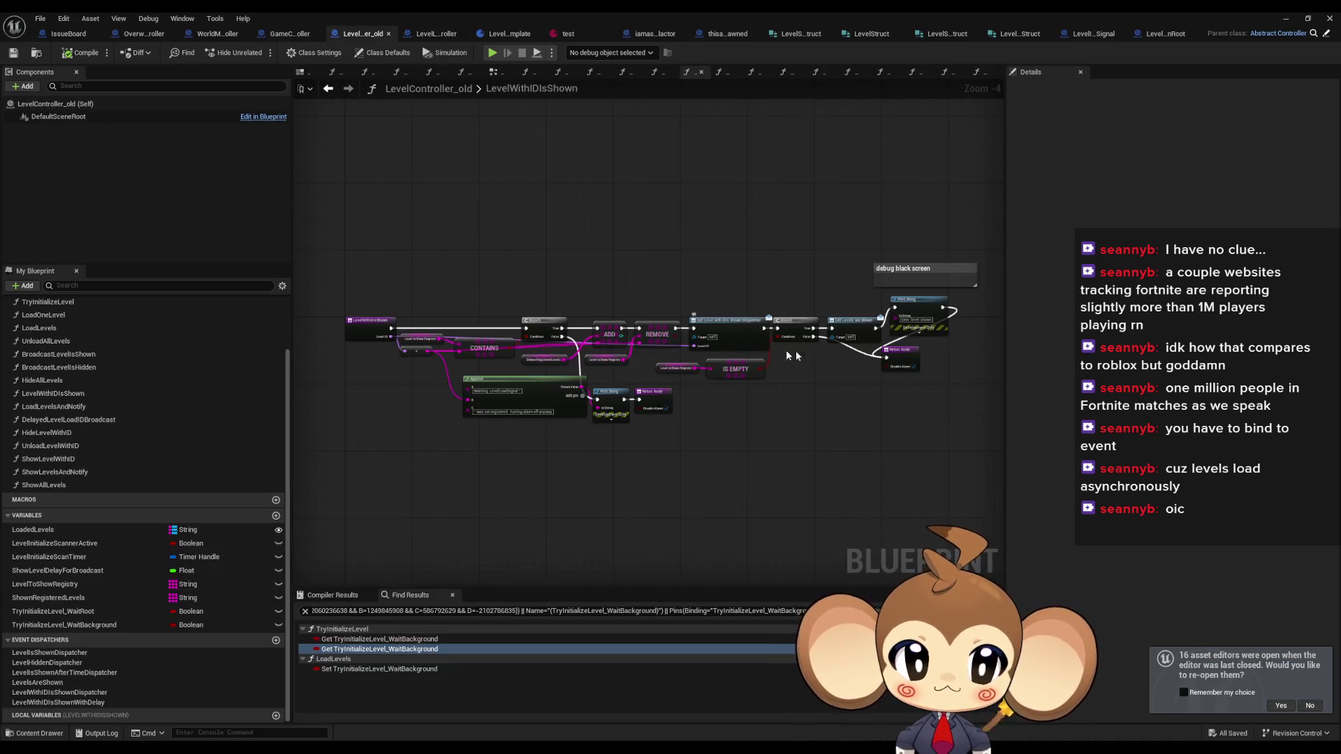
left_click(427, 33)
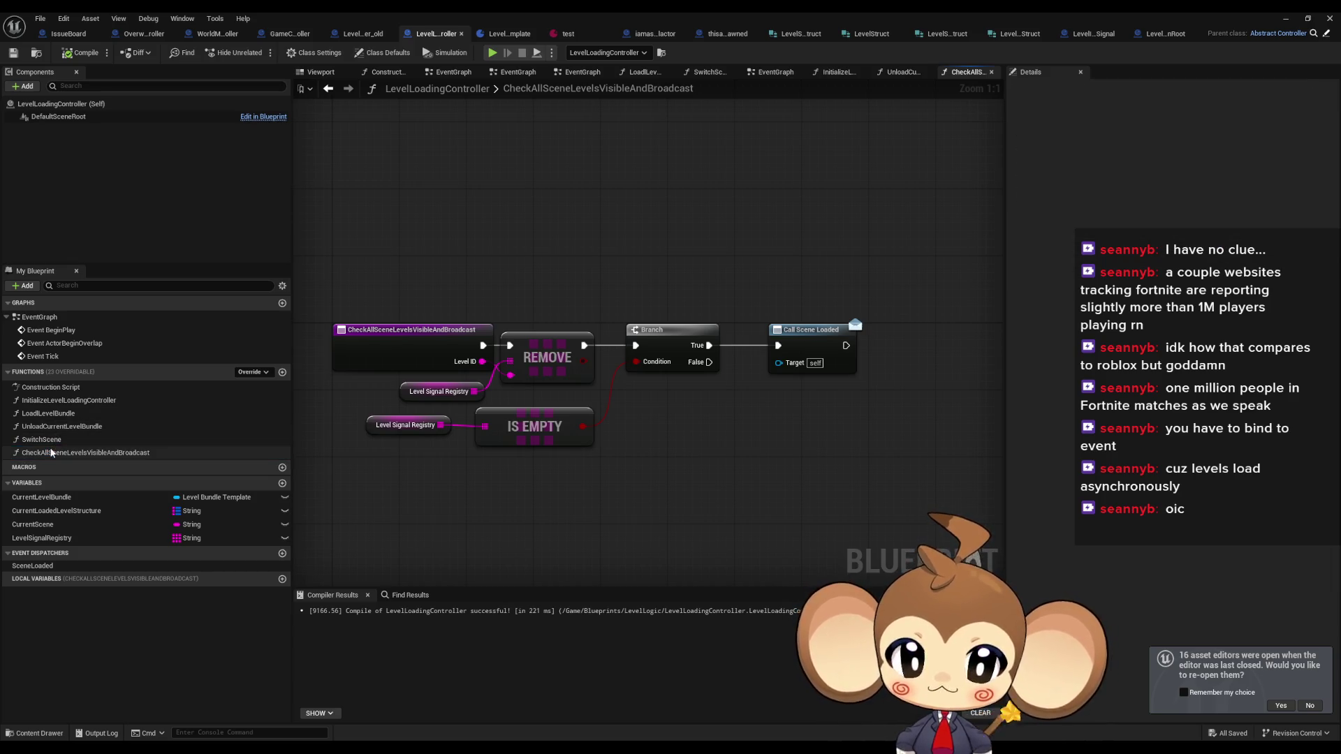
left_click_drag(802, 341, 777, 340)
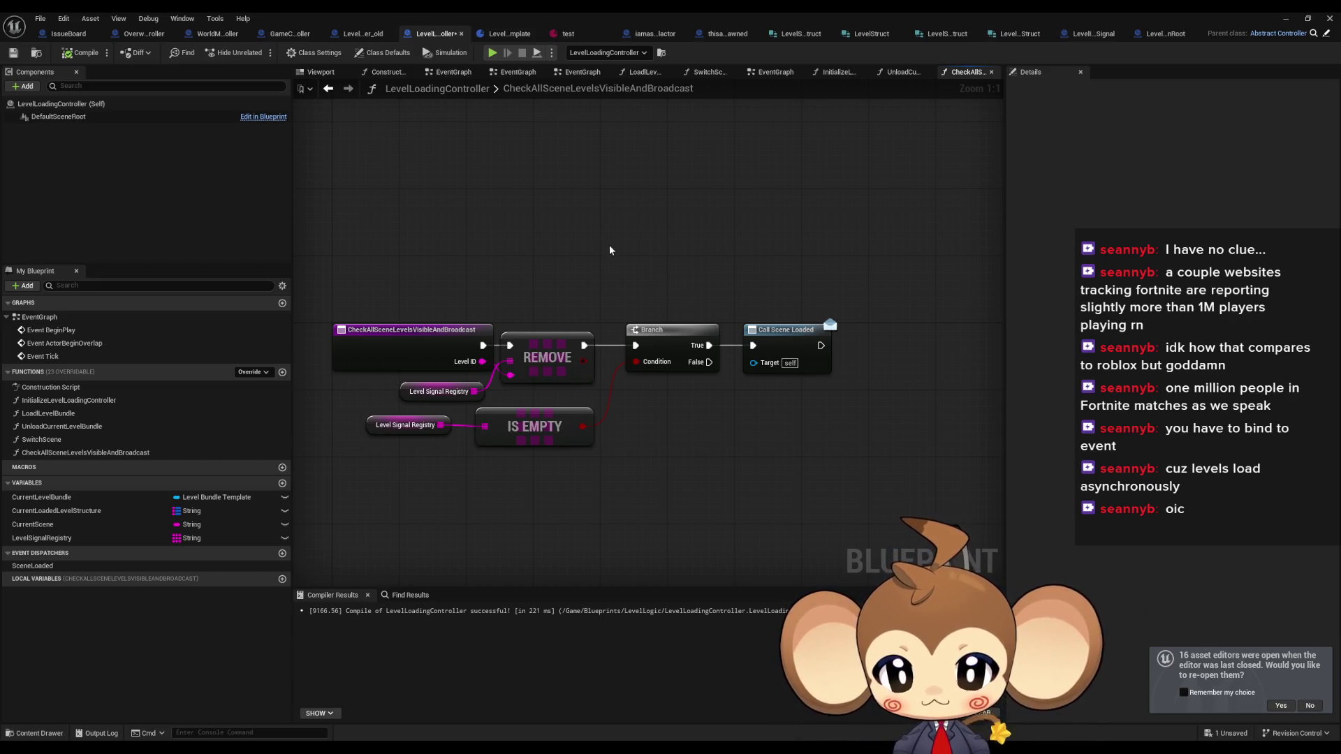
- Search the blueprint for 'background'
left_click(411, 596)
type("background")
key("Return")
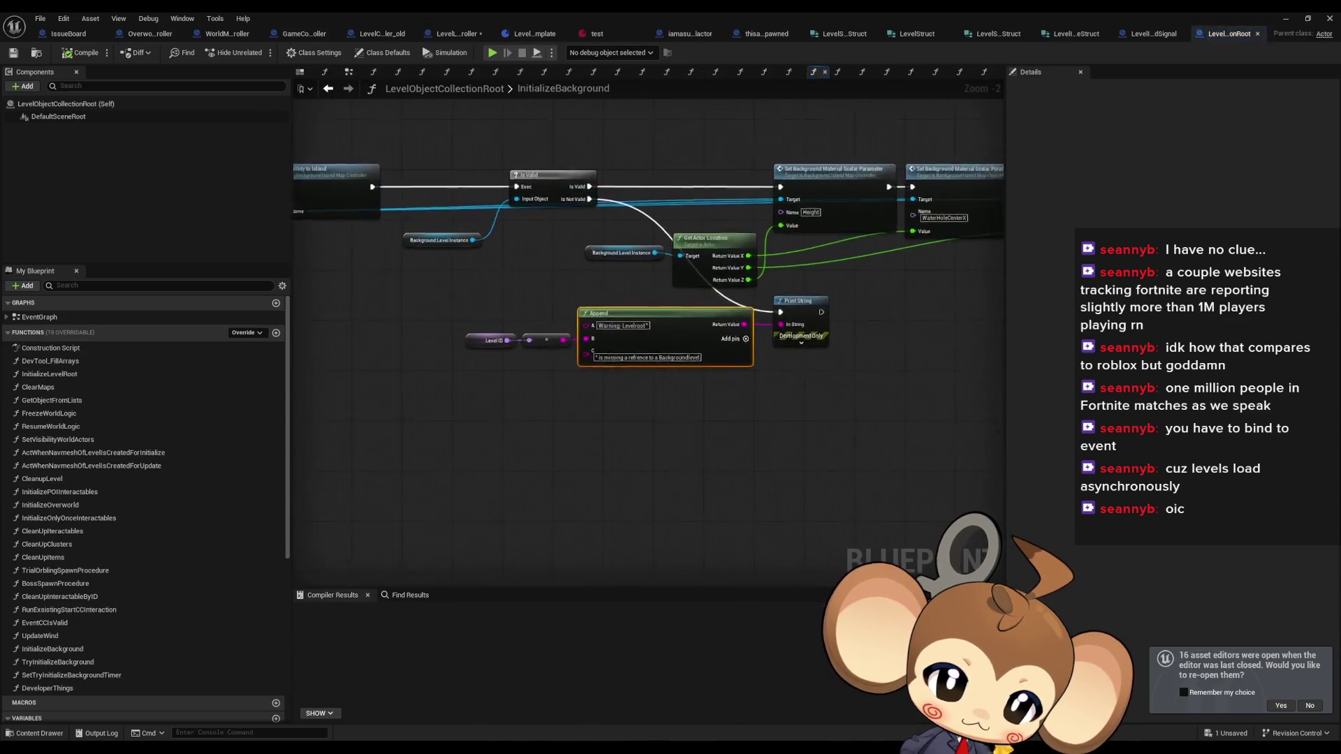
- Inspect the Is Valid, Set Background Material and Set Background nodes in the results
mouse_move(877, 248)
left_mouse_down()
mouse_move(1215, 388)
mouse_move(1317, 392)
left_mouse_up()
left_click(929, 261)
left_click_drag(919, 381, 311, 364)
left_click(689, 252)
left_click(911, 314)
left_click_drag(364, 321, 611, 394)
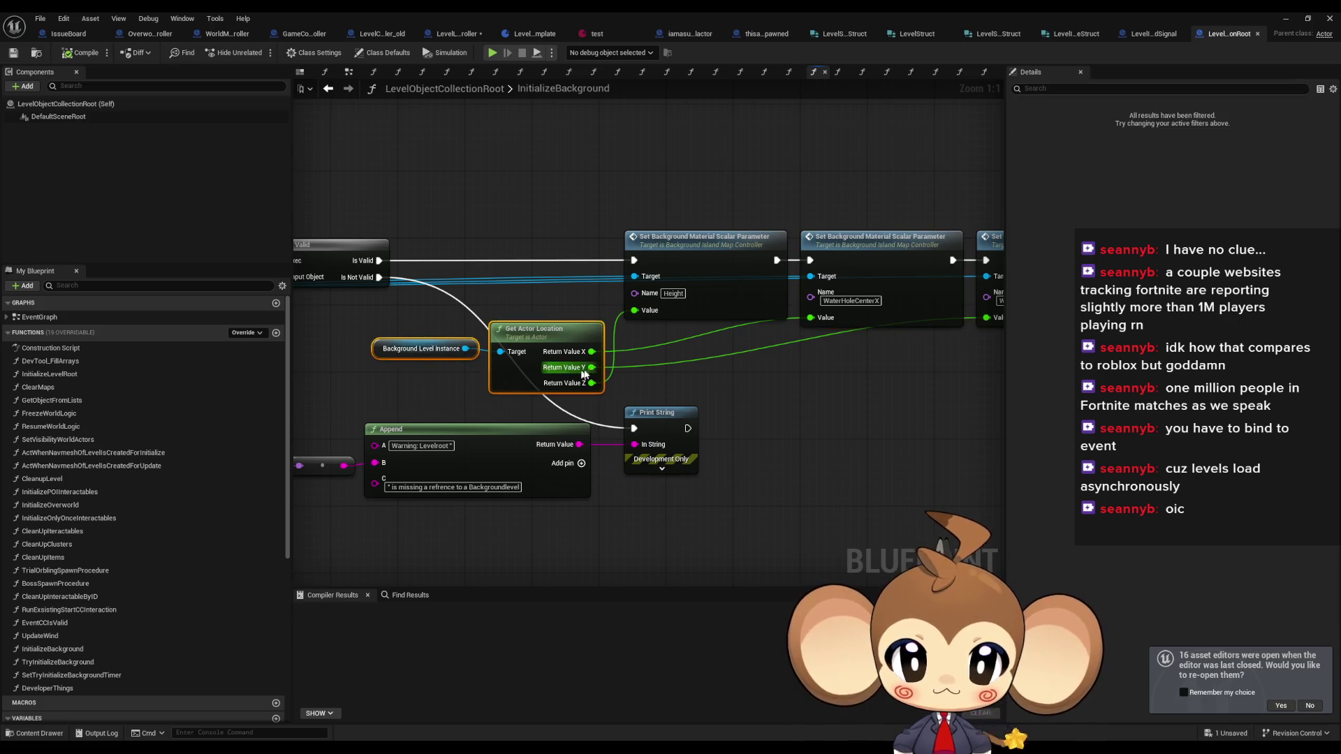
left_click_drag(669, 294, 533, 303)
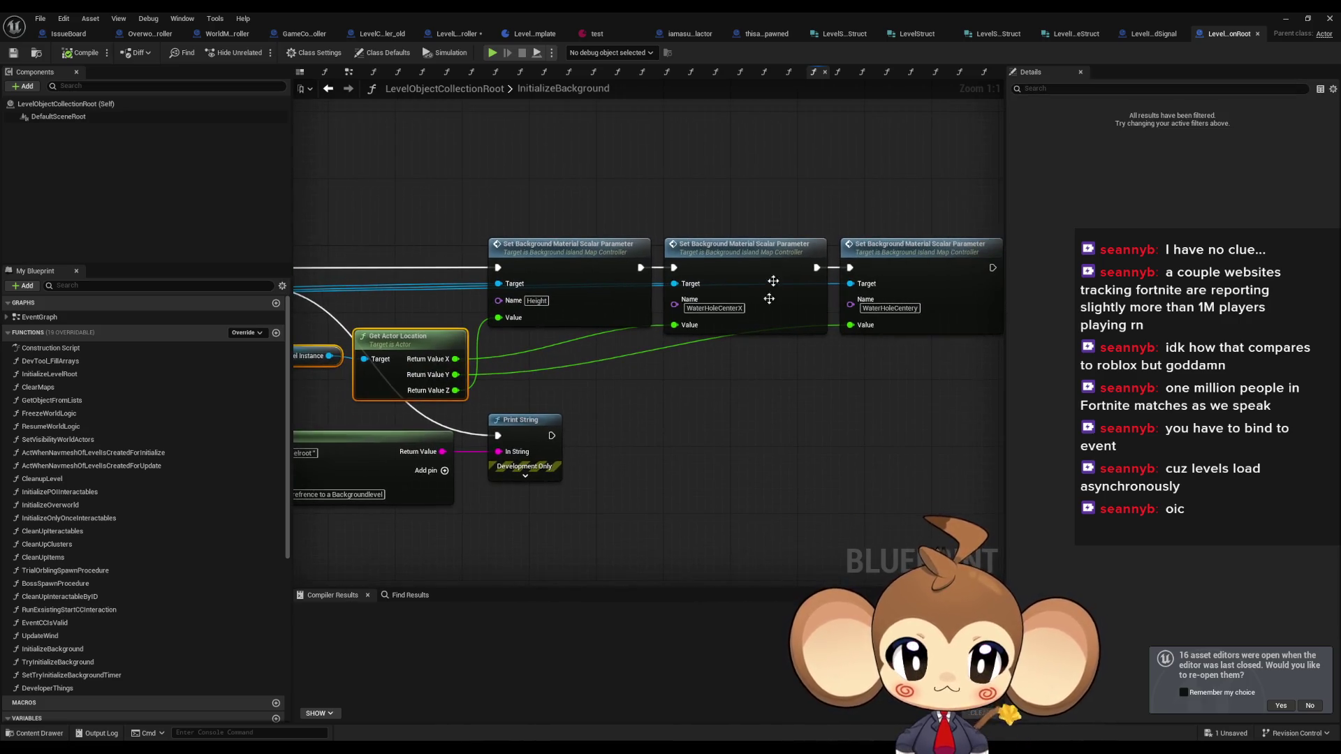
left_click_drag(778, 398, 642, 396)
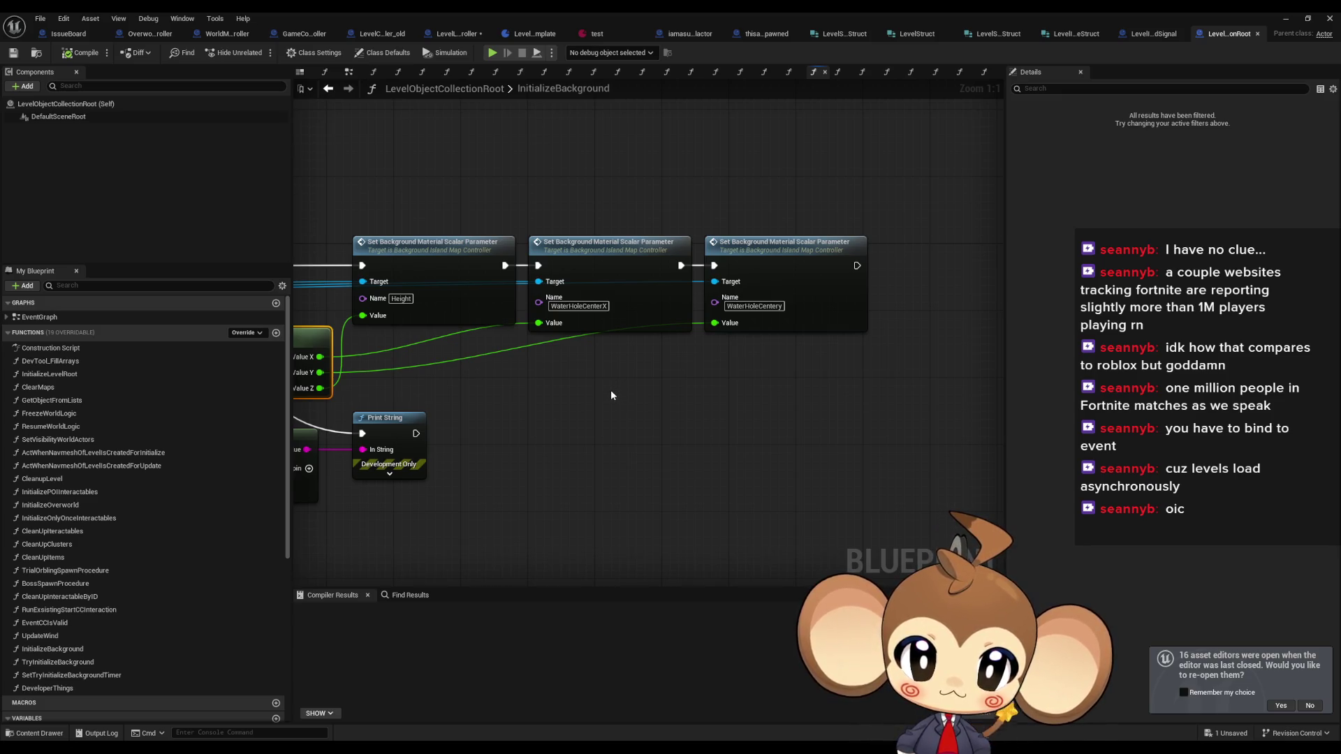
- Review the start of the InitializeBackground chain, then return to LevelLoadingController
left_click_drag(594, 389, 1139, 134)
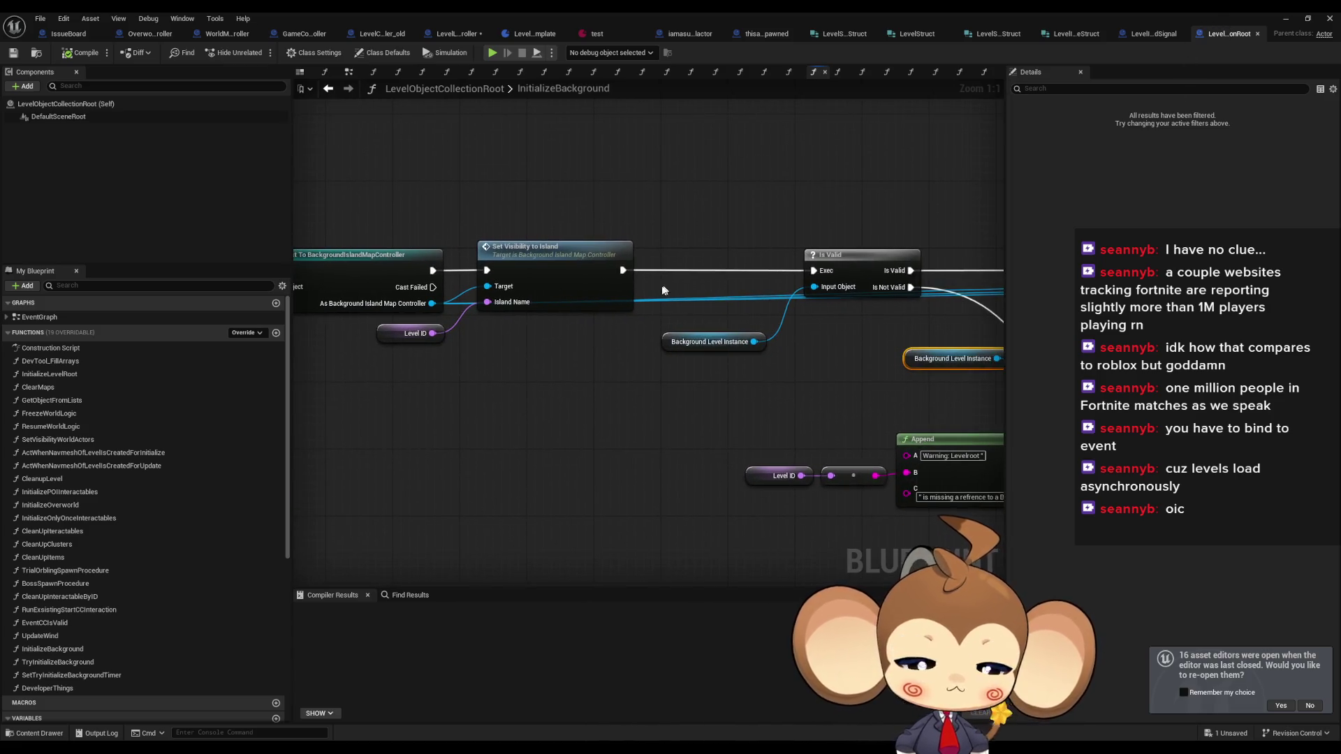
scroll(698, 315, "down", 2)
mouse_move(571, 360)
left_mouse_down()
mouse_move(919, 371)
mouse_move(892, 373)
left_mouse_up()
scroll(514, 359, "up", 2)
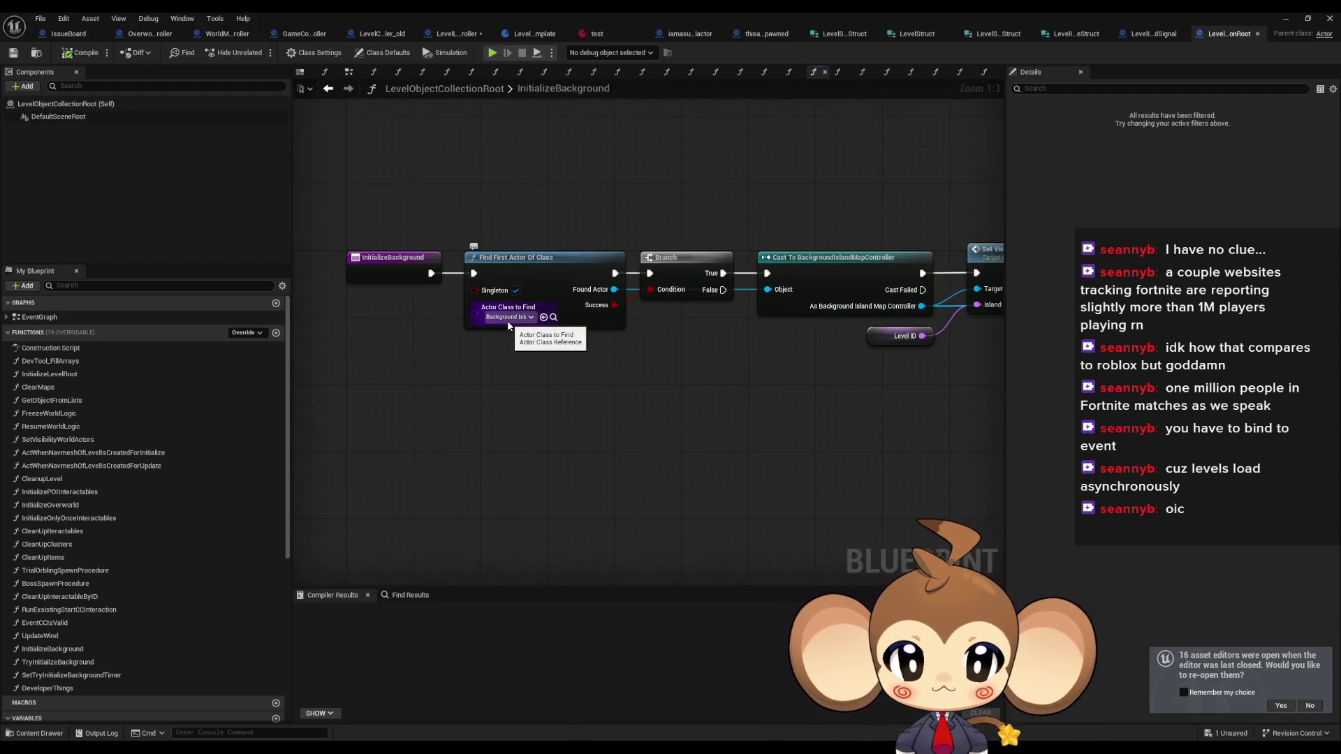
mouse_move(542, 353)
left_mouse_down()
mouse_move(556, 396)
mouse_move(509, 391)
mouse_move(593, 417)
mouse_move(600, 434)
left_mouse_up()
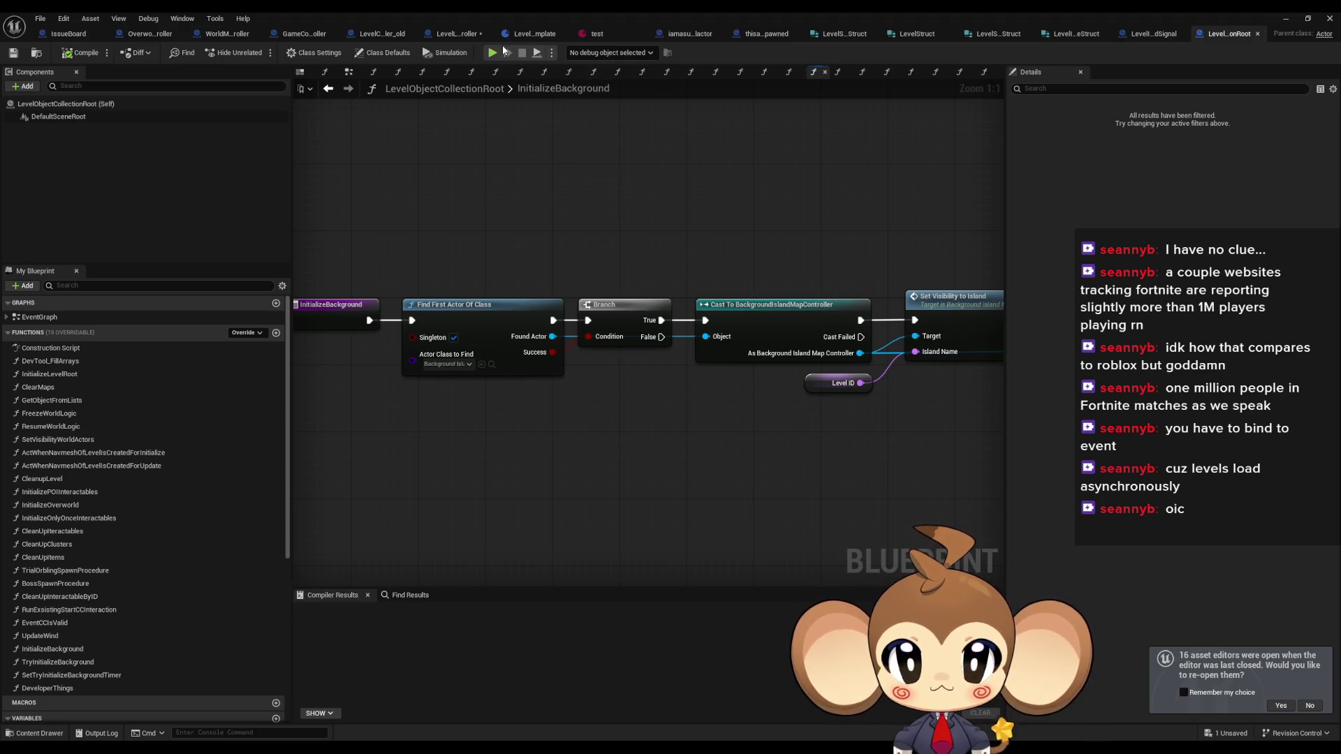
left_click(455, 32)
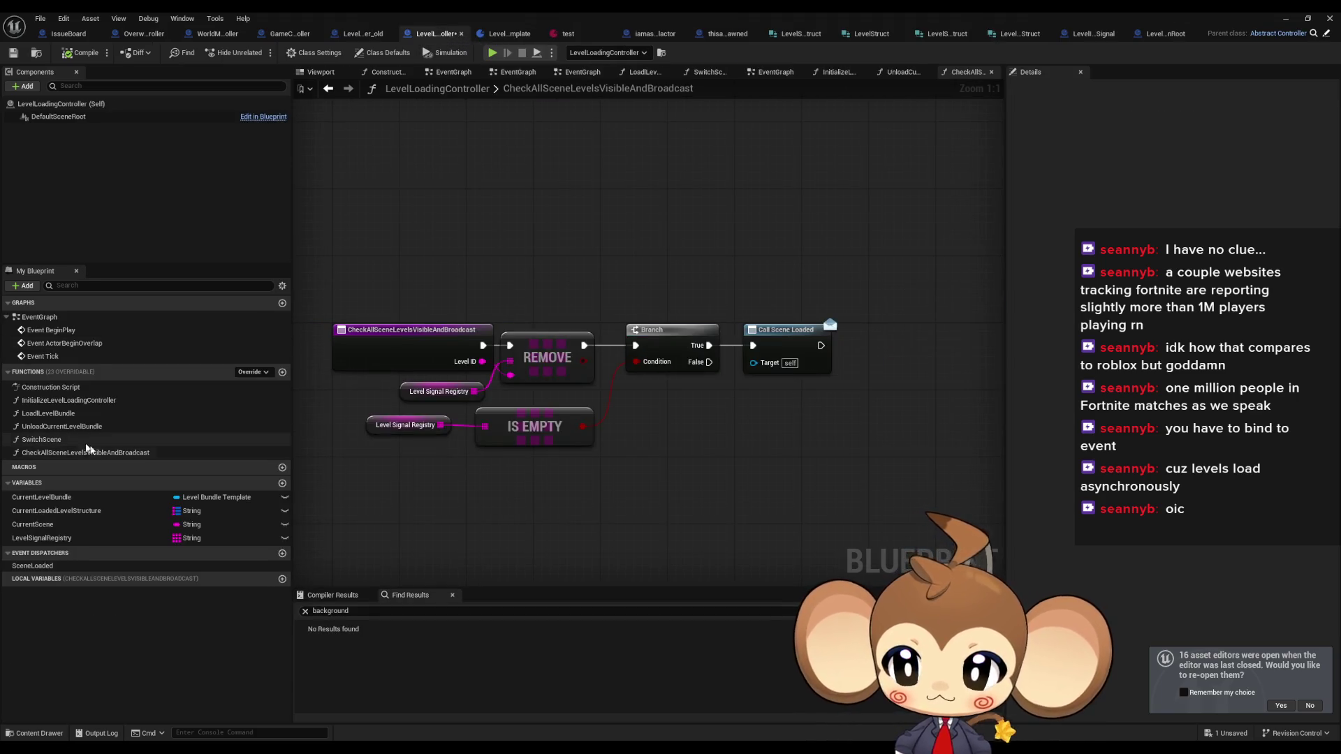
- Switch to OverworldController and bring up the BuildIsland function entry's actions
left_click(364, 33)
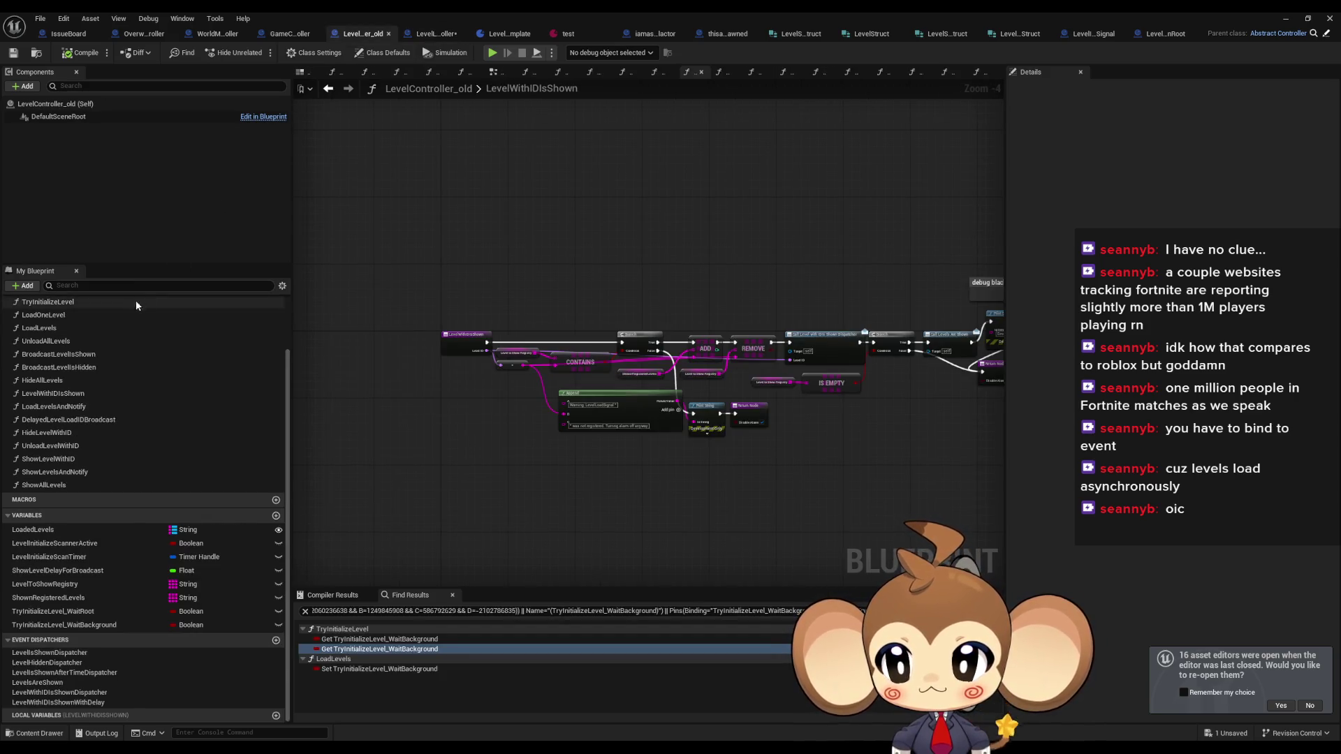
scroll(84, 321, "up", 3)
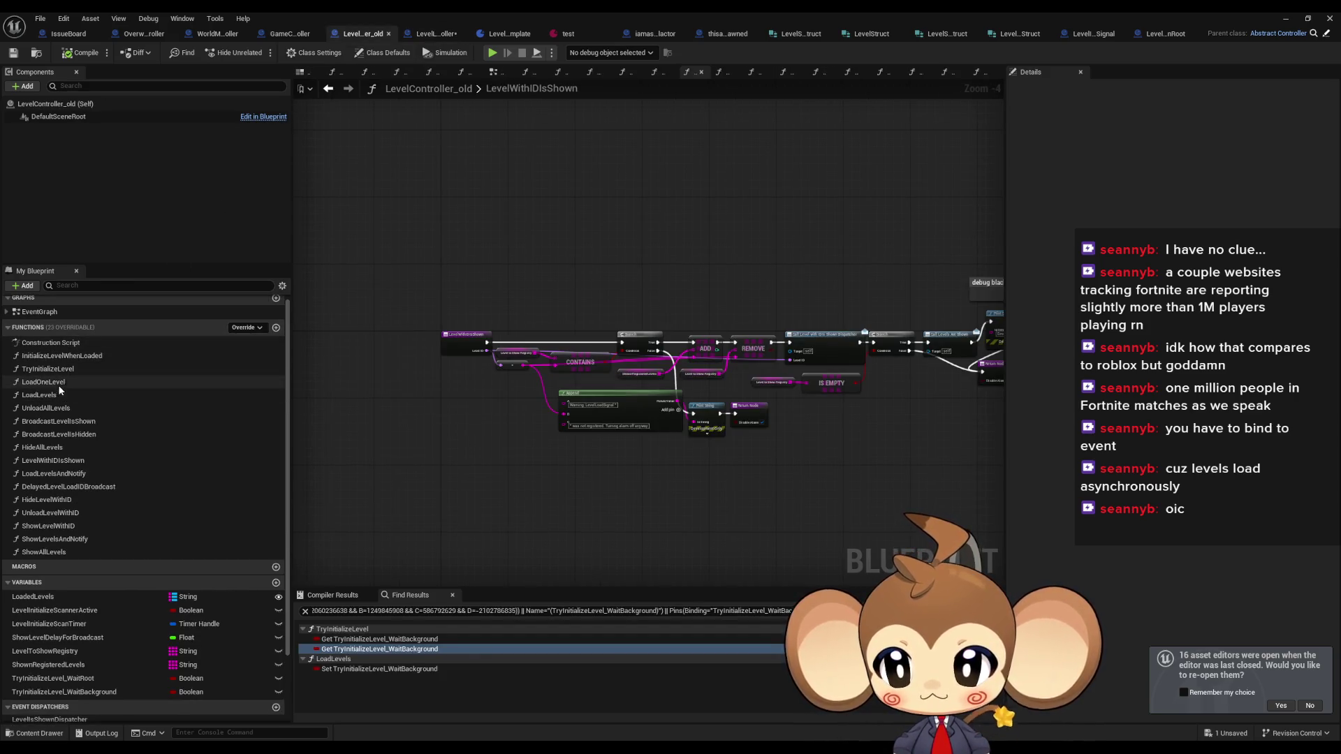
left_click(142, 41)
mouse_move(844, 378)
left_mouse_down()
mouse_move(980, 329)
mouse_move(909, 333)
left_mouse_up()
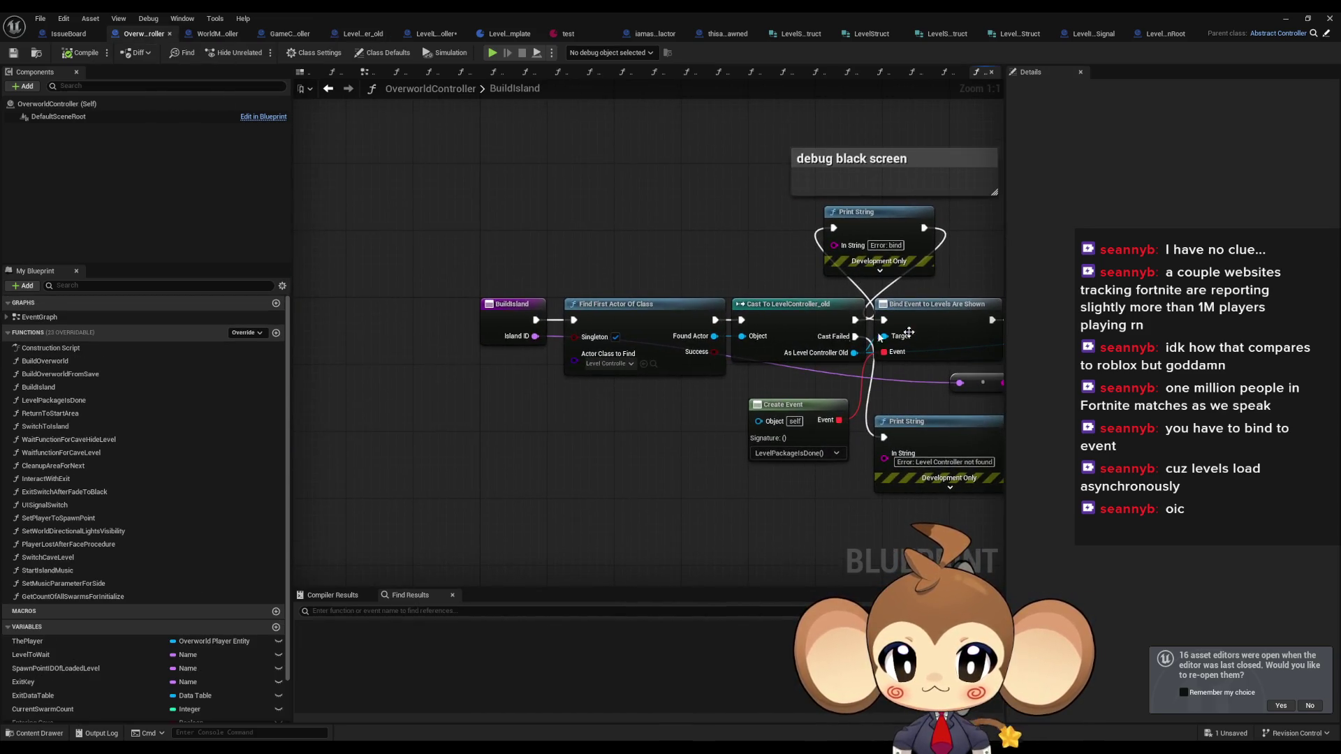
right_click(508, 316)
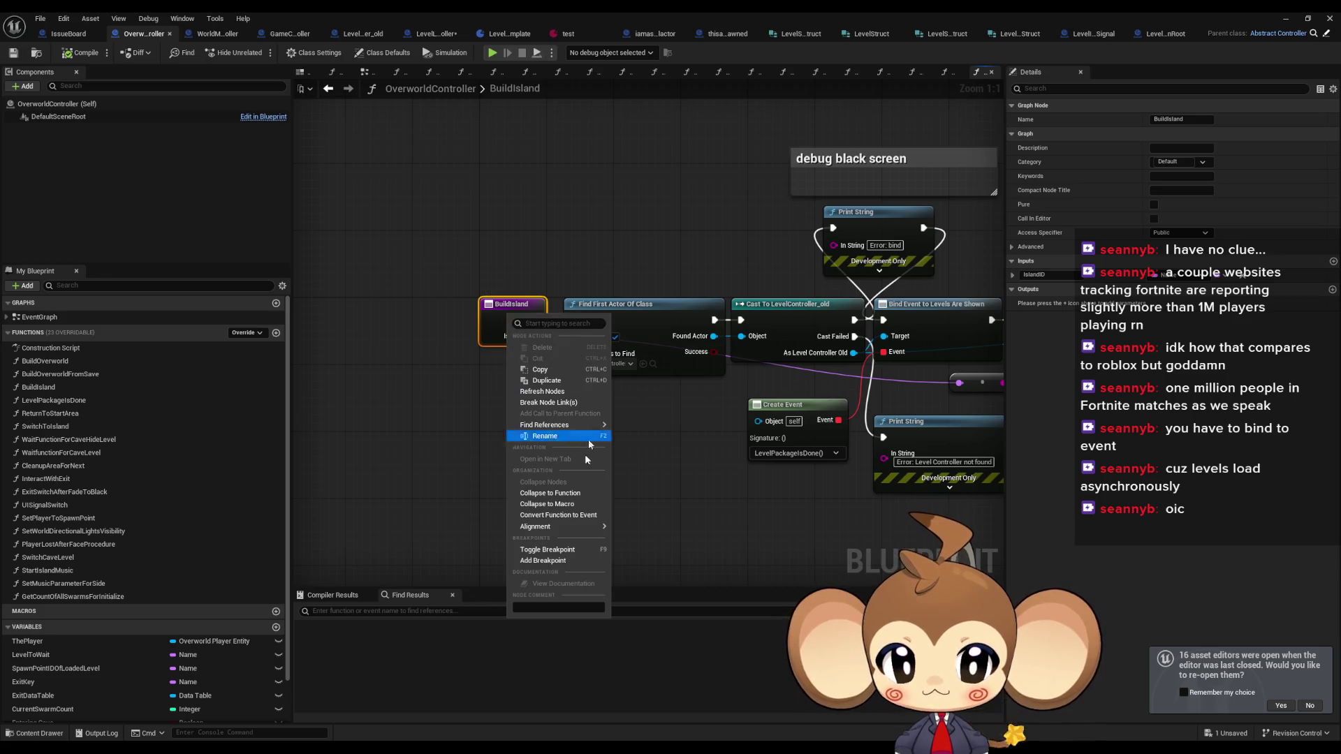
mouse_move(538, 433)
key("Escape")
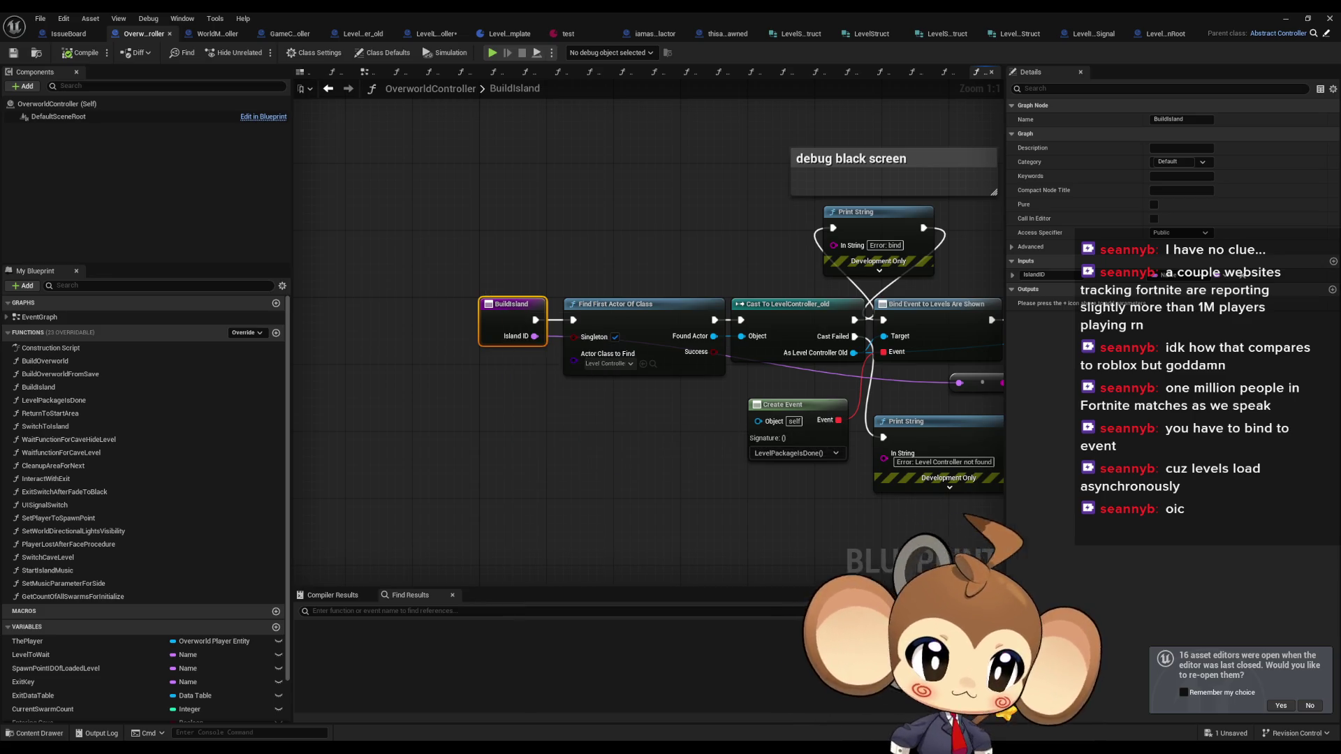
- Step through Build Island call sites up to GameController's AfterLoadGameProcedure, then restore the window
key("ctrl+Tab")
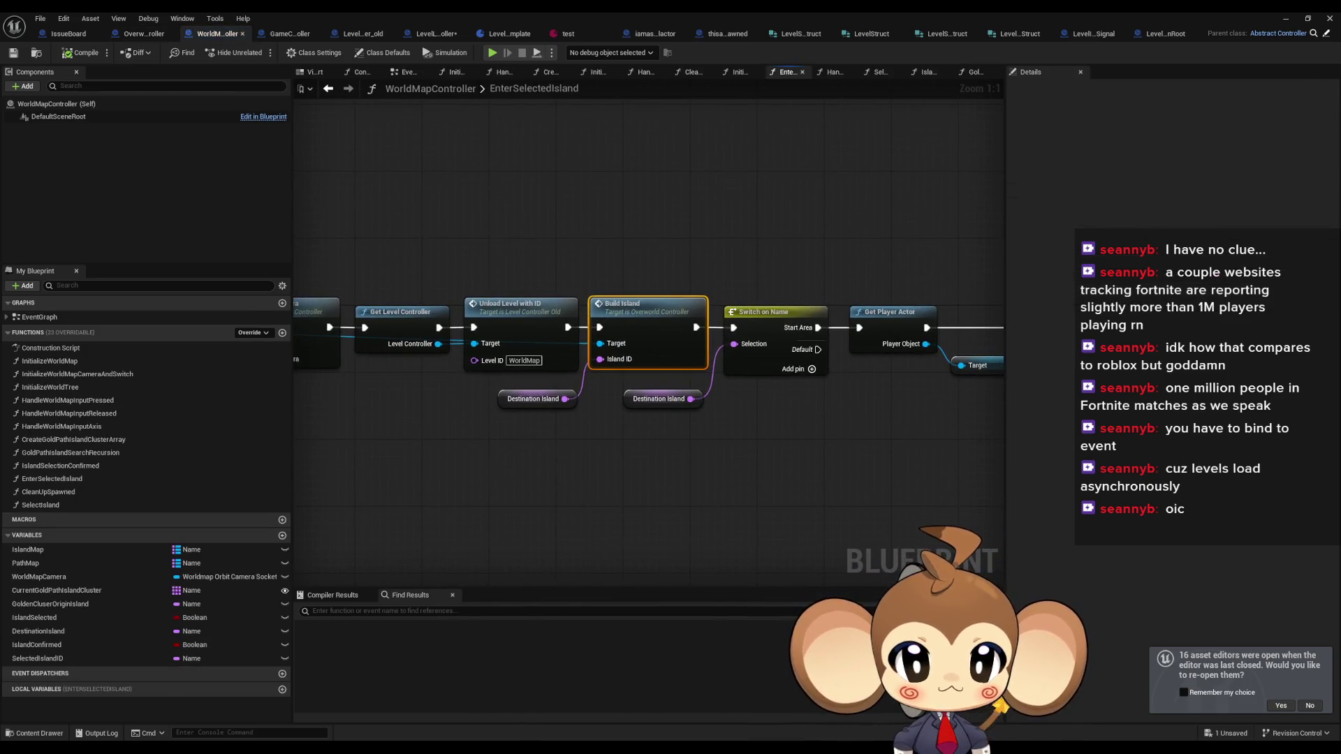
key("ctrl+Tab")
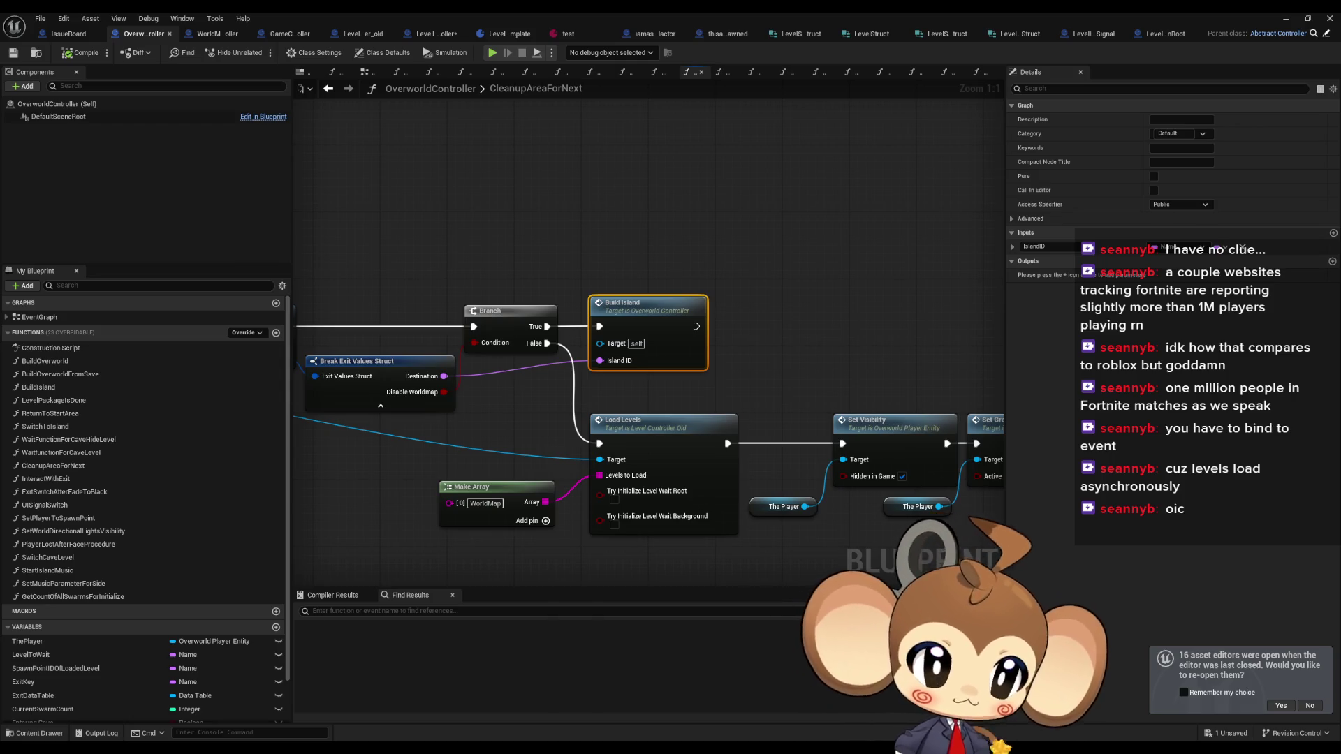
key("ctrl+Tab")
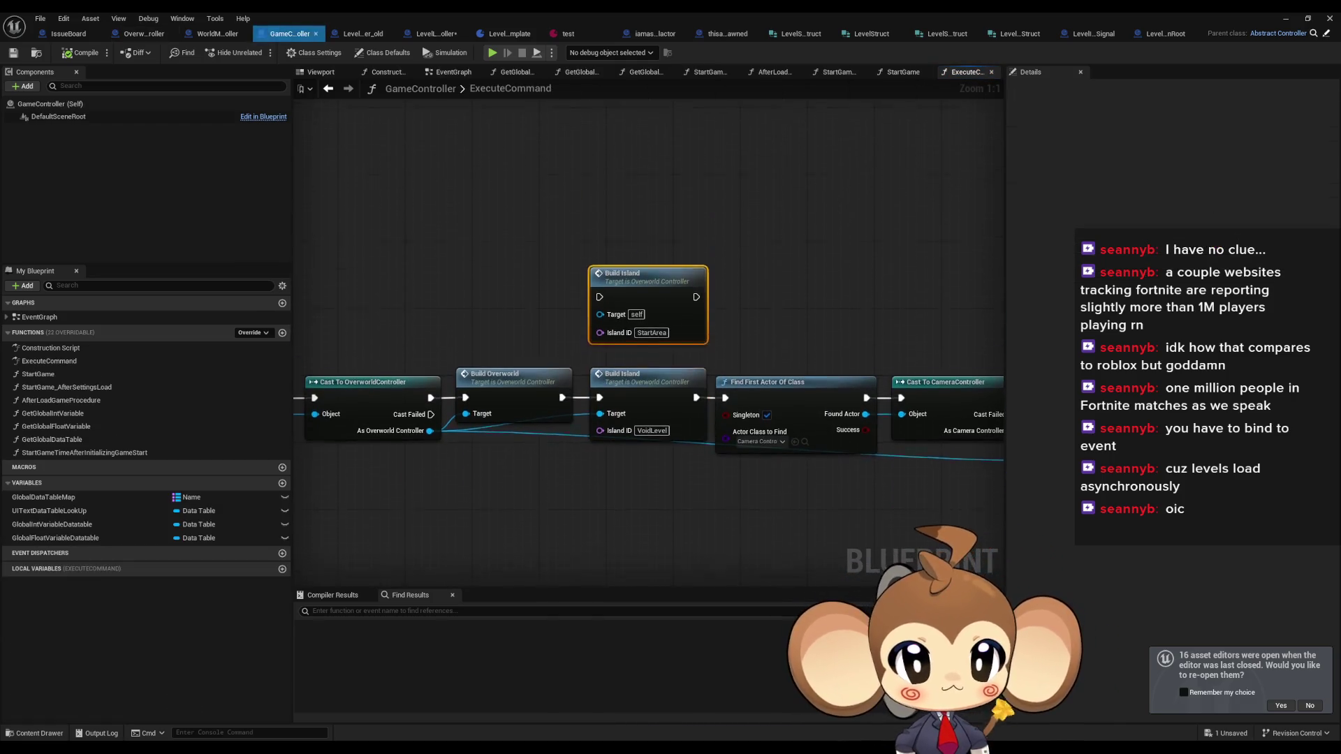
left_click(772, 72)
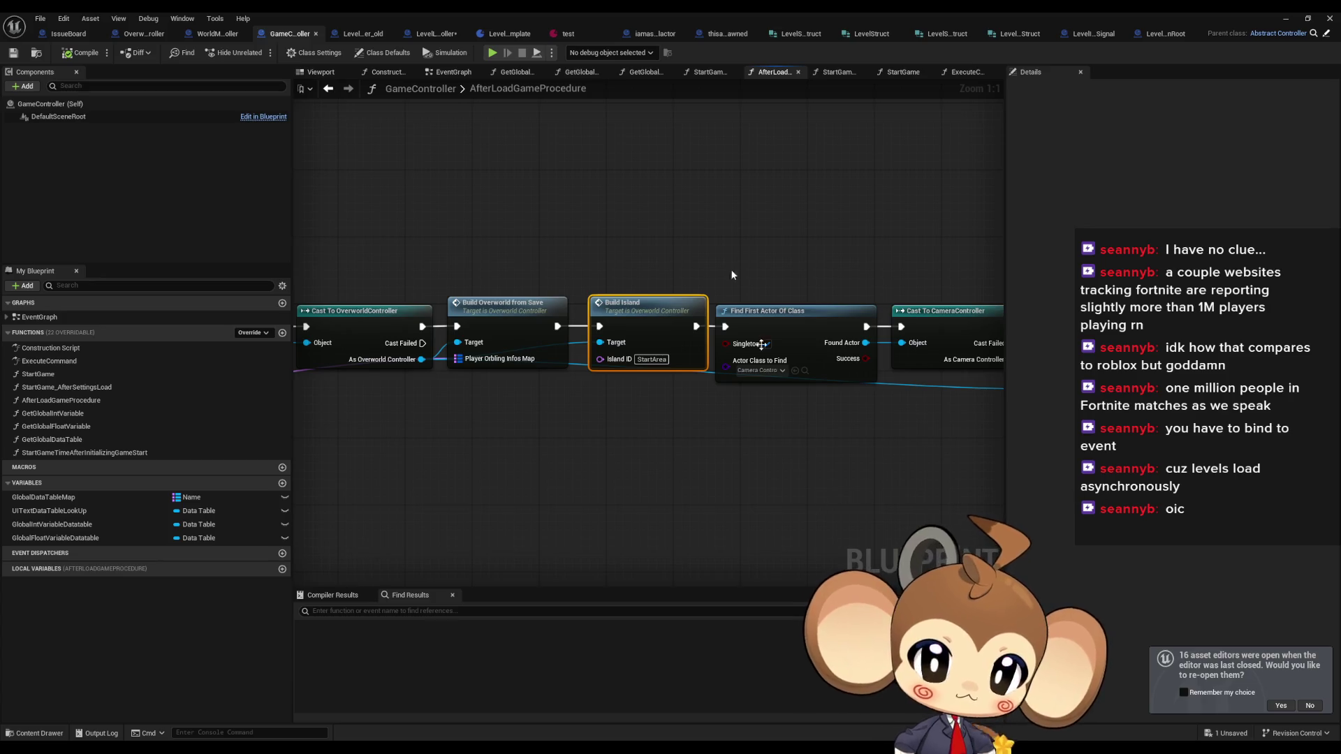
double_click(685, 11)
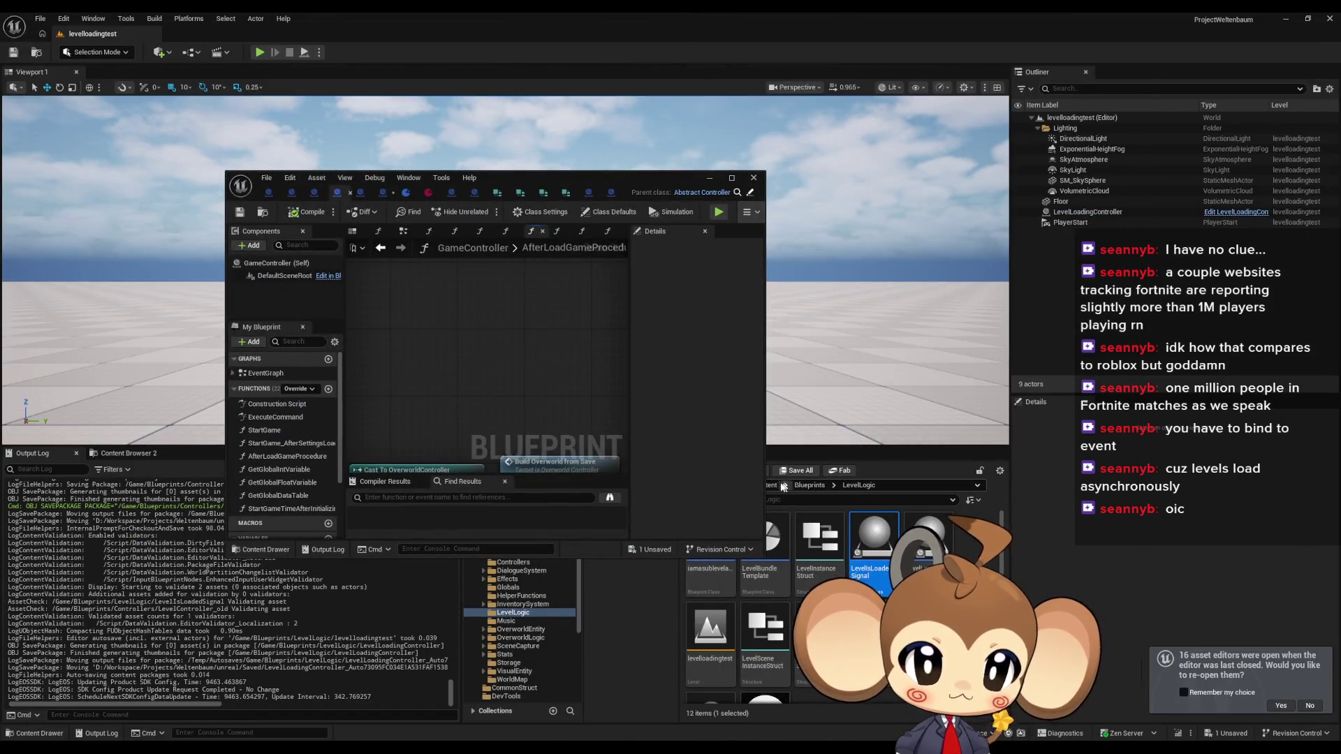
- Browse to the Maps > BackgroundMap folder and maximize the GameController blueprint again
scroll(865, 584, "down", 2)
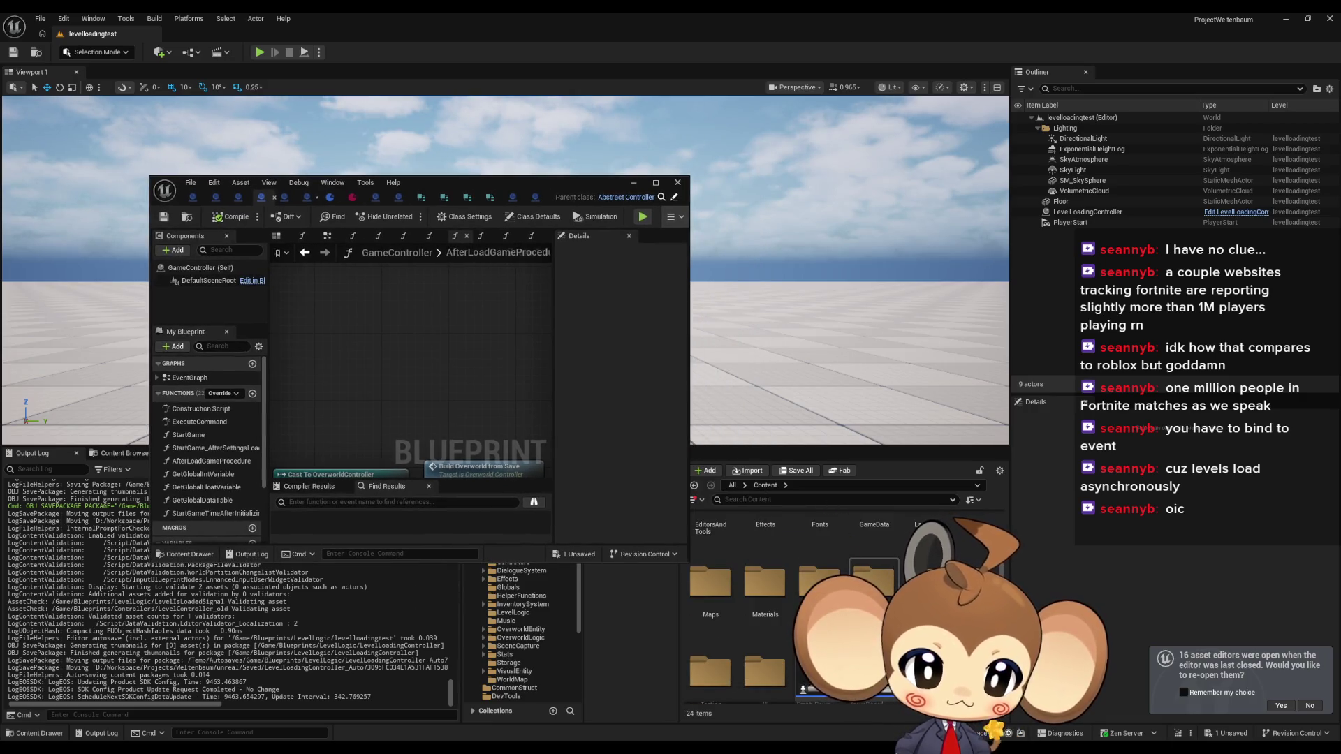
double_click(710, 583)
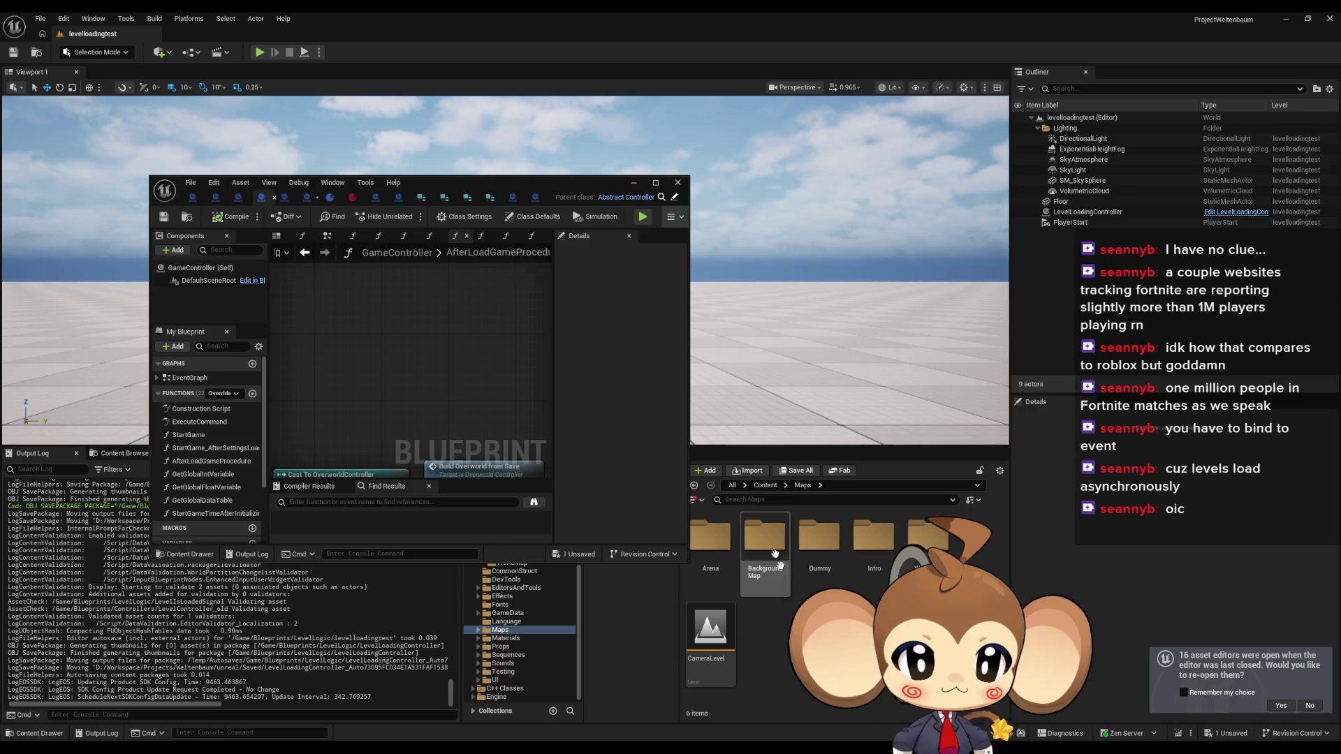
double_click(769, 540)
scroll(824, 559, "down", 2)
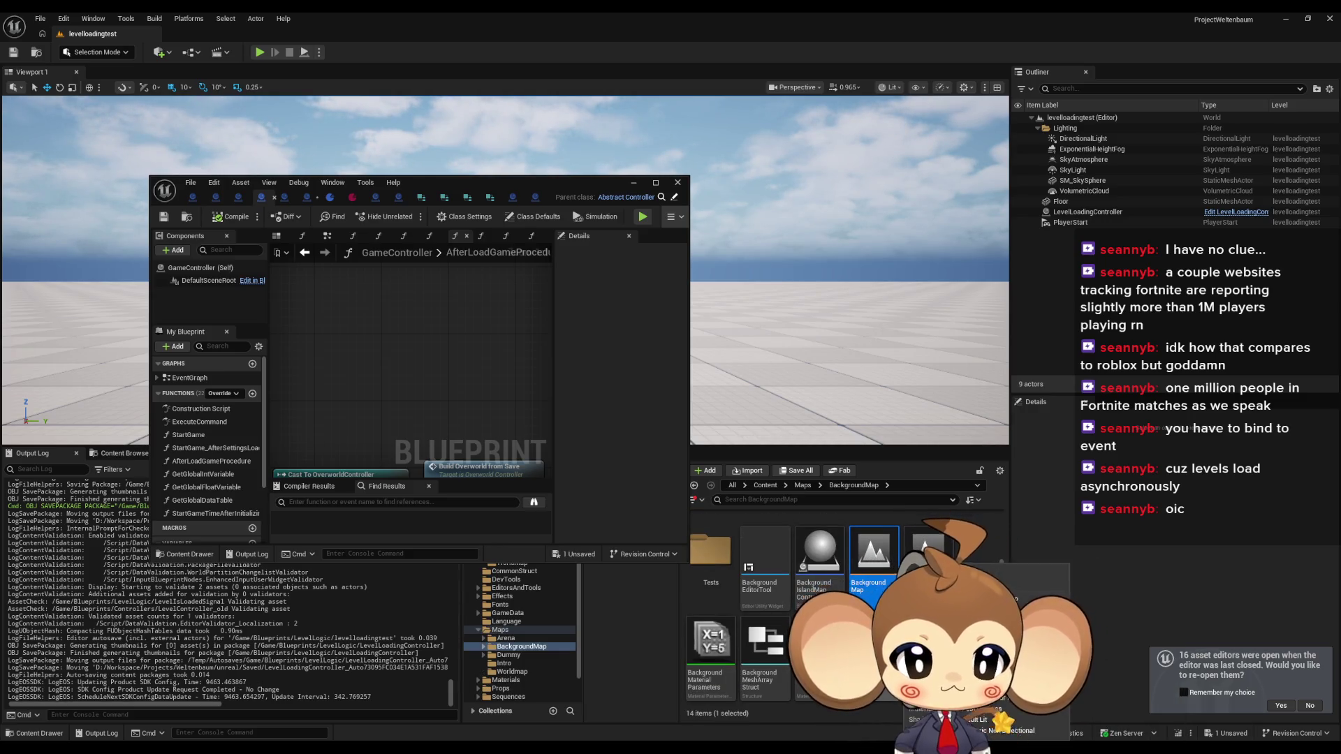
double_click(434, 178)
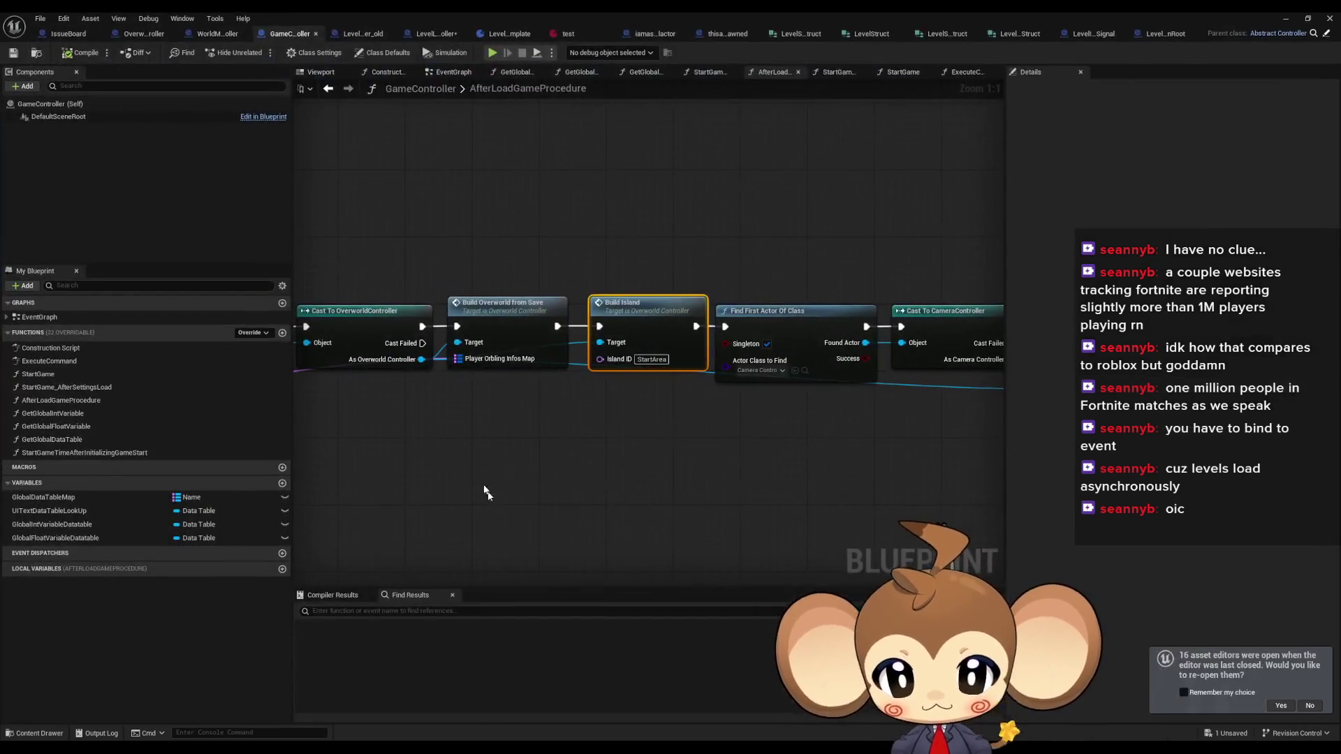
left_click(397, 611)
- Search GameController's blueprint for 'BackgroundMap' and scroll through the results
type("BackgroundMap")
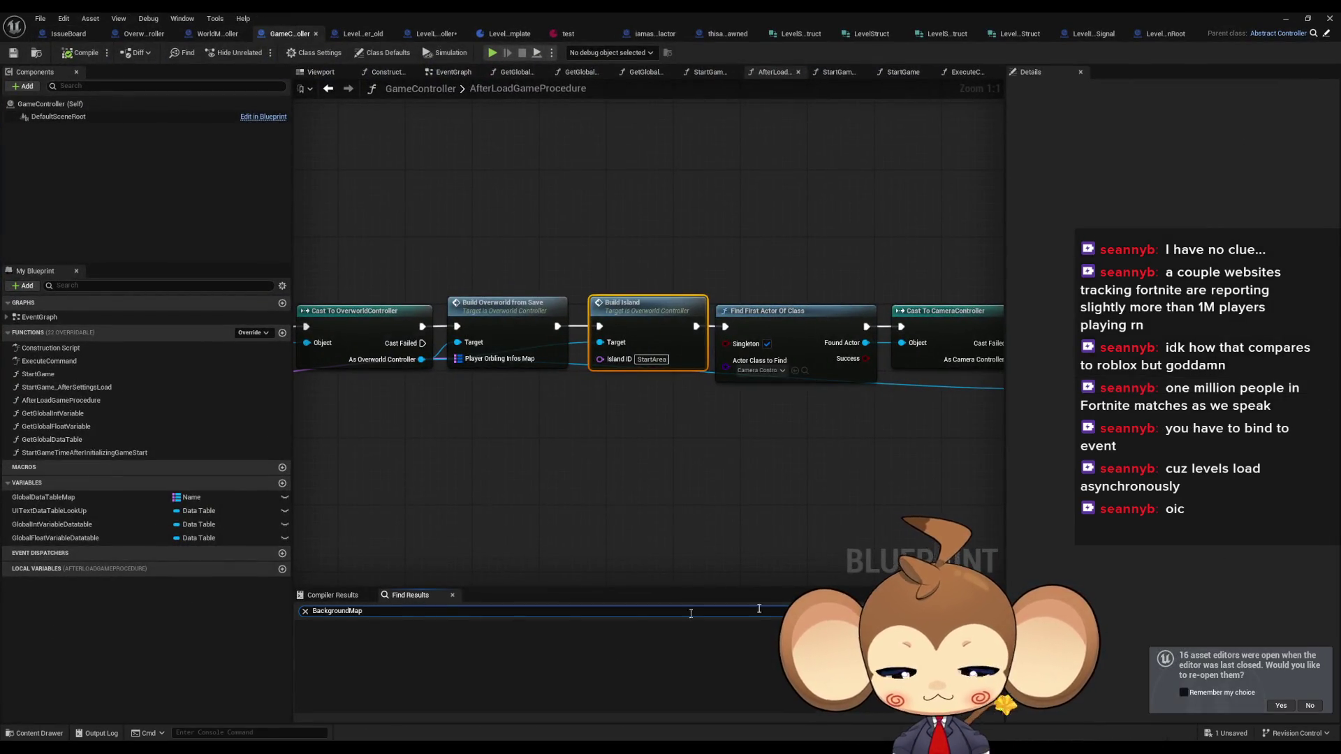
key("Return")
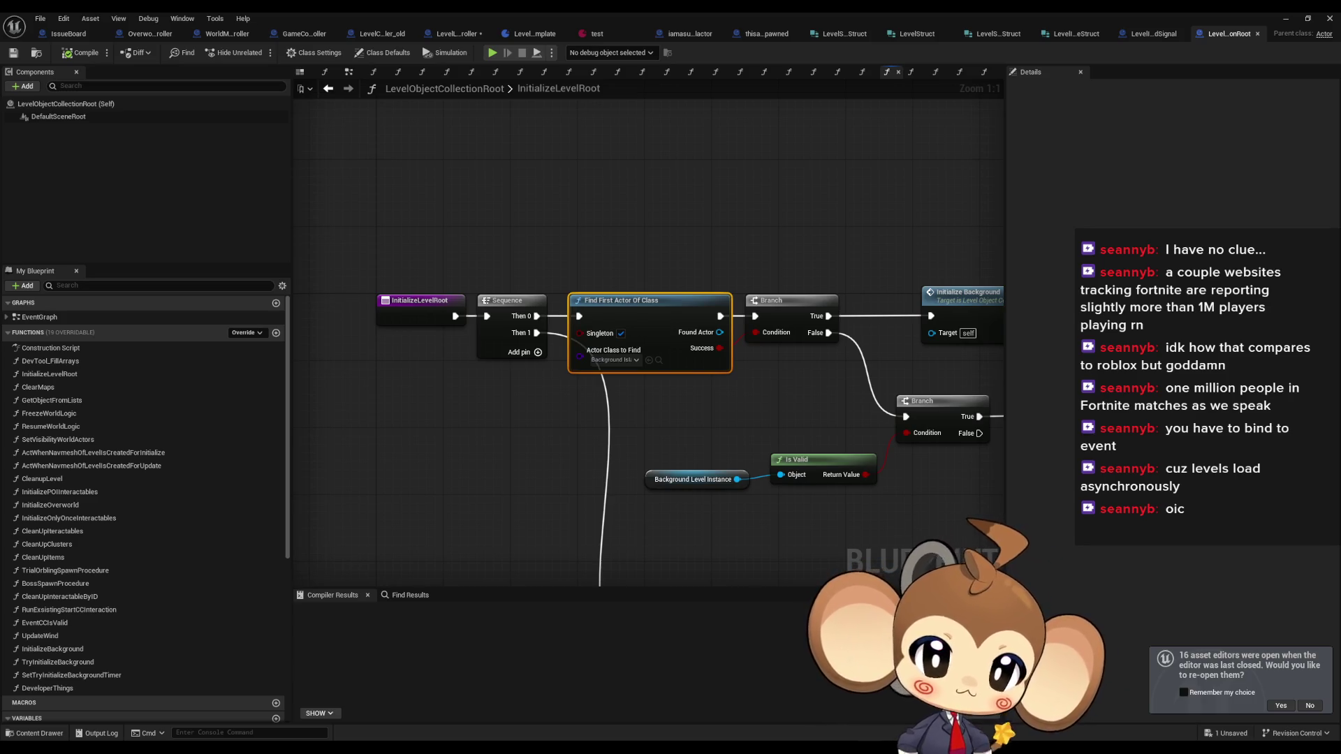
scroll(714, 412, "down", 4)
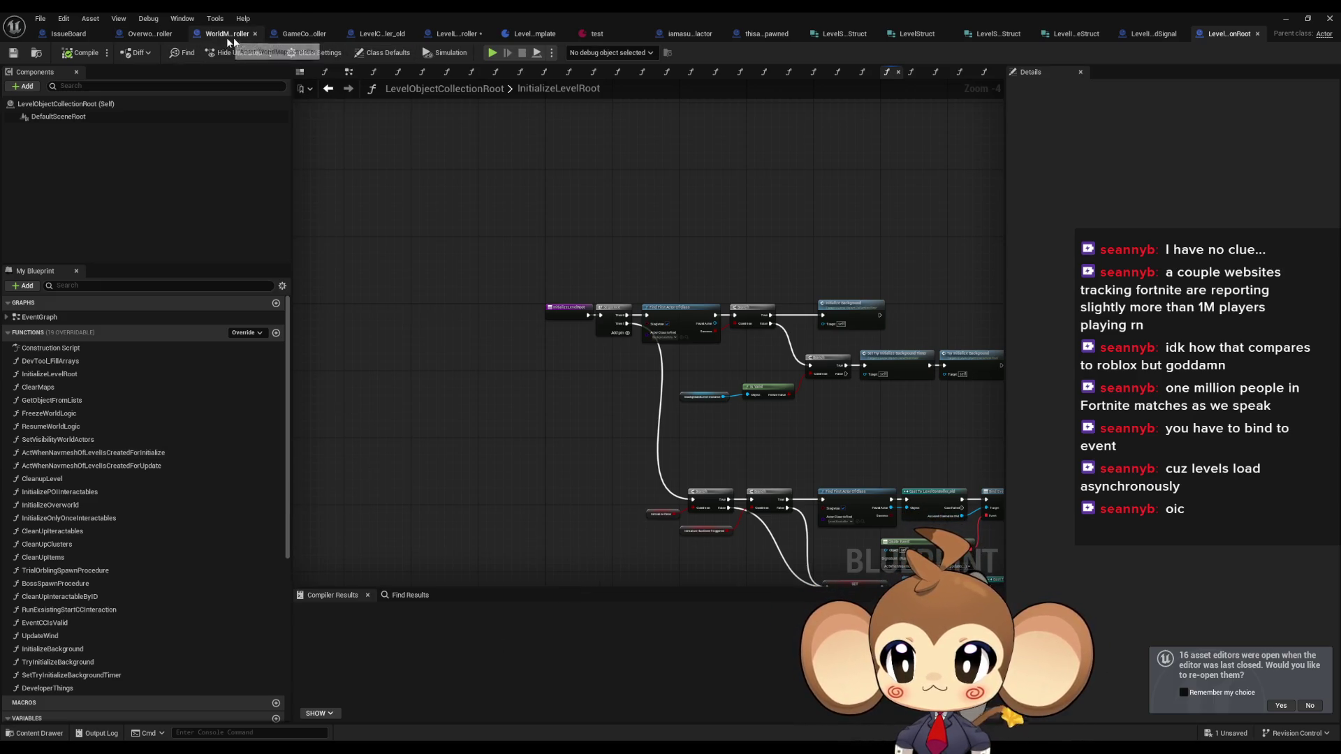
- Find every Blueprint calling Build Island and inspect the WorldMapController call near Unload Level with ID
left_click(147, 33)
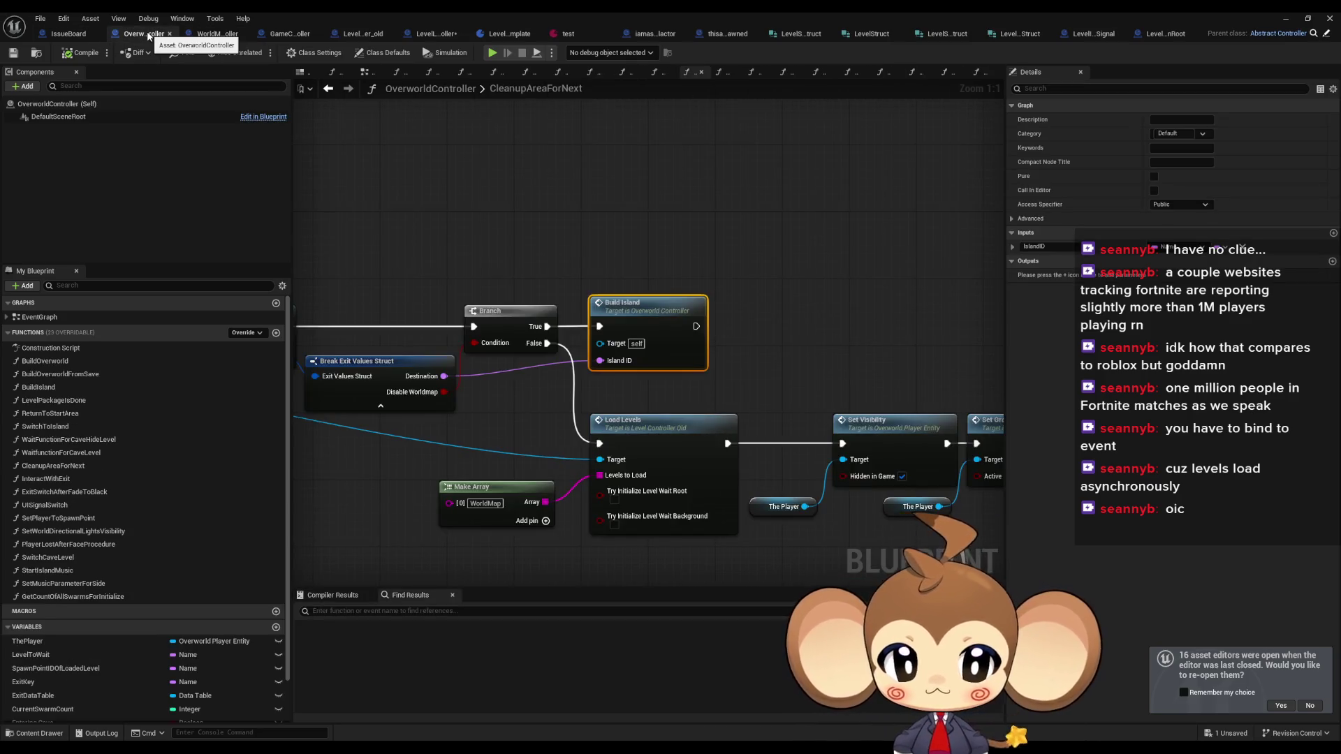
right_click(741, 308)
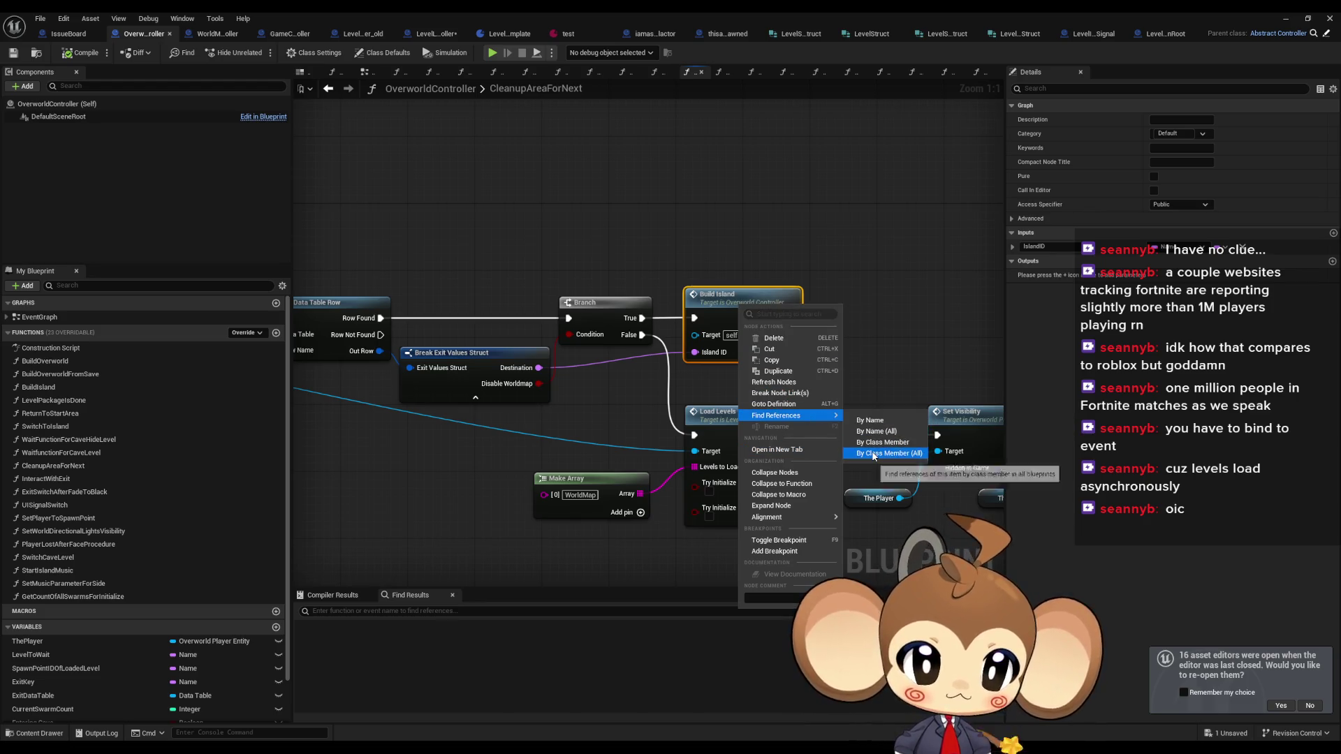
left_click(936, 477)
key("ctrl+Tab")
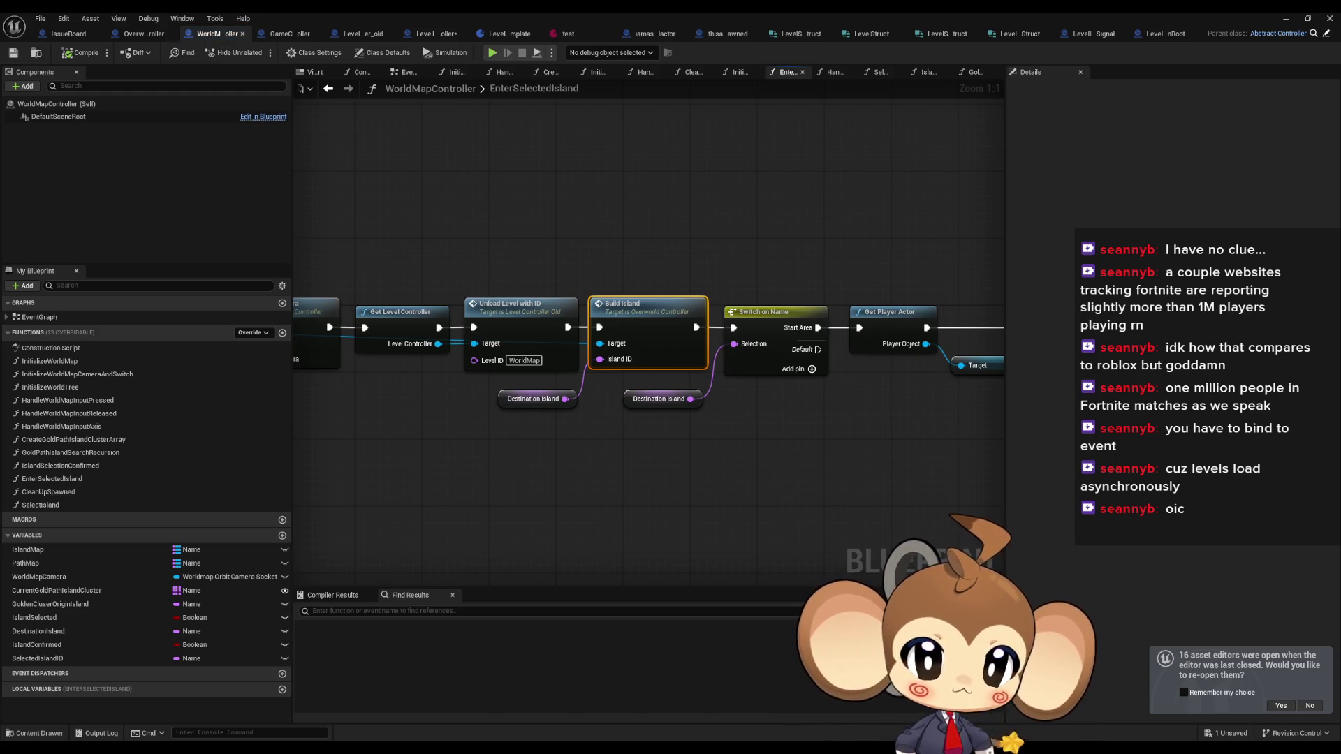
mouse_move(1008, 357)
left_mouse_down()
mouse_move(702, 334)
mouse_move(779, 333)
left_mouse_up()
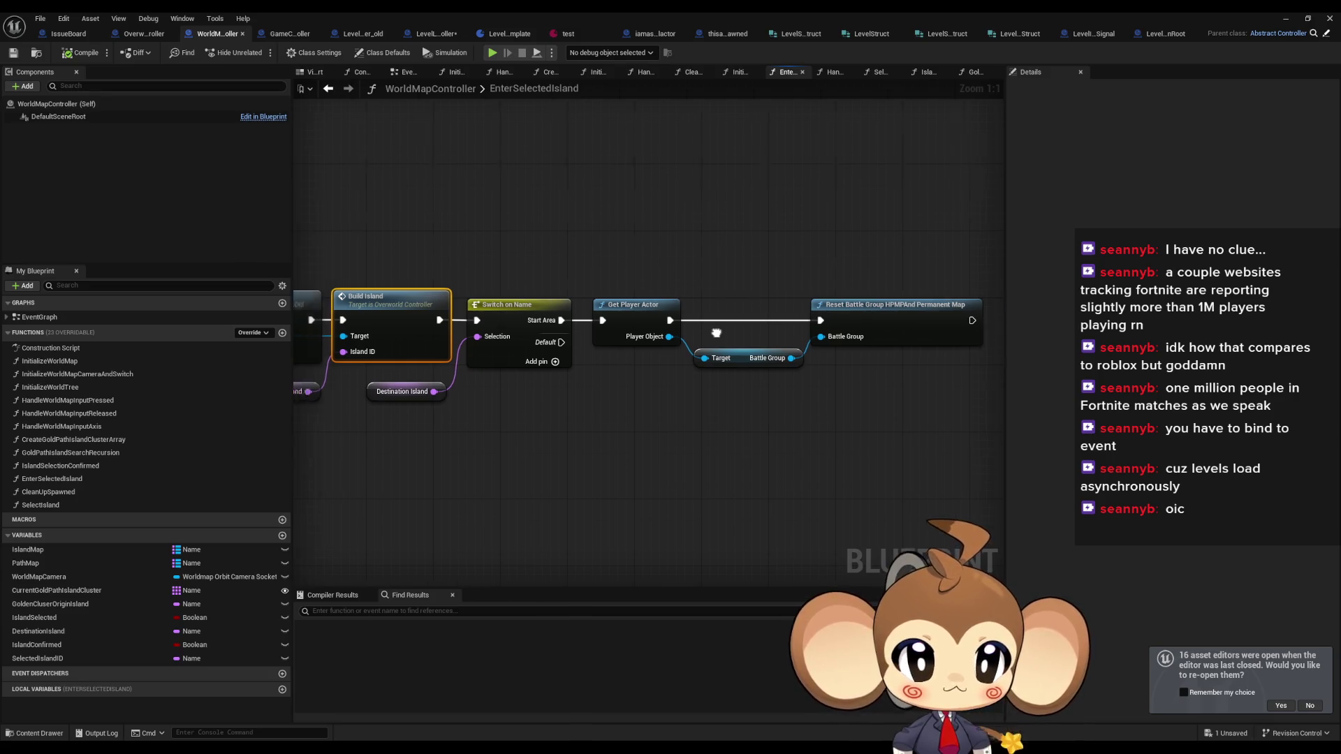
left_click_drag(328, 311, 816, 308)
left_click(816, 308)
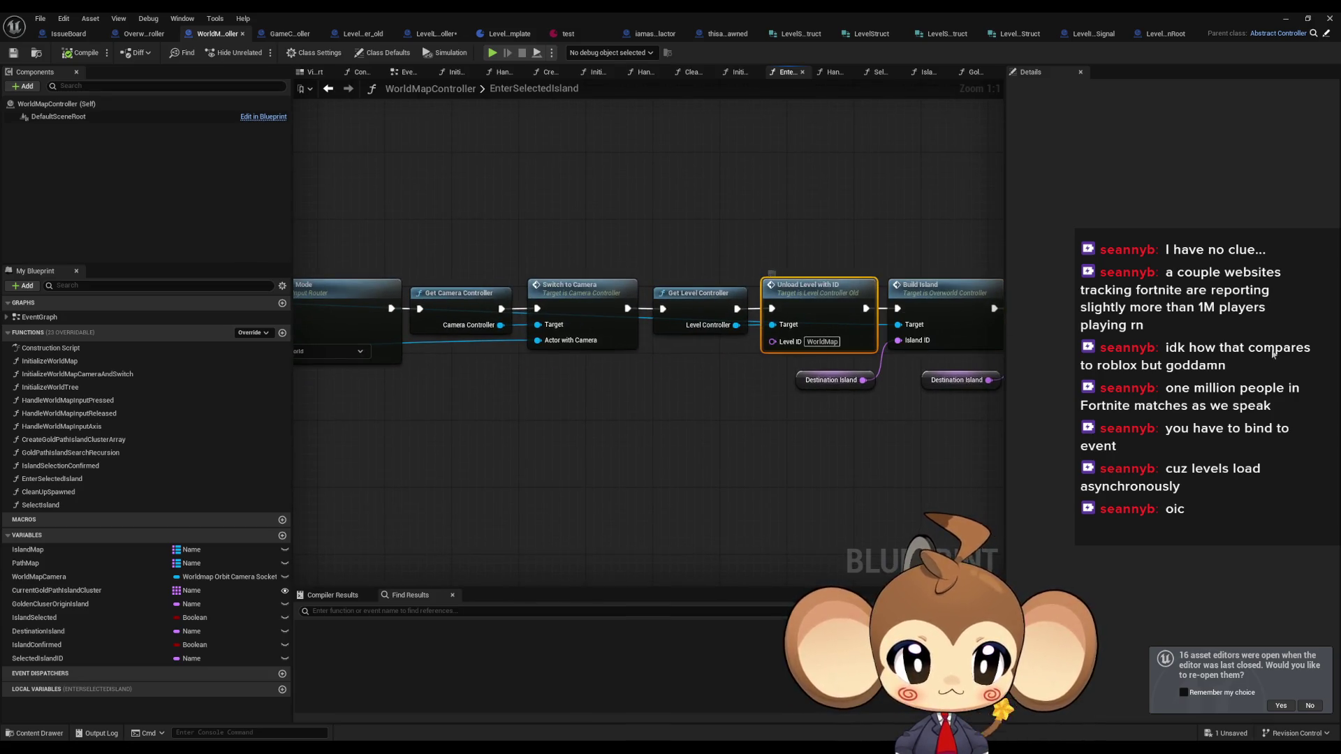
- View GameController's Build Island call, then follow BuildIsland into the Load Levels and Notify function
left_click(286, 34)
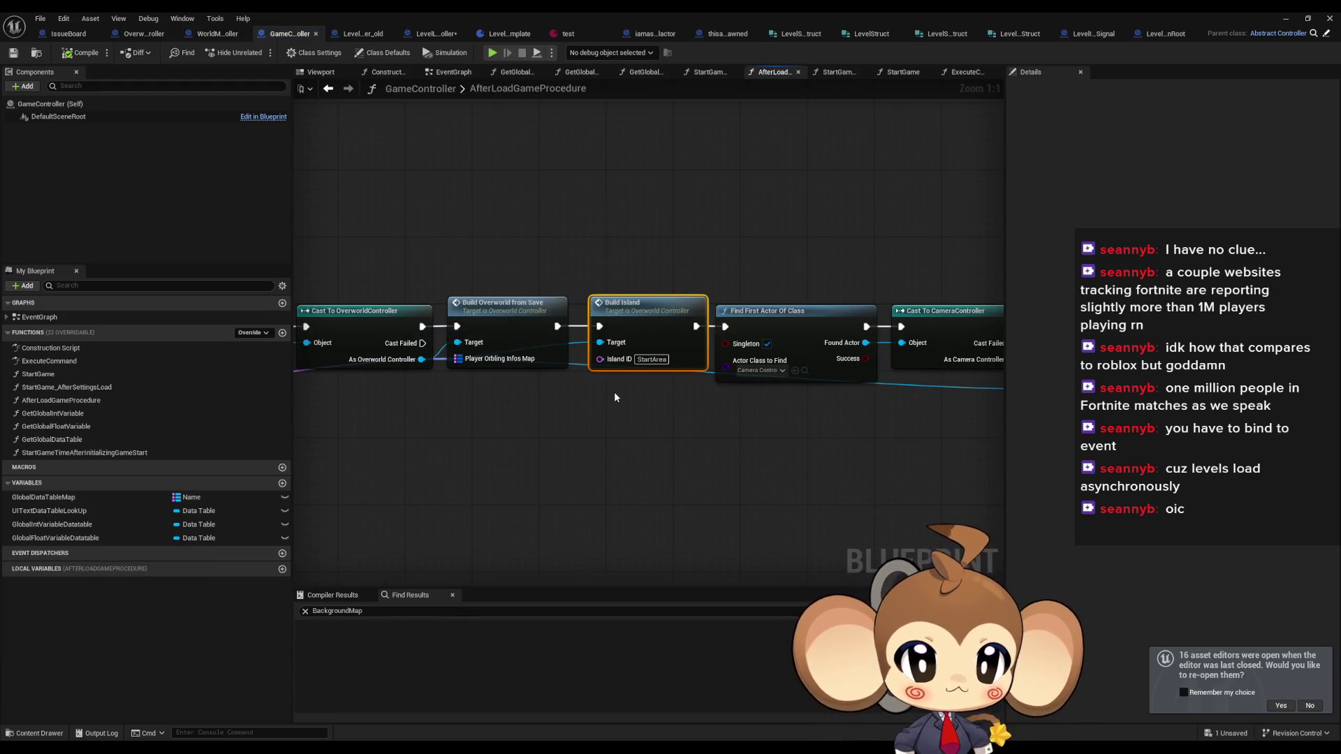
mouse_move(623, 328)
left_mouse_down()
mouse_move(308, 313)
mouse_move(651, 325)
mouse_move(670, 357)
mouse_move(648, 385)
left_mouse_up()
double_click(698, 325)
mouse_move(547, 279)
left_mouse_down()
mouse_move(692, 356)
mouse_move(603, 355)
left_mouse_up()
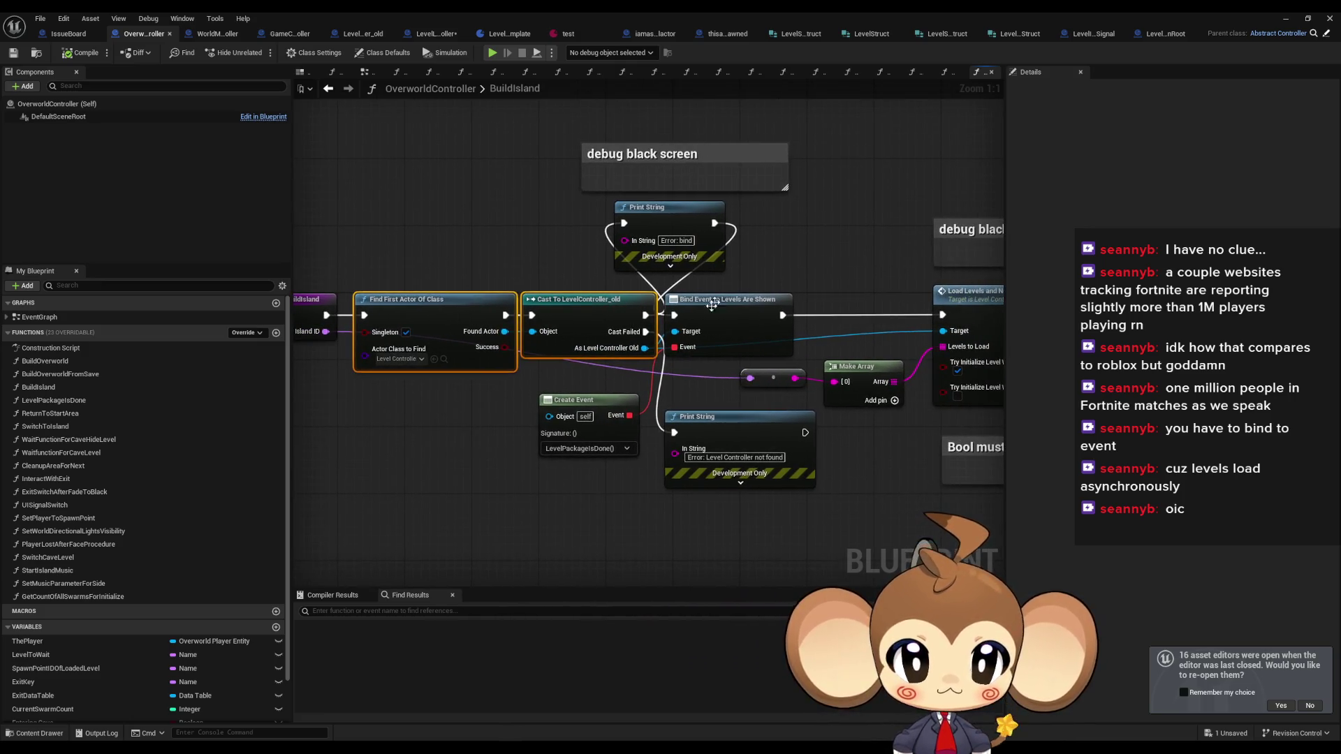
left_click_drag(580, 440, 426, 434)
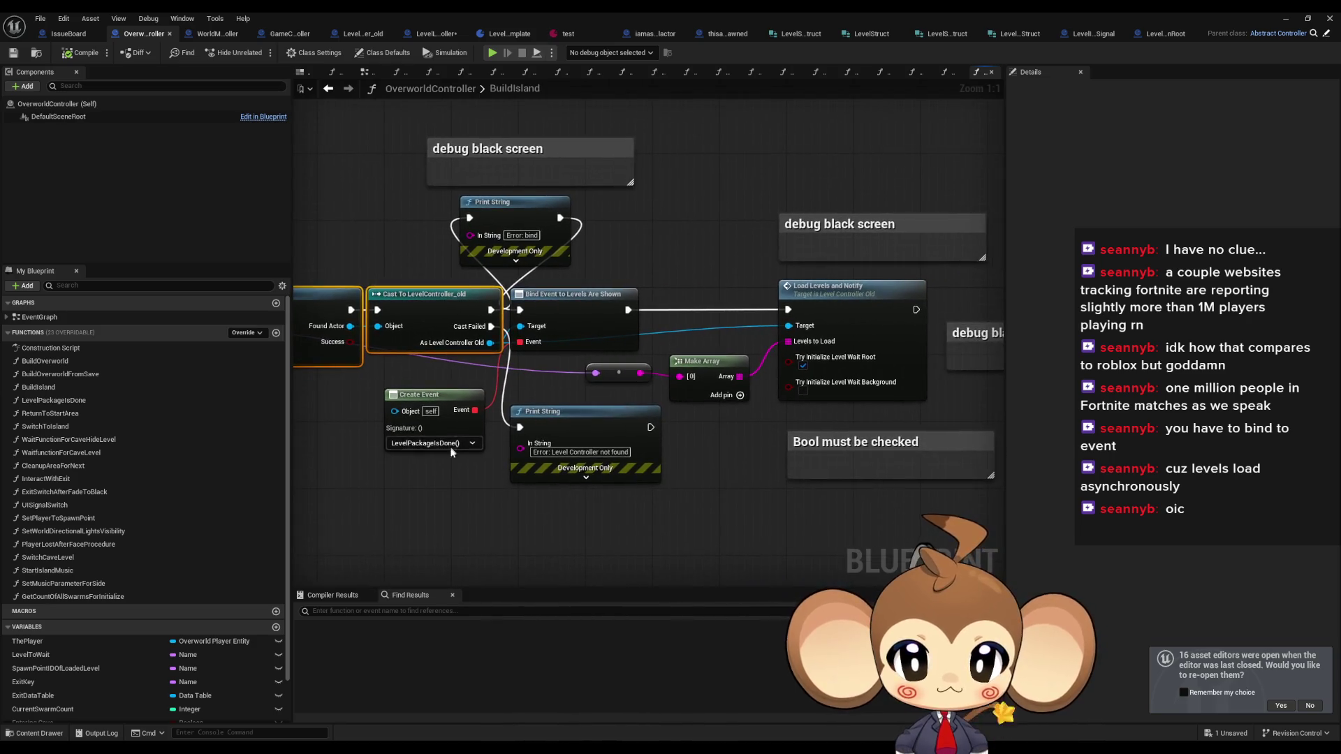
left_click(894, 300)
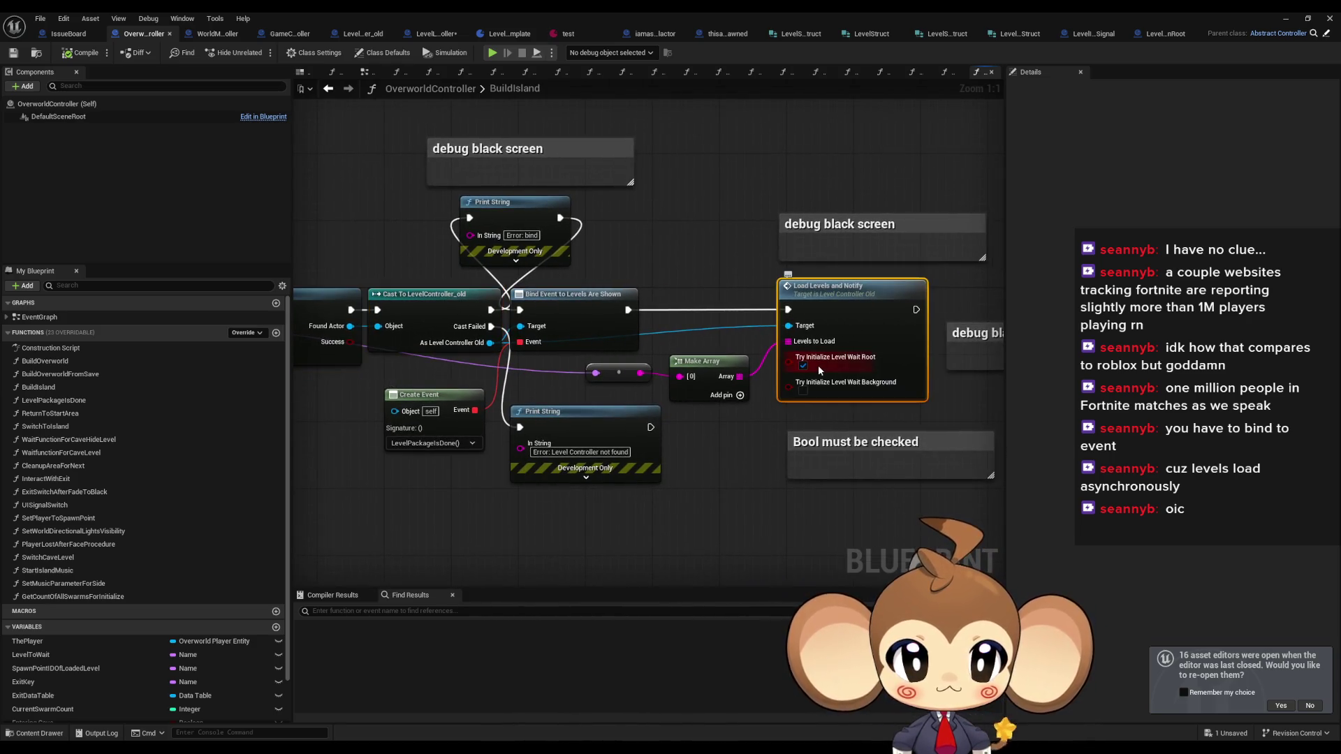
left_click_drag(791, 384, 917, 365)
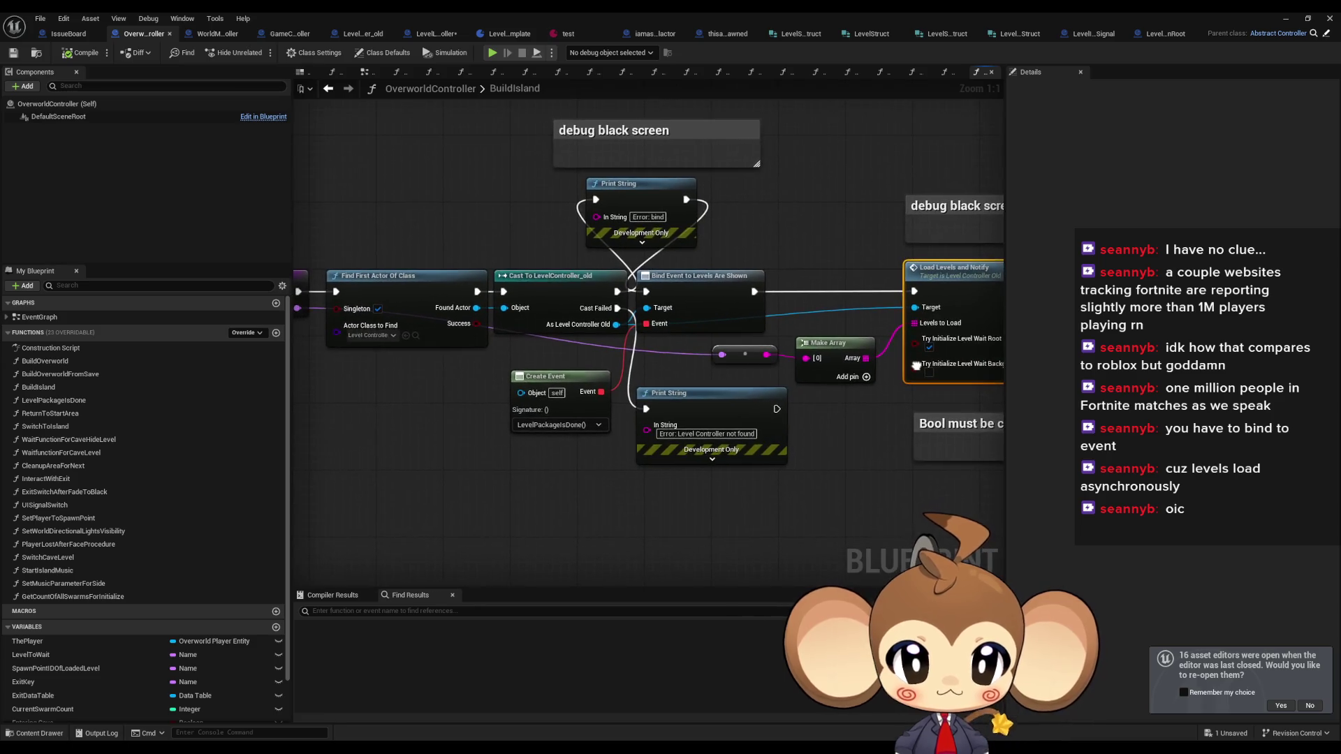
key("f")
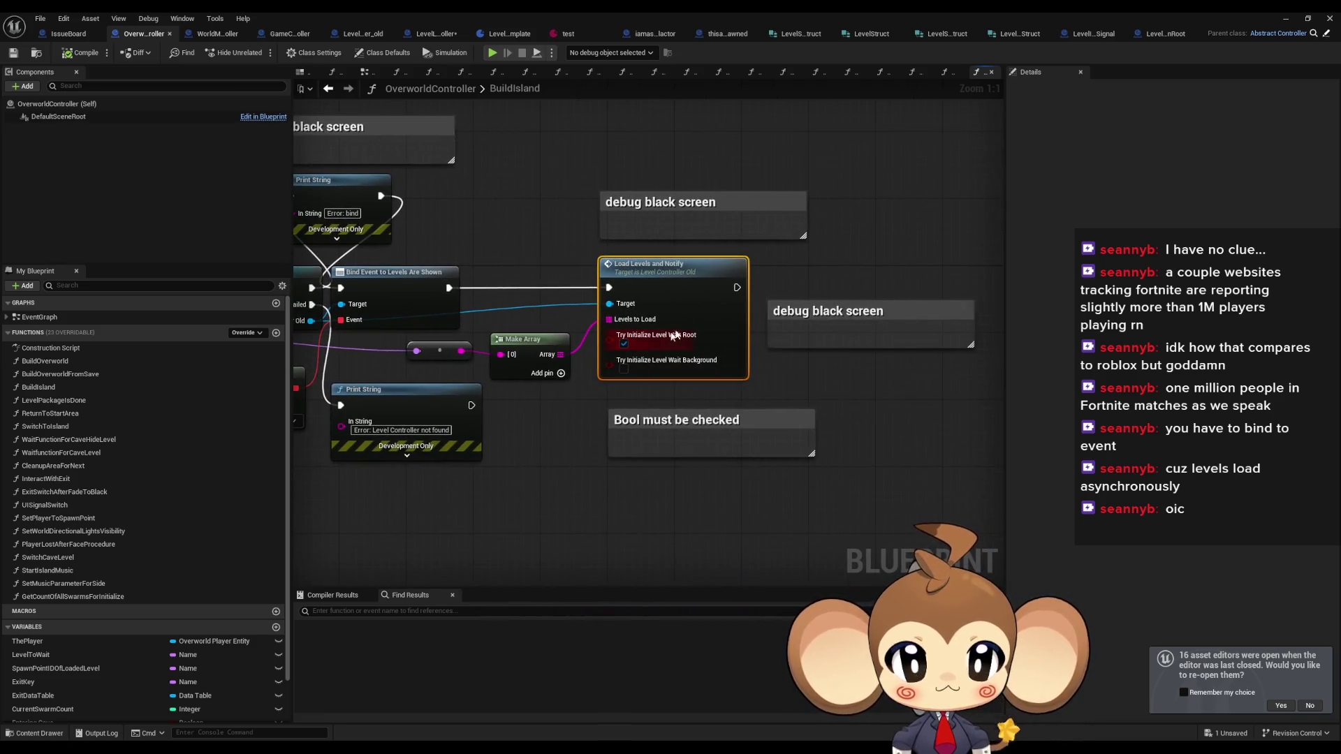
double_click(675, 294)
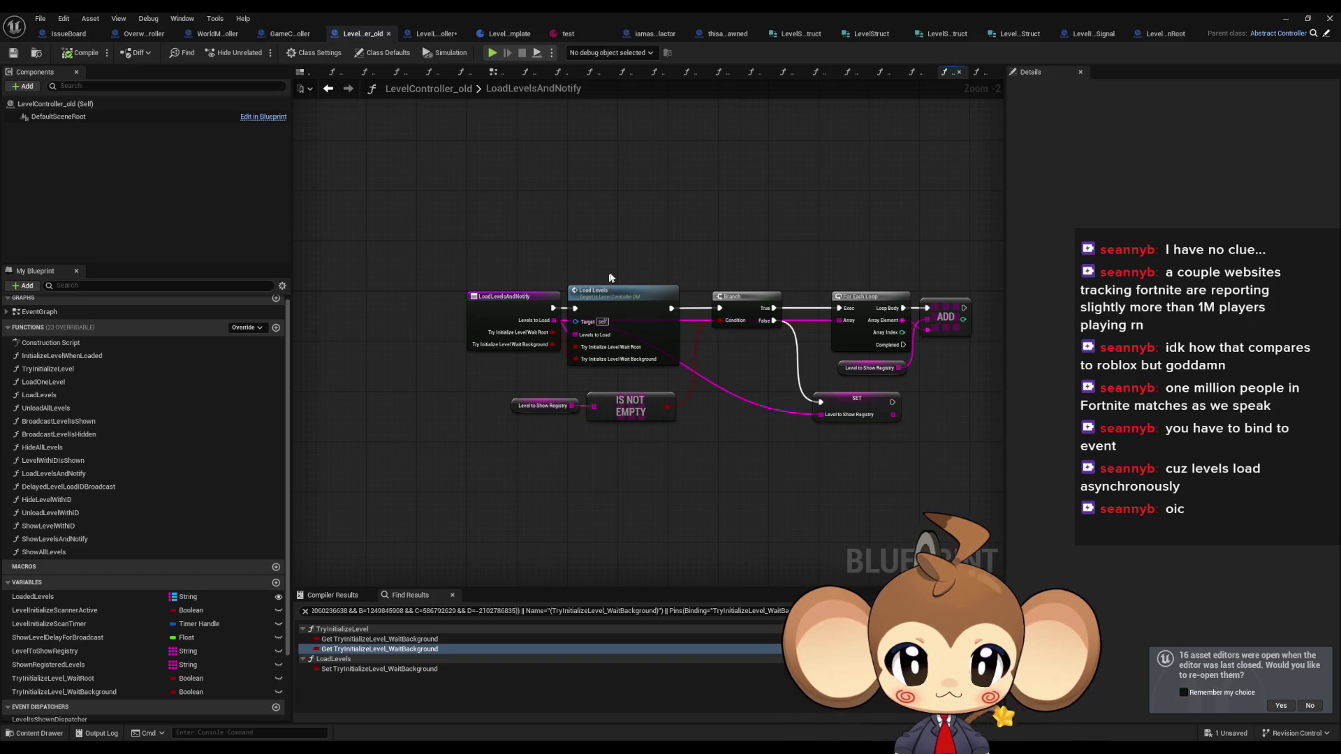
- Open Load Levels, inspect its Wait Background setter, then open Load One Level
scroll(636, 288, "up", 1)
scroll(633, 380, "up", 1)
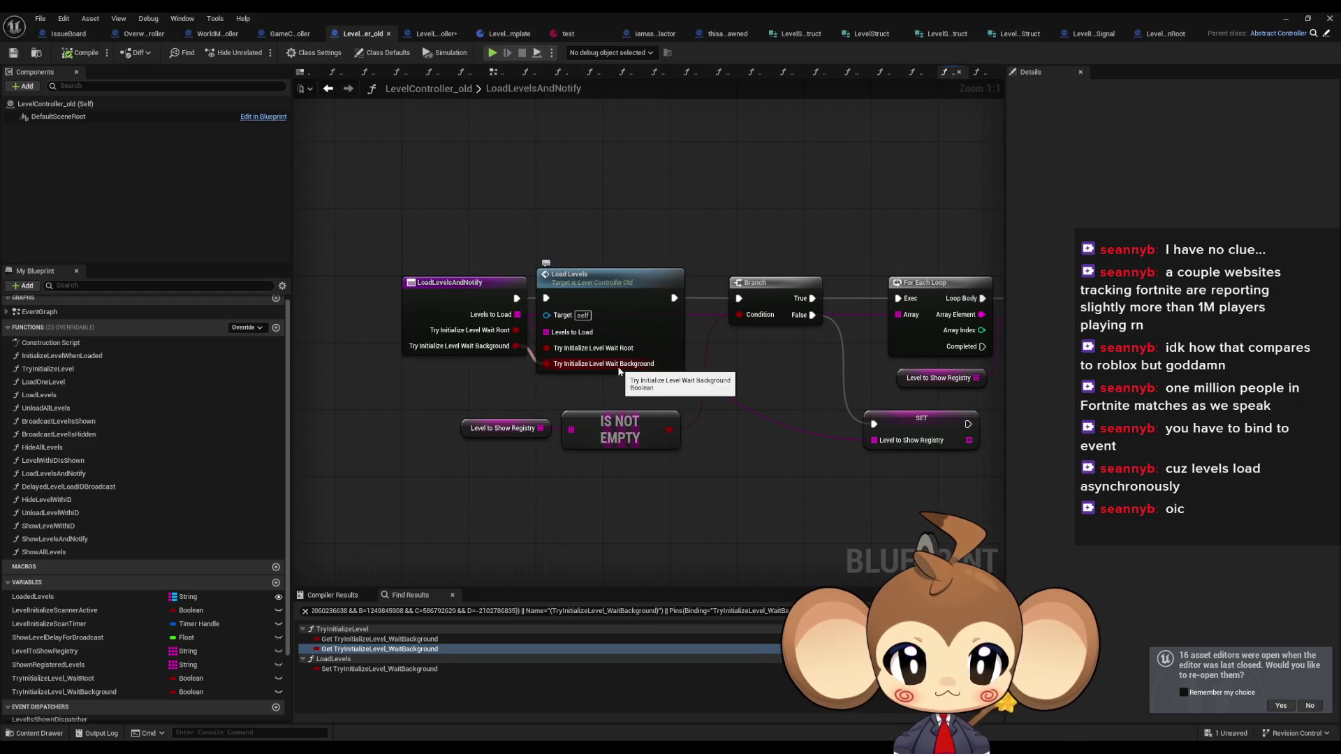
double_click(631, 319)
left_click(640, 321)
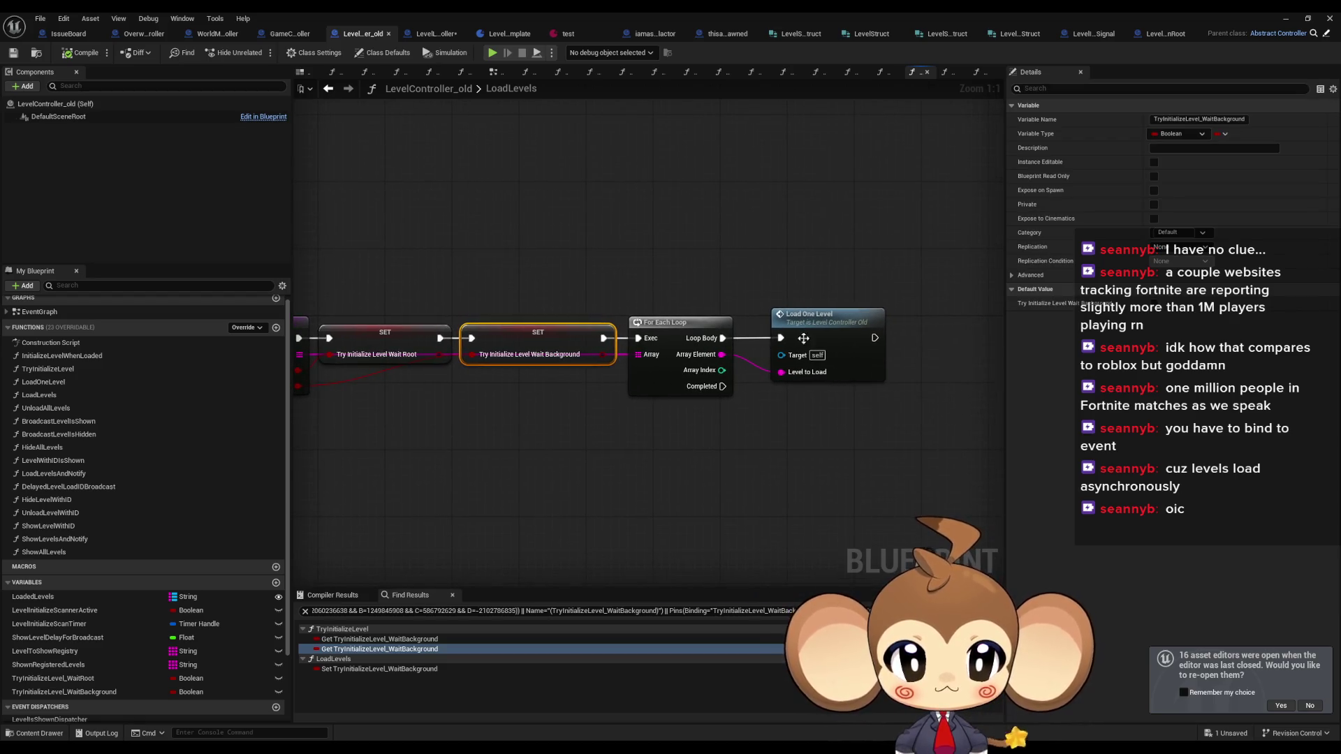
double_click(826, 336)
scroll(826, 335, "down", 4)
- Search the blueprint for 'background' and jump to the class default value result
left_click_drag(555, 354, 828, 338)
left_click(389, 609)
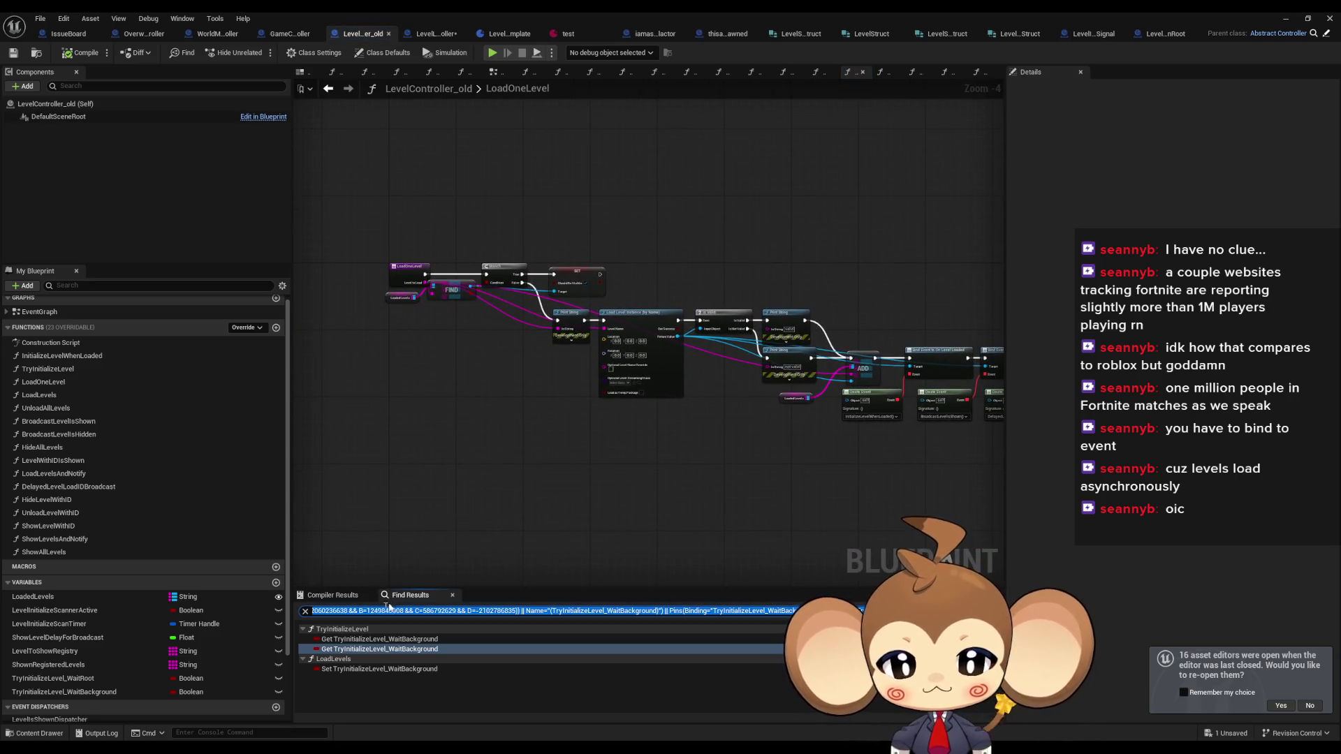
type("background")
key("Return")
left_click(419, 668)
- Inspect the TryInitializeLevel entry node, then open the LoadLevels function graph
left_click_drag(529, 487, 946, 477)
scroll(745, 422, "up", 1)
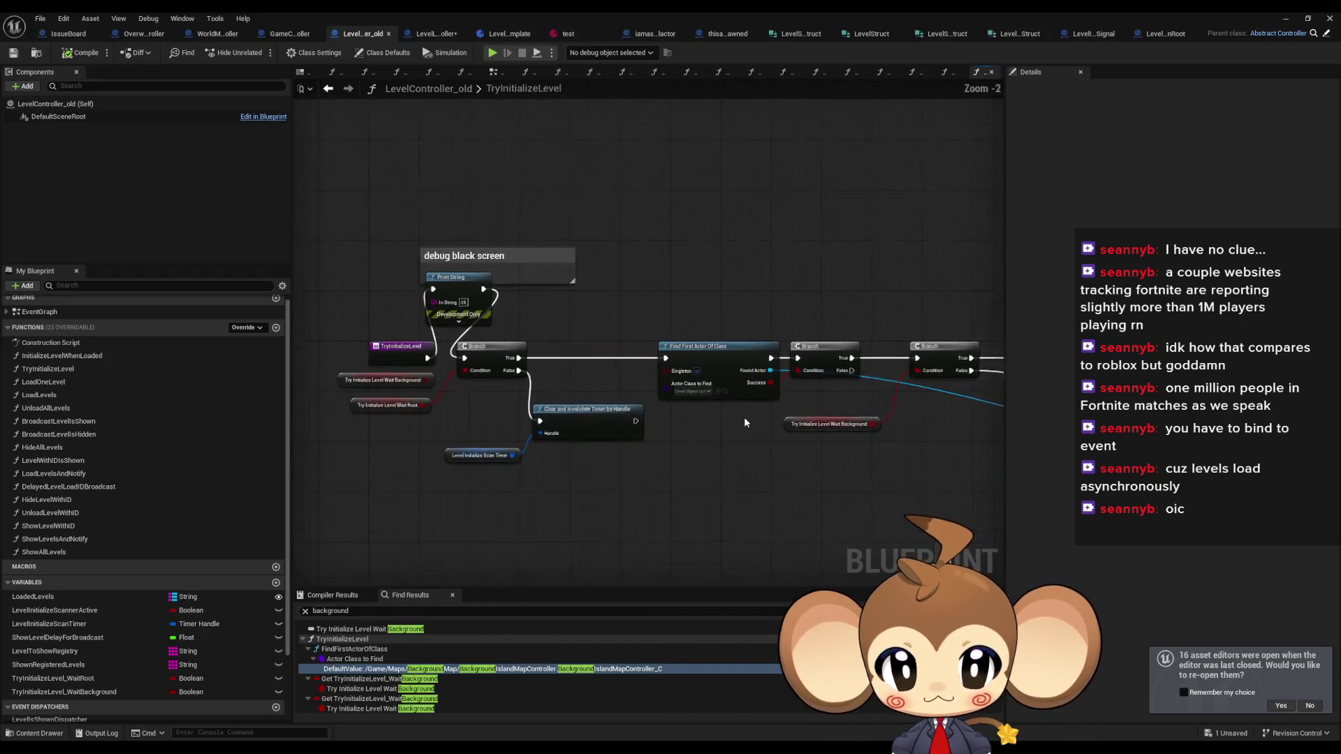
scroll(744, 417, "up", 2)
scroll(468, 656, "down", 3)
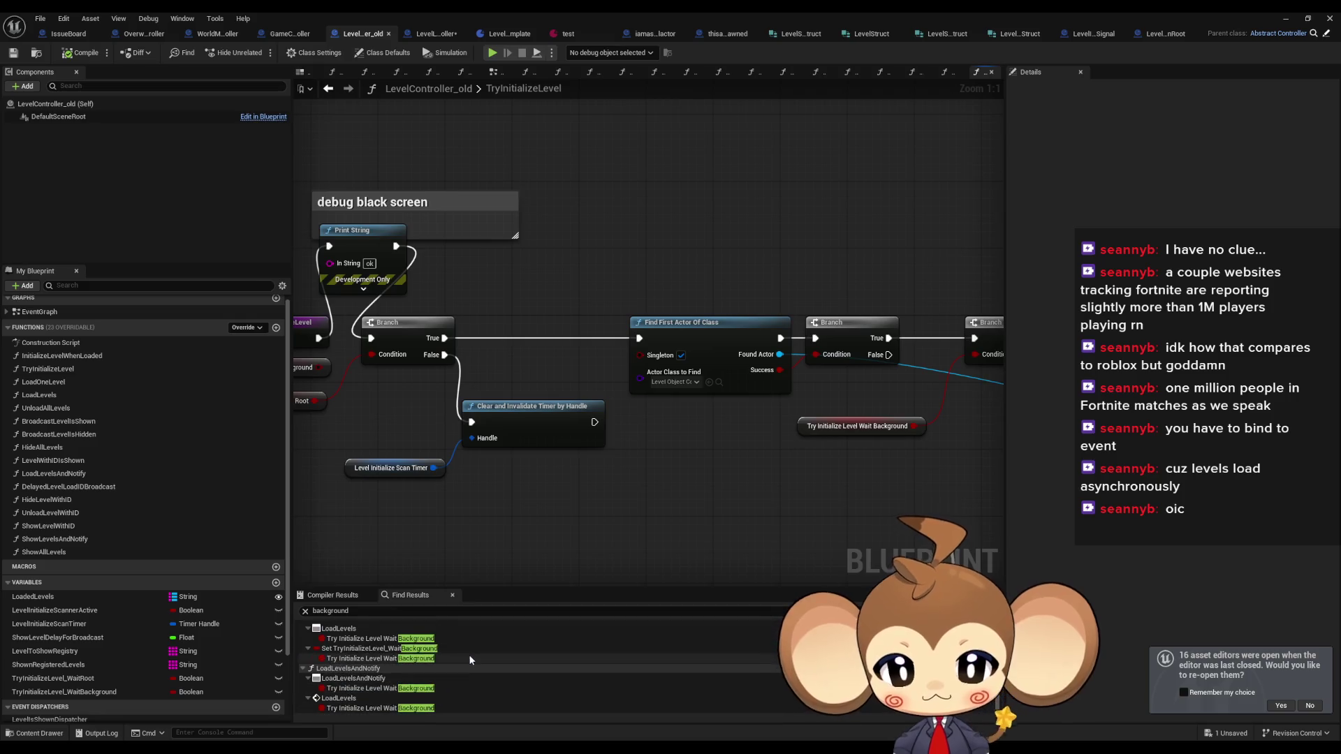
scroll(473, 652, "up", 3)
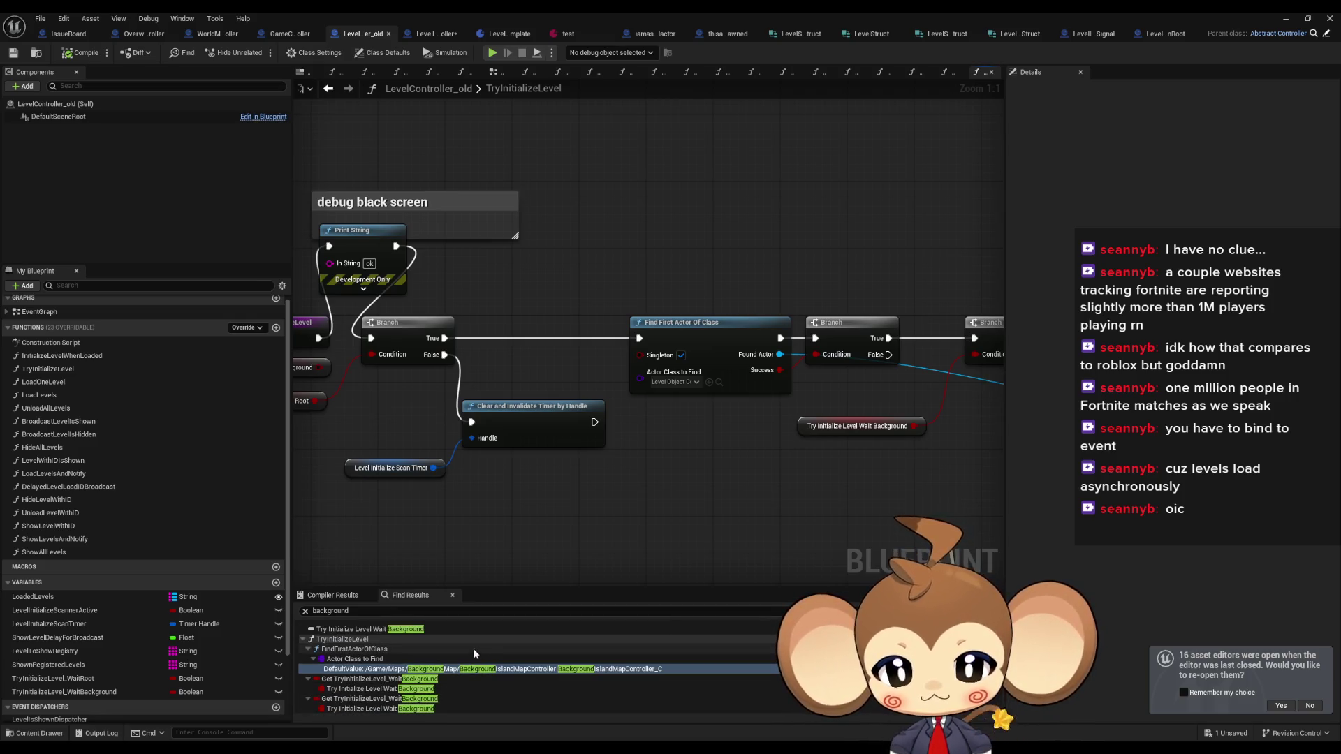
left_click_drag(299, 257, 443, 259)
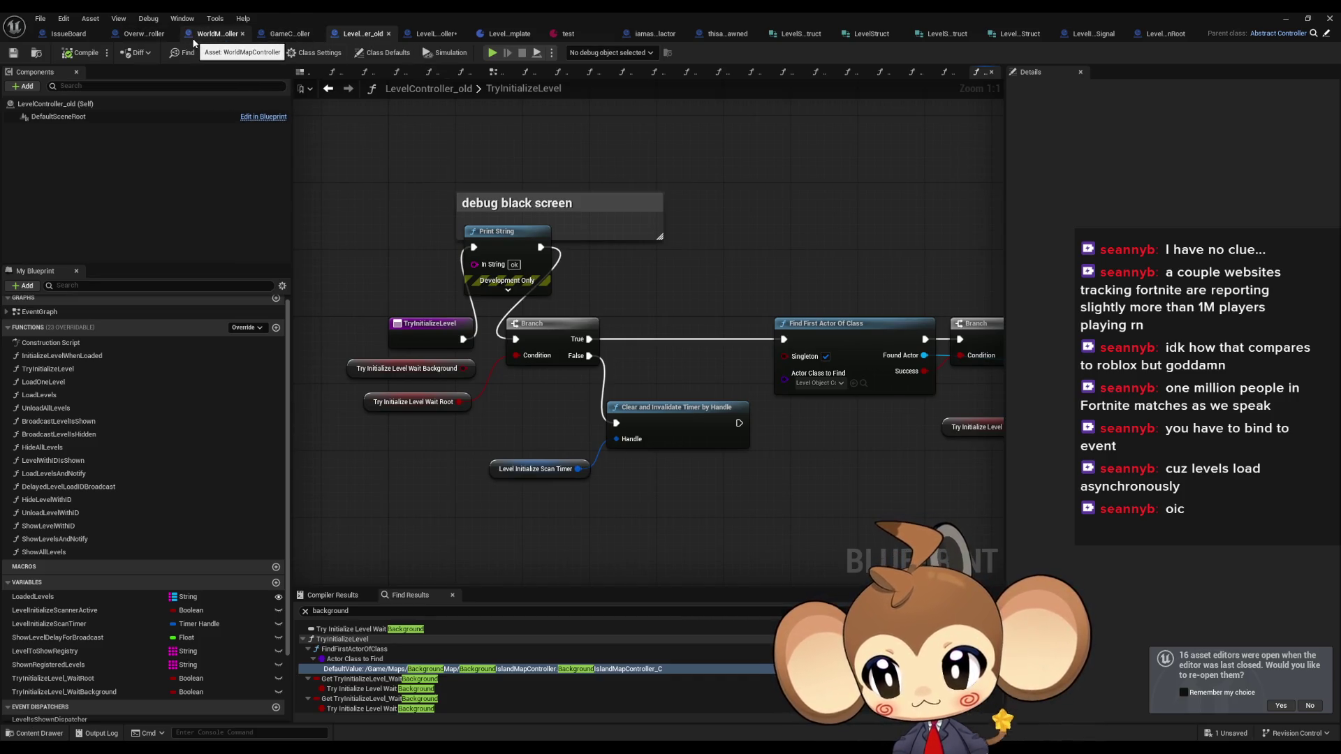
left_click(112, 396)
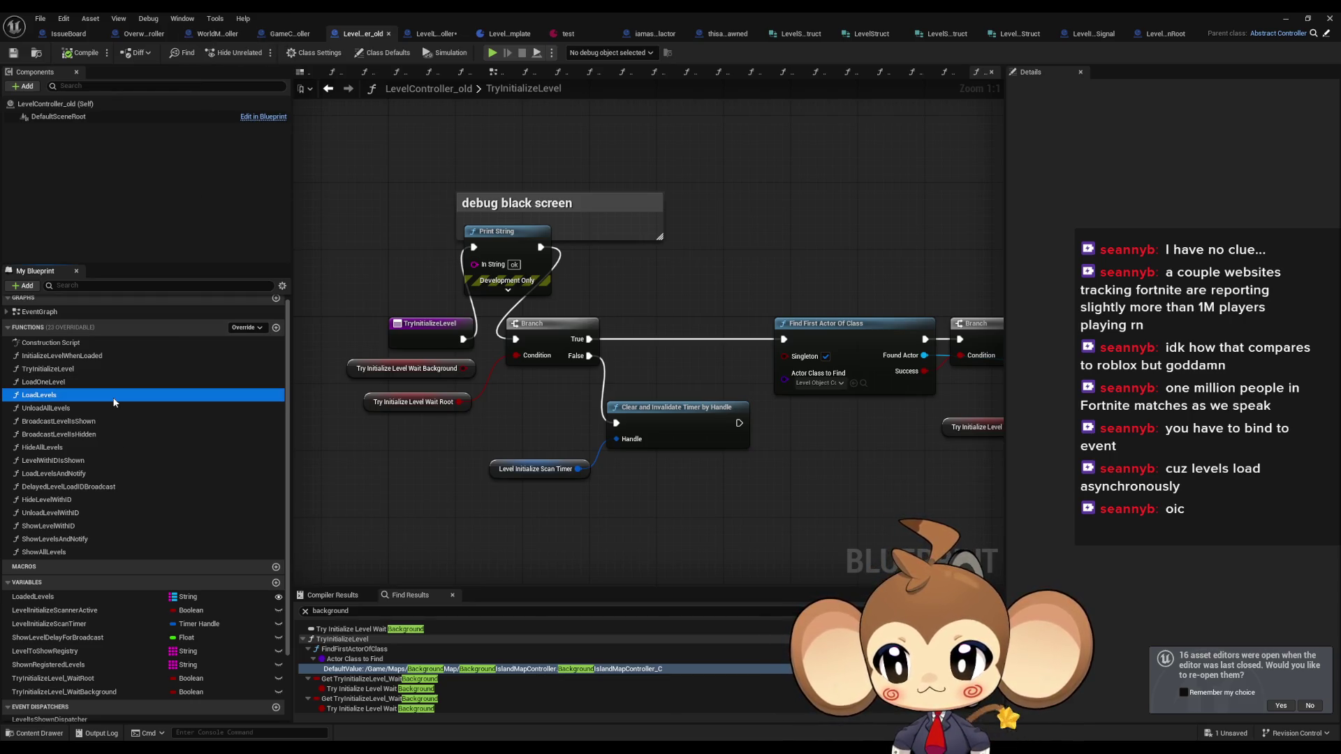
double_click(113, 396)
right_click(114, 399)
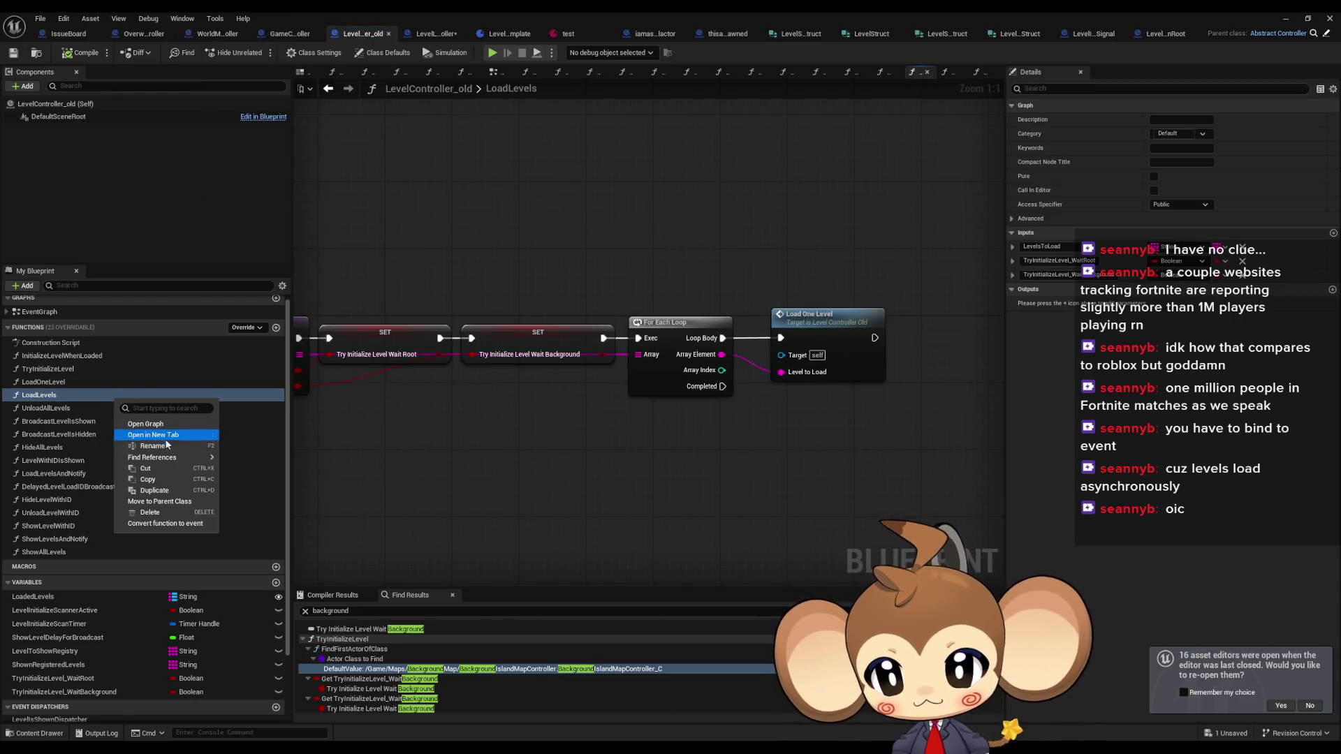
left_click(342, 520)
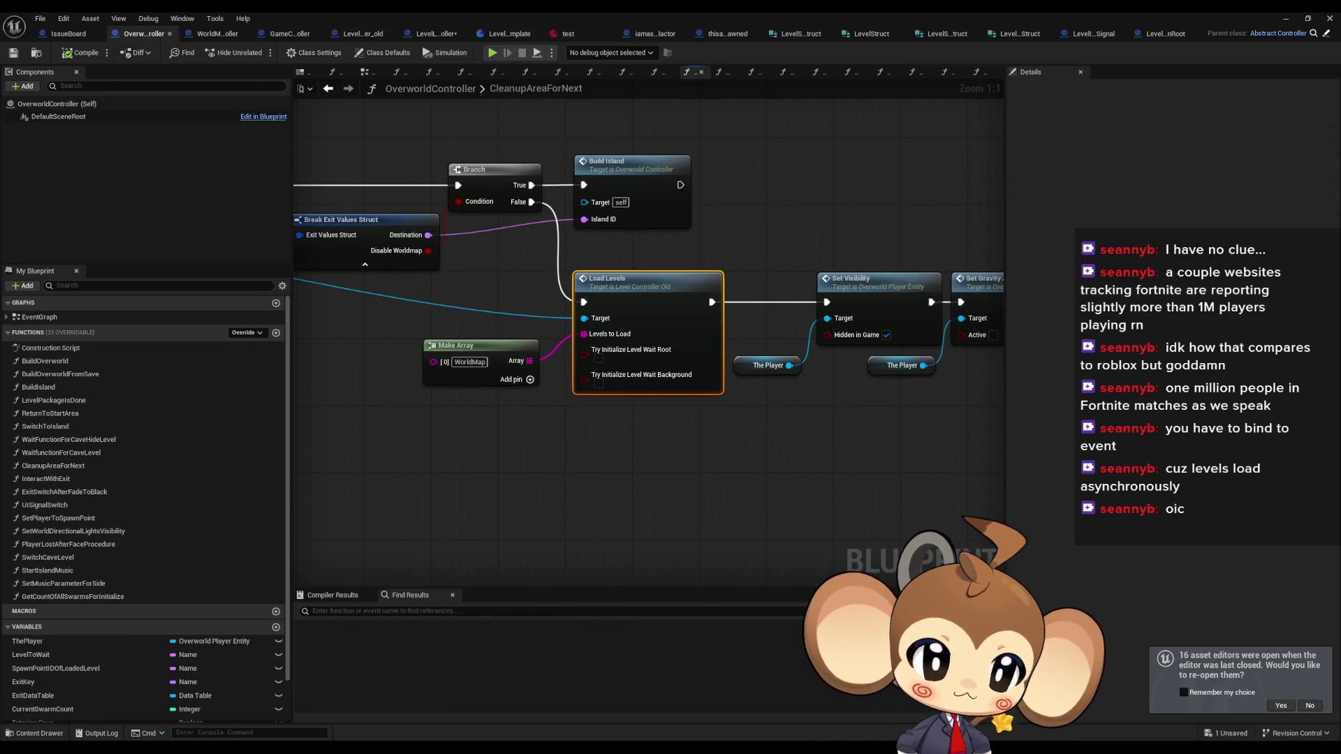
- Return to LevelController_old's LoadLevelsAndNotify graph and check its entry node's options
scroll(841, 362, "down", 2)
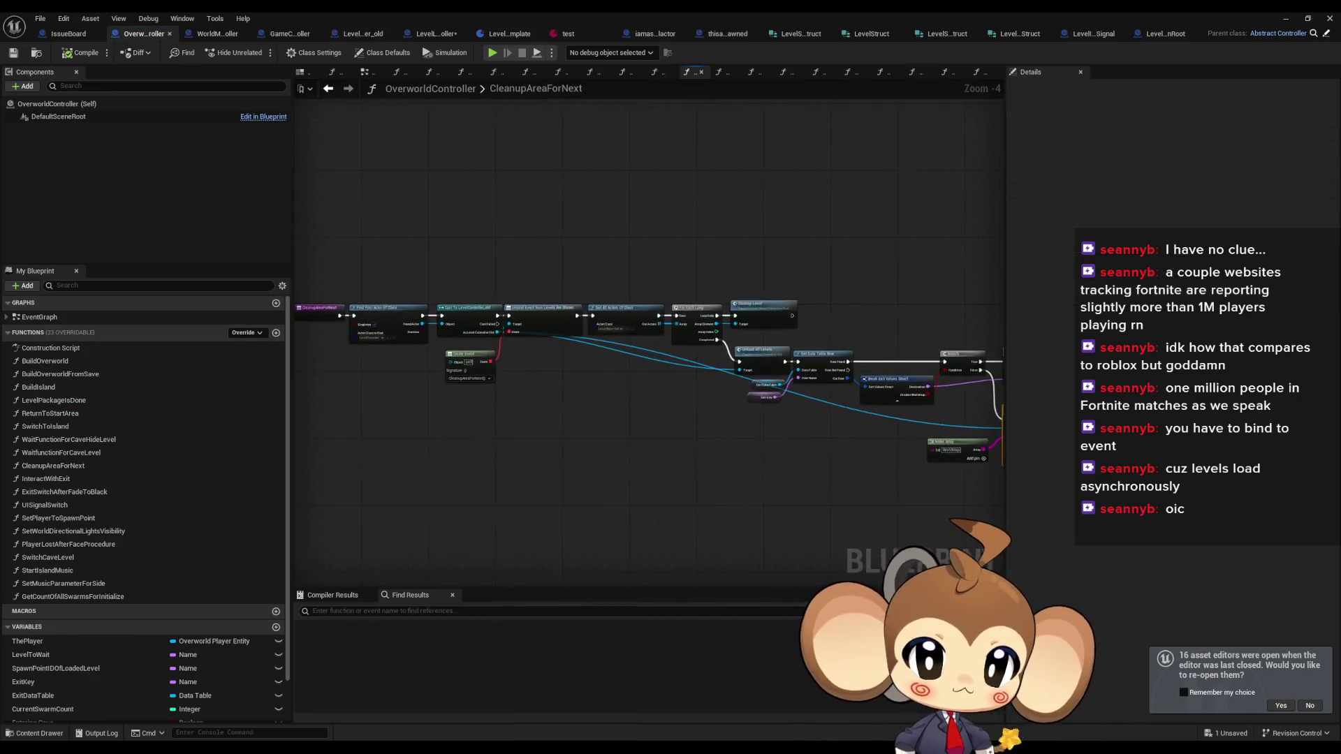
scroll(816, 358, "up", 2)
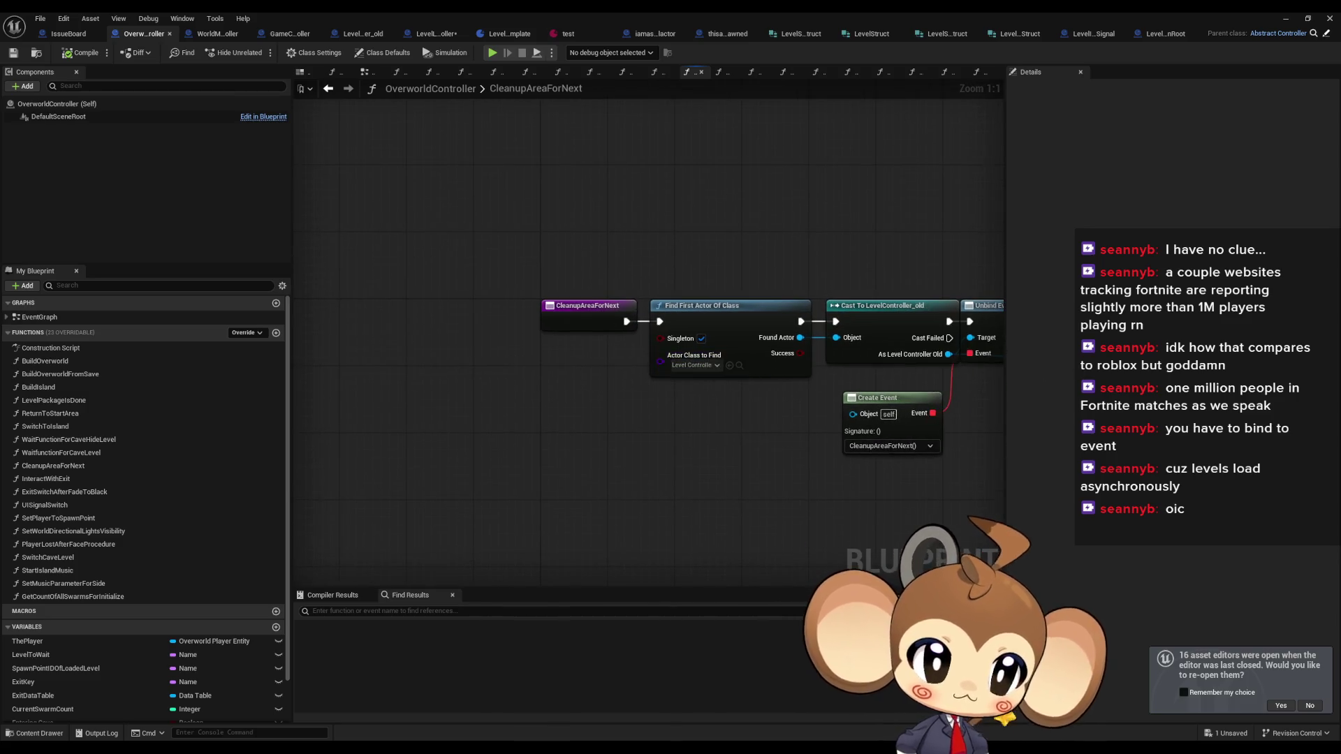
left_click(358, 34)
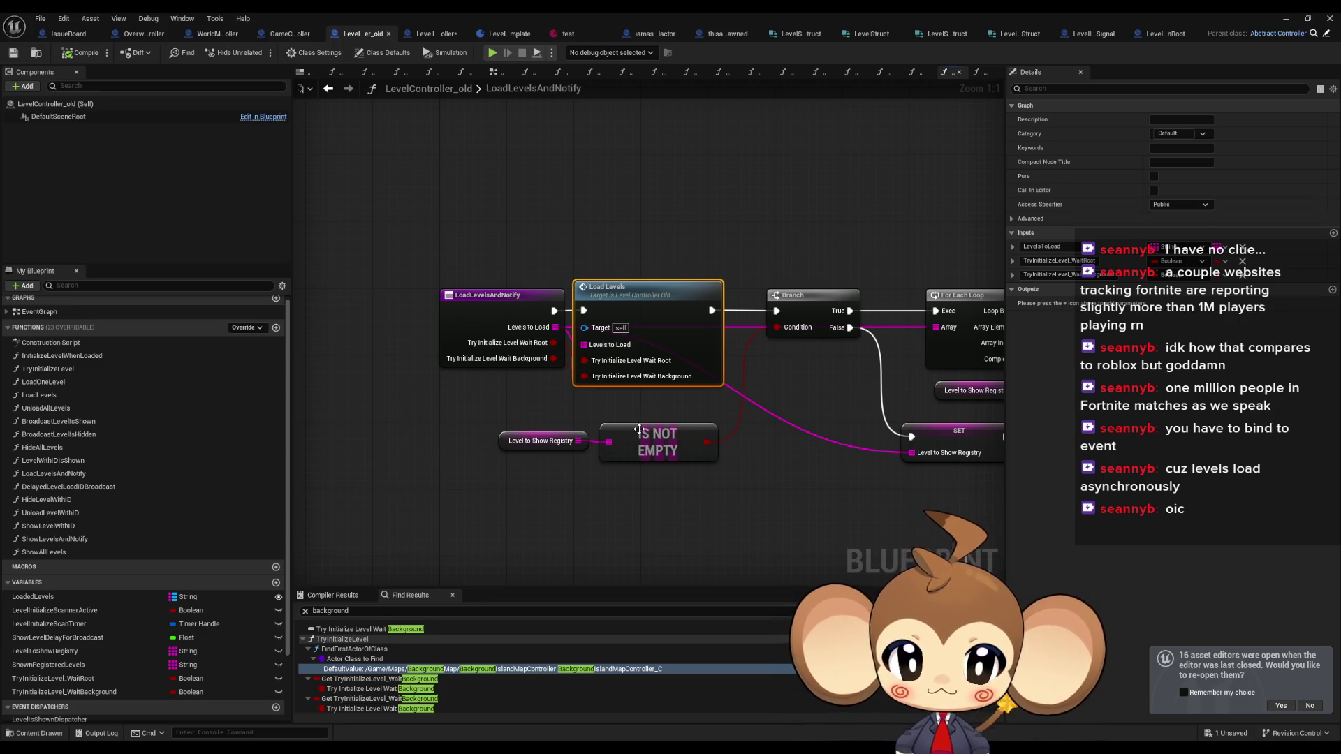
mouse_move(641, 434)
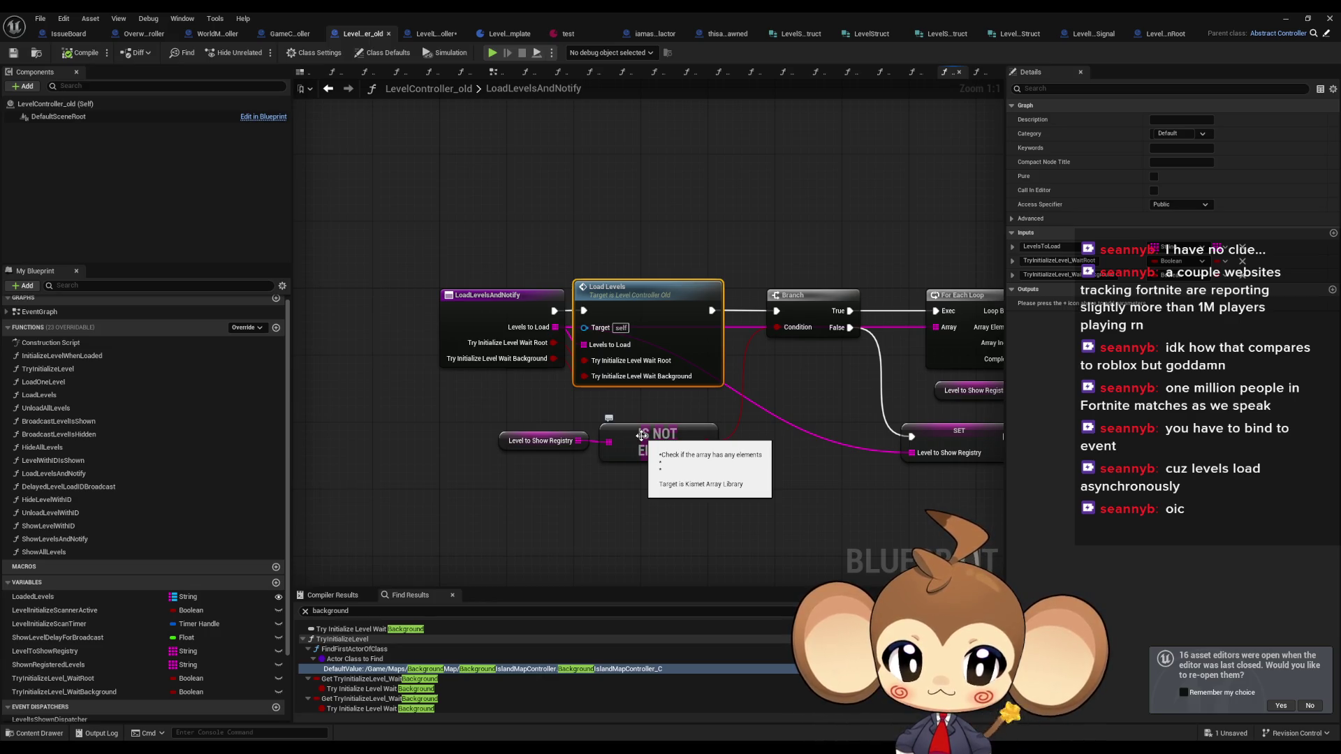
right_click(518, 311)
mouse_move(580, 419)
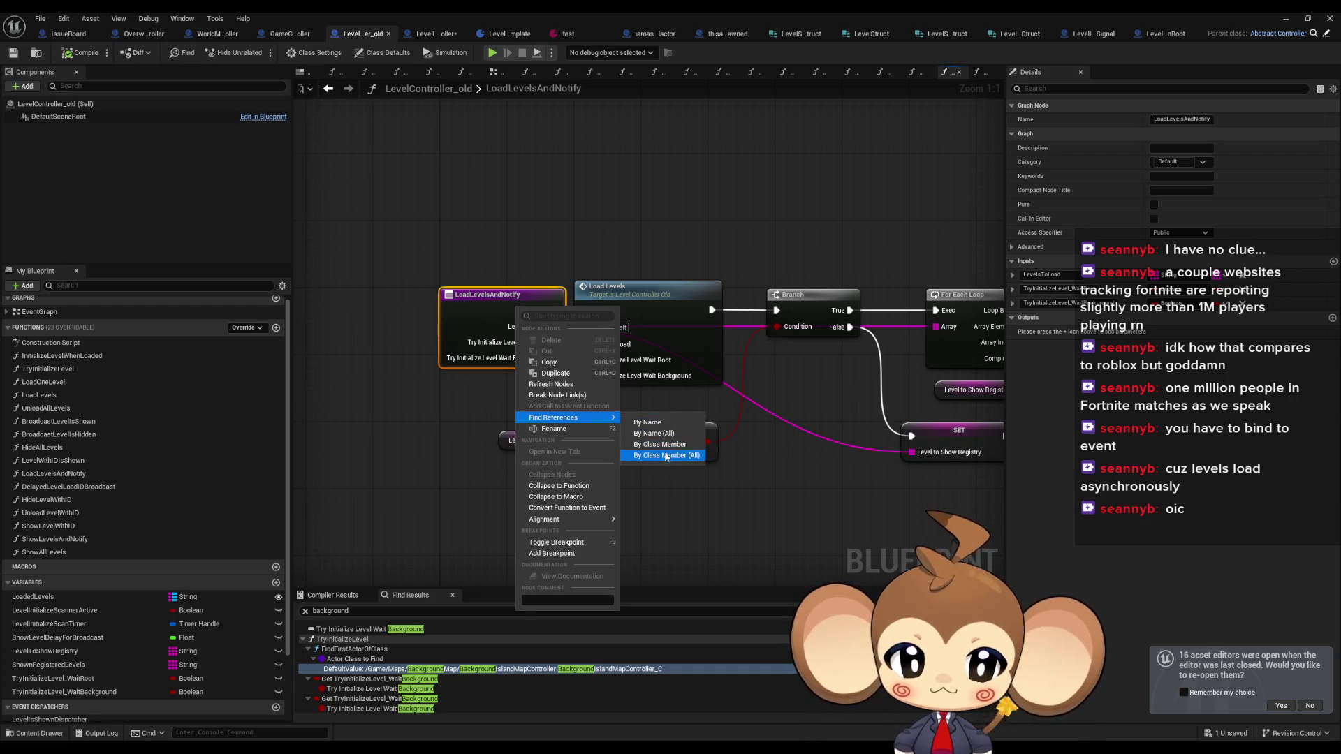
left_click(1063, 430)
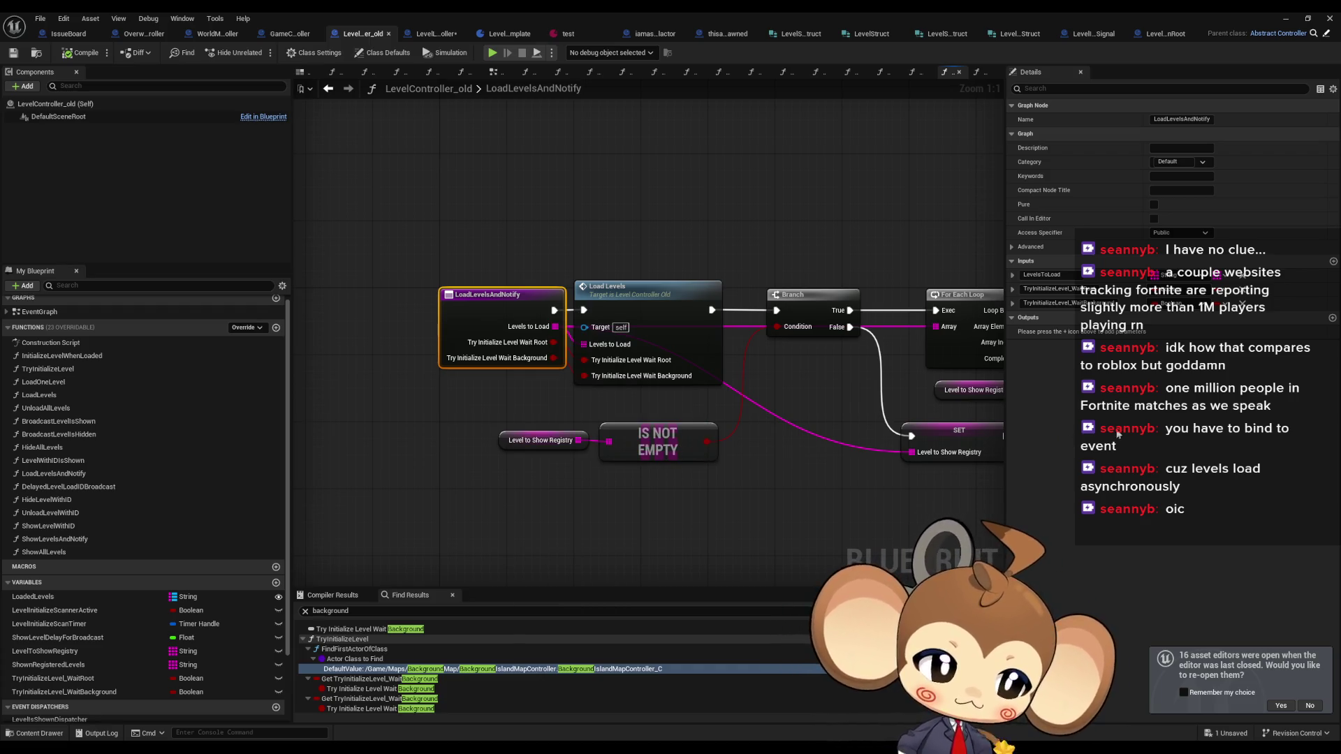
- Cycle to OverworldController's WaitFunctionForCaveHideLevel graph and select the Level to Wait node
key("ctrl+Tab")
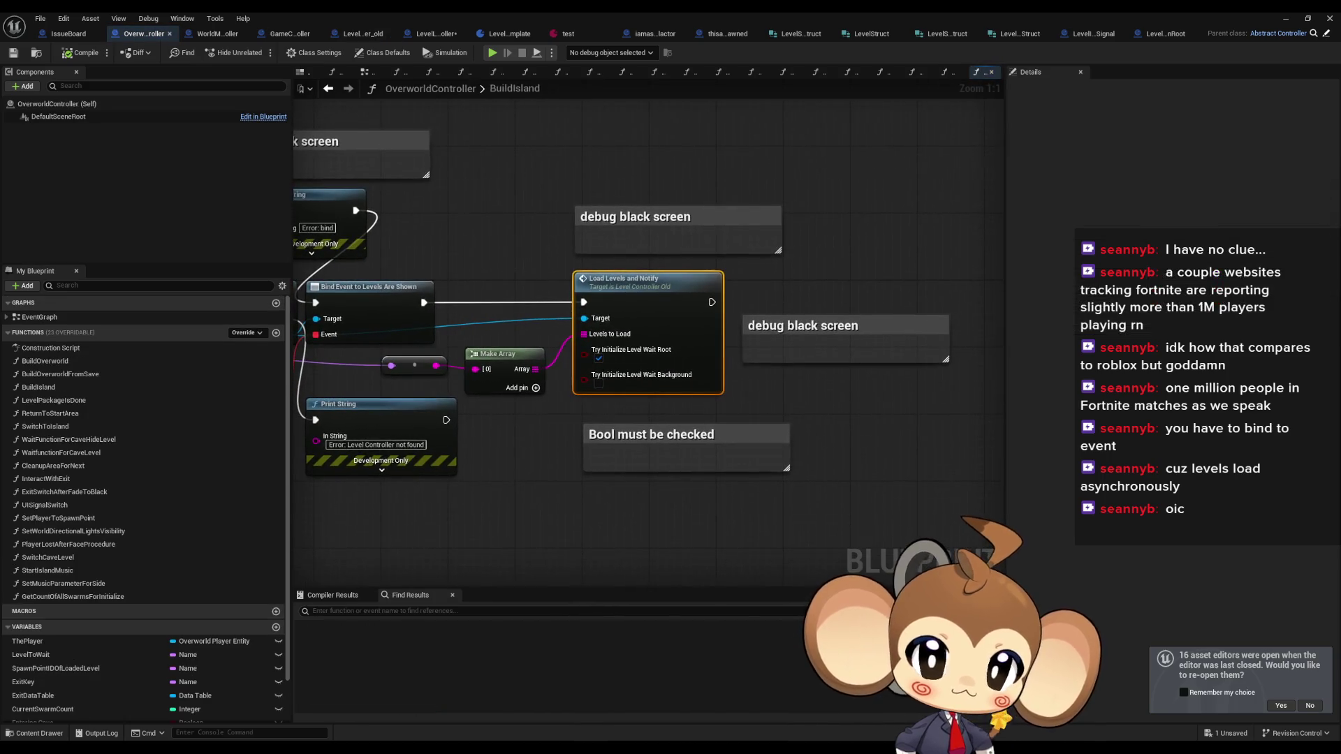
key("ctrl+Tab")
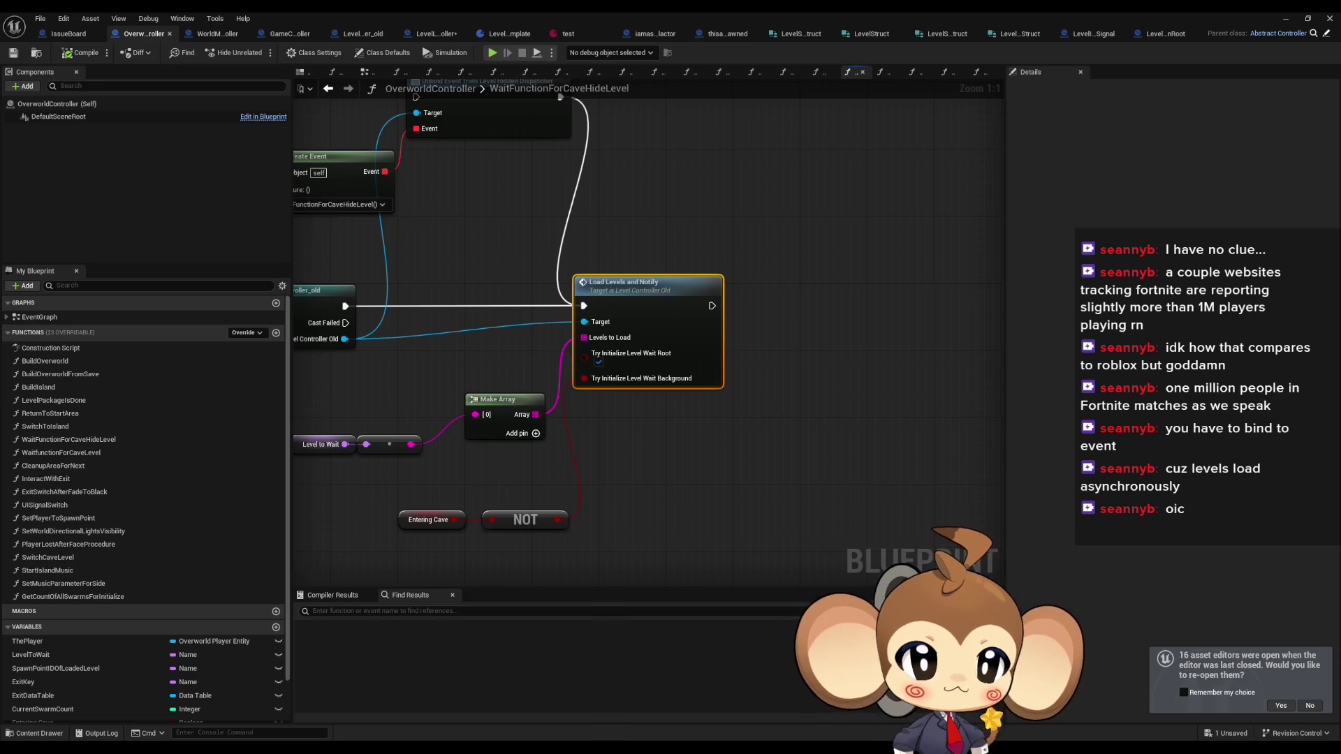
key("ctrl+Tab")
key("ctrl+Tab")
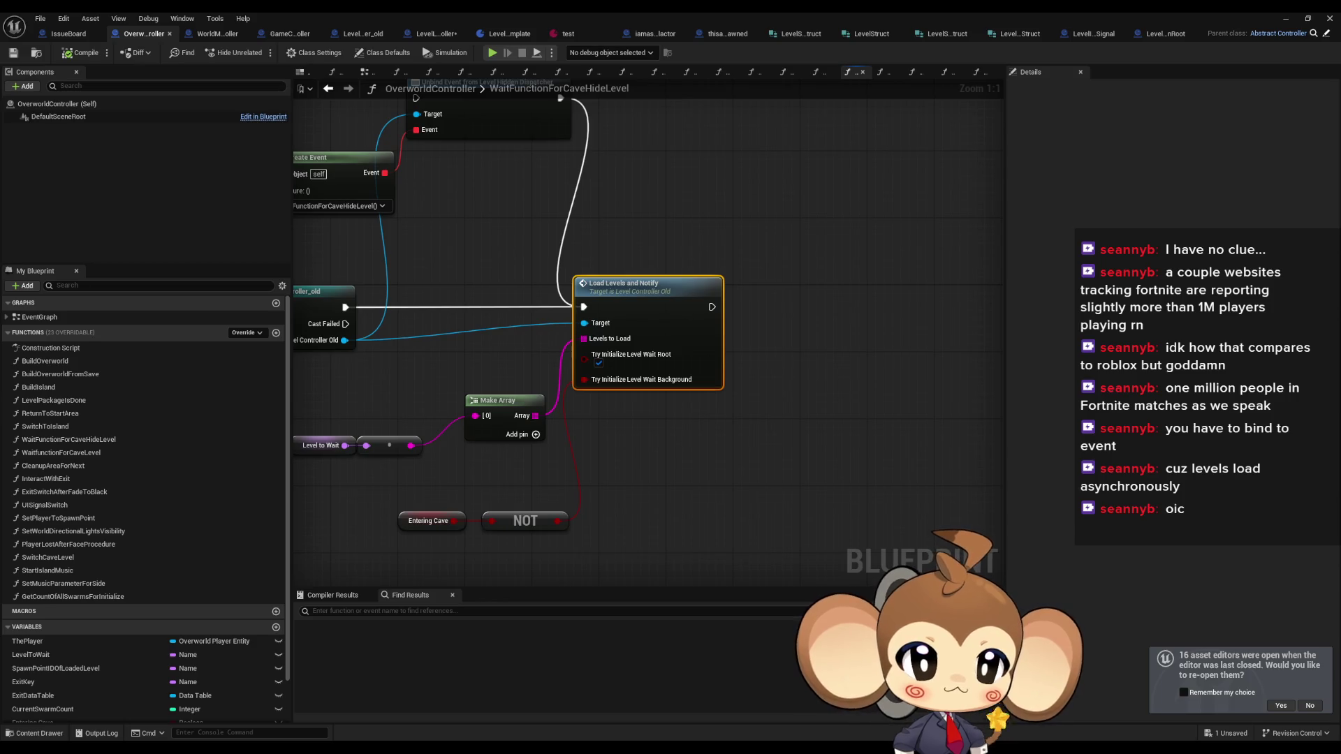
key("ctrl+Tab")
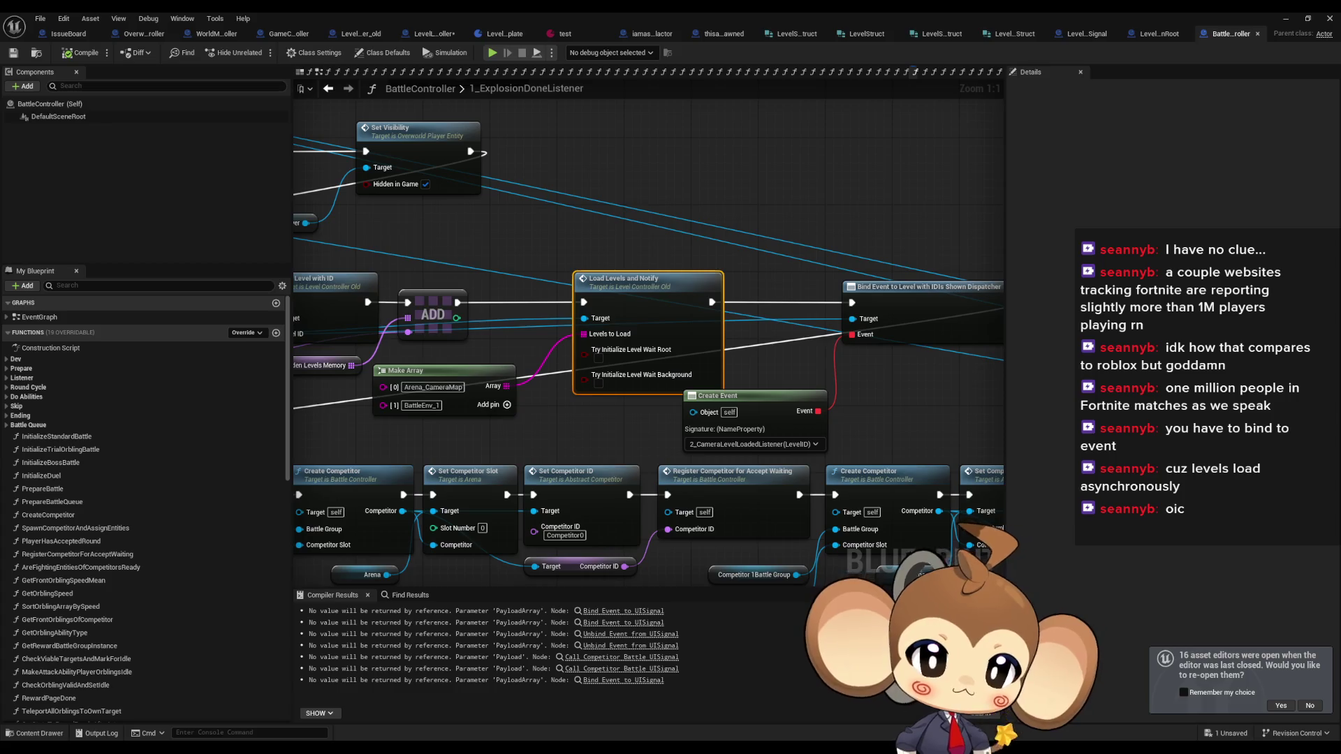
key("ctrl+Tab")
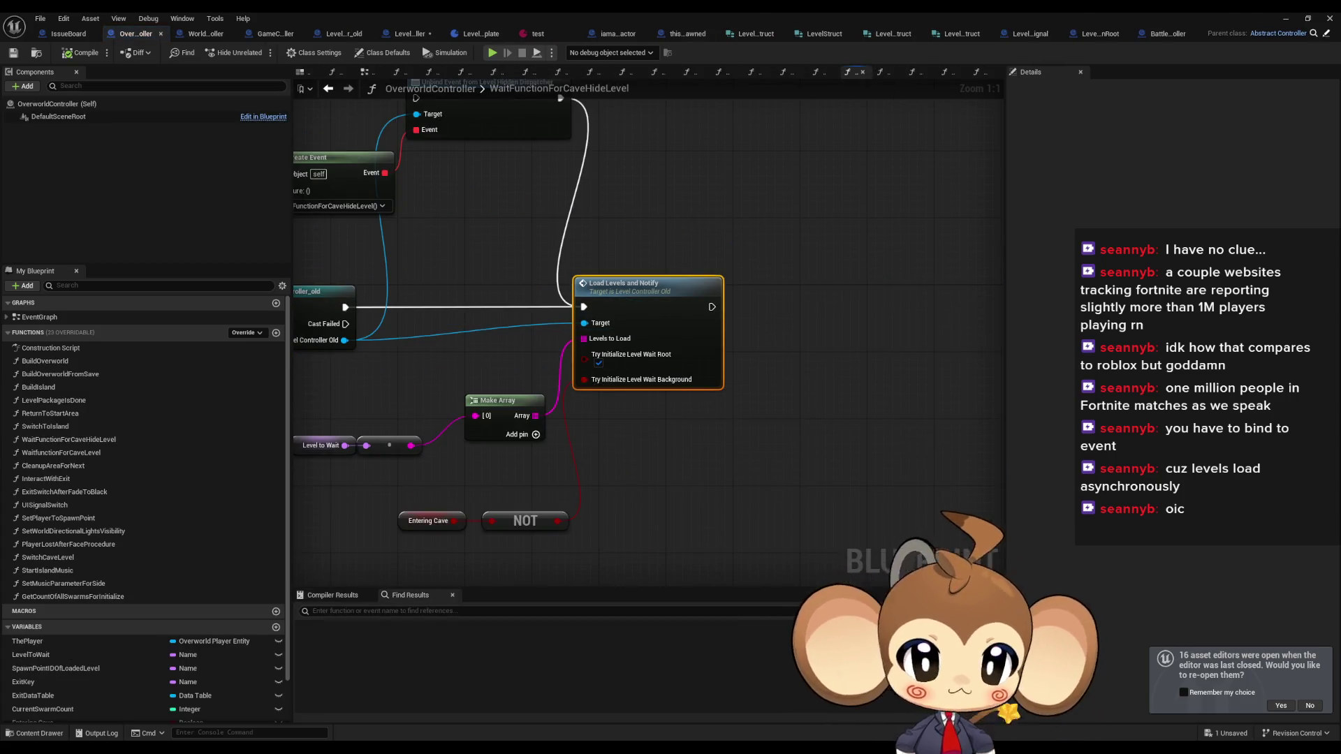
left_click_drag(379, 481, 567, 469)
left_click(510, 437)
- Check the Level to Wait node's actions, then open the SwitchCaveLevel function graph
double_click(39, 387)
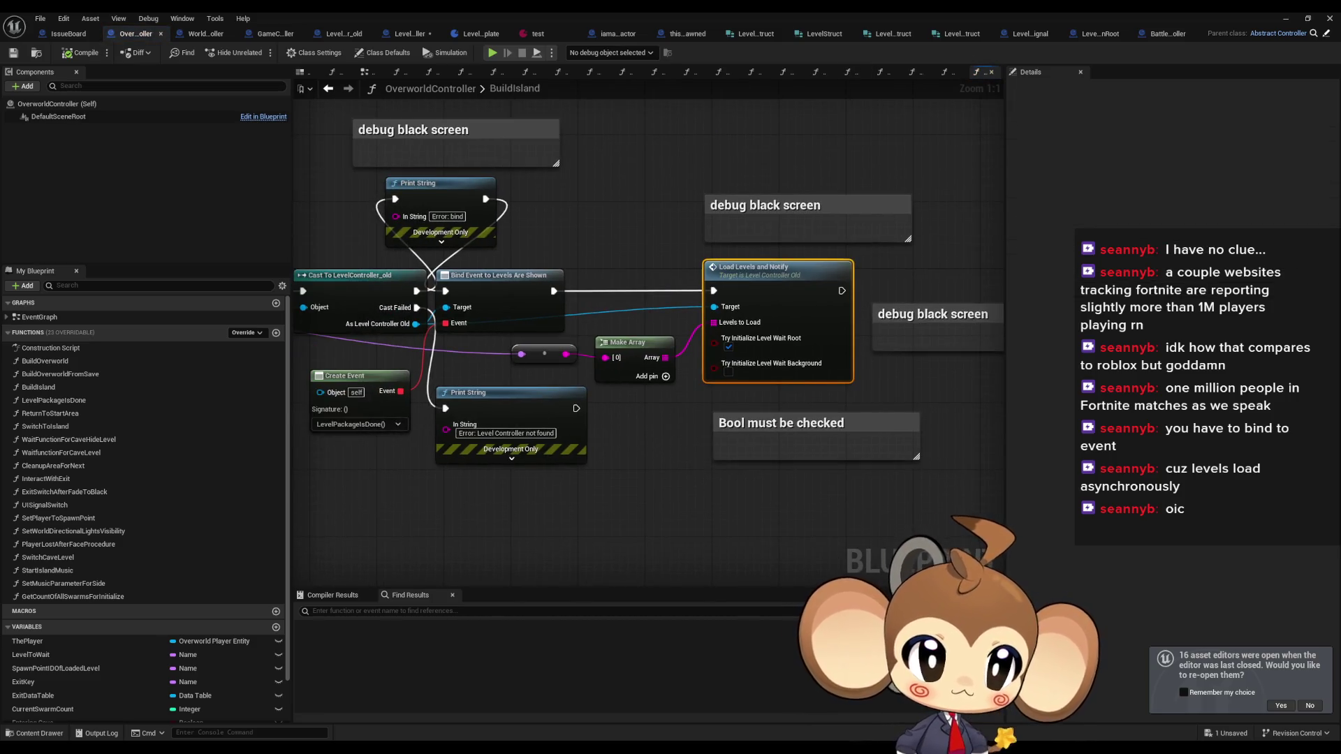
key("ctrl+Tab")
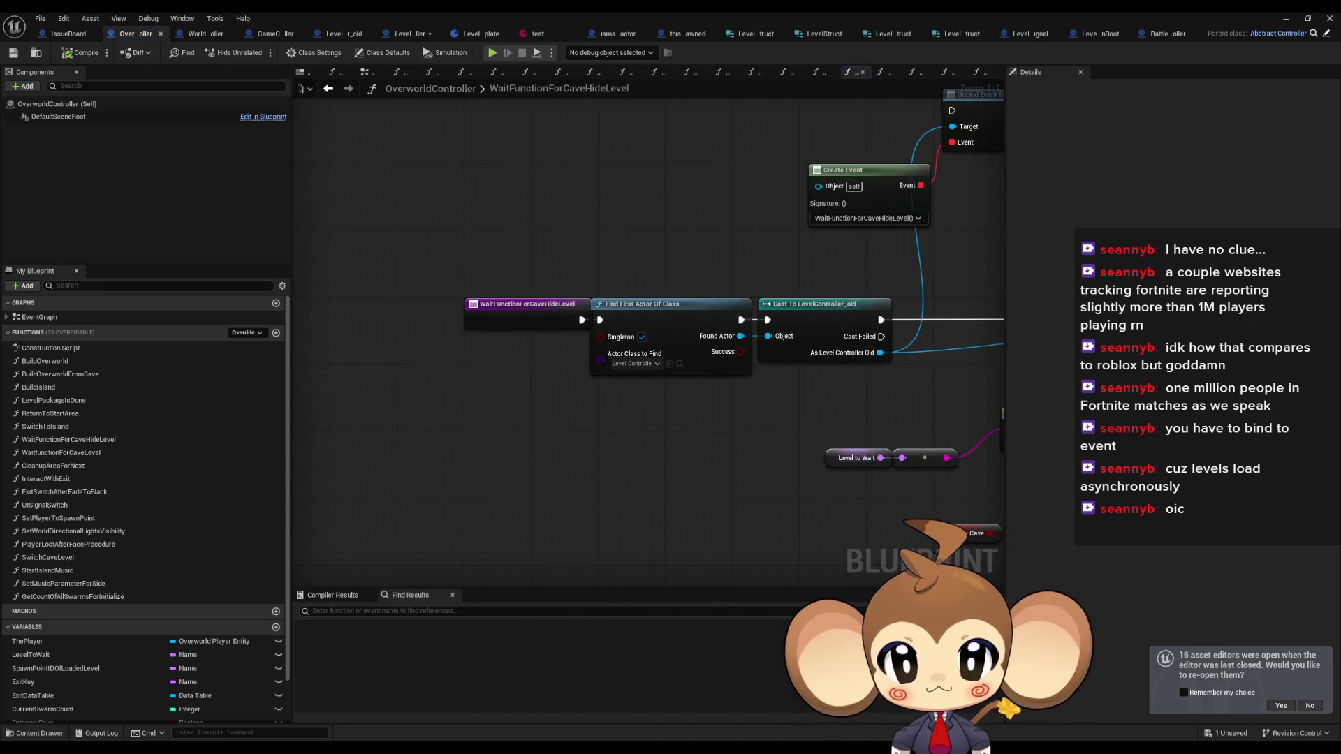
right_click(728, 451)
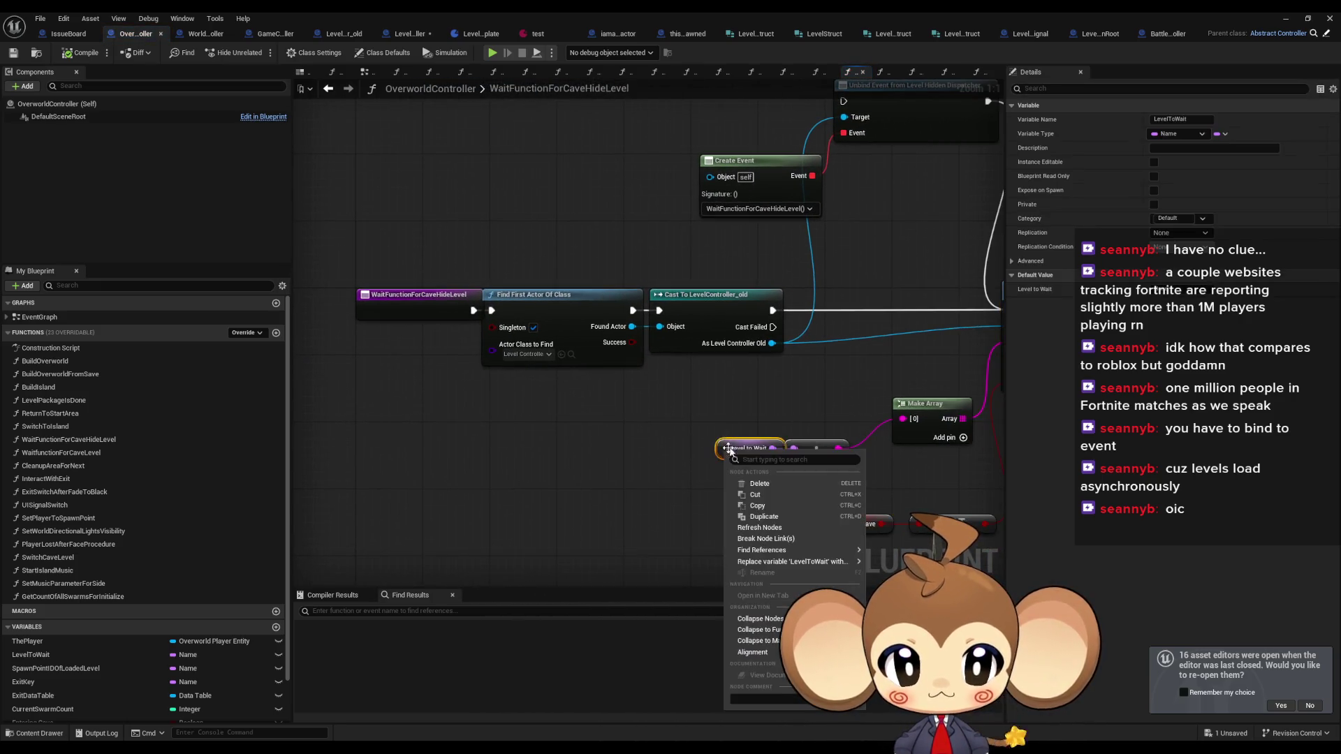
key("Escape")
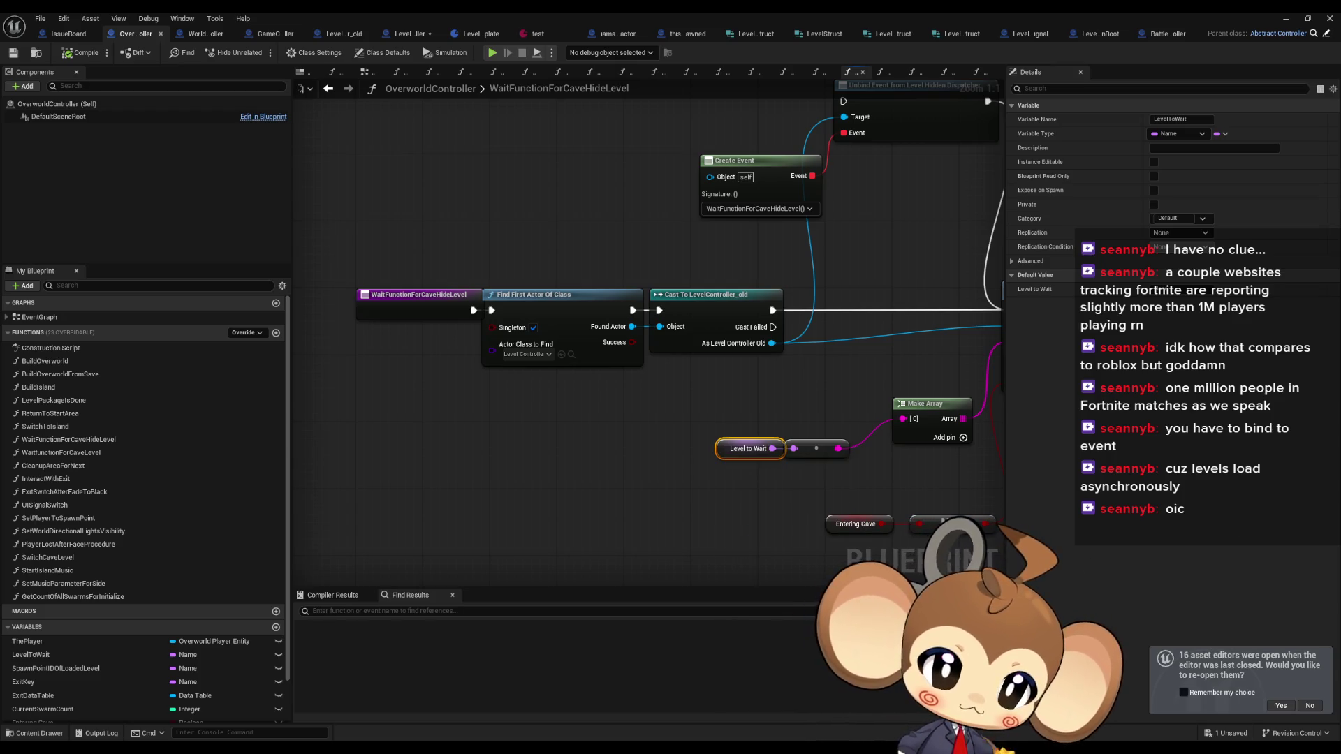
left_click(882, 72)
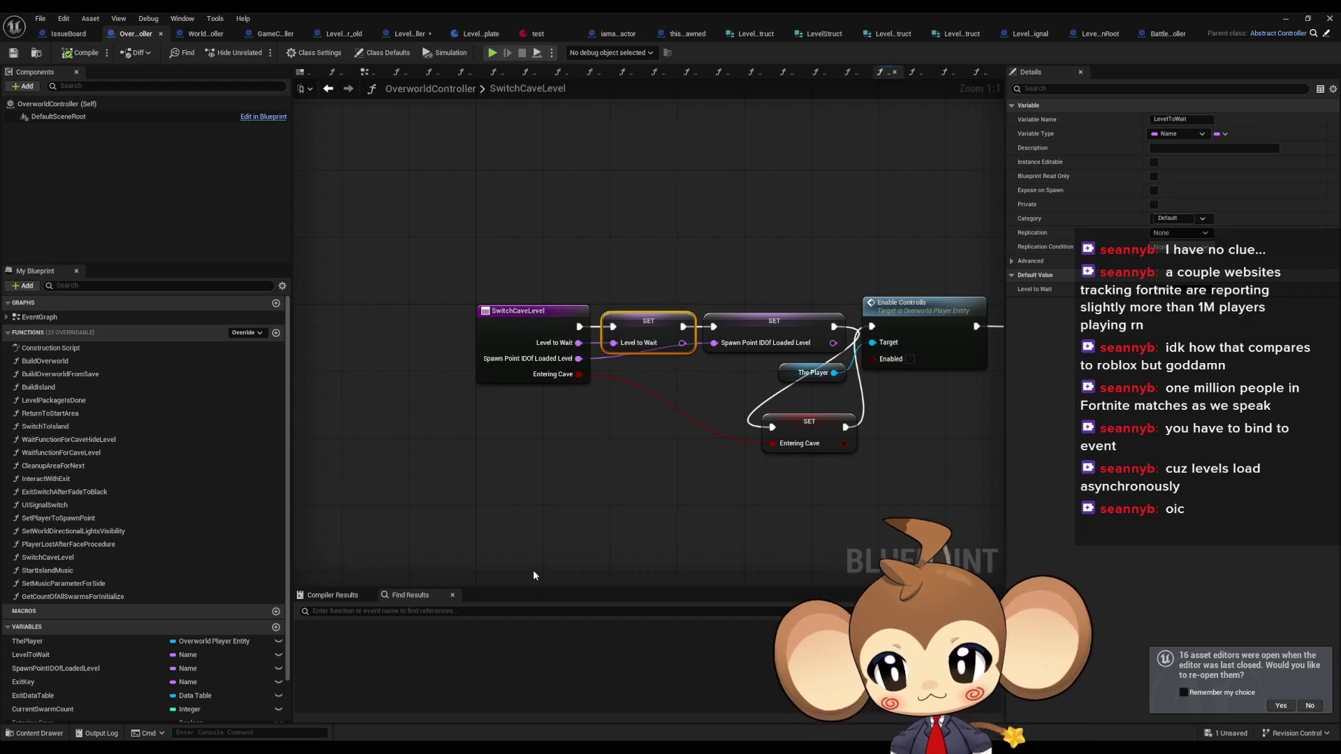
- Search OverworldController for 'load background'
left_click(513, 607)
type("load ba")
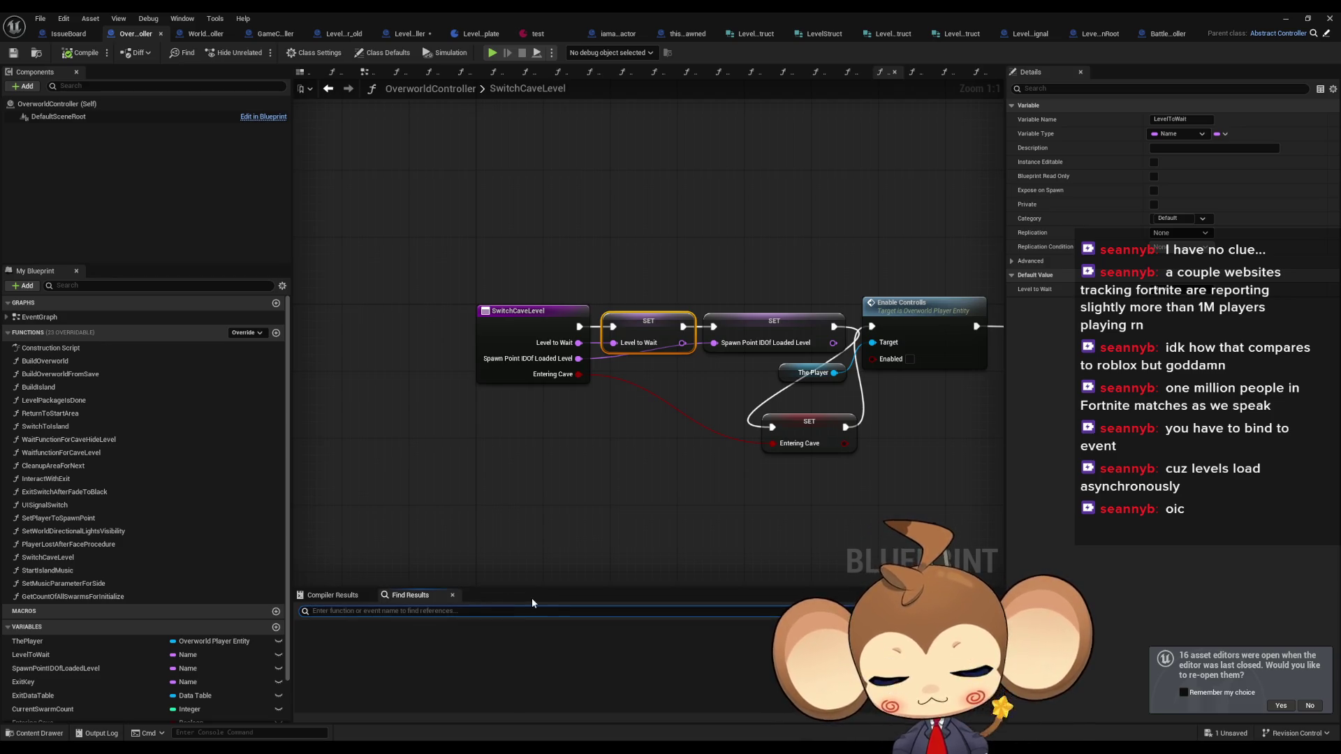
type("ck")
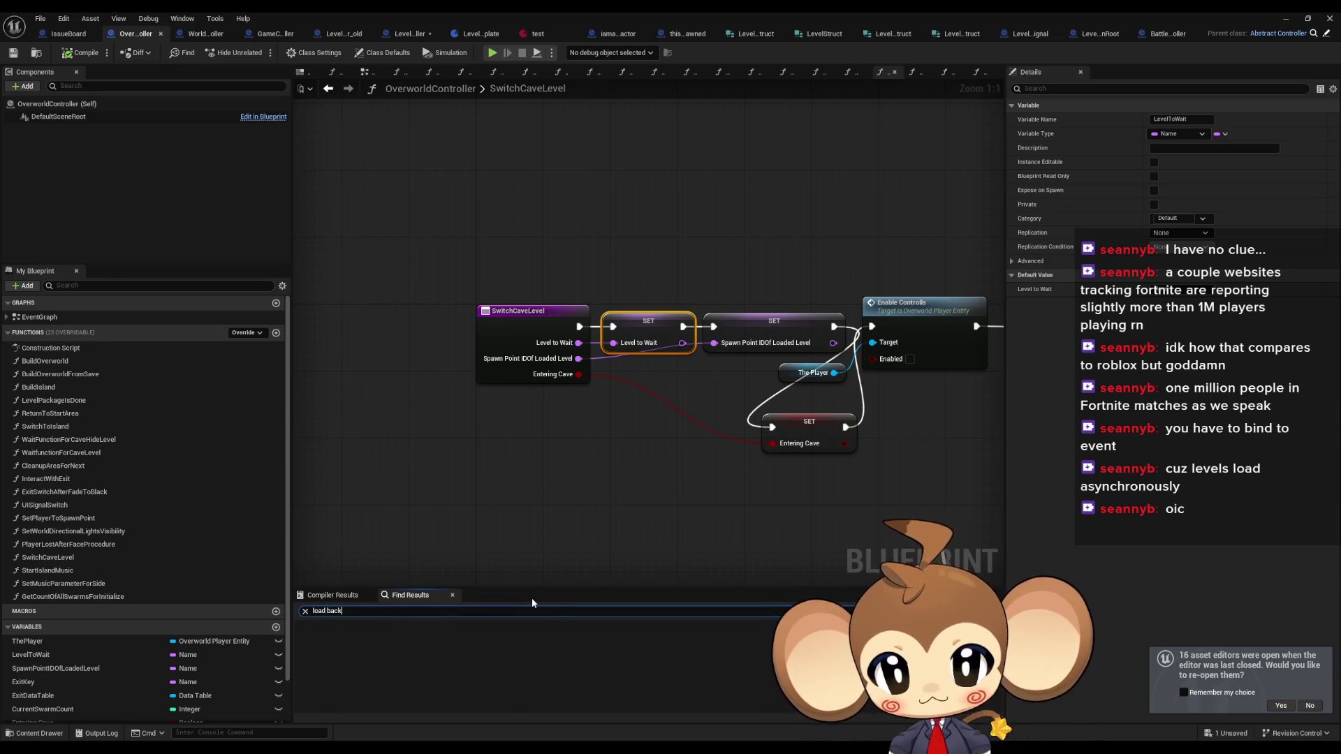
type("ground")
key("Return")
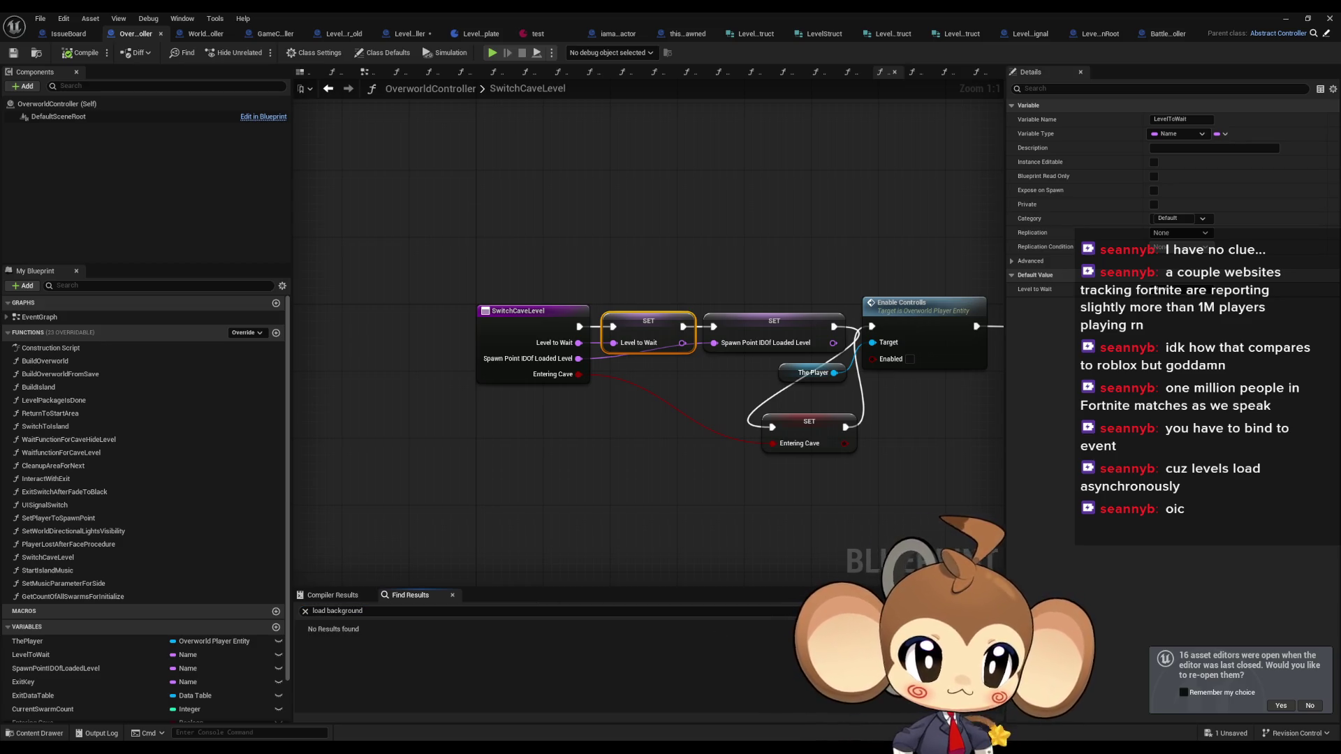
- Open the BuildIsland function graph and pan to its Load Levels and Notify call
left_click(403, 473)
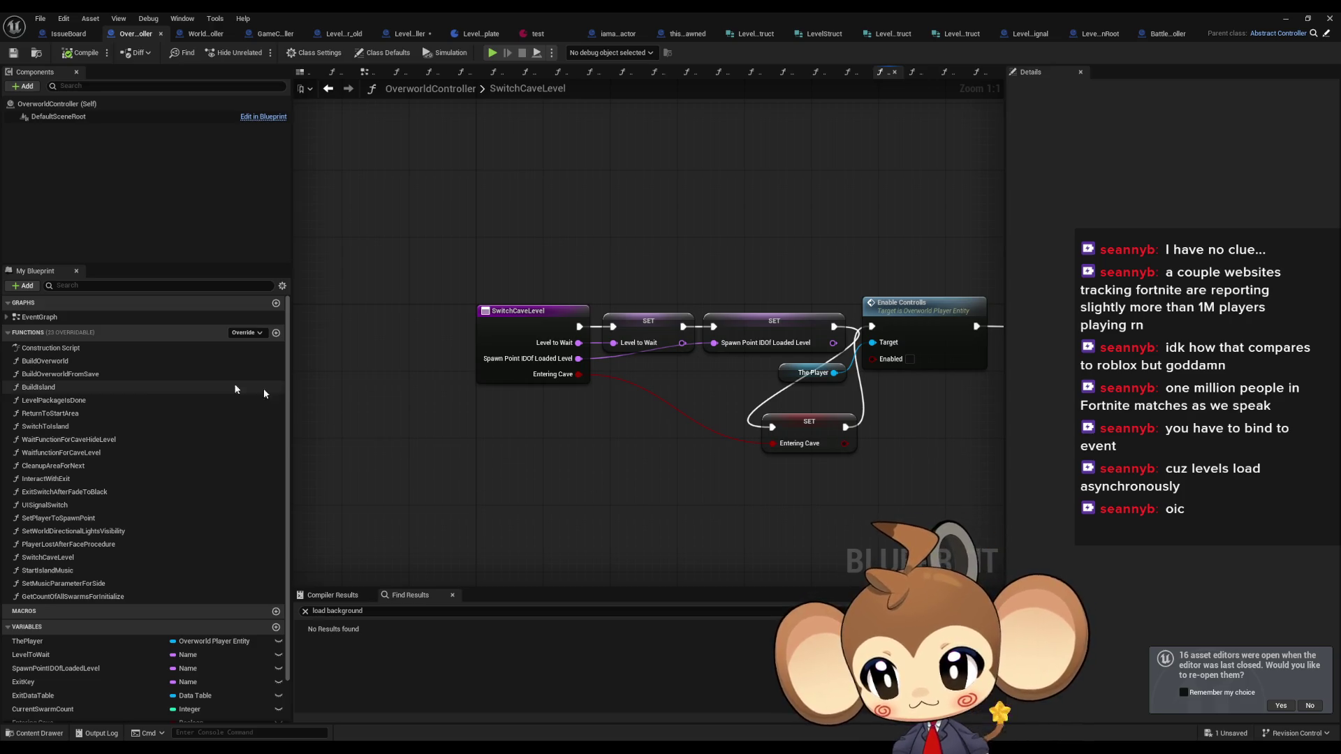
double_click(72, 388)
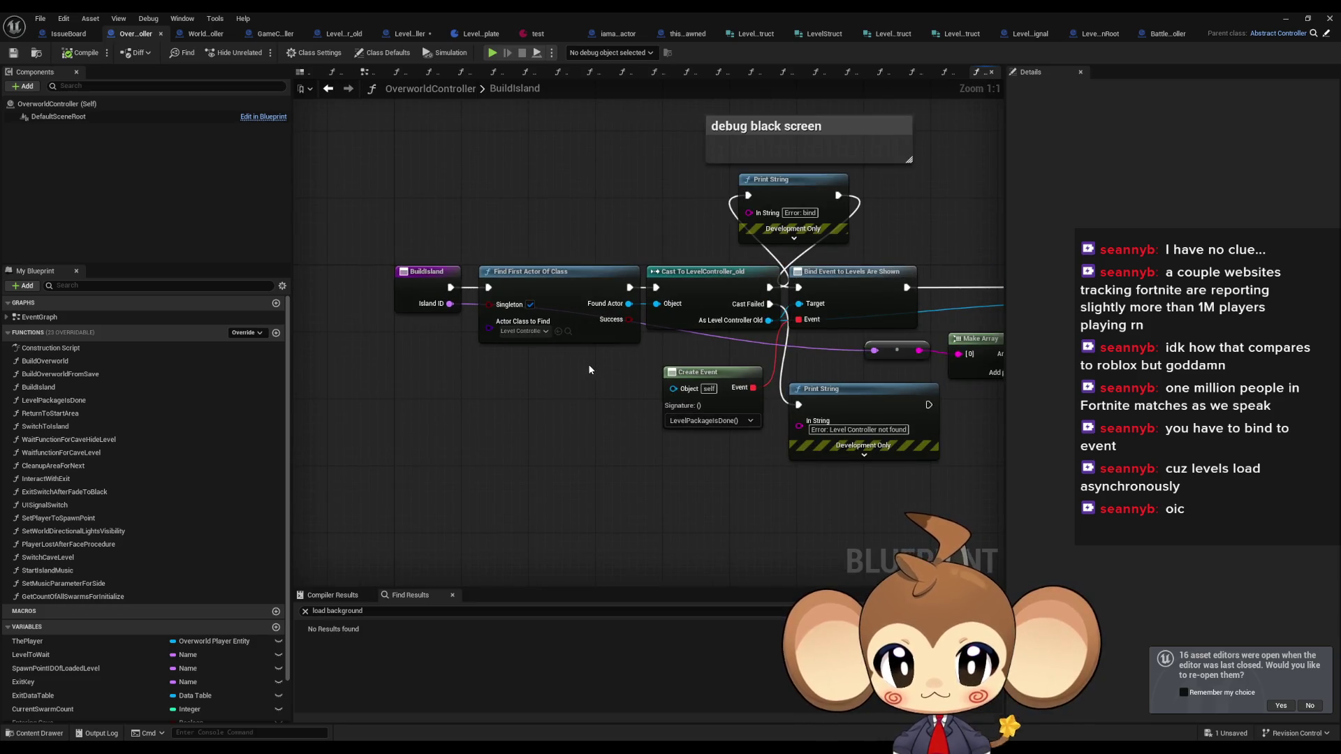
left_click_drag(613, 318, 474, 327)
left_click_drag(472, 381, 562, 423)
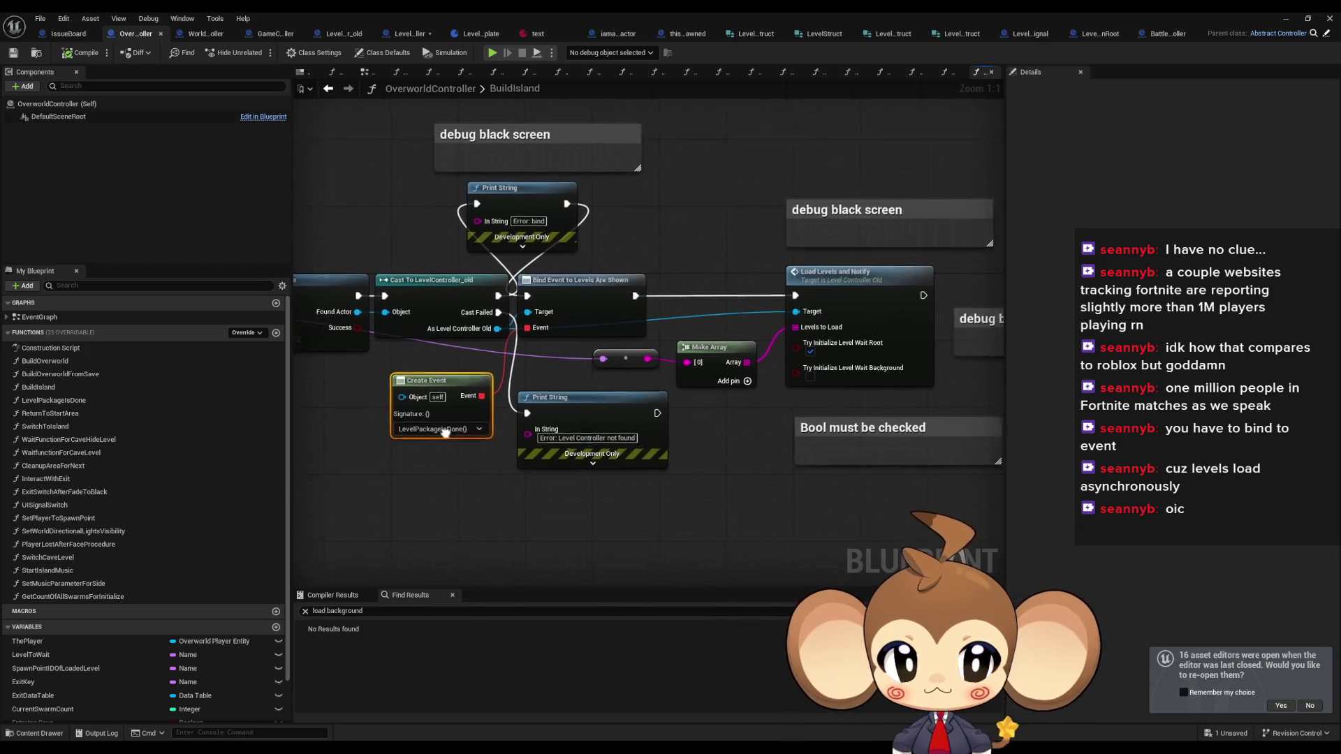
- Follow Load Levels and Notify into Load Levels, then step back through history to TryInitializeLevel
double_click(838, 301)
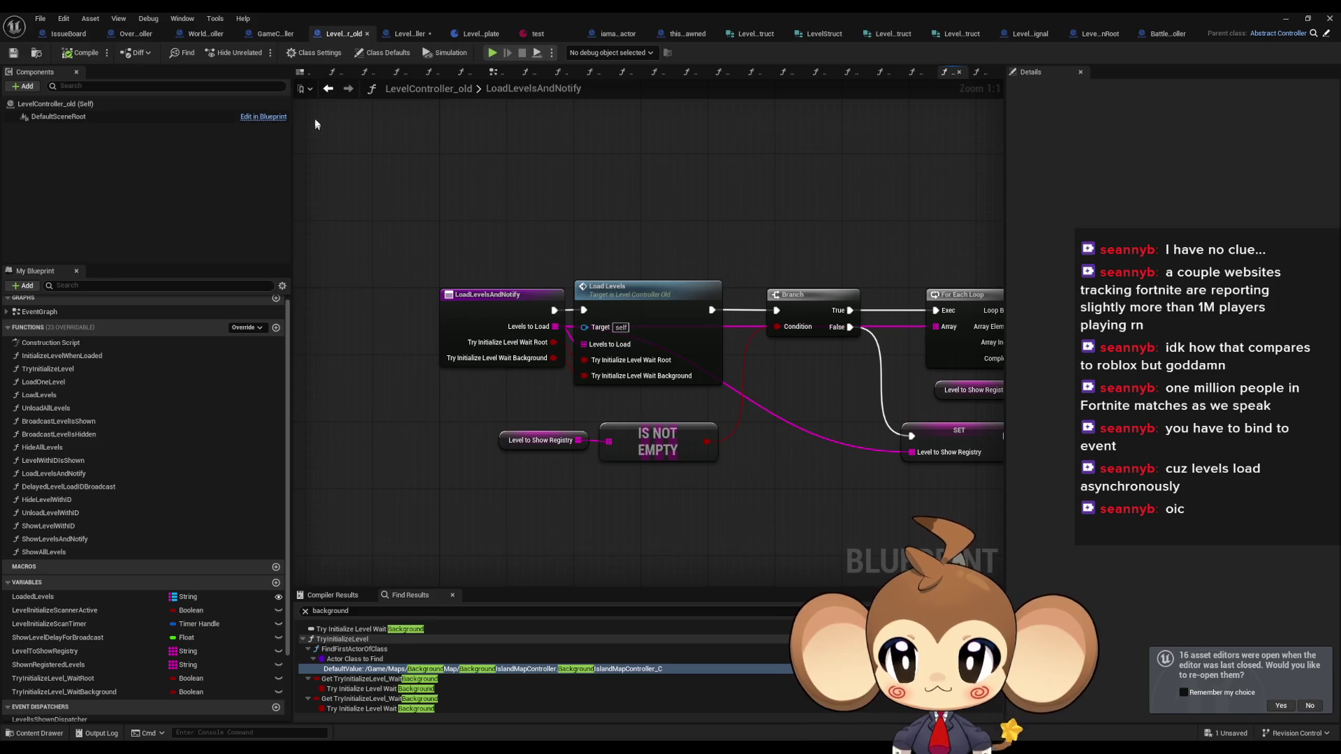
left_click_drag(630, 243, 619, 241)
double_click(622, 248)
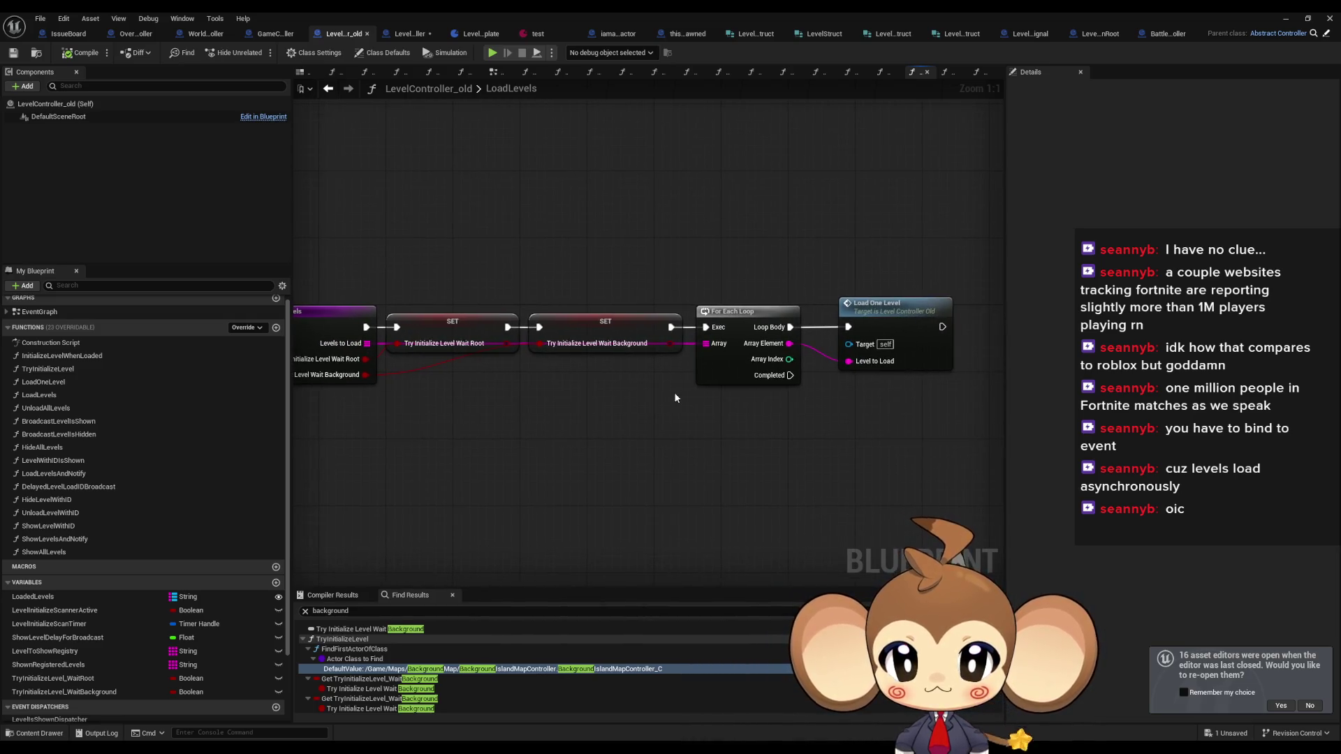
left_click(328, 89)
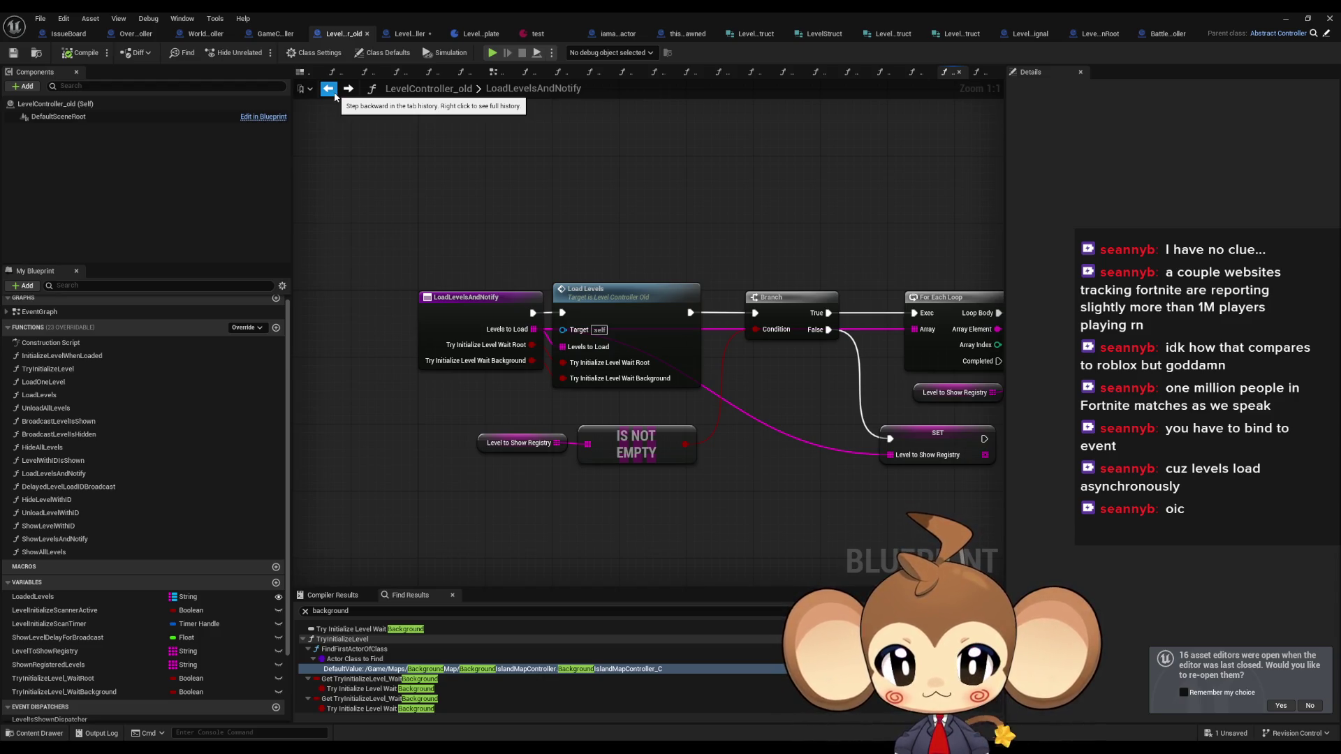
left_click(335, 96)
left_click(336, 97)
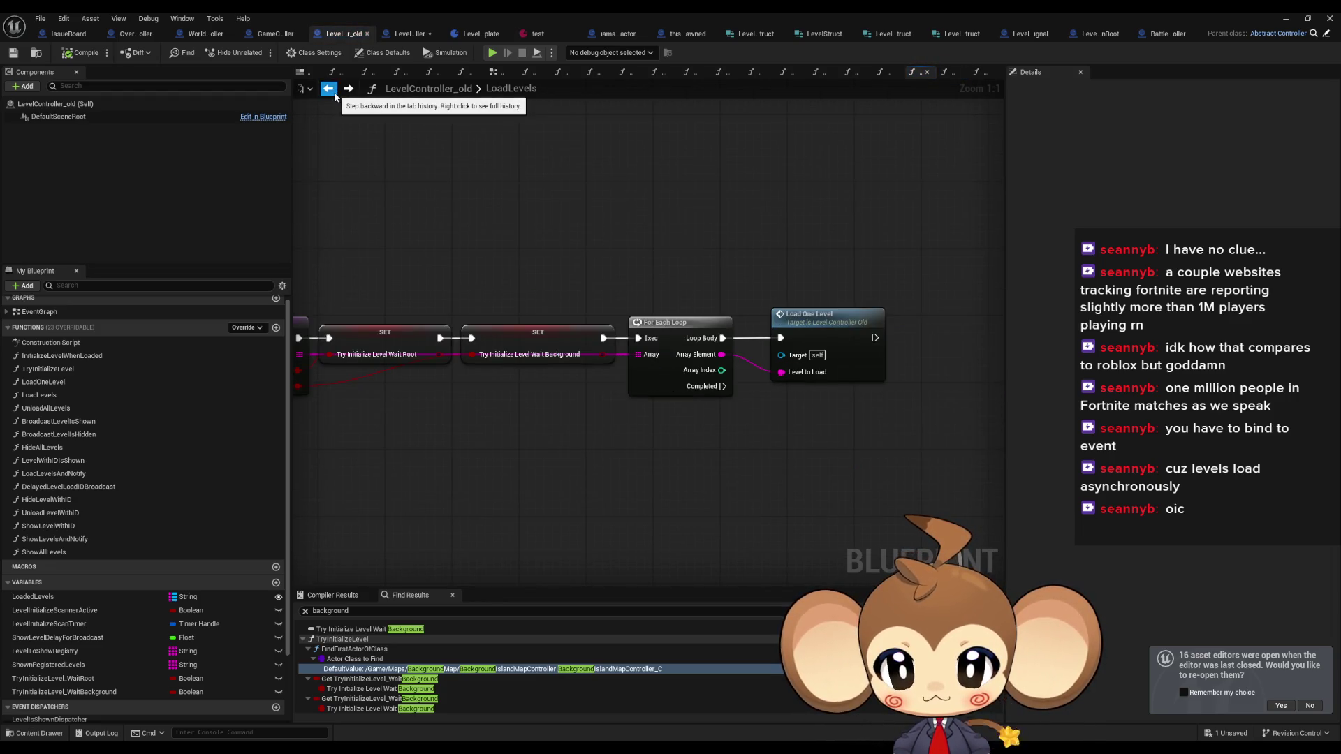
left_click(335, 96)
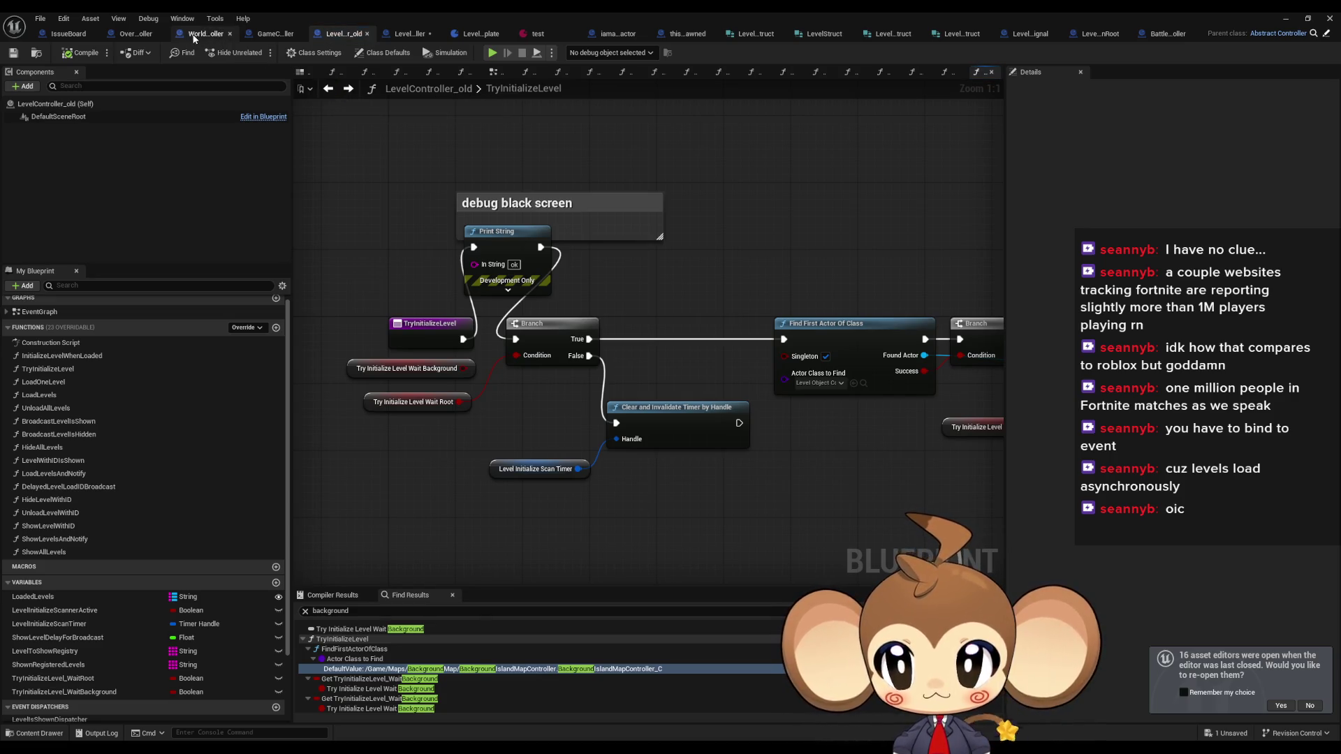
- Return to OverworldController's BuildIsland graph and shrink the blueprint window to show the level editor
left_click(147, 36)
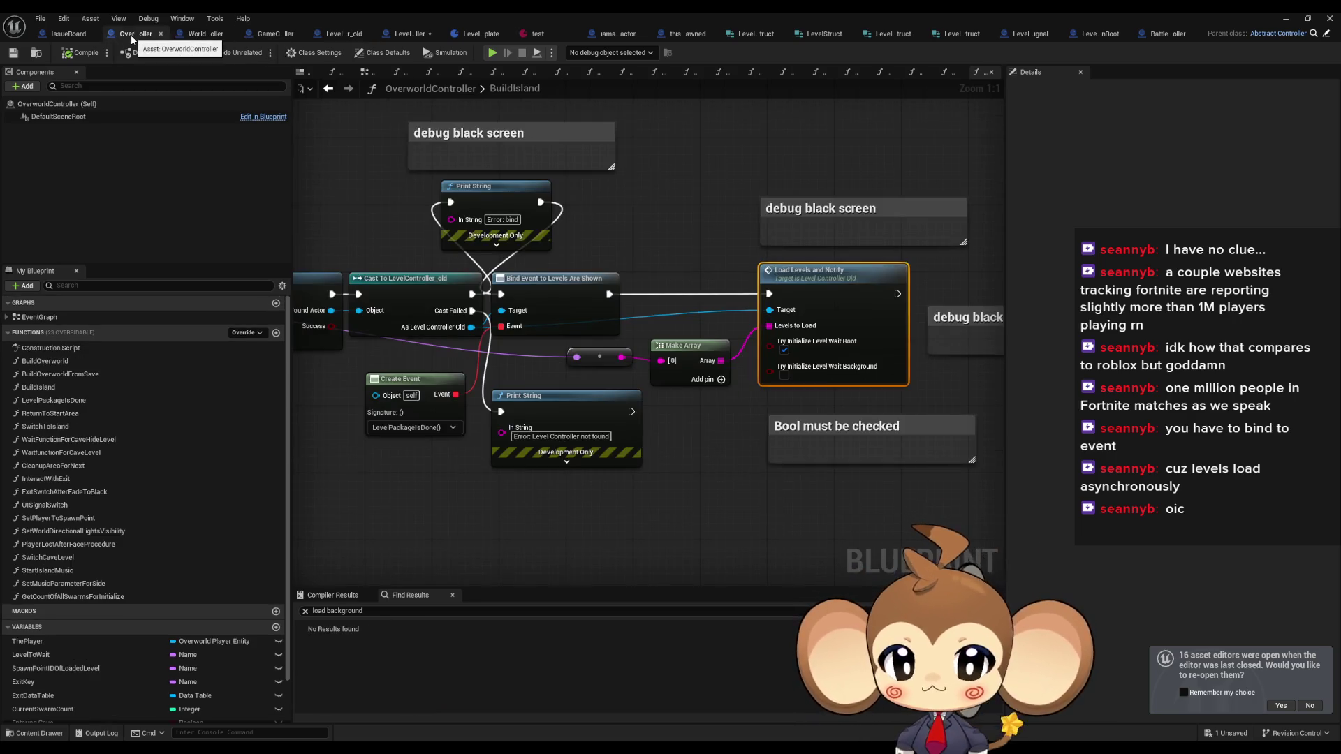
mouse_move(614, 309)
left_mouse_down()
mouse_move(751, 331)
mouse_move(870, 310)
left_mouse_up()
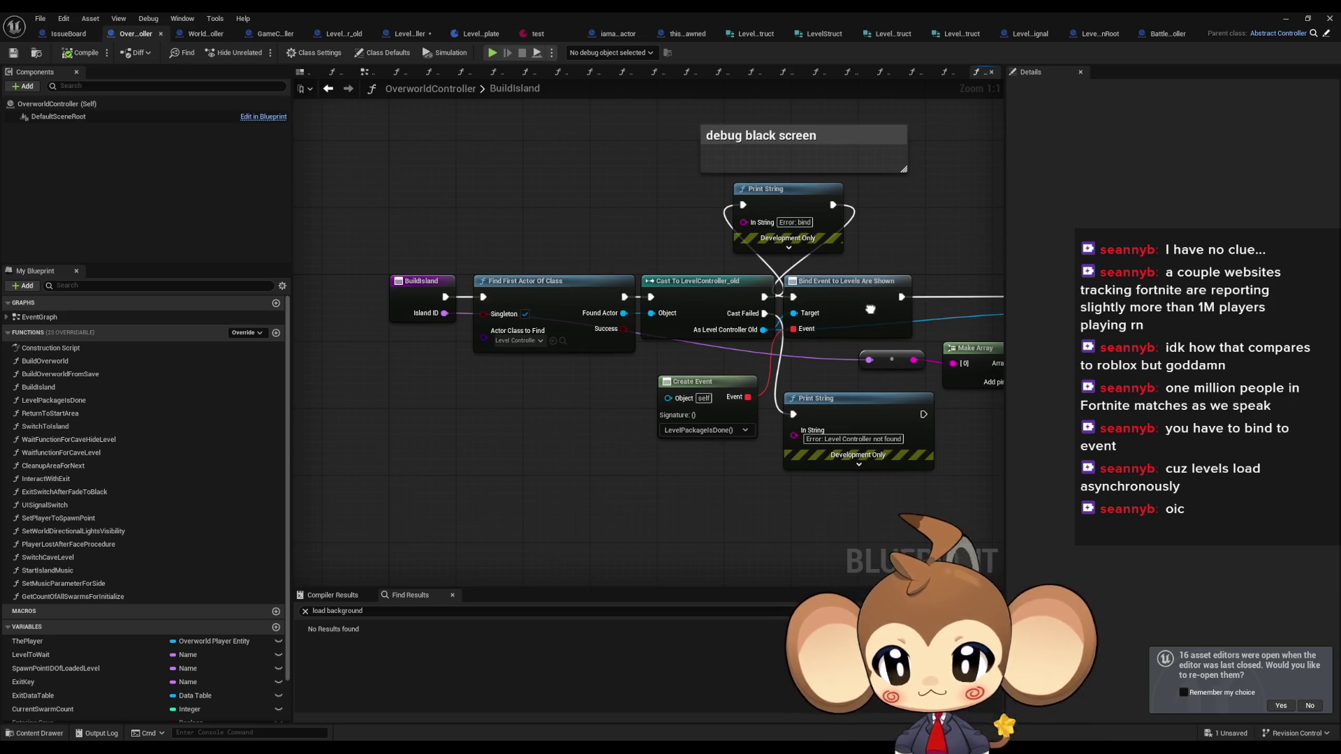
scroll(189, 667, "down", 2)
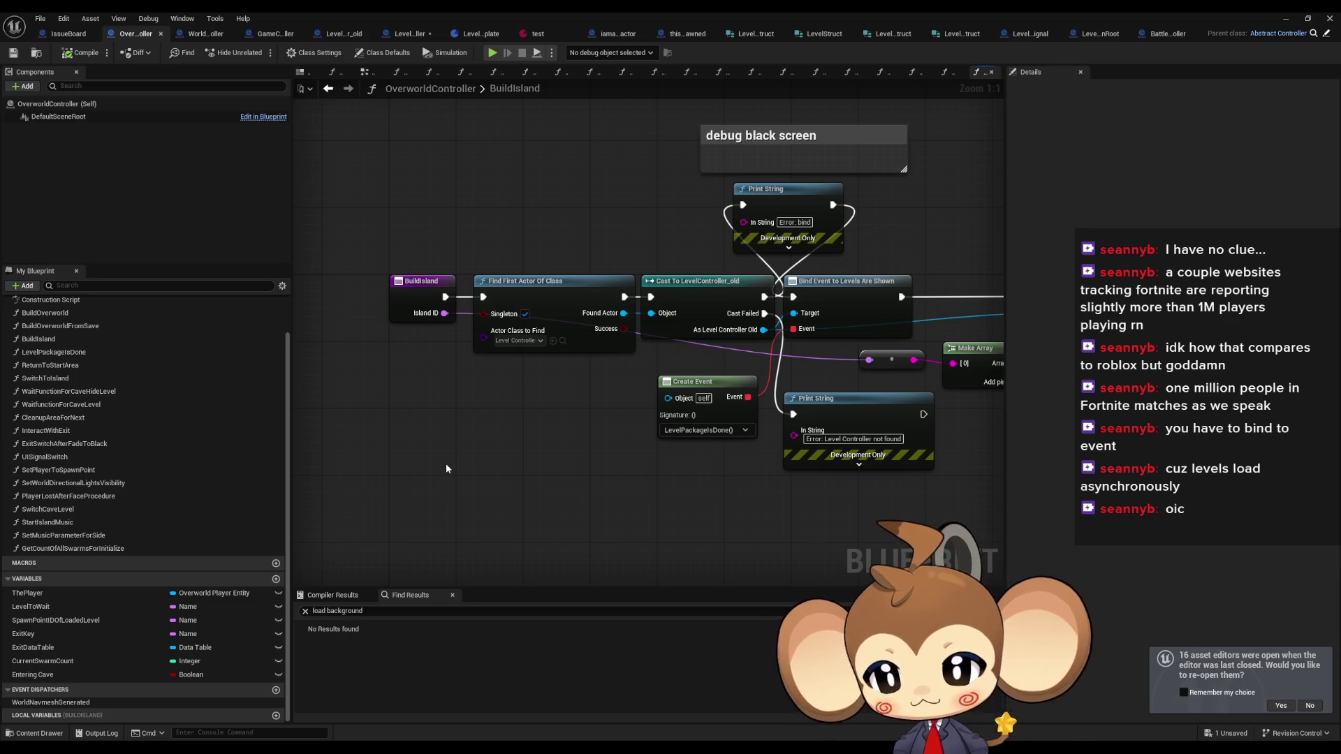
double_click(501, 11)
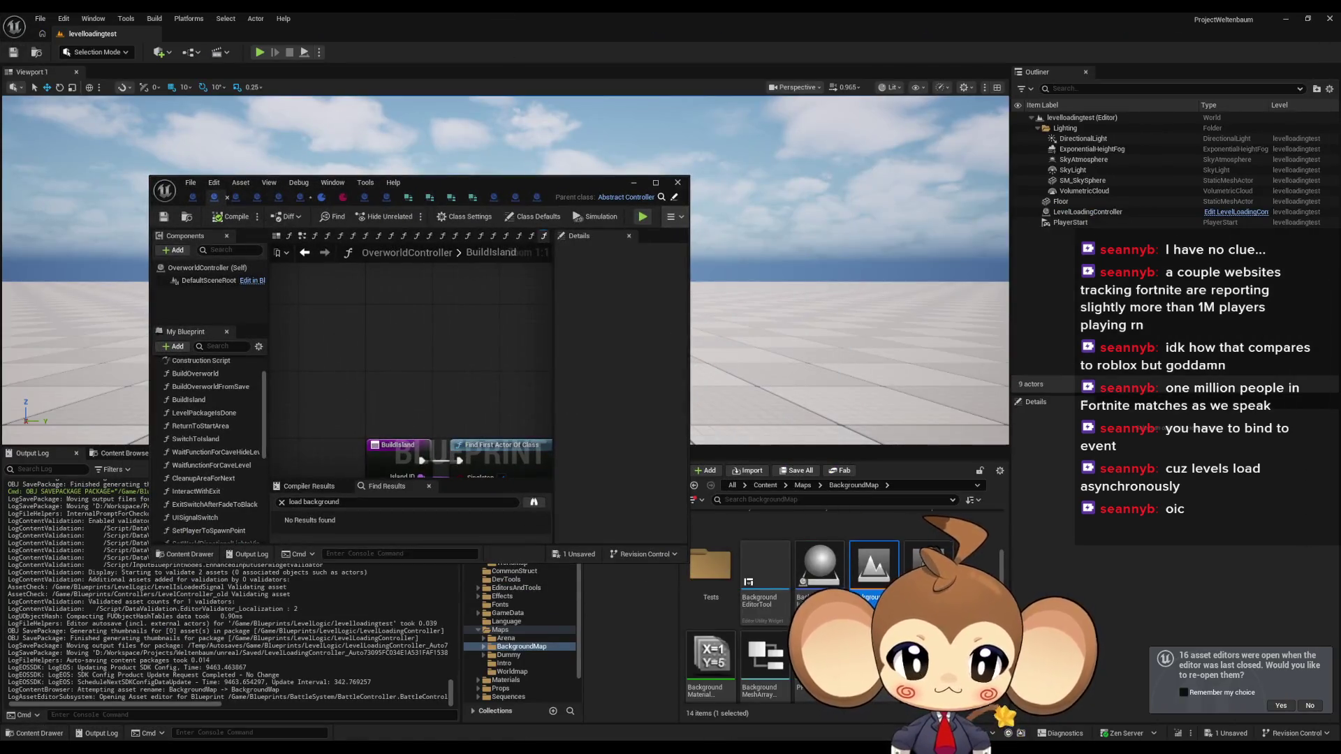
- View the BackgroundMap asset's references in the Reference Viewer, then close it
right_click(872, 578)
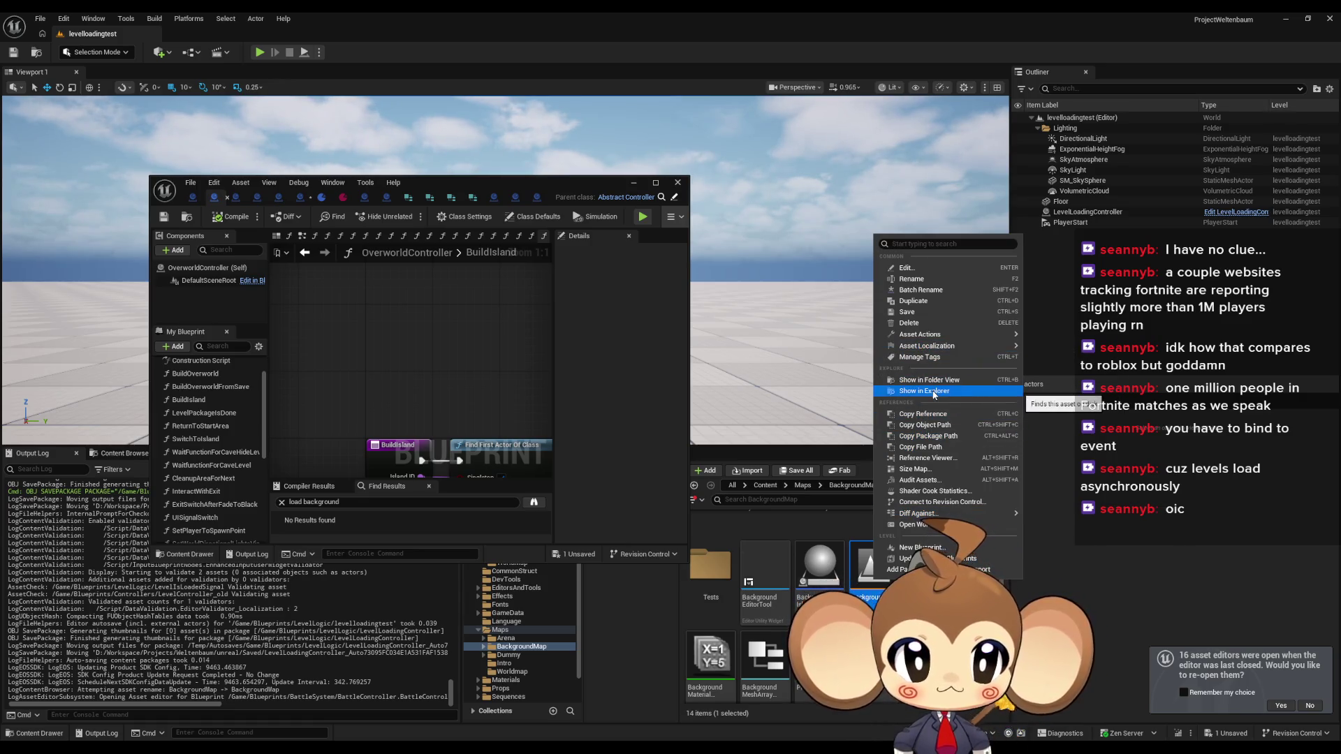
left_click(936, 459)
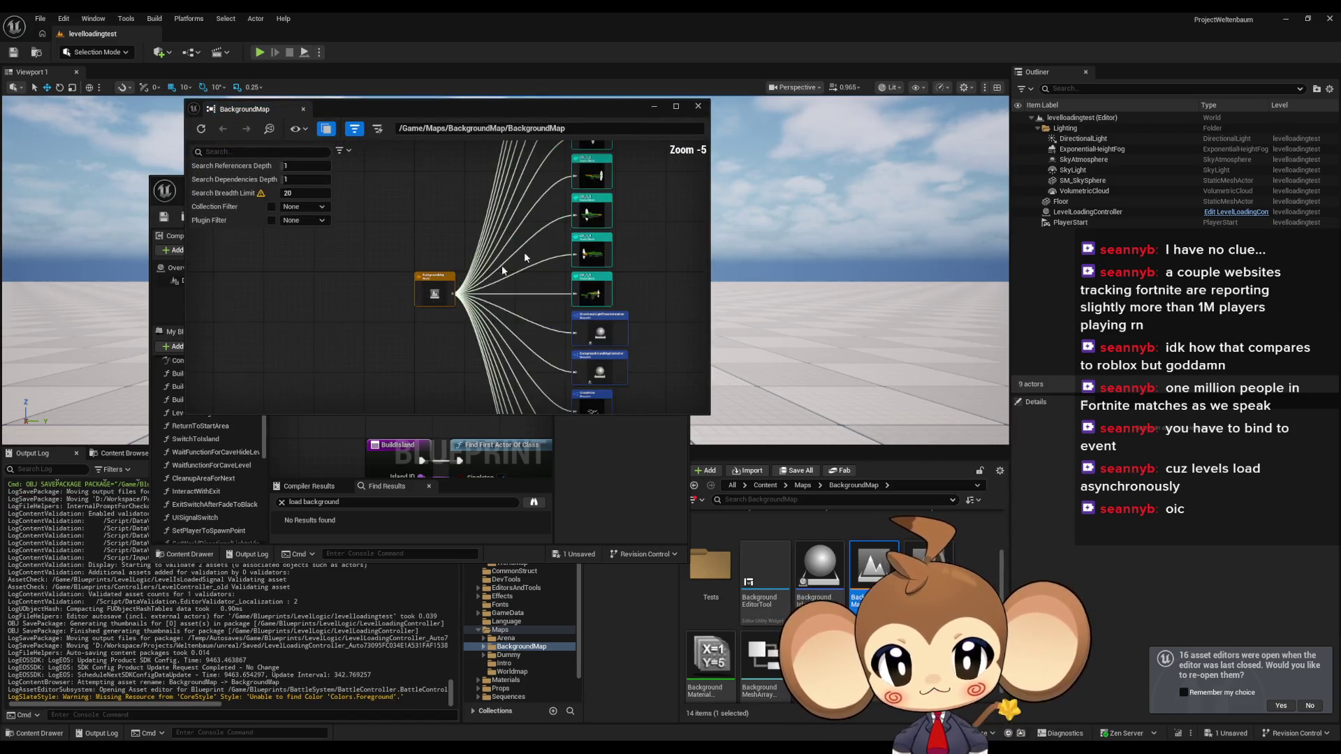
left_click(698, 106)
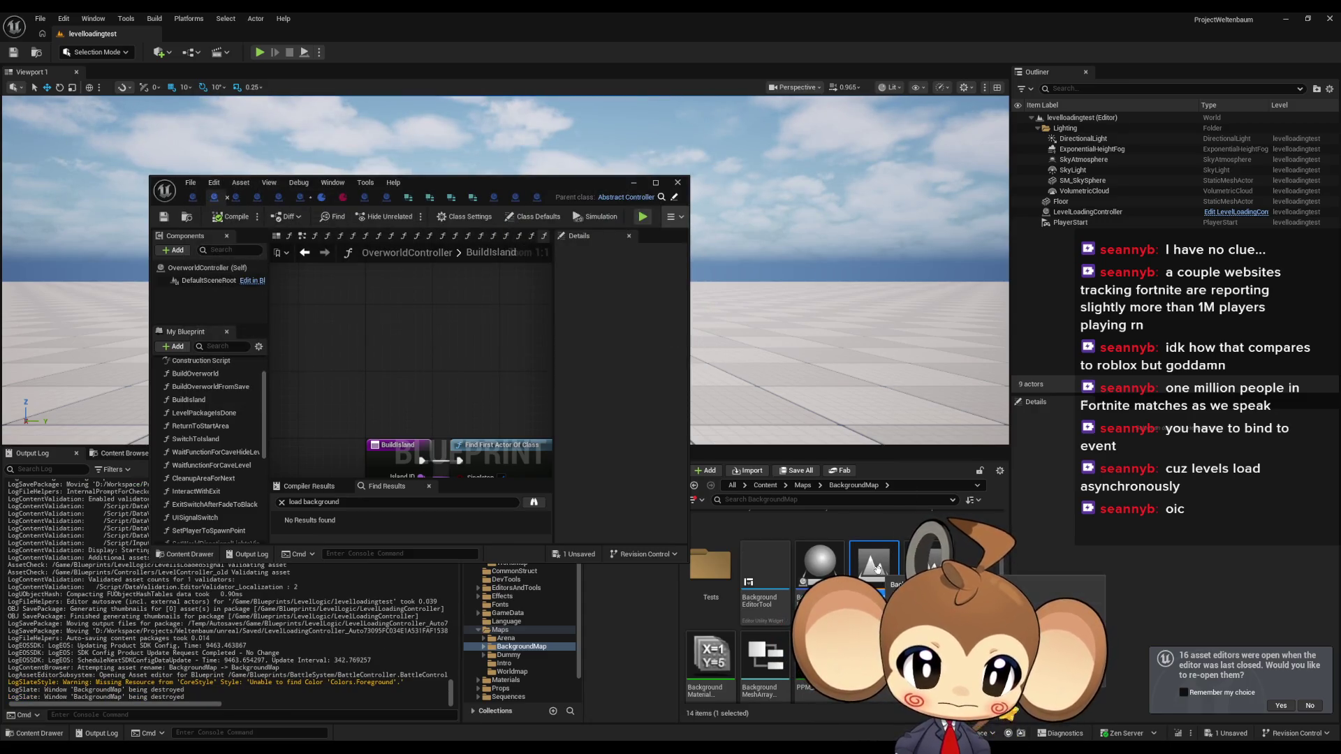
scroll(882, 569, "down", 1)
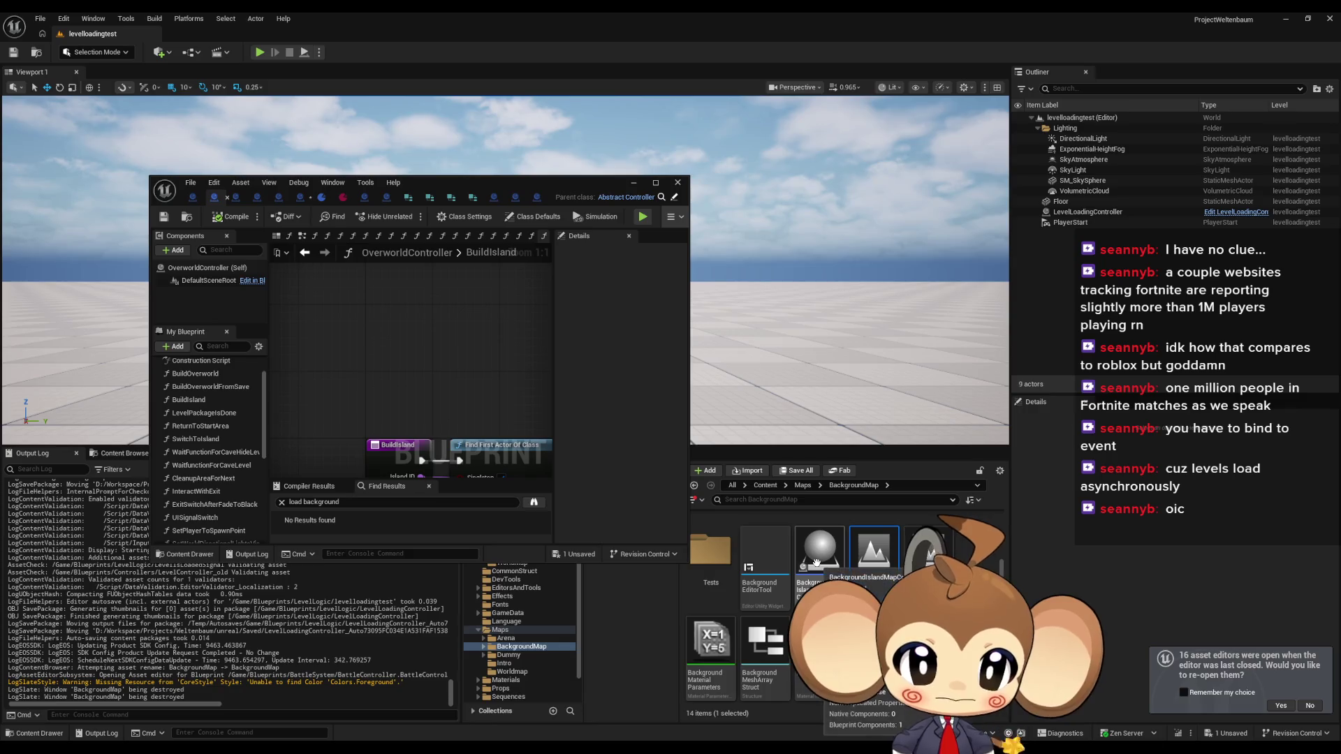
scroll(838, 601, "up", 3)
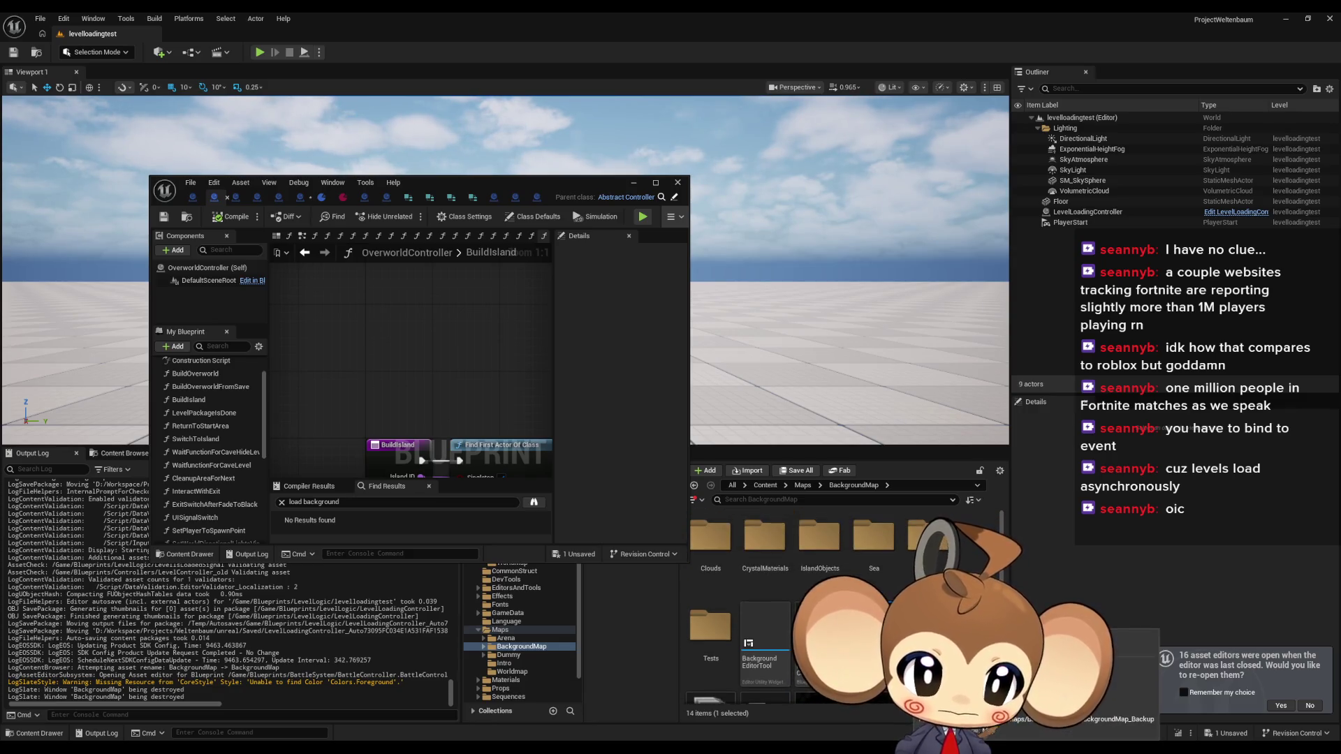
- Open BackgroundIslandMapController's reference graph and edit its referencer LevelObjectCollectionRoot
right_click(818, 628)
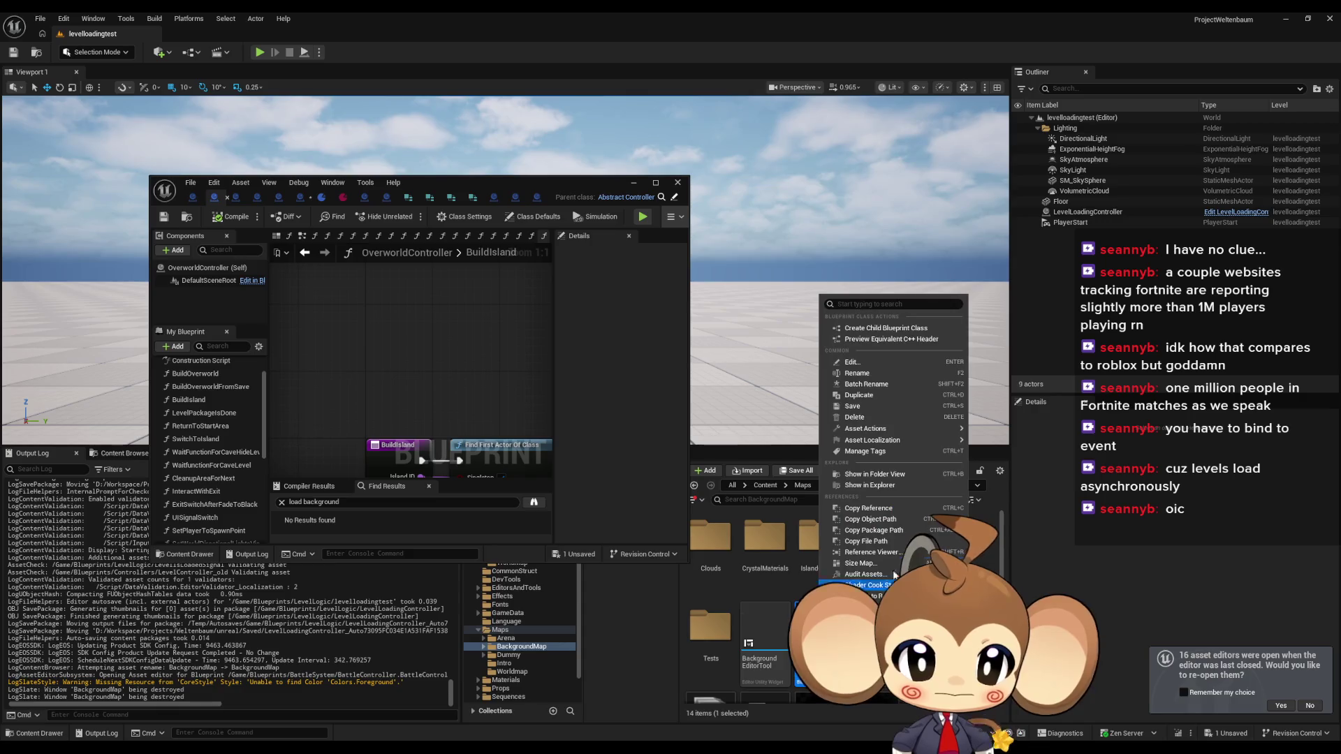
mouse_move(871, 435)
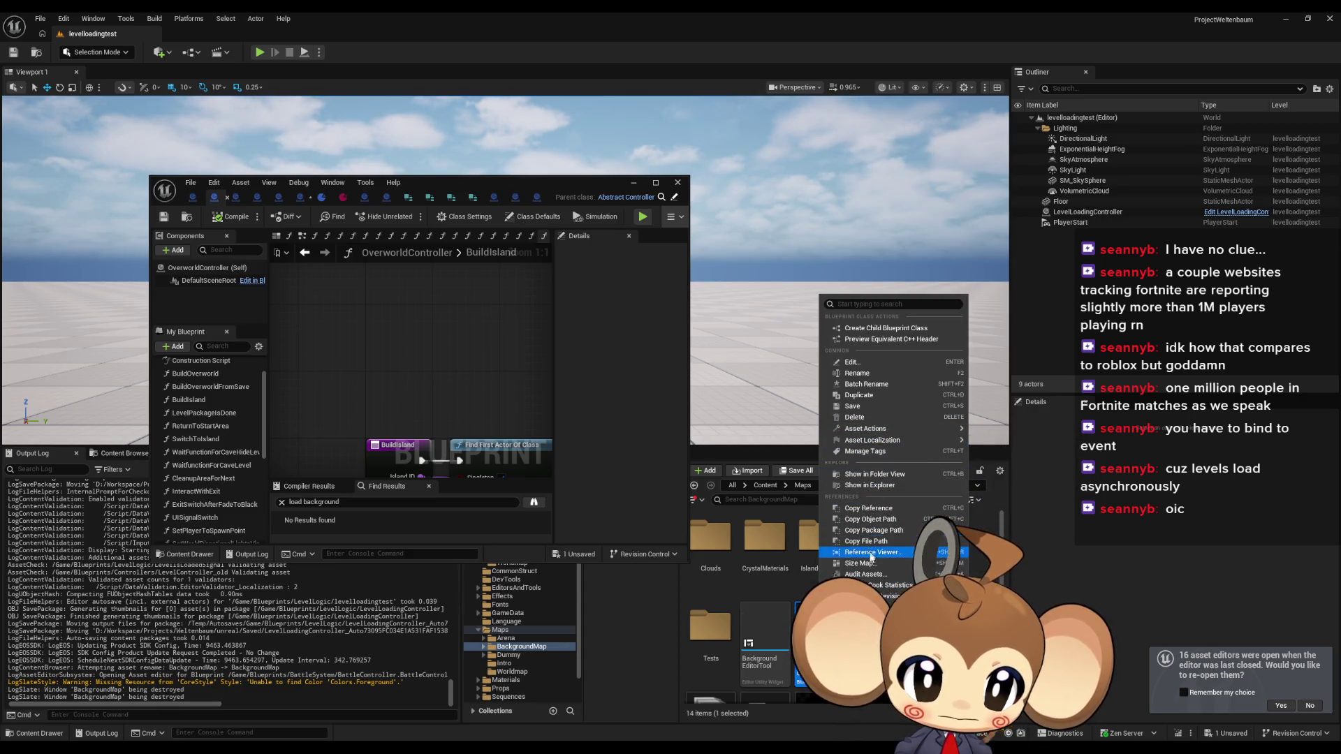
left_click(874, 552)
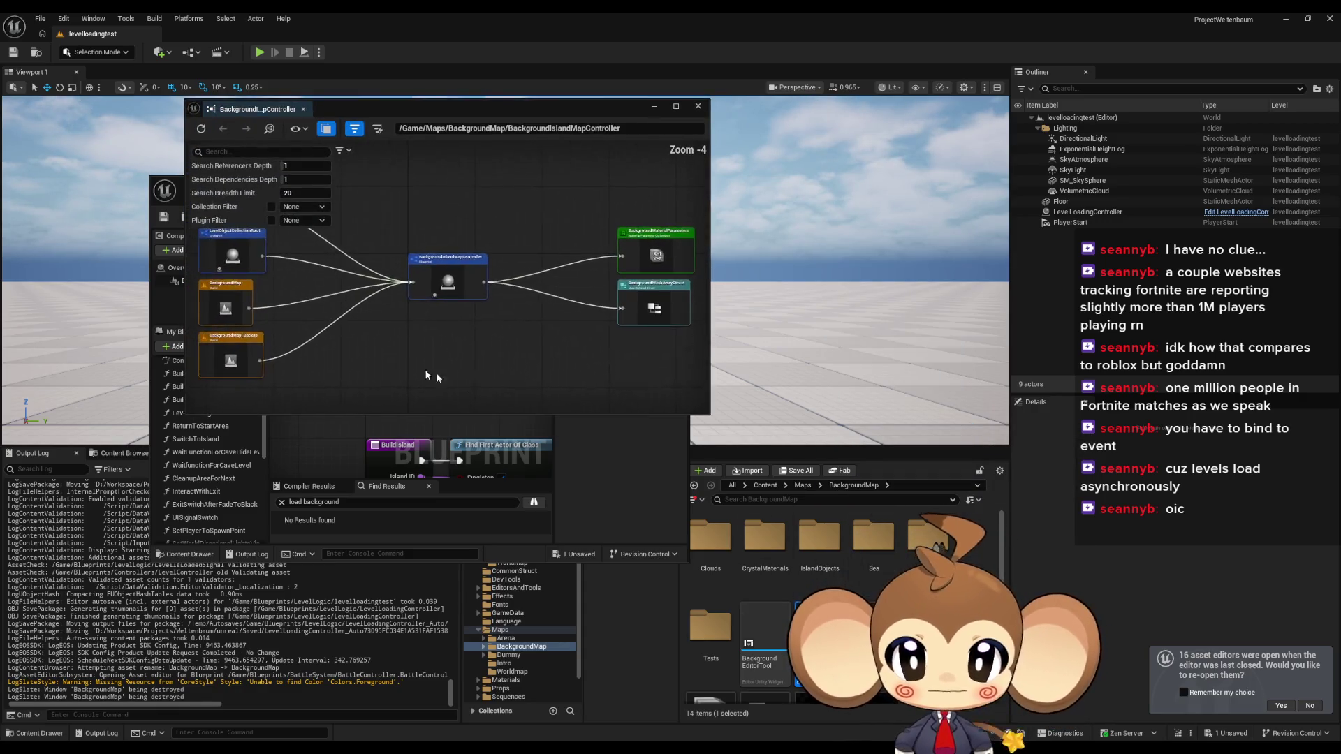
scroll(432, 387, "up", 3)
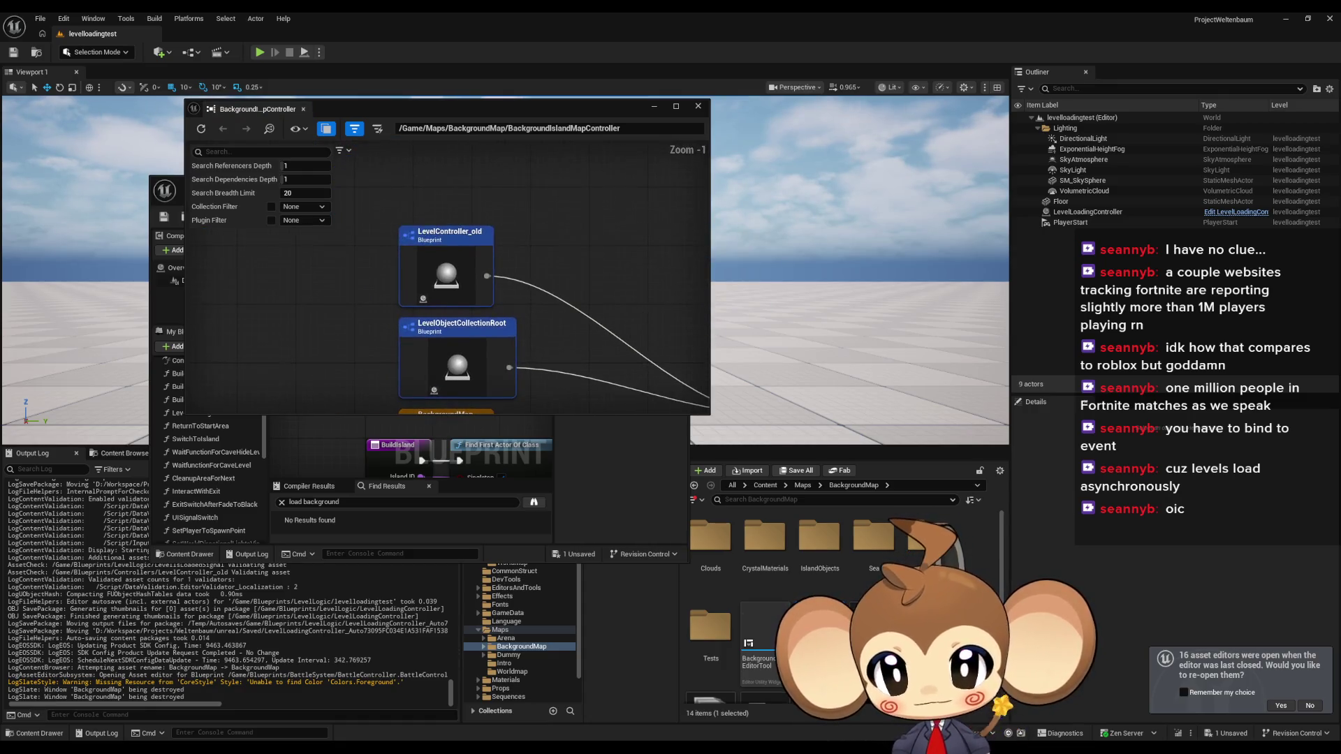
double_click(450, 344)
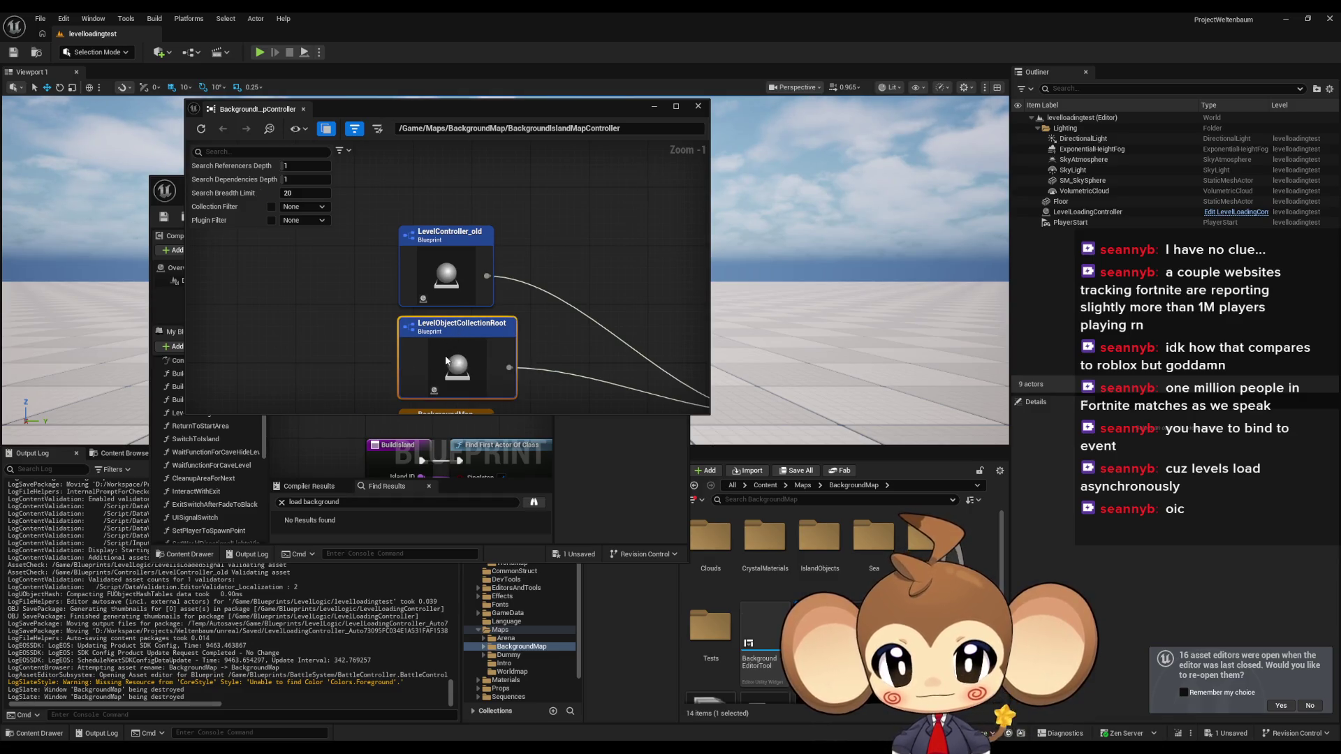
right_click(458, 345)
left_click(538, 380)
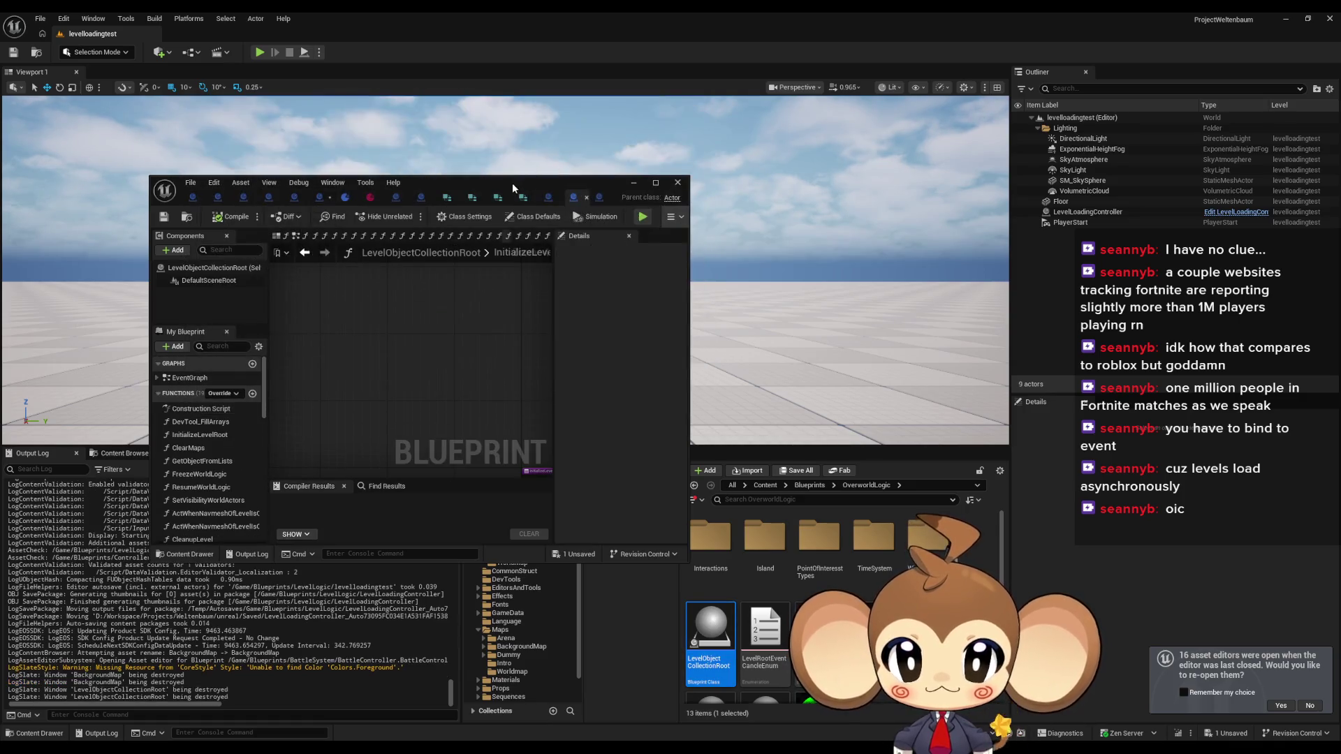
- Maximize the LevelObjectCollectionRoot Blueprint editor and search Find Results for 'background'
double_click(512, 182)
left_click(411, 596)
type("back")
key("Return")
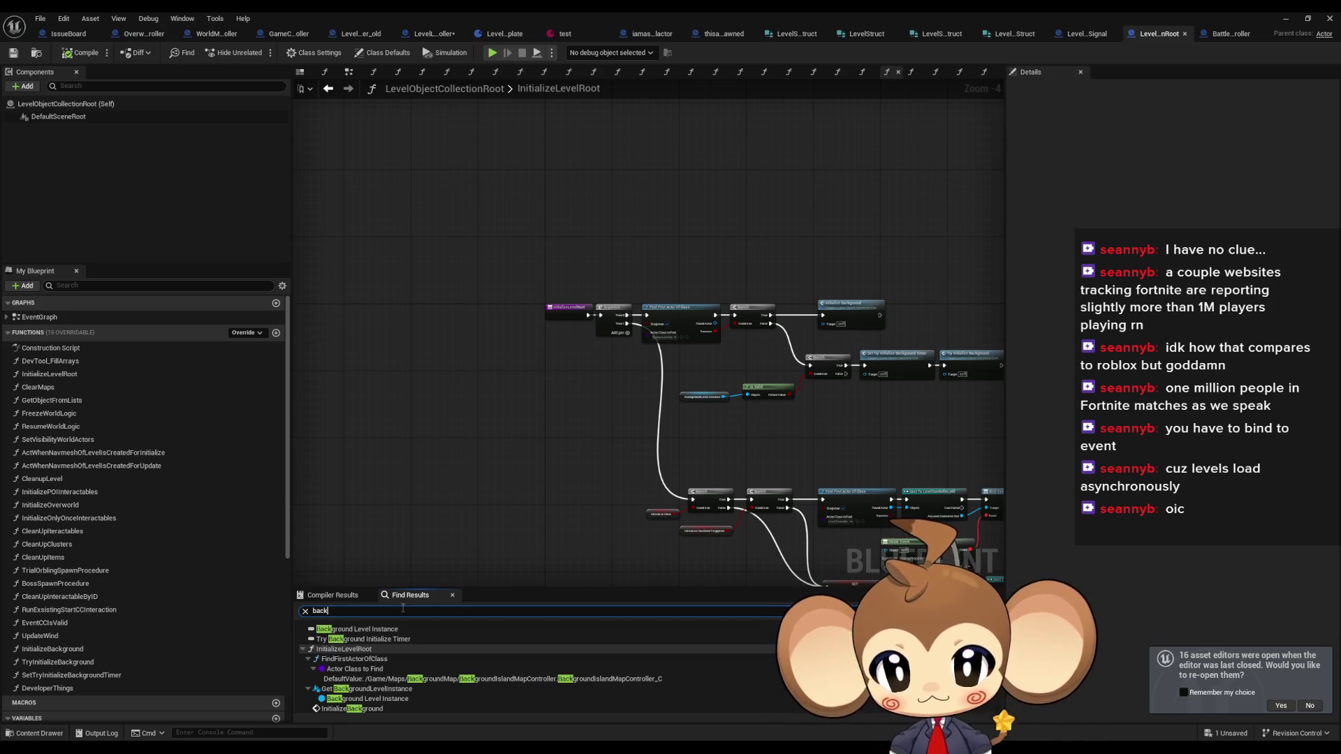
type("grou")
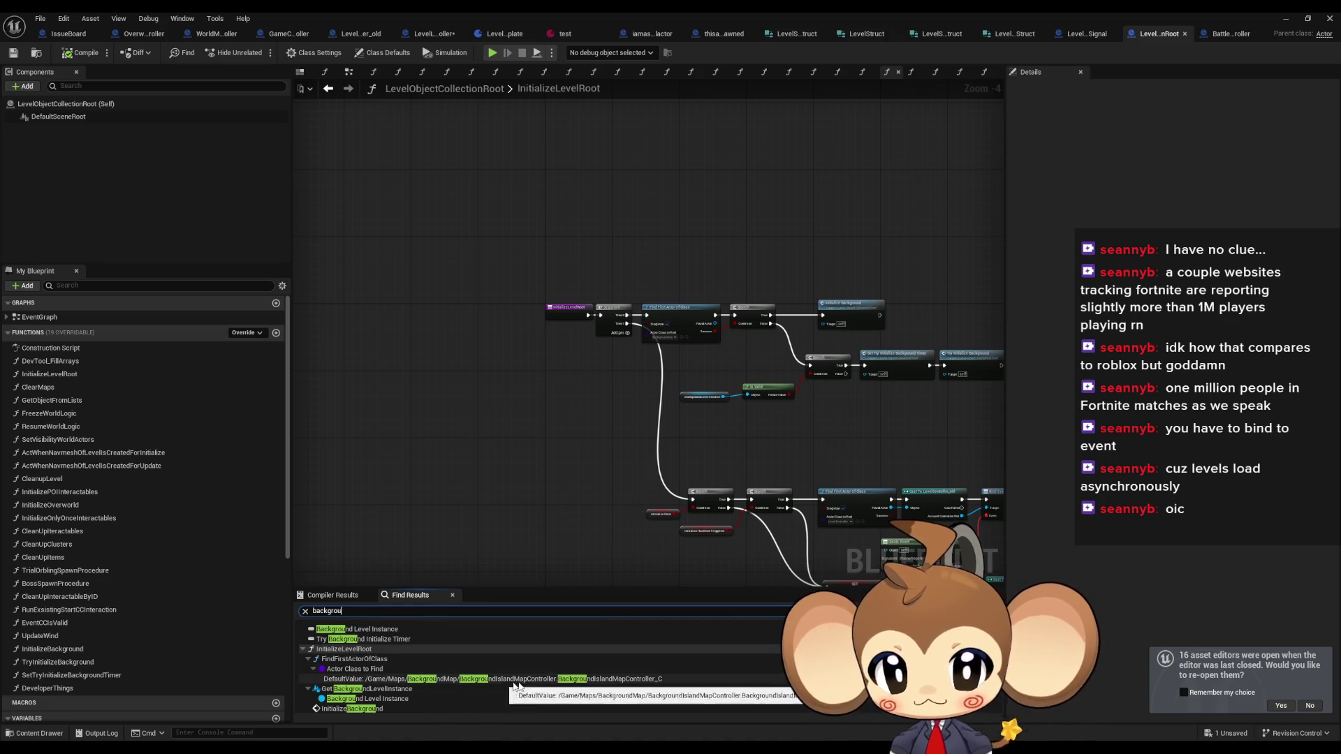
- Jump to the Find First Actor DefaultValue match, select the Initialize Background node, and restore the window
left_click(549, 679)
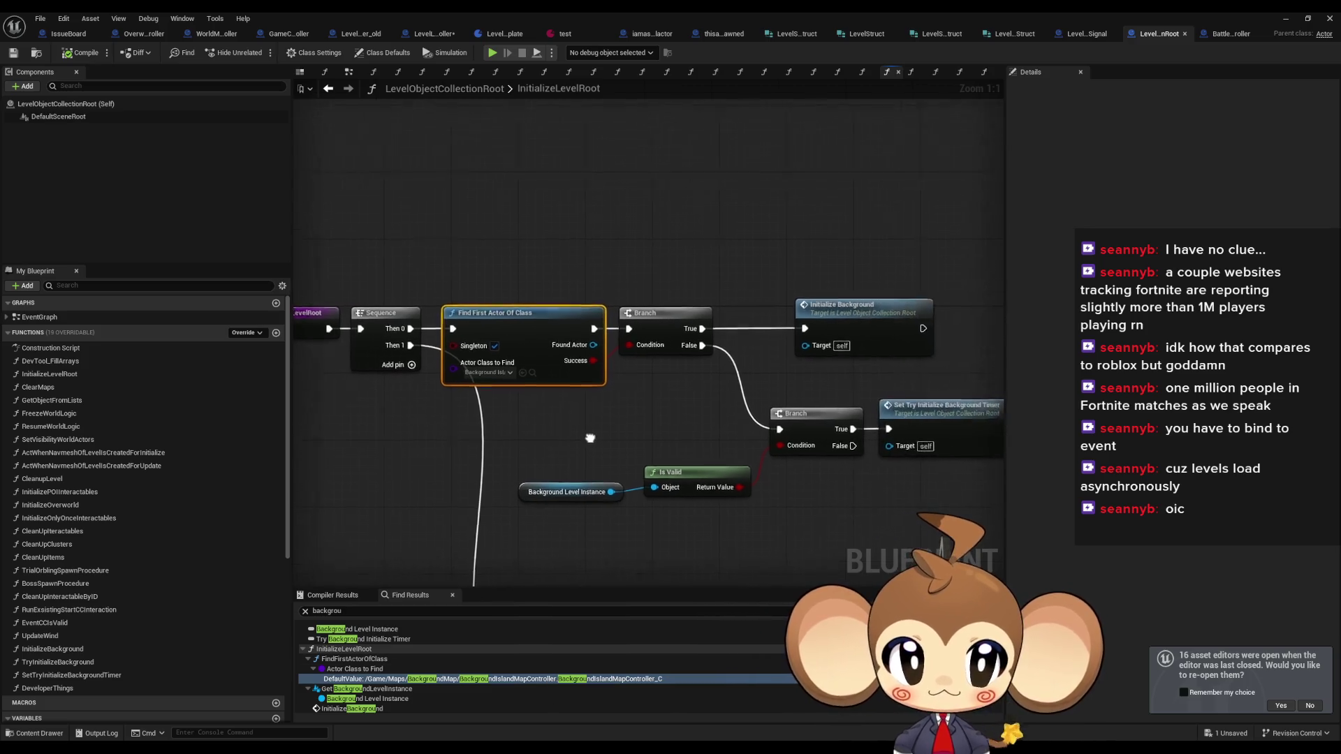
left_click_drag(789, 275, 871, 351)
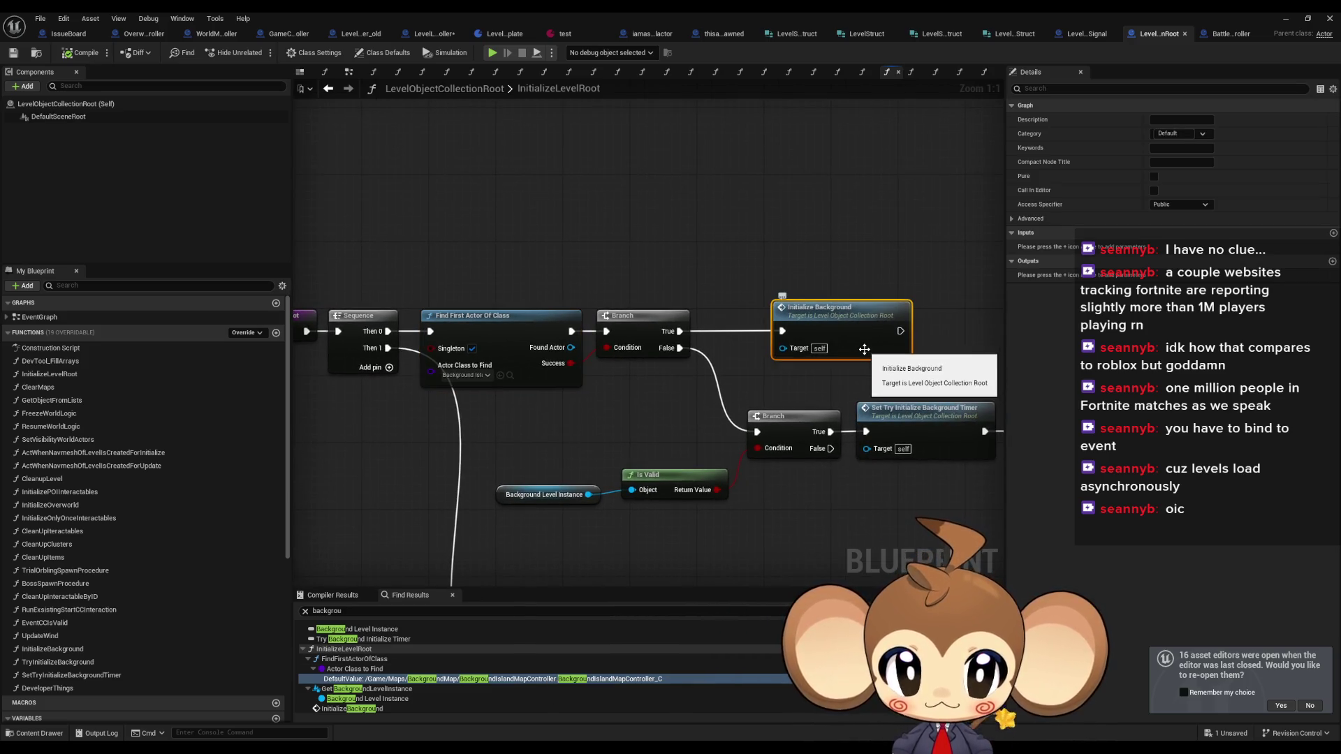
double_click(580, 12)
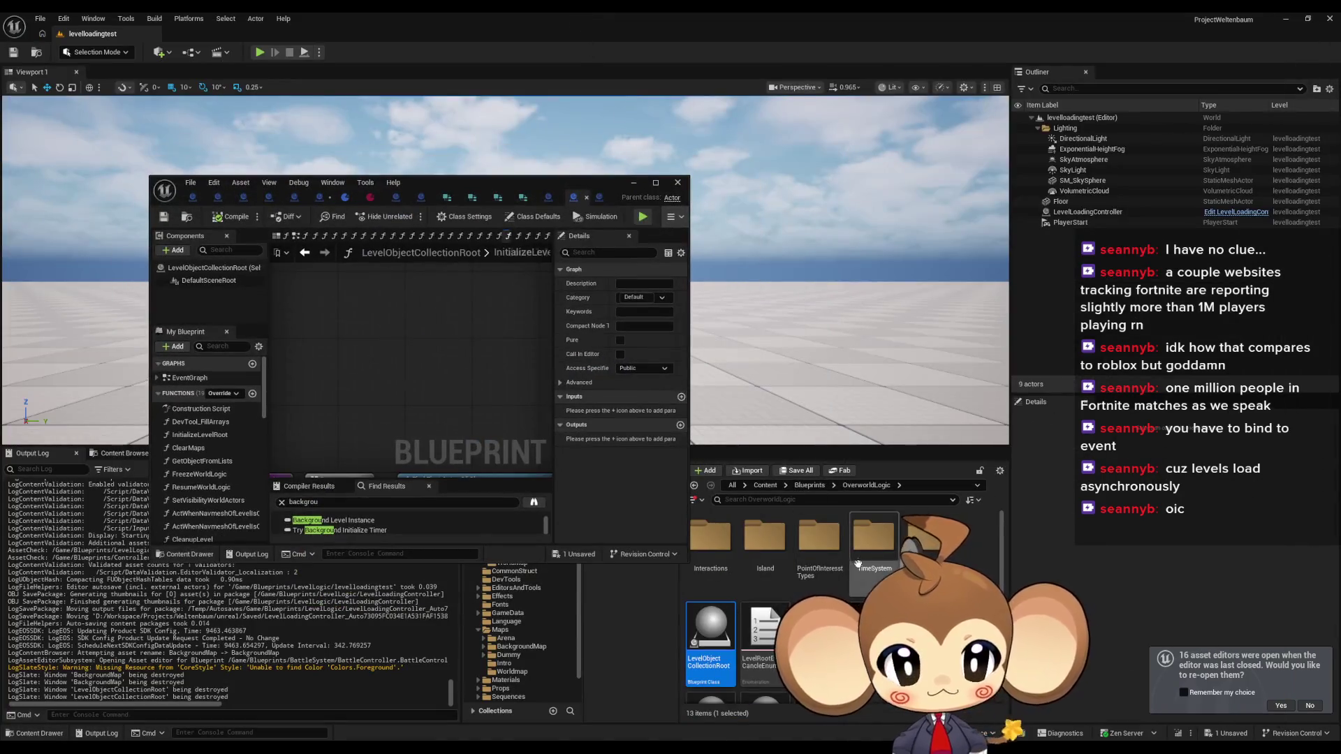
- Browse the Content Browser from Maps into Dummy > Island_1_1
double_click(818, 594)
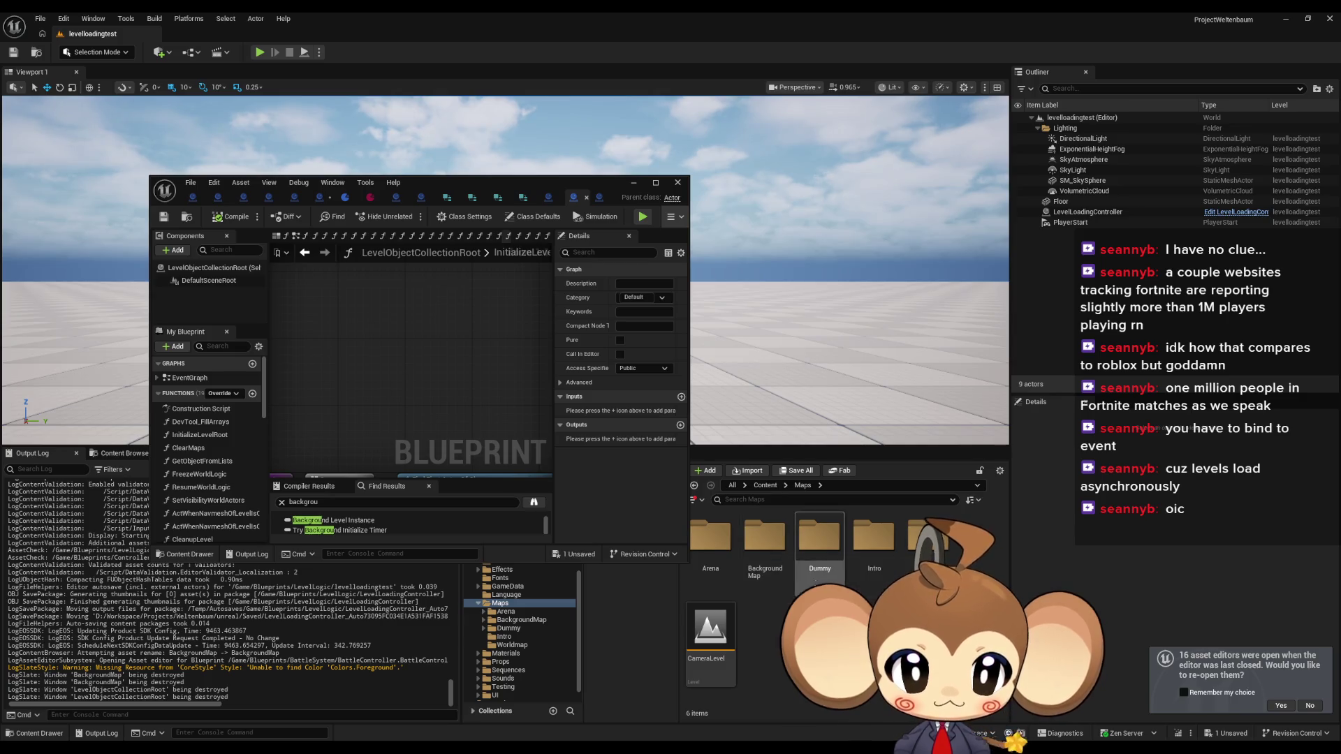
double_click(769, 579)
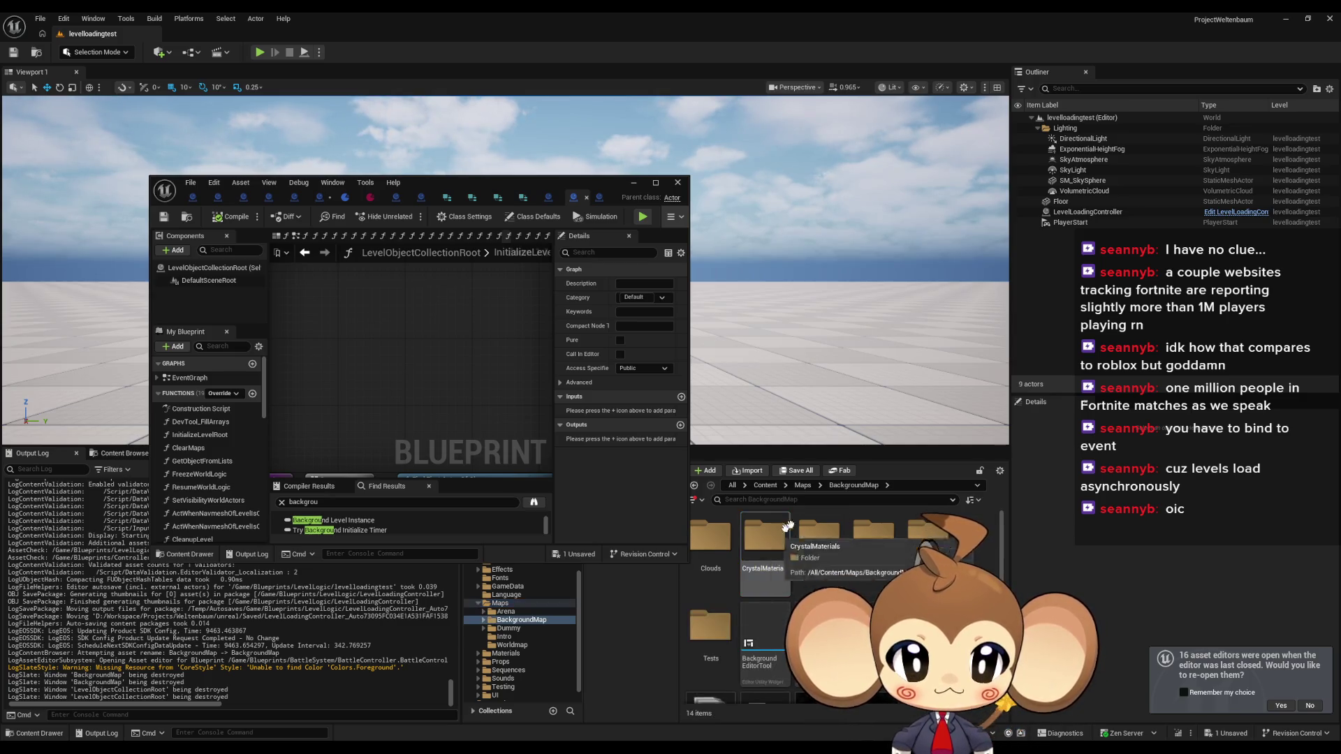
left_click(797, 485)
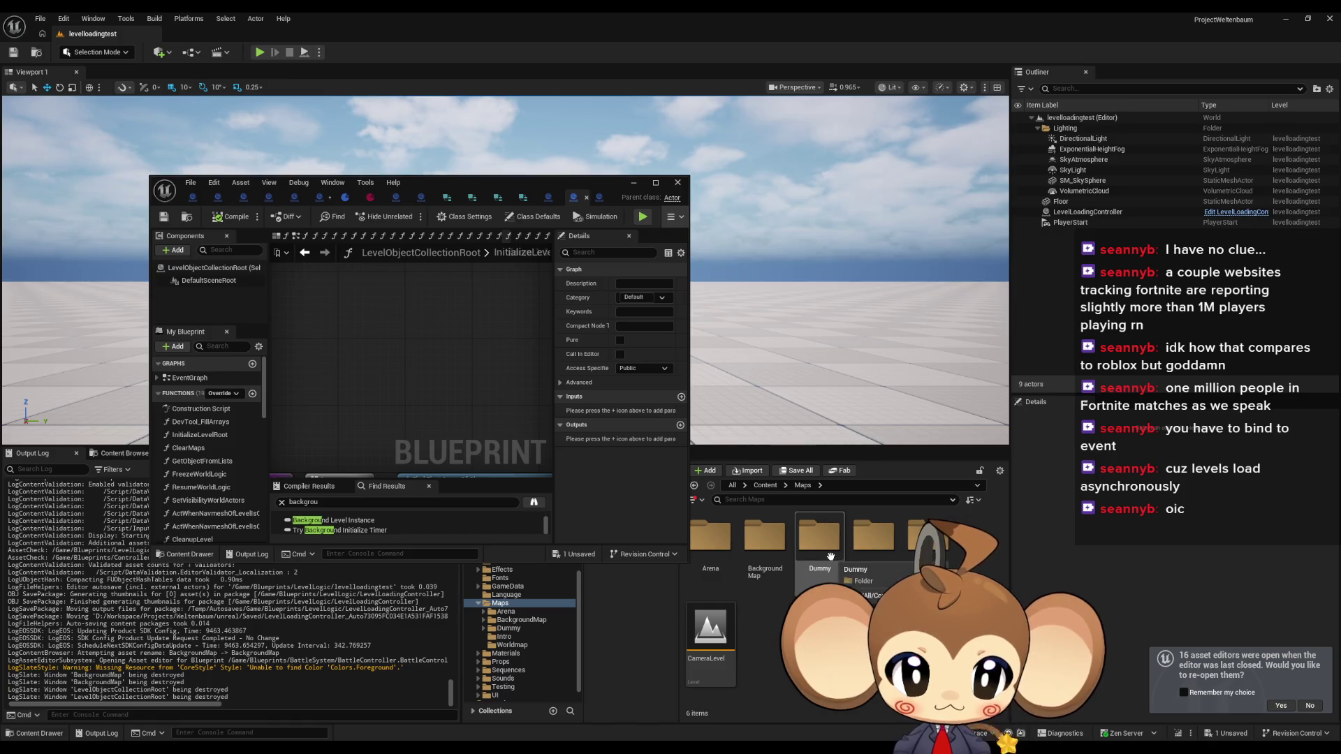
double_click(821, 549)
double_click(731, 552)
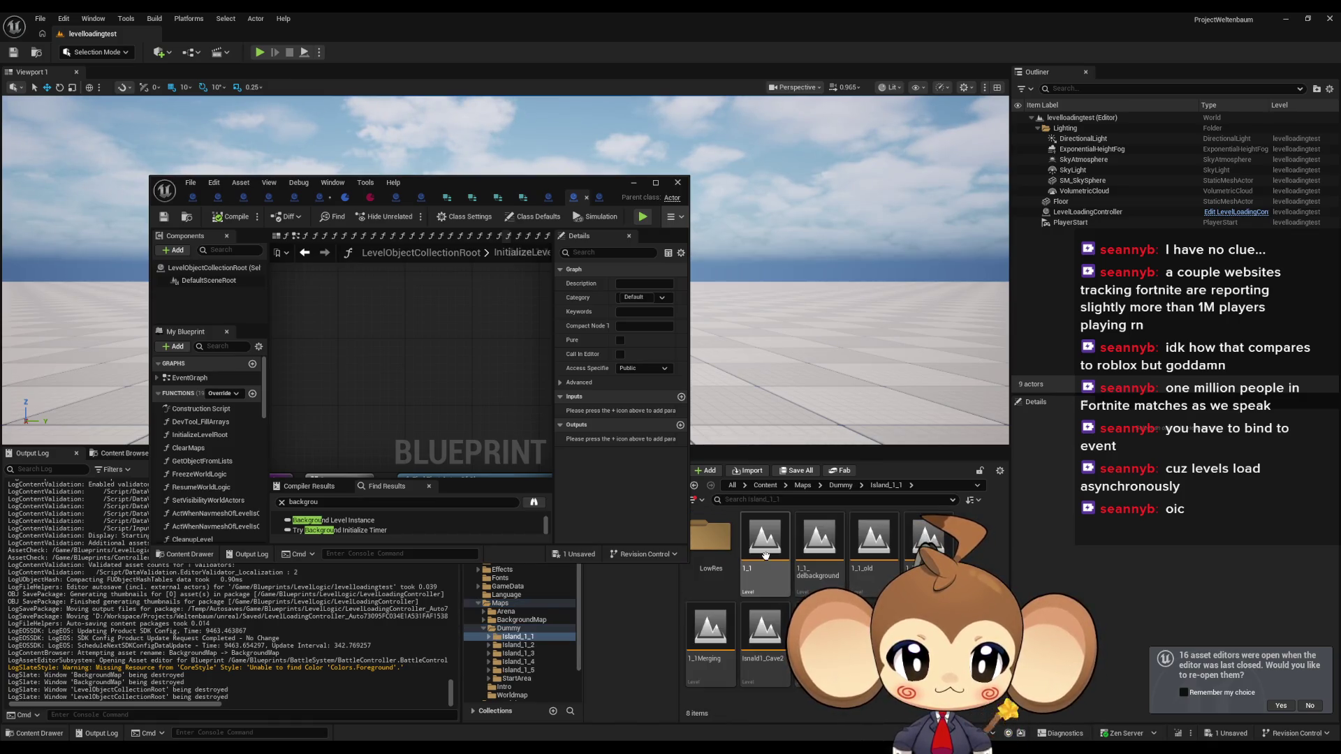
- Open island level 1_1, saving LevelLoadingController, and select the BackgroundMap instance in the Outliner
double_click(767, 561)
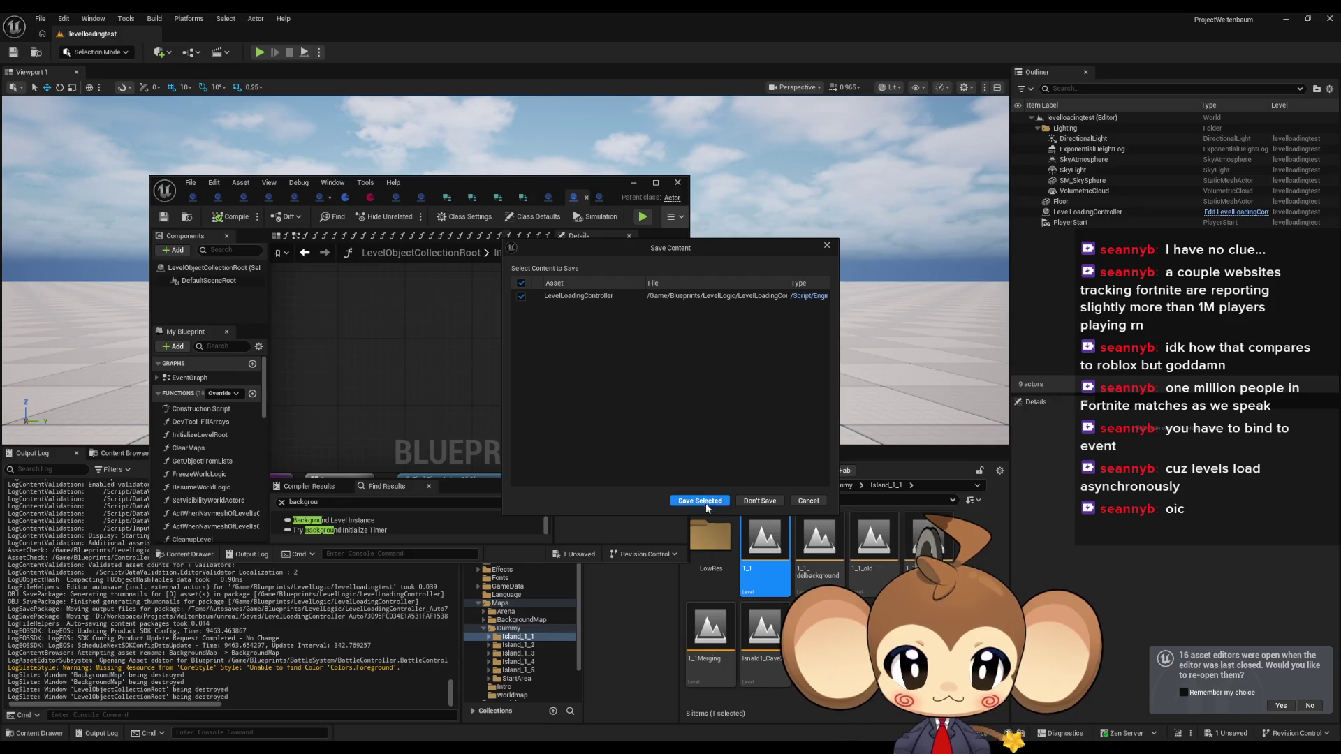
left_click(705, 498)
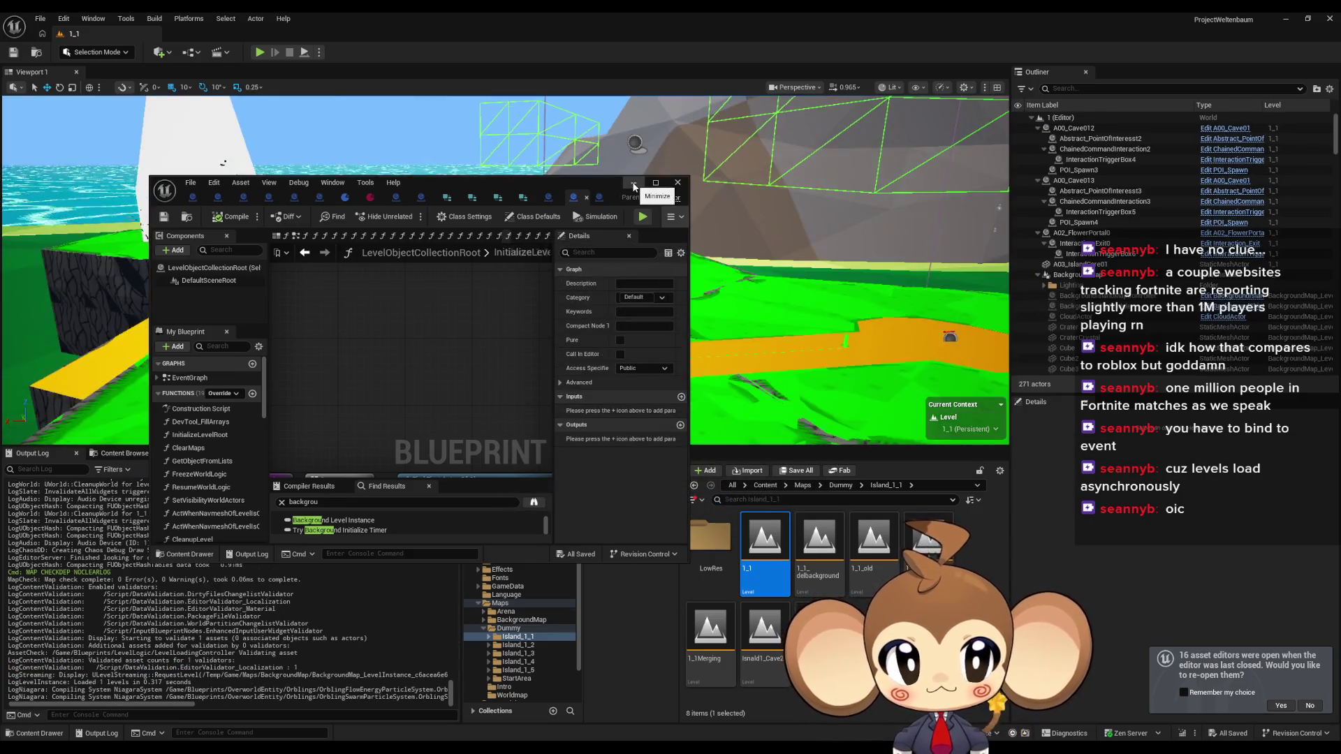
left_click(635, 184)
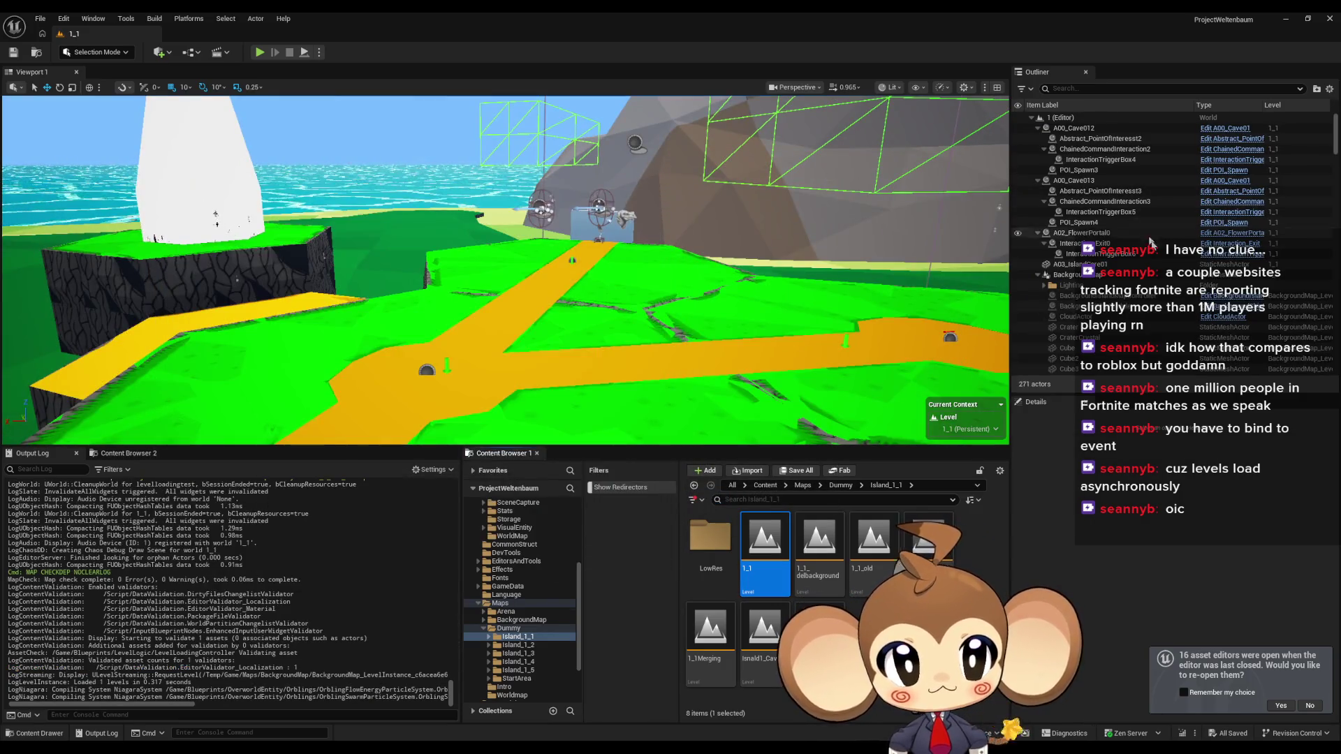
left_click(1109, 277)
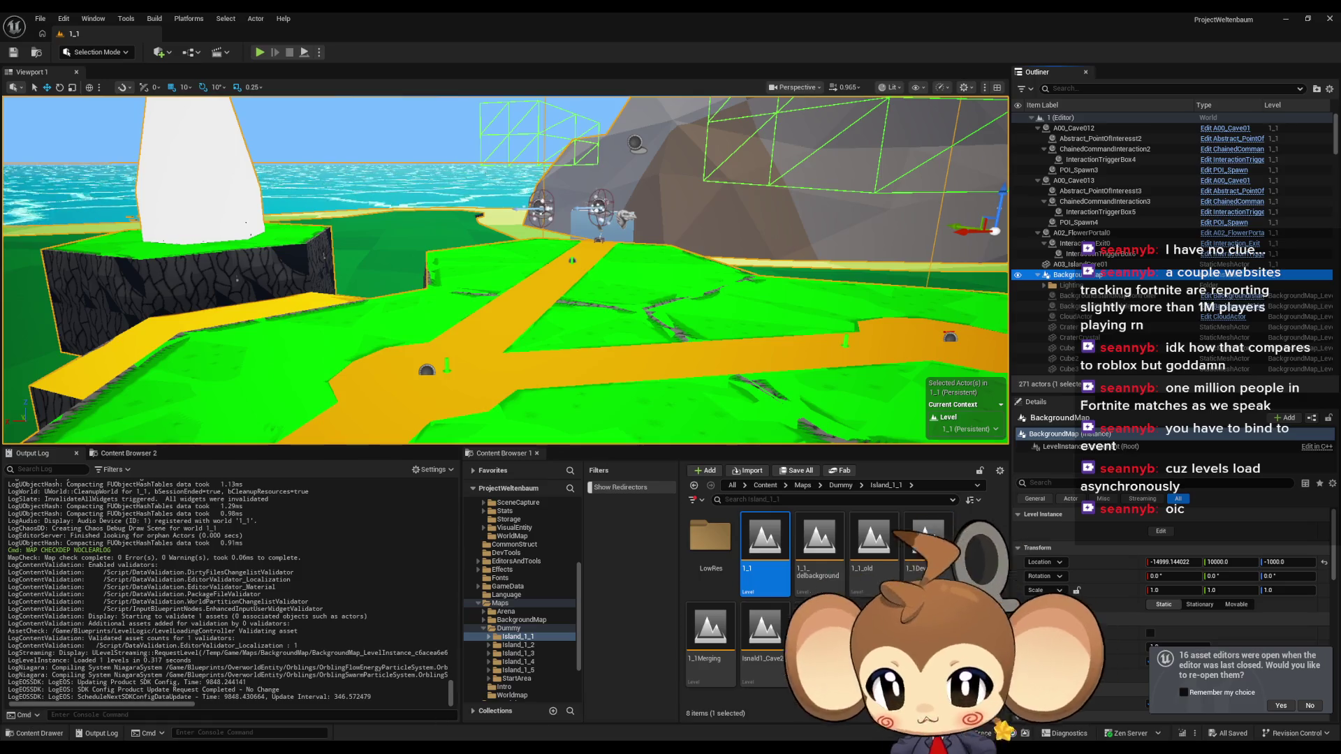
- Bring the Blueprint editor back full screen and show the IssueBoard notes graph
left_click(573, 692)
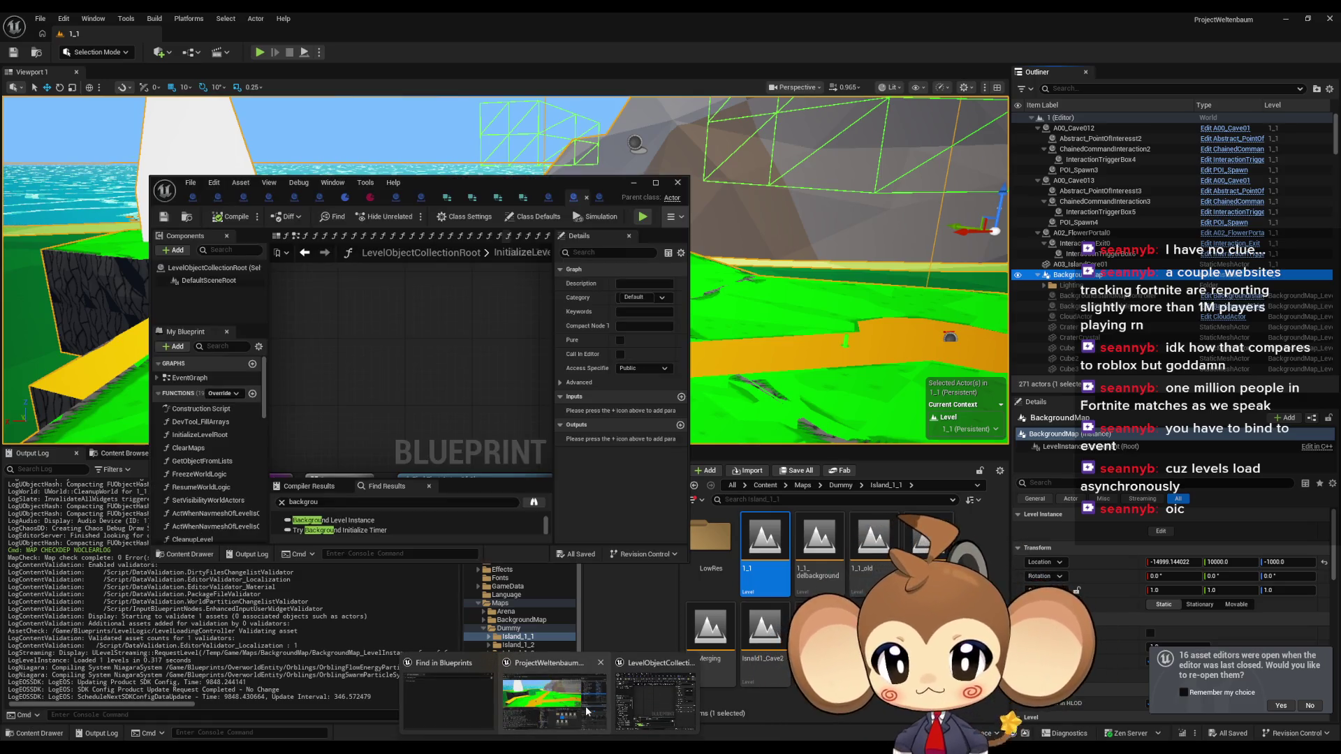
left_click(538, 576)
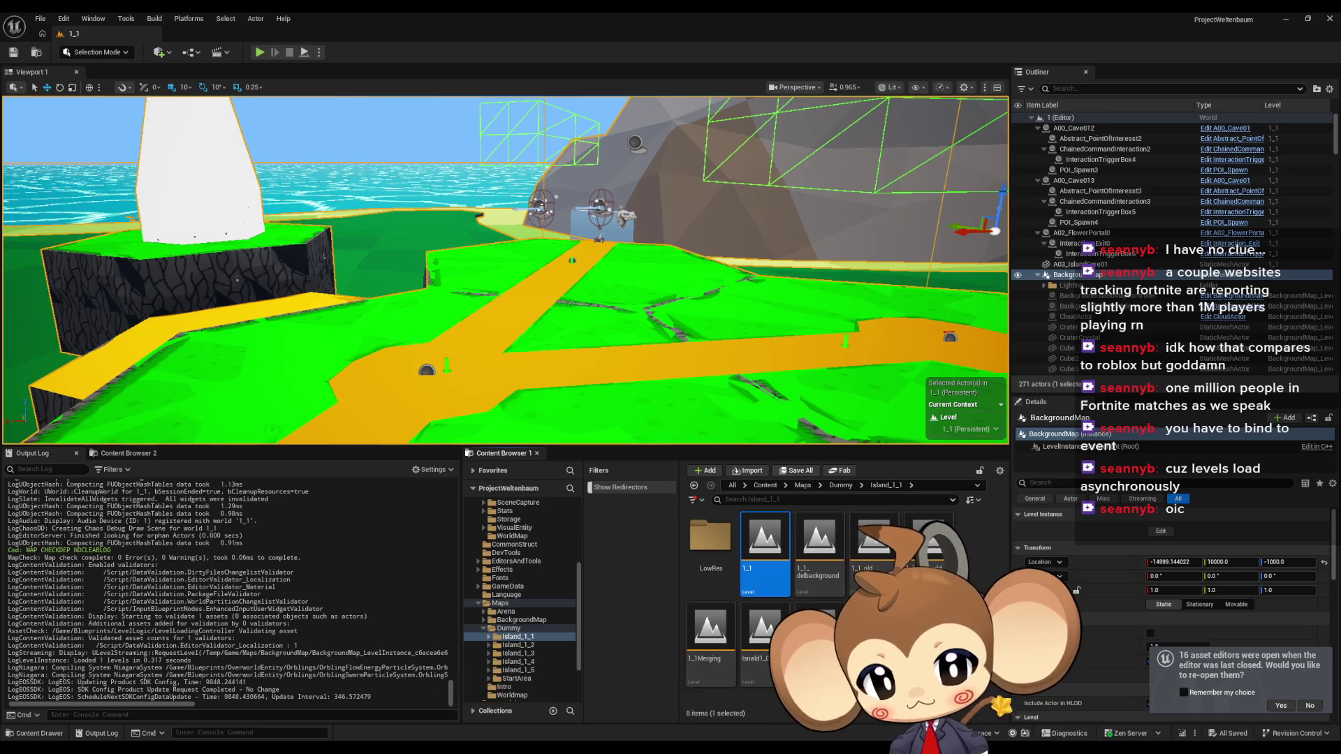
left_click(654, 701)
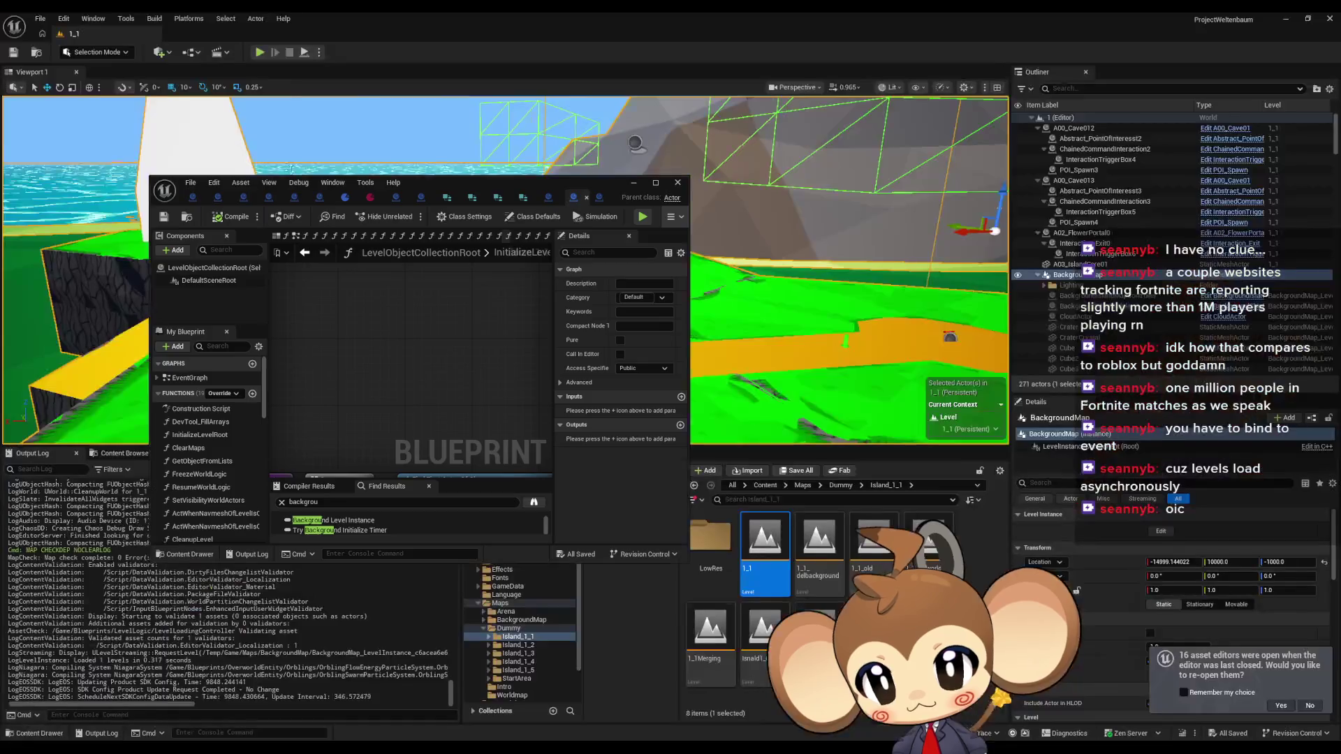
double_click(463, 188)
left_click(69, 34)
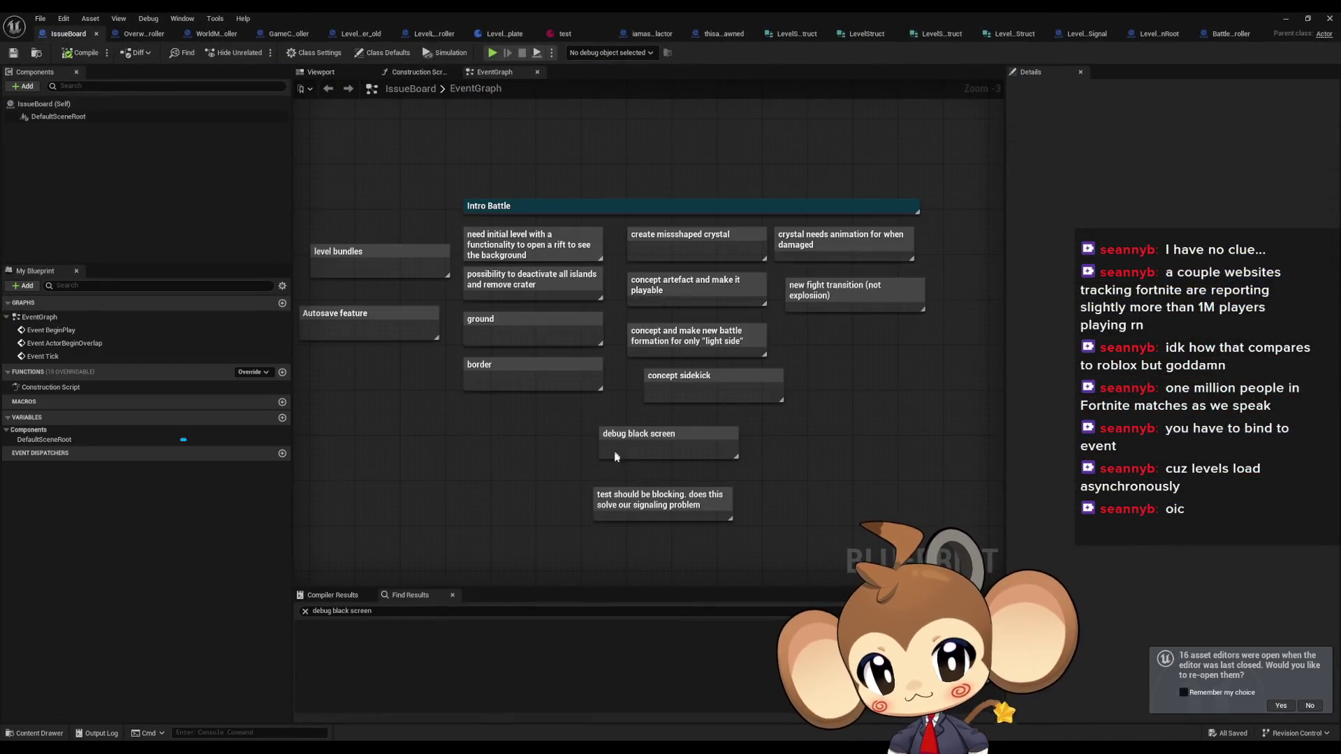
- Add a comment titled 'connect all spawned actors to owners' beneath the existing IssueBoard notes
left_click_drag(529, 520, 506, 446)
right_click(642, 459)
type("con")
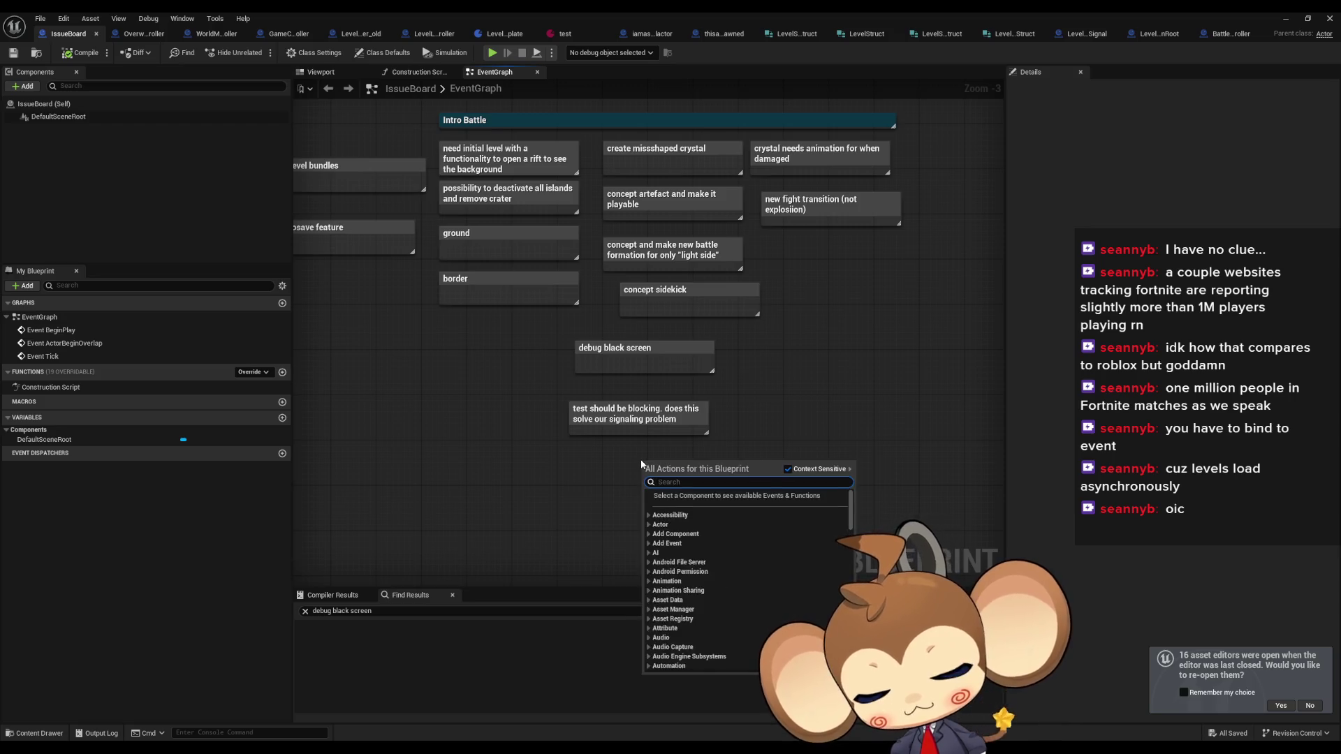
type("nect all")
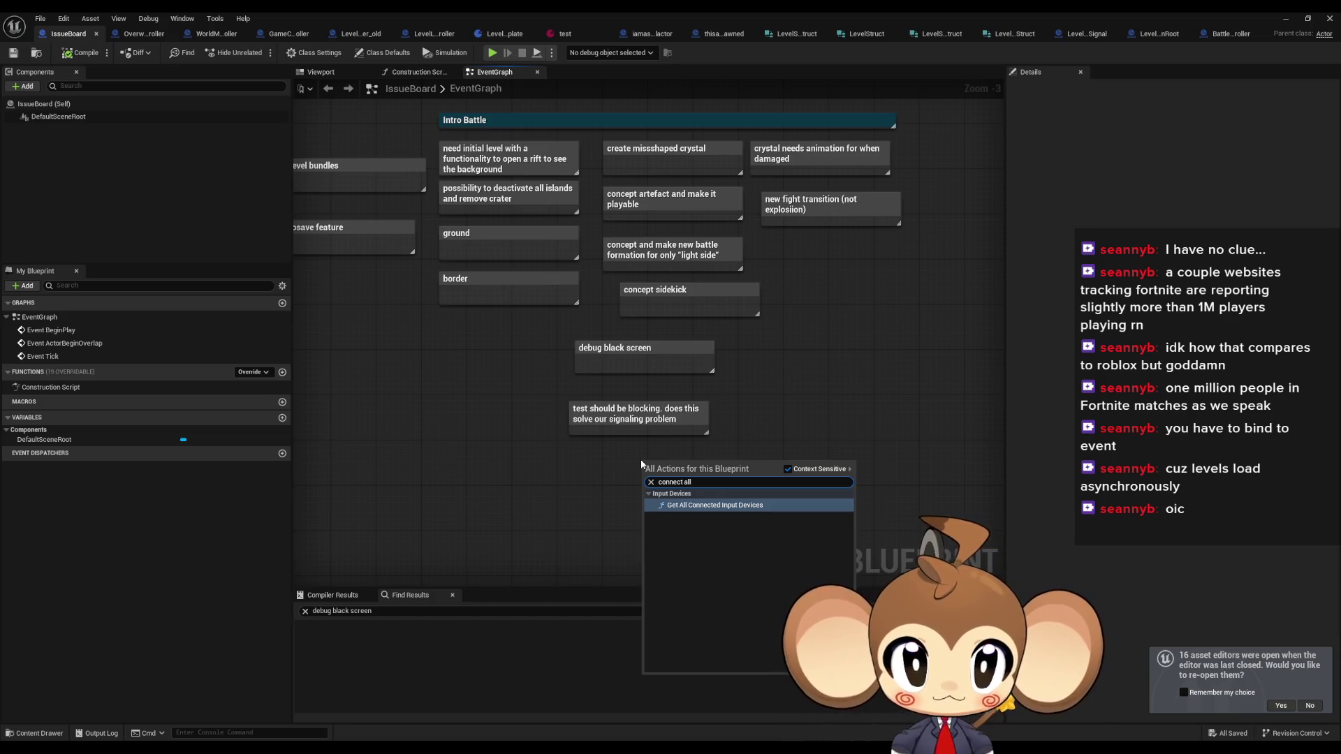
key("Escape")
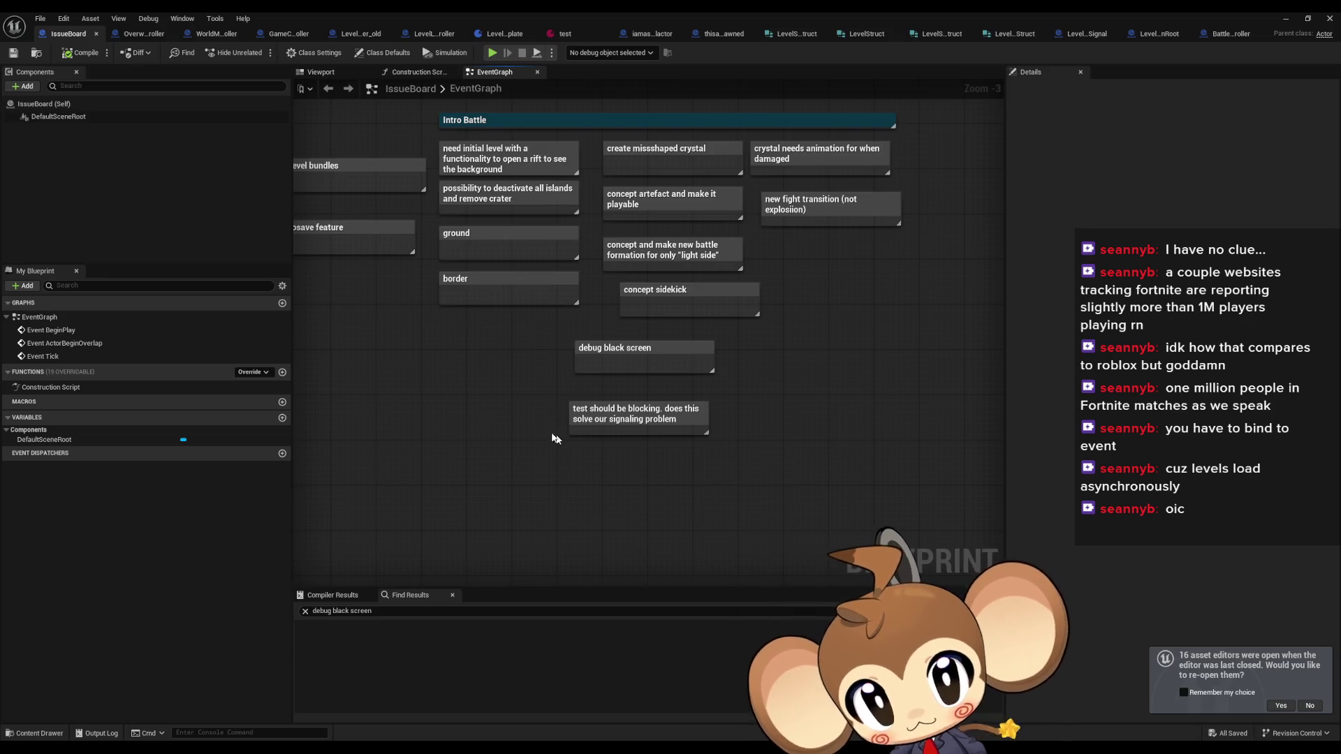
type("cconnect all")
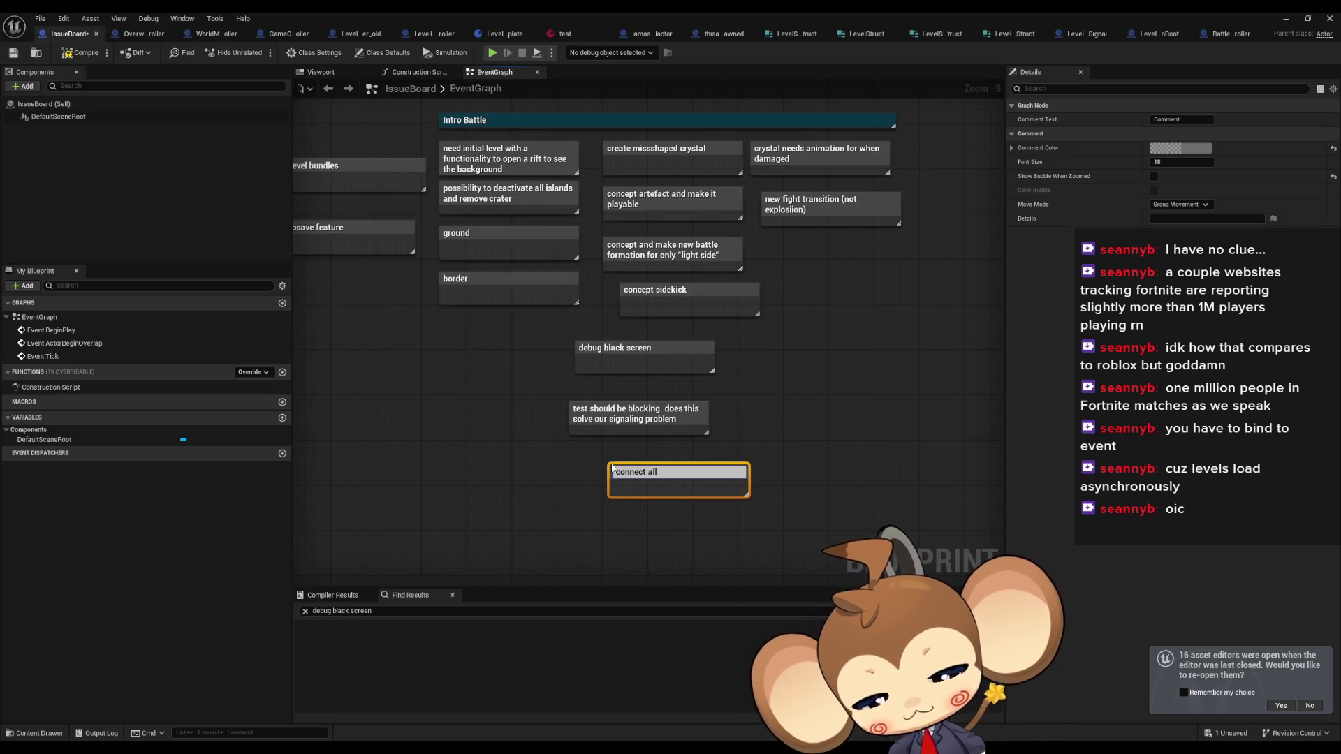
type(" spawned")
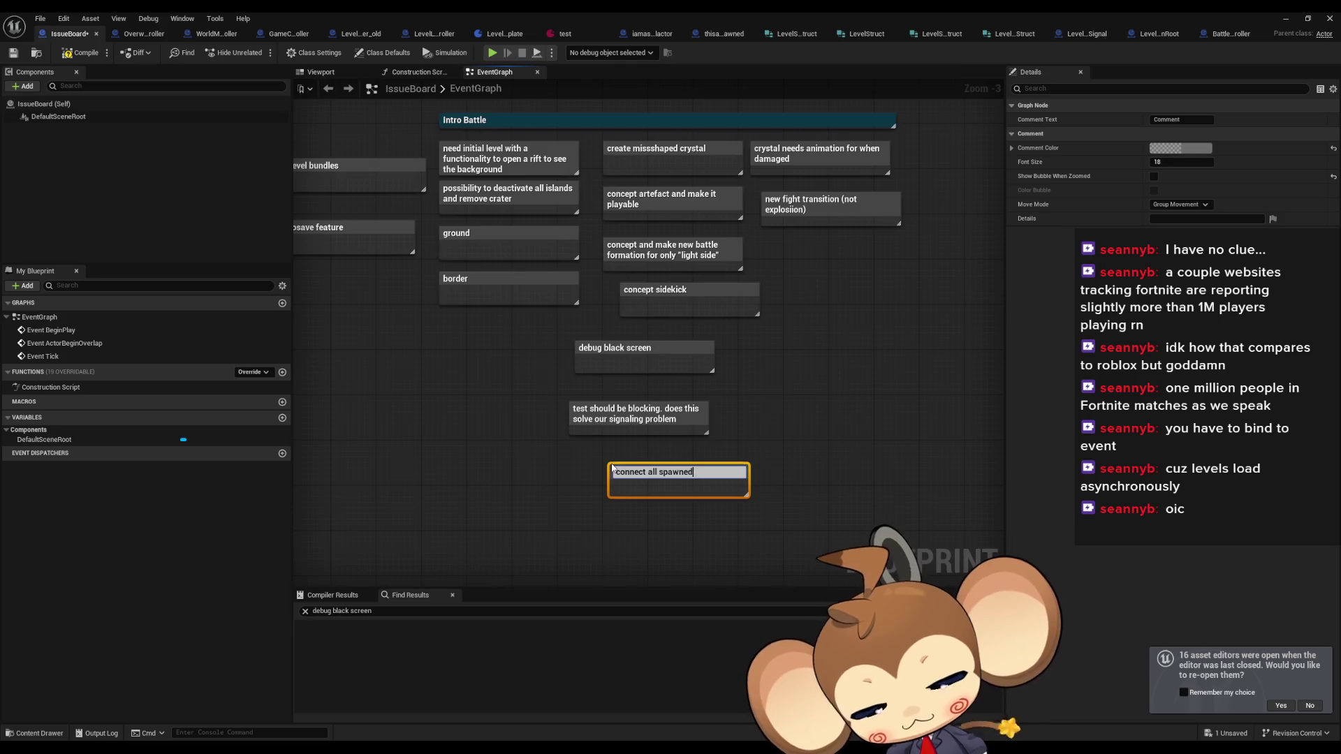
type(" ac")
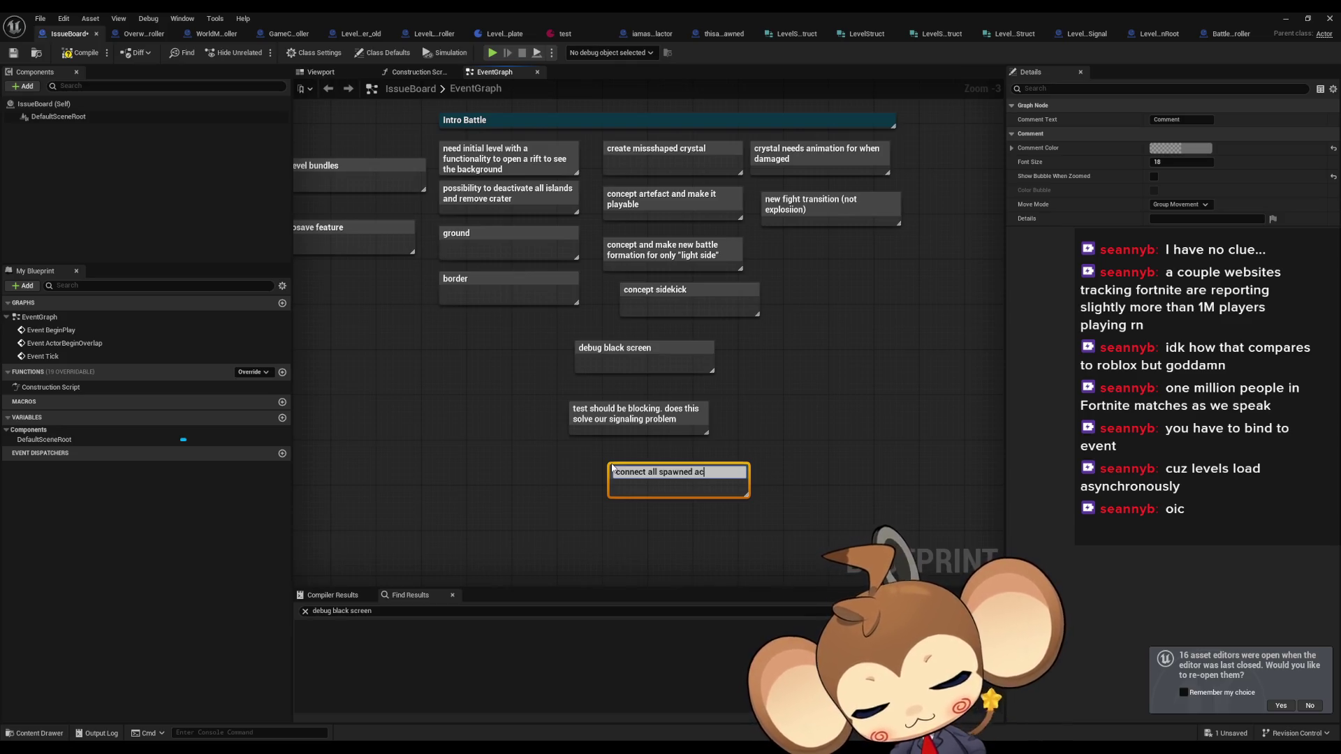
type("tors to owners")
key("Return")
left_click_drag(656, 477, 640, 471)
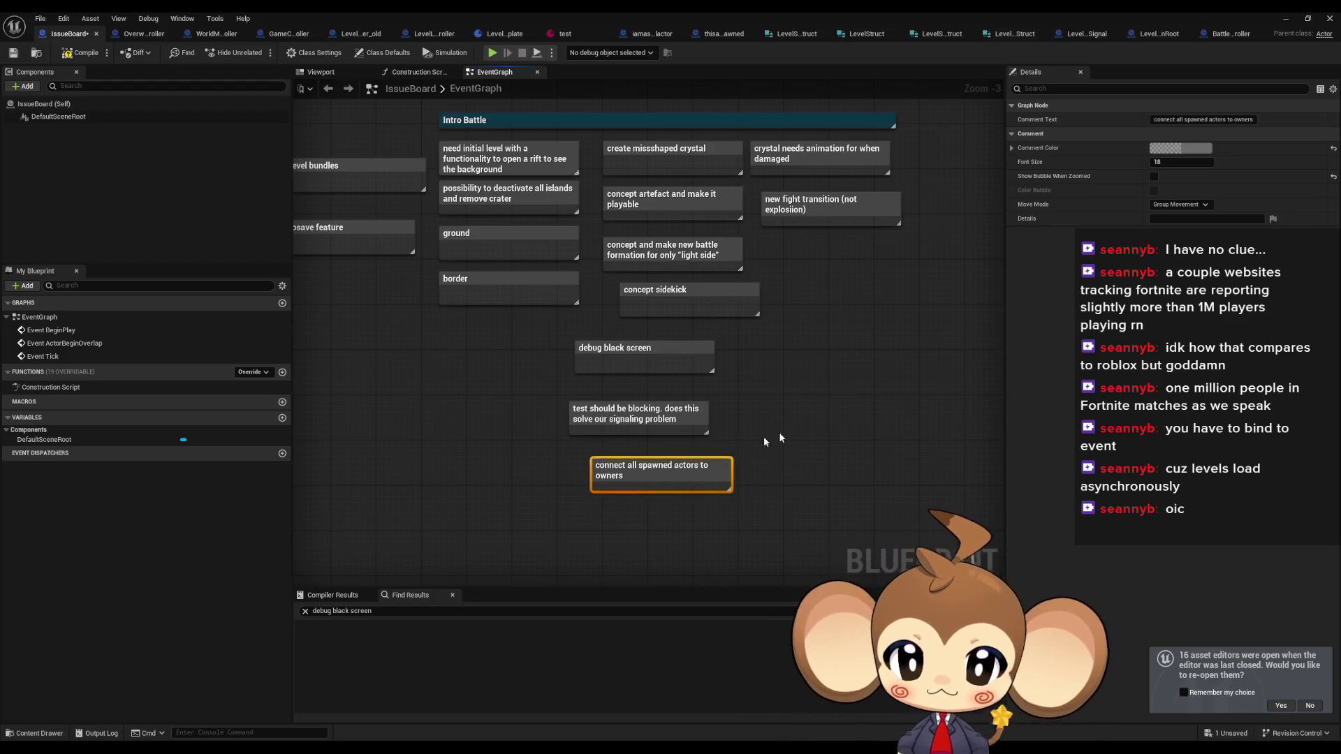
left_click(817, 438)
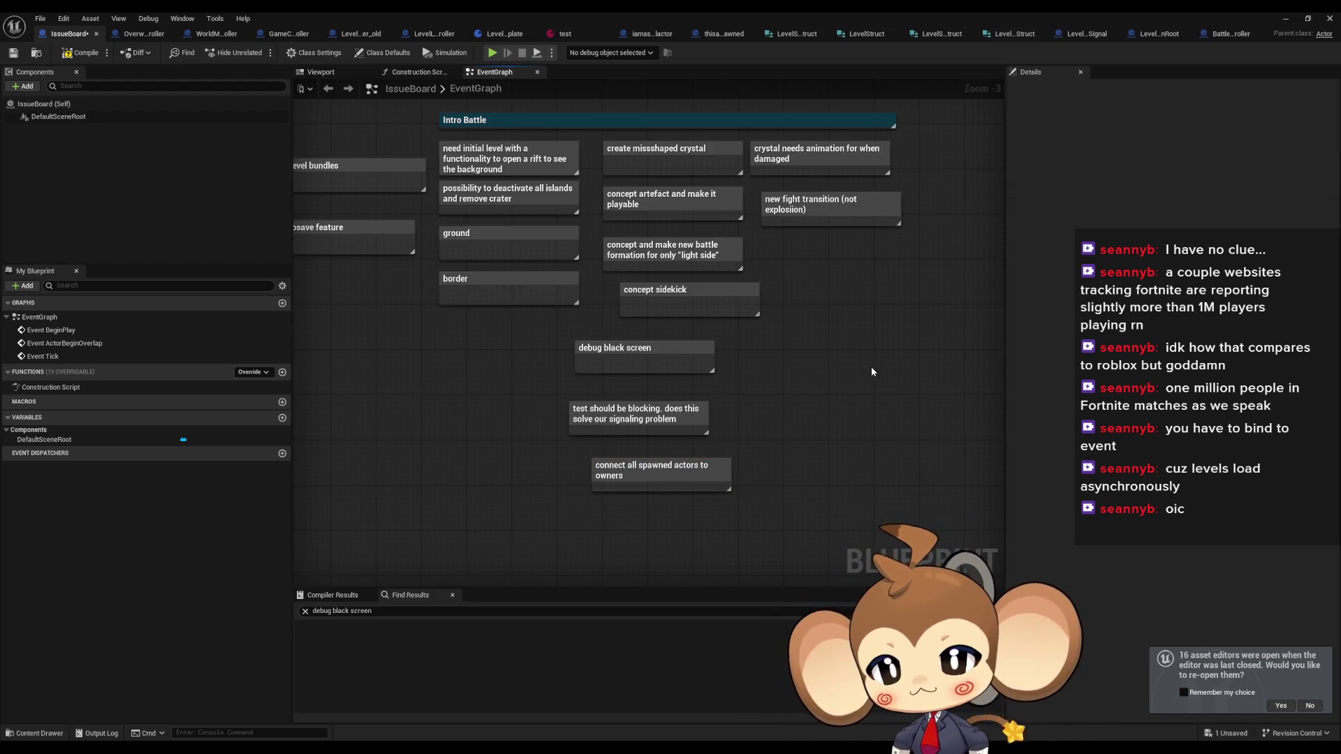
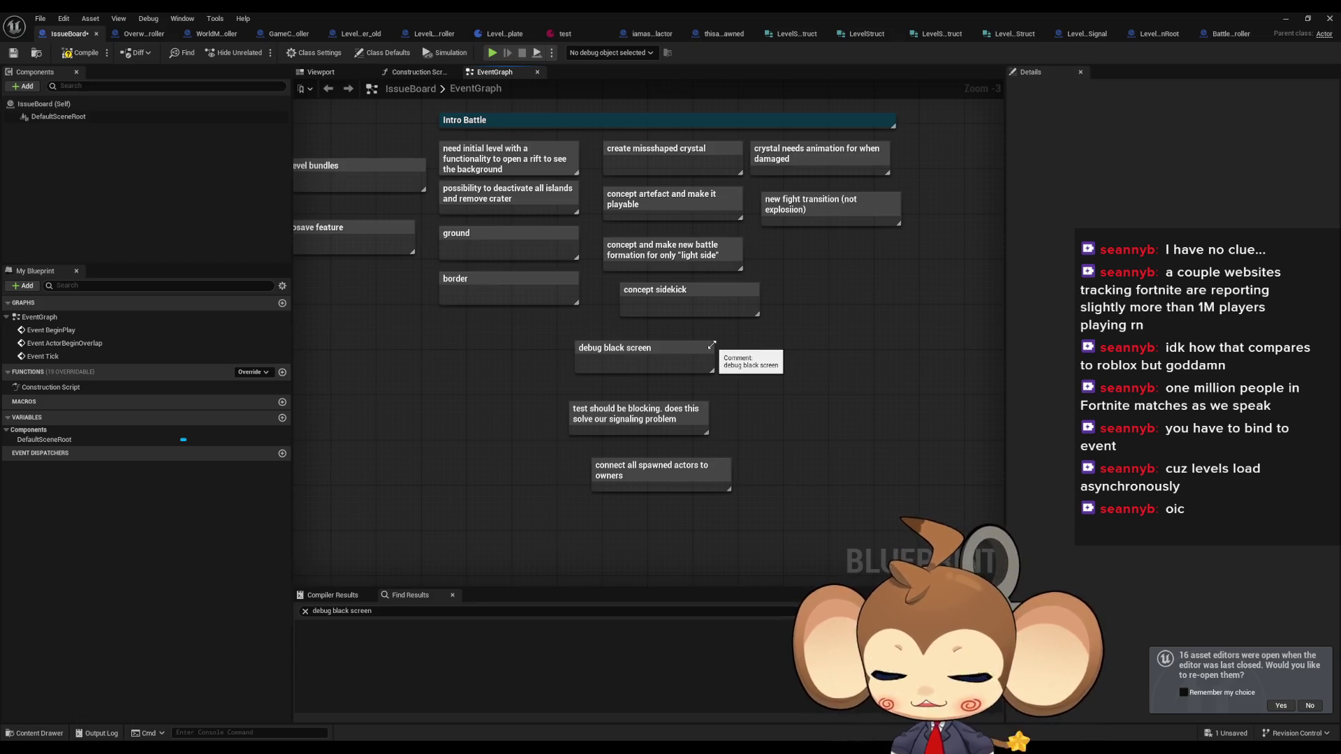
- Switch from the IssueBoard blueprint back to the level editor showing the 1_1 island level
left_click(1287, 19)
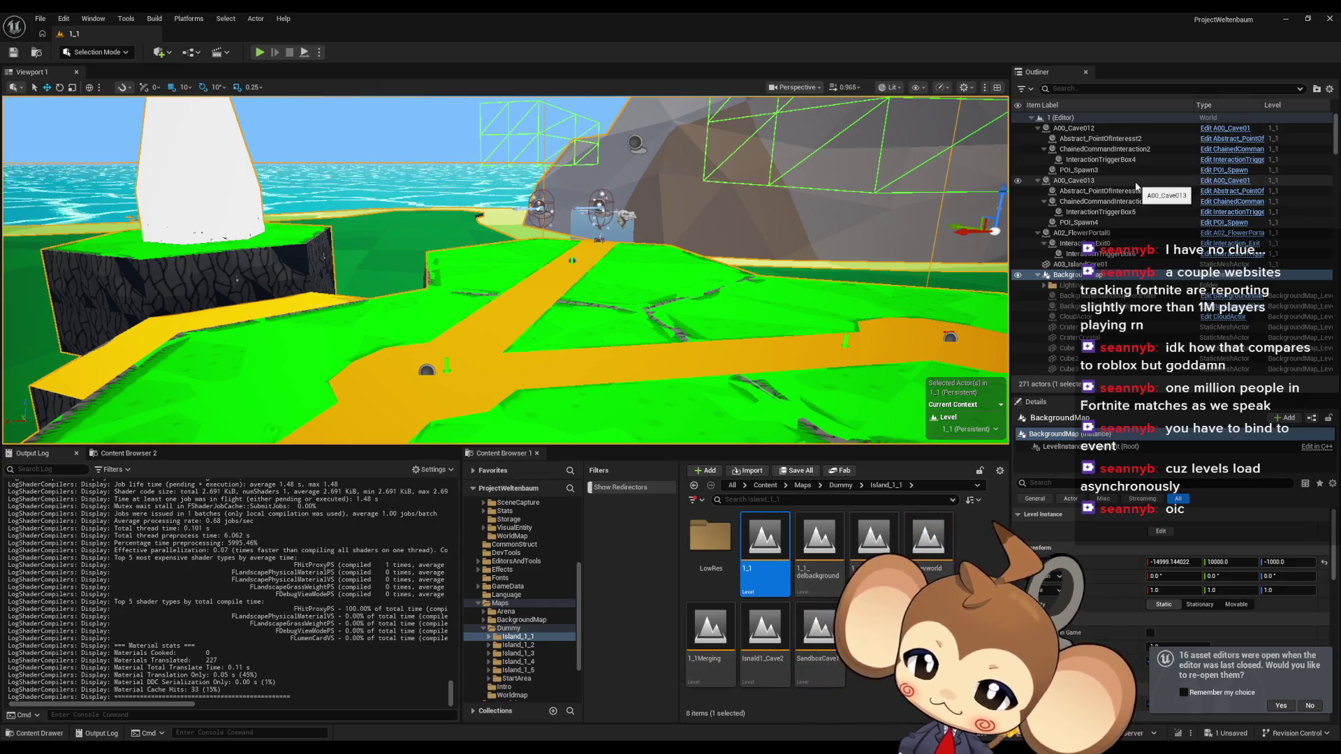
- Turn the viewport toward the white crystal pillar, then browse to Content > Blueprints > LevelLogic
mouse_move(346, 316)
left_mouse_down()
mouse_move(329, 335)
mouse_move(346, 301)
mouse_move(306, 248)
left_mouse_up()
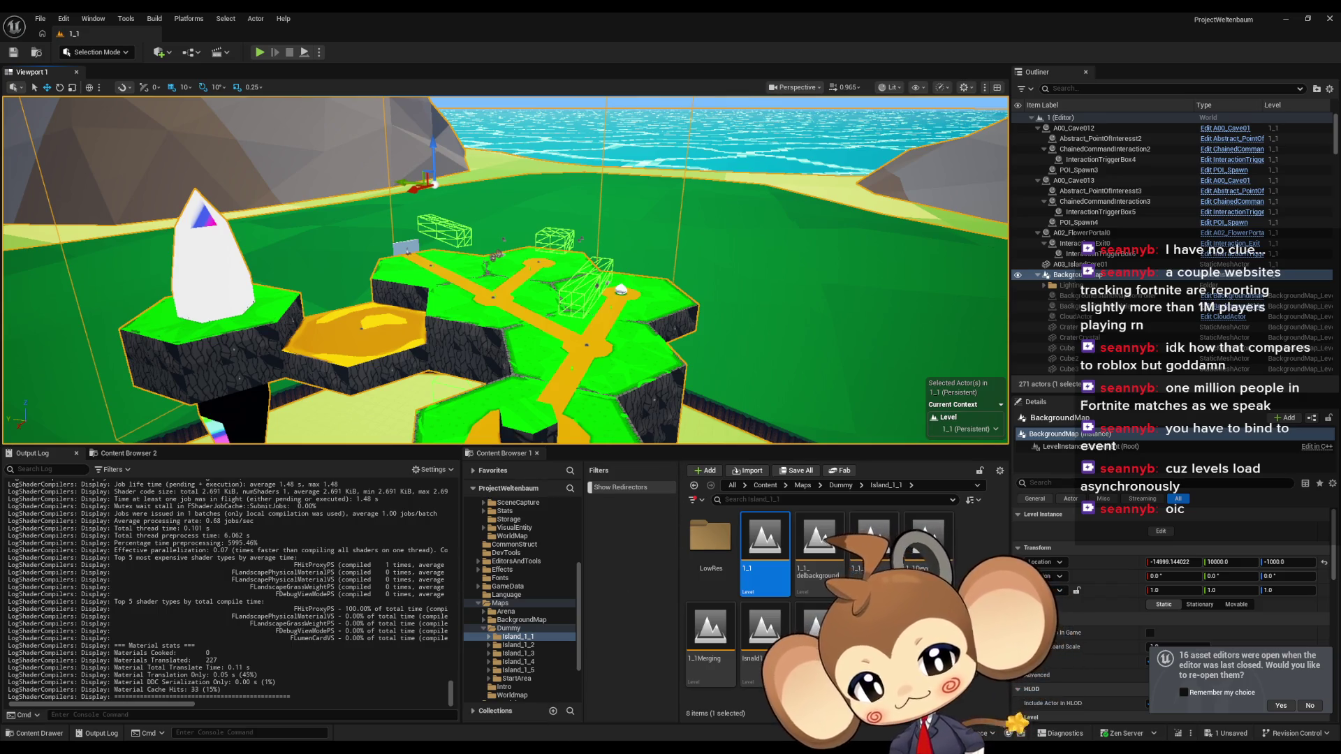
left_click(765, 485)
double_click(821, 542)
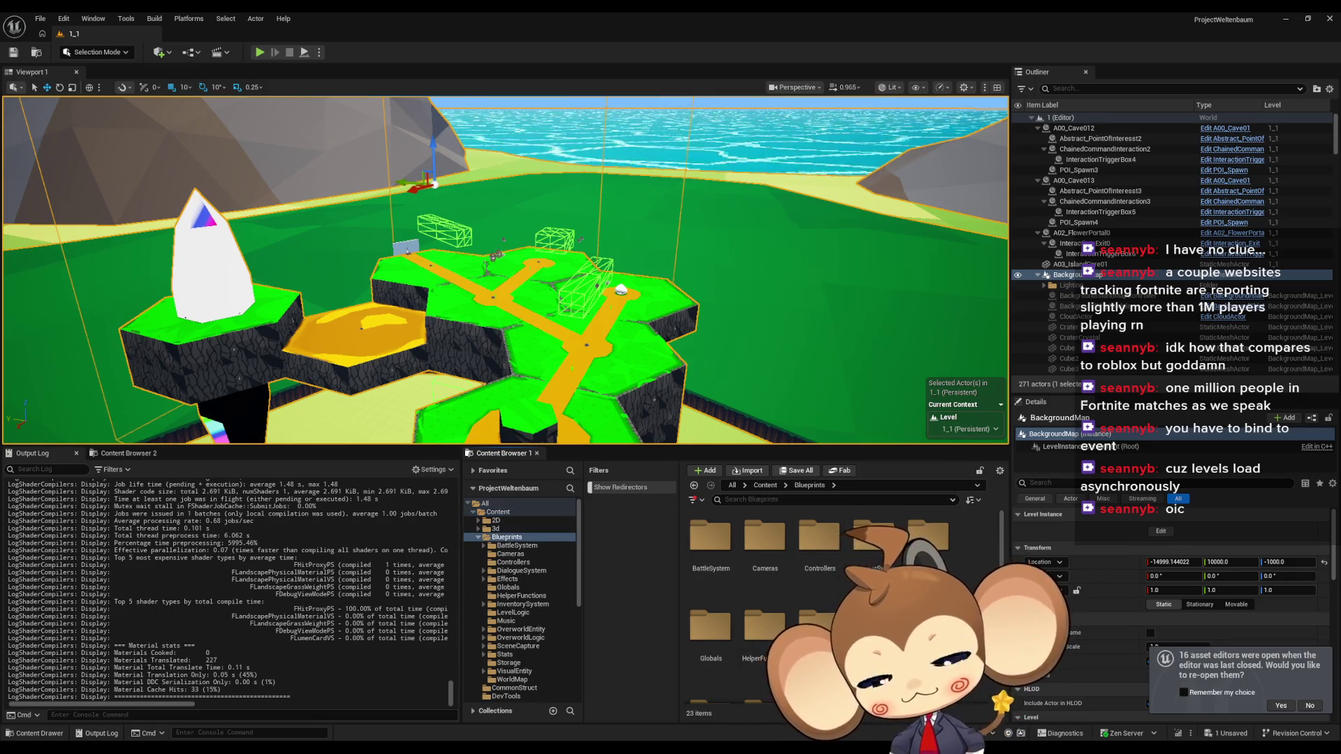
double_click(875, 626)
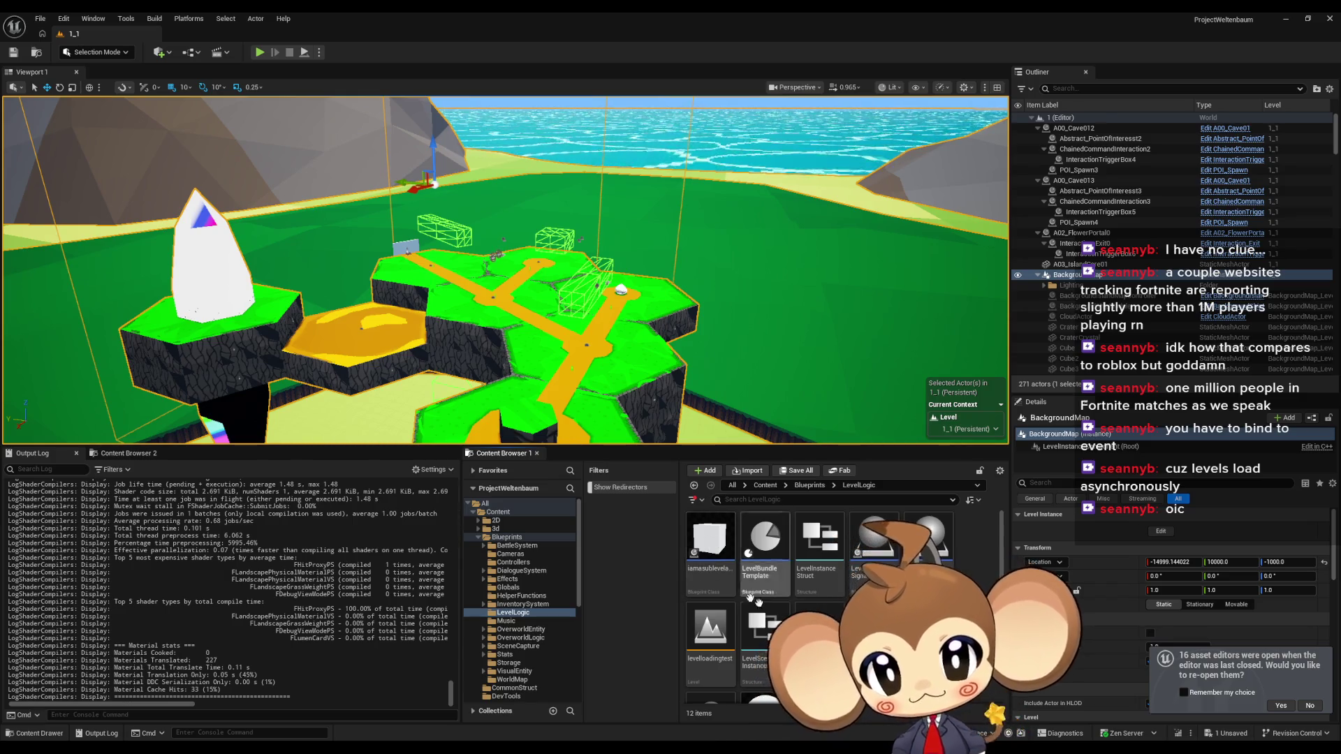
- Delete the teeeeest level asset after a cancelled first attempt on iamasublevelactor
left_click(710, 568)
key("Delete")
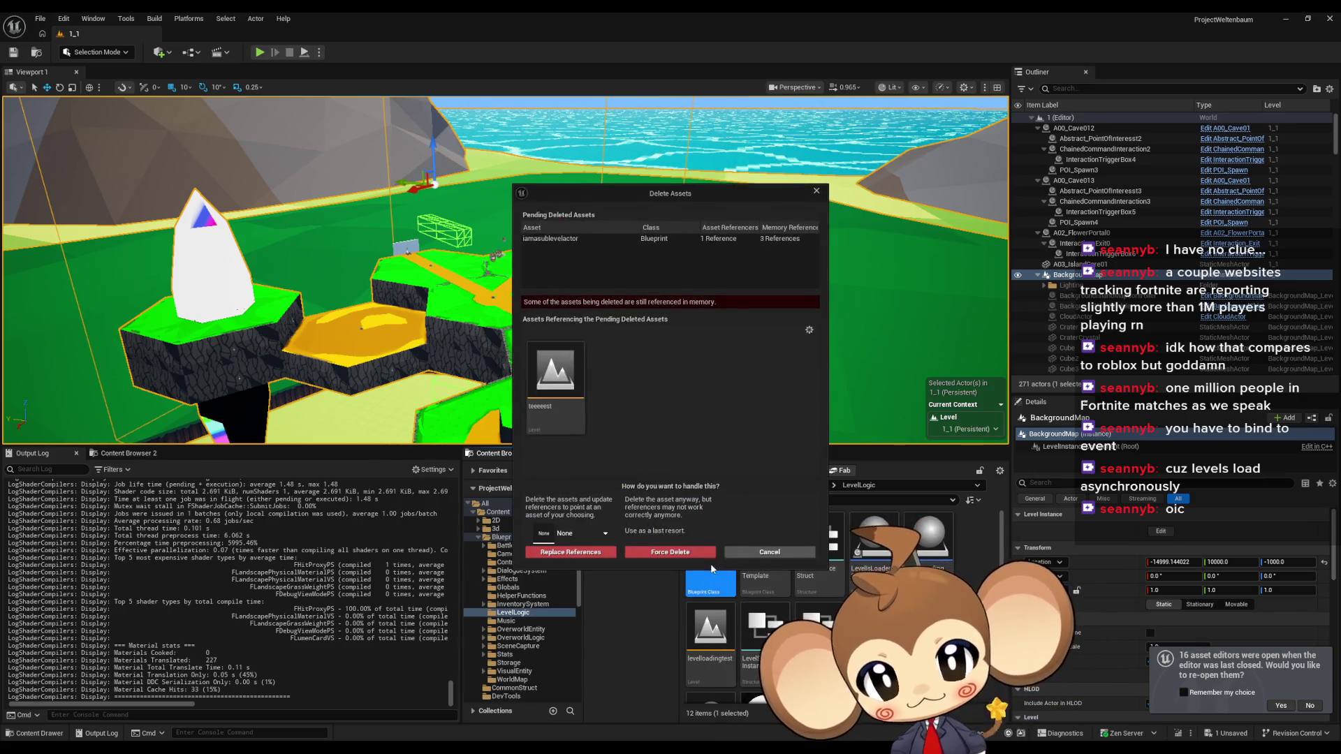
key("Escape")
left_click(709, 702)
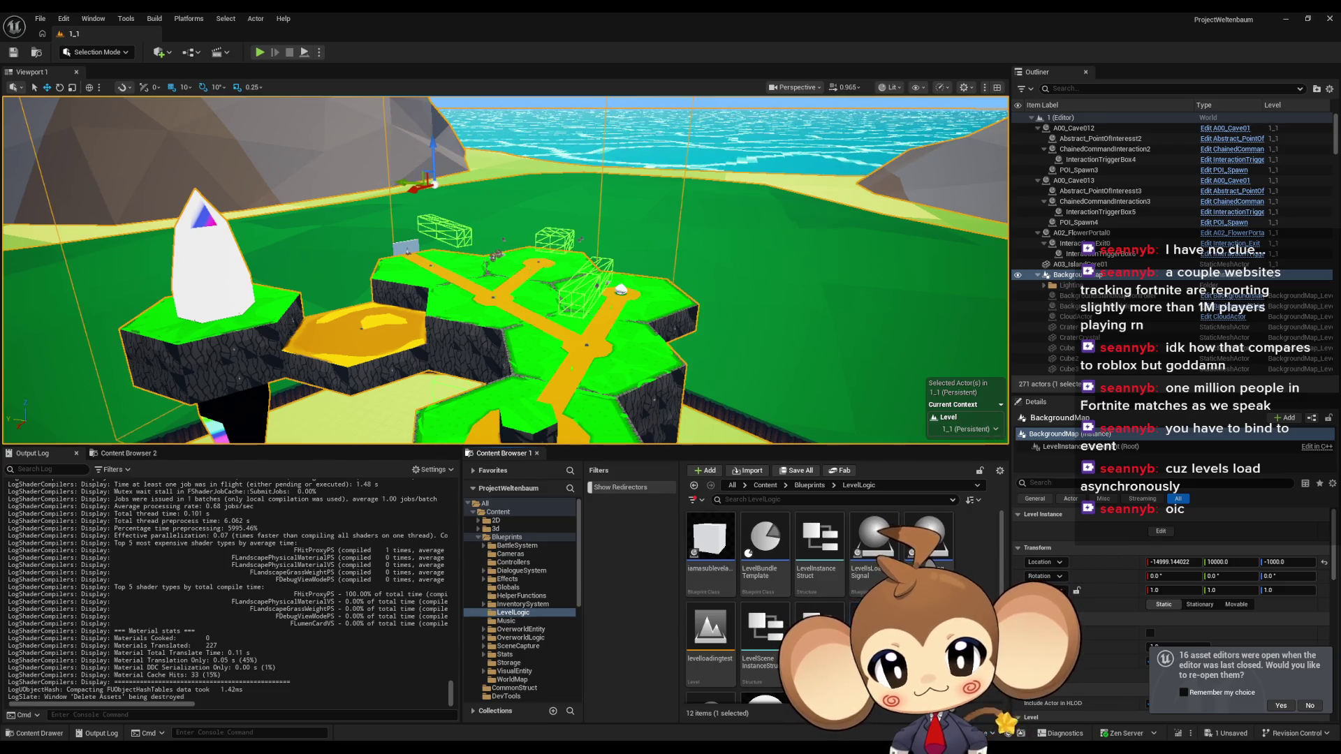
key("Delete")
left_click(595, 552)
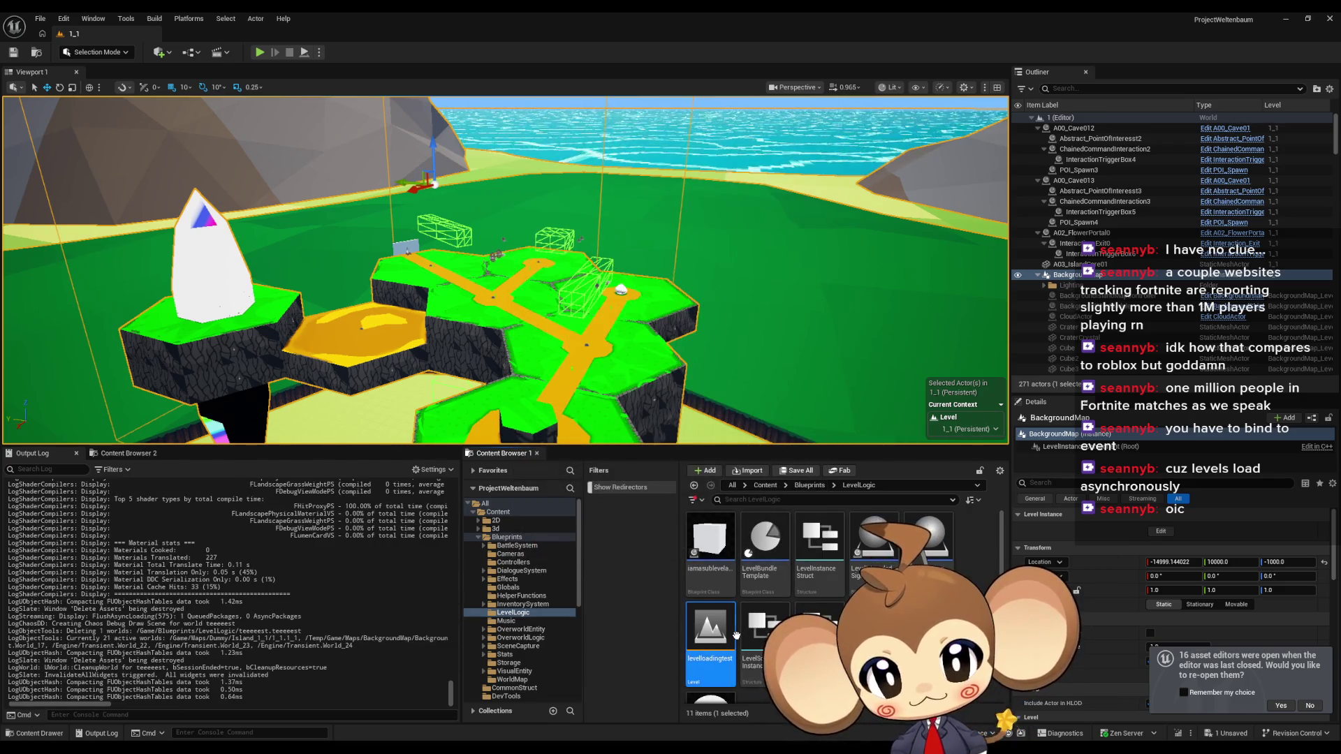
- Force-delete iamasublevelactor, thisactorisgettingspawned and levelloadingtest, then open LevelLoadingController
left_click(731, 537)
key("Delete")
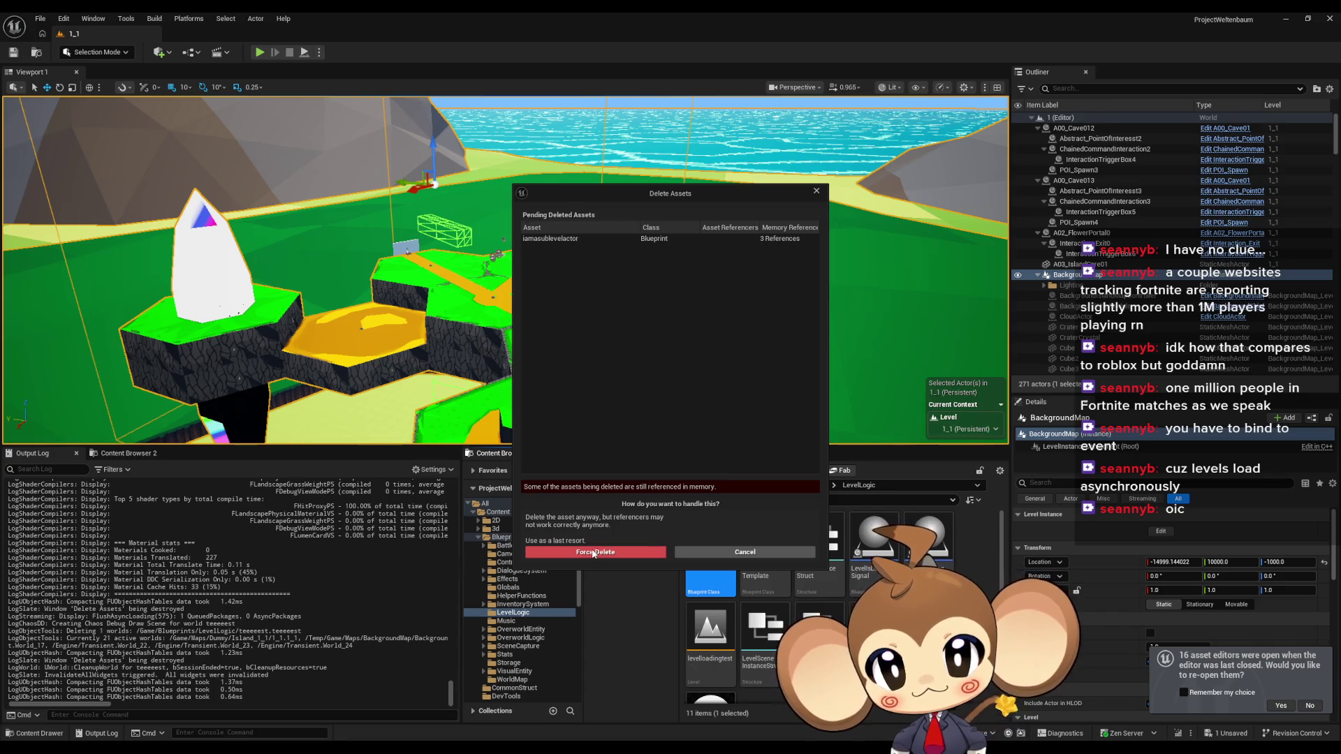
left_click(595, 552)
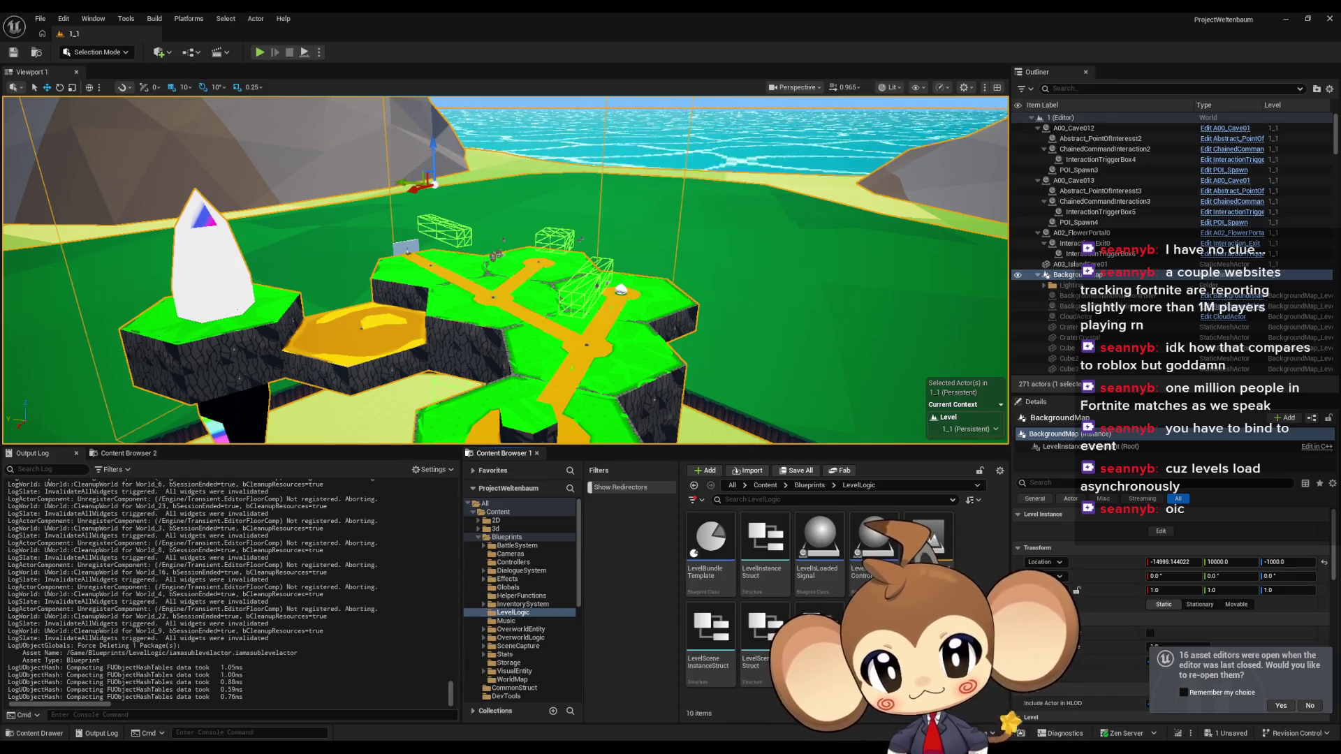
key("Delete")
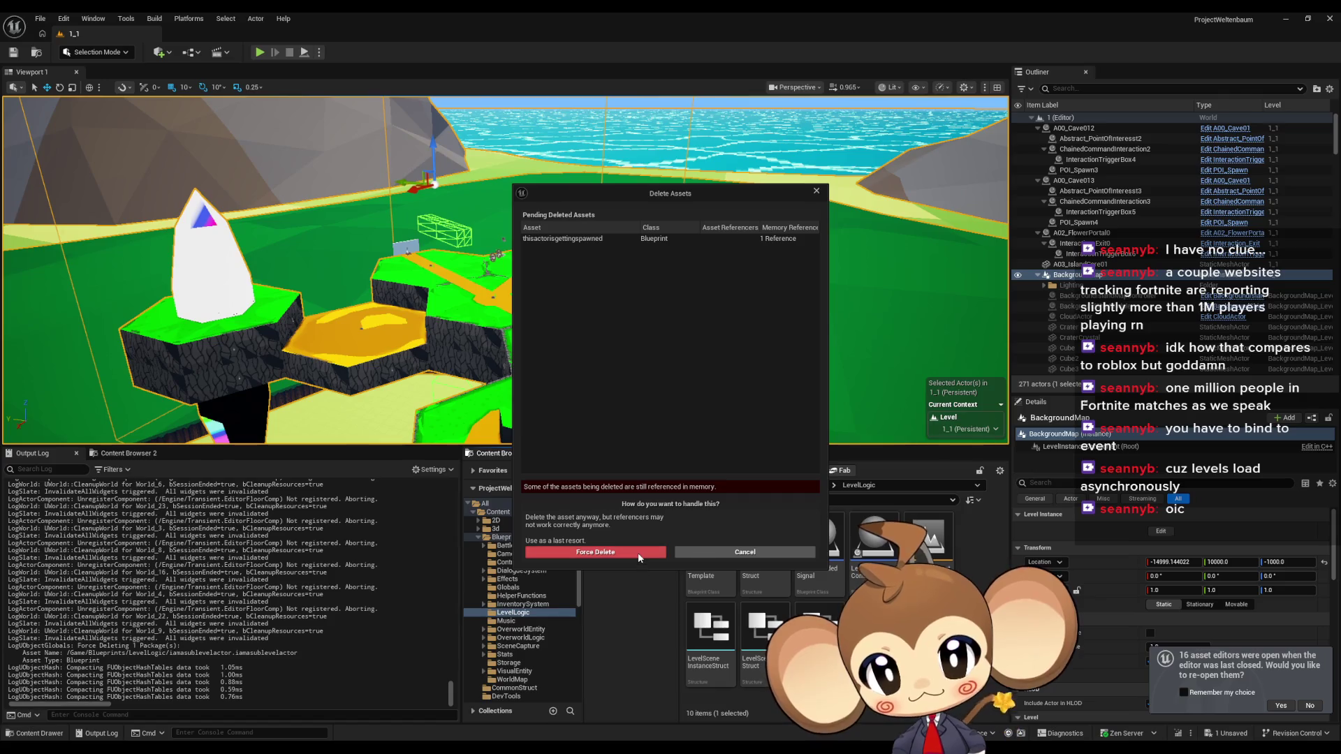
left_click(595, 552)
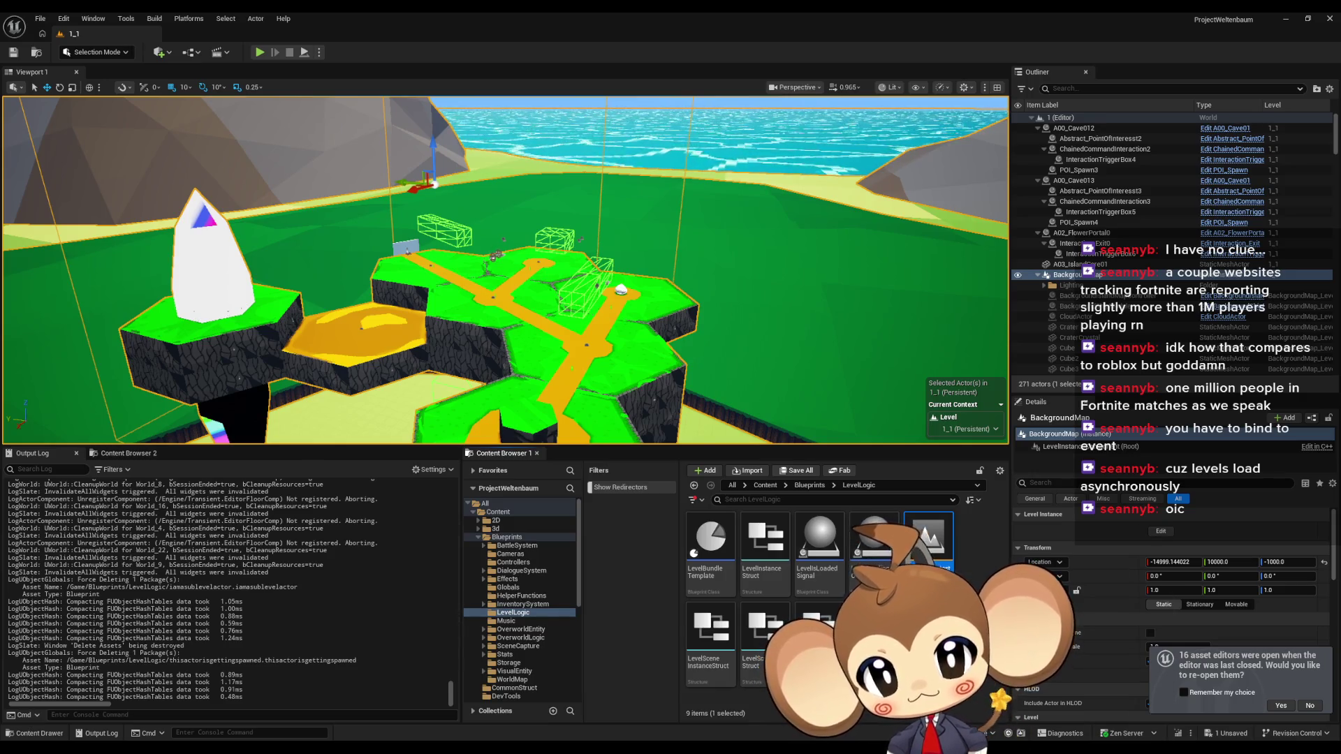
key("Delete")
left_click(601, 553)
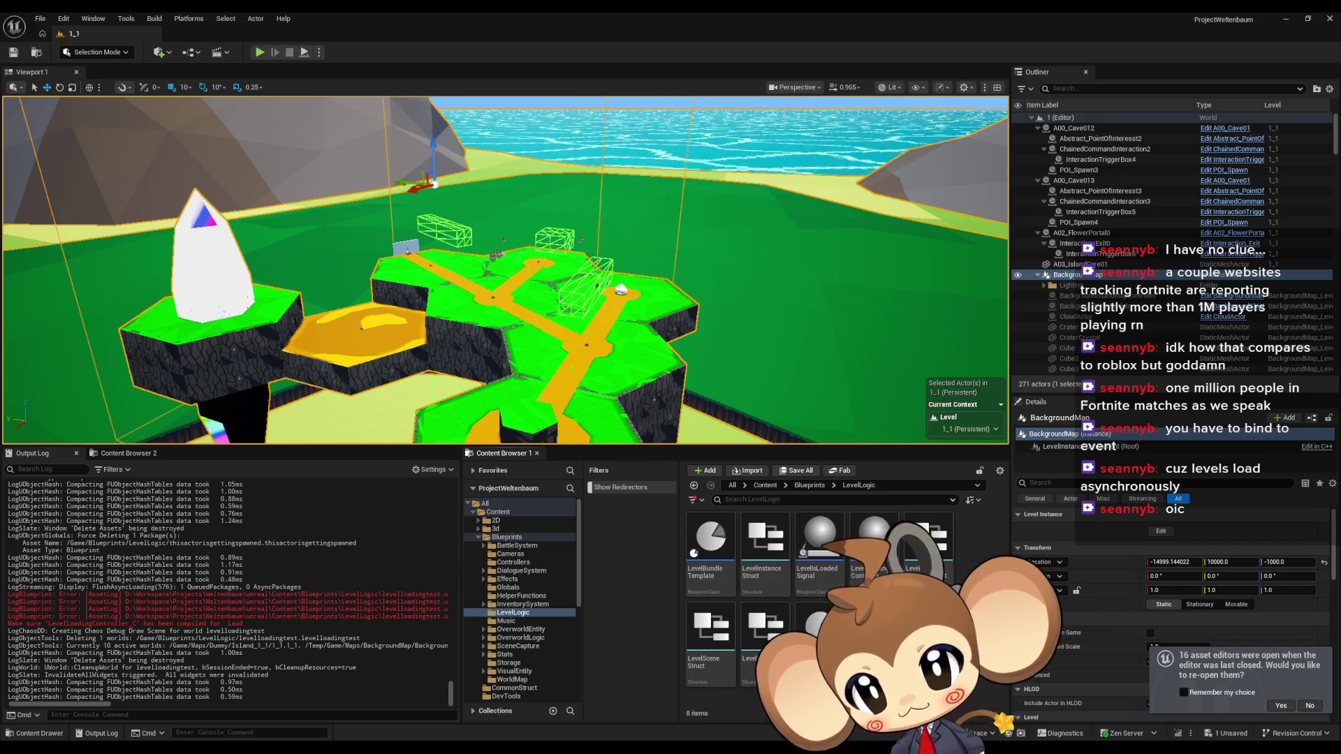
double_click(802, 557)
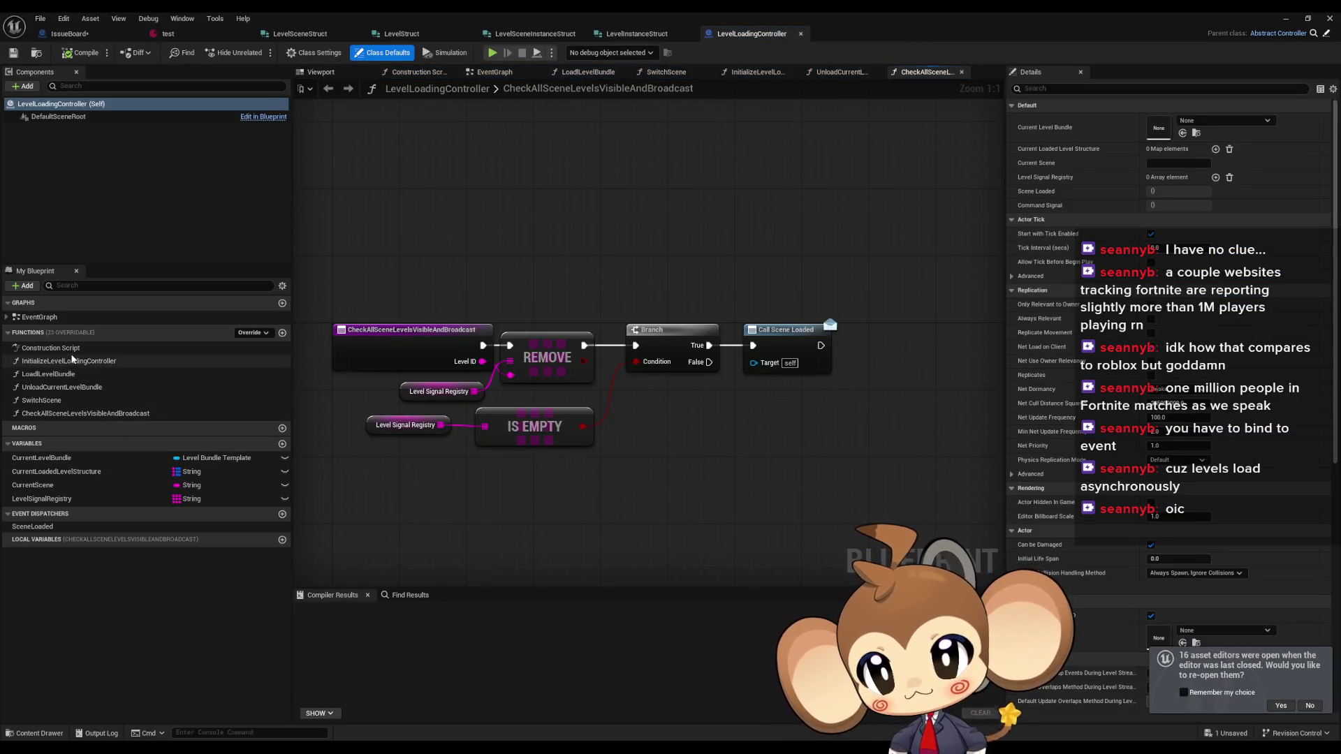
- Browse the InitializeLevelLoadingController, LoadlLevelBundle and CheckAllSceneLevelsVisibleAndBroadcast graphs and compile the blueprint
double_click(72, 361)
double_click(70, 375)
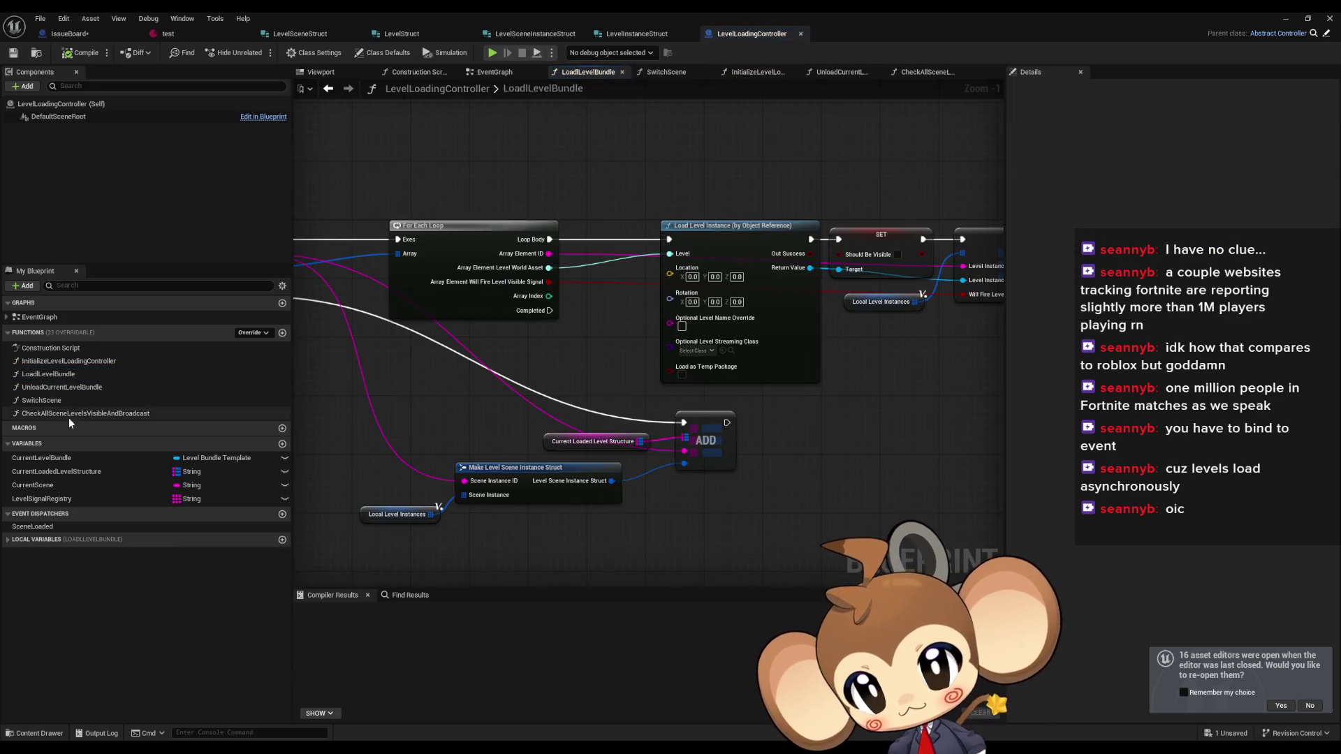
double_click(72, 414)
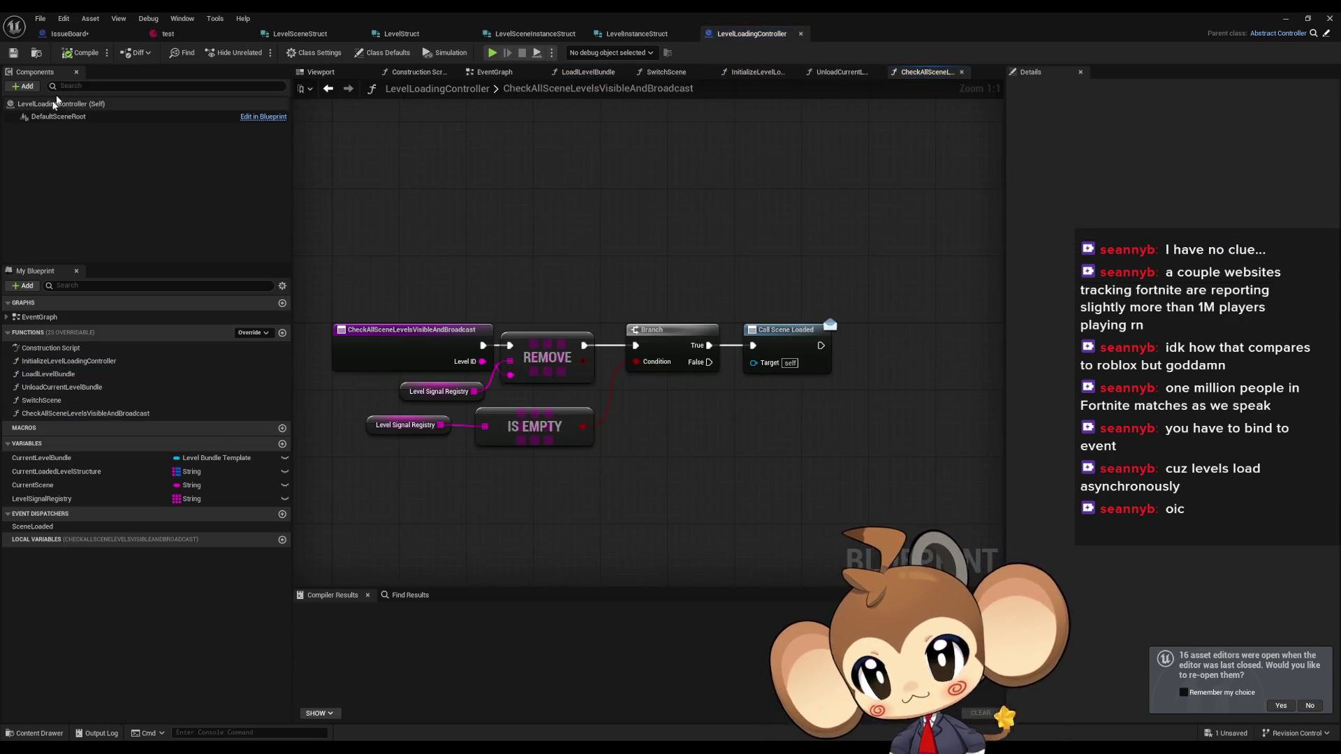
left_click(85, 48)
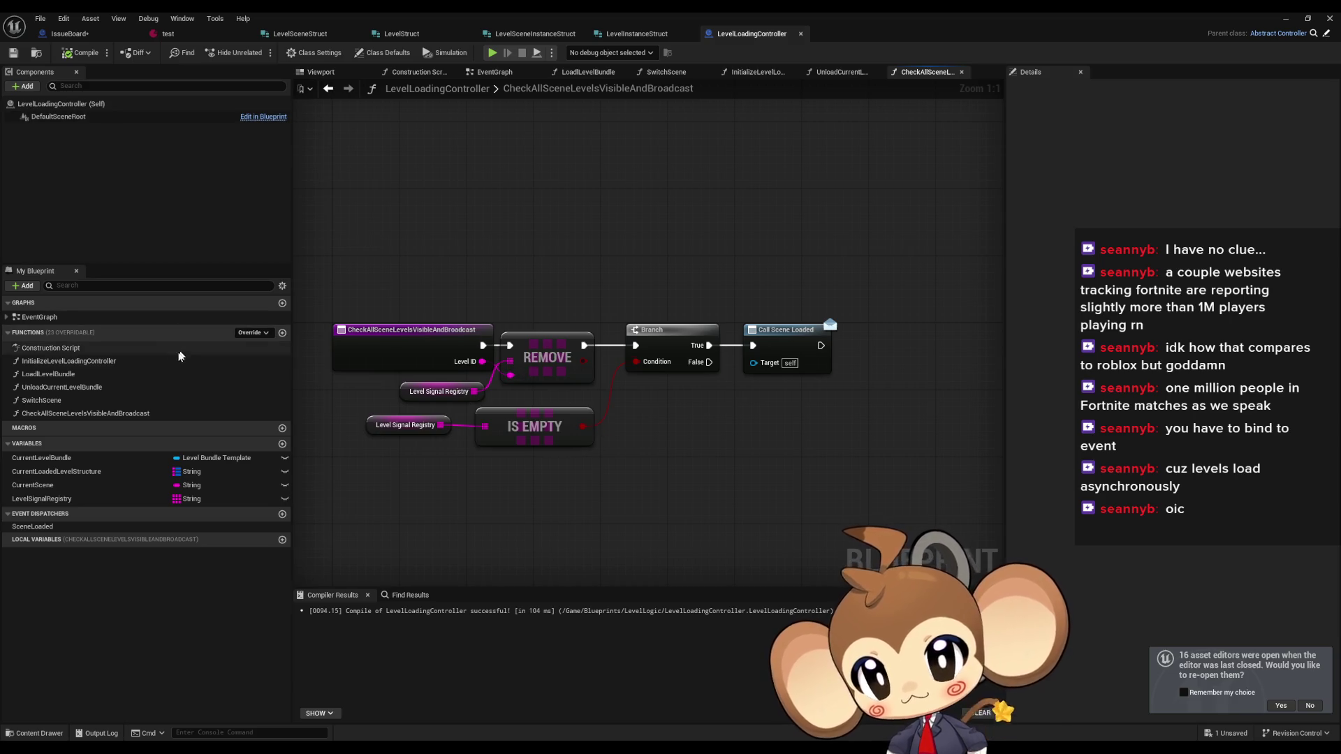
double_click(65, 375)
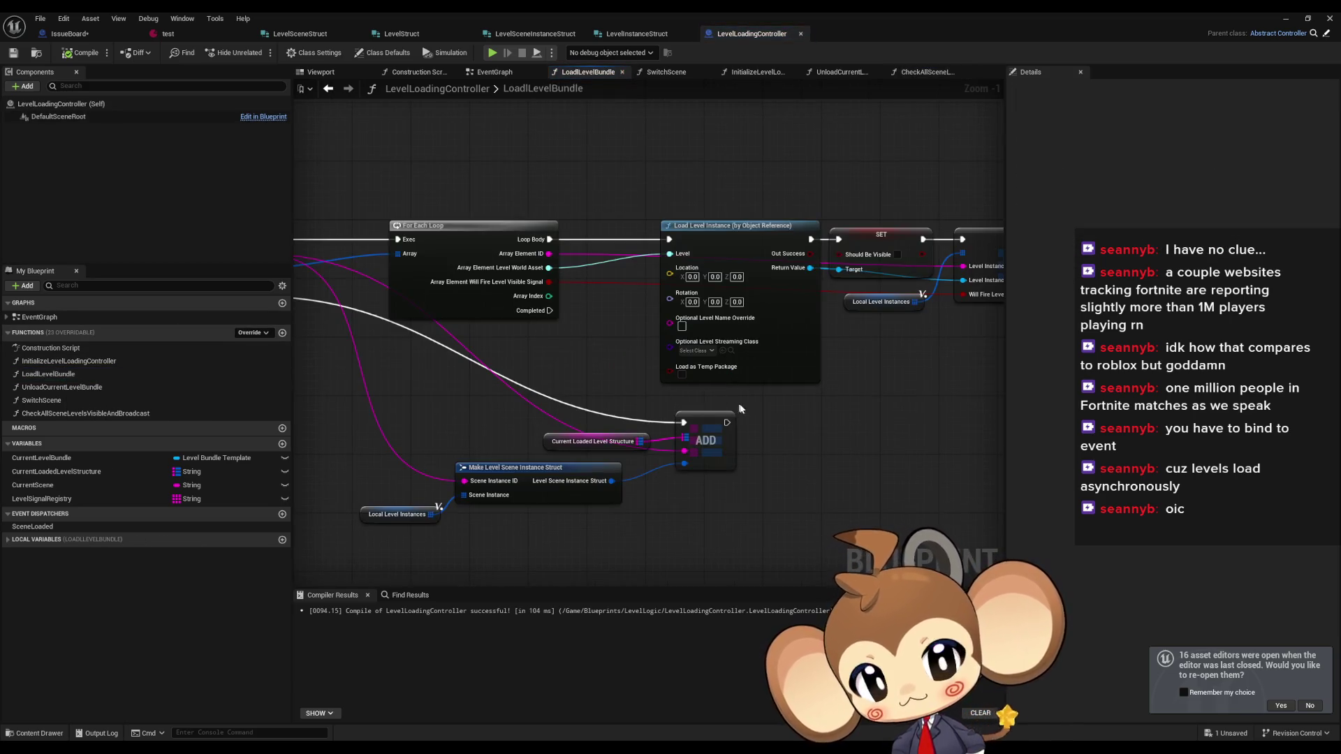
scroll(834, 386, "up", 2)
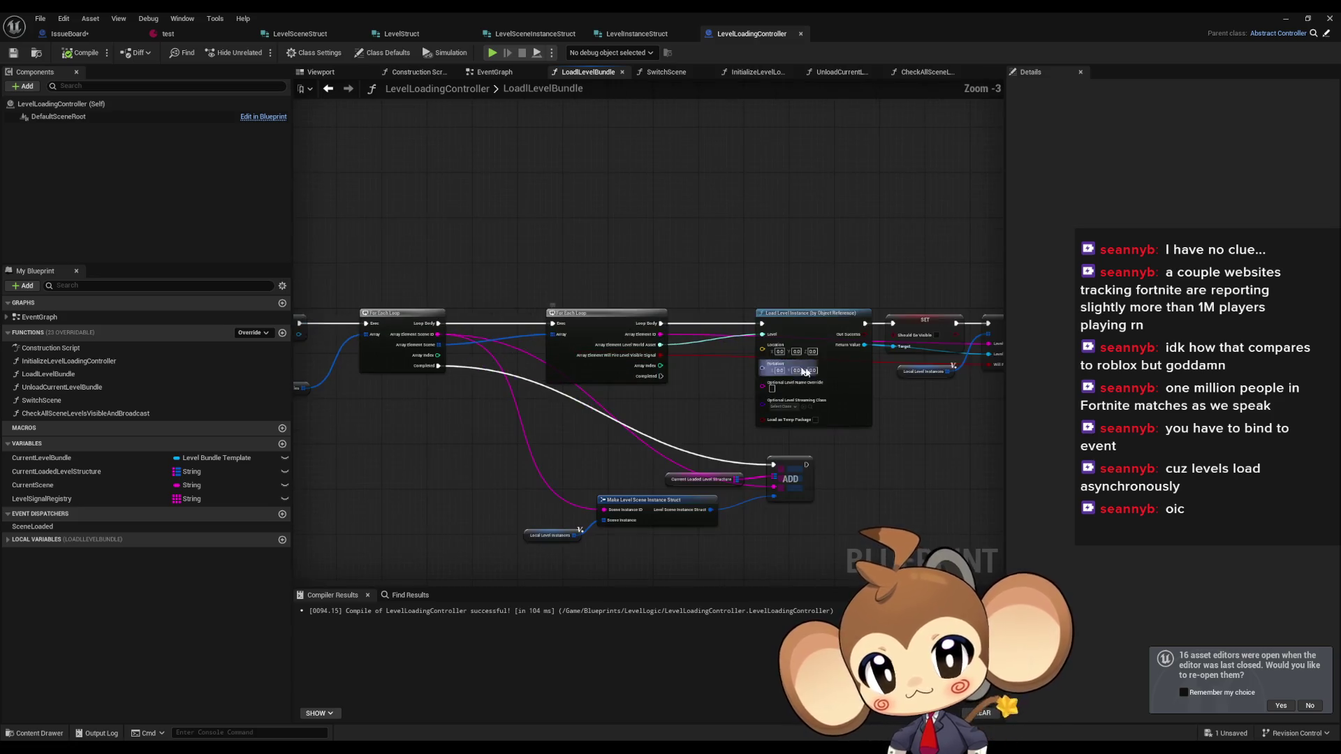
scroll(489, 419, "up", 2)
scroll(391, 426, "up", 1)
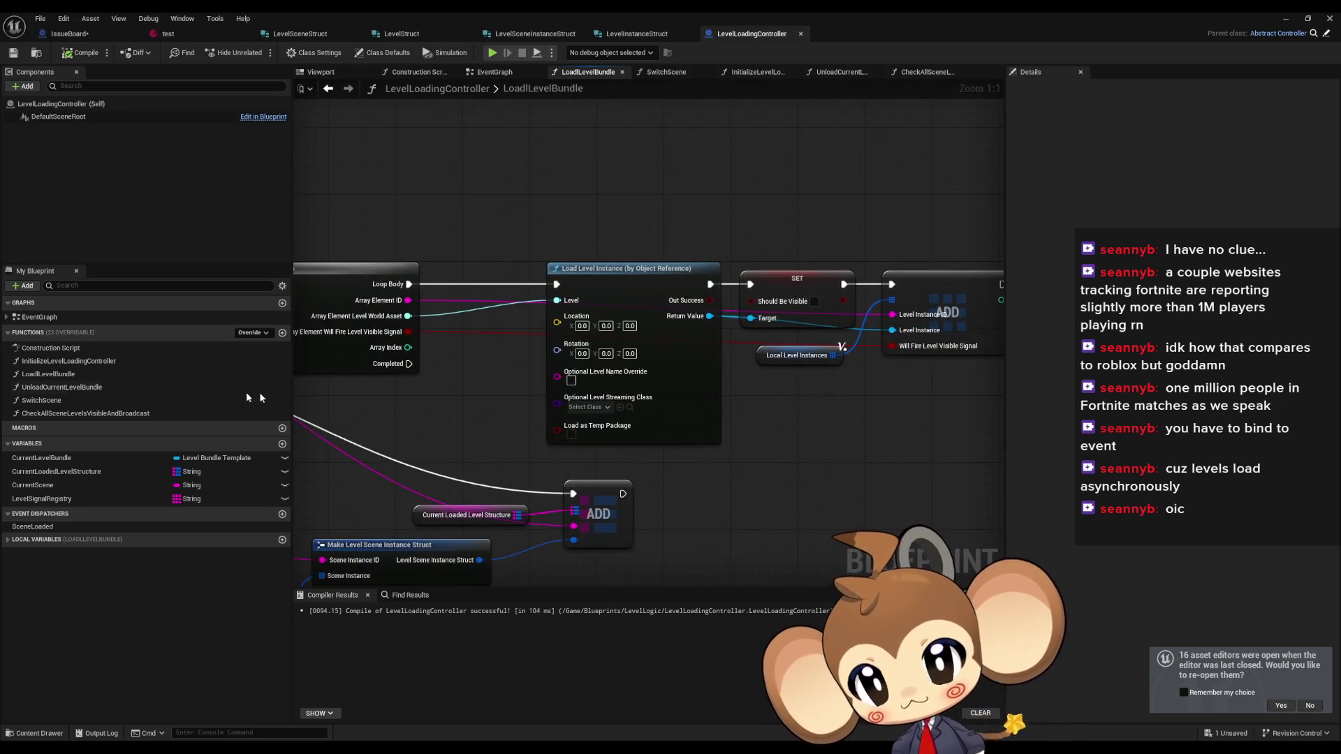
- Step through UnloadCurrentLevelBundle and SwitchScene, then recentre the CheckAllSceneLevelsVisibleAndBroadcast graph
double_click(65, 388)
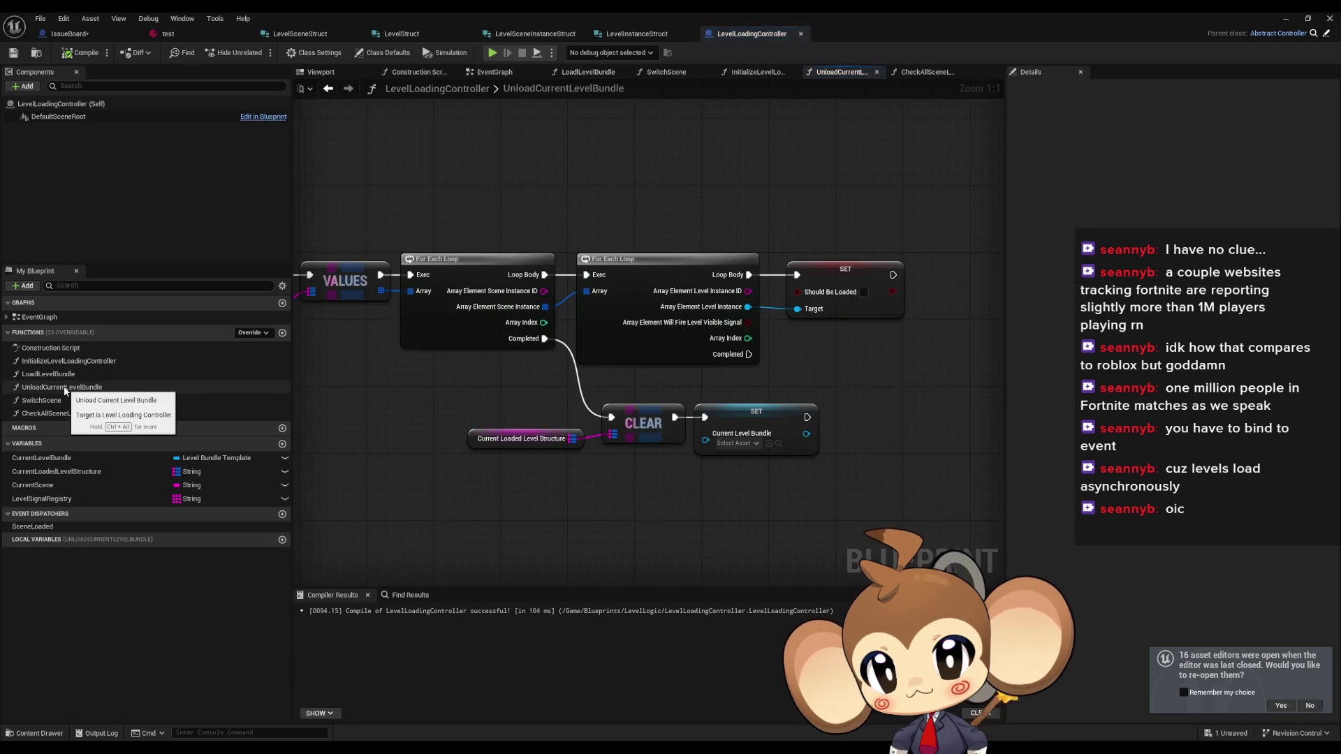
double_click(61, 400)
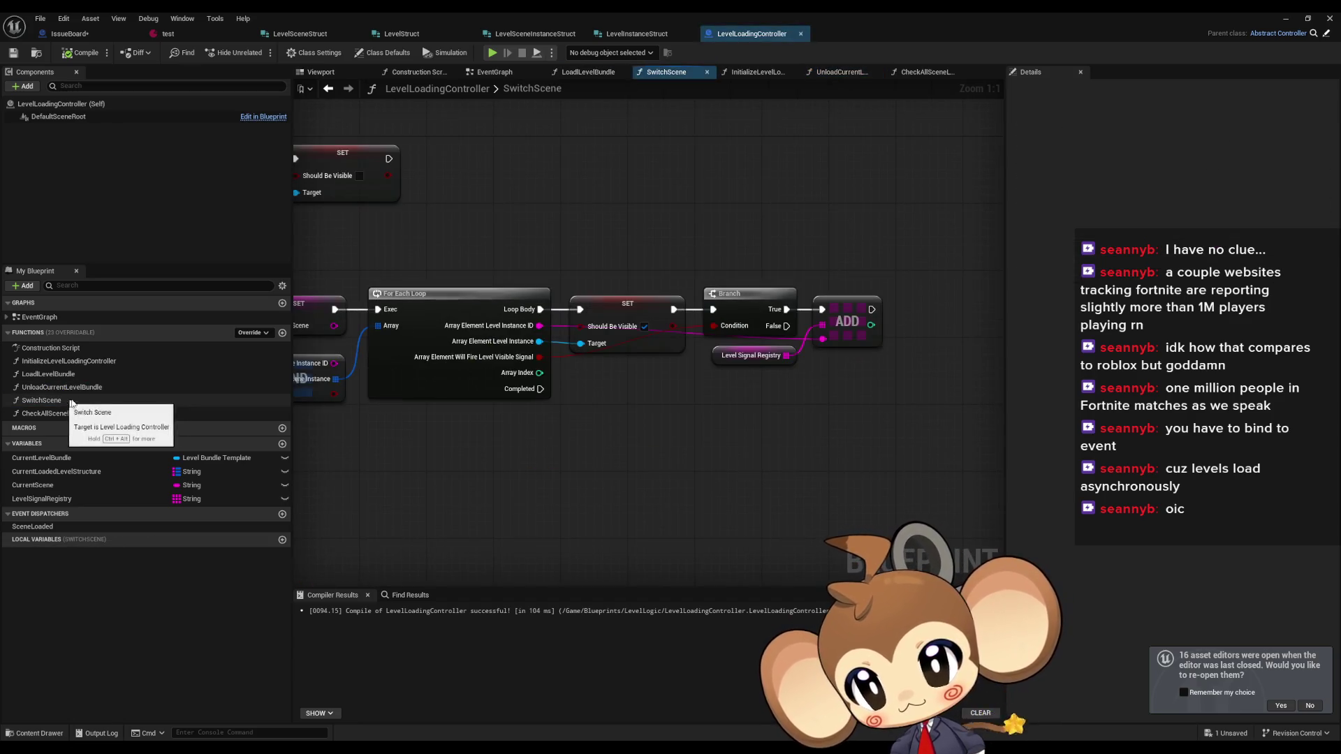
scroll(716, 414, "down", 2)
scroll(739, 411, "down", 1)
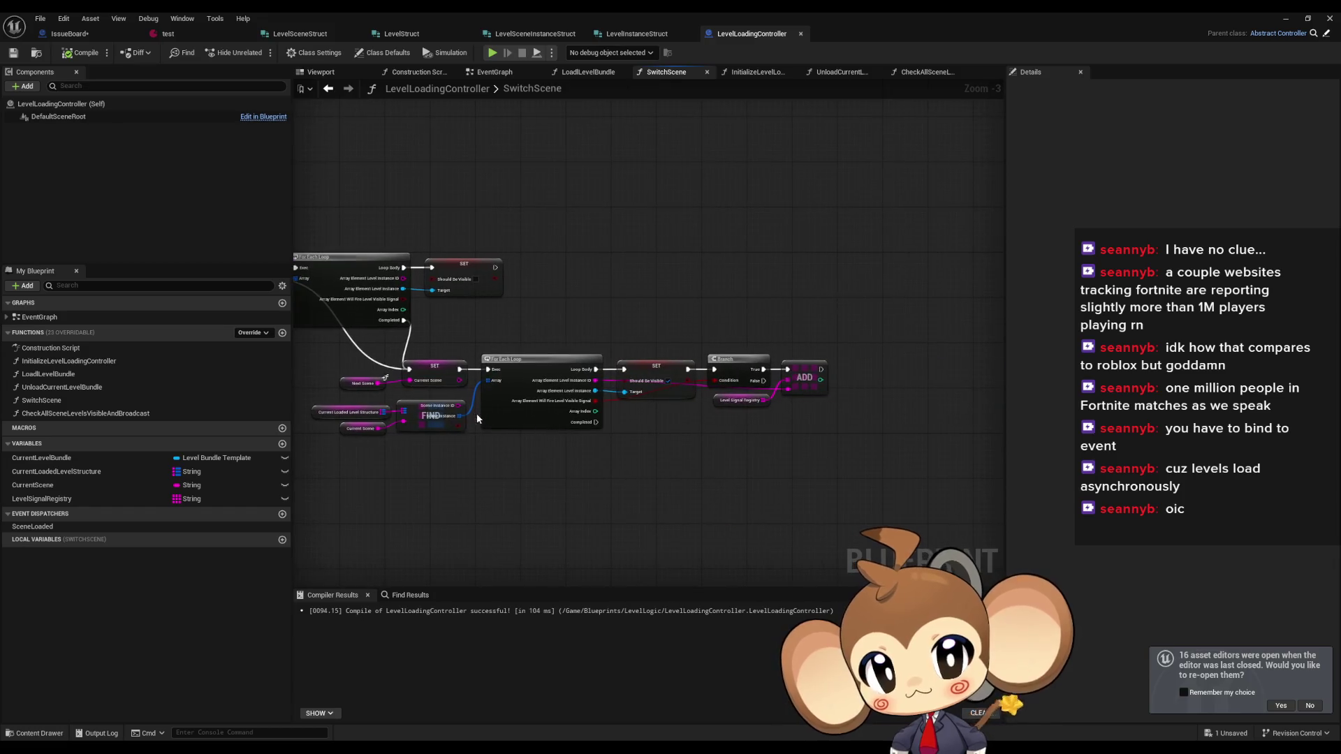
double_click(65, 414)
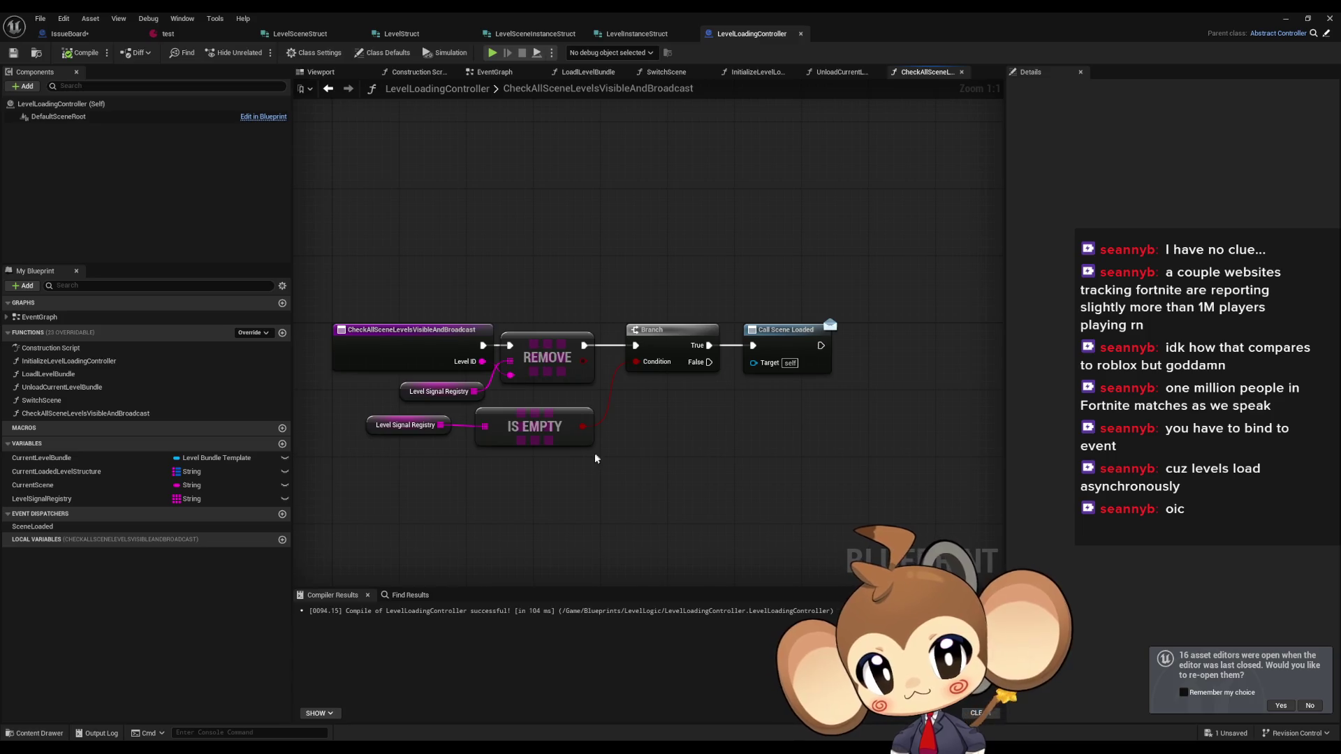
left_click_drag(591, 457, 739, 494)
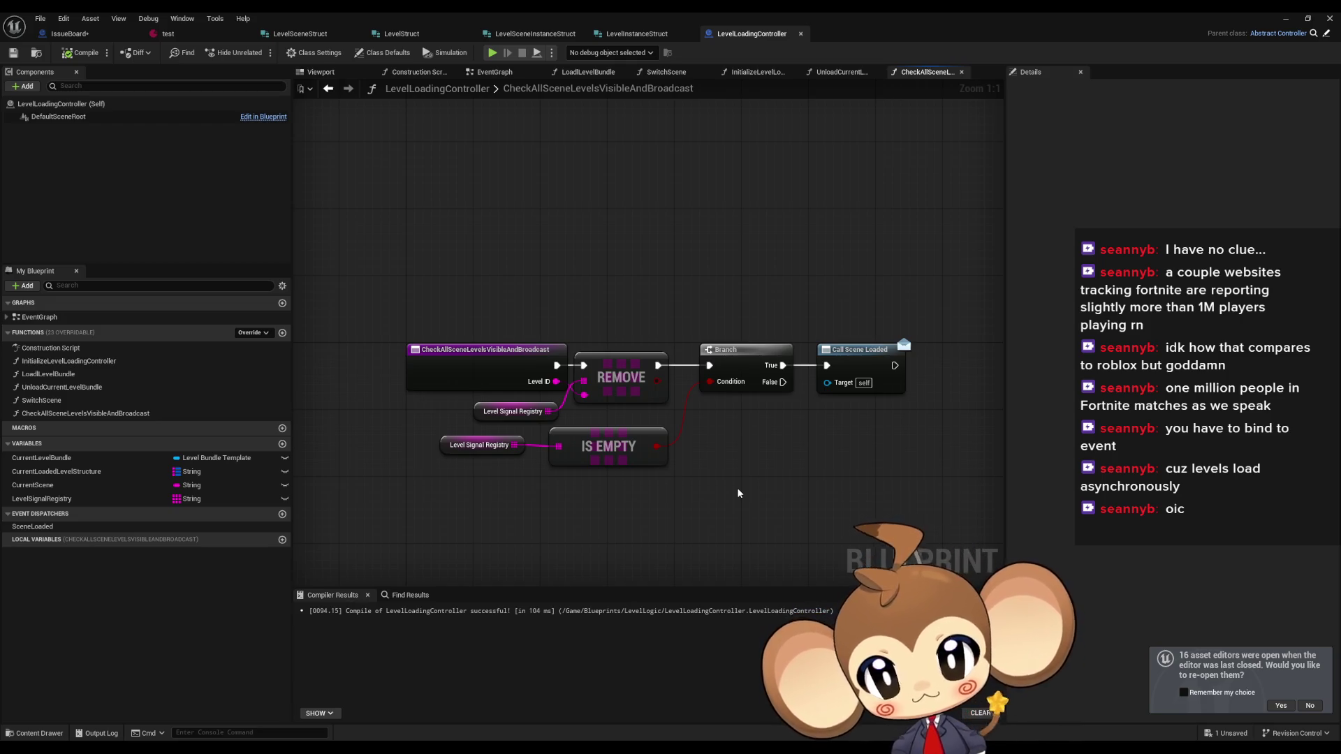
- Revisit InitializeLevelLoadingController and pan through the LoadlLevelBundle graph
double_click(100, 362)
double_click(88, 375)
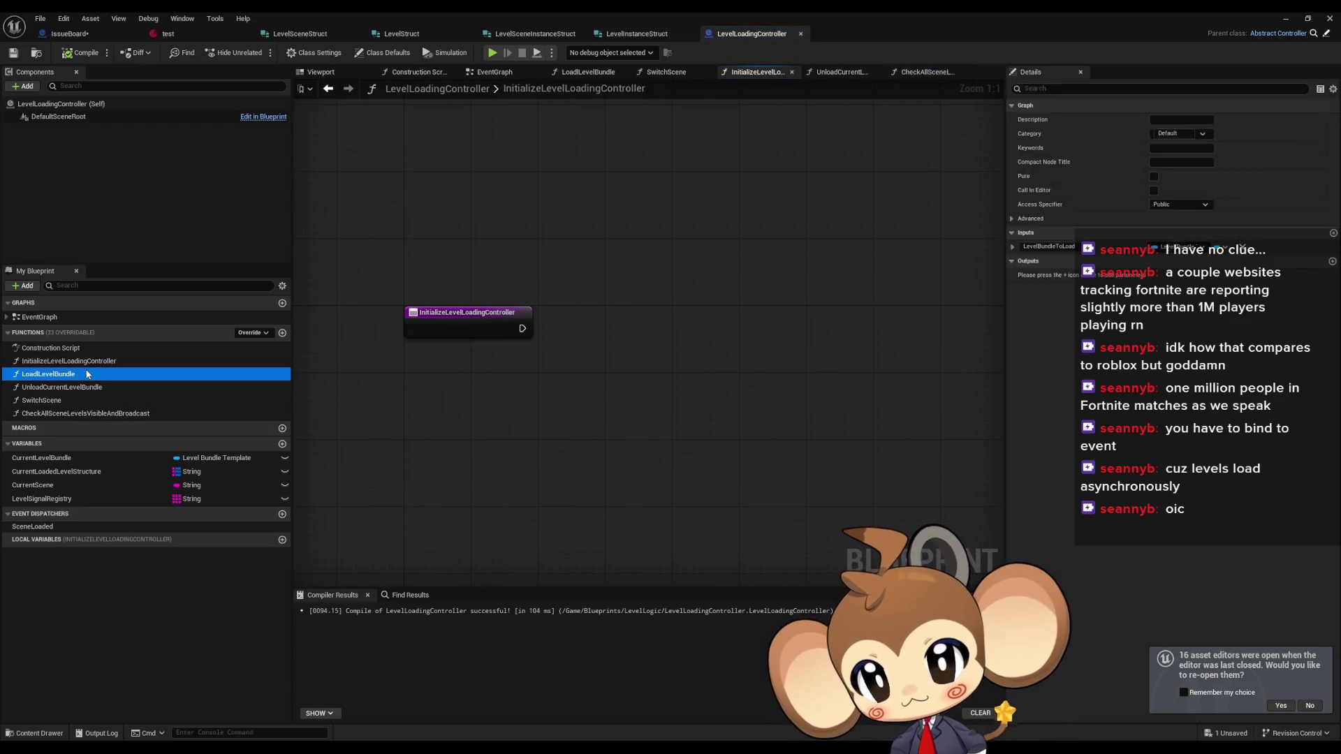
scroll(475, 340, "down", 1)
left_click_drag(473, 358, 583, 310)
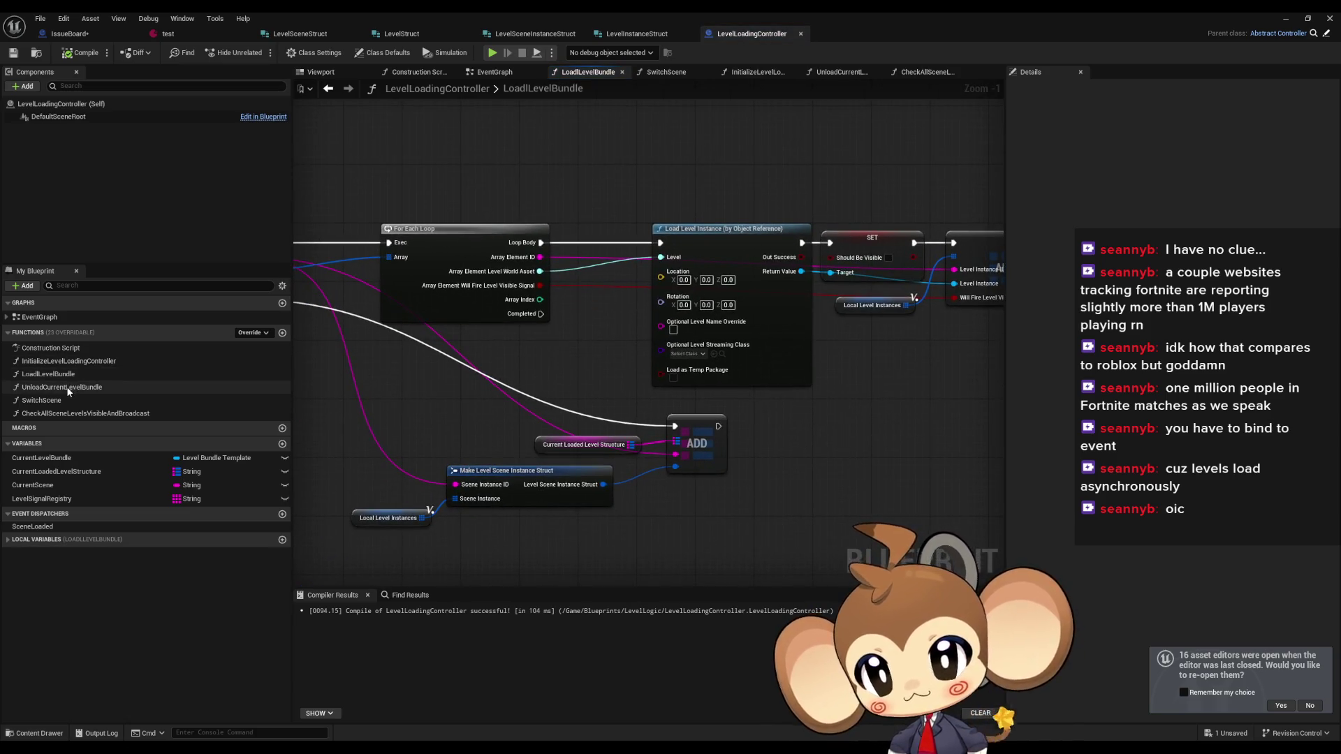
- Centre the SwitchScene graph's nodes, then shrink the blueprint editor to reveal the level editor
double_click(69, 389)
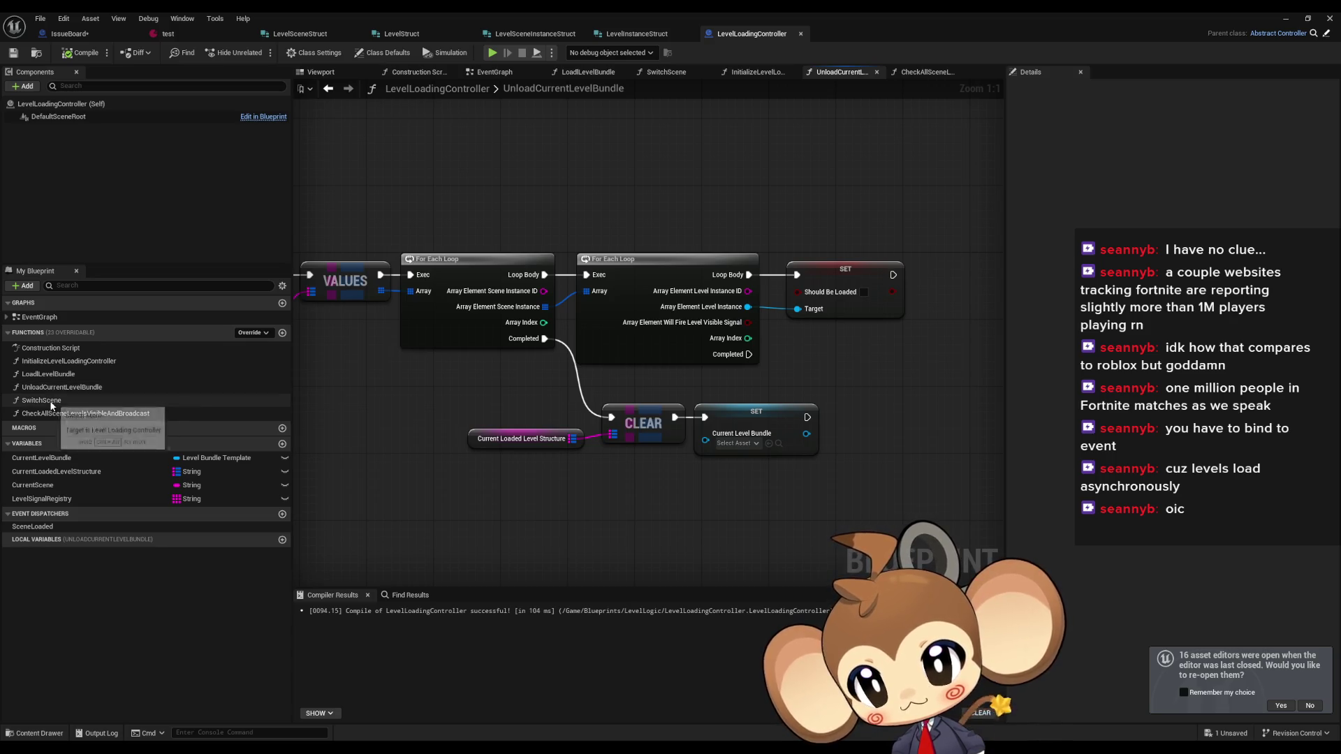
double_click(52, 402)
left_click_drag(391, 325, 610, 319)
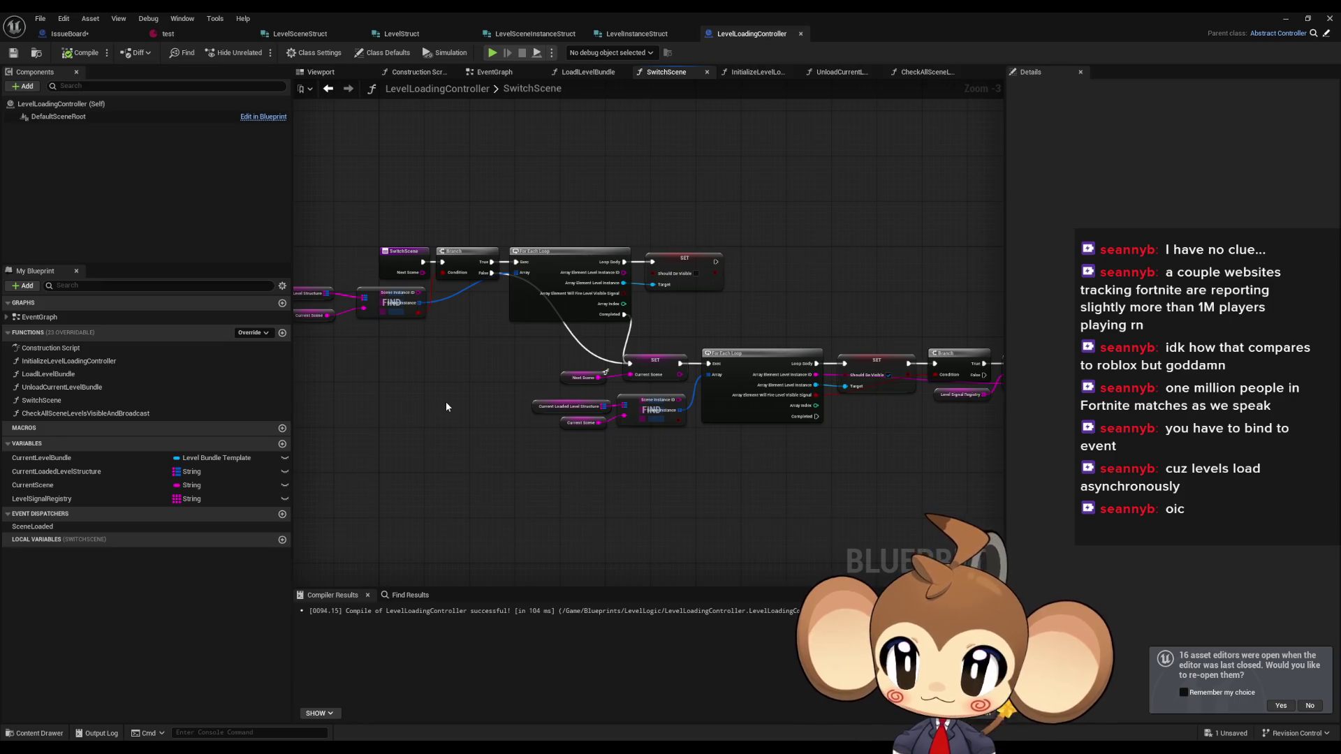
left_click_drag(457, 386, 545, 393)
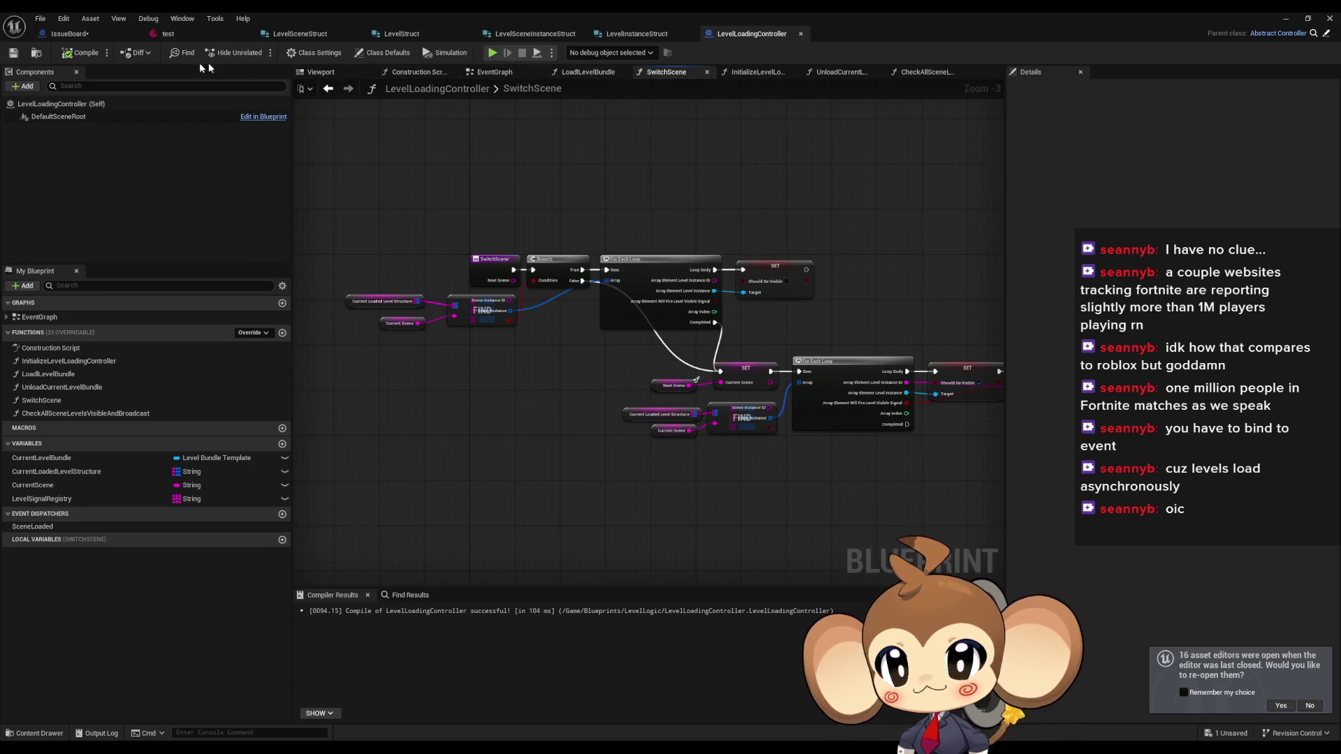
left_click_drag(639, 162, 617, 151)
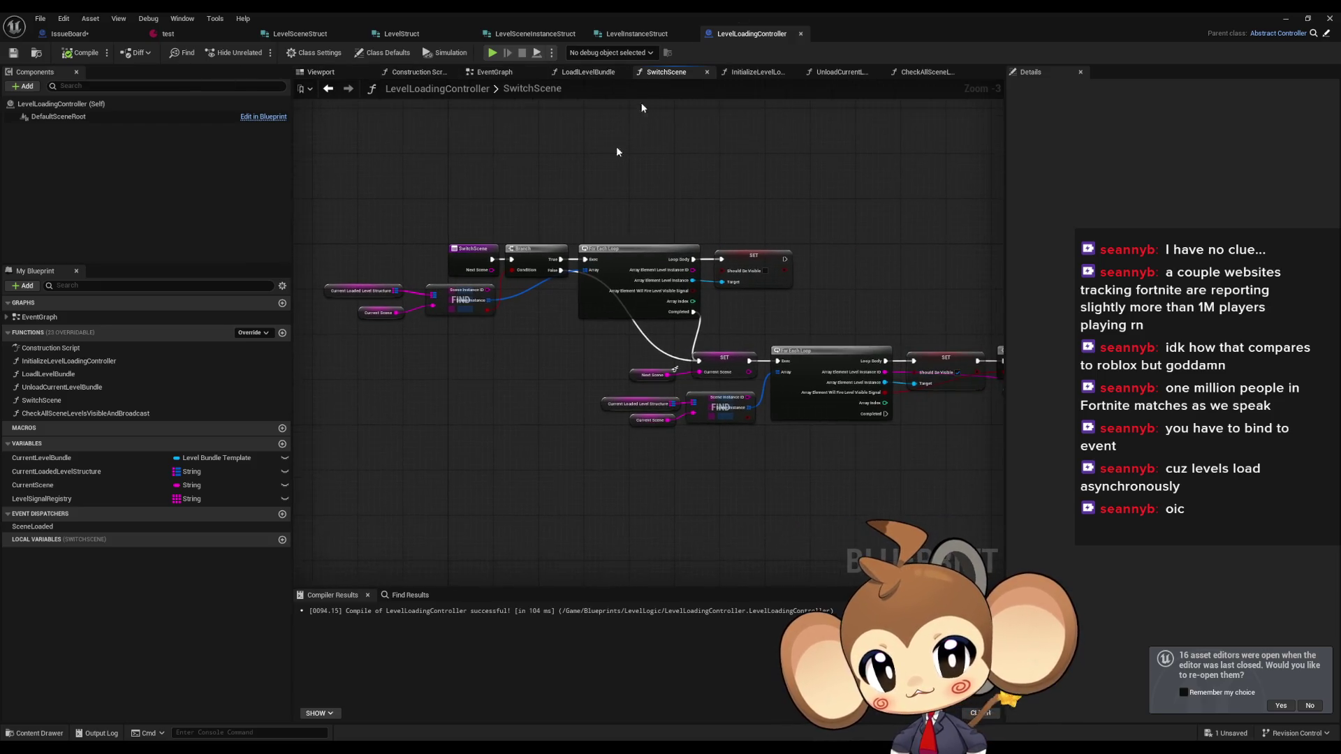
double_click(834, 11)
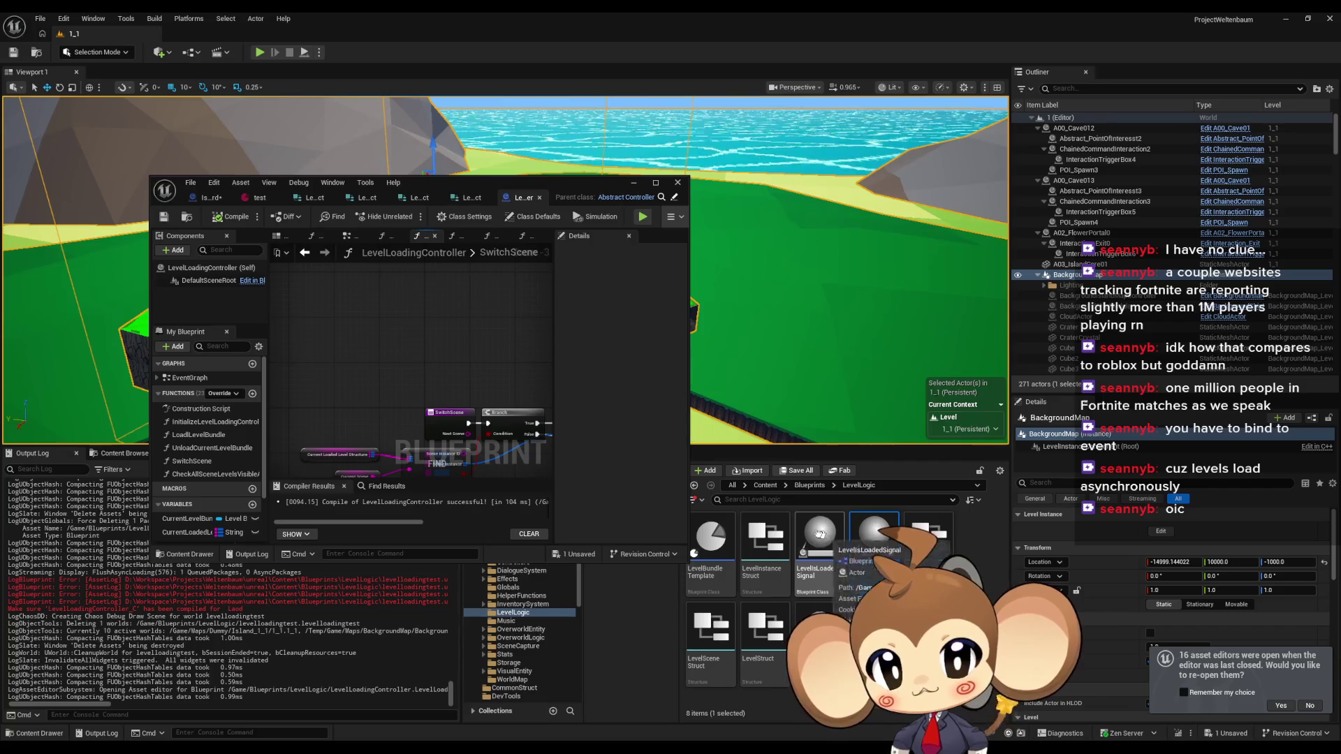
- Open LevelObjectCollectionRoot from Blueprints > OverworldLogic and maximize its editor
left_click(809, 485)
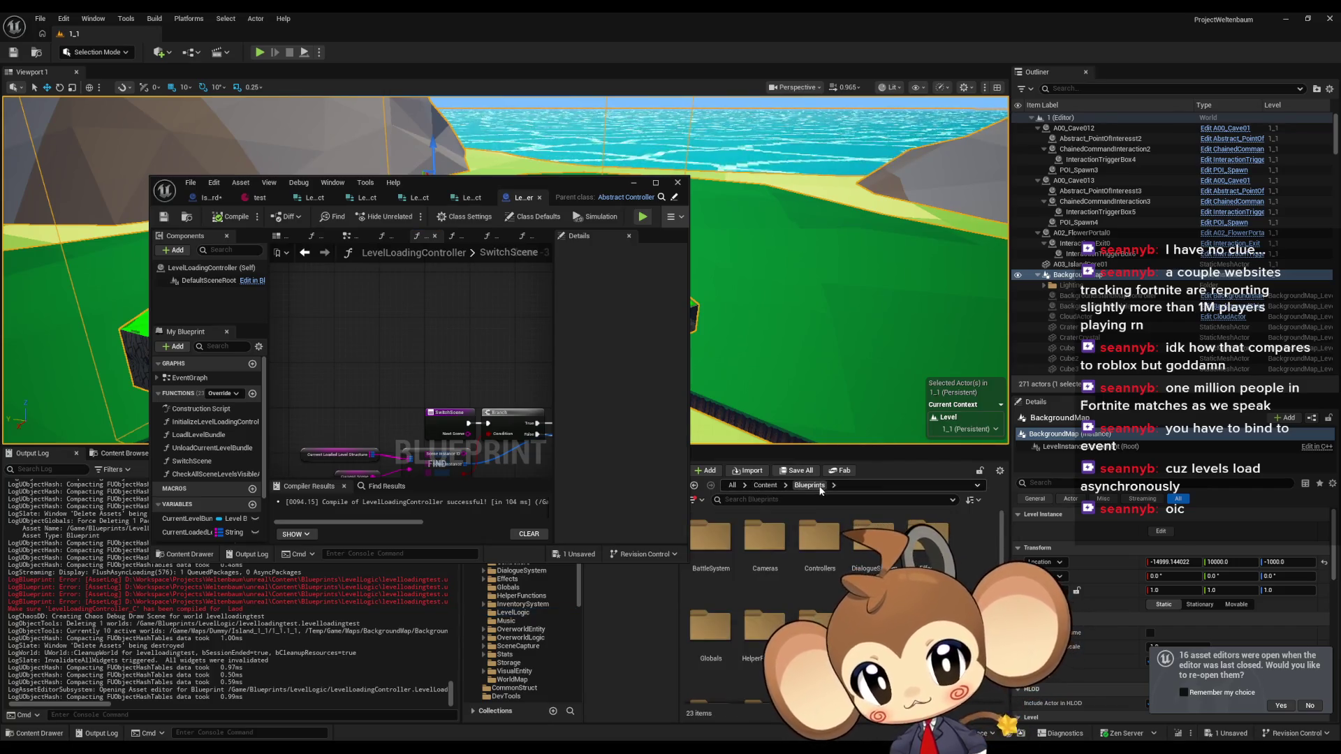
double_click(769, 653)
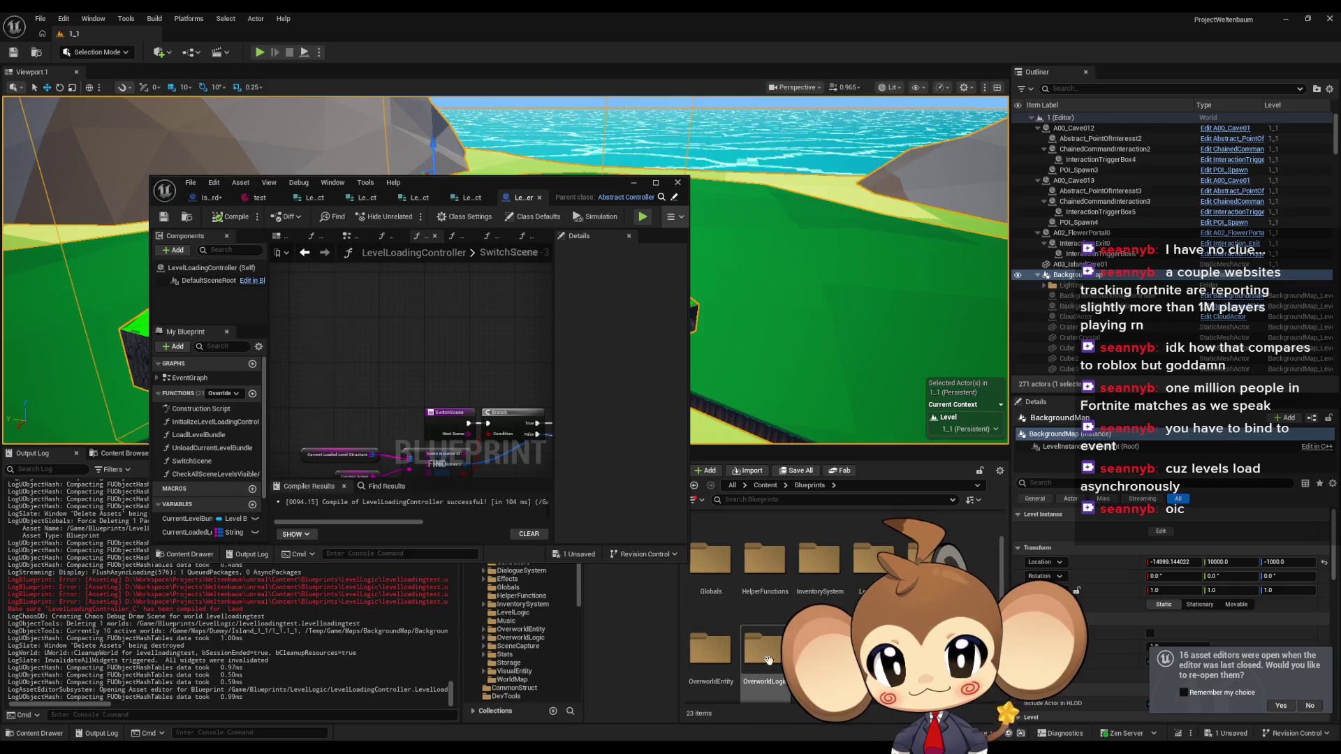
double_click(712, 566)
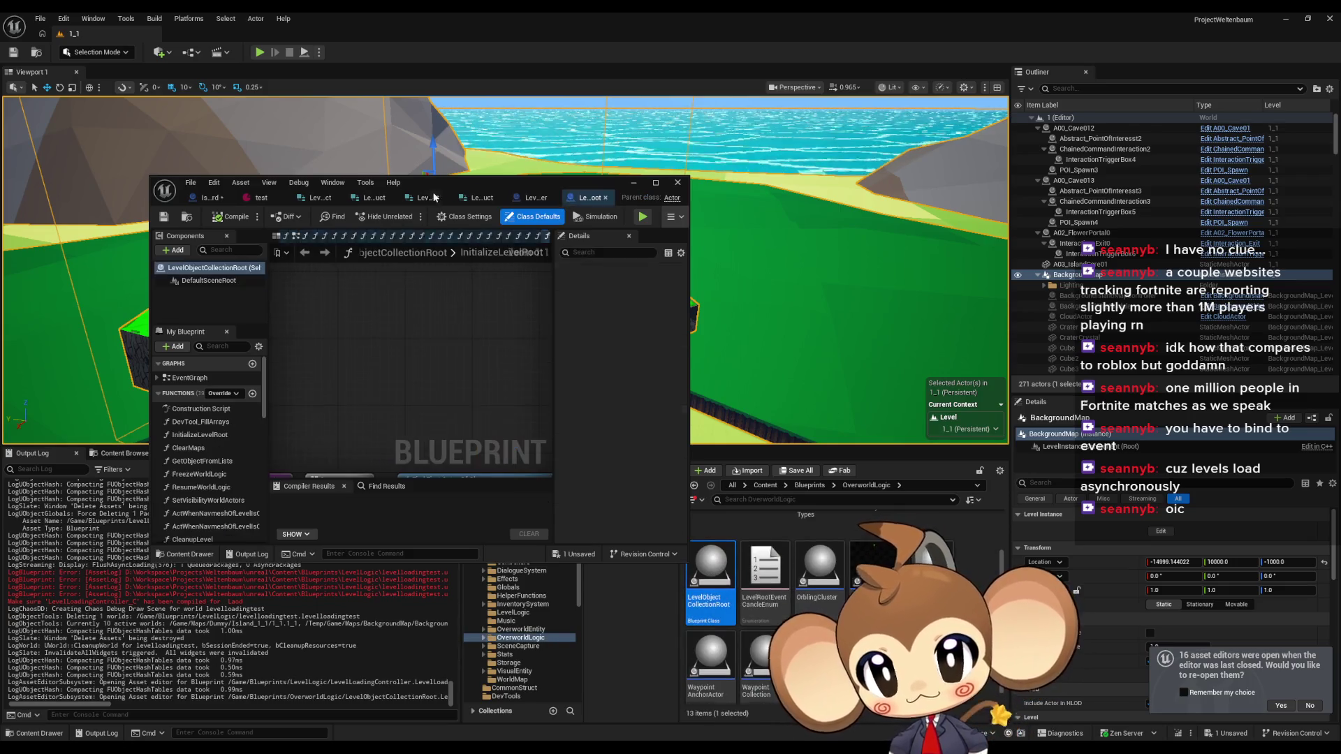
left_click_drag(453, 187, 568, 207)
double_click(731, 255)
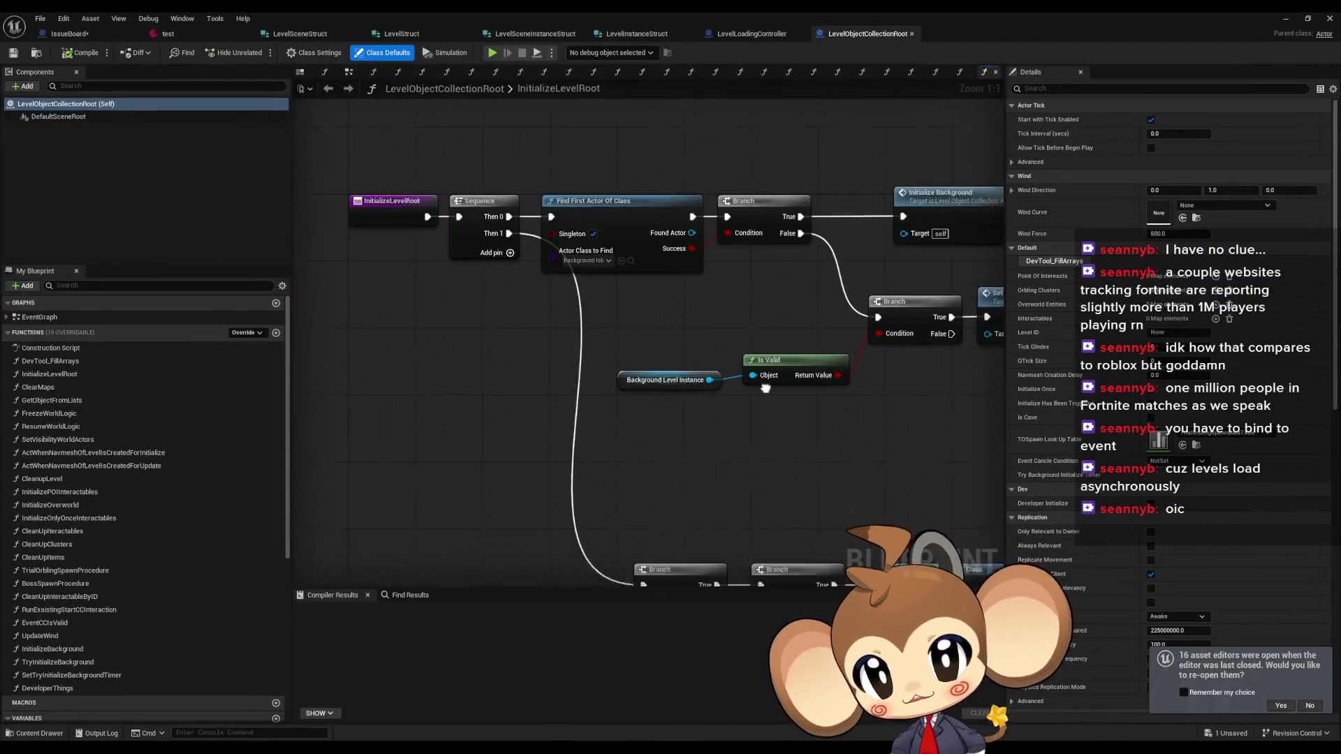
- Inspect InitializeLevelRoot's Find First Actor Of Class and Branch nodes, then select its entry node
scroll(703, 379, "down", 5)
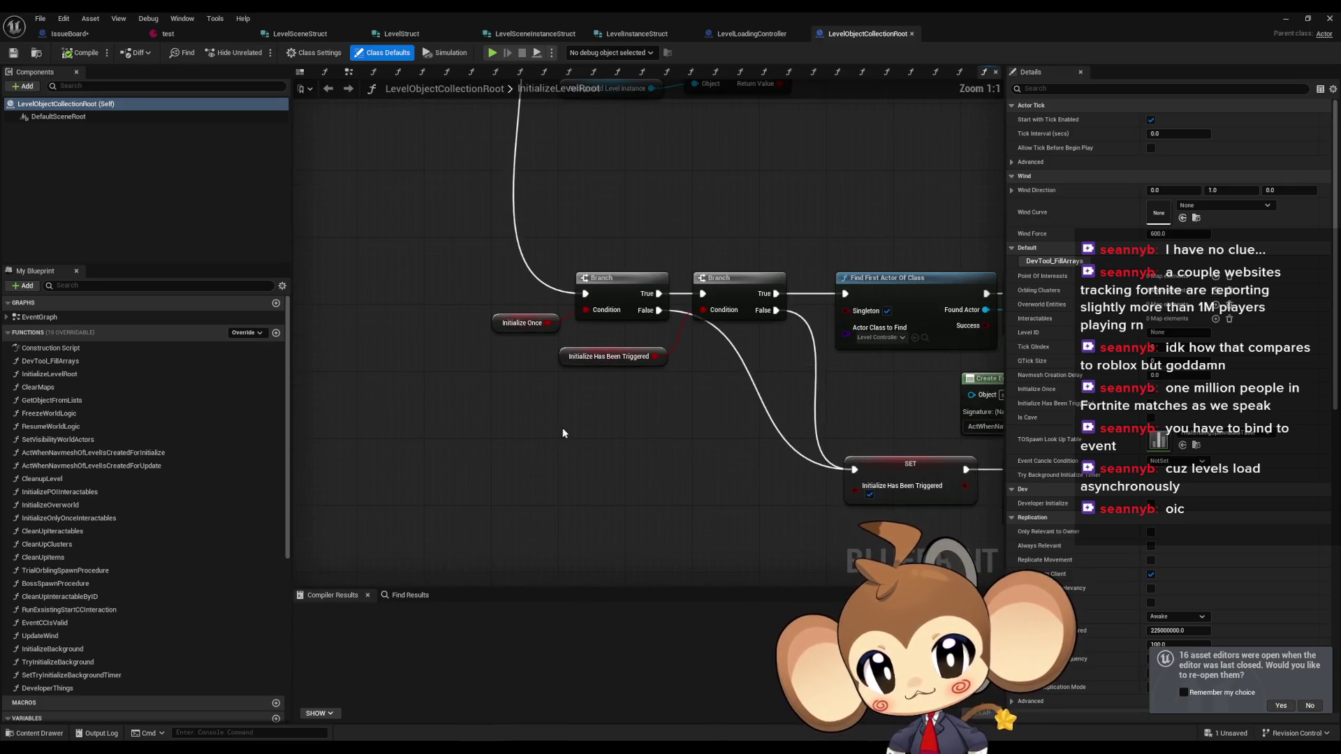
scroll(746, 475, "up", 5)
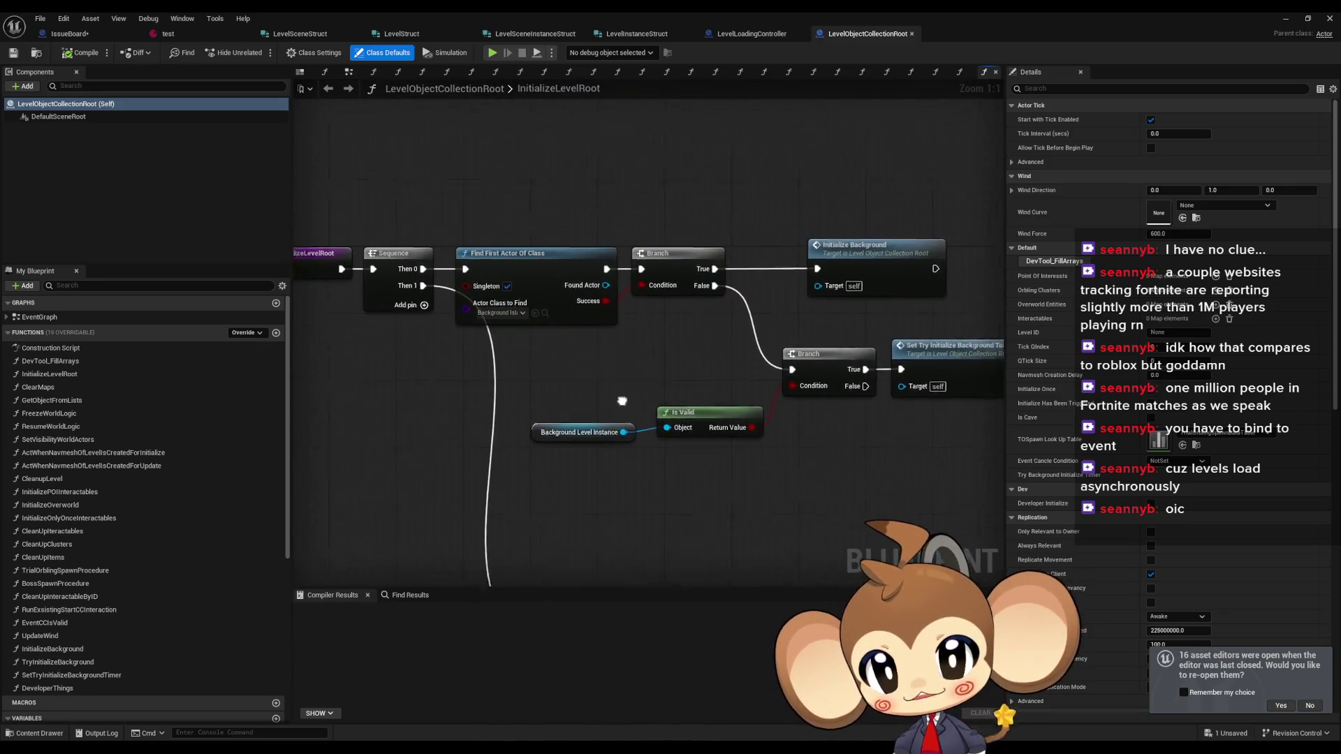
left_click_drag(539, 223, 753, 345)
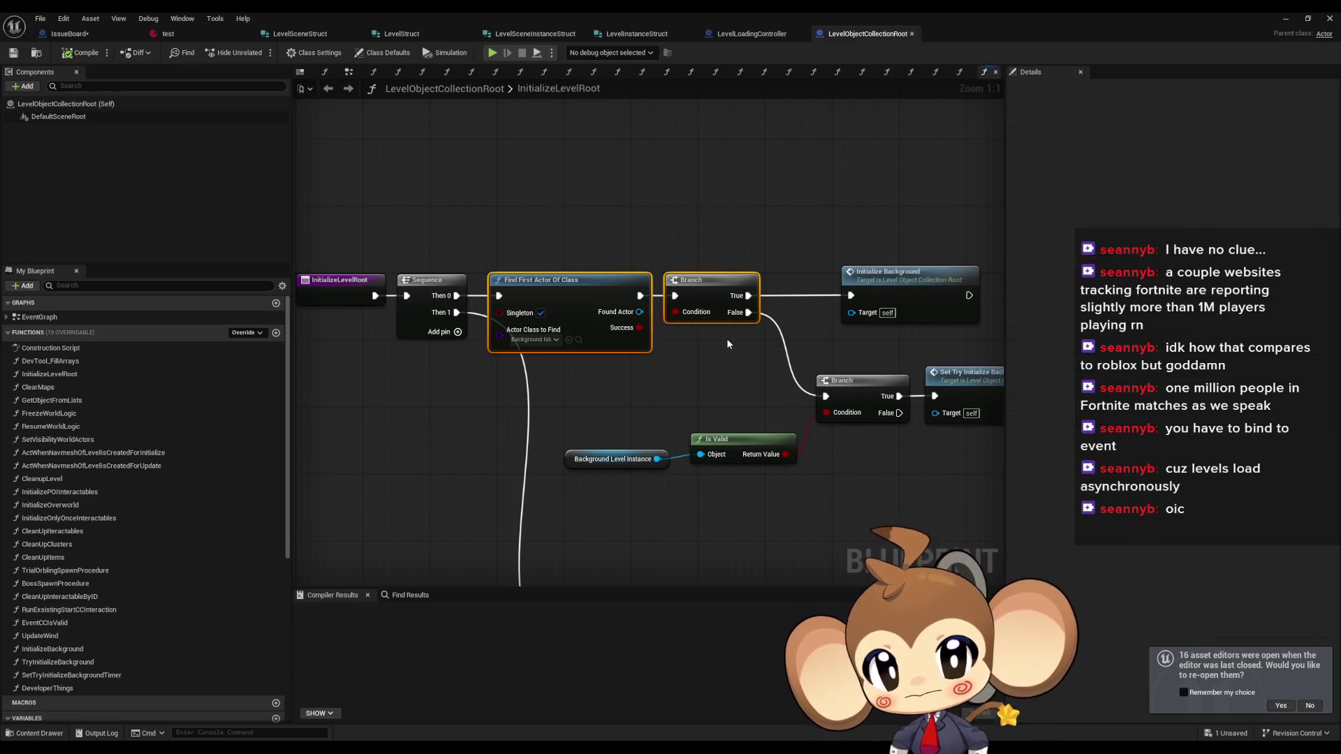
scroll(727, 338, "up", 1)
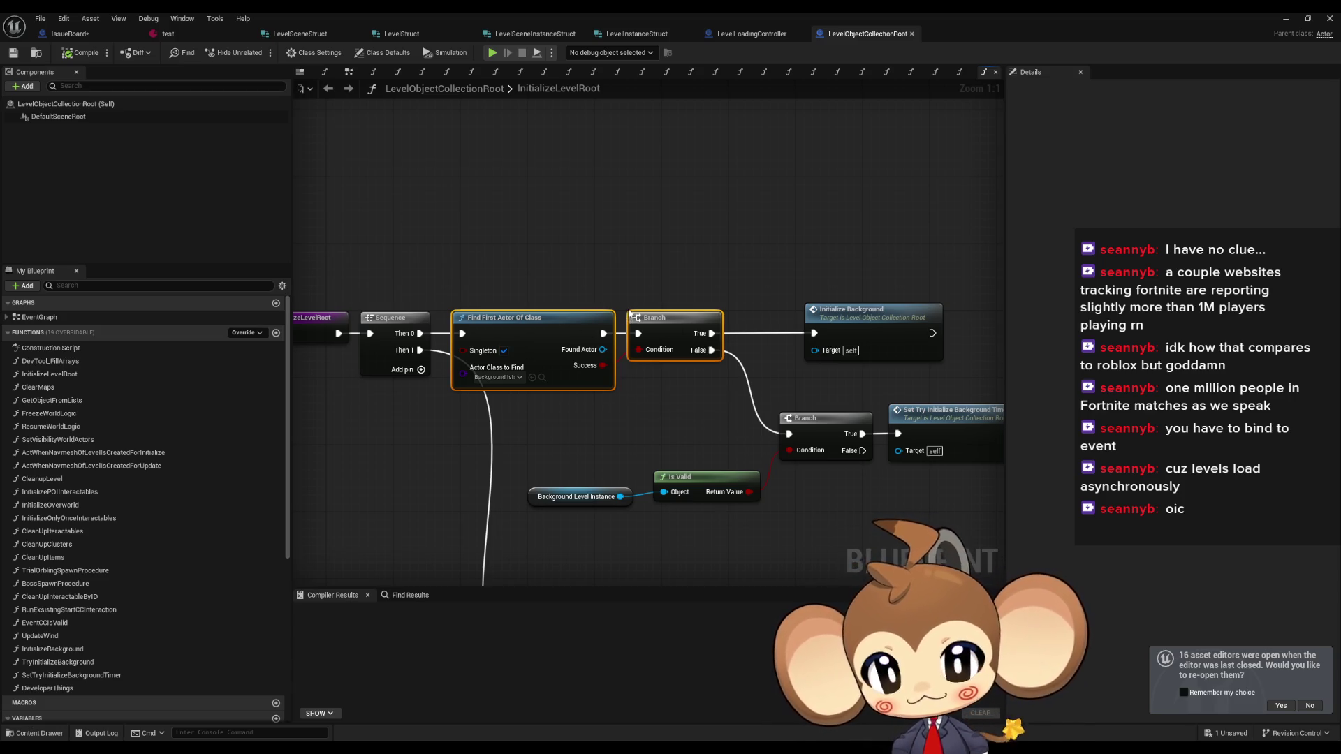
left_click_drag(628, 319, 861, 321)
left_click(555, 329)
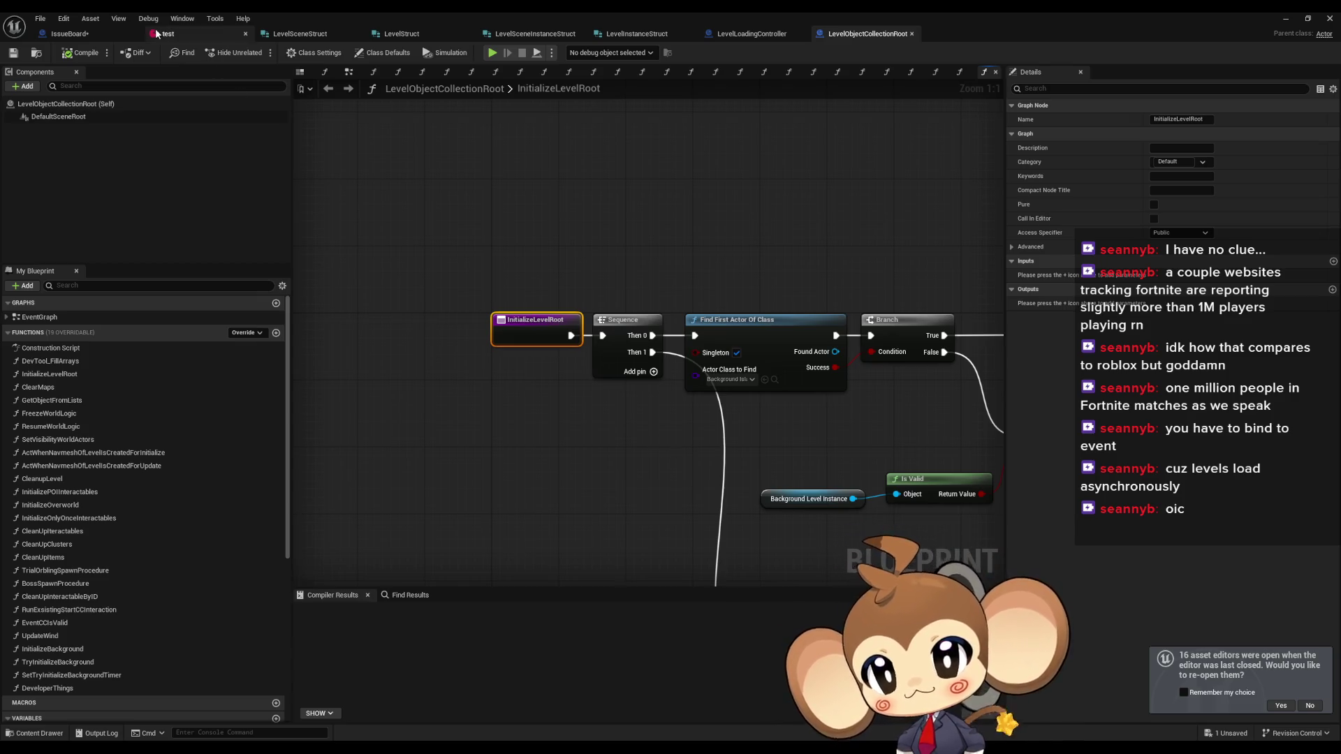
- Add a comment 'connect rootto level at spawn' left of the debug black screen note
left_click(70, 33)
scroll(731, 370, "up", 1)
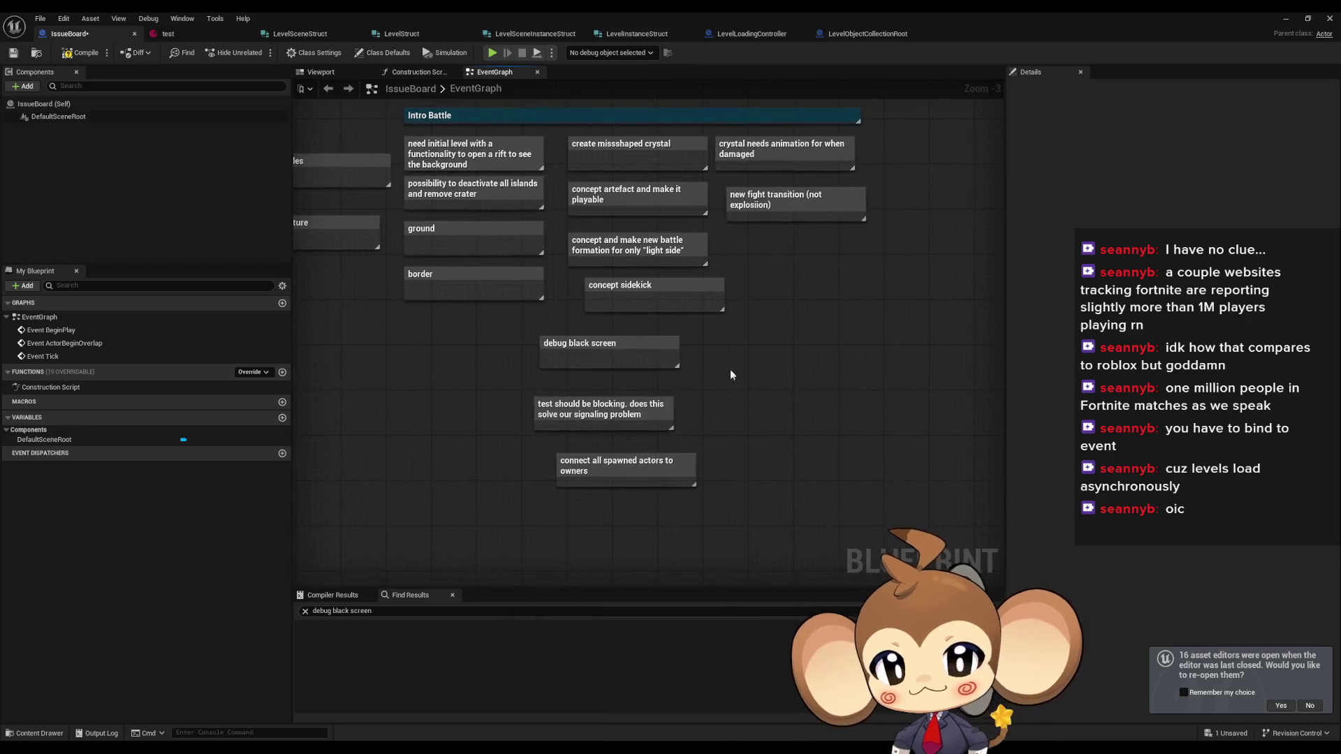
scroll(446, 375, "up", 2)
type("c")
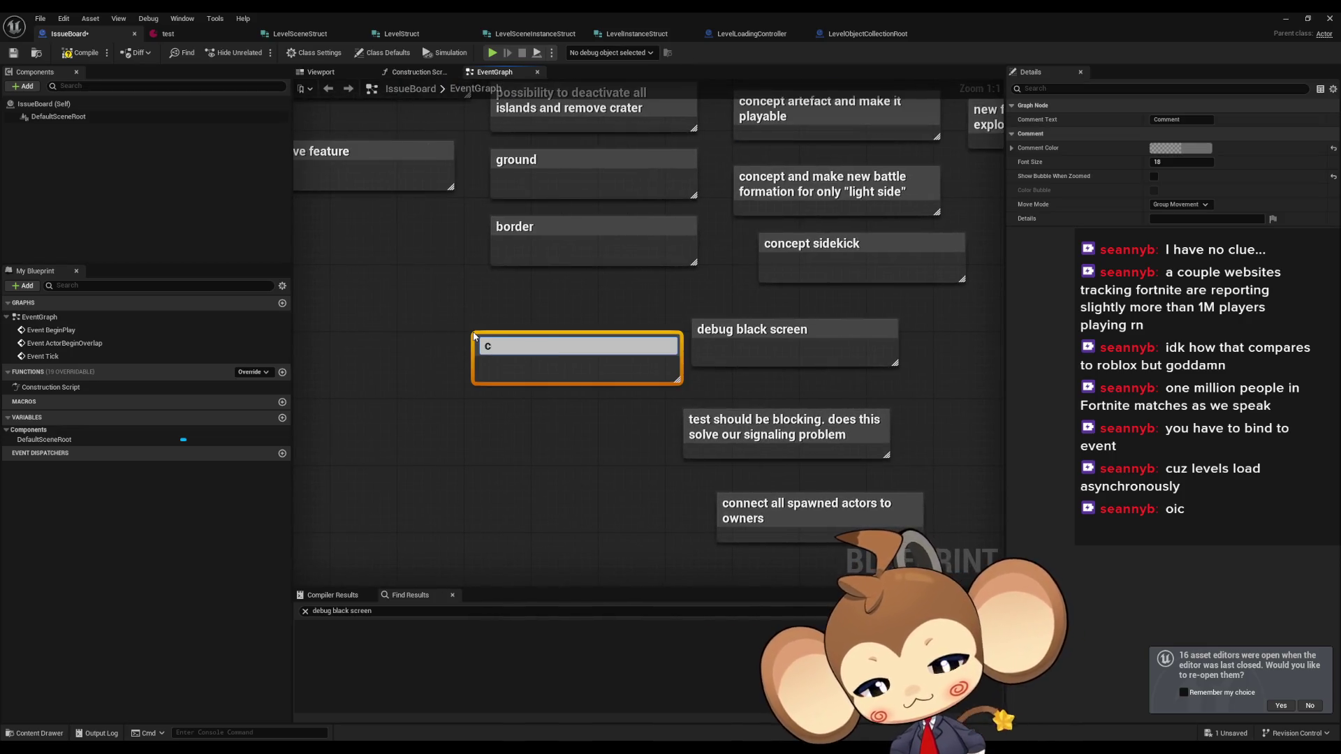
type("connect root")
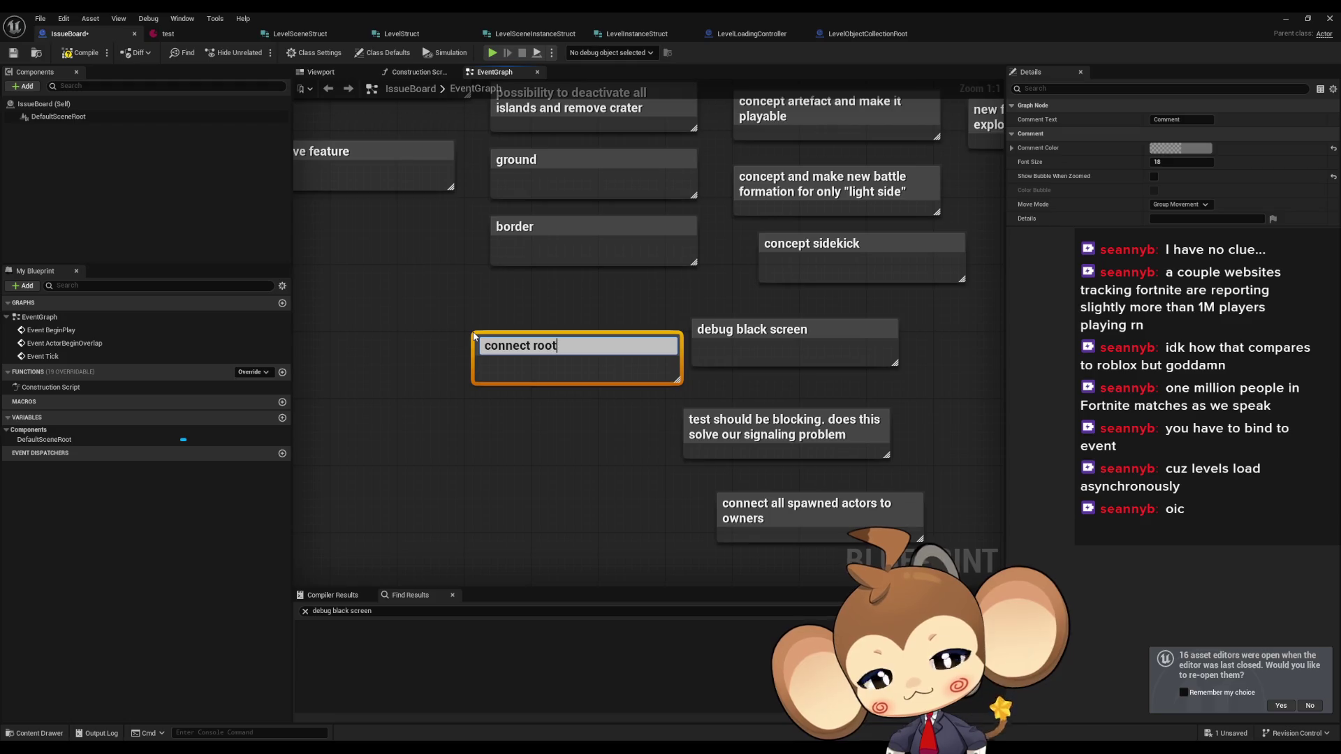
type(" to le")
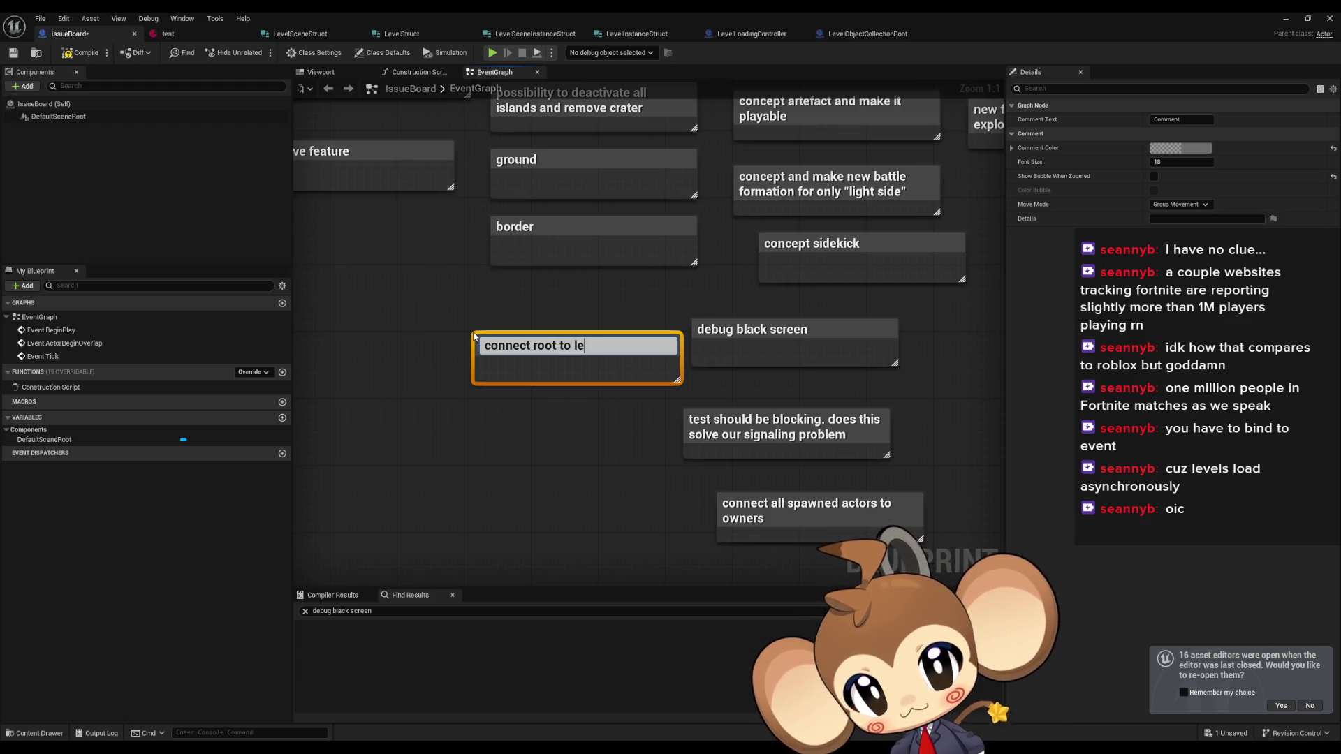
type("vel at spawn")
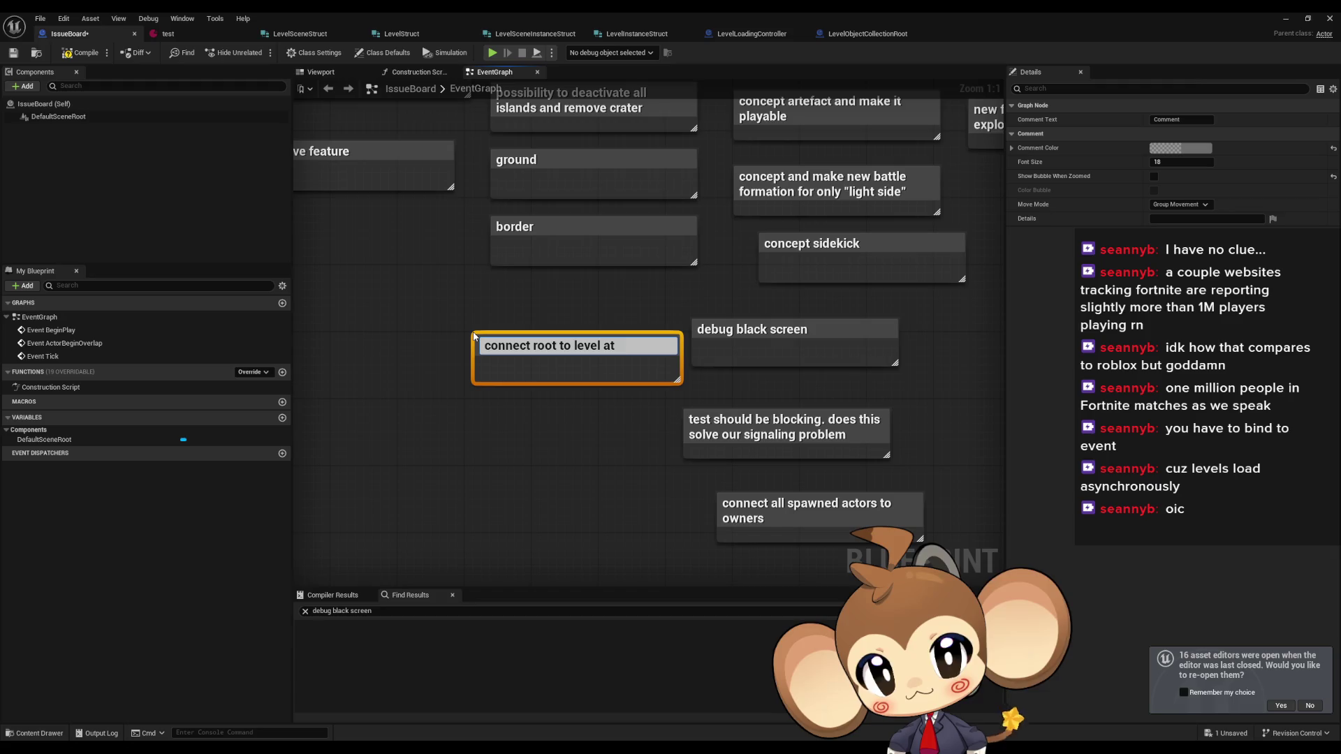
key("Return")
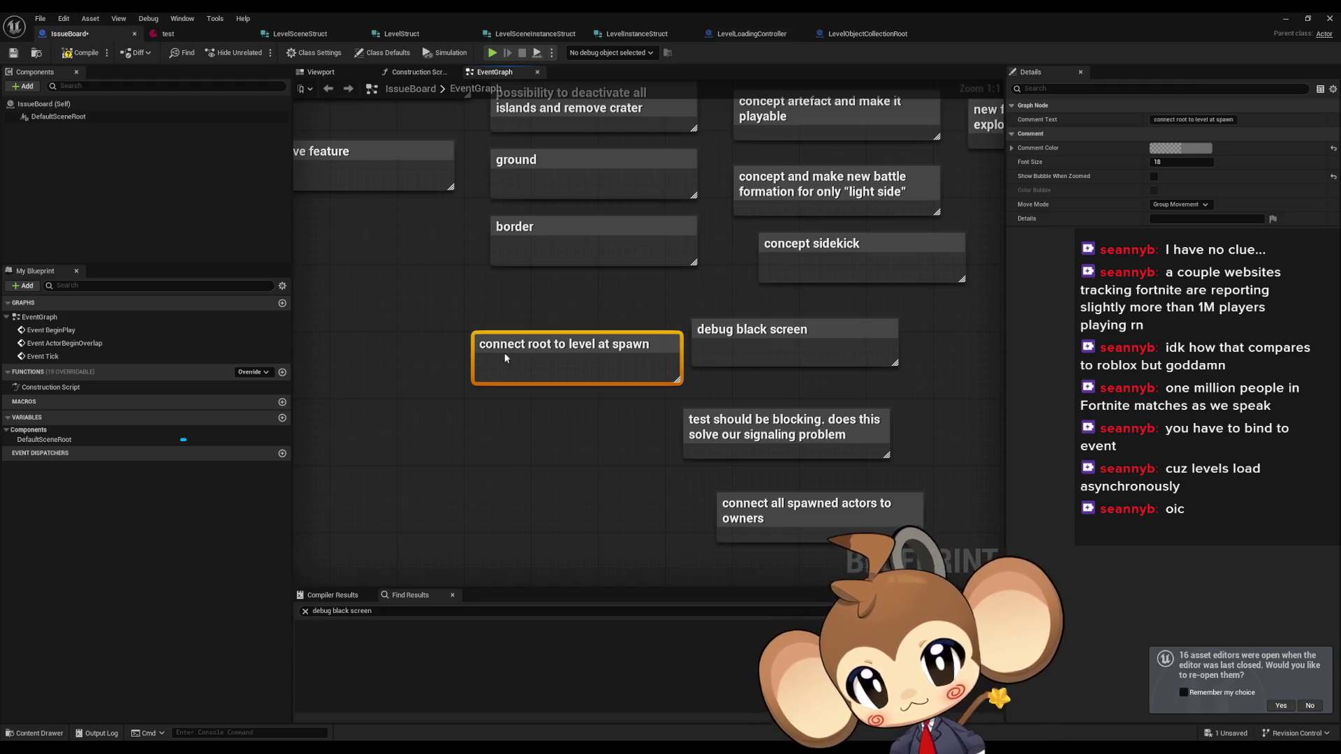
left_click_drag(514, 346, 455, 333)
- Insert 'lvl' so the comment reads 'connect root to level at lvl spawn'
double_click(561, 331)
left_click(564, 330)
type("lvl")
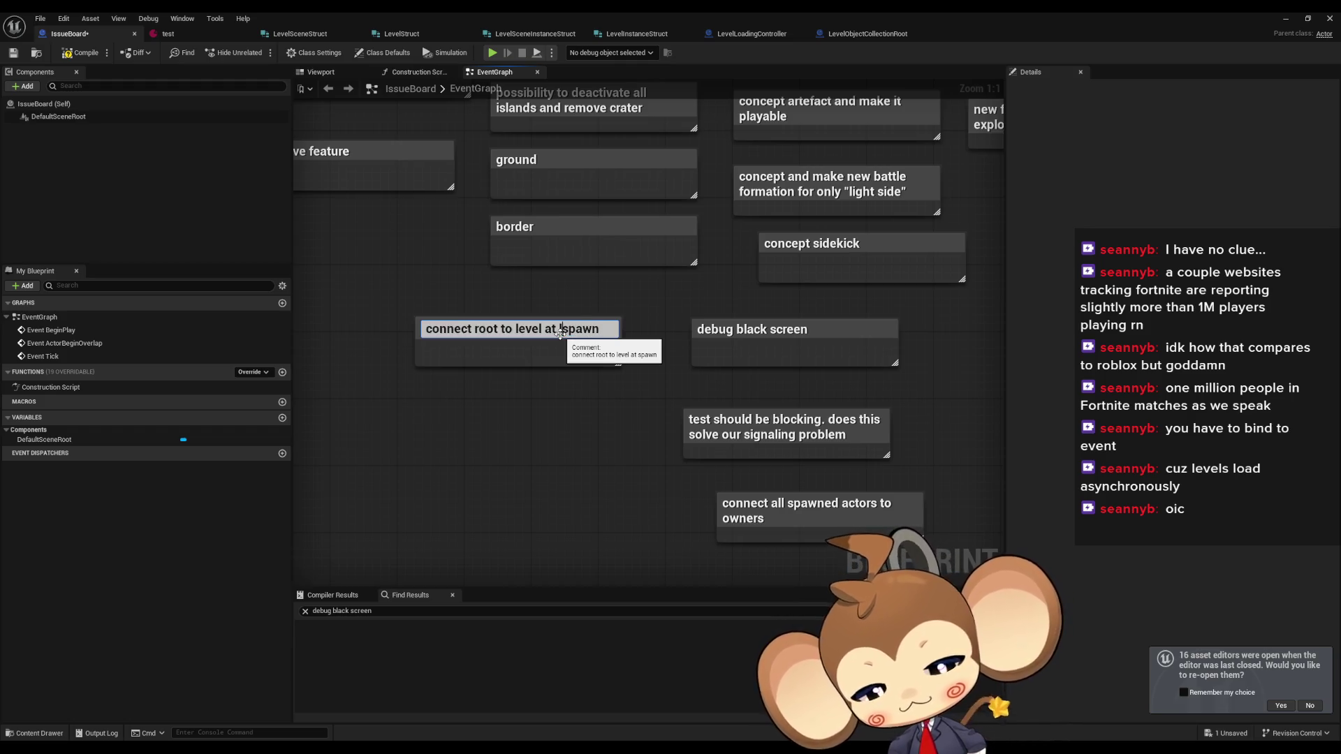
key("Return")
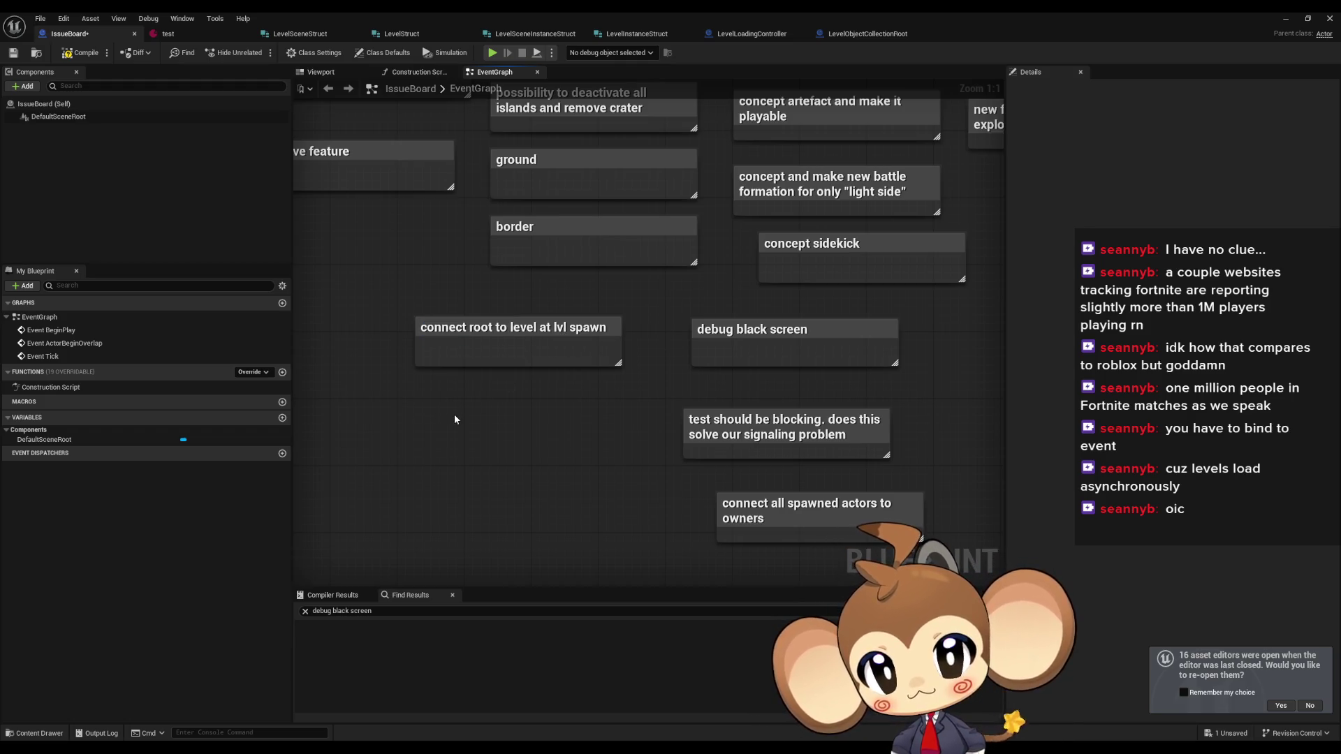
left_click_drag(454, 413, 483, 419)
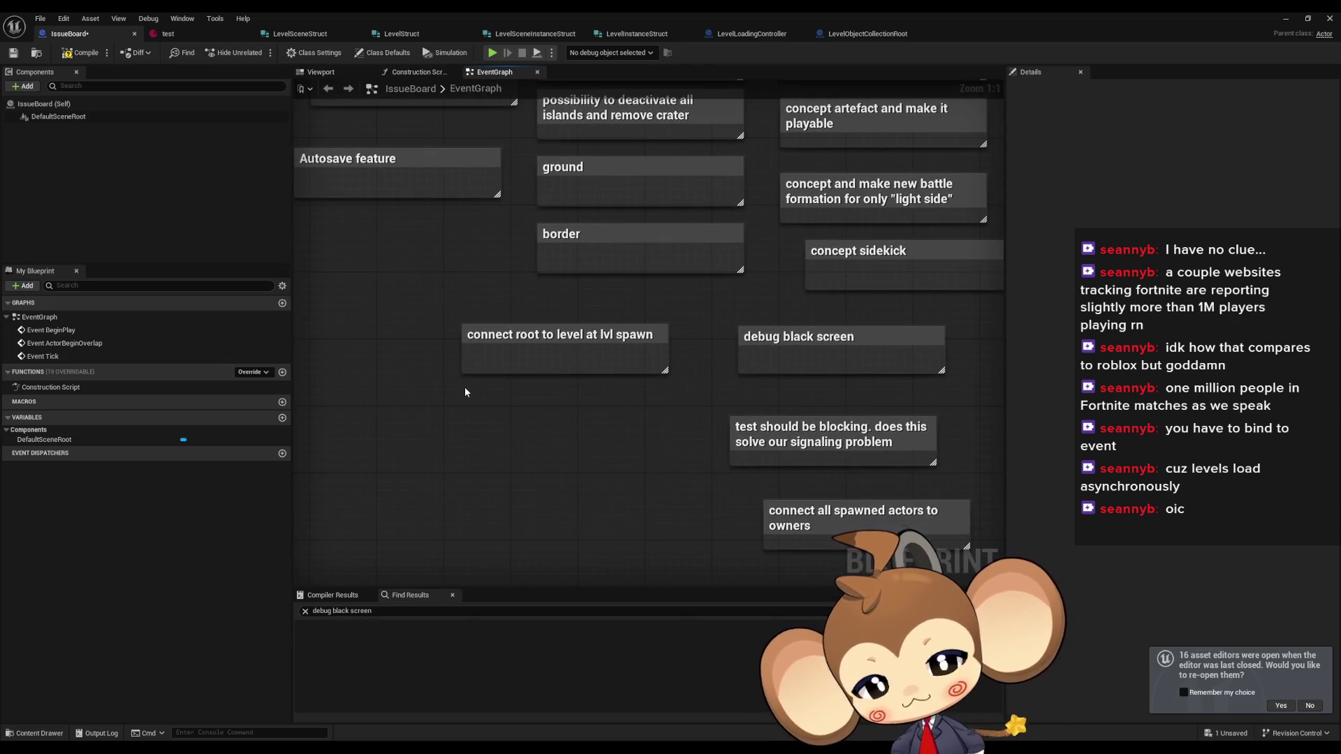
- Add the comment 'write code for sub level initialize' and save the IssueBoard blueprint
type("c")
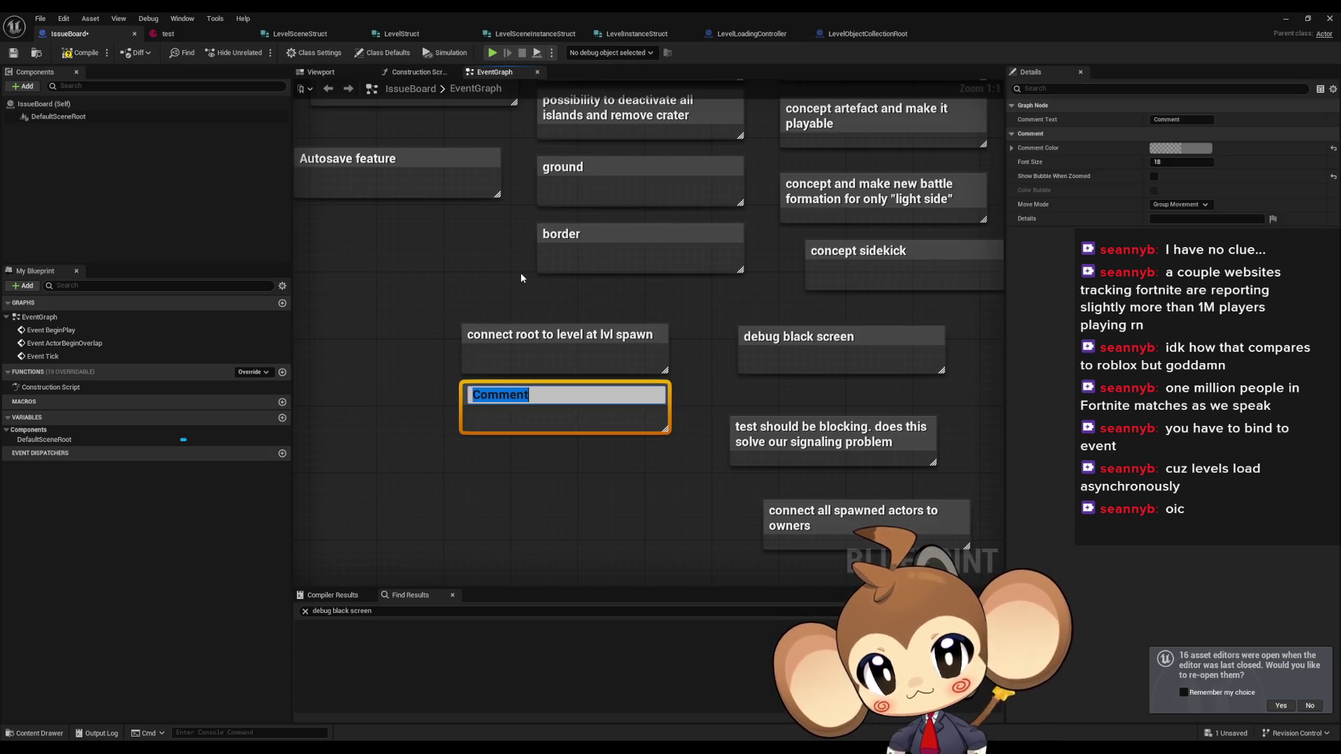
type("write")
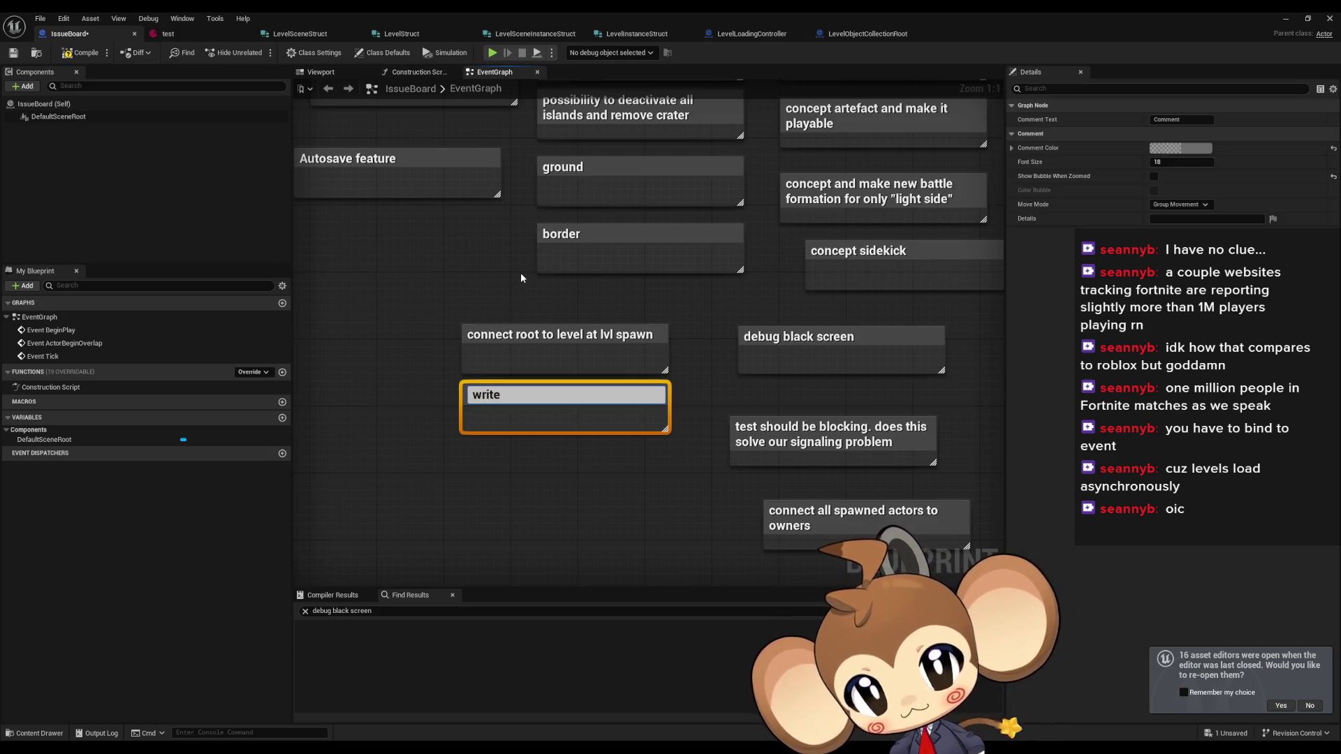
type(" codef")
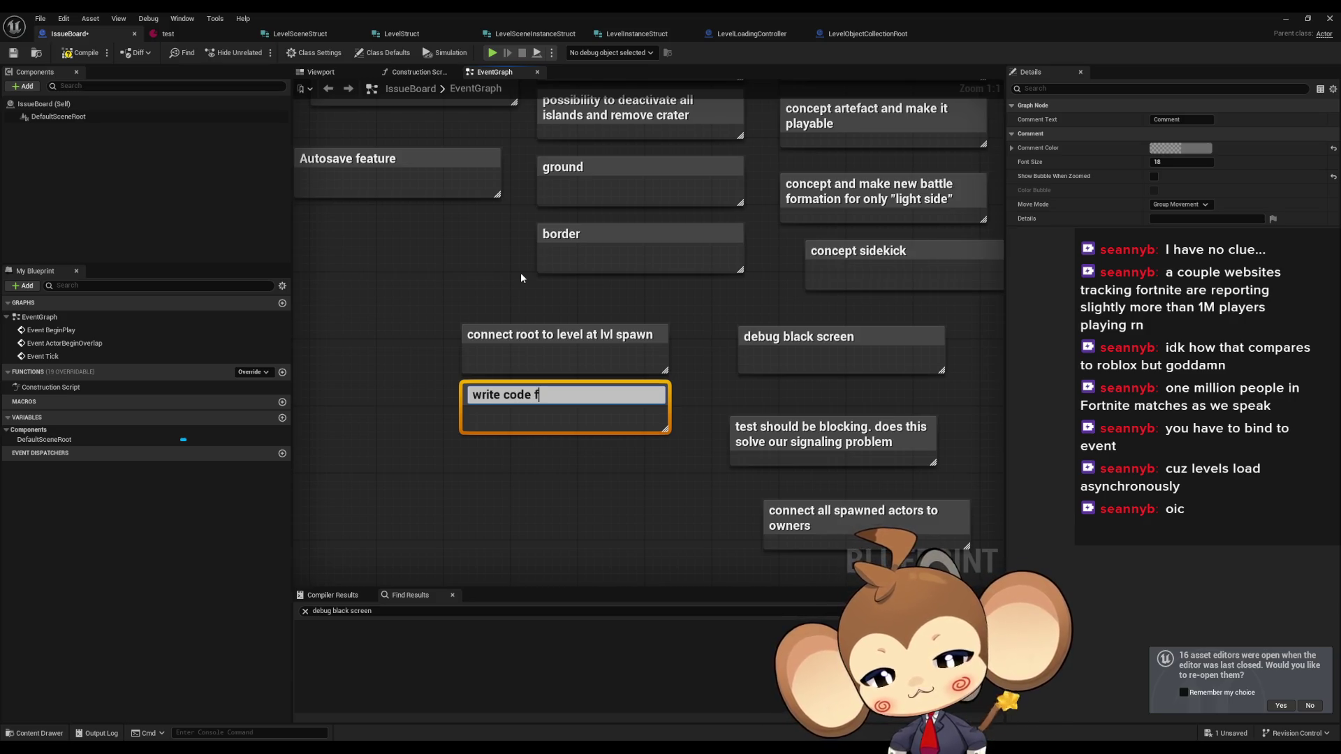
type("or sub leve")
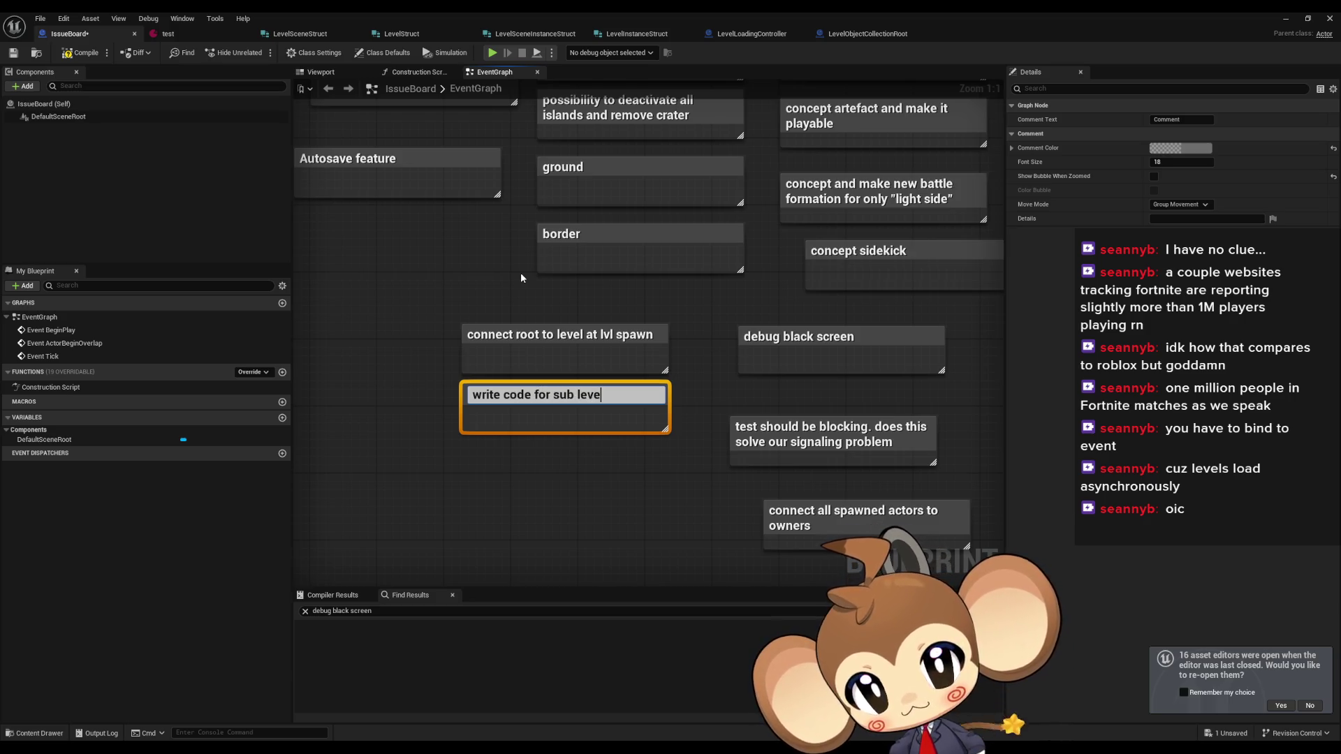
type("l initialize")
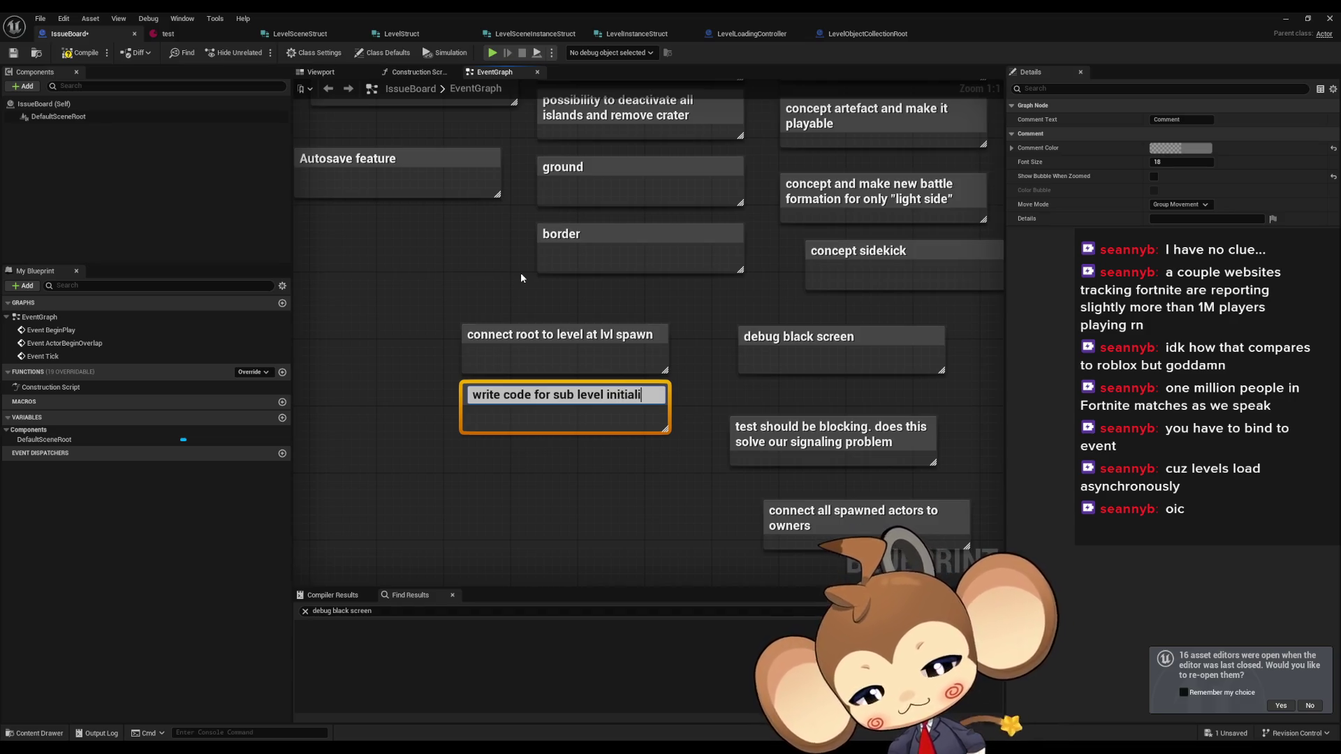
key("Return")
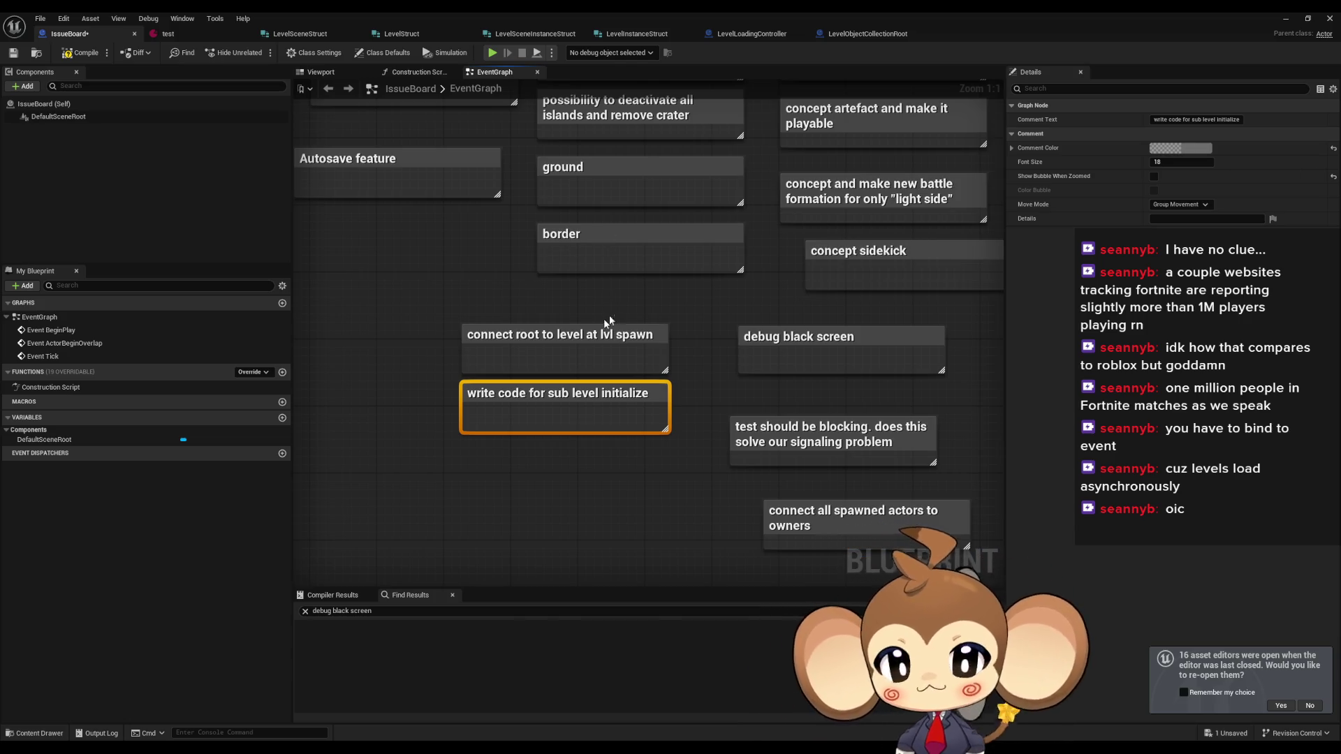
left_click(655, 308)
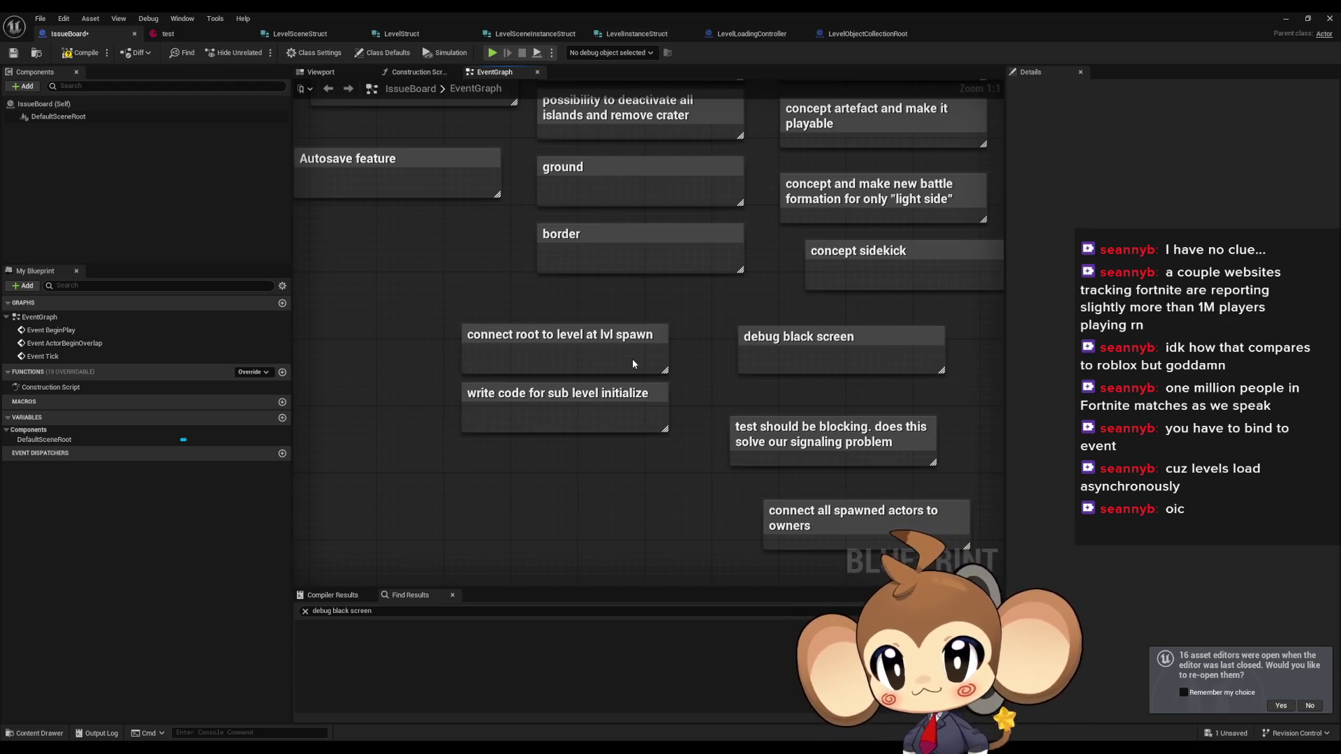
left_click(81, 53)
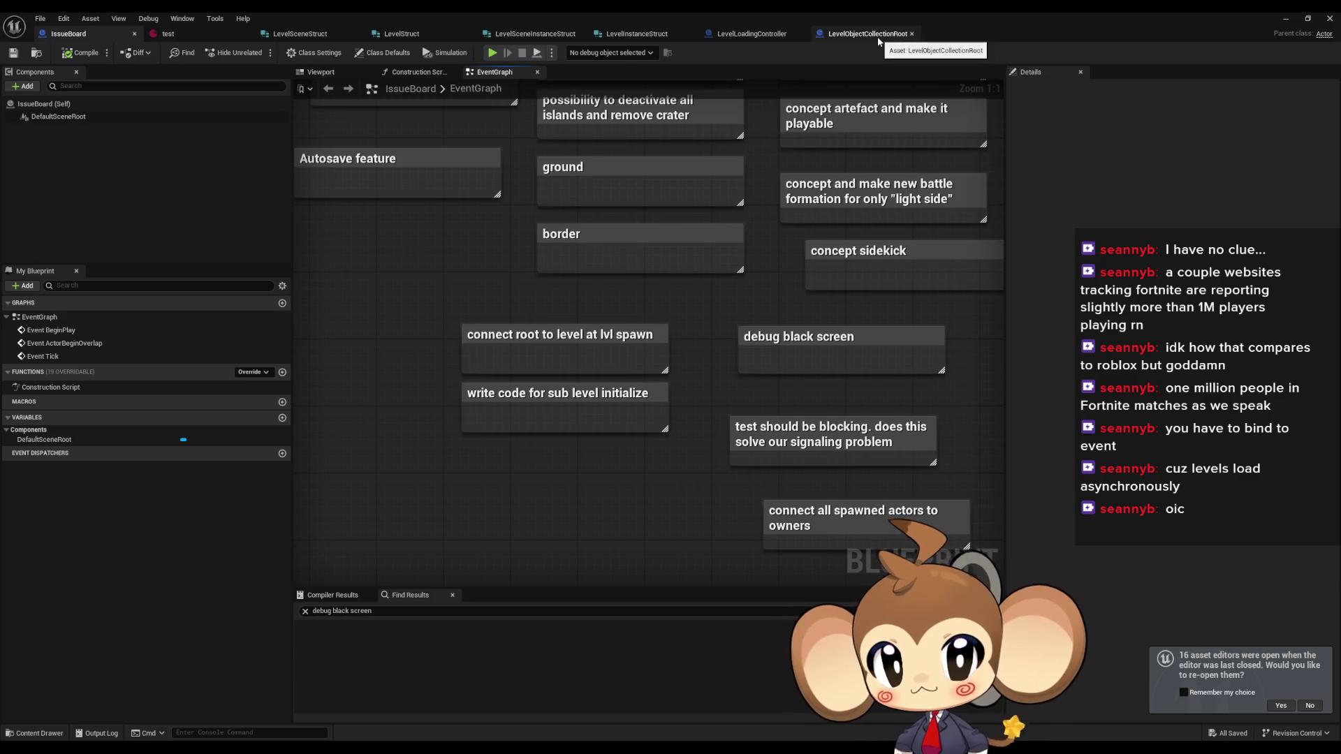
- View LevelObjectCollectionRoot's EventGraph, glance over LevelLoadingController's SwitchScene graph, then return to IssueBoard
left_click(866, 34)
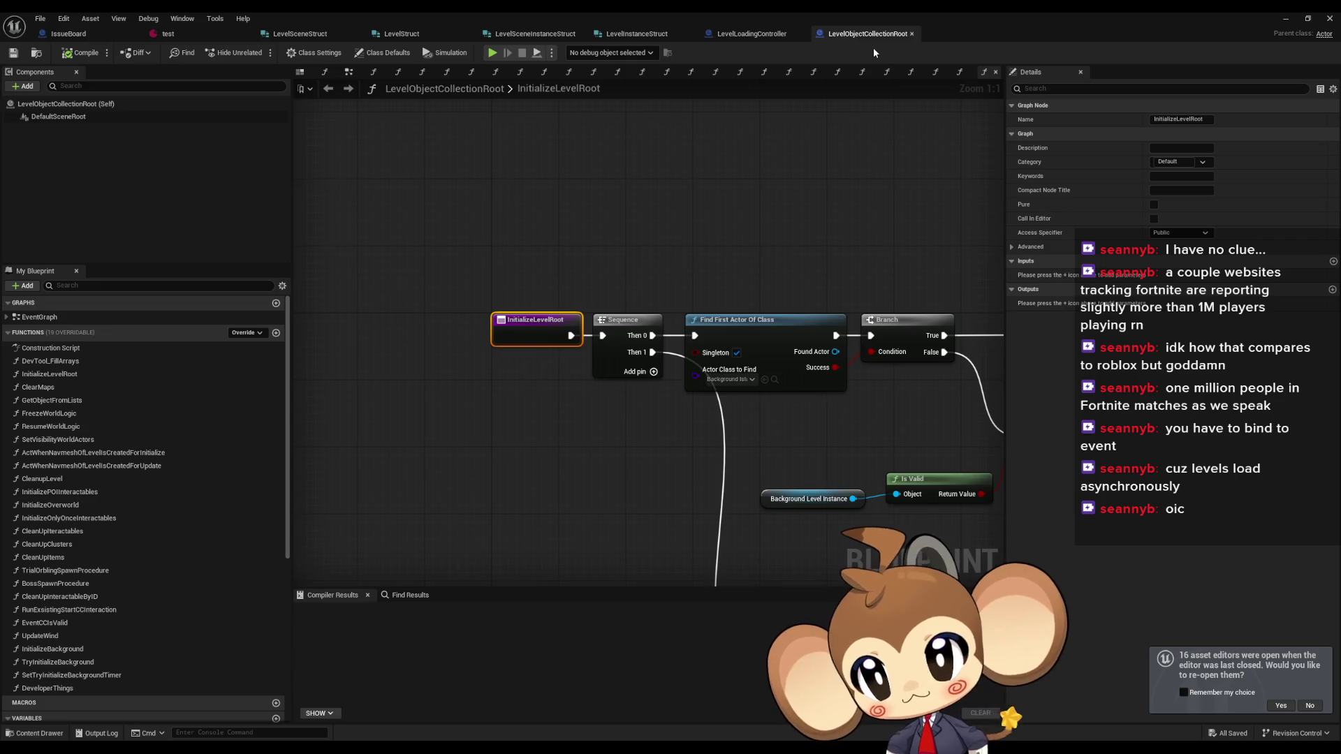
double_click(39, 317)
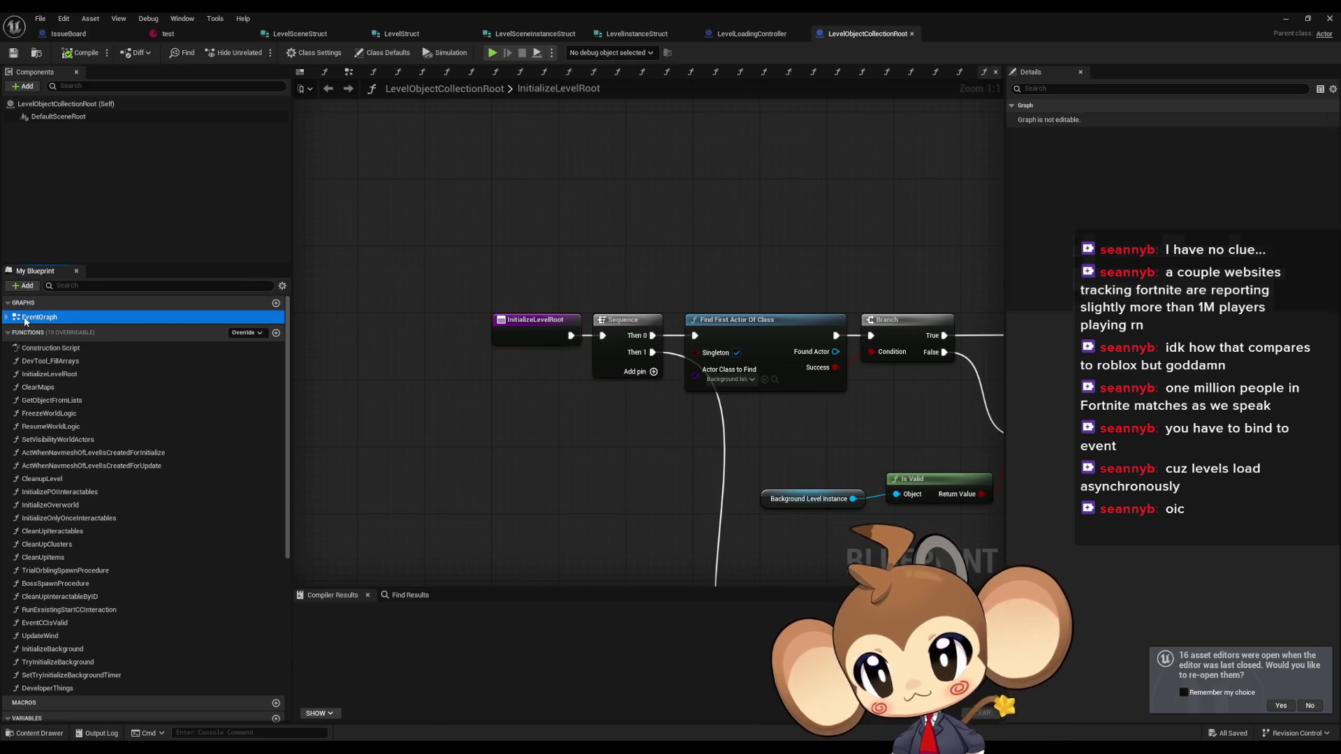
mouse_move(524, 267)
left_mouse_down()
mouse_move(457, 267)
mouse_move(552, 257)
left_mouse_up()
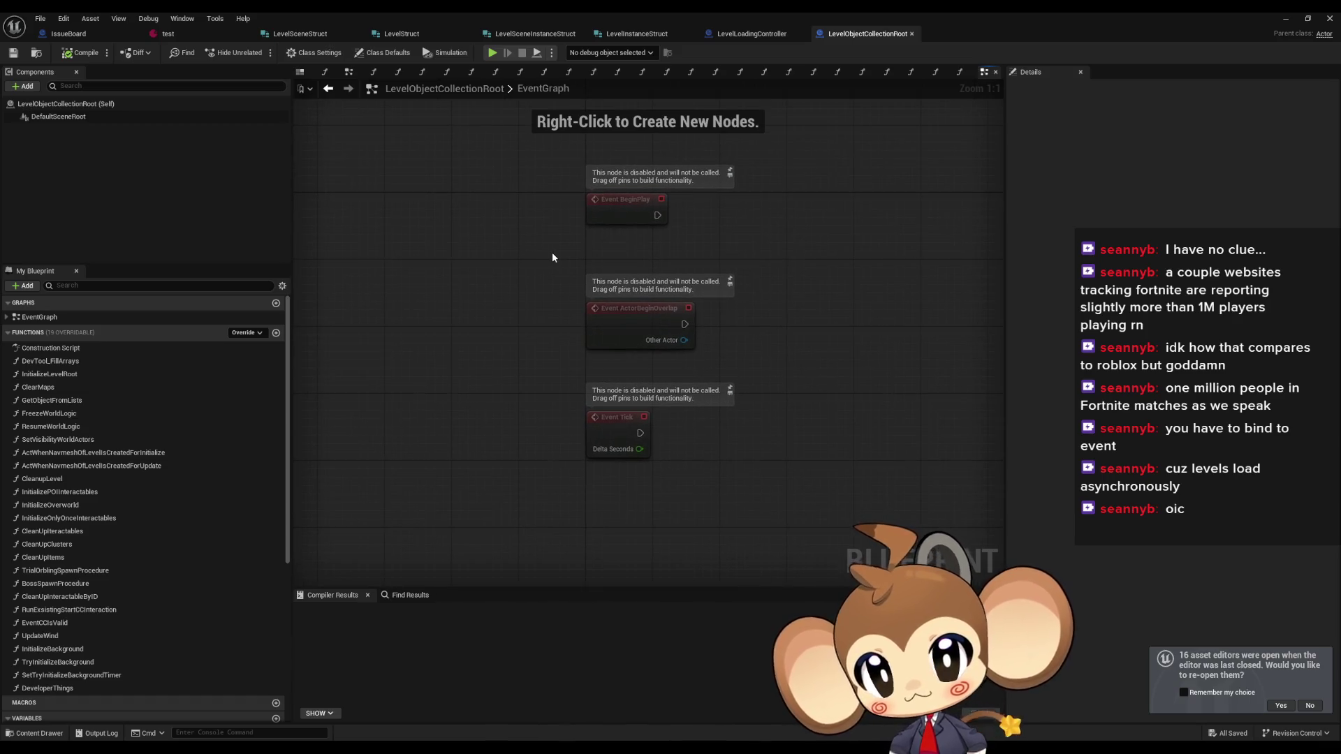
left_click(751, 33)
mouse_move(626, 240)
left_mouse_down()
mouse_move(649, 255)
mouse_move(627, 271)
left_mouse_up()
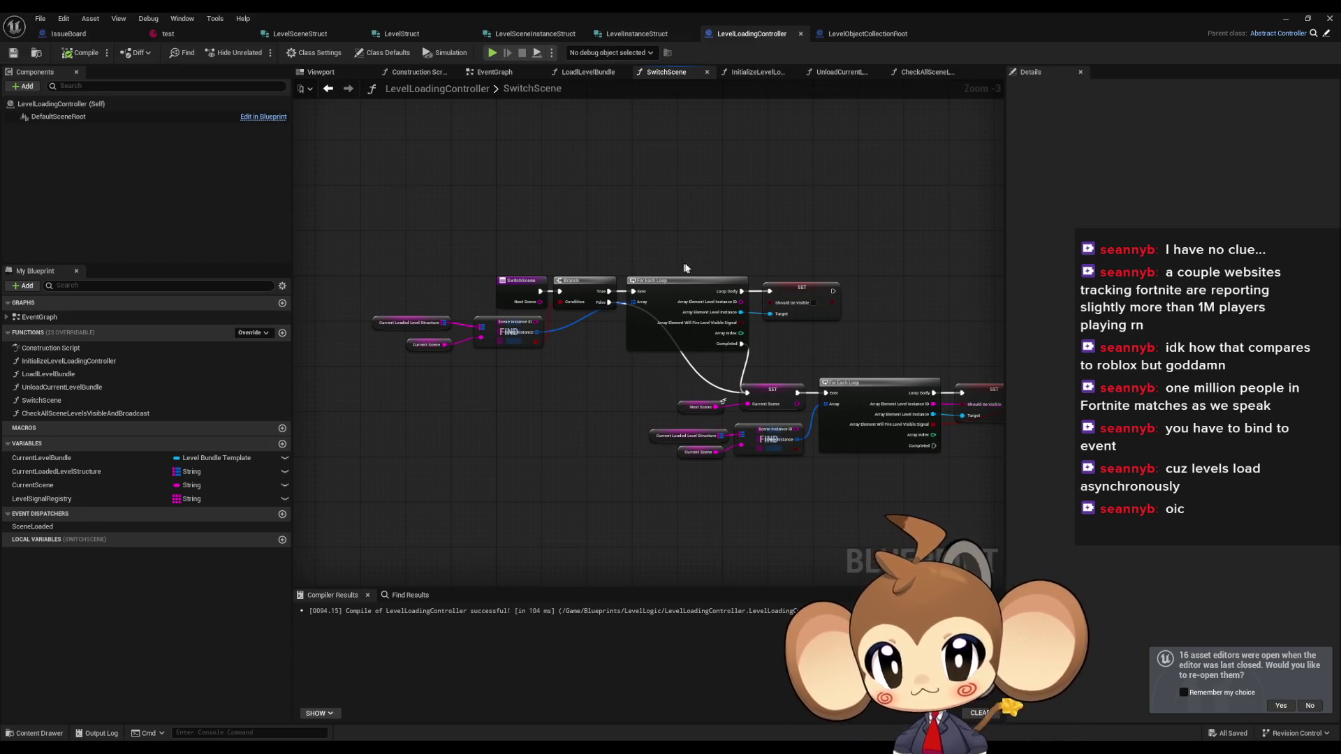
mouse_move(844, 256)
left_mouse_down()
mouse_move(548, 249)
mouse_move(852, 257)
left_mouse_up()
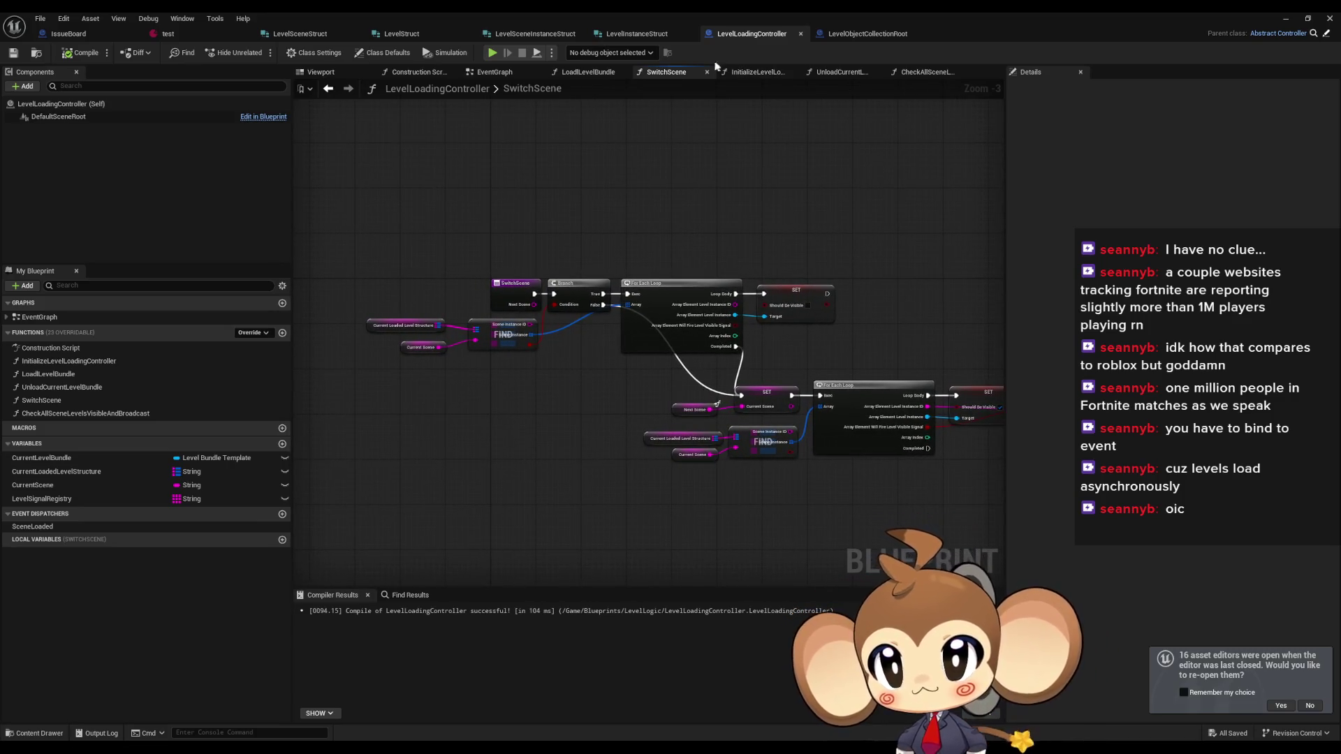
left_click(860, 37)
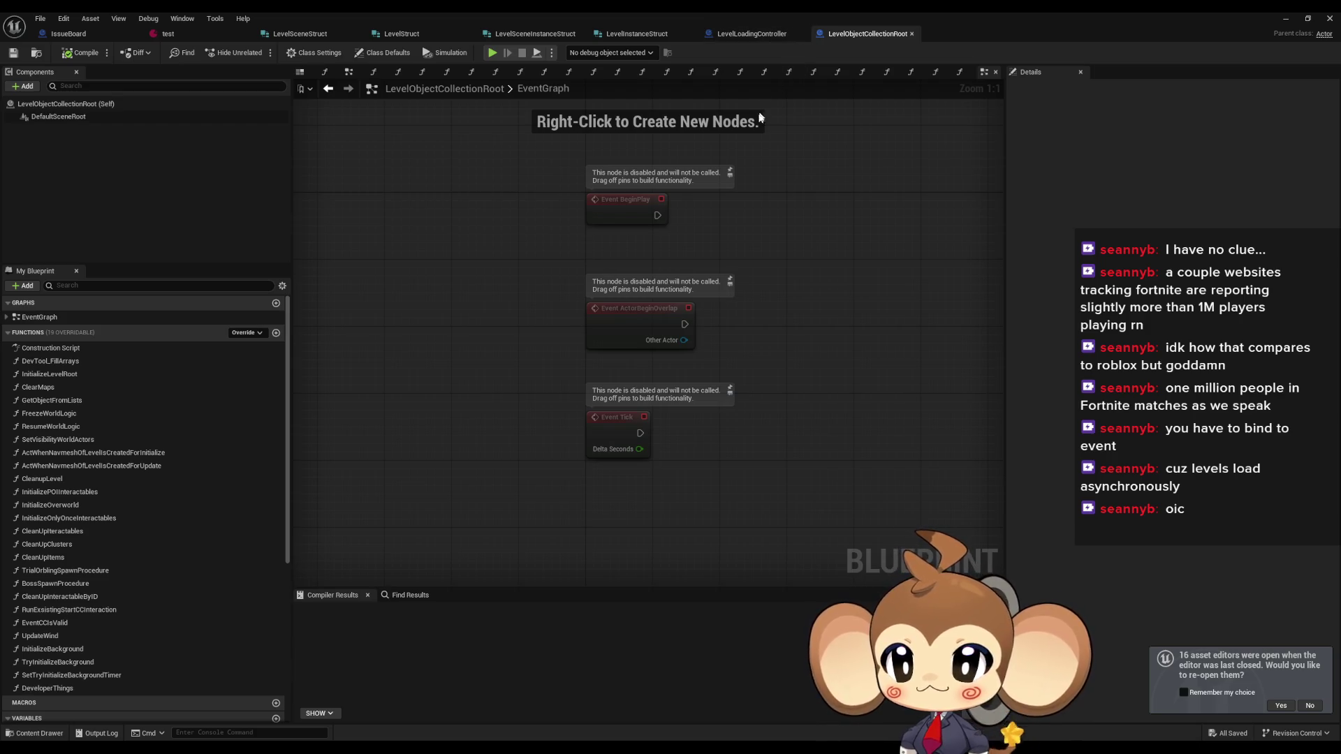
left_click(72, 36)
- Add the note 'level signal is level root', save, and switch to LevelObjectCollectionRoot
left_click_drag(449, 472, 546, 470)
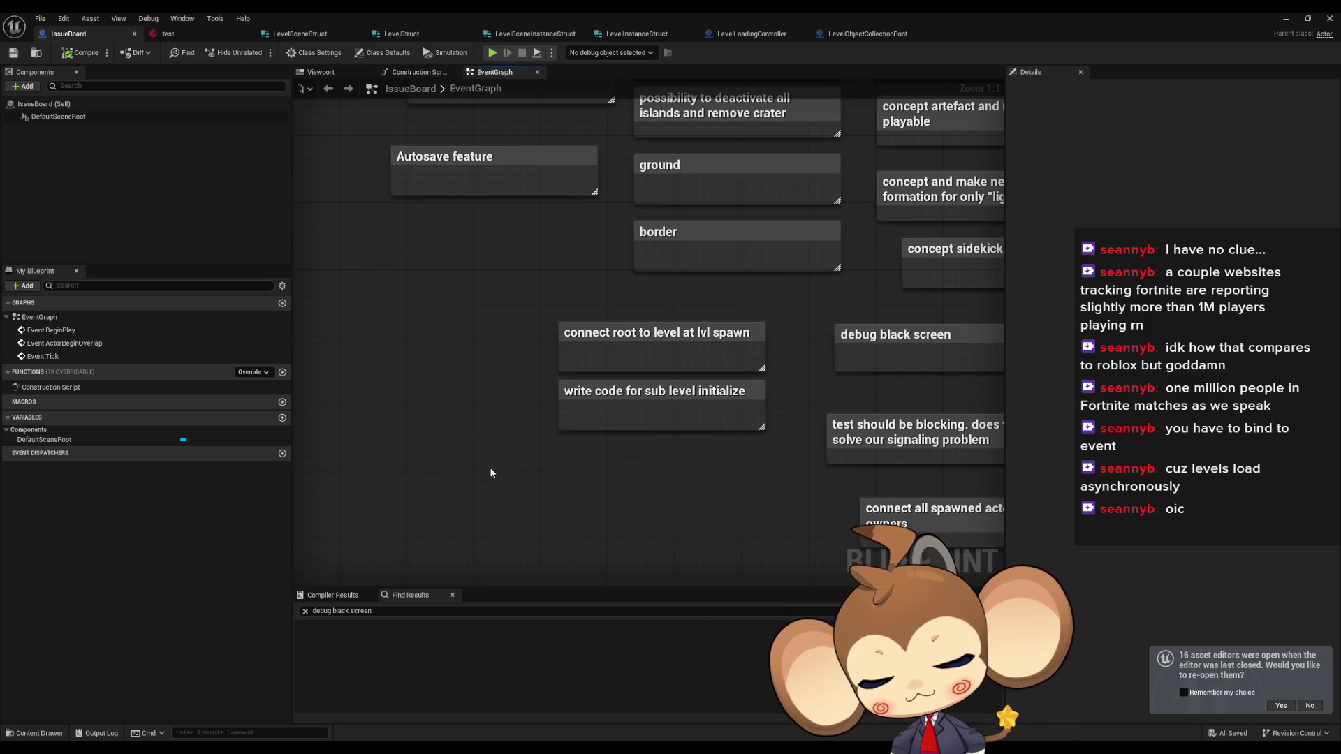
right_click(491, 473)
key("Escape")
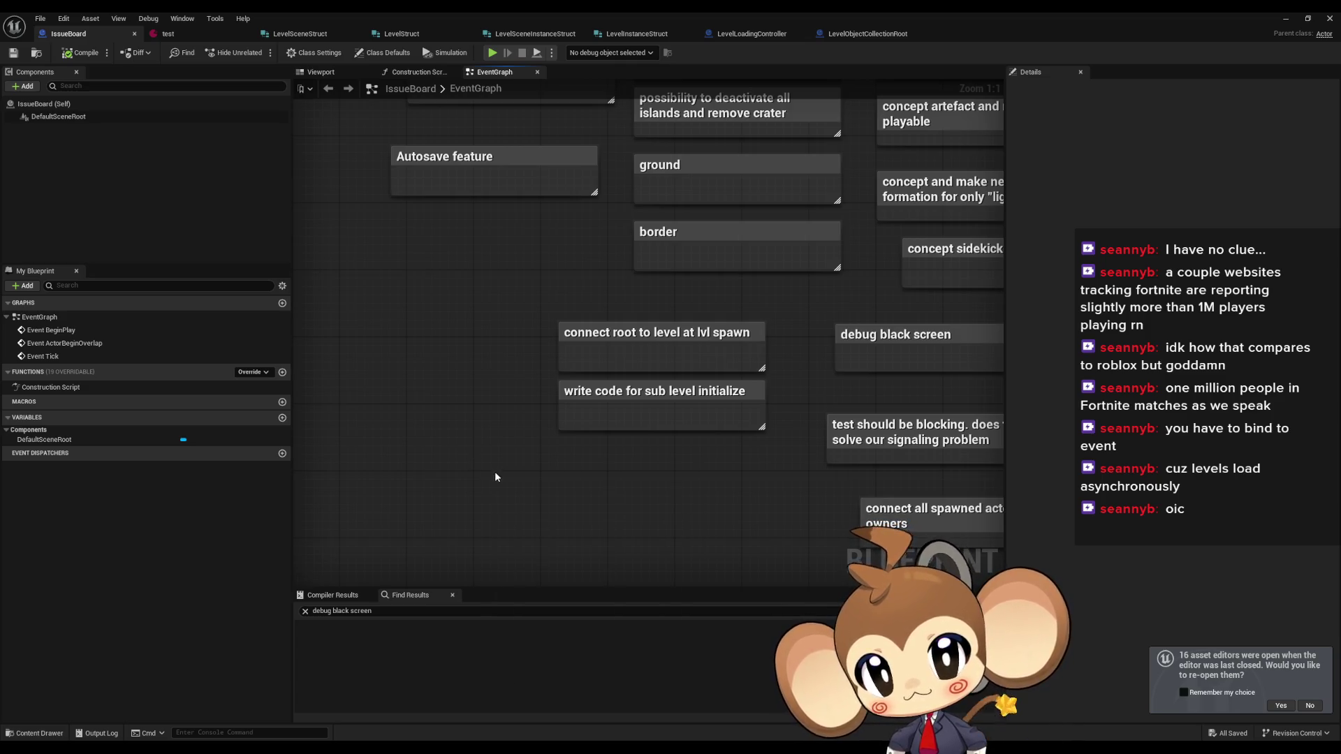
type("clevel signal is le")
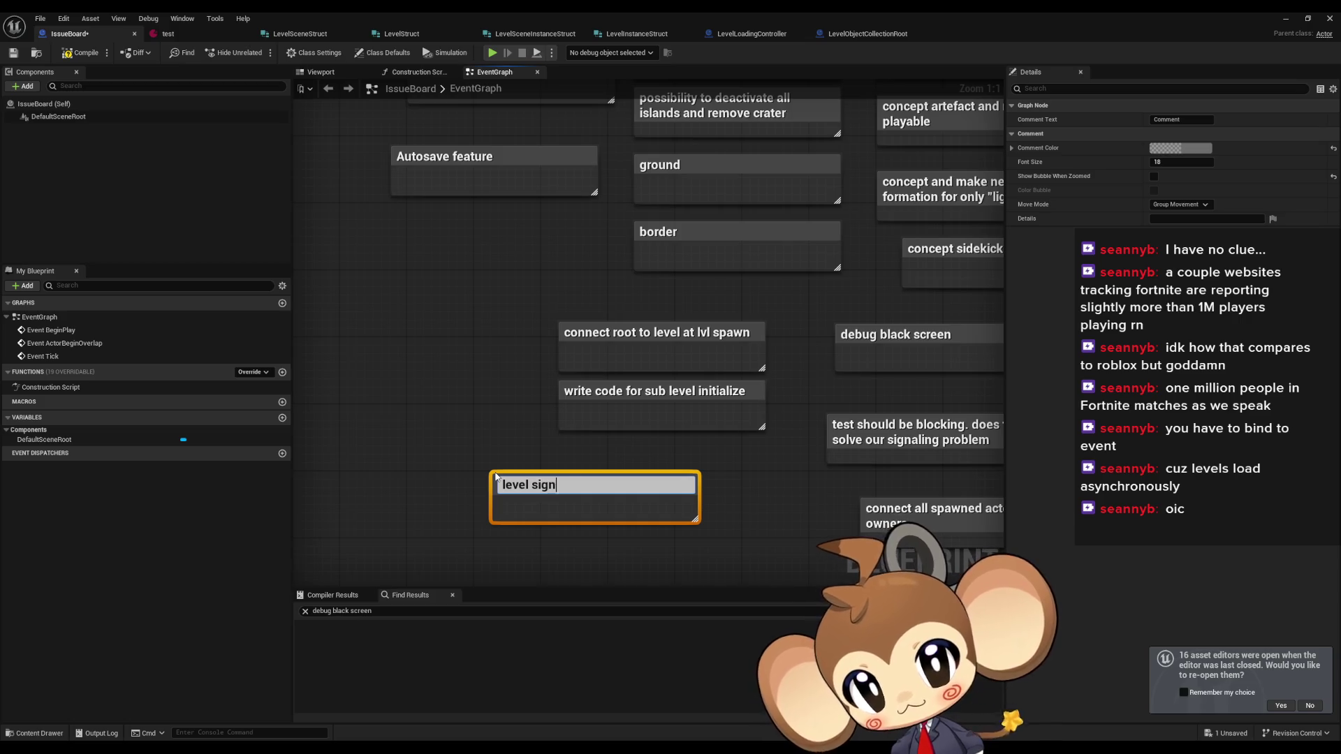
type("vel root")
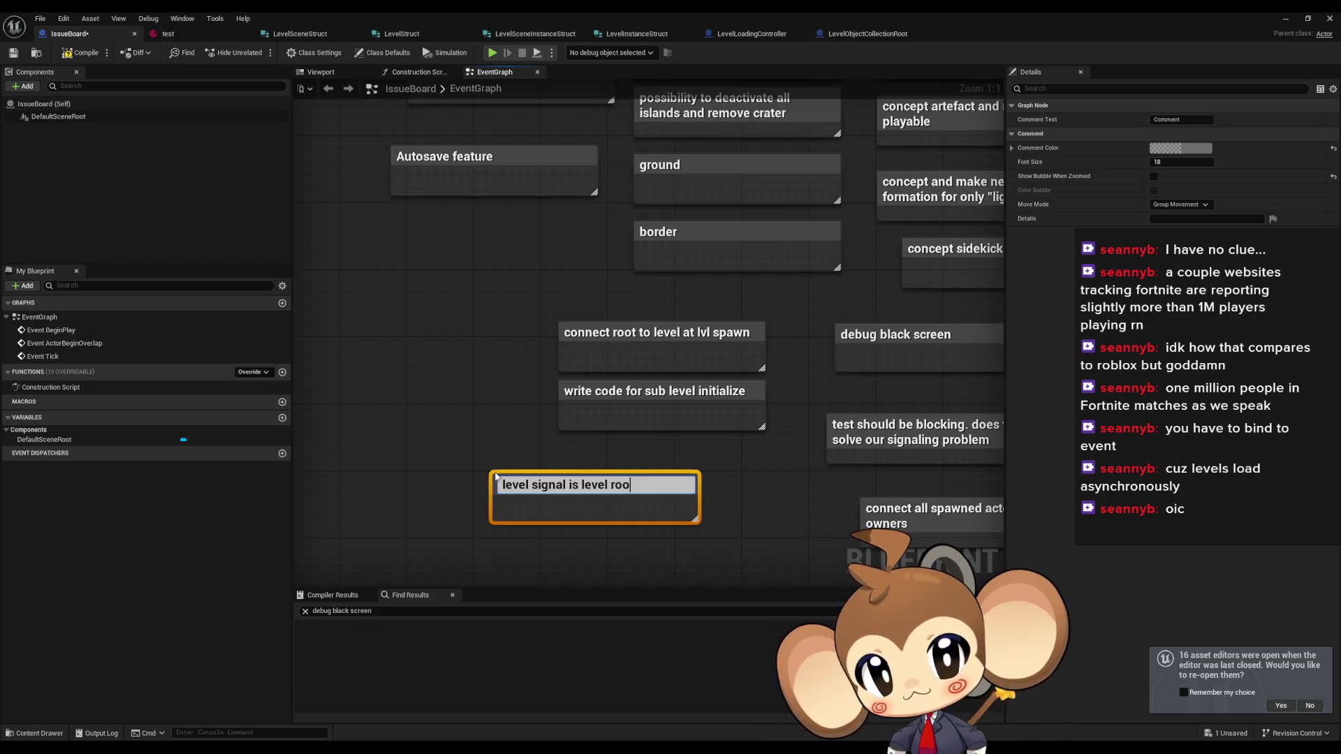
key("Return")
left_click(498, 463)
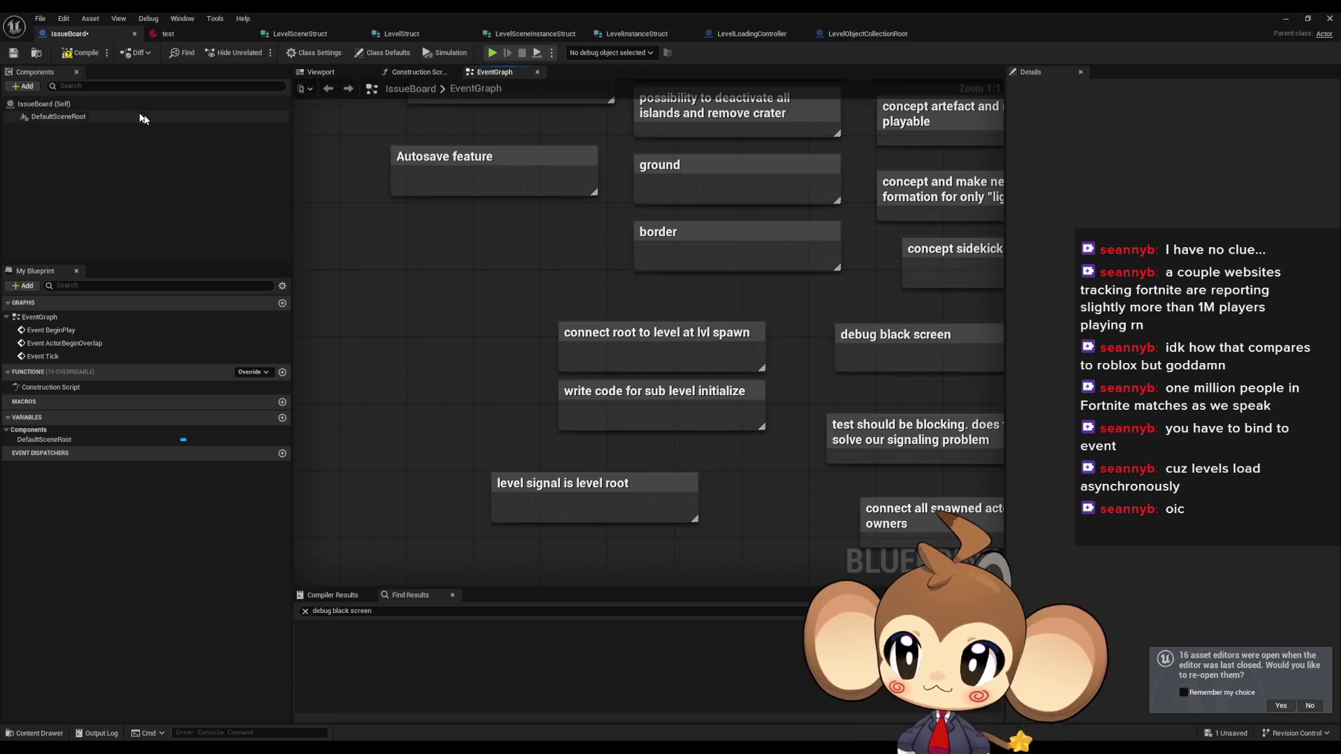
left_click(80, 52)
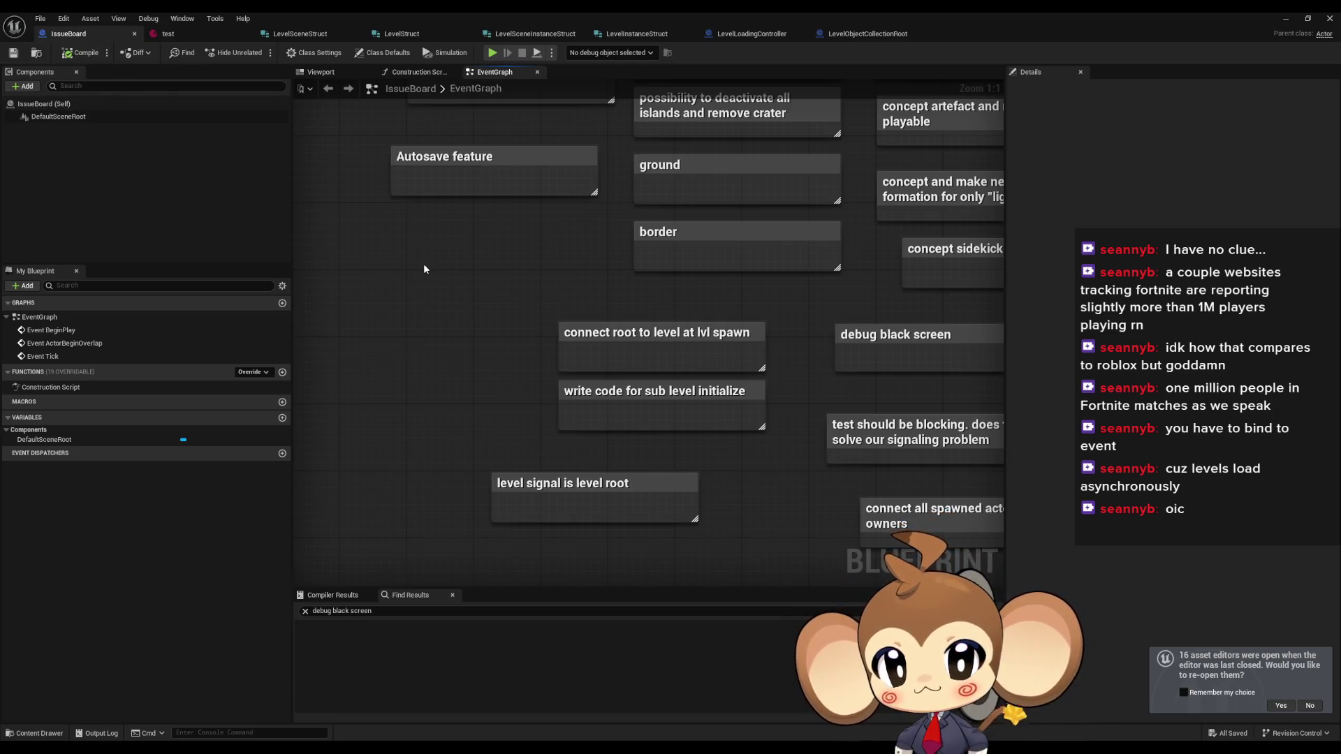
left_click(858, 34)
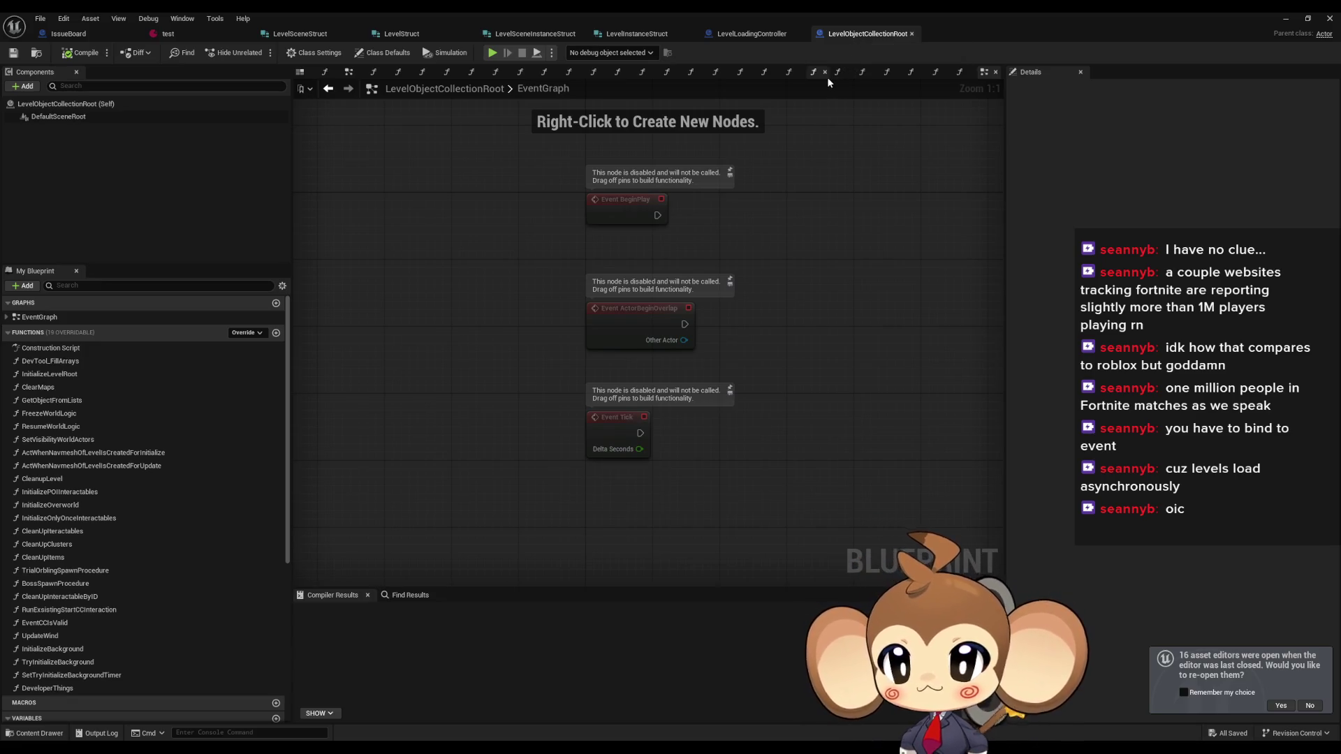
- Pan the EventGraph, view FreezeWorldLogic's details, then go back to the IssueBoard blueprint
left_click_drag(491, 318, 394, 328)
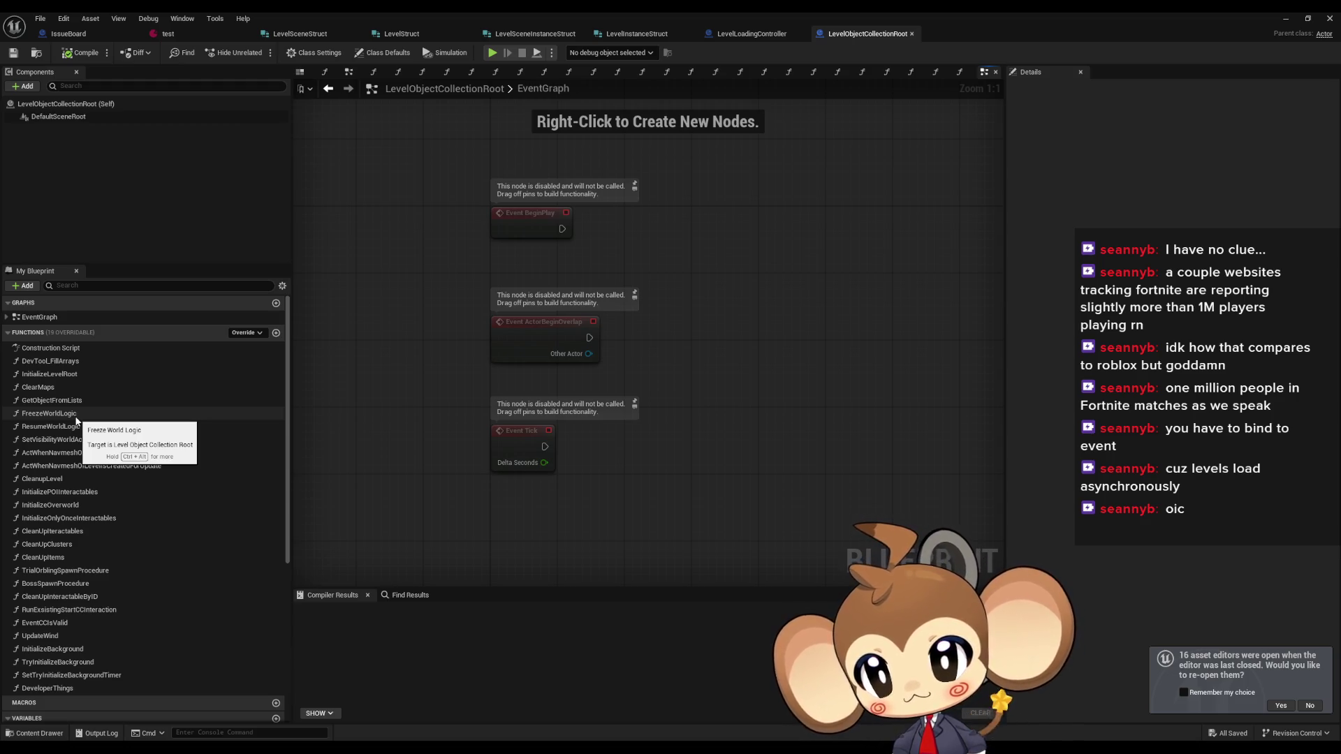
left_click(77, 419)
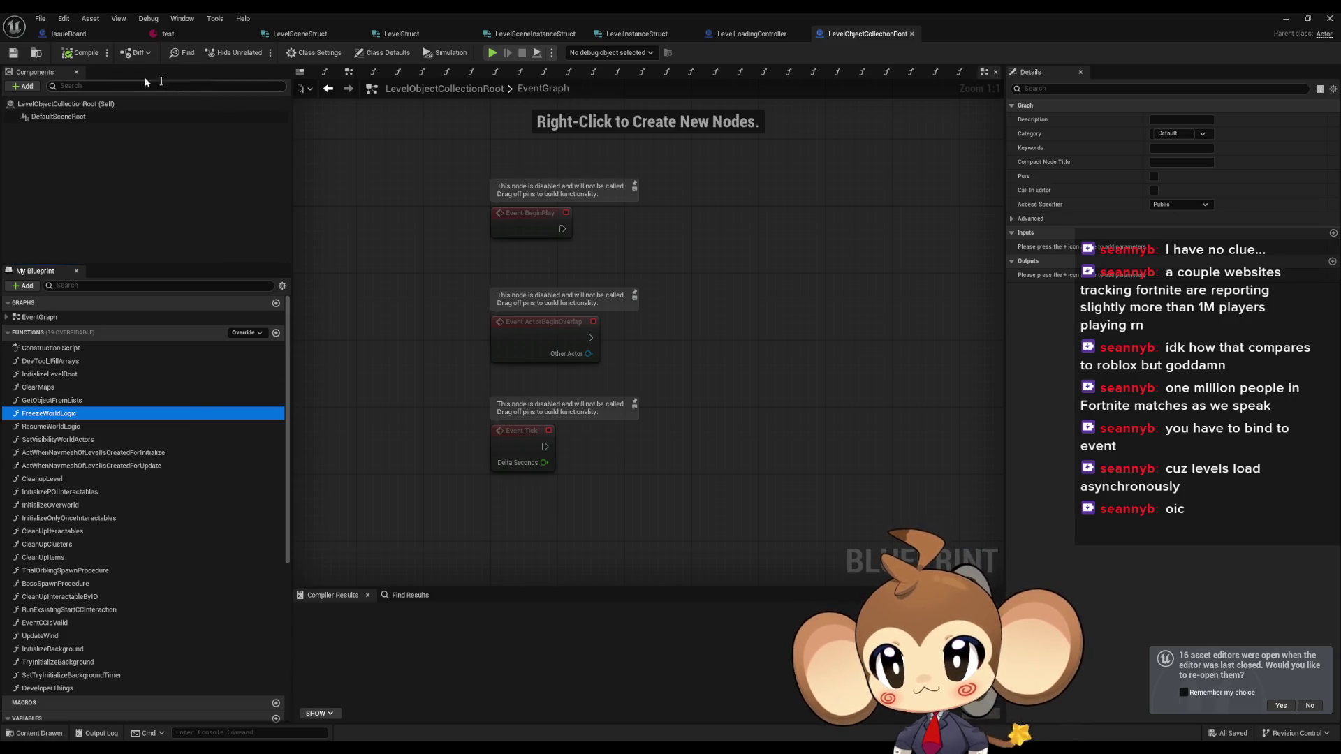
left_click(61, 32)
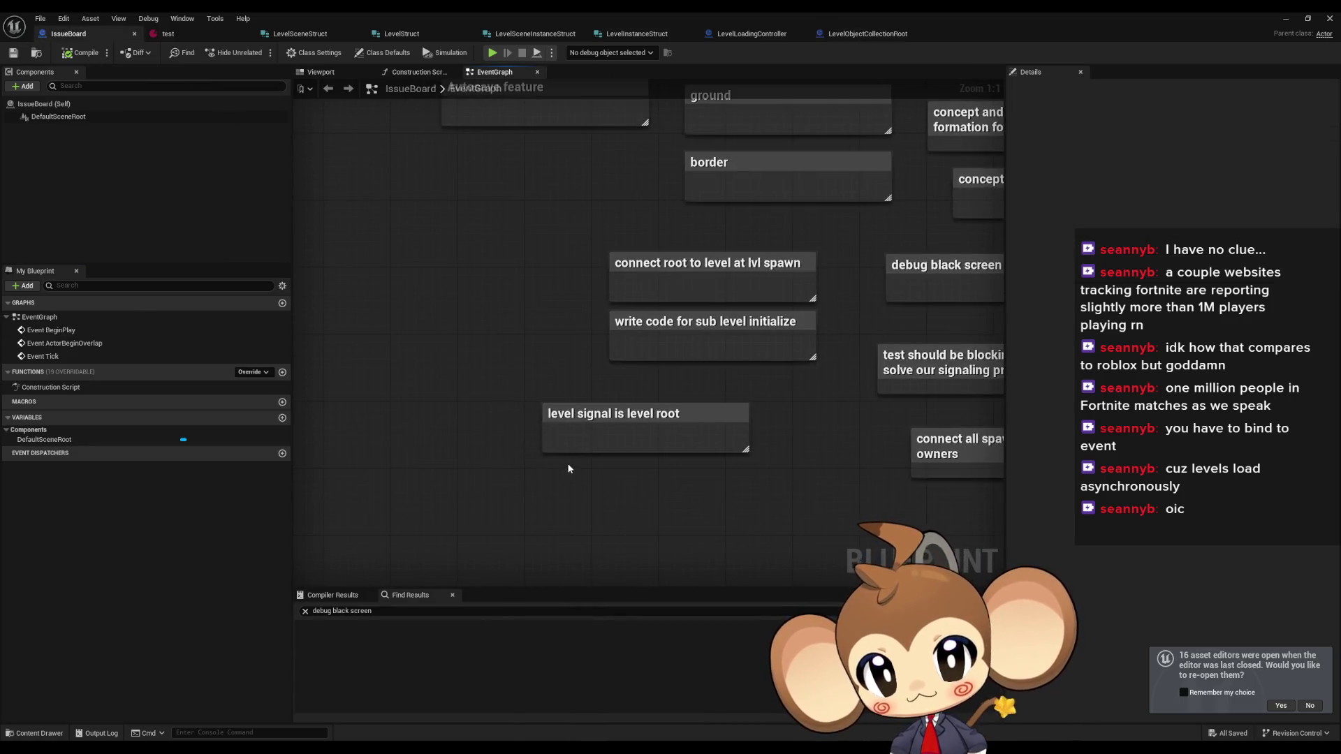
- Add the IssueBoard comment 'delete freeze at points where level is invisible', then go back to LevelLoadingController
type("cdelete f")
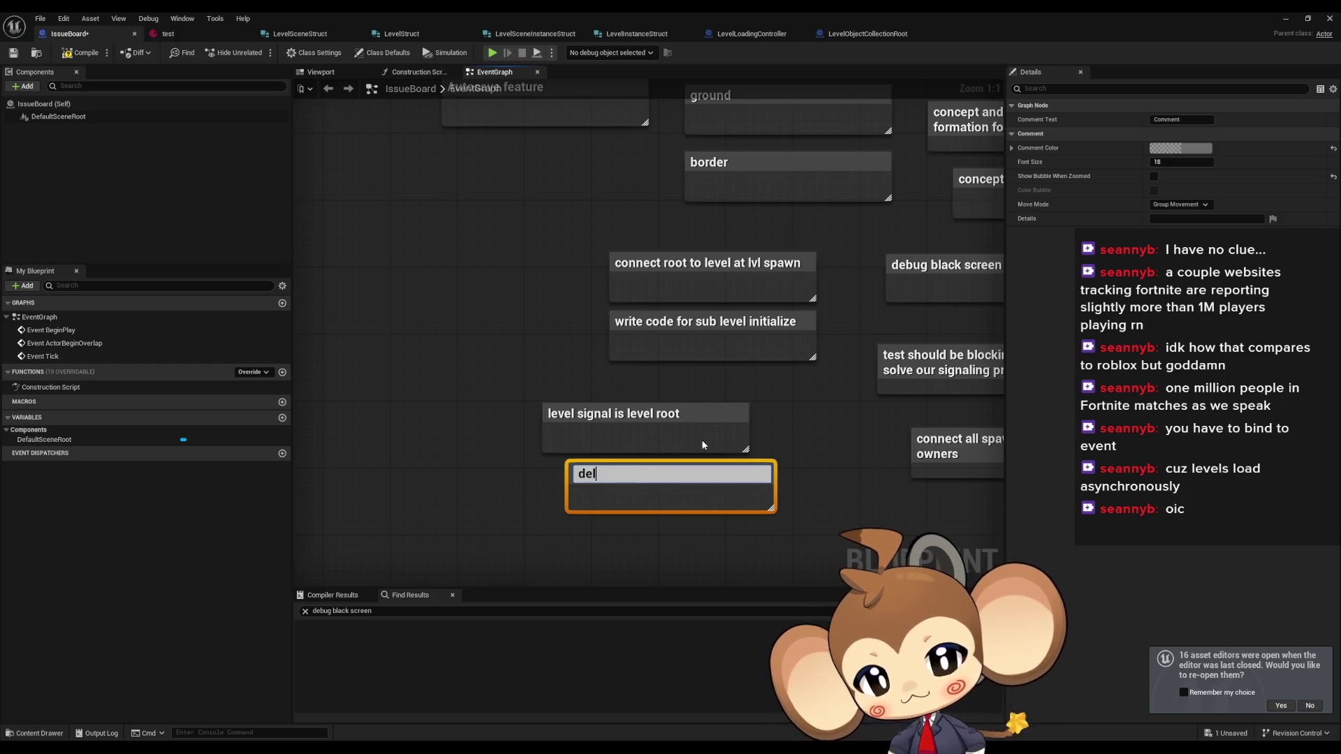
type("reeze ")
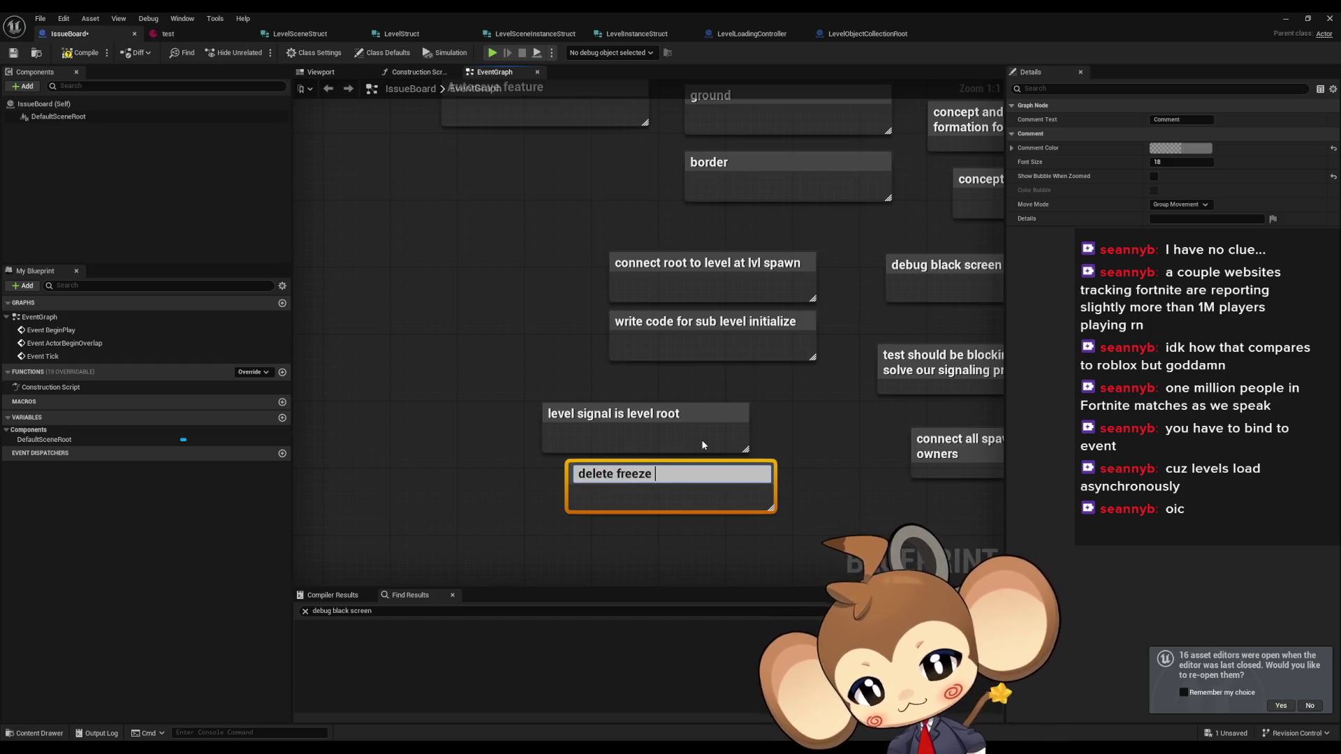
type("at ere level is")
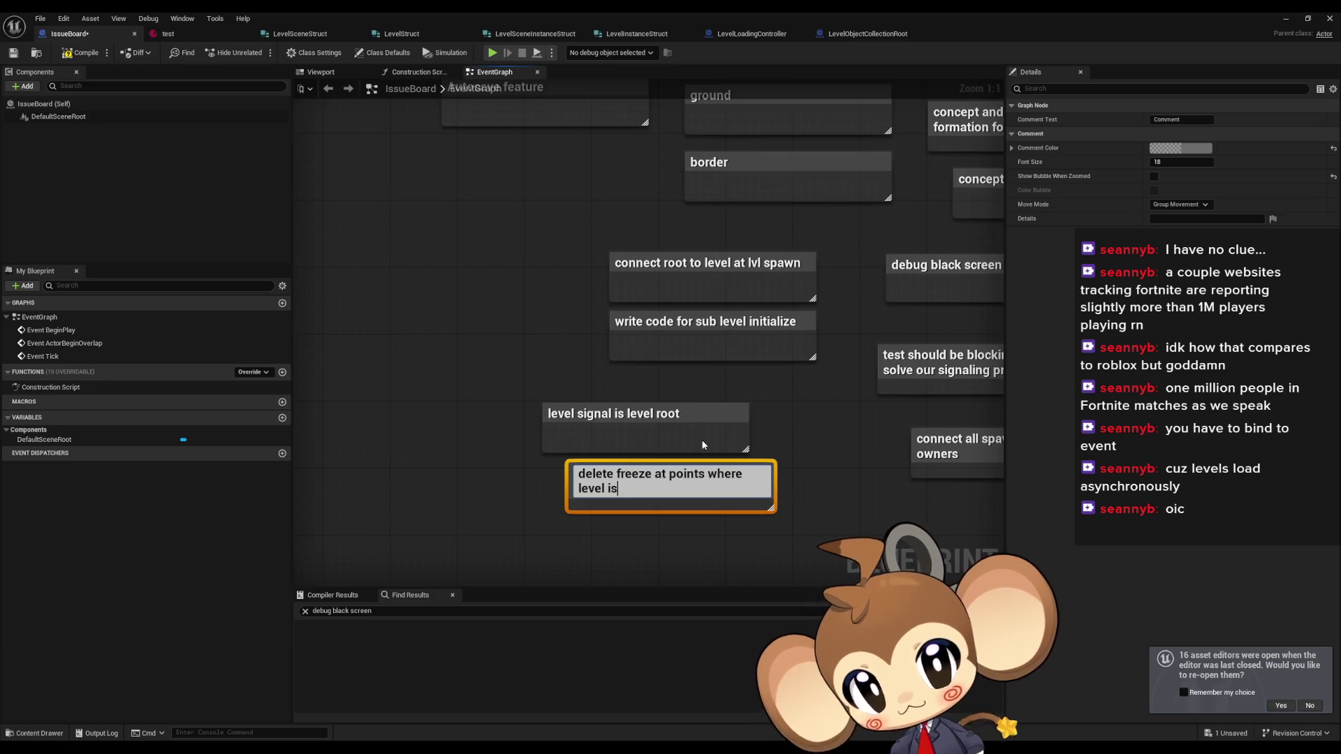
type("invisible")
key("BackSpace")
key("BackSpace")
type("le")
key("Return")
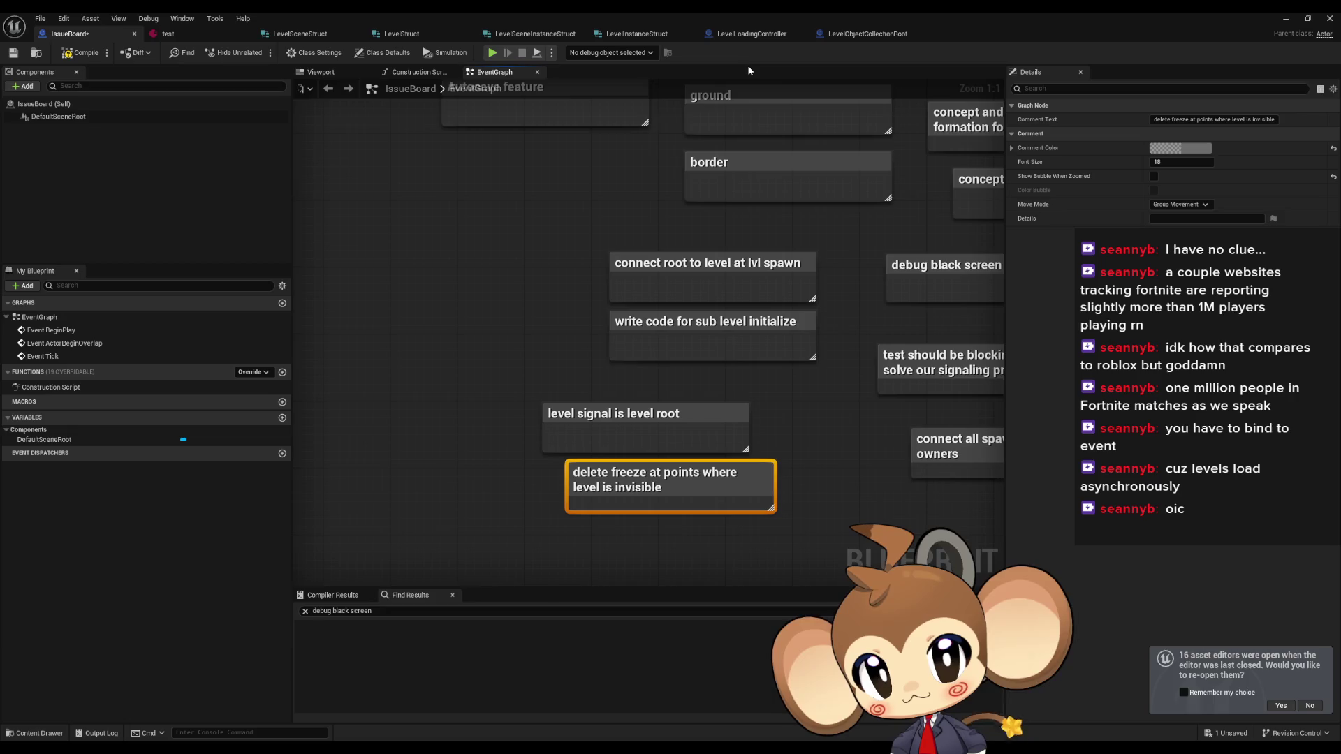
left_click(753, 33)
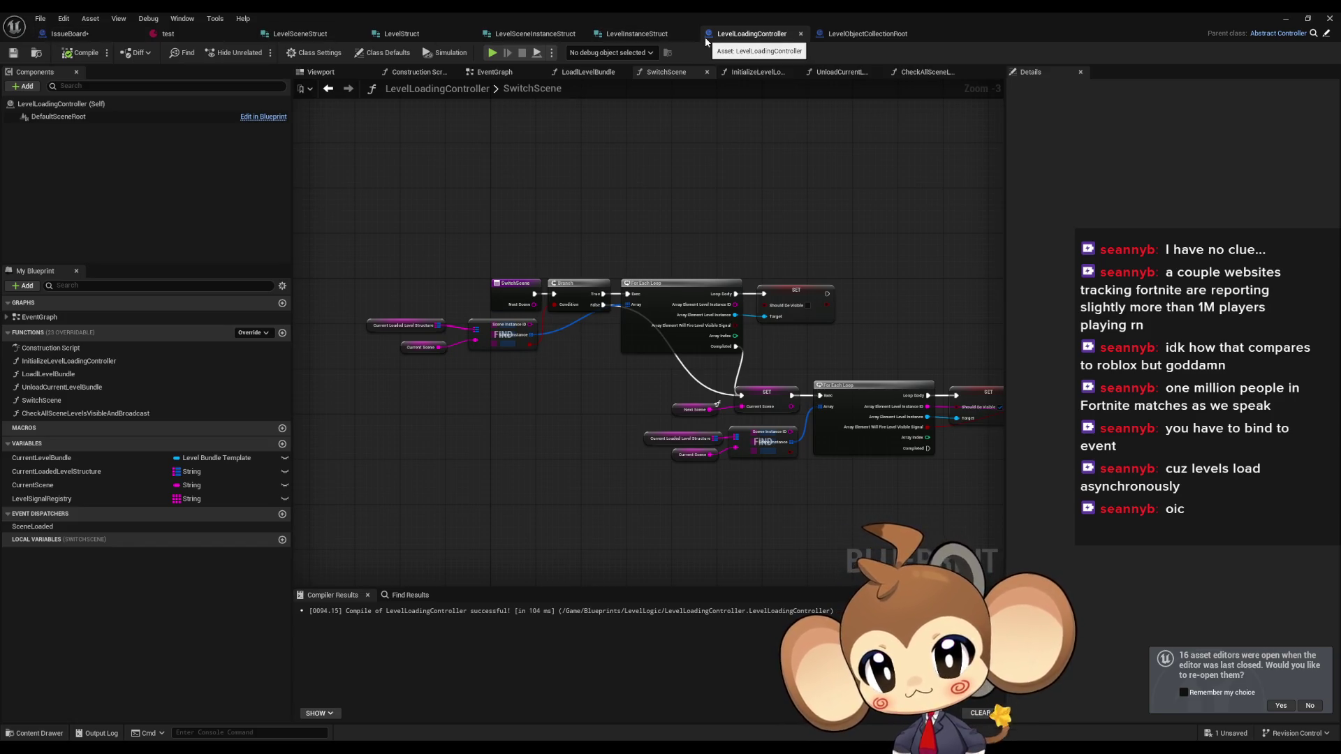
- In LevelObjectCollectionRoot, find all class-member references to ResumeWorldLogic and open the ItemTeleporterMenu result
left_click(849, 35)
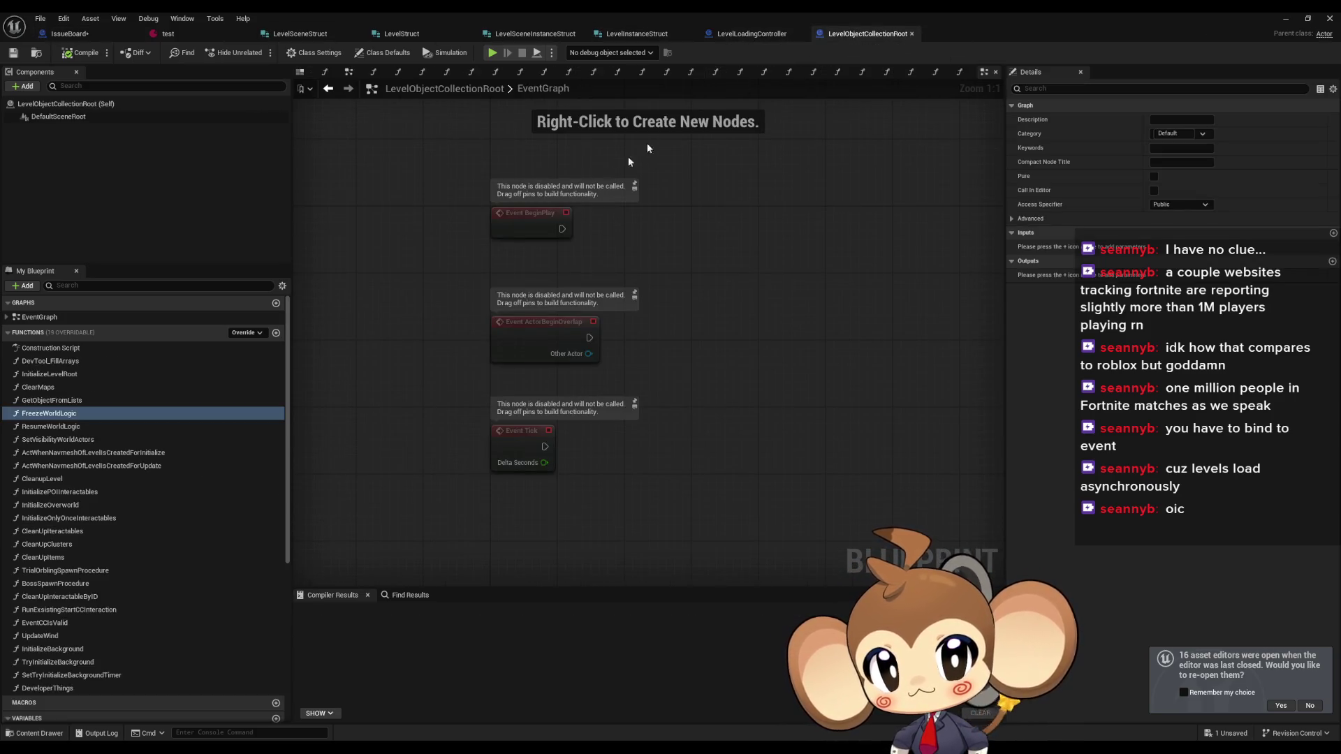
right_click(56, 429)
mouse_move(105, 488)
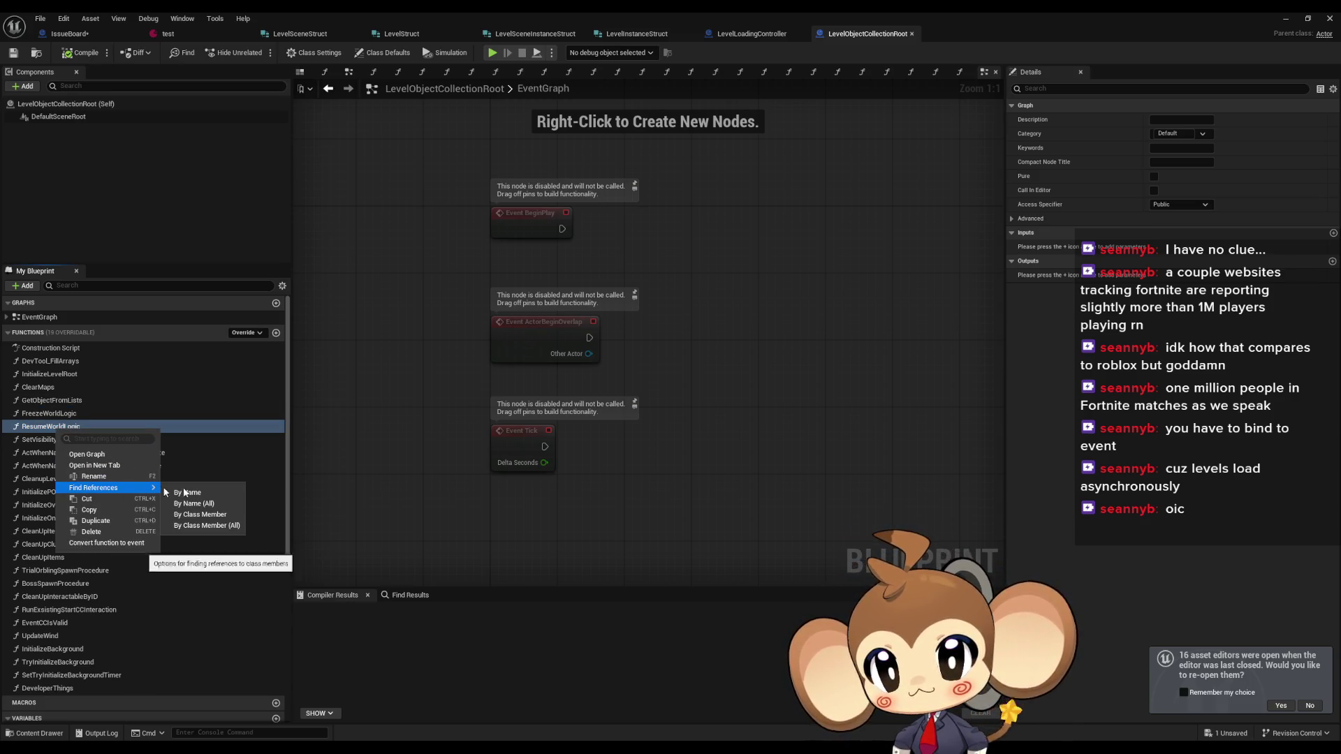
left_click(221, 528)
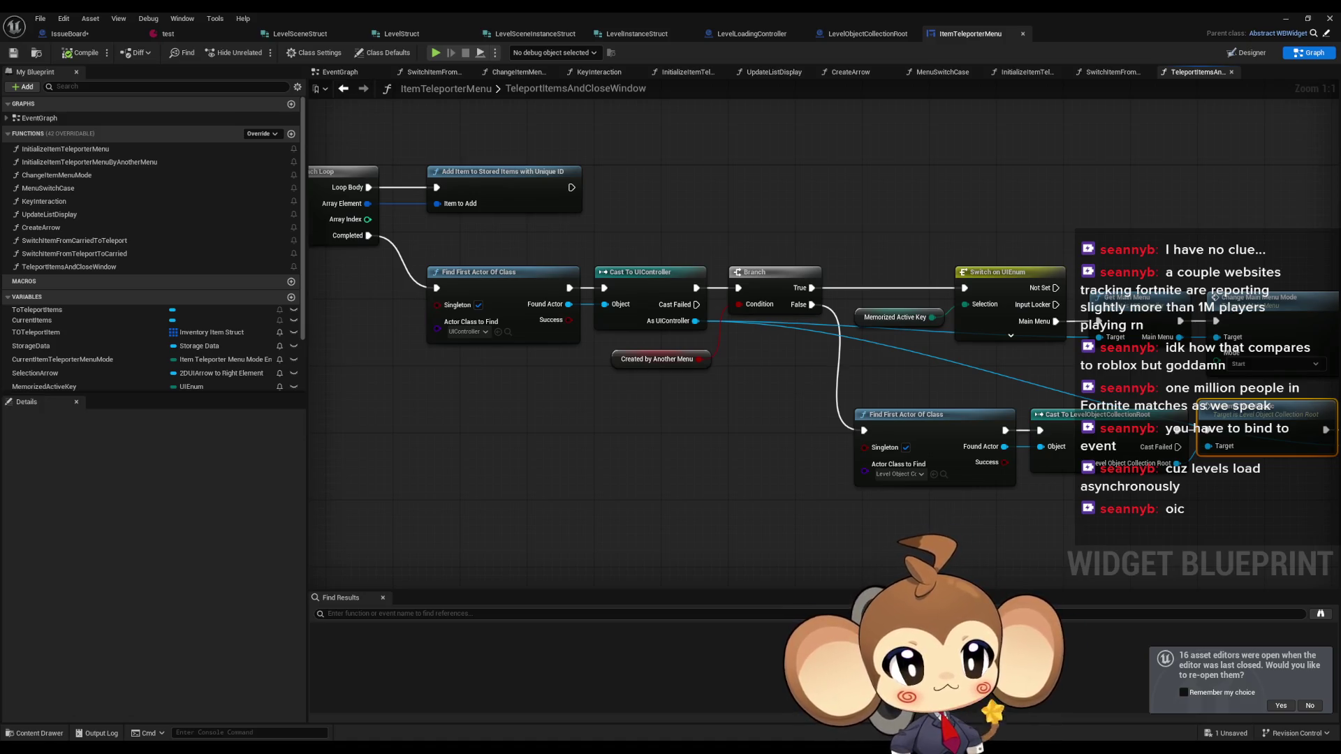
left_click(419, 447)
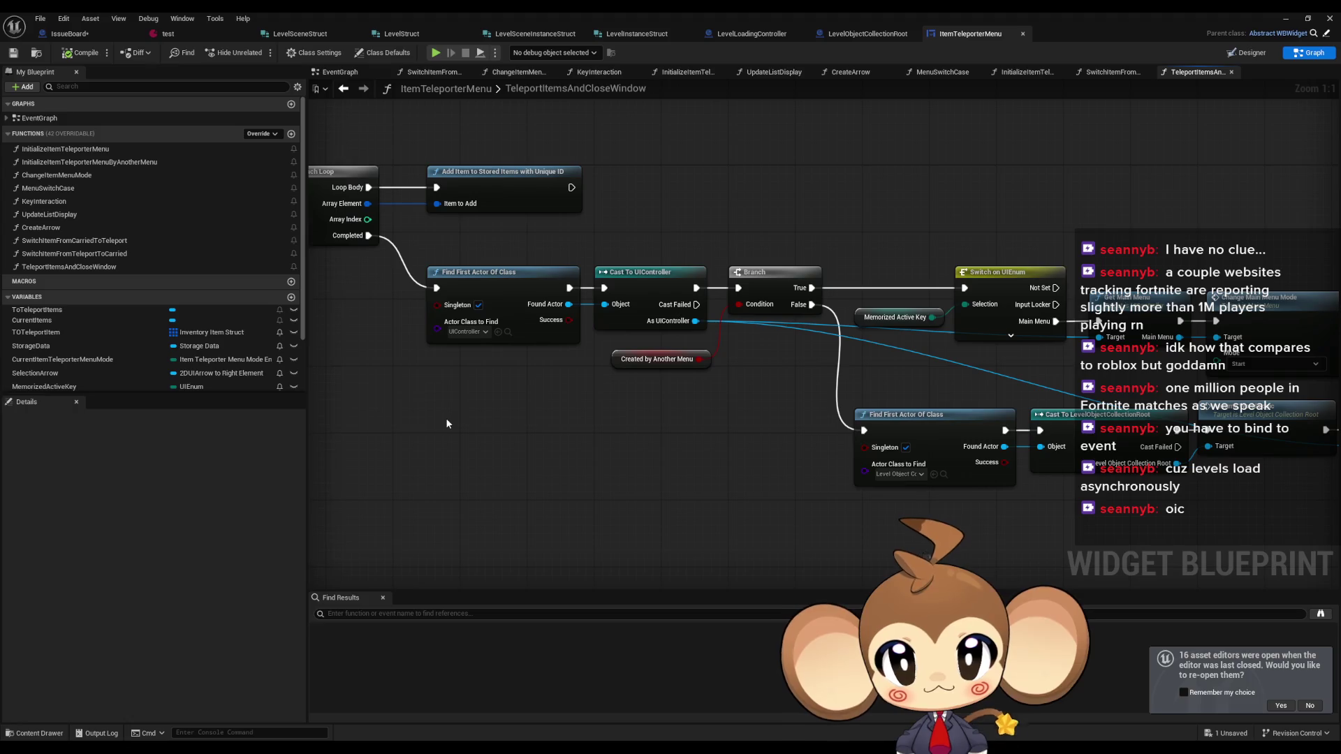
- Add the IssueBoard comment 'what with battle scene?' and move it up-left among the task notes
left_click(68, 33)
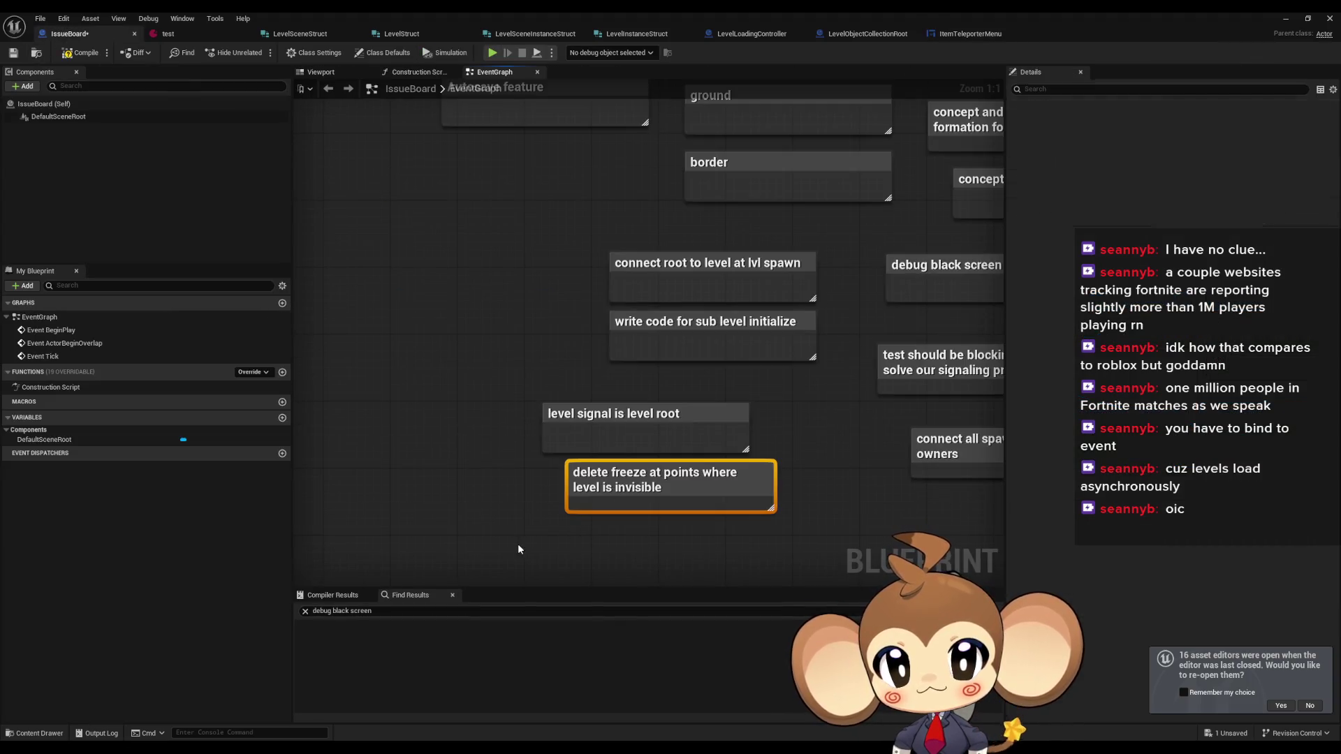
left_click(420, 500)
type("c")
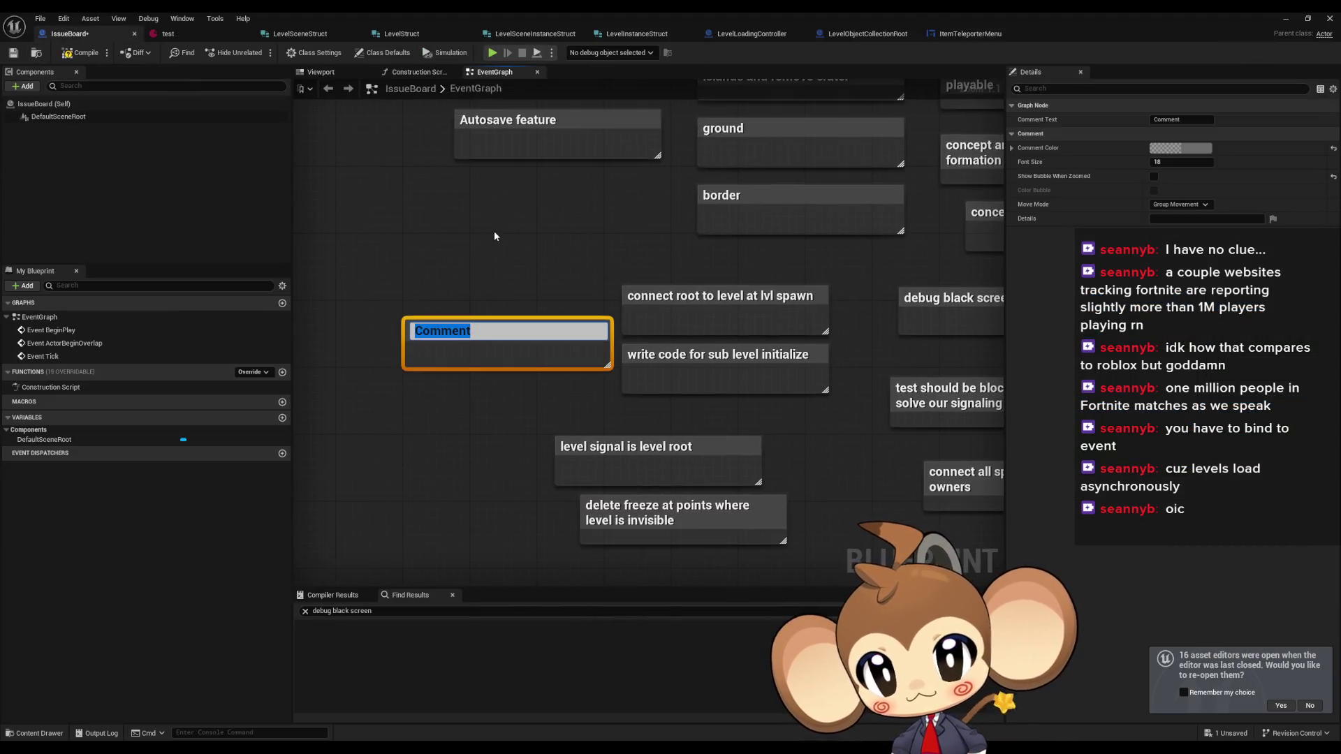
type("what with")
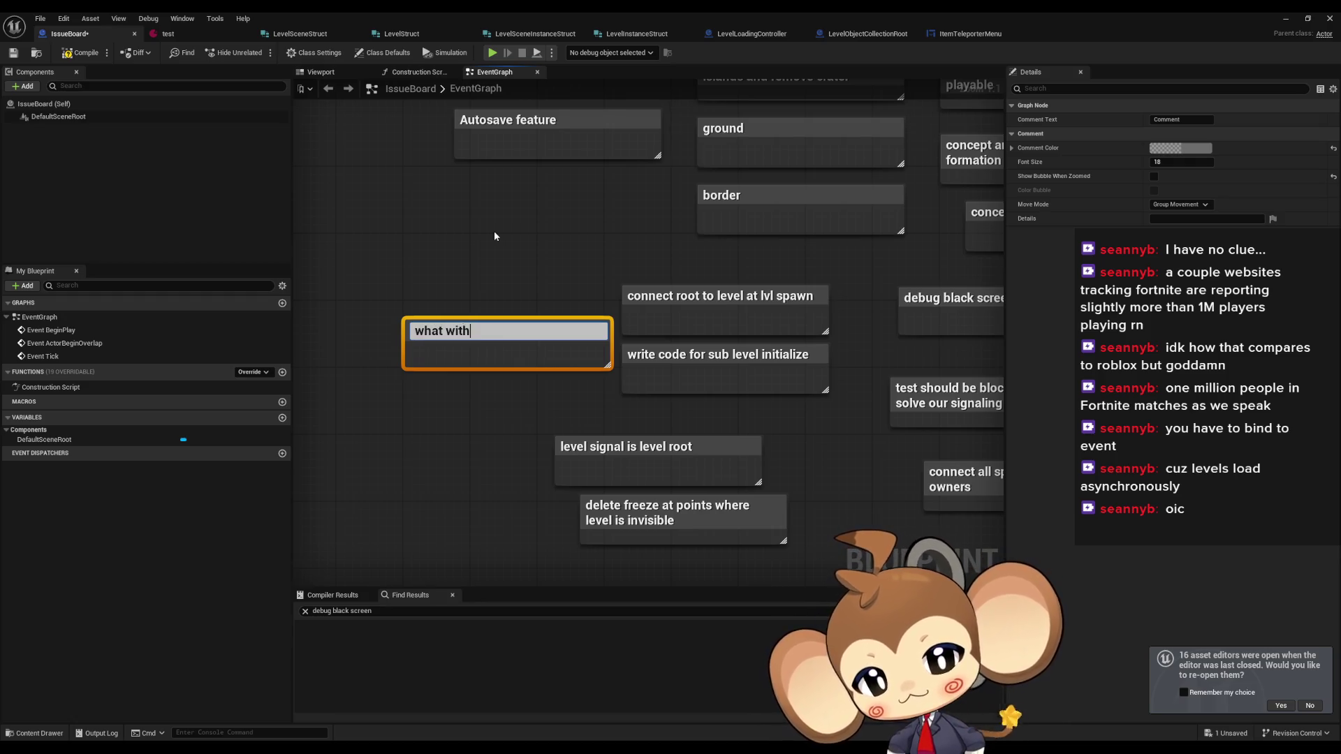
type(" battle scene?")
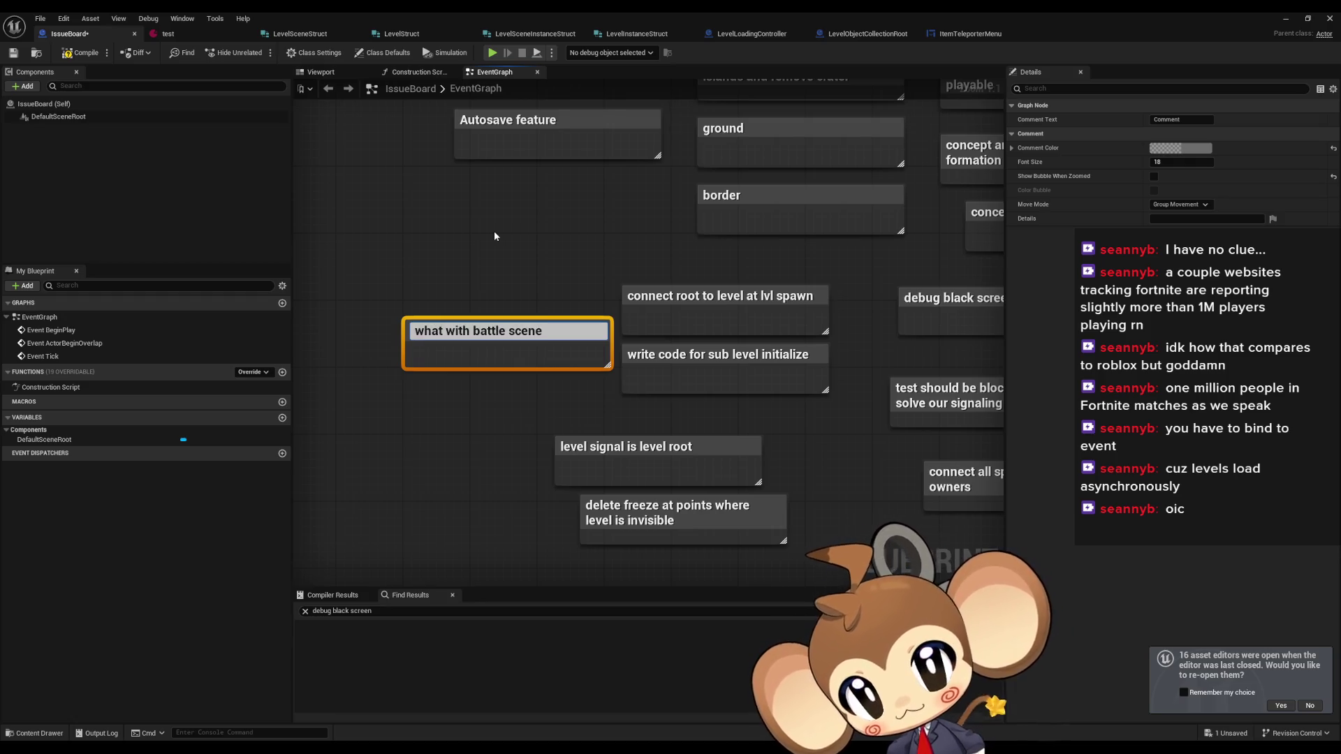
key("Return")
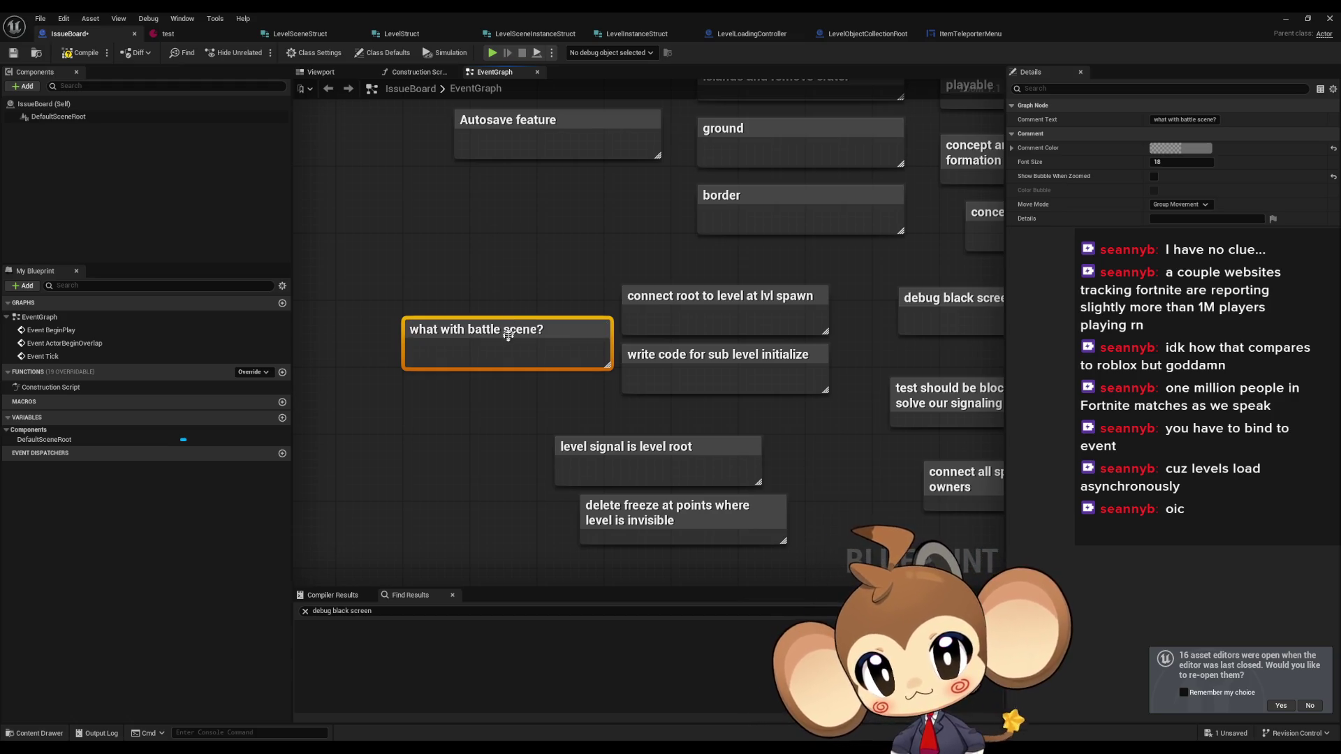
left_click_drag(500, 334, 485, 310)
left_click(489, 403)
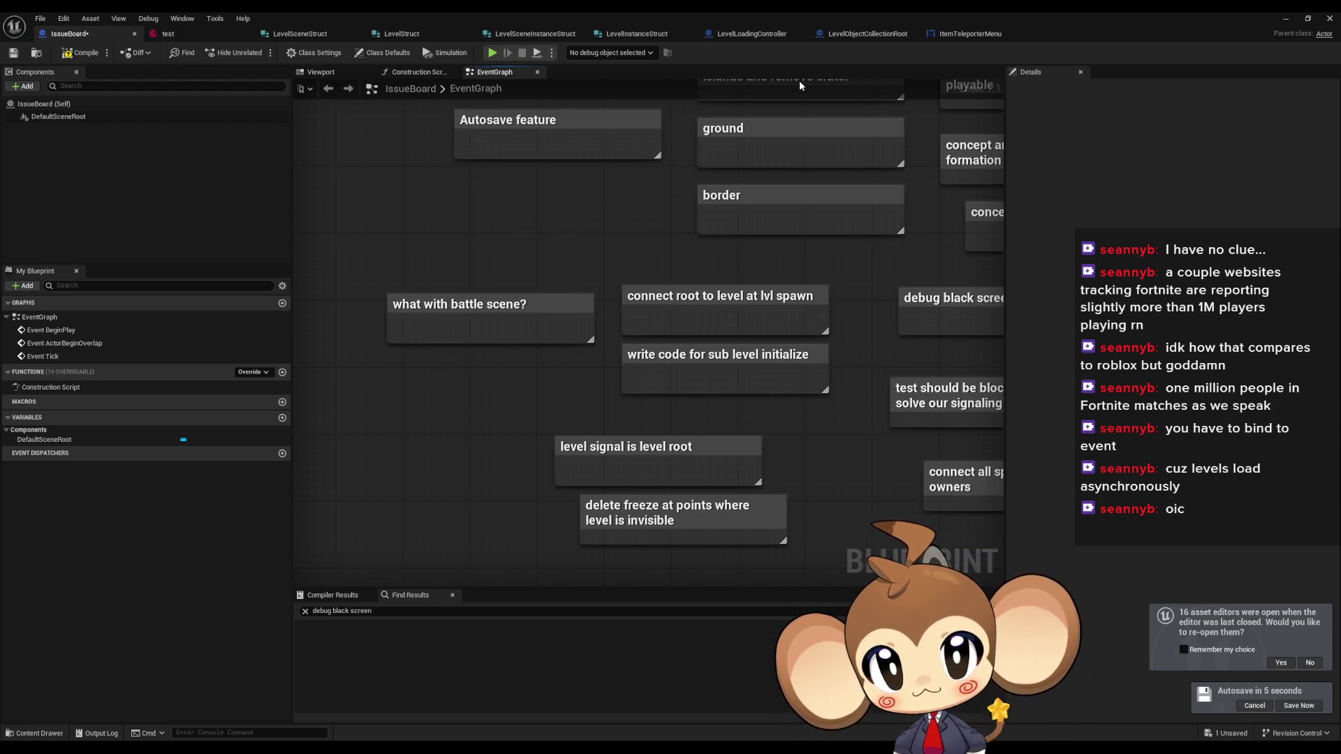
- Look through the open blueprints and reposition the view of LevelLoadingController's SwitchScene graph
left_click(954, 34)
left_click(877, 33)
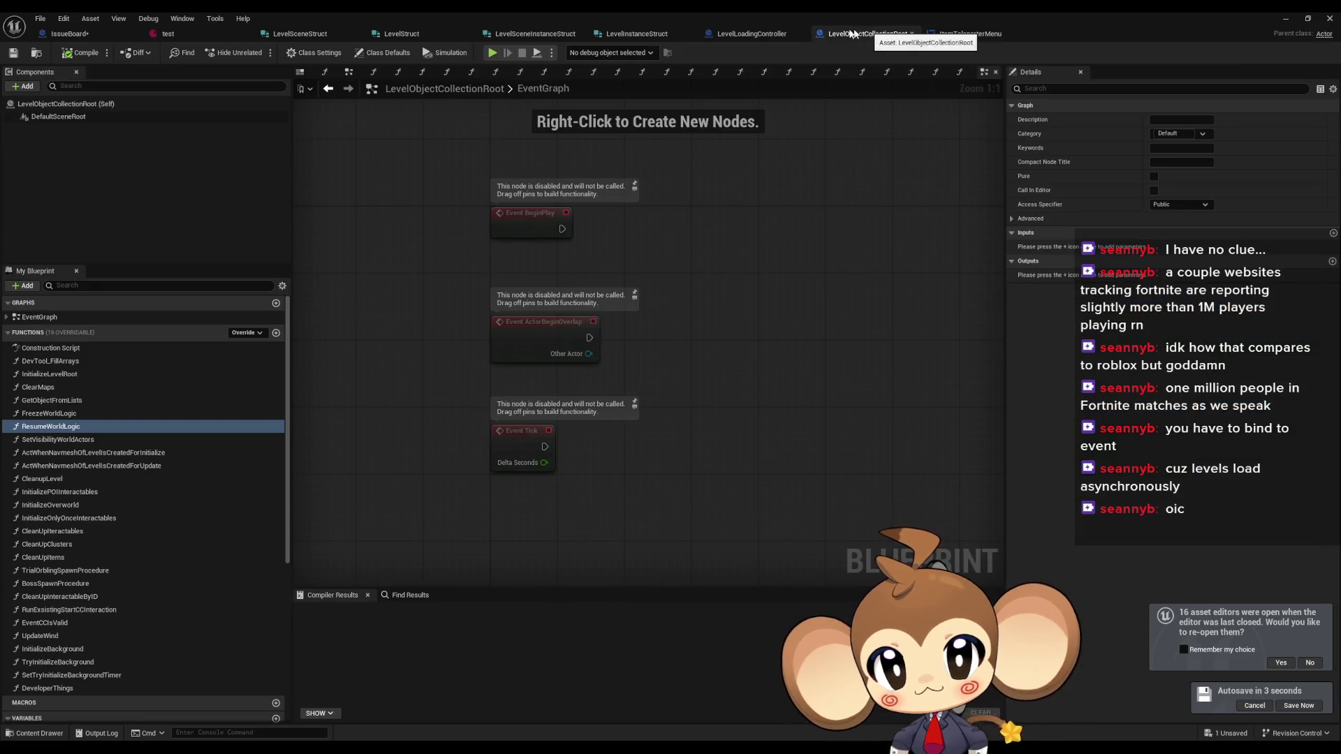
left_click(746, 34)
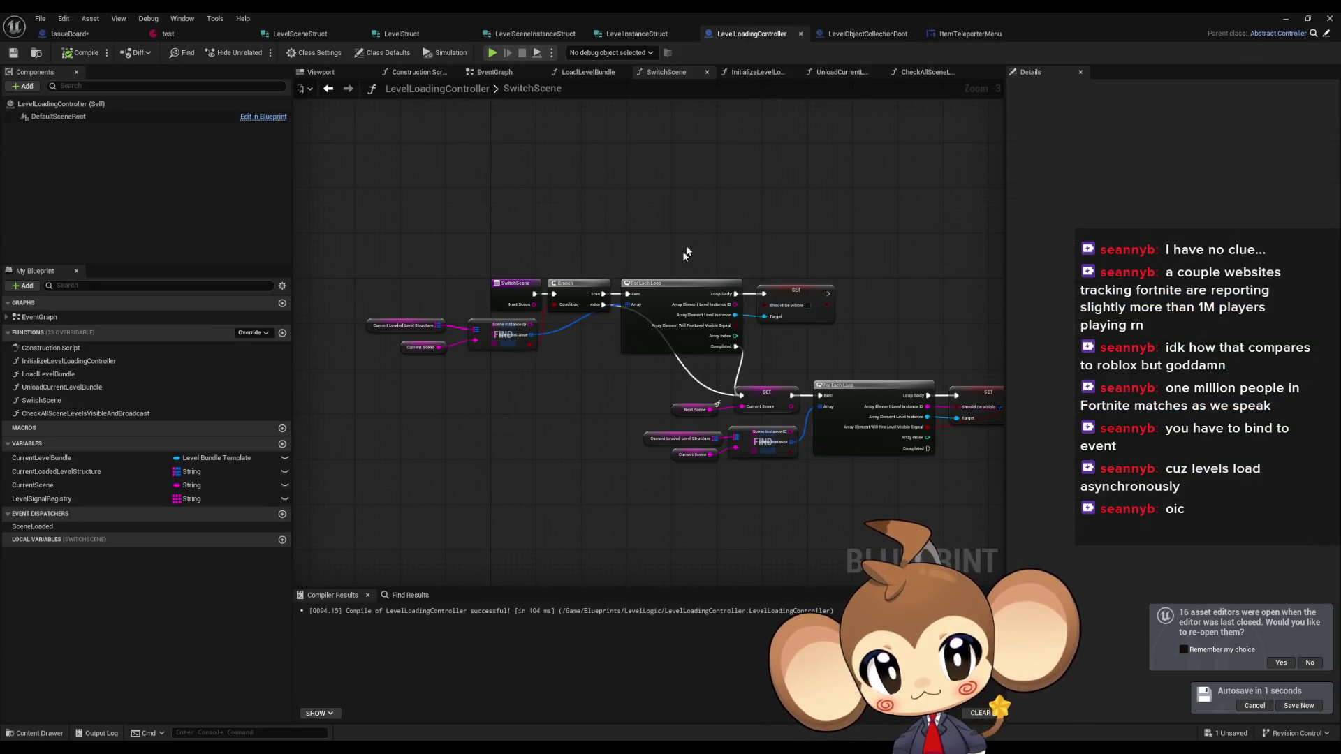
left_click_drag(654, 291, 587, 308)
left_click_drag(502, 342, 503, 300)
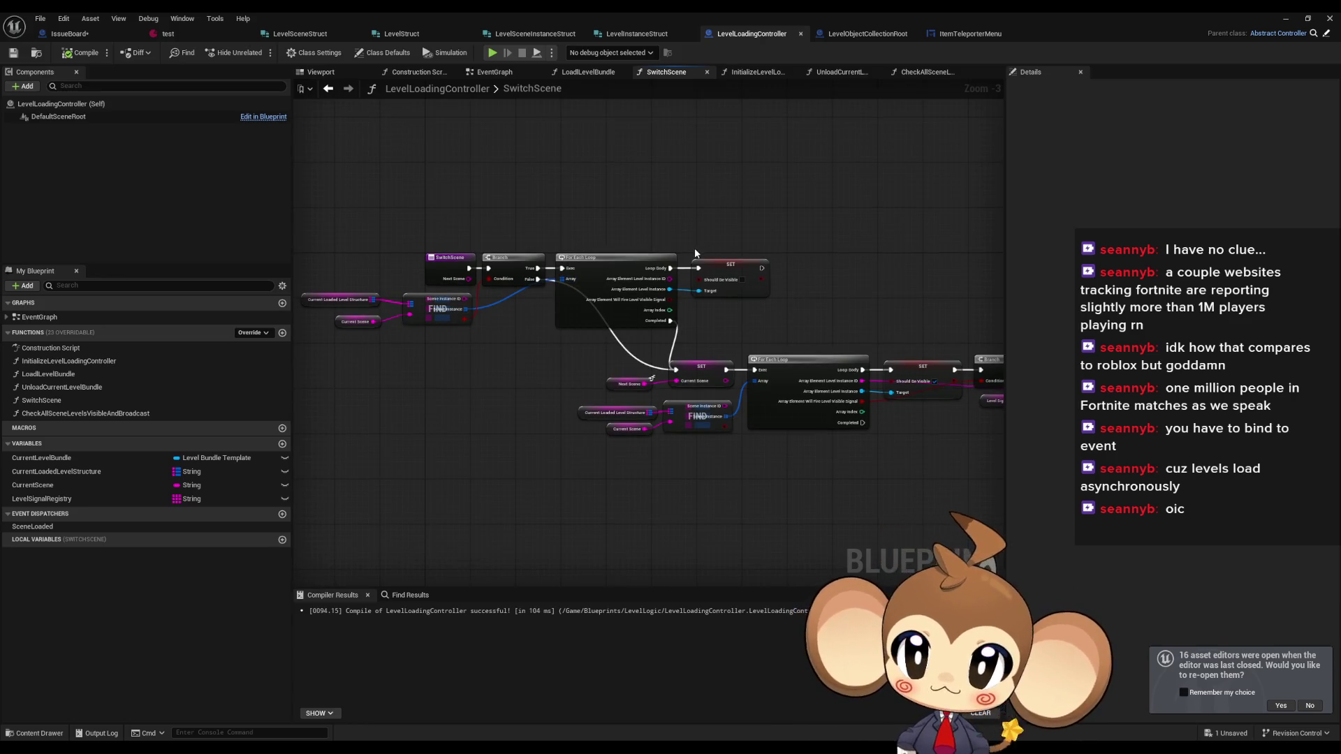
- Save the IssueBoard blueprint and return to ItemTeleporterMenu's TeleportItemsAndCloseWindow graph
left_click(69, 33)
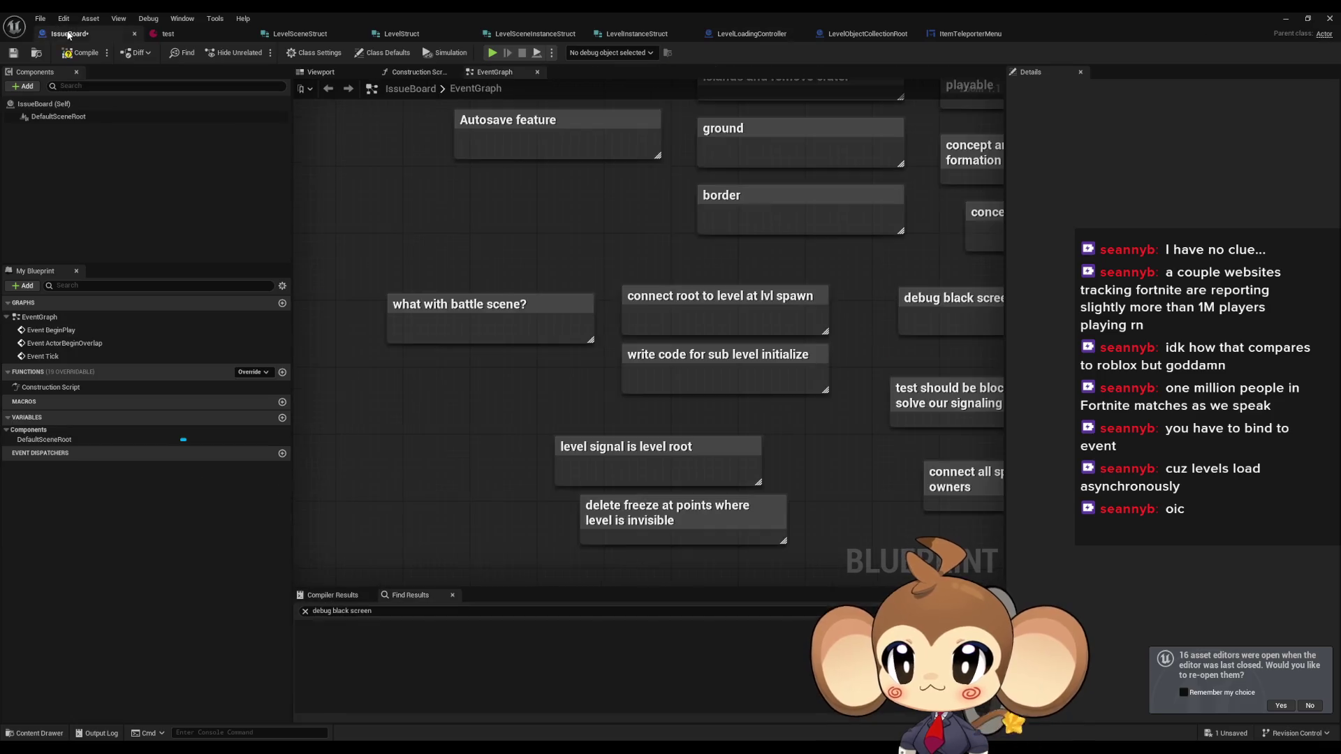
left_click(79, 54)
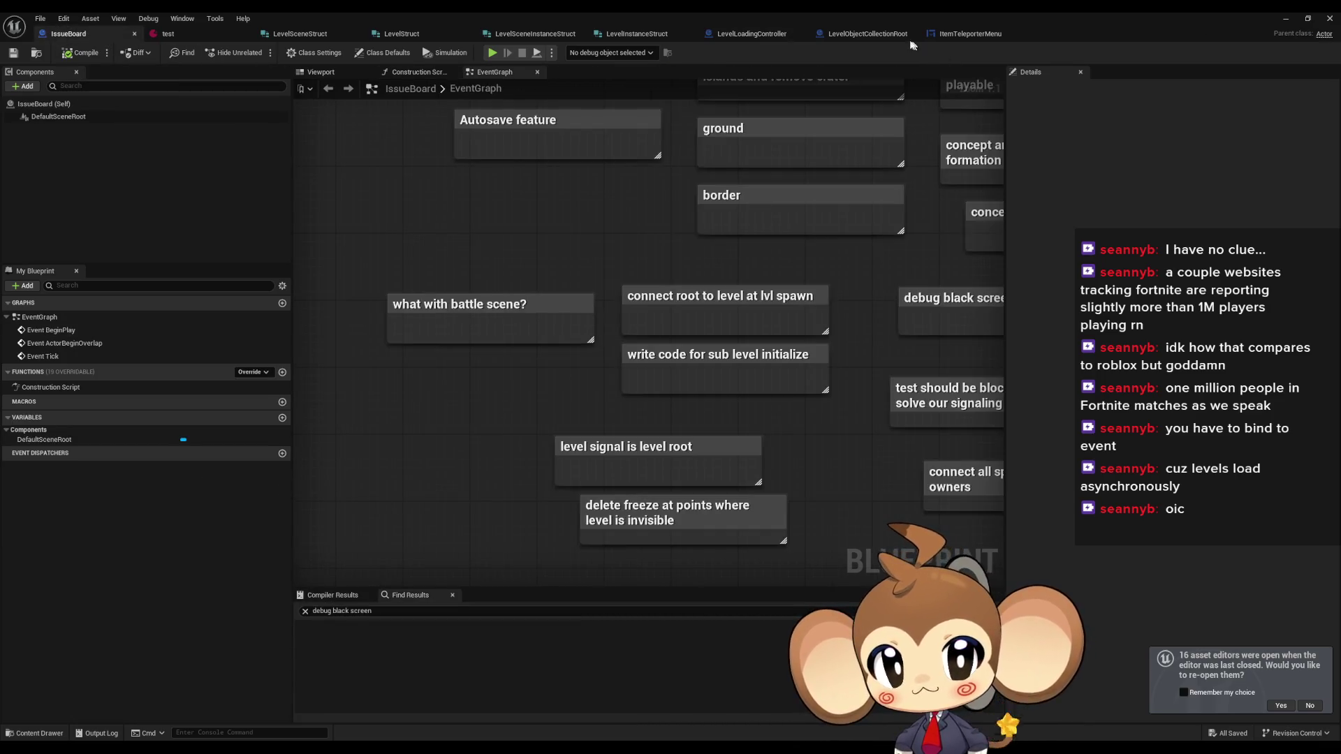
left_click(757, 39)
left_click(867, 34)
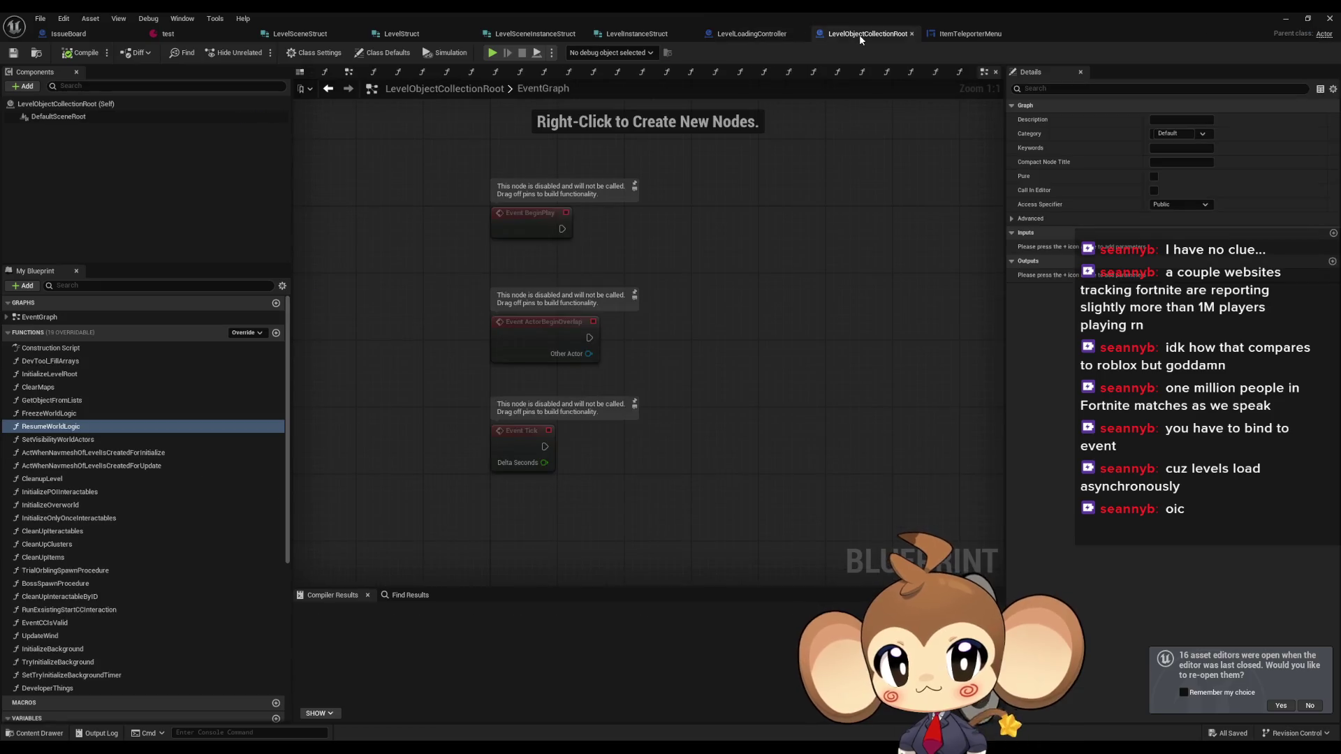
left_click(967, 36)
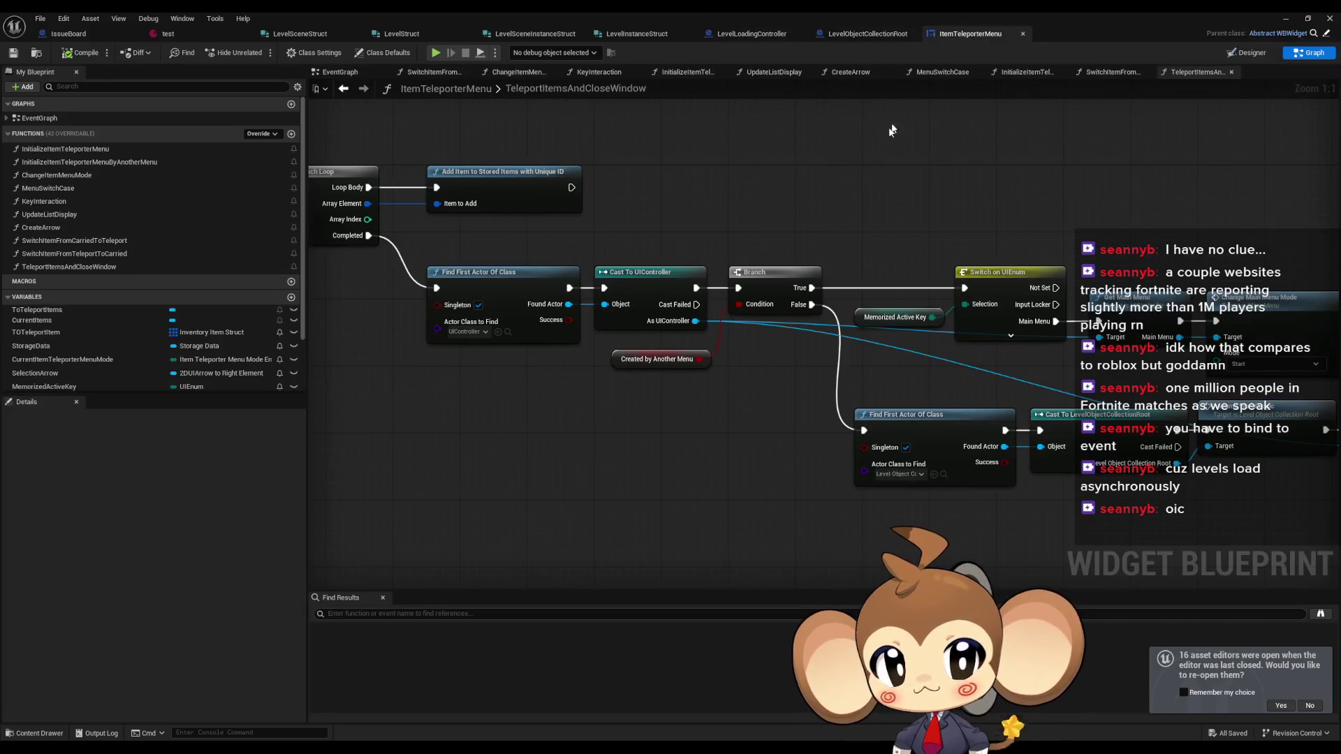
- Review TeleportItemsAndCloseWindow from its start to the Branch and Switch nodes, then close ItemTeleporterMenu
left_click_drag(876, 235, 1023, 244)
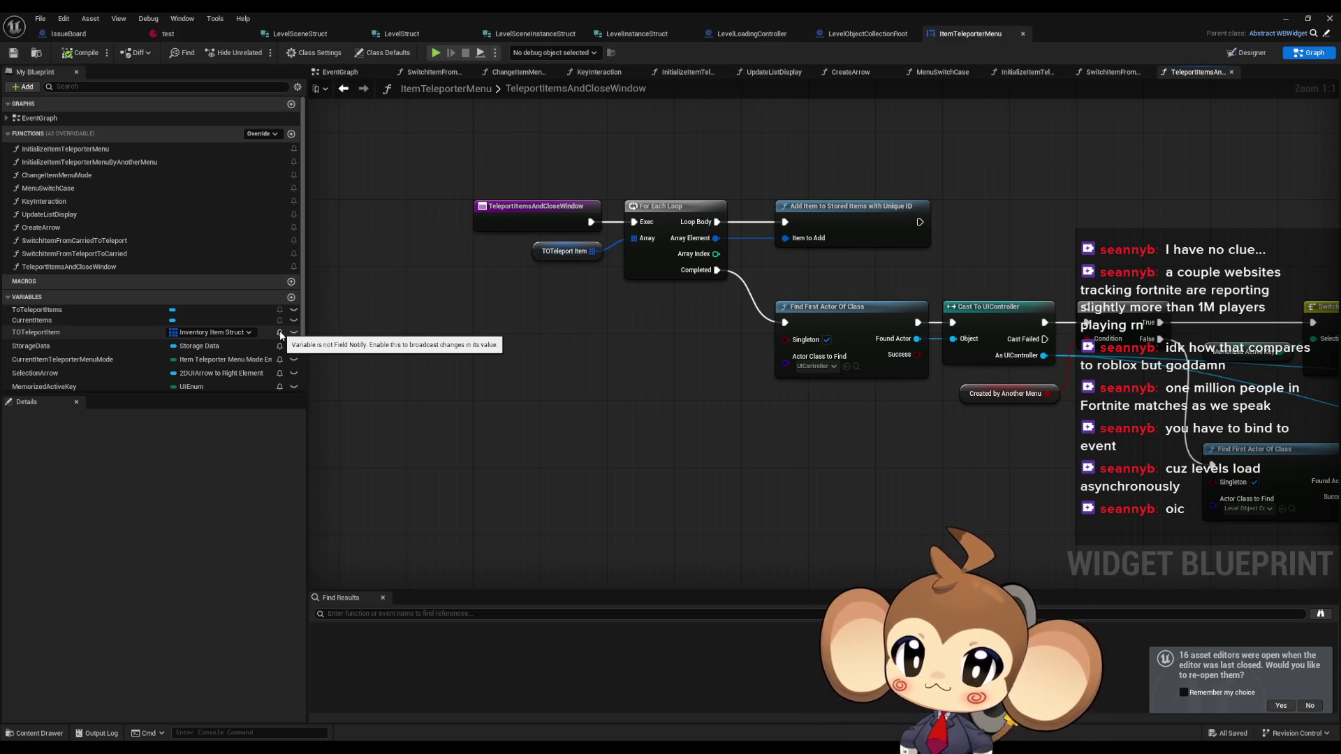
mouse_move(774, 345)
left_mouse_down()
mouse_move(467, 349)
mouse_move(524, 344)
left_mouse_up()
middle_click(973, 35)
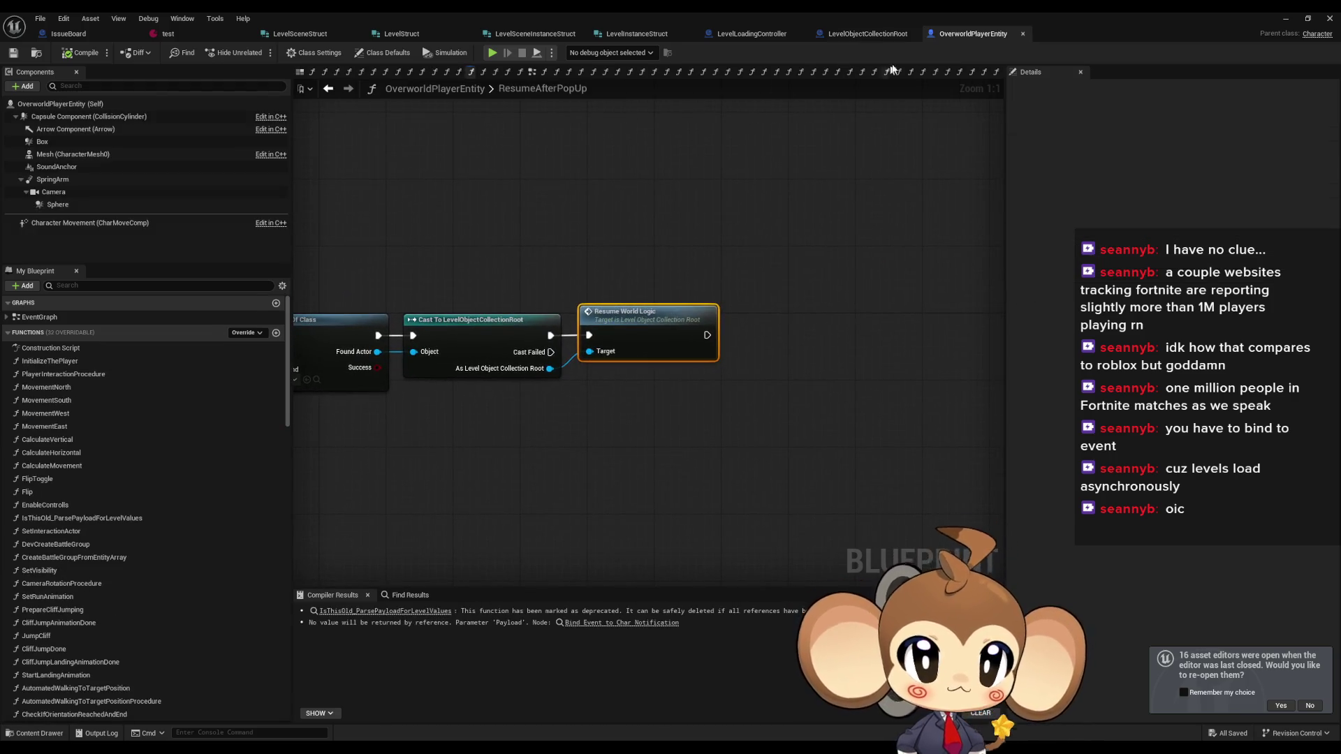
- Close OverworldPlayerEntity and bring OverworldController's FadeExitDelay row into view
middle_click(976, 35)
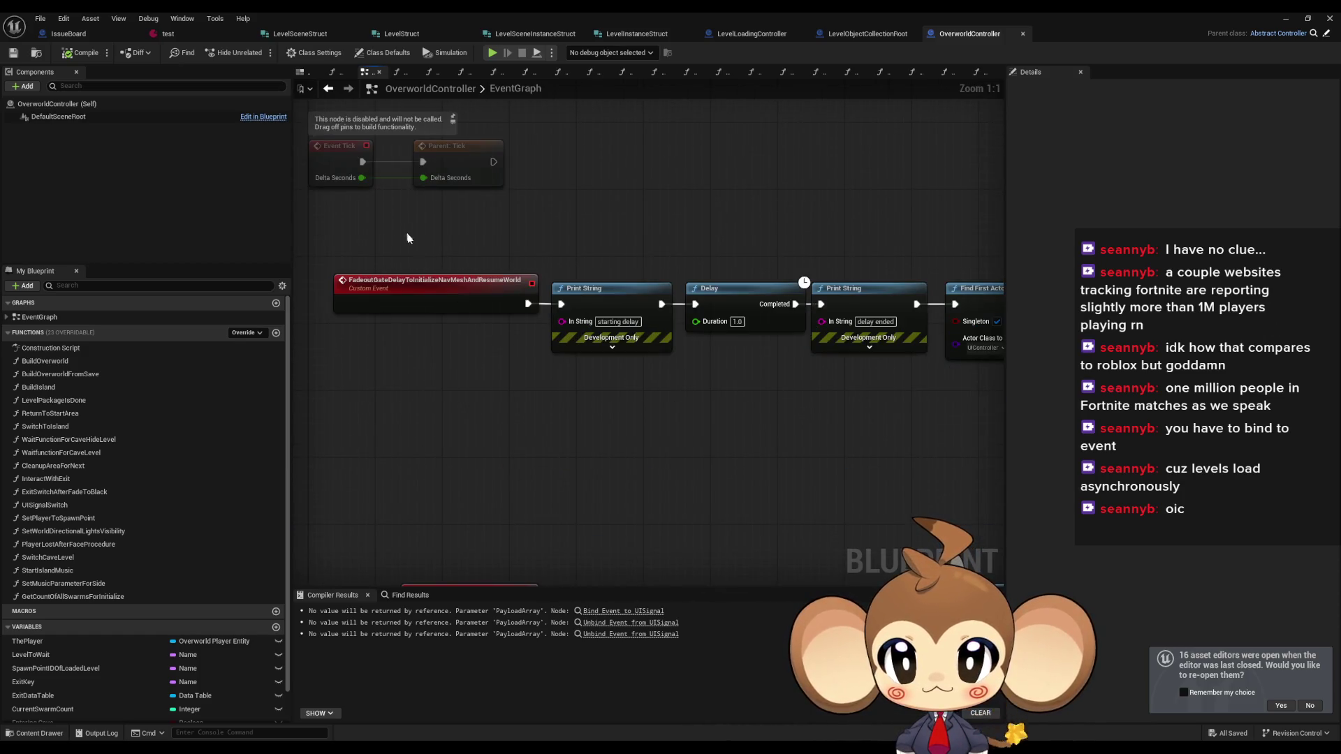
scroll(530, 360, "down", 3)
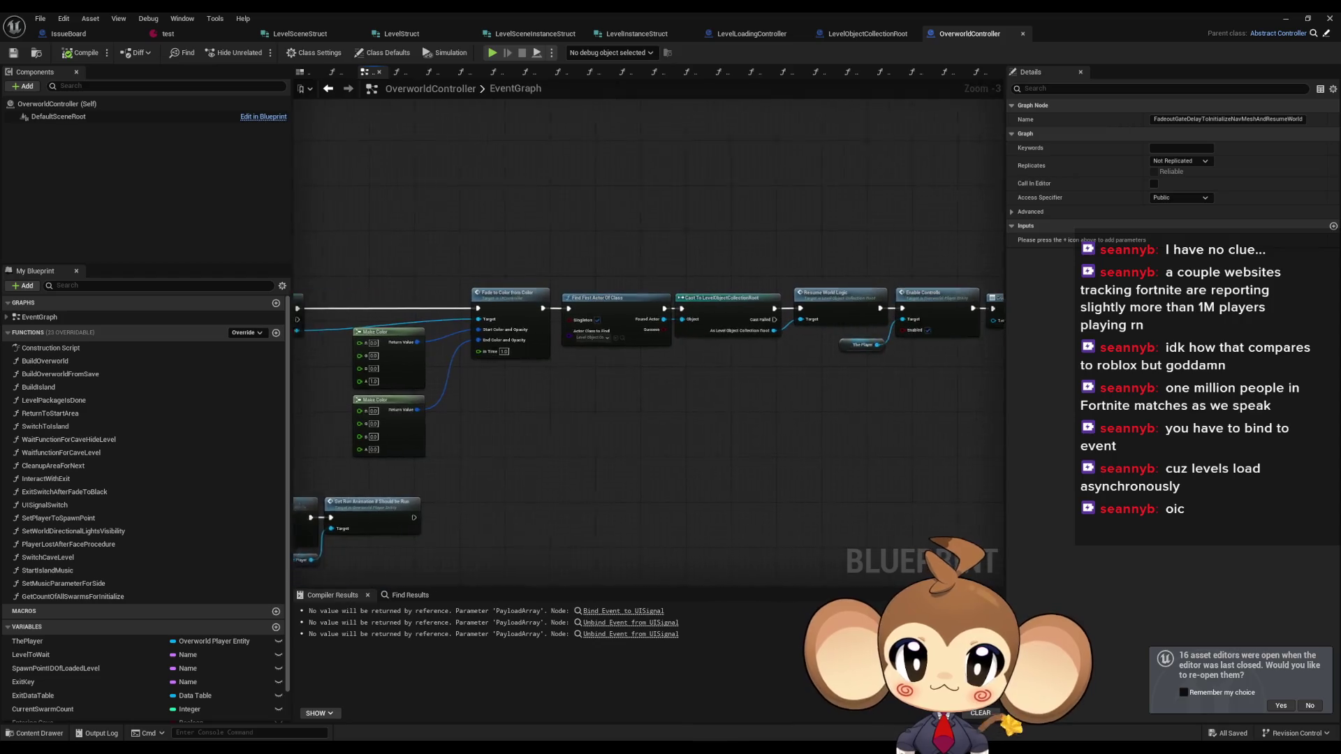
left_click(773, 256)
left_click_drag(801, 323, 647, 263)
scroll(647, 262, "up", 3)
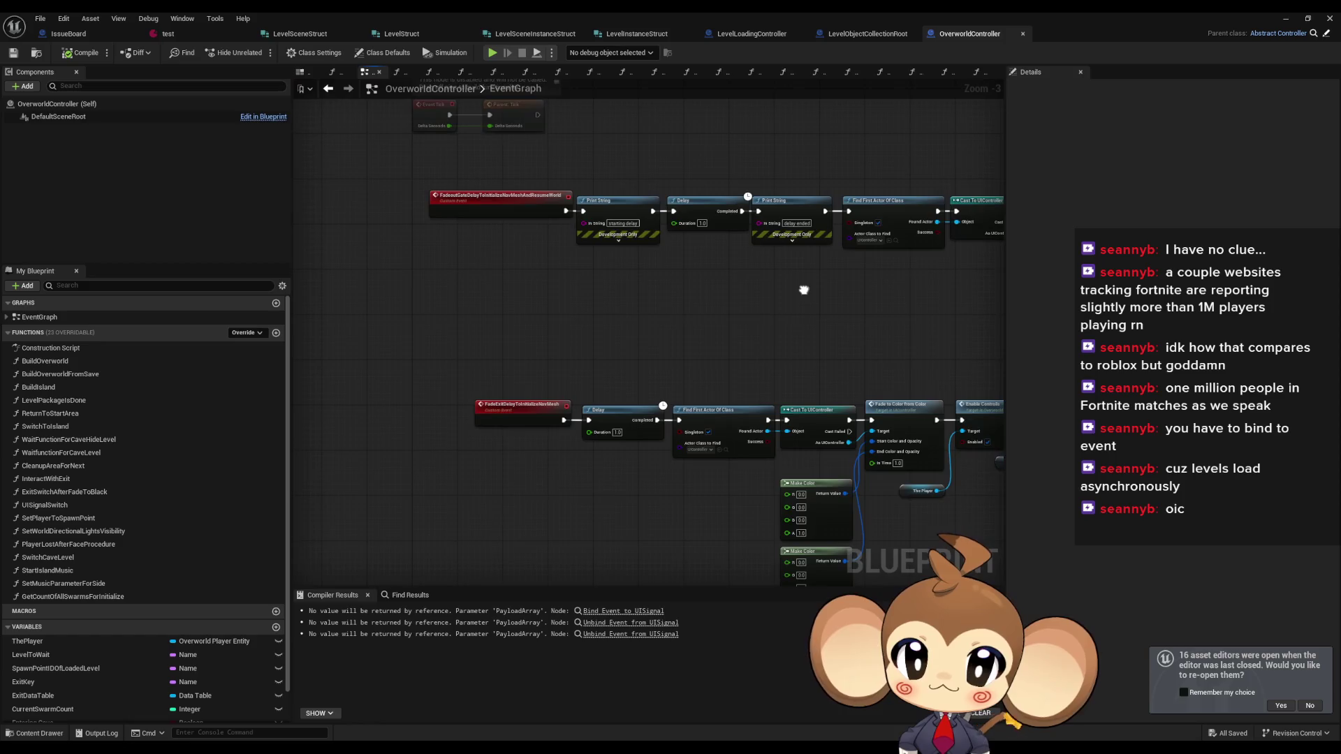
- Follow the fade-out chain through Fade to Color and Enable Controlls to Call World Navmesh Generated
left_click_drag(741, 214, 379, 250)
left_click_drag(710, 228, 517, 224)
left_click_drag(651, 233, 209, 236)
left_click_drag(650, 224, 470, 228)
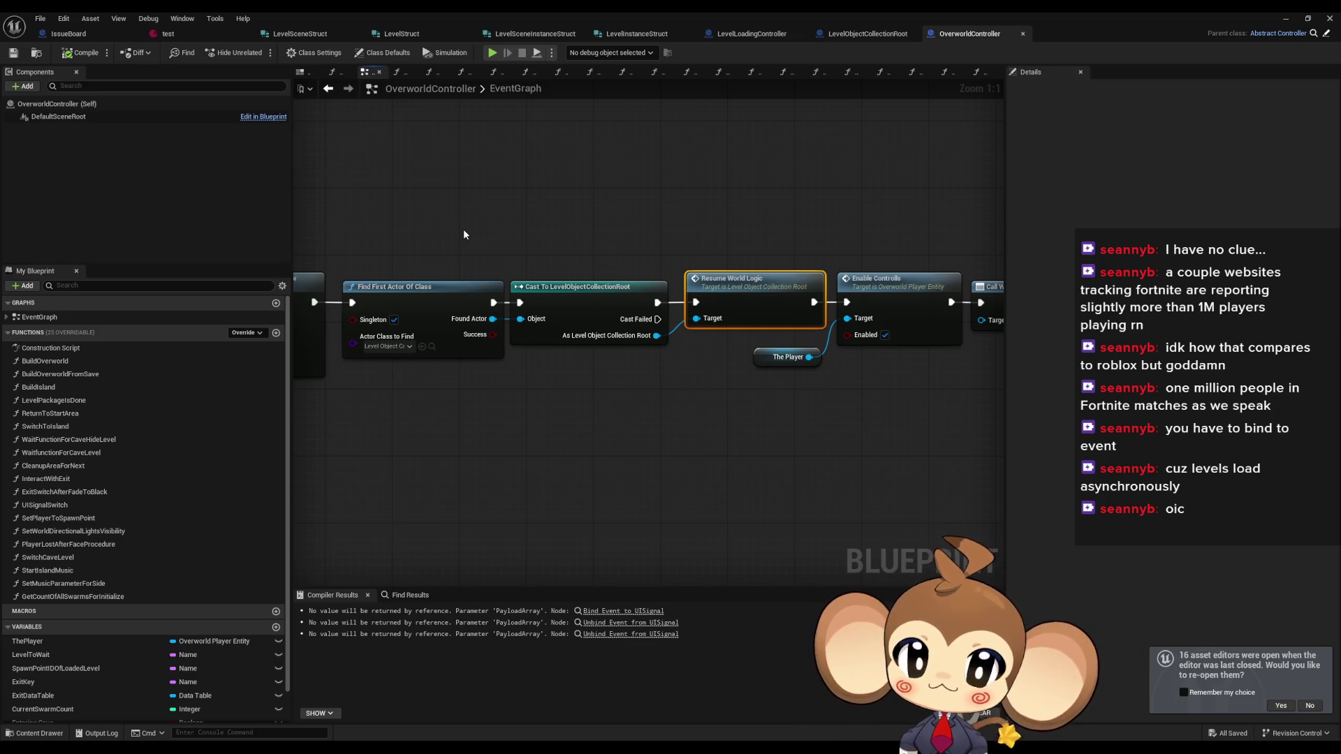
left_click_drag(528, 240, 310, 230)
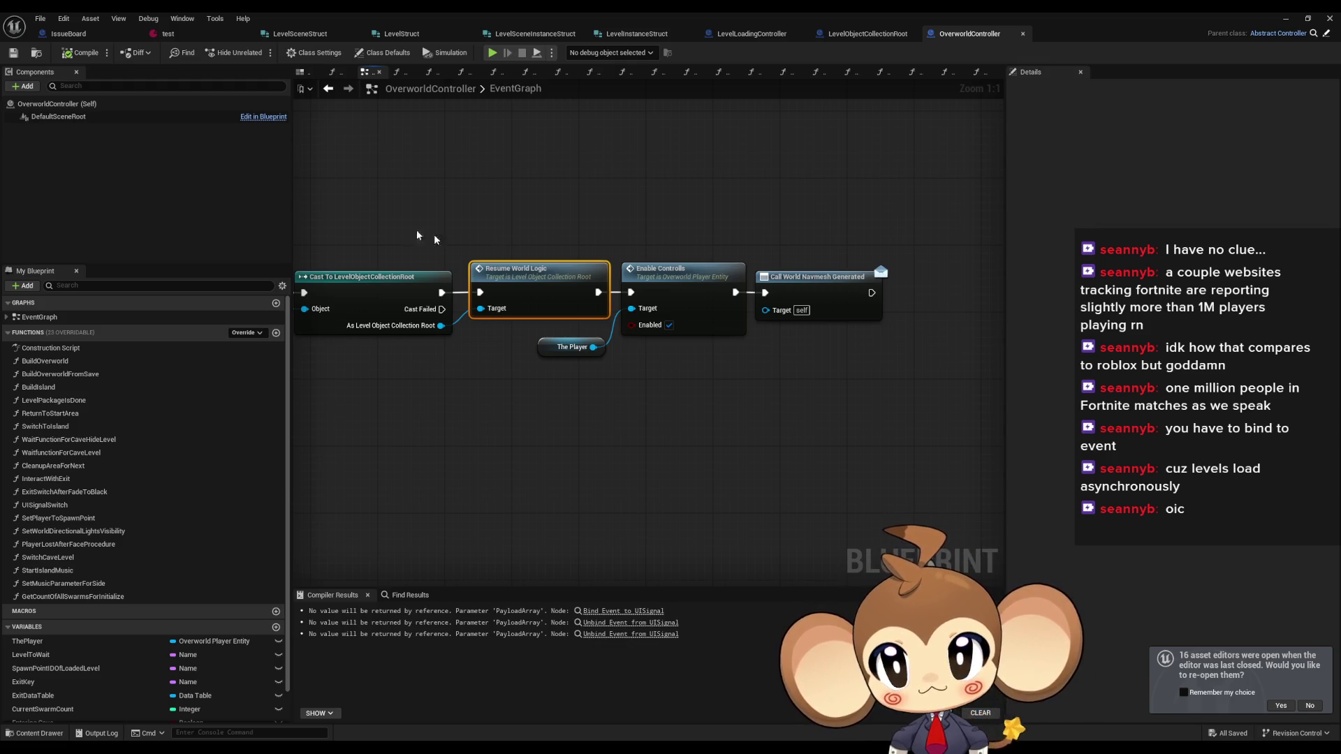
left_click(68, 34)
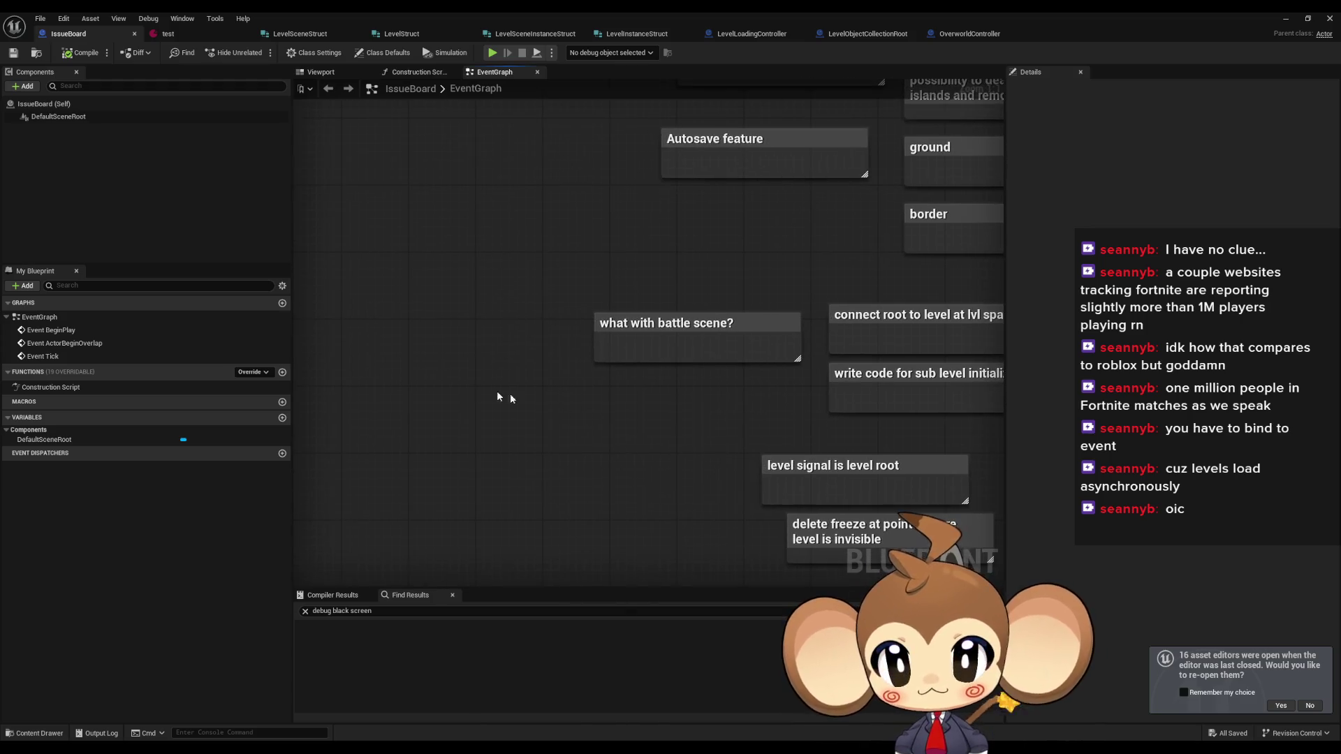
- Add the comment 'dialogue must be in a panel infront of fade' beside the battle-scene note
key("c")
key("BackSpace")
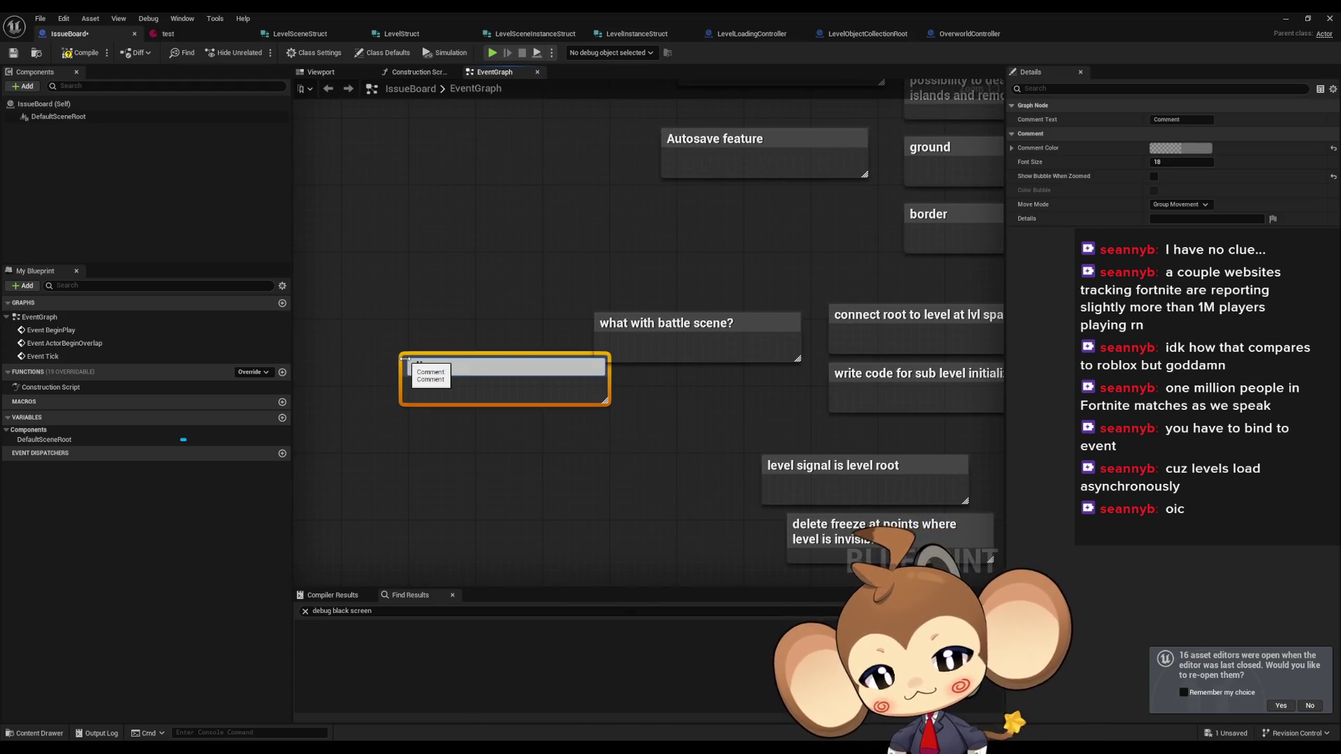
type("ue must be i")
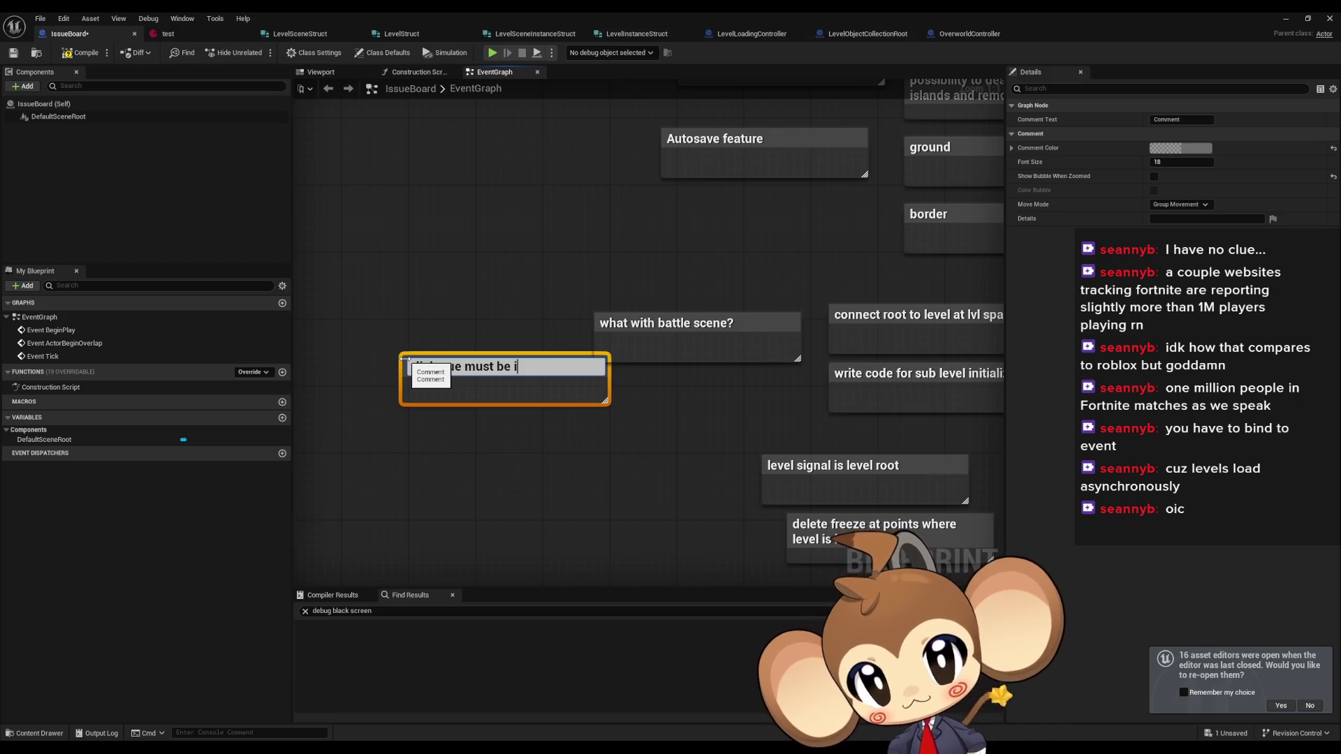
type("n a p")
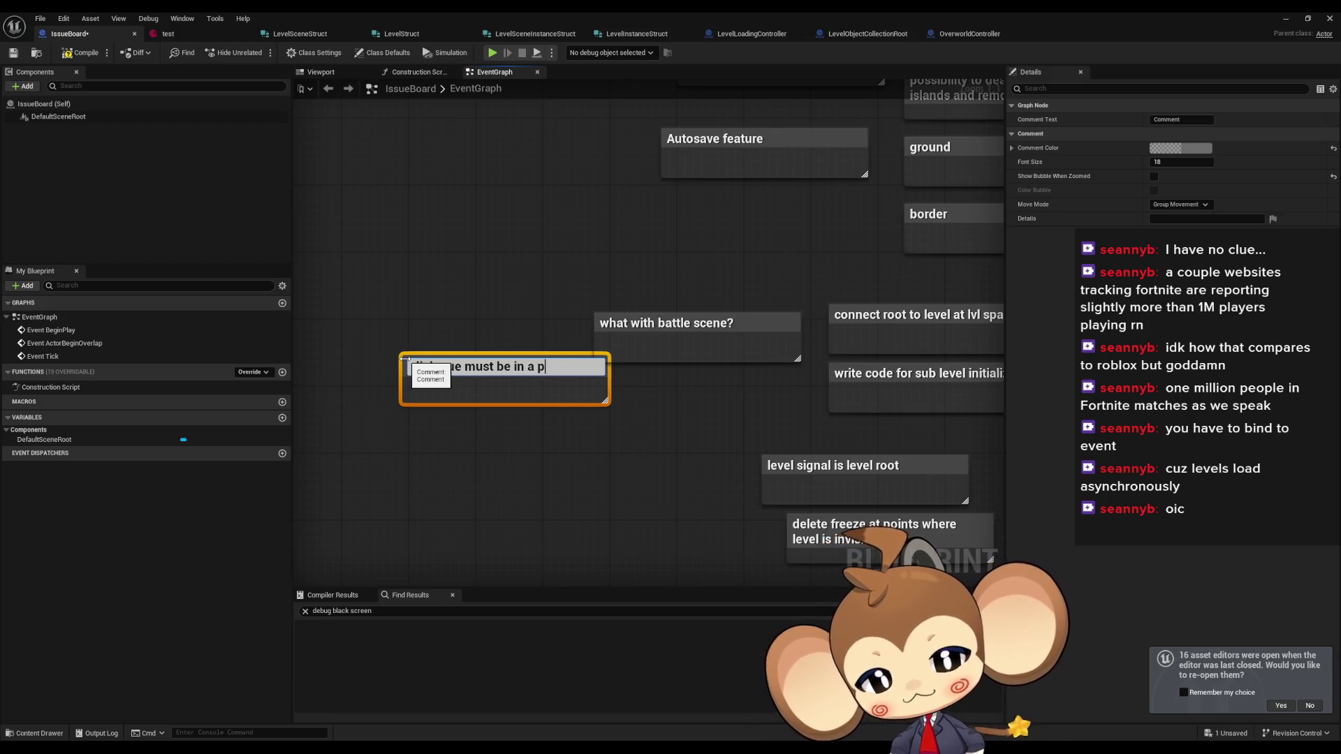
type("anecontro")
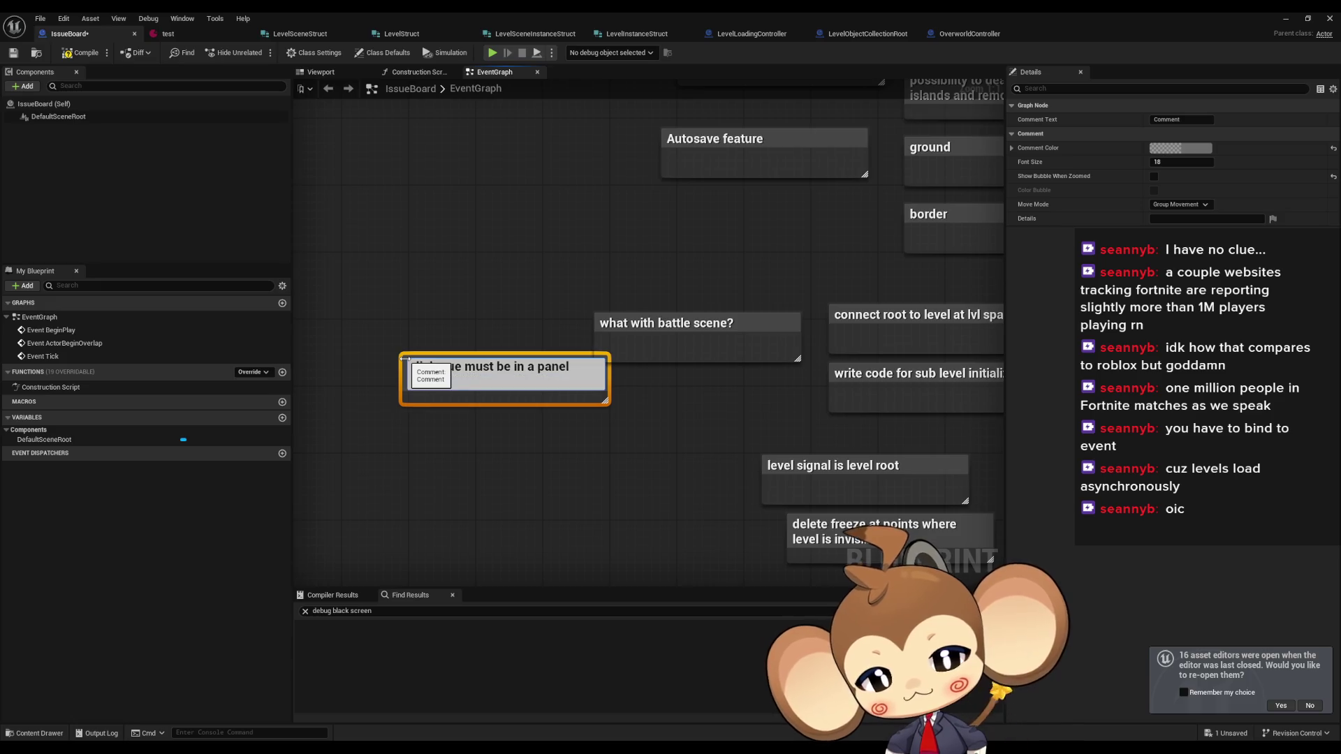
type(" fade")
key("Return")
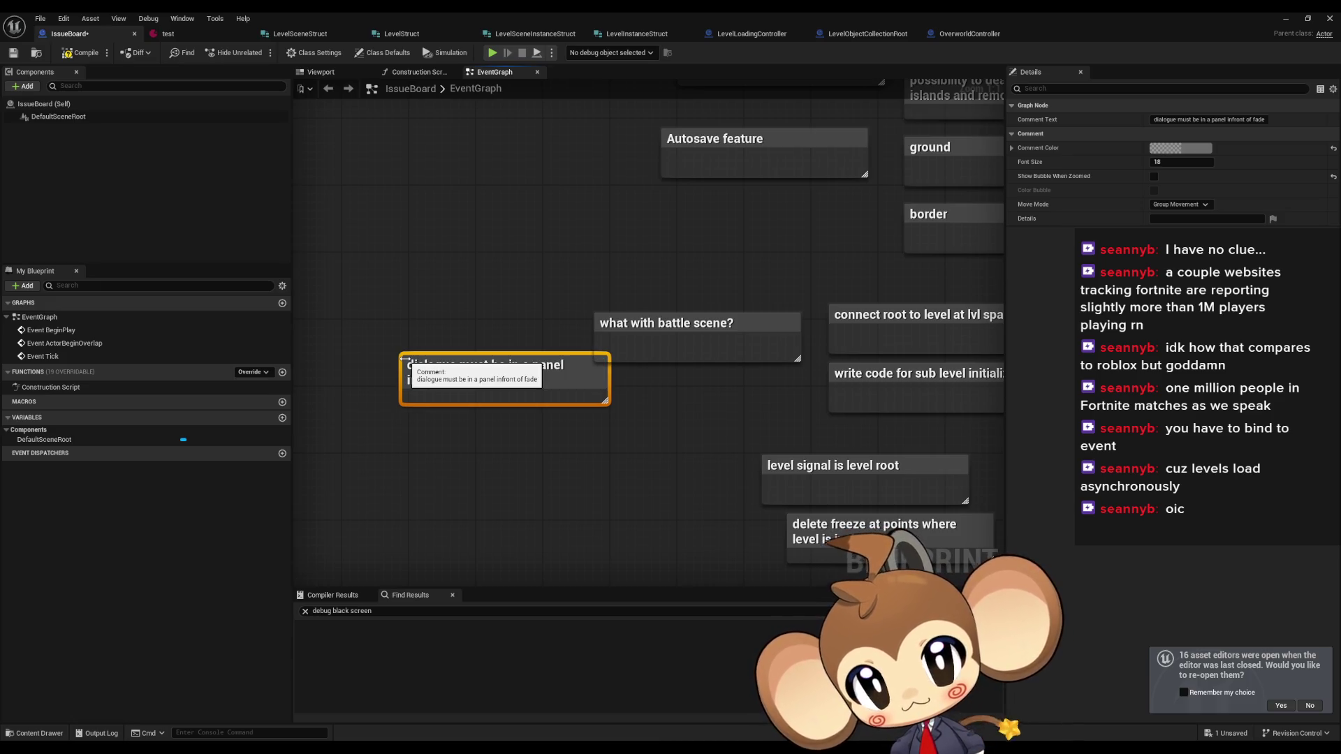
left_click_drag(464, 363, 414, 346)
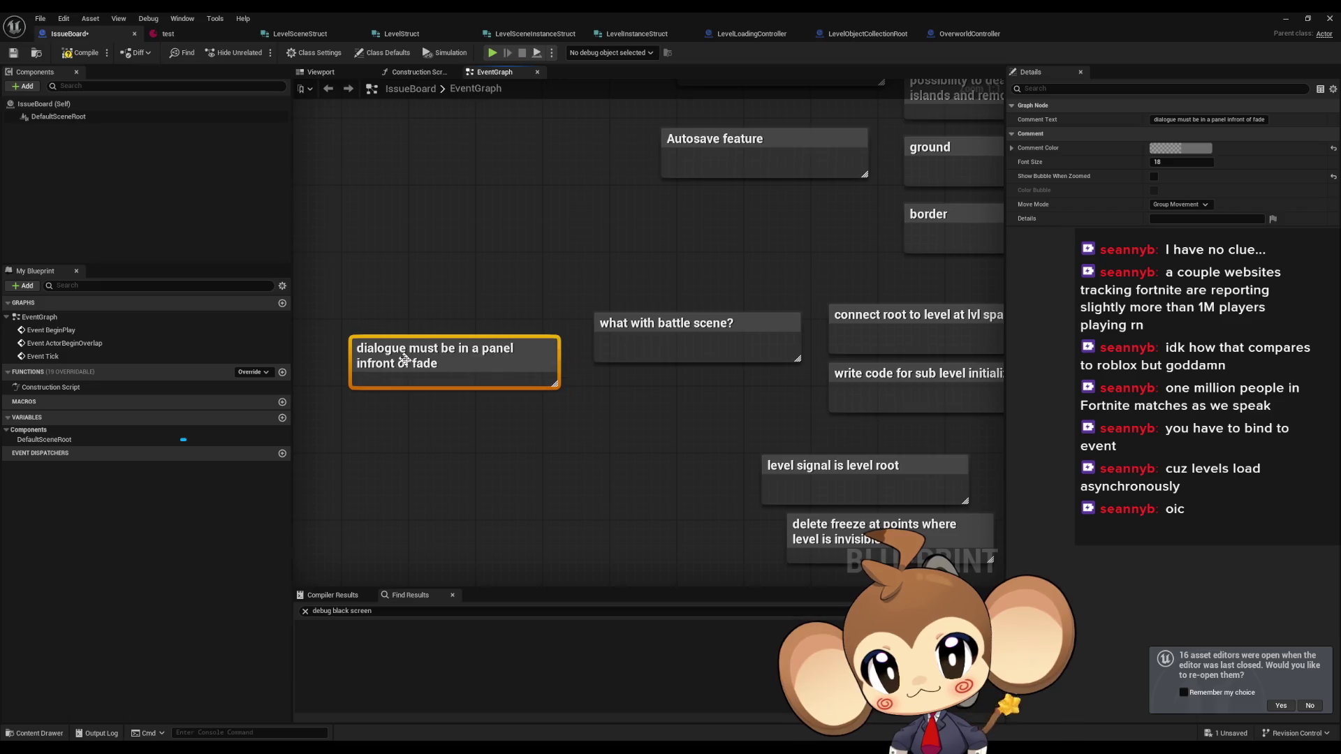
left_click(537, 456)
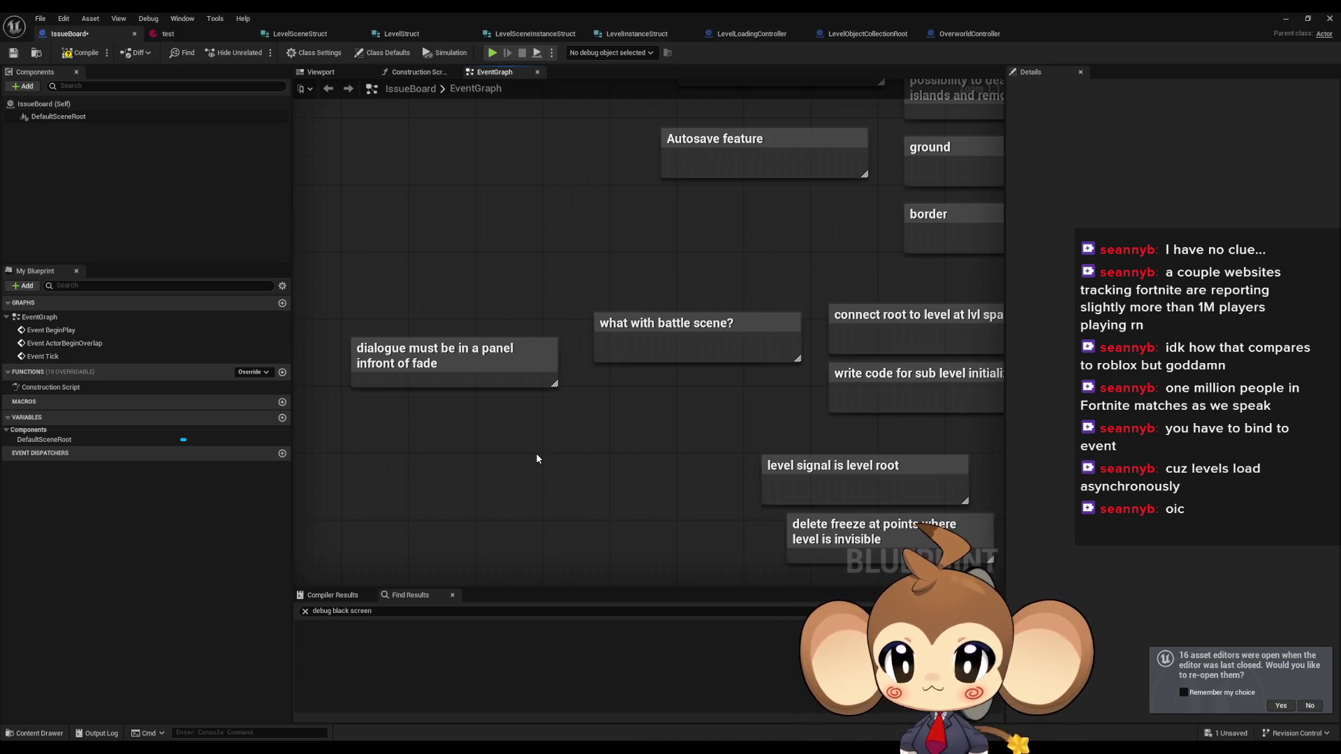
- Add a second comment reading 'add fade levels?' below the dialogue note
type("c")
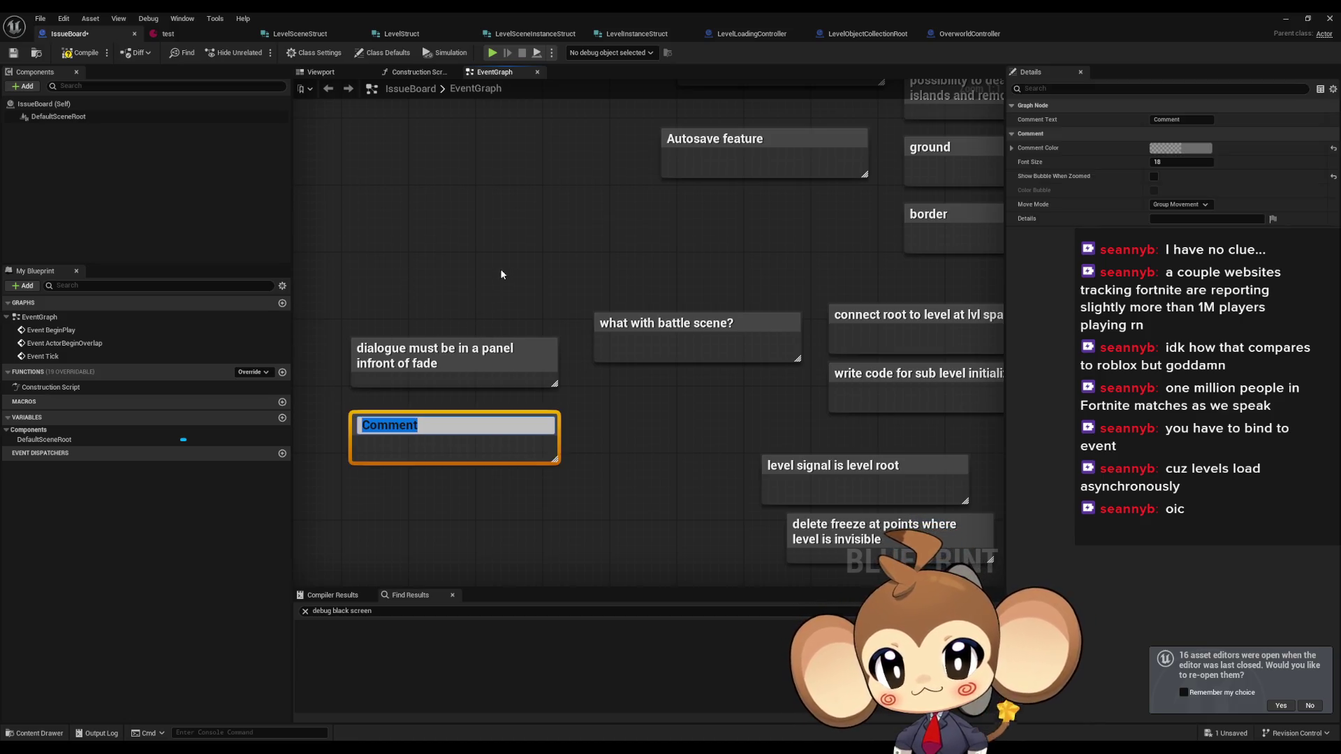
type("add fade level")
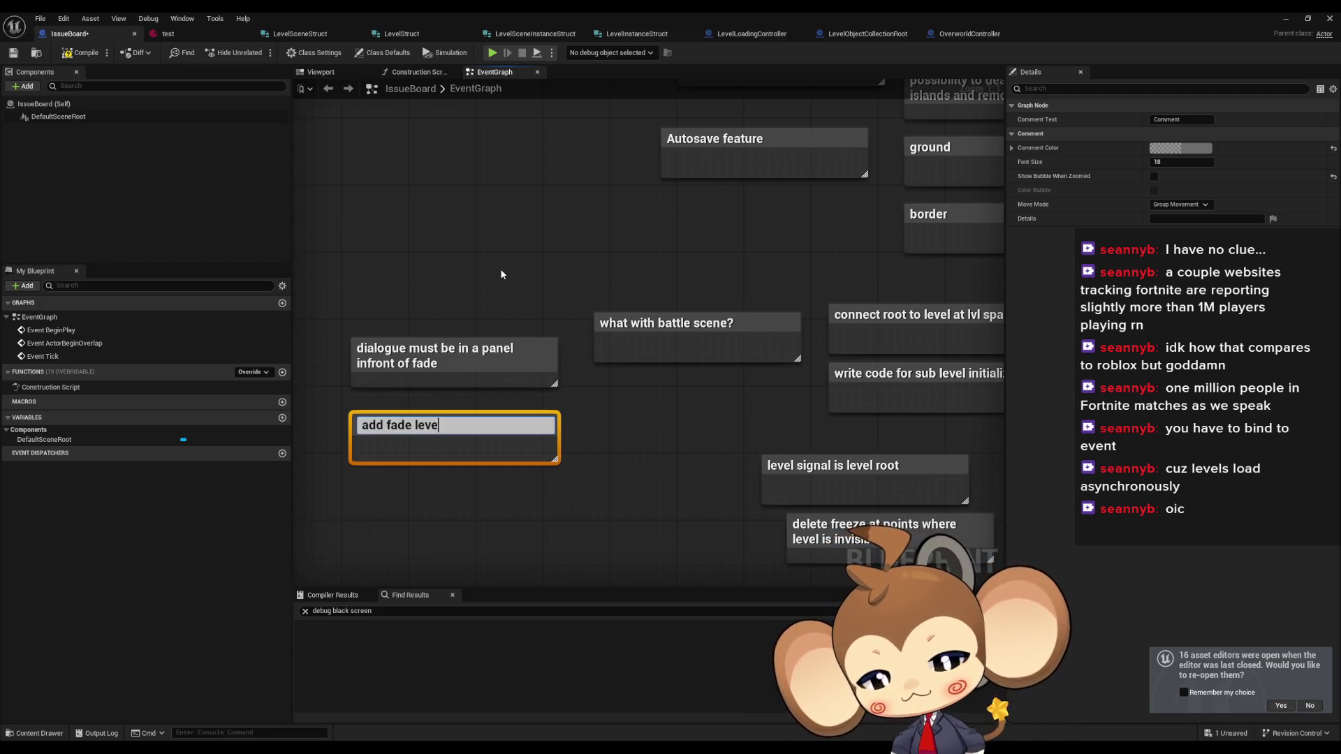
type("s")
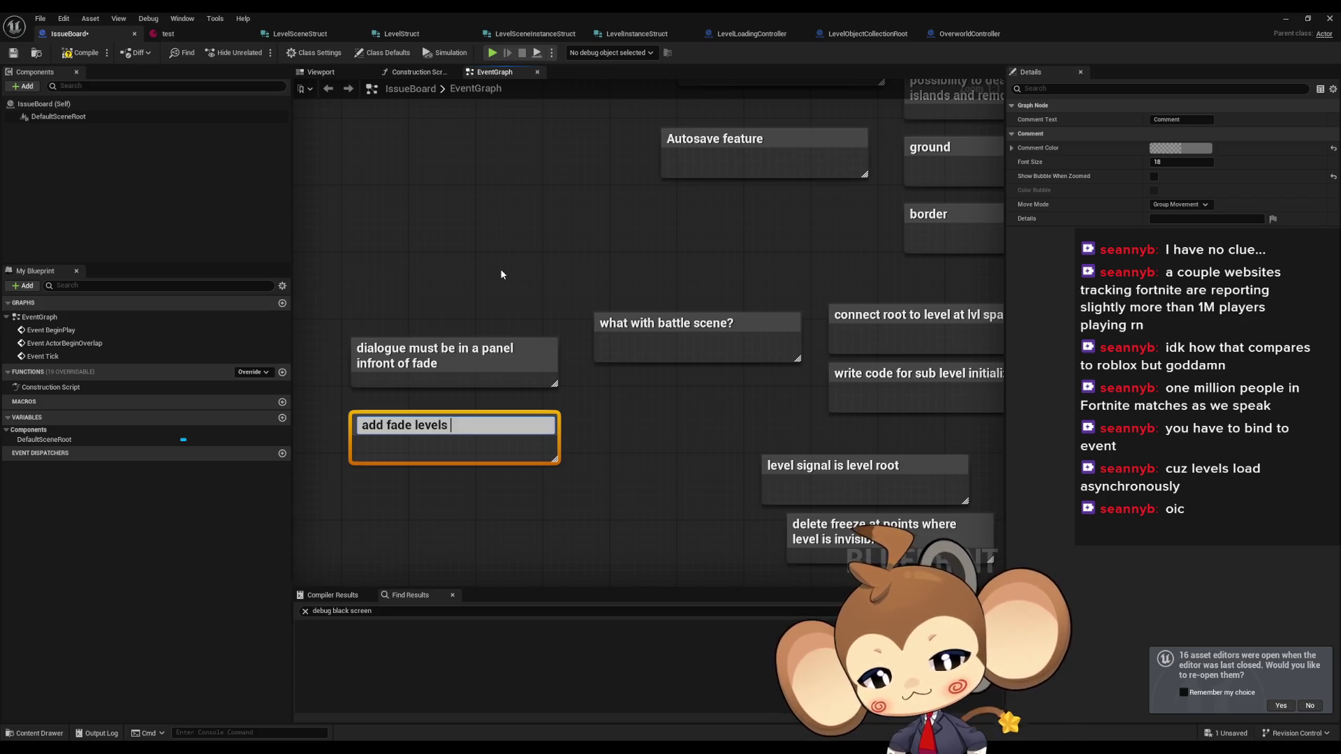
key("BackSpace")
type("?")
key("Return")
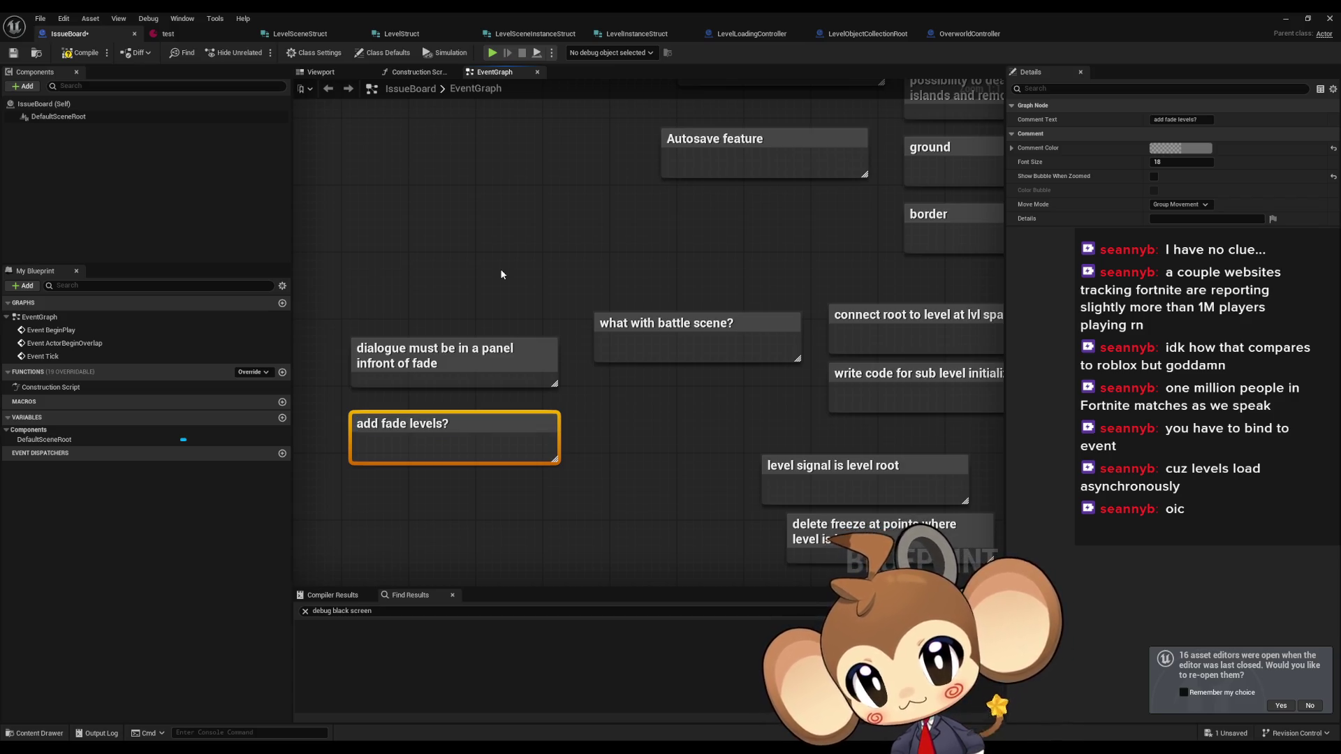
left_click(482, 250)
scroll(482, 251, "down", 2)
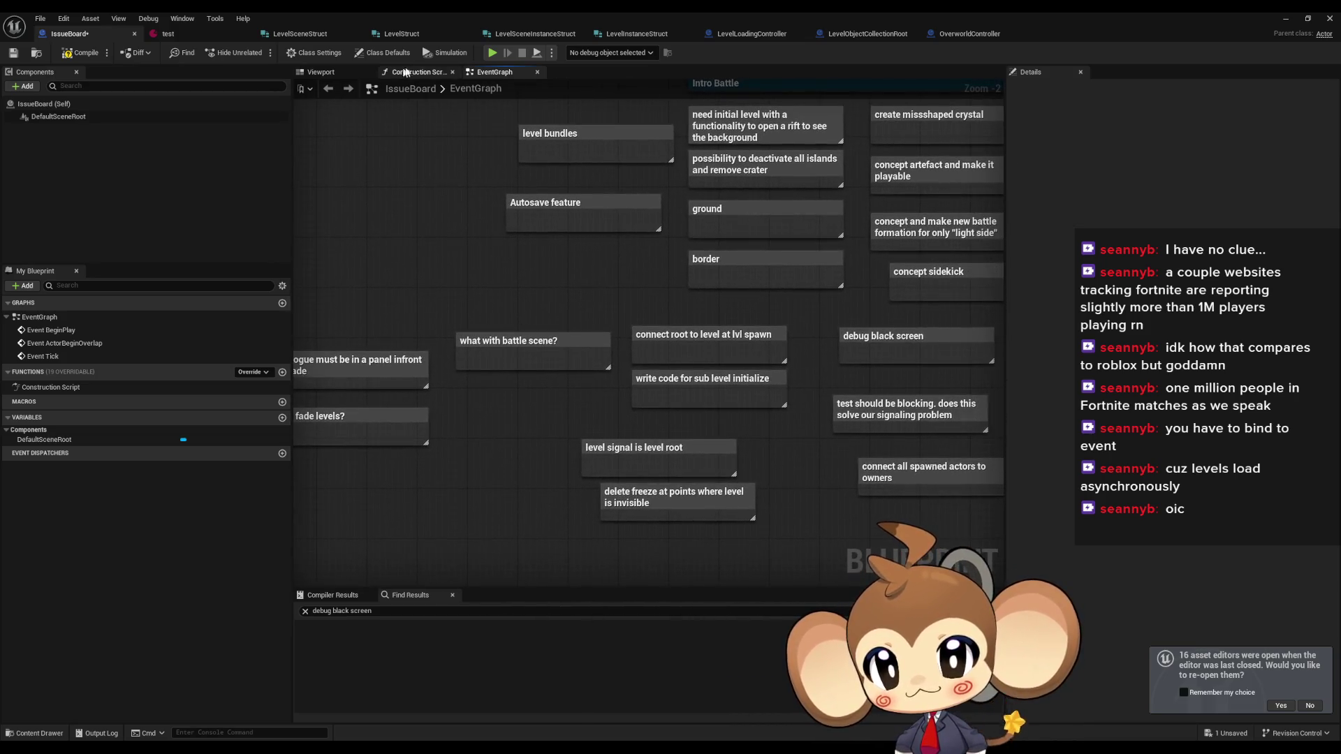
- Open LevelLoadingController's LoadlLevelBundle function and show the SceneLoaded event dispatcher's properties
left_click(974, 34)
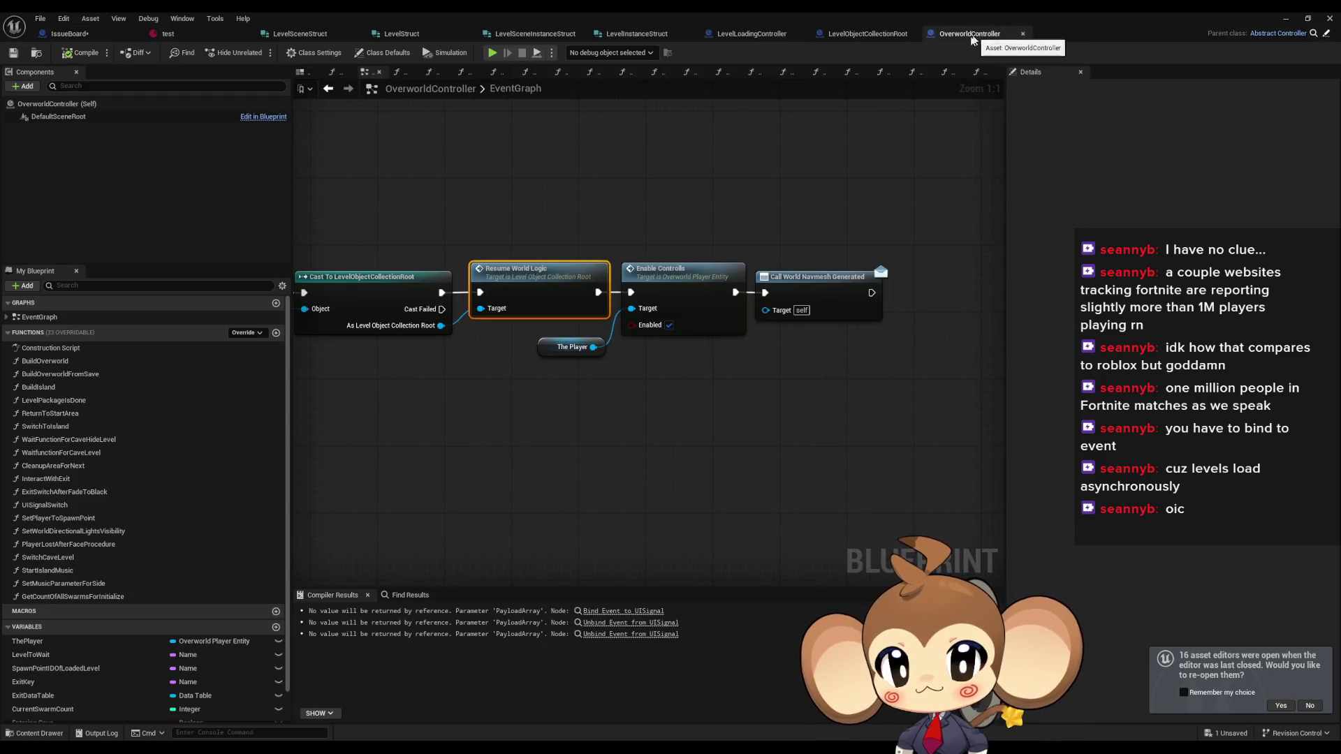
scroll(665, 381, "down", 5)
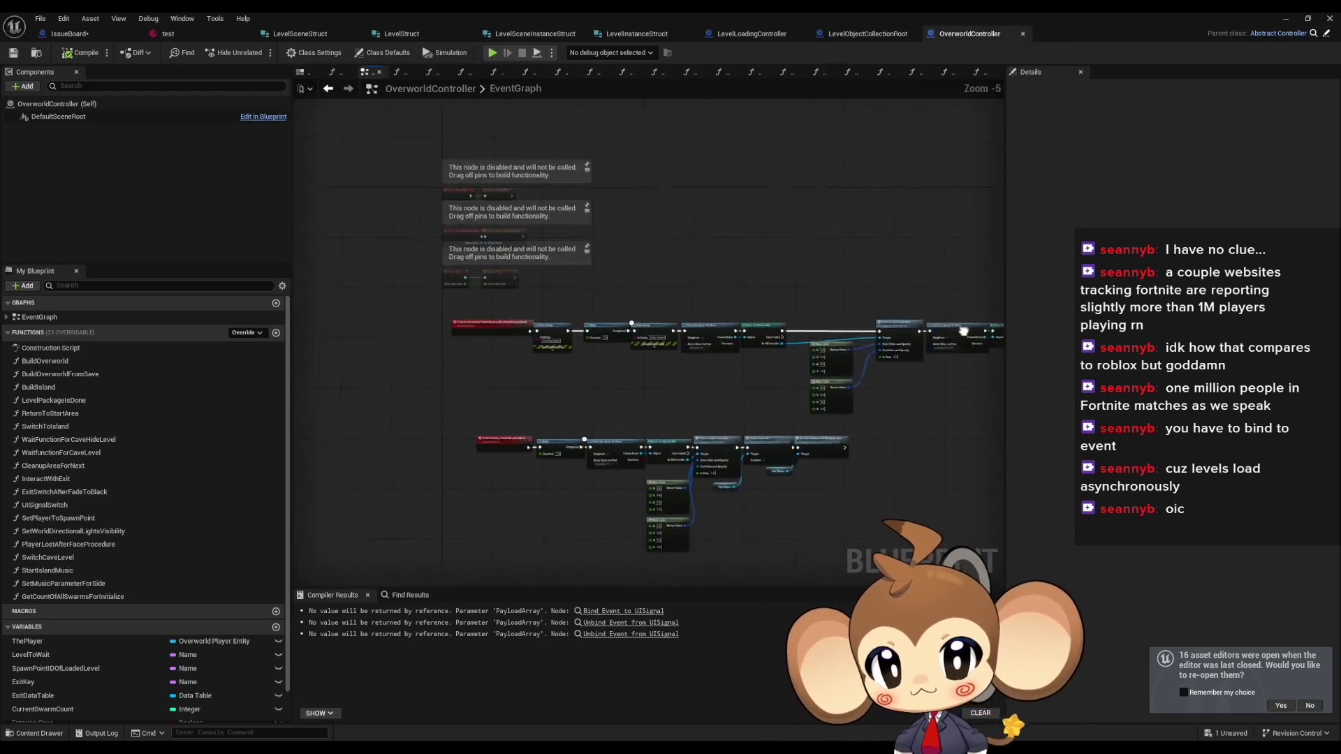
left_click(752, 34)
scroll(585, 308, "down", 3)
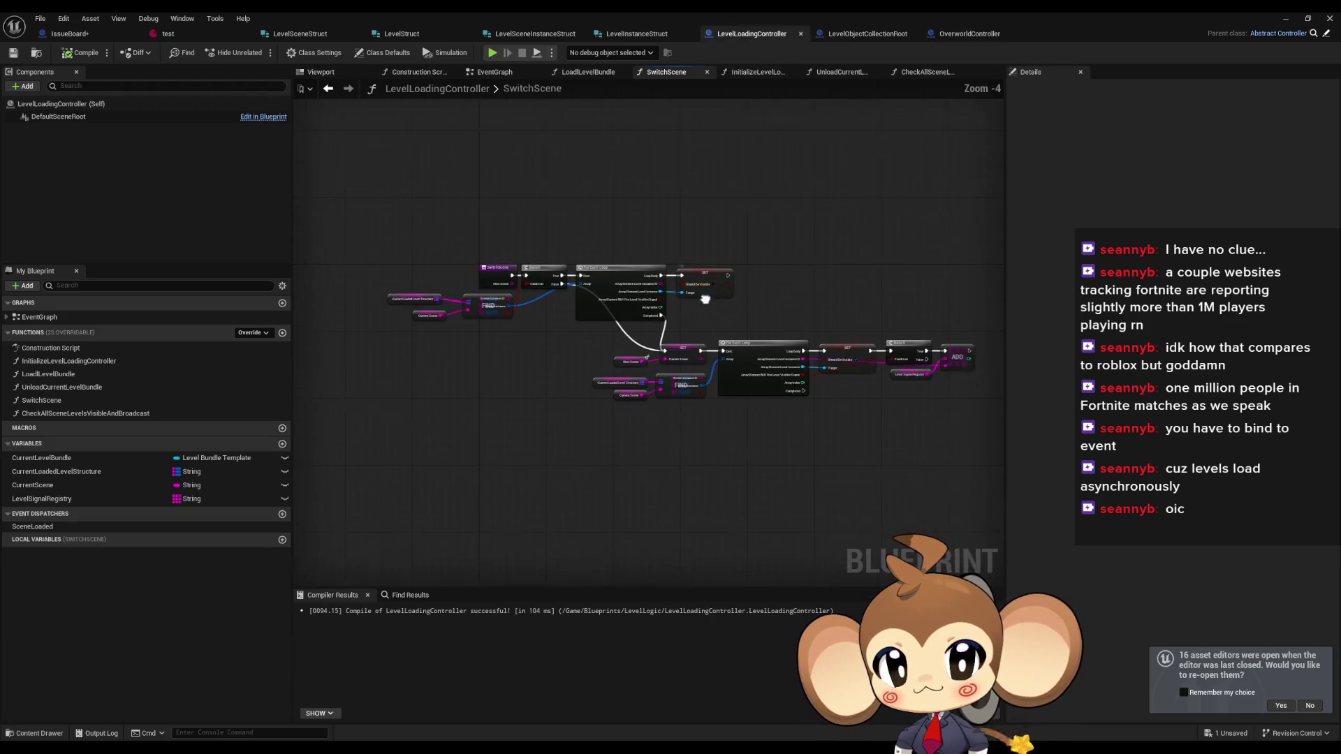
double_click(116, 361)
double_click(49, 374)
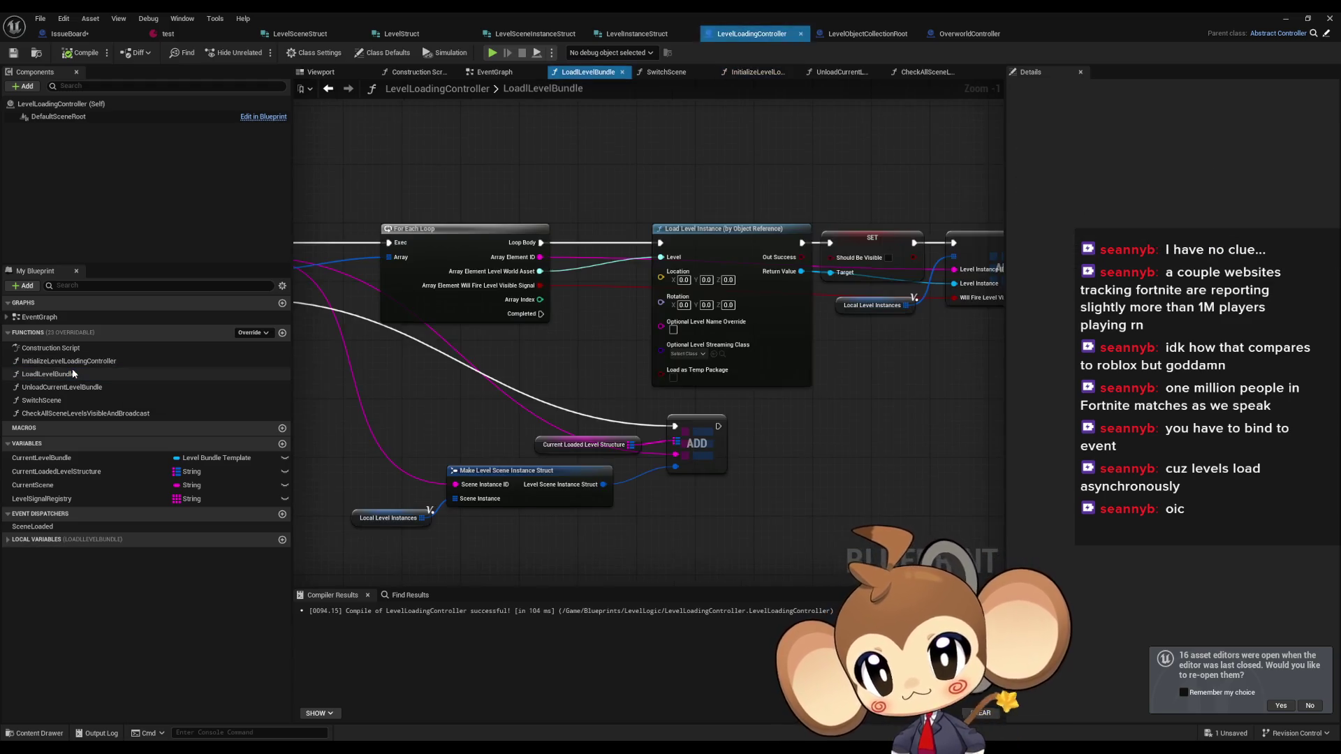
scroll(509, 384, "left", 5)
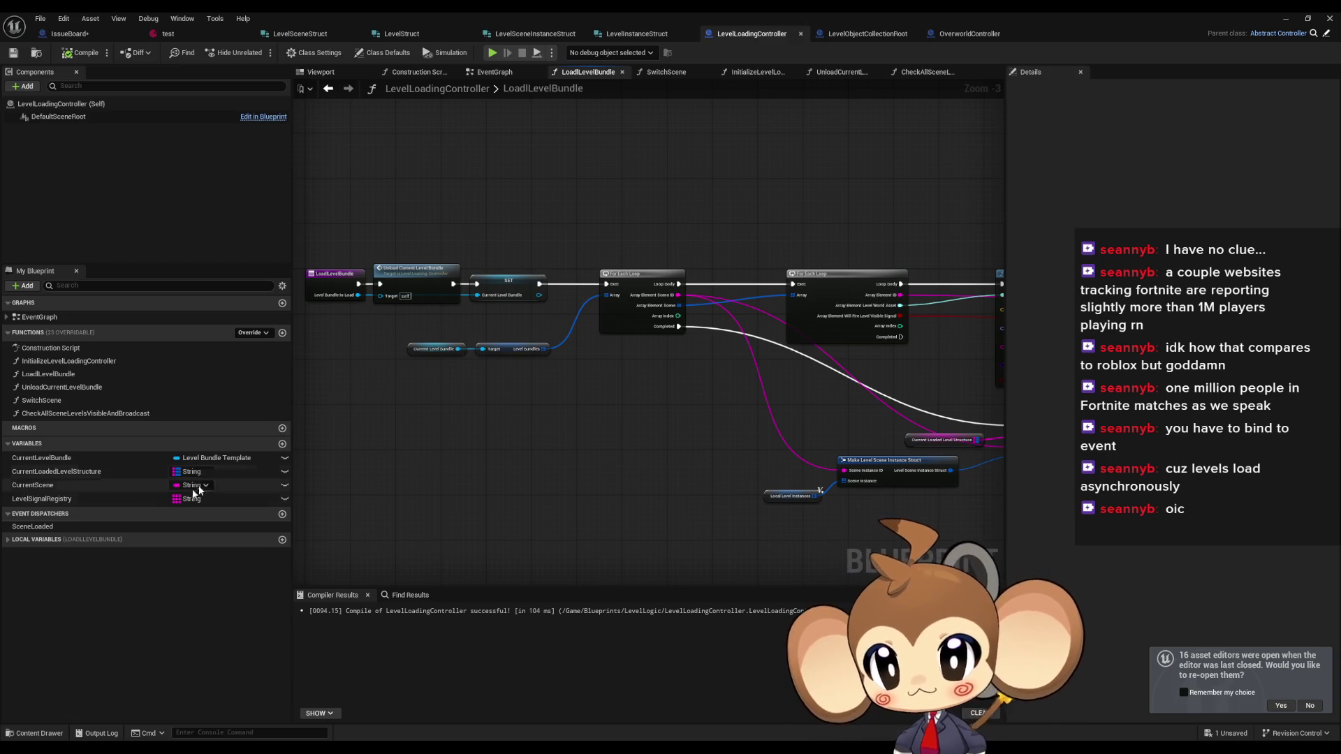
left_click(61, 526)
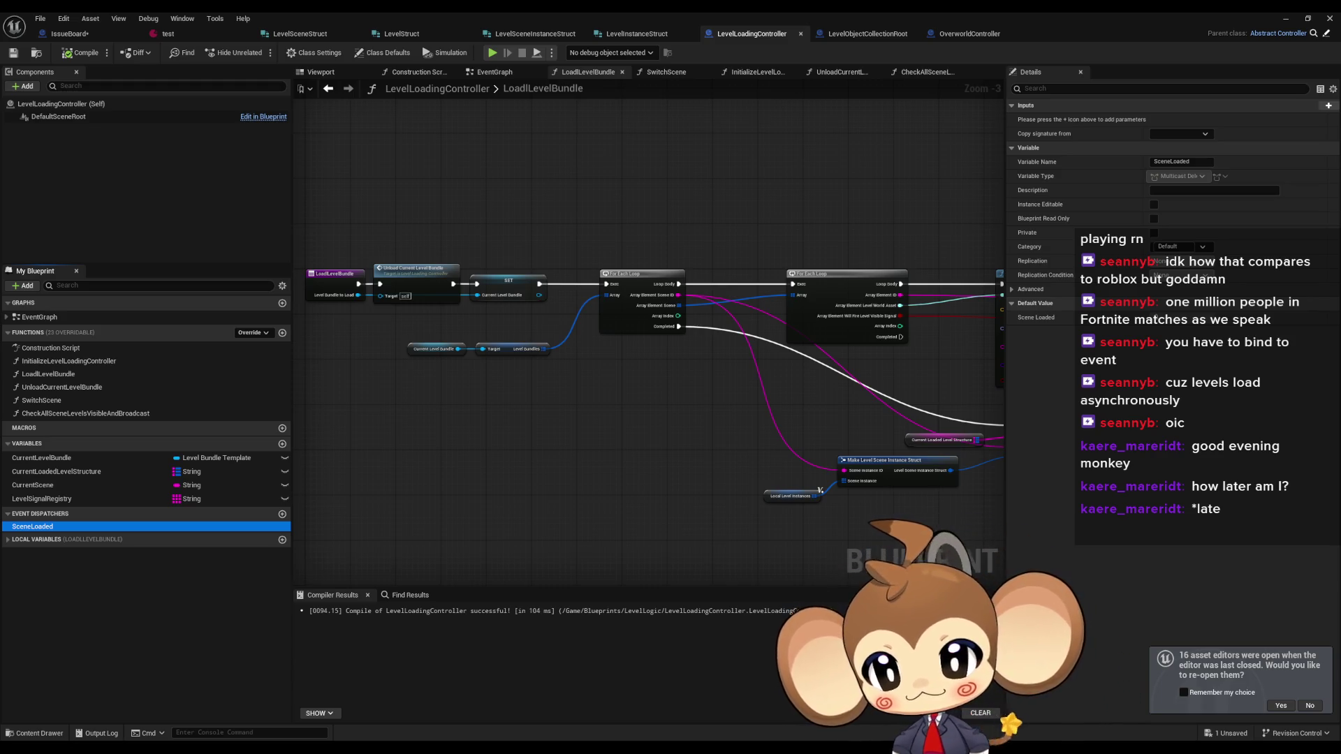
- Move the ADD and Make Level Scene Instance Struct nodes left under the loops in LoadlLevelBundle
mouse_move(844, 416)
left_mouse_down()
mouse_move(645, 344)
mouse_move(598, 307)
mouse_move(503, 321)
left_mouse_up()
left_click_drag(751, 317, 405, 412)
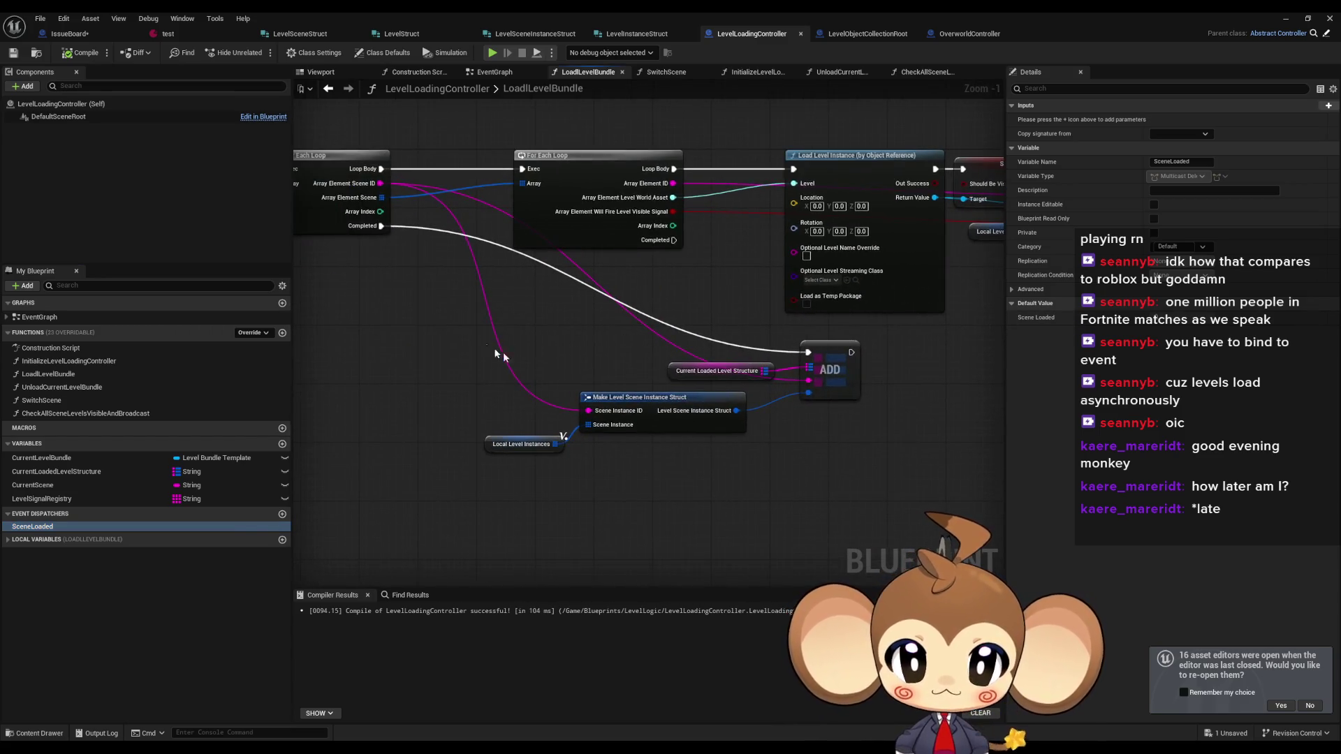
scroll(952, 375, "up", 2)
mouse_move(951, 375)
left_mouse_down()
mouse_move(686, 352)
mouse_move(778, 369)
left_mouse_up()
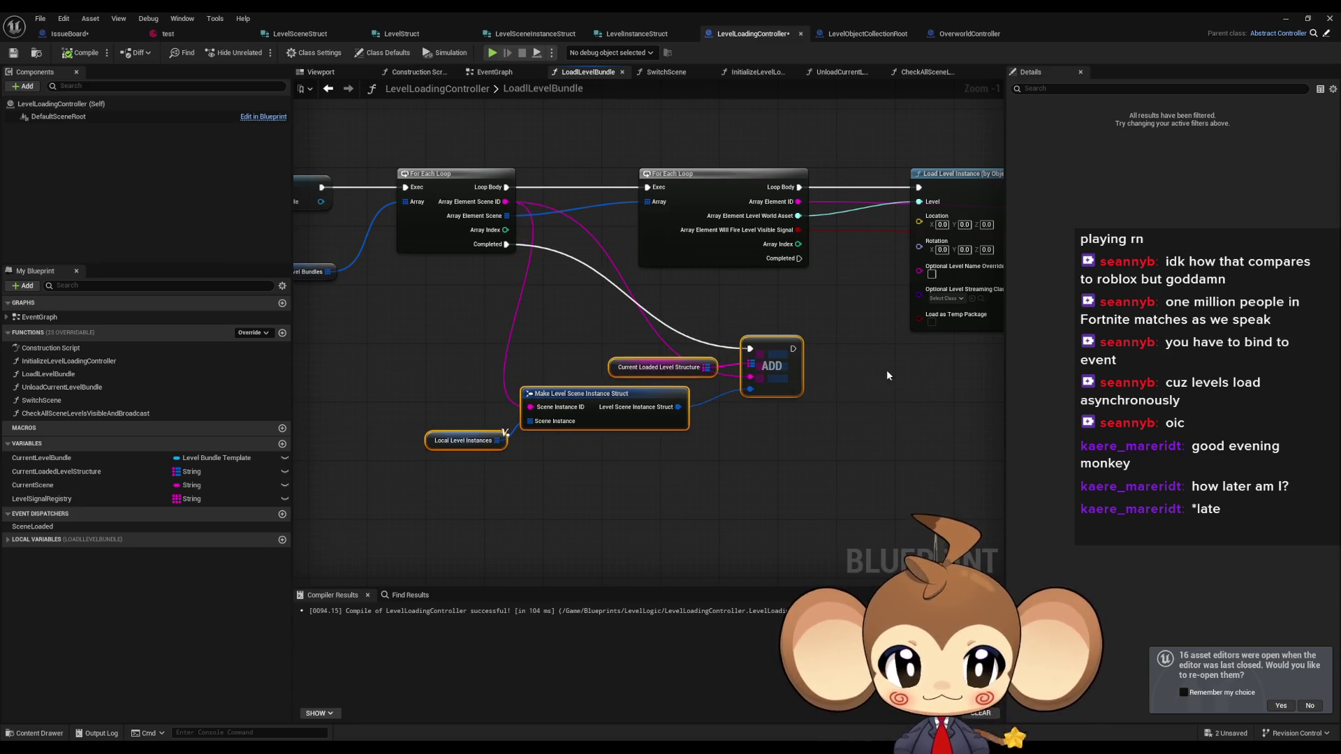
left_click_drag(887, 371, 752, 392)
scroll(753, 391, "down", 1)
left_click_drag(920, 382, 690, 444)
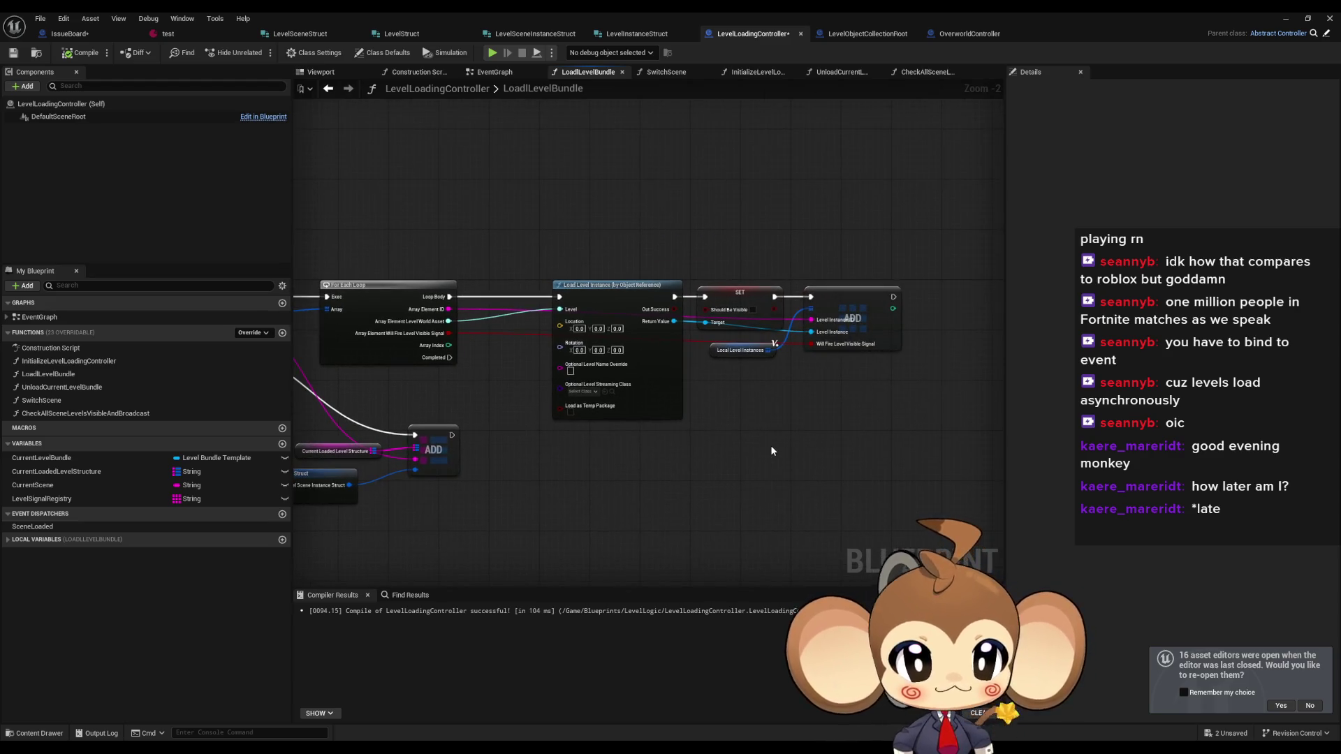
scroll(769, 446, "up", 1)
left_click_drag(667, 308, 886, 378)
left_click(886, 378)
scroll(821, 459, "up", 1)
mouse_move(751, 448)
left_mouse_down()
mouse_move(732, 442)
mouse_move(894, 411)
left_mouse_up()
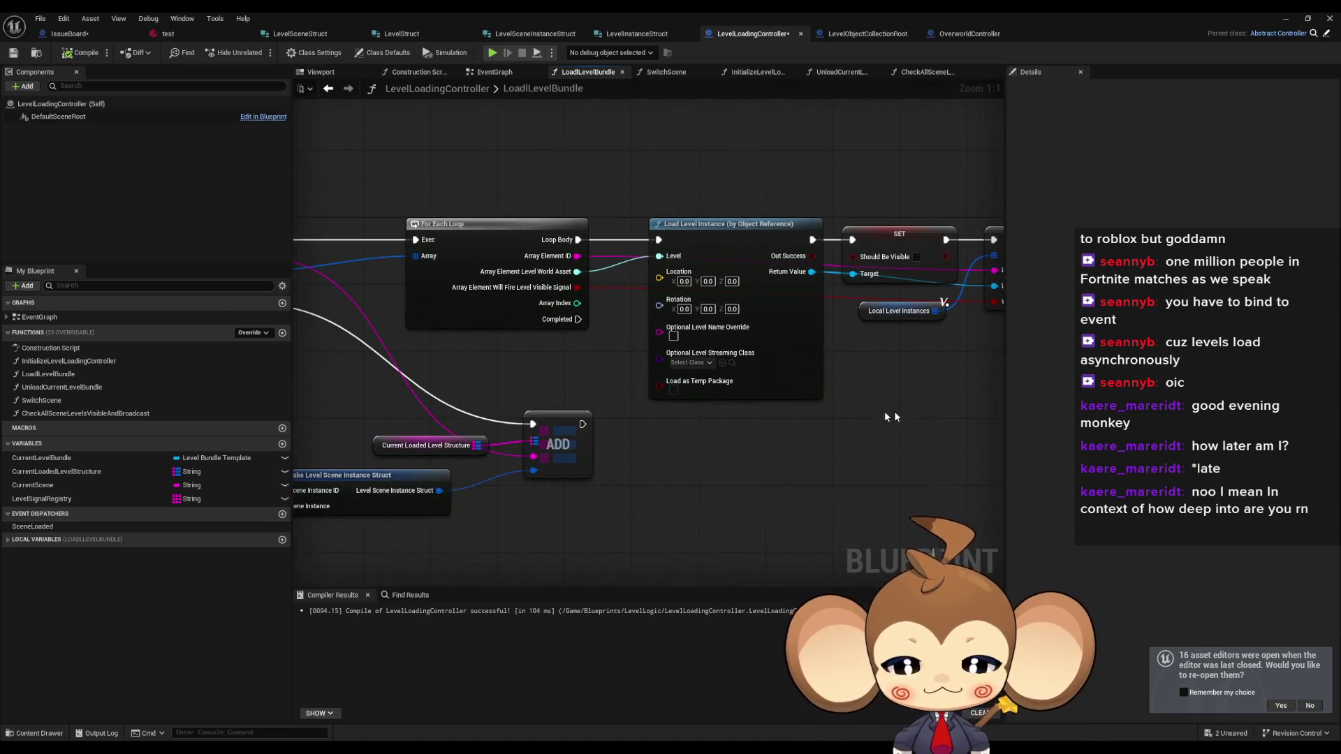
- Open UnloadCurrentLevelBundle, then SwitchScene, and shift SwitchScene's lower node row slightly right
left_click(39, 389)
double_click(39, 388)
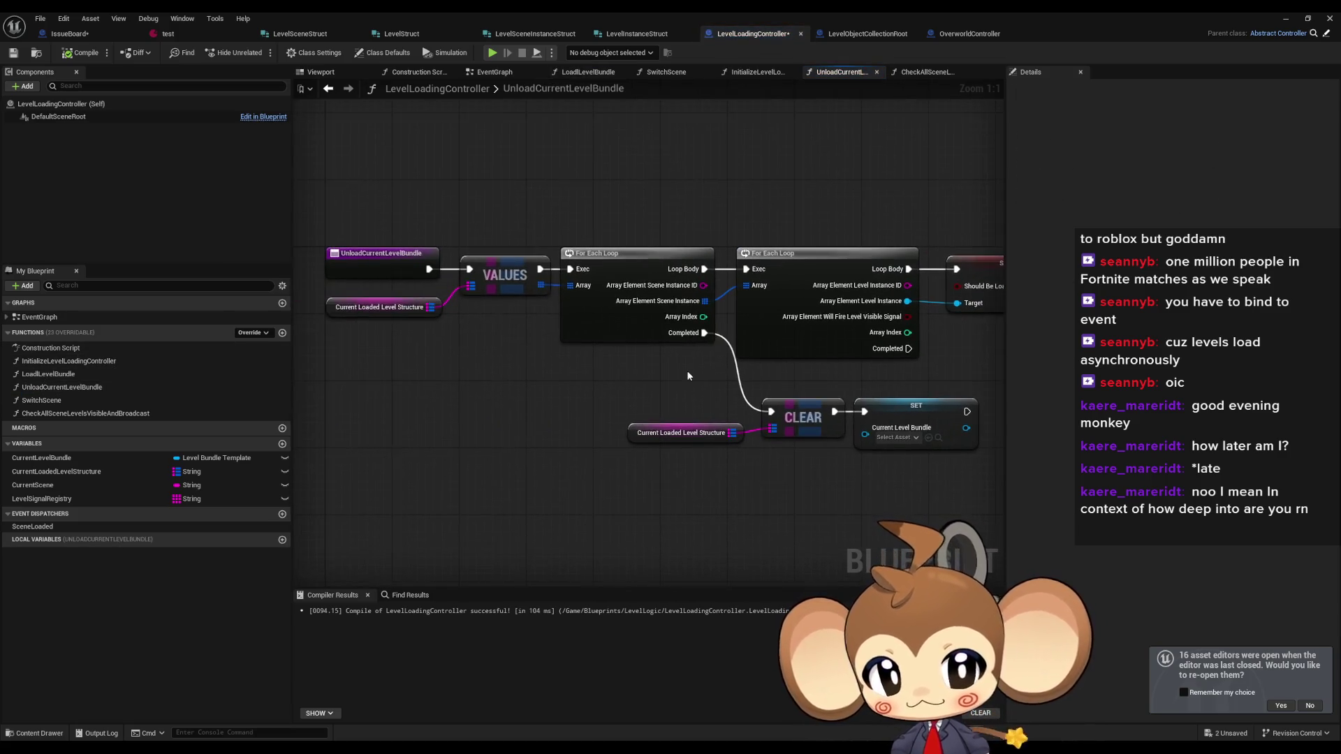
double_click(42, 401)
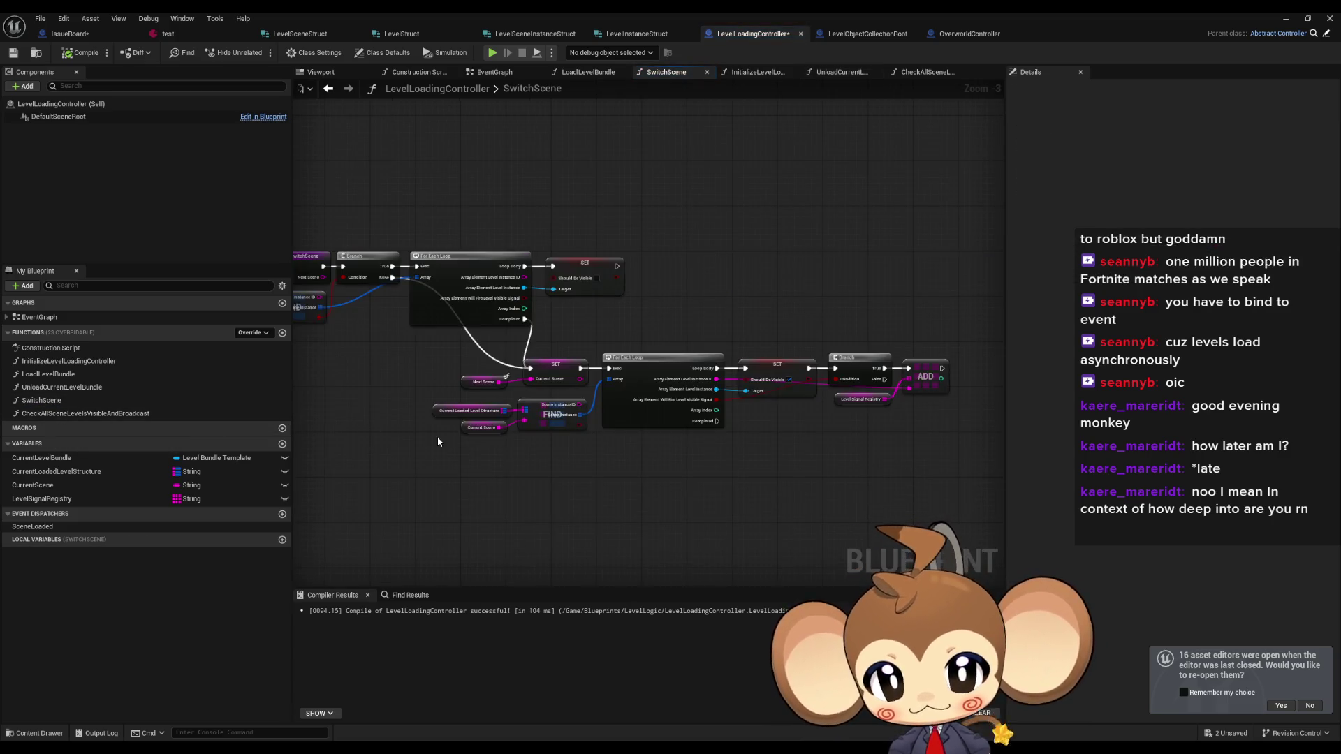
left_click_drag(438, 437, 950, 360)
left_click_drag(549, 389, 576, 389)
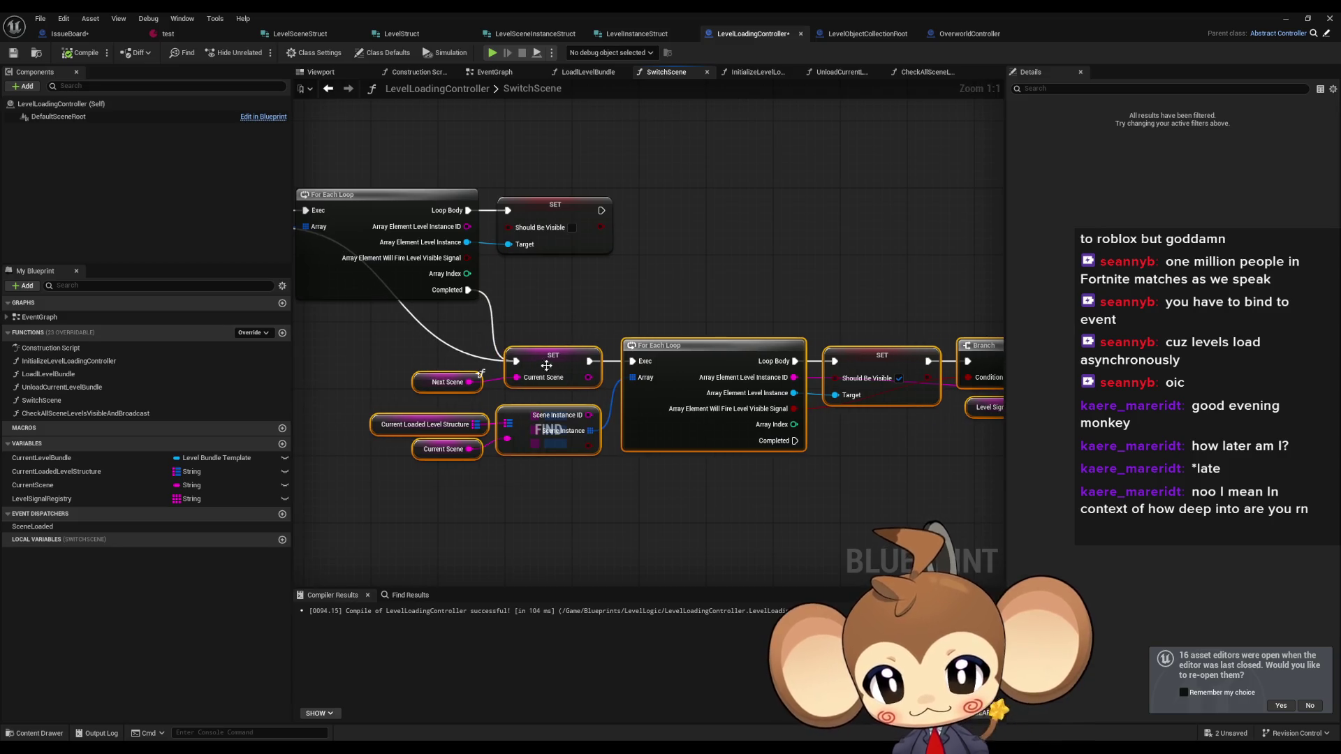
left_click(489, 524)
scroll(489, 524, "up", 3)
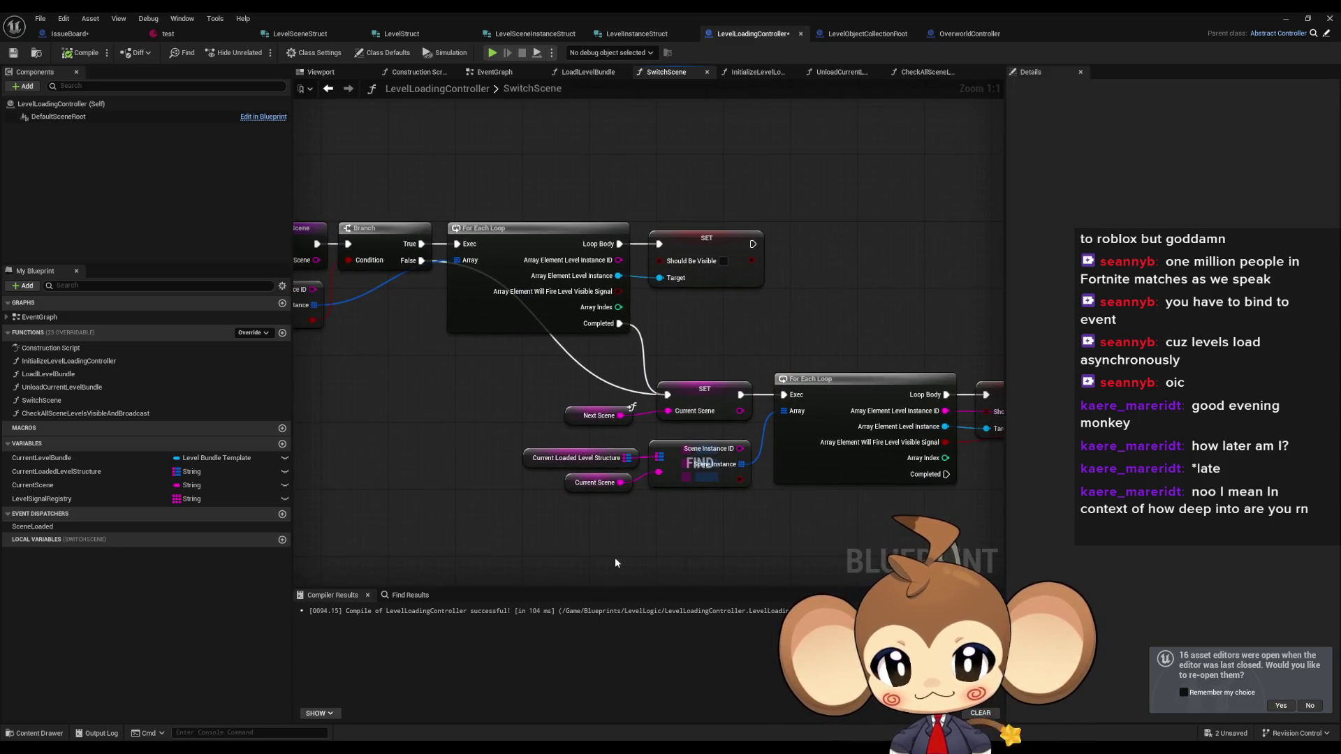